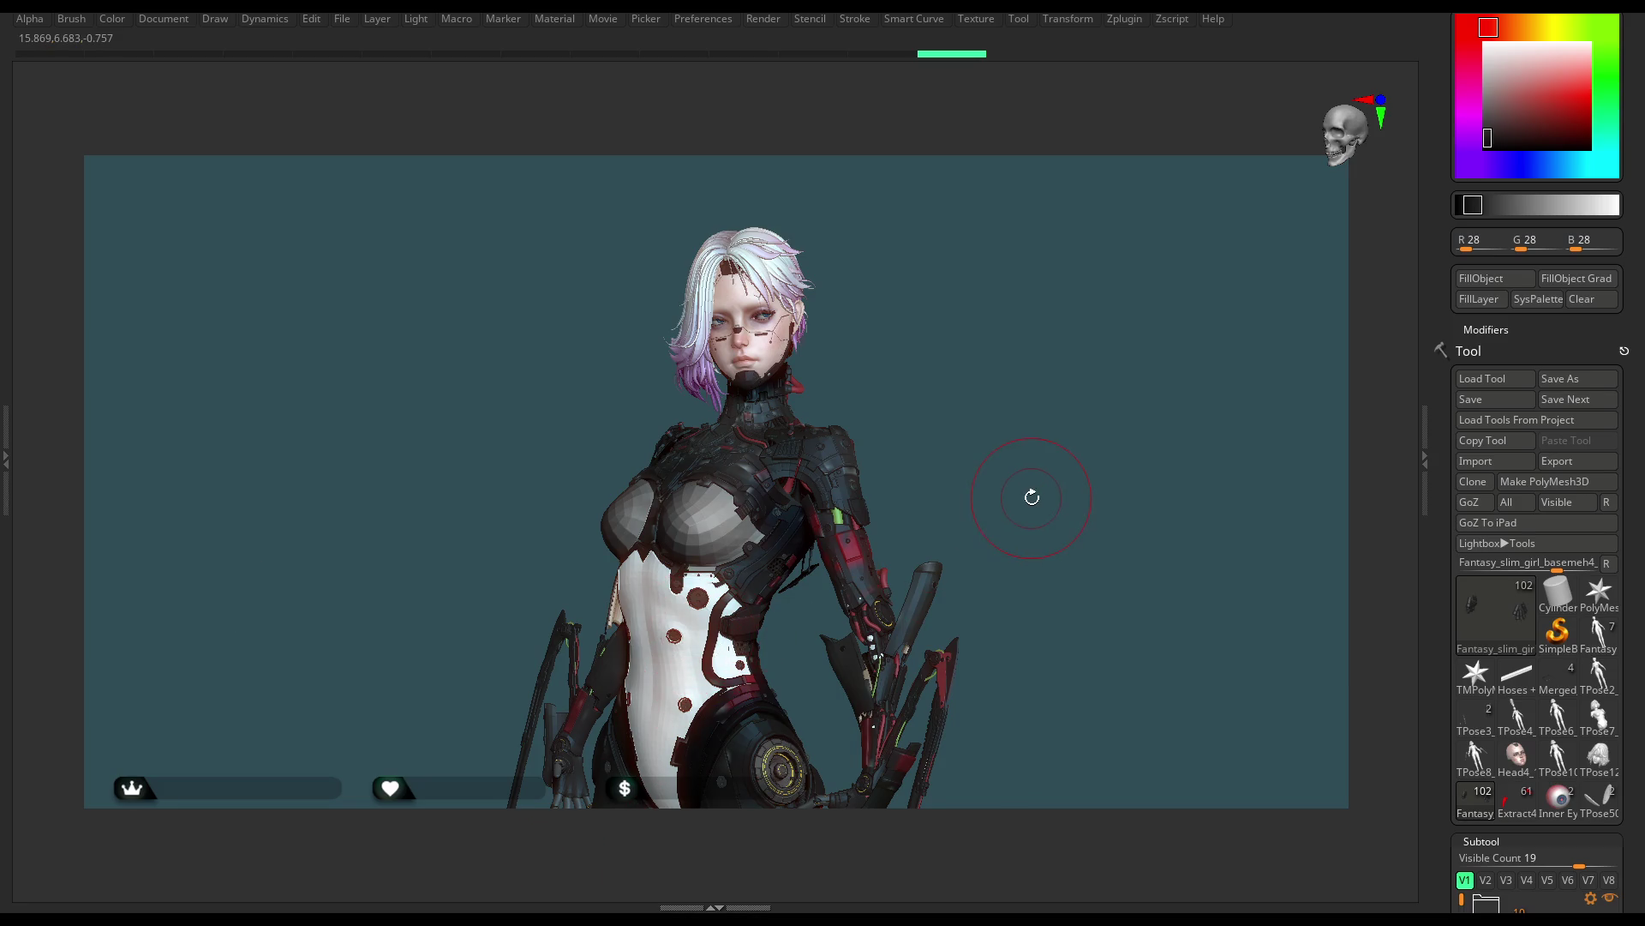
Restore the hidden interface and frame the torso, head and chest from the front
key("Tab")
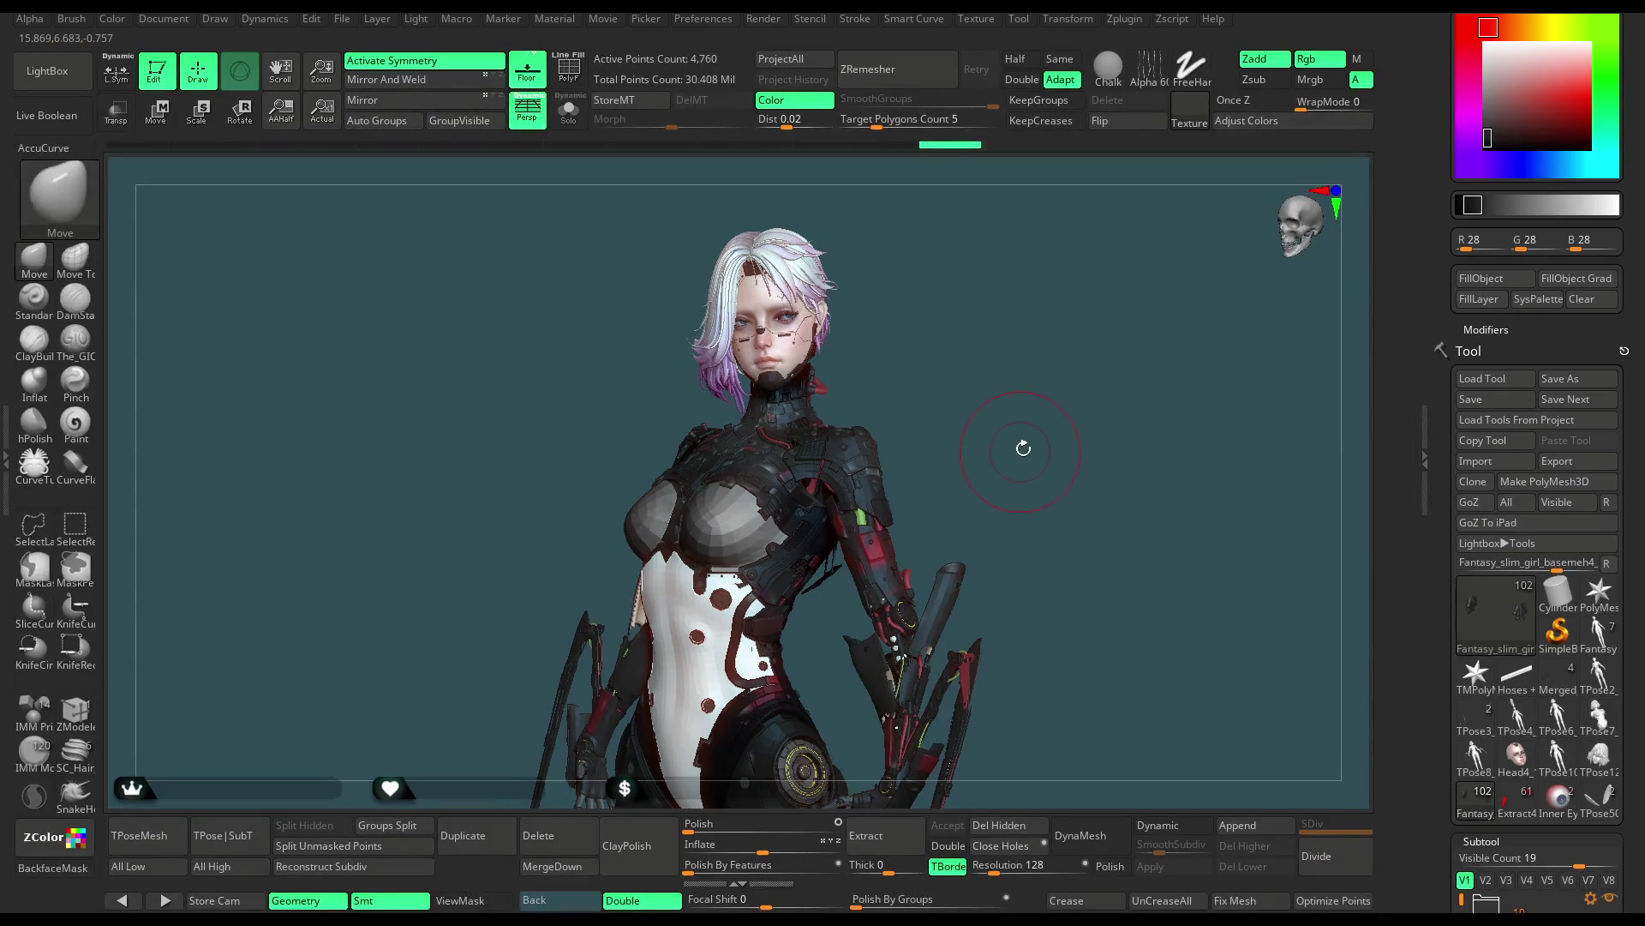
mouse_move(1017, 442)
left_mouse_down()
mouse_move(1064, 445)
mouse_move(1013, 455)
mouse_move(1026, 446)
left_mouse_up()
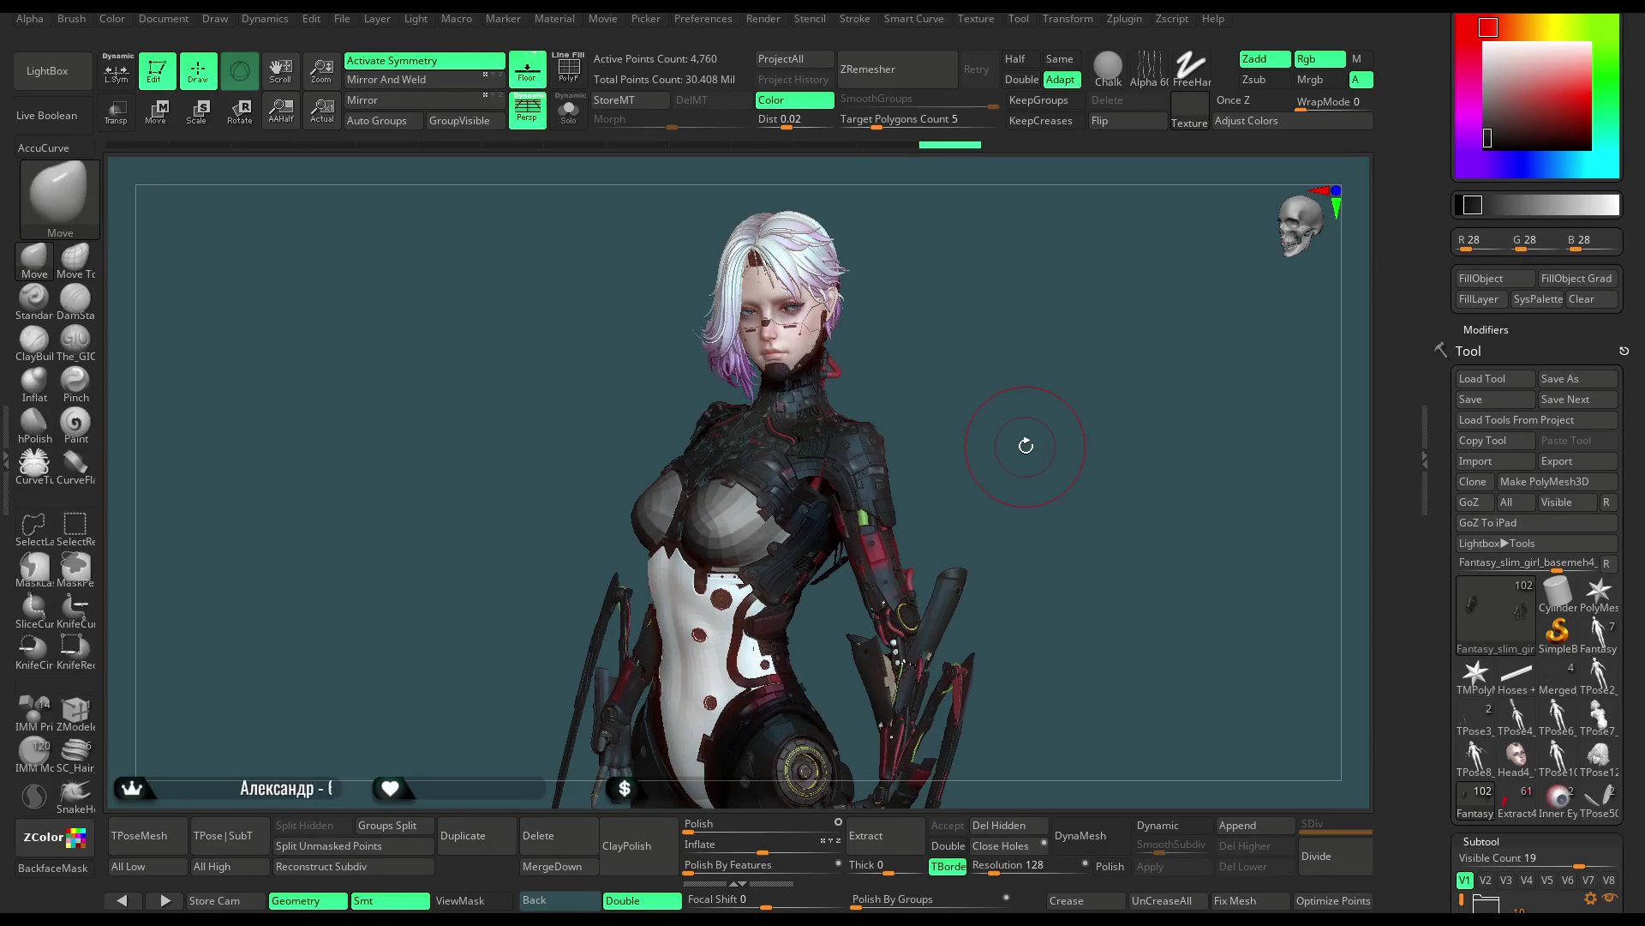
mouse_move(975, 412)
left_mouse_down()
mouse_move(1000, 437)
mouse_move(981, 358)
mouse_move(1028, 348)
mouse_move(911, 403)
mouse_move(934, 414)
mouse_move(939, 497)
left_mouse_up()
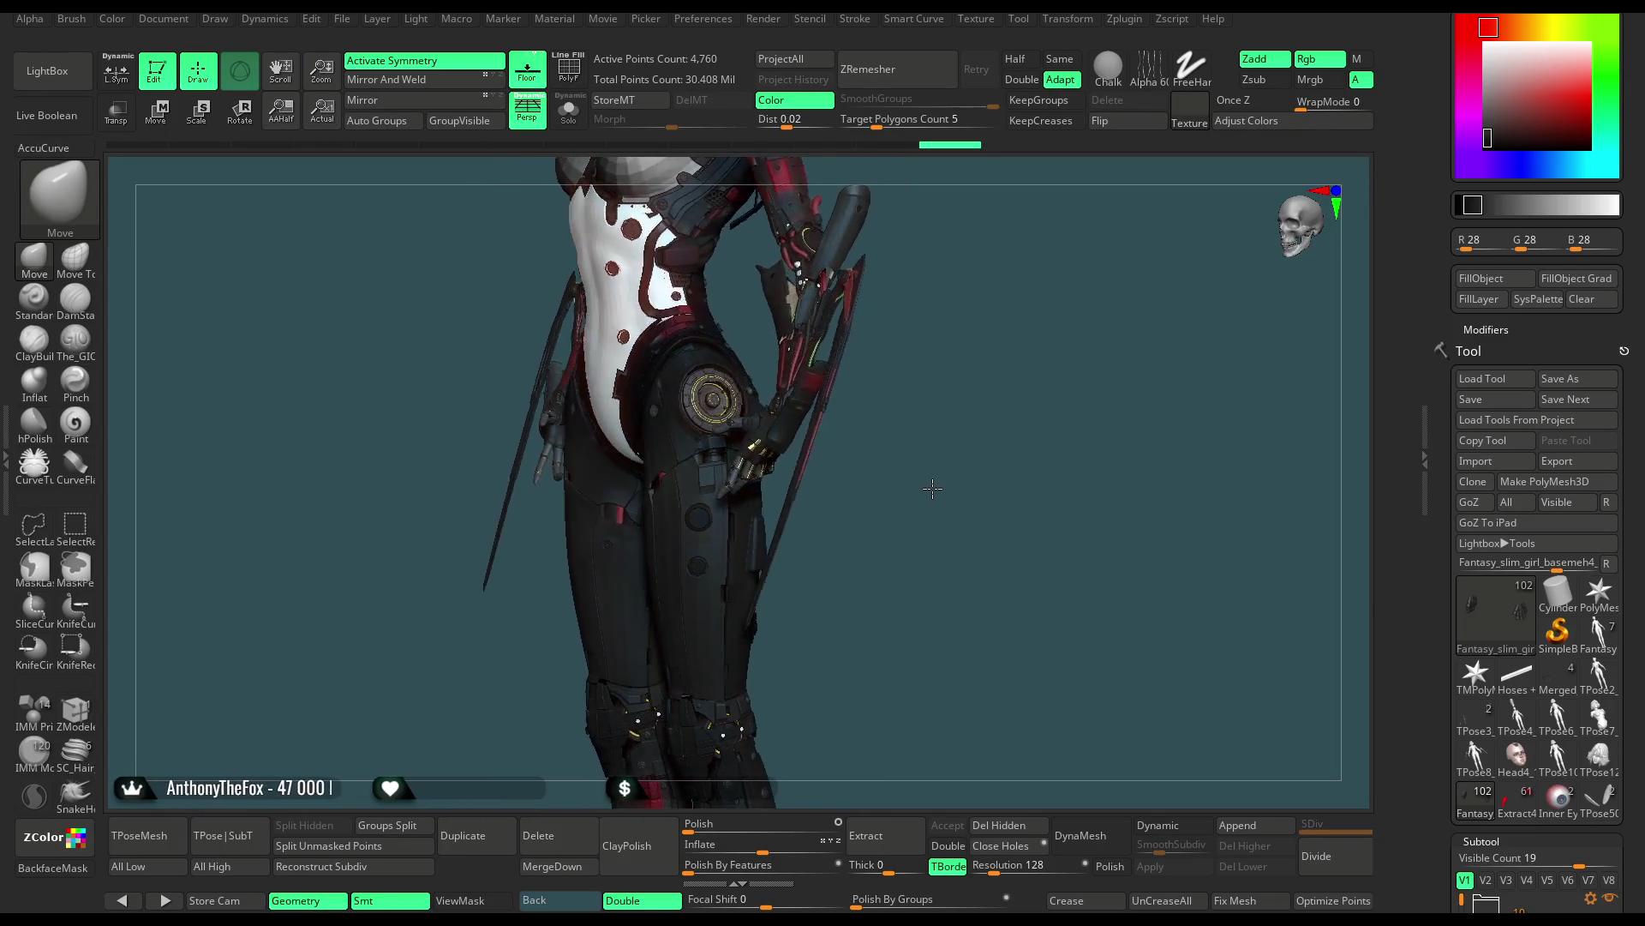
mouse_move(993, 514)
left_mouse_down()
mouse_move(984, 439)
mouse_move(999, 413)
mouse_move(753, 520)
mouse_move(713, 479)
mouse_move(730, 571)
mouse_move(841, 371)
mouse_move(836, 421)
mouse_move(678, 445)
left_mouse_up()
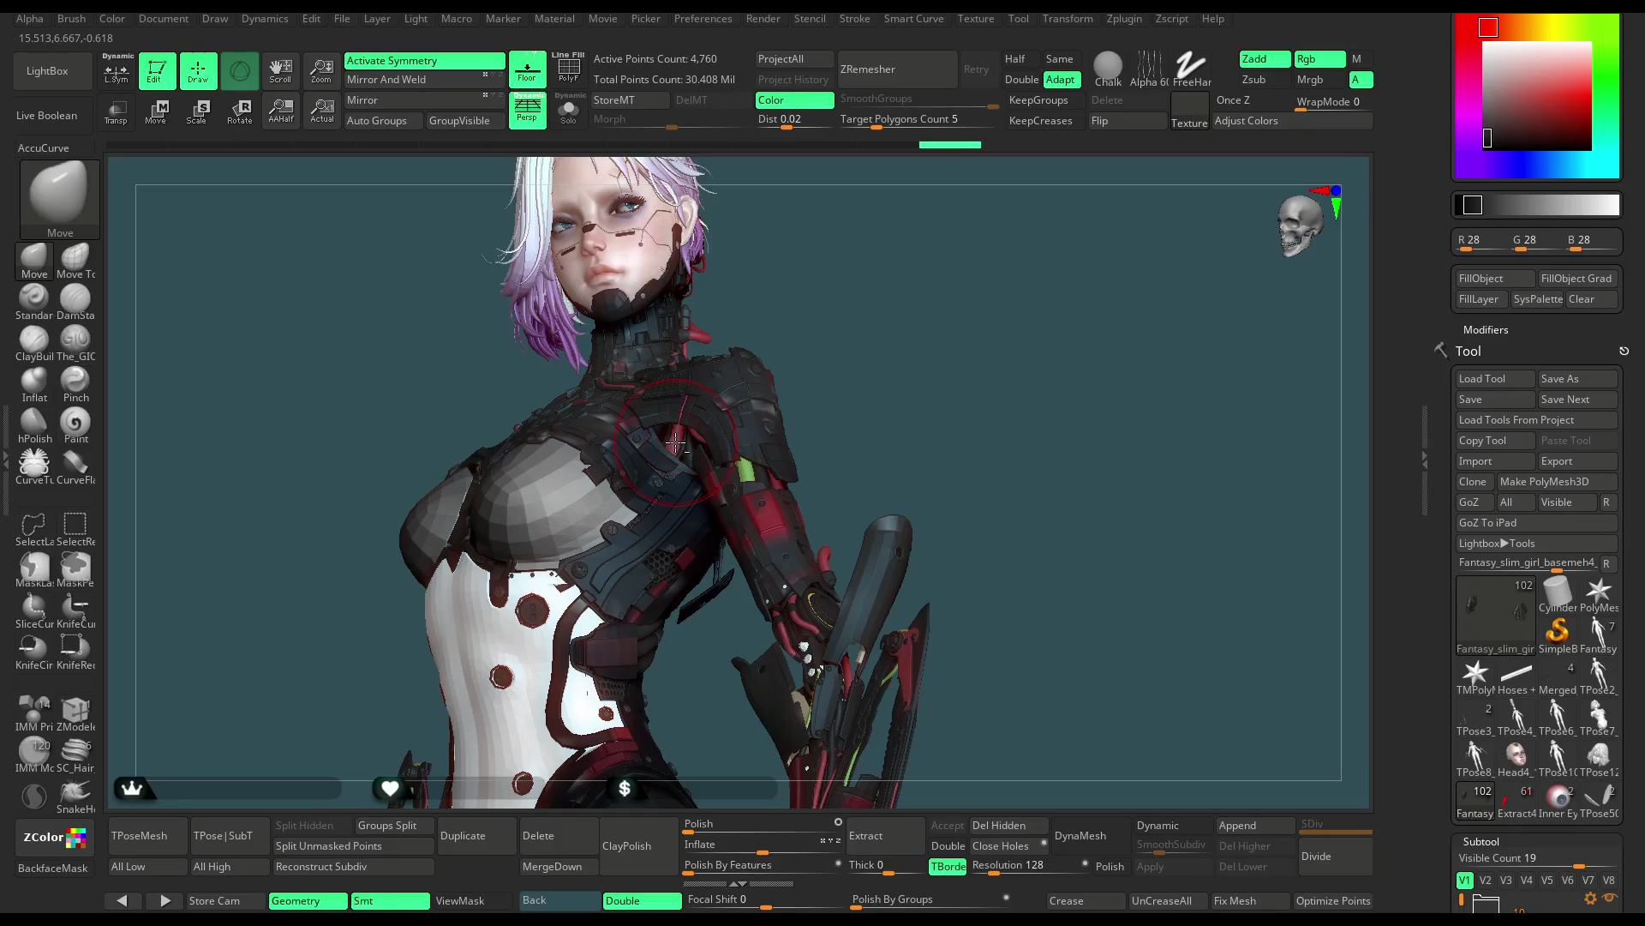
Make the Extract3_49 hose piece the active subtool and load the CurveTube brush
left_click(797, 397, "alt")
mouse_move(886, 395)
left_mouse_down()
mouse_move(697, 514)
mouse_move(706, 568)
mouse_move(759, 615)
mouse_move(652, 591)
left_mouse_up()
left_click(35, 467)
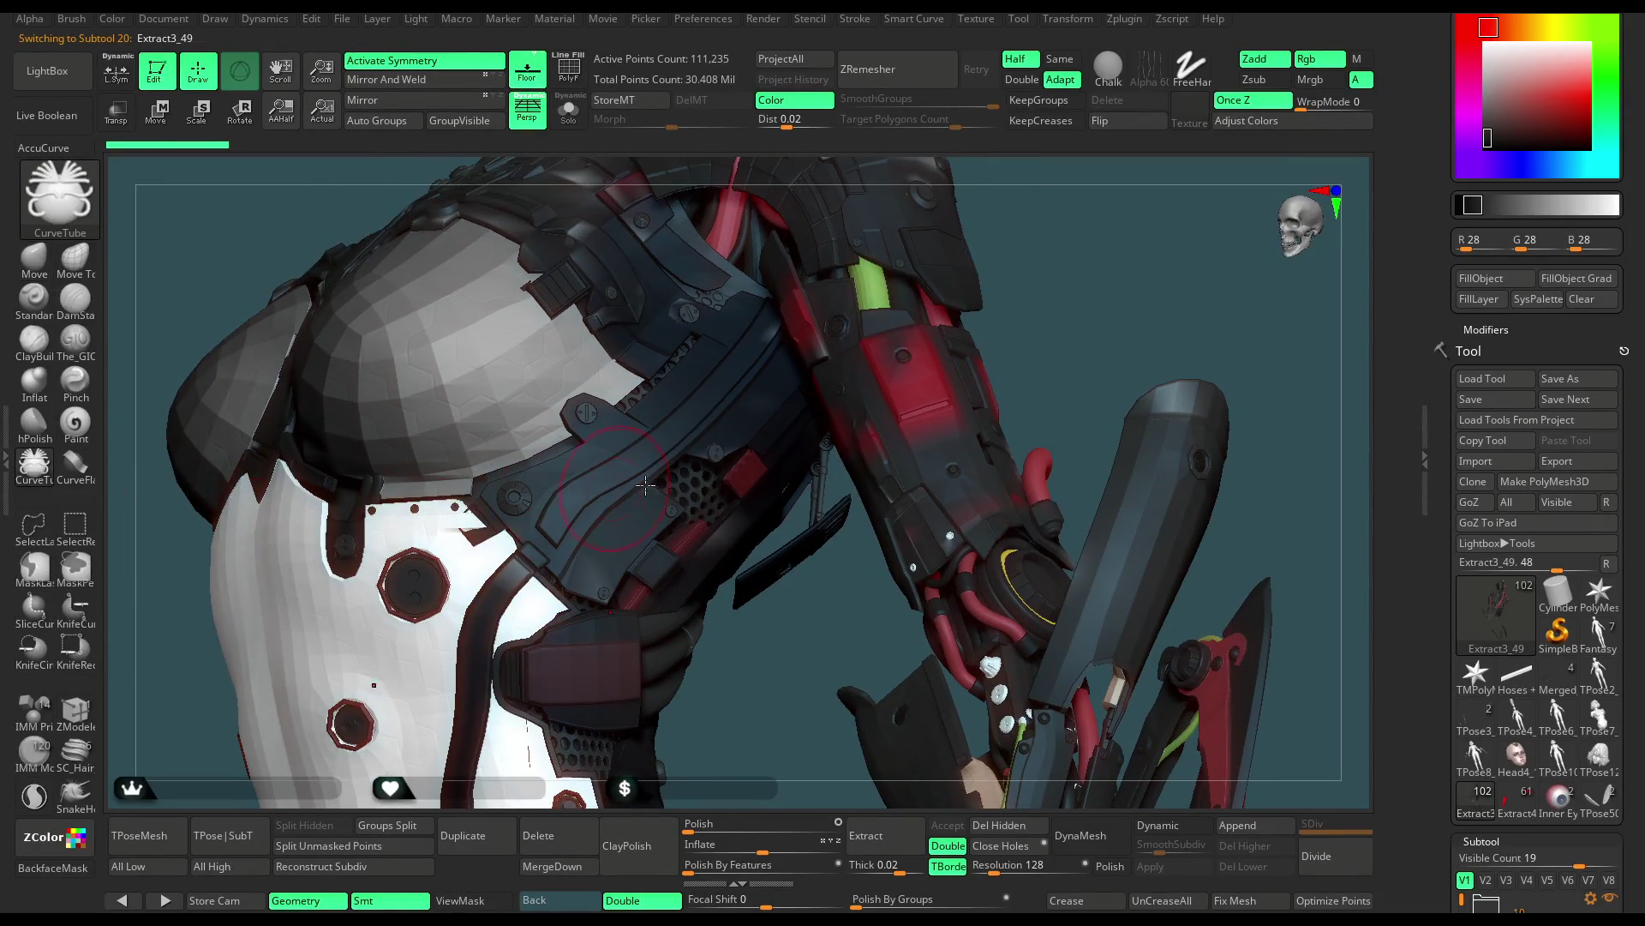
Draw a curve tube down the shoulder armour, replacing a misplaced first attempt
key("space")
left_click_drag(742, 380, 640, 638)
key("ctrl+z")
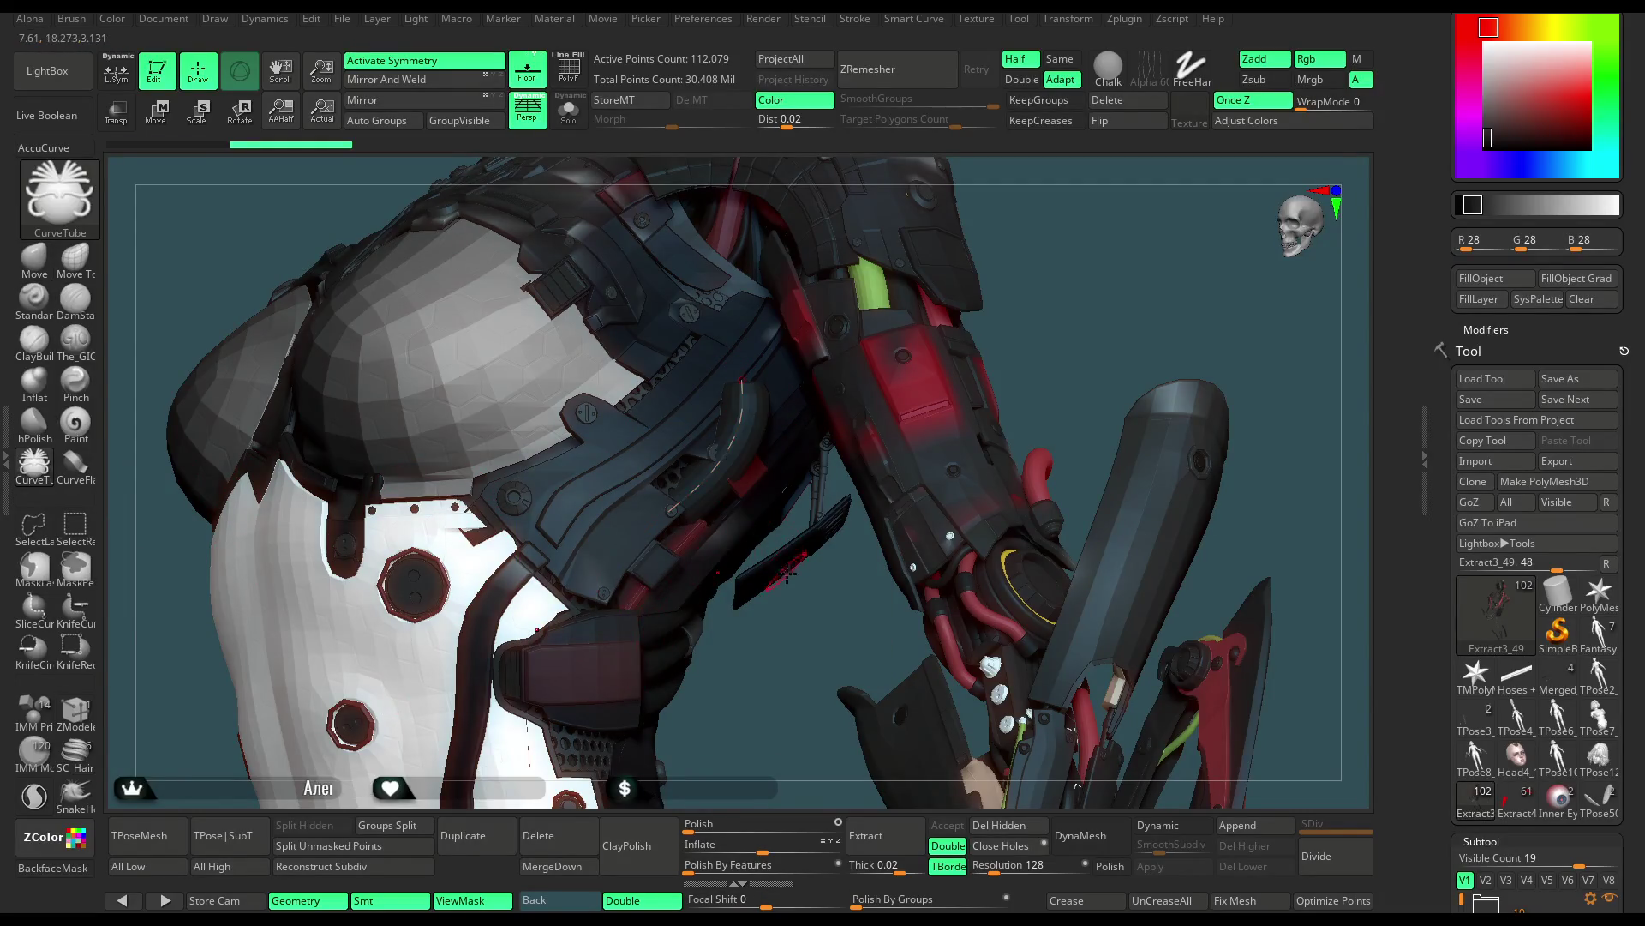
key("space")
left_click_drag(734, 388, 714, 653)
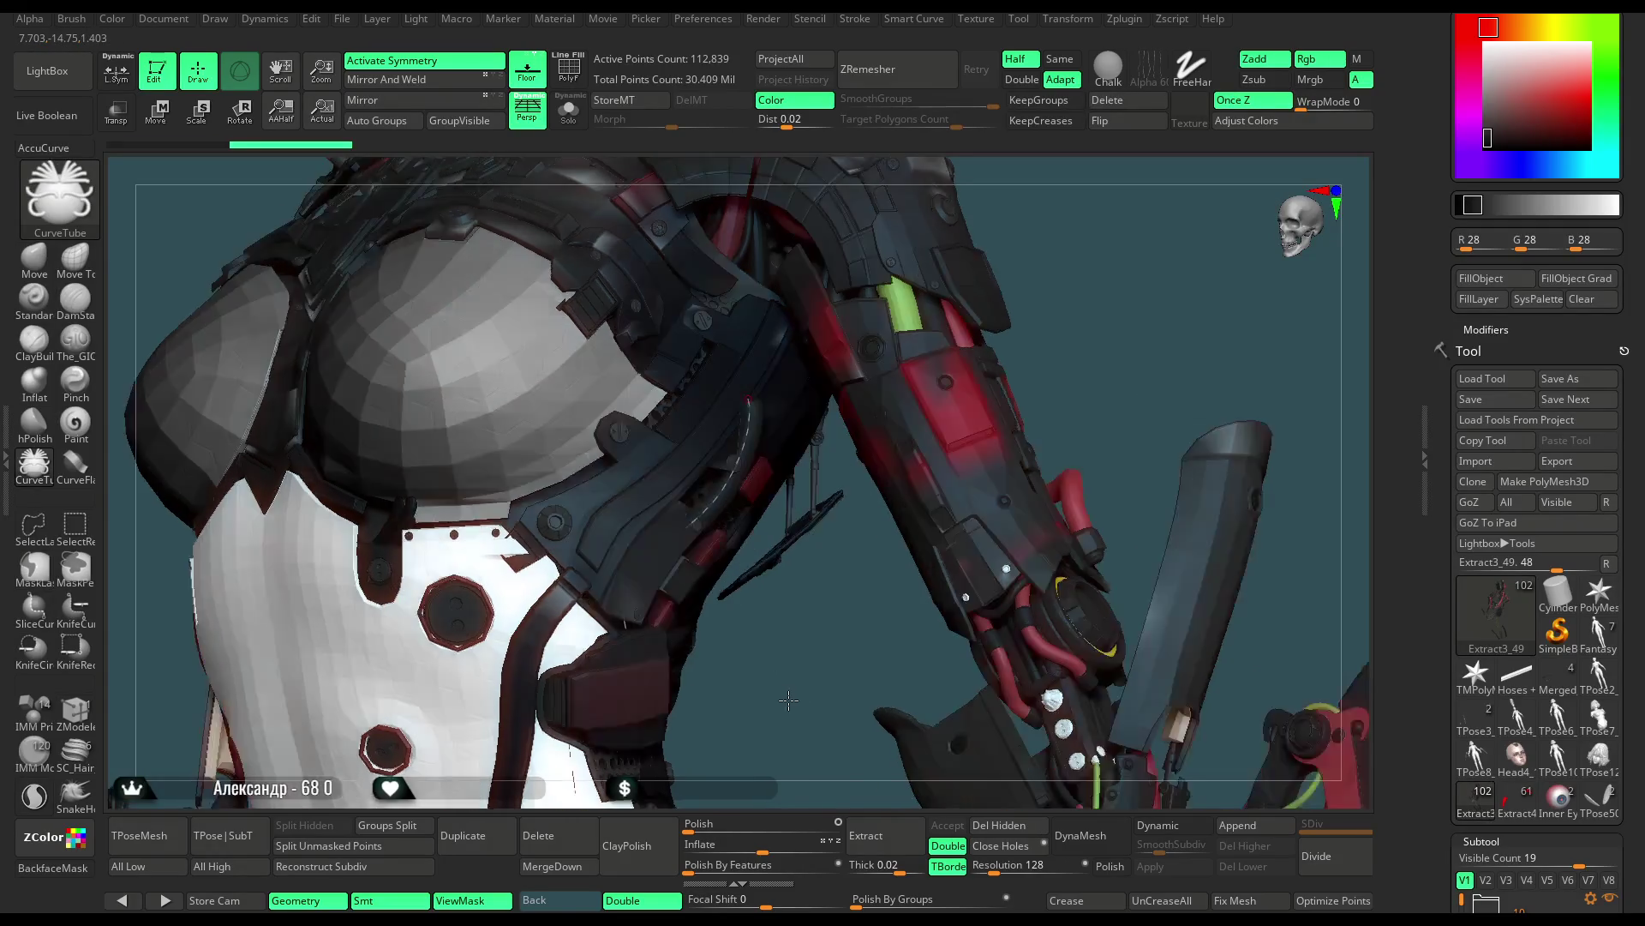
right_click_drag(714, 653, 779, 423)
left_click_drag(778, 423, 764, 412)
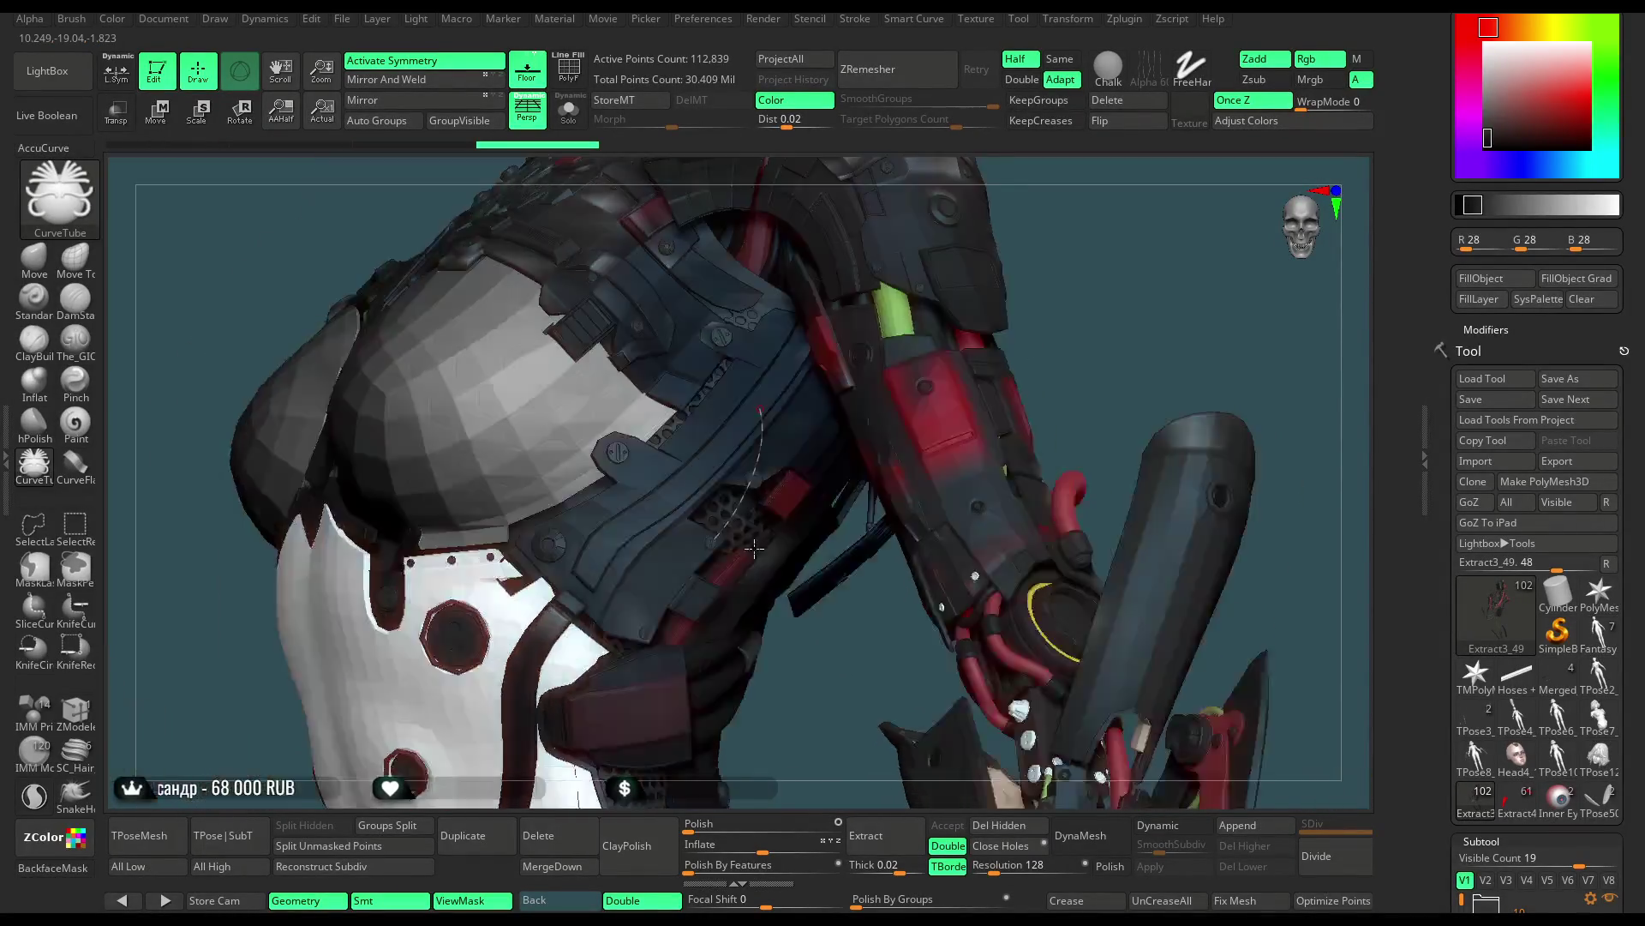
Try reshaping the tube's curve from new angles, undoing the adjustments
mouse_move(720, 600)
right_mouse_down()
mouse_move(742, 513)
mouse_move(705, 542)
right_mouse_up()
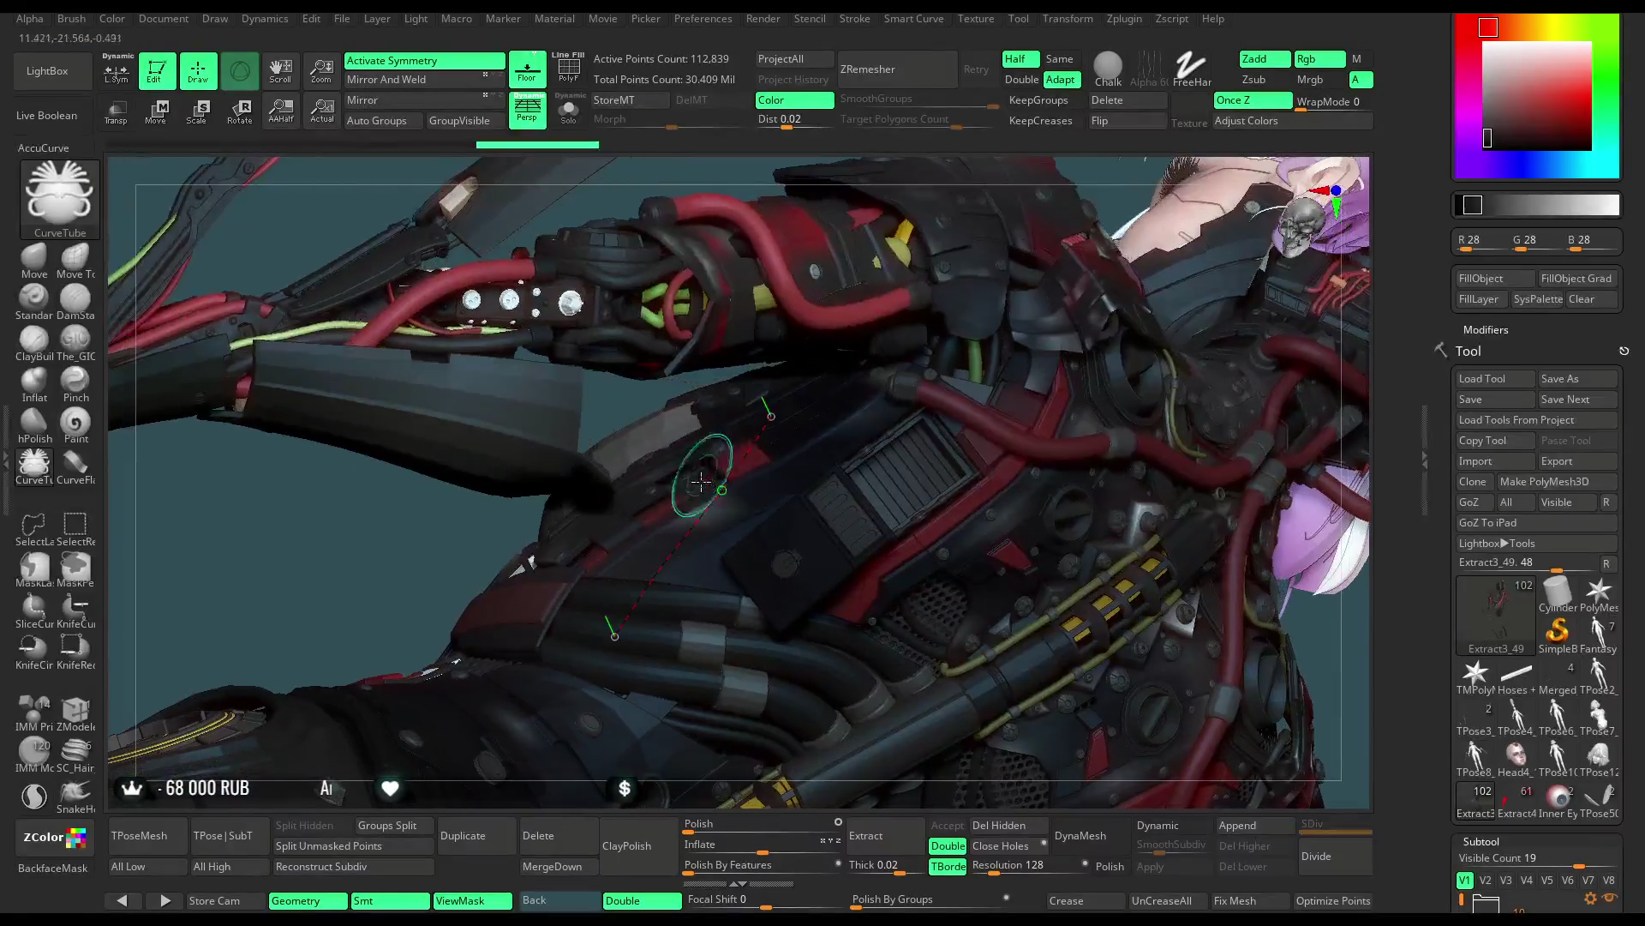
key("space")
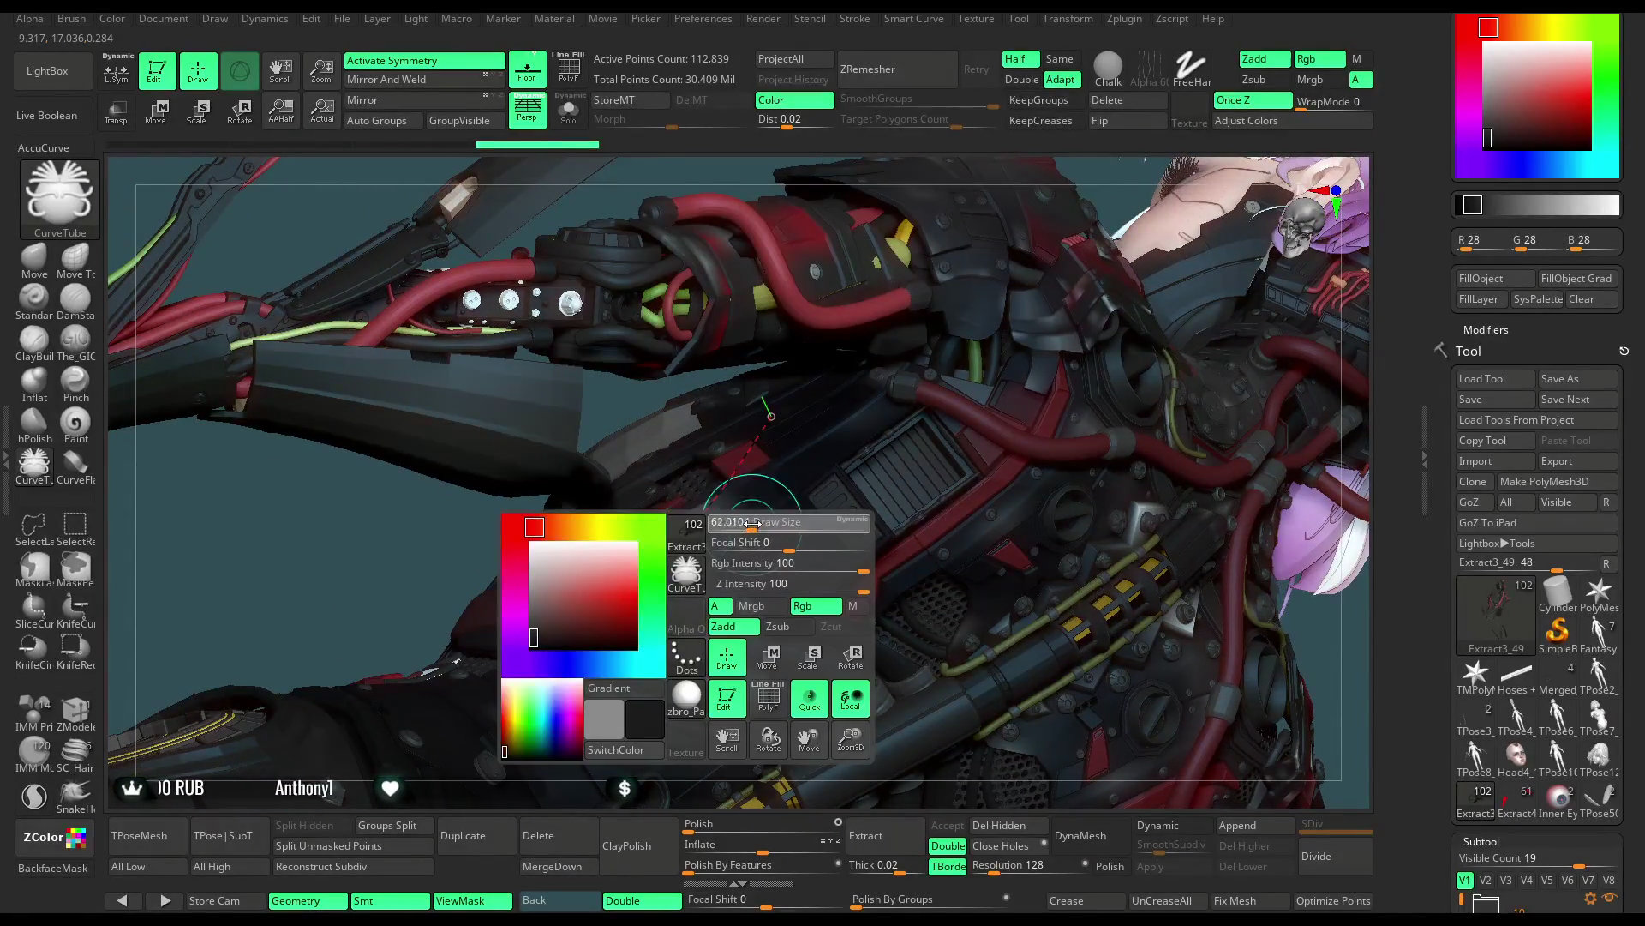
left_click_drag(737, 442, 698, 511)
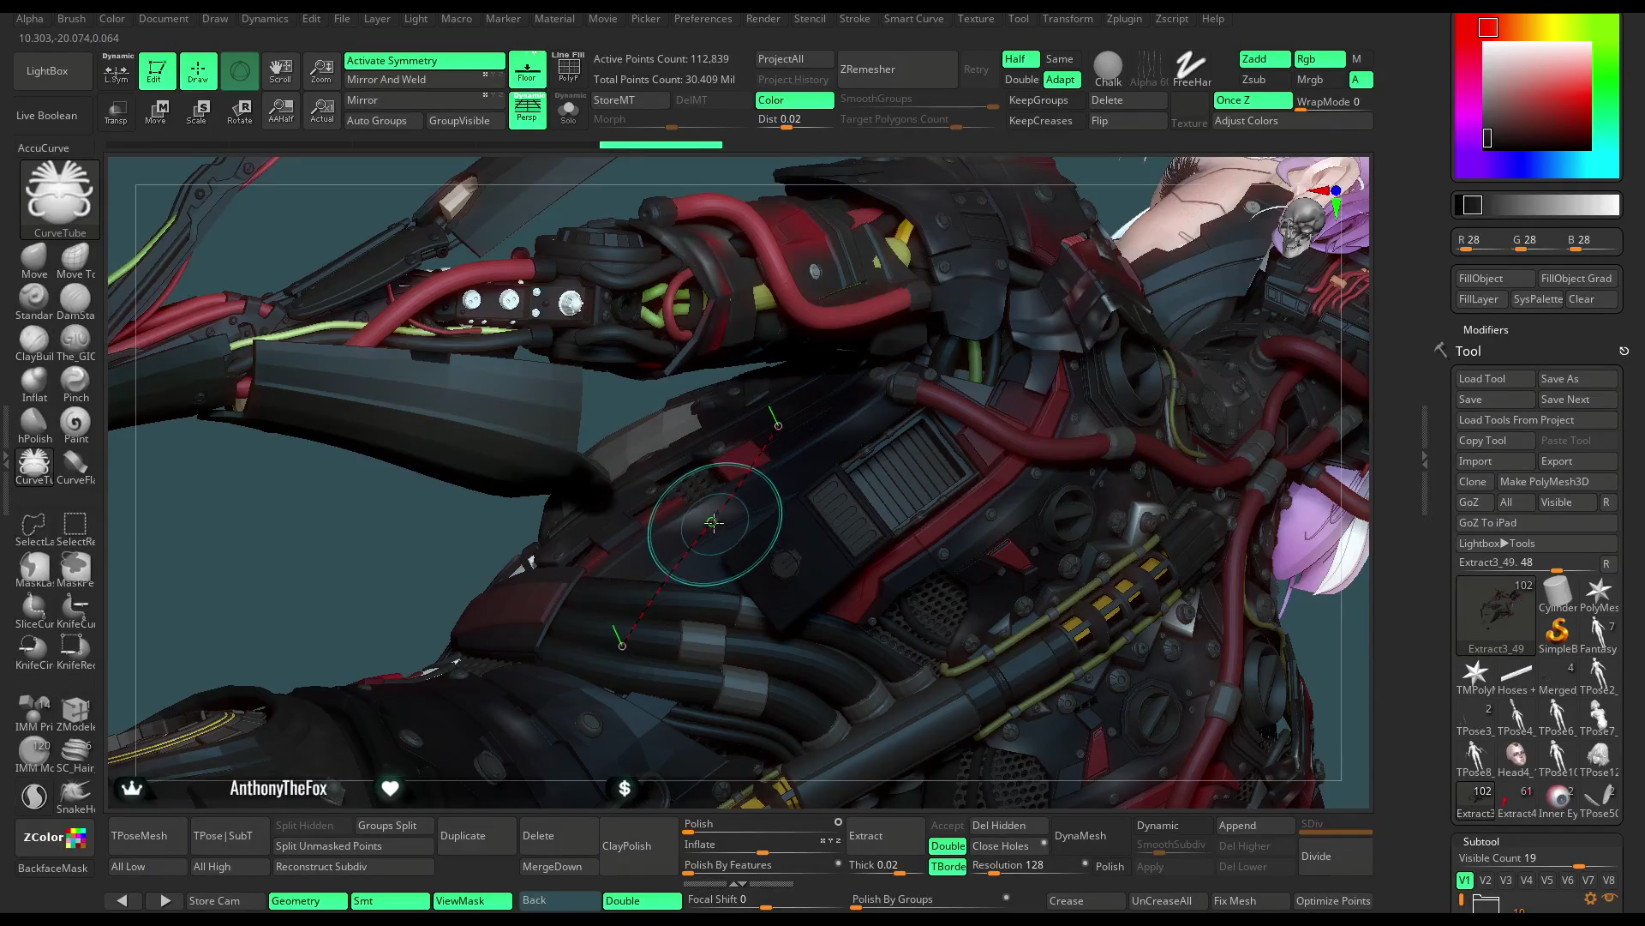
key("ctrl+shift+z")
mouse_move(701, 504)
right_mouse_down()
mouse_move(942, 309)
mouse_move(677, 574)
right_mouse_up()
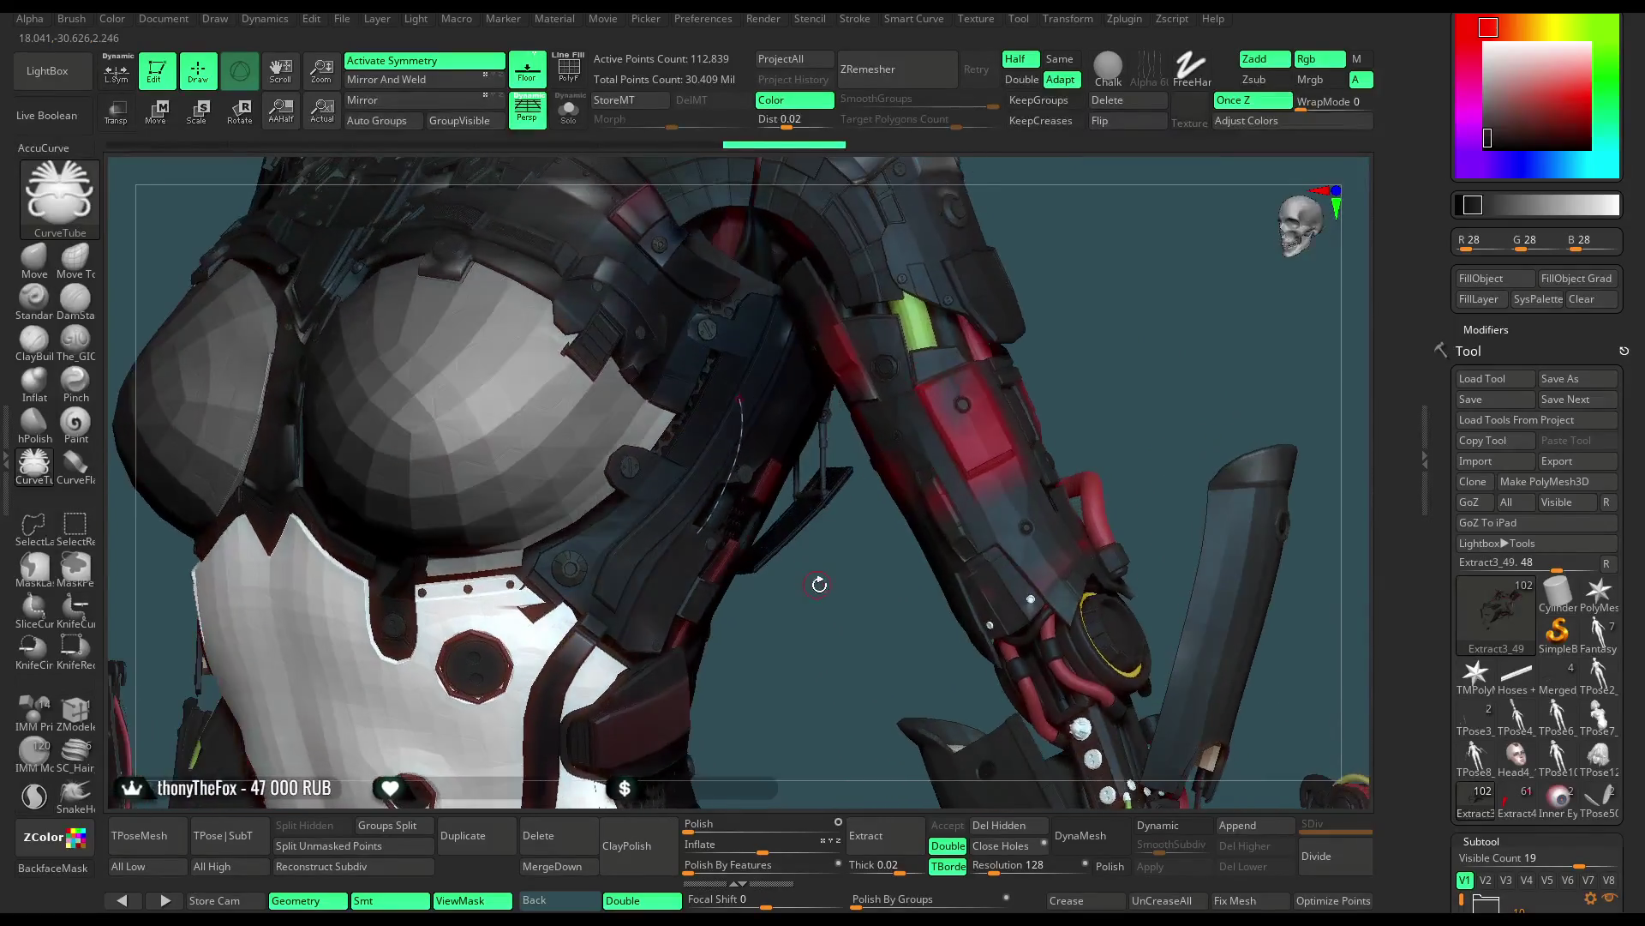
left_click_drag(677, 574, 662, 587)
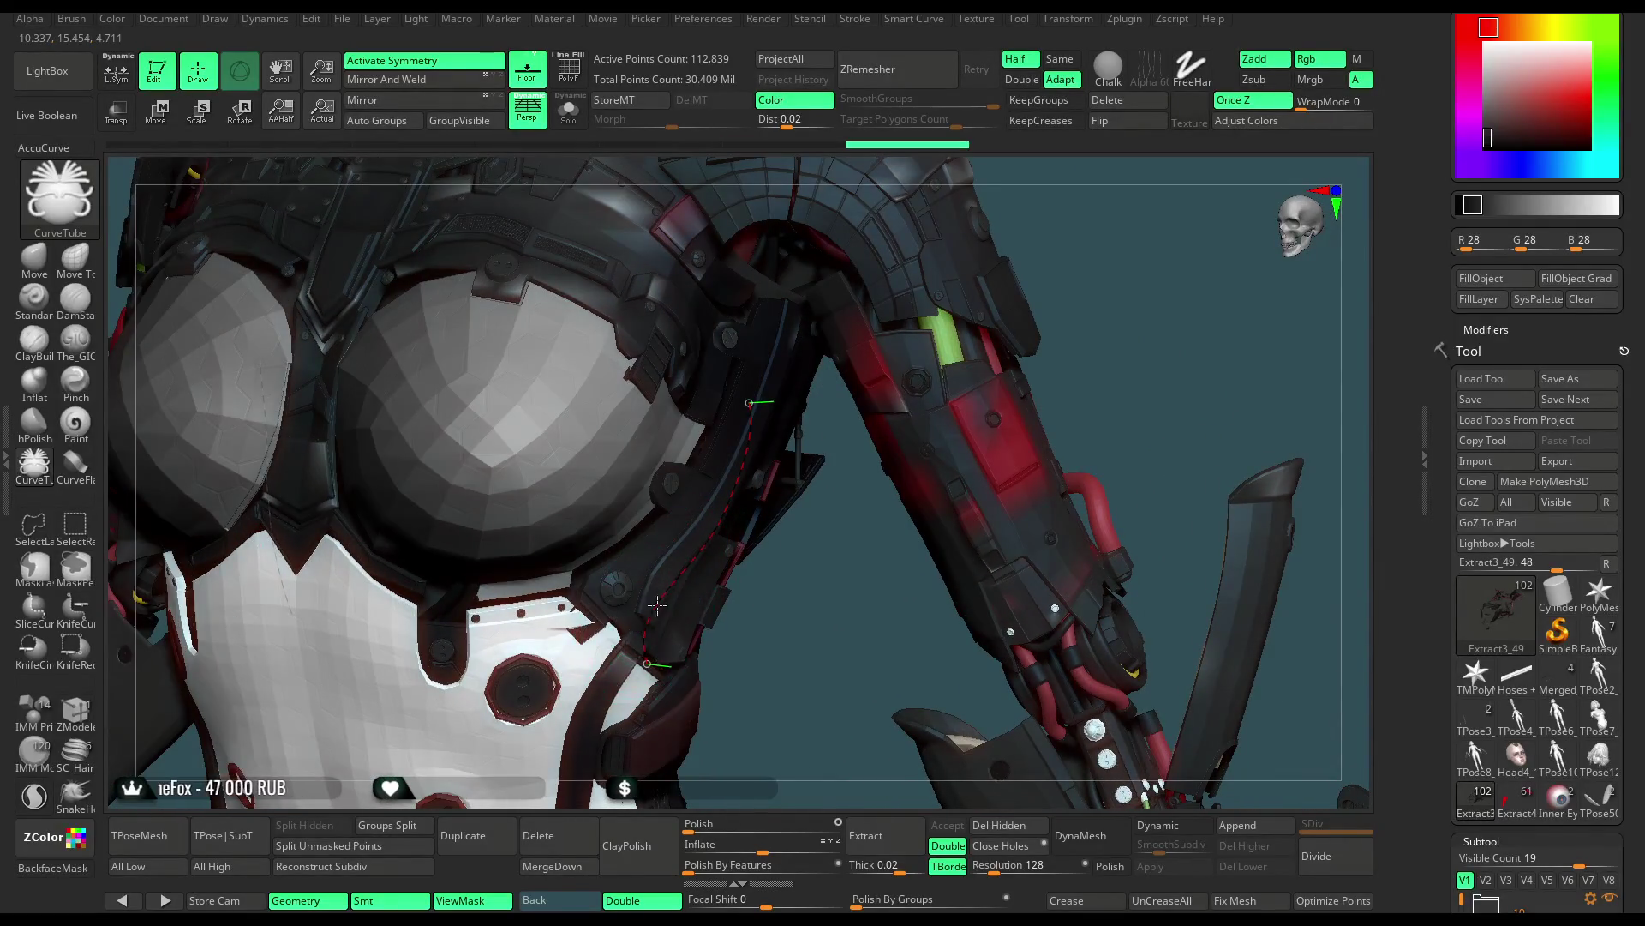
key("ctrl+z")
right_click_drag(797, 606, 737, 515)
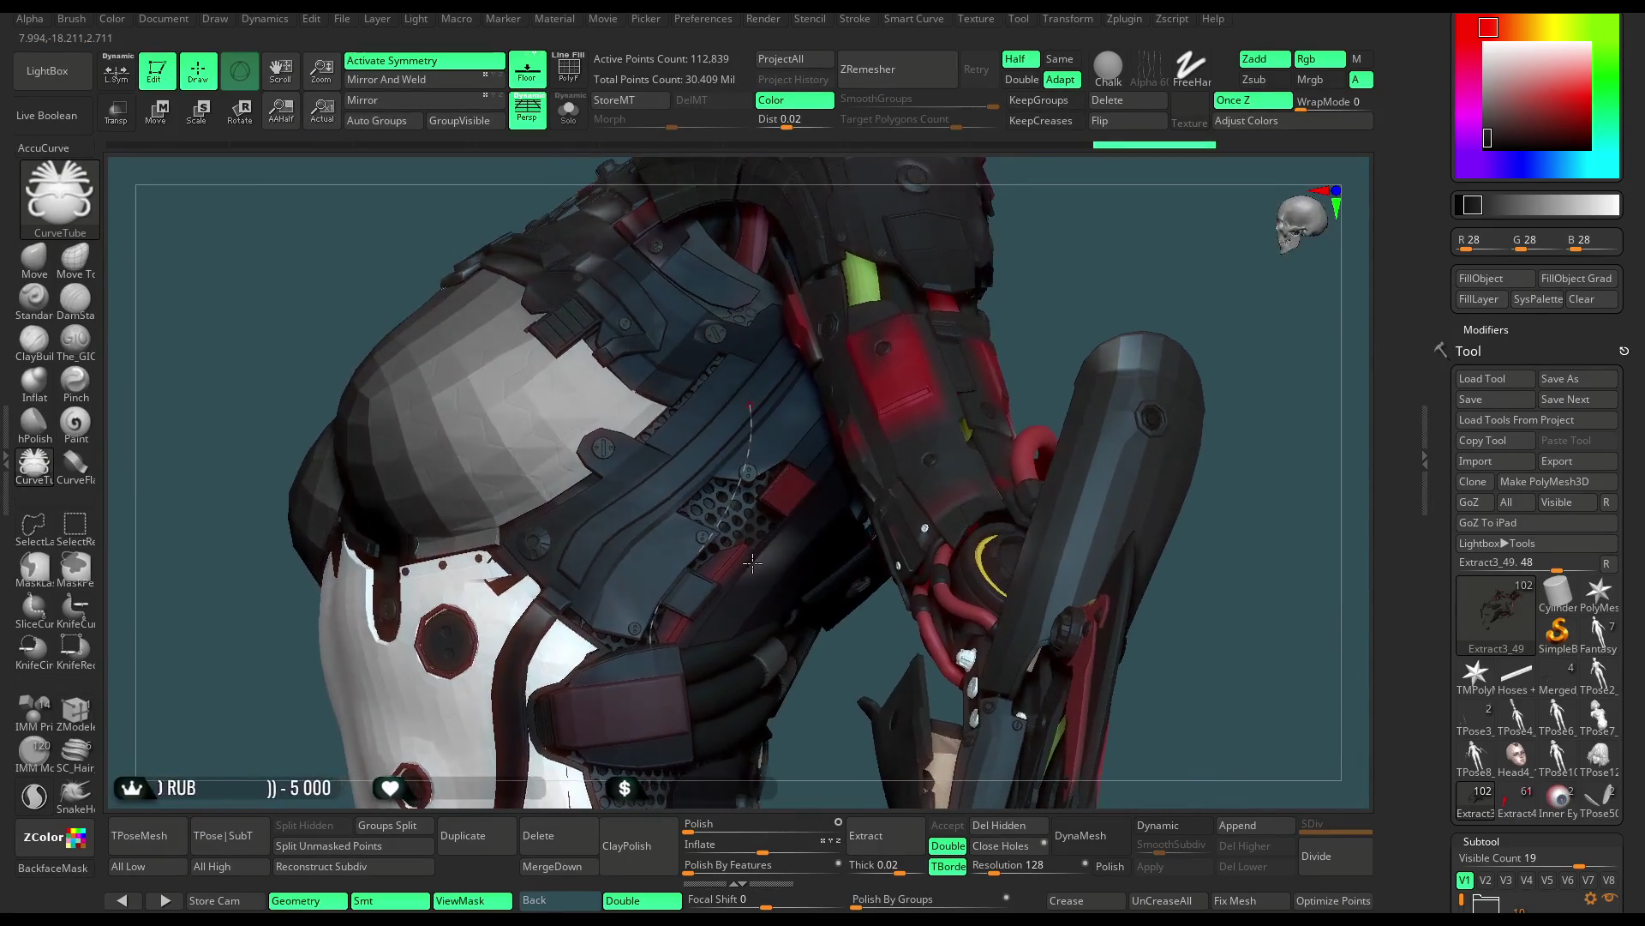
Delete the curve guide, sample the armour's dark red, mask the hoses and fill the piece red
left_click(1108, 99)
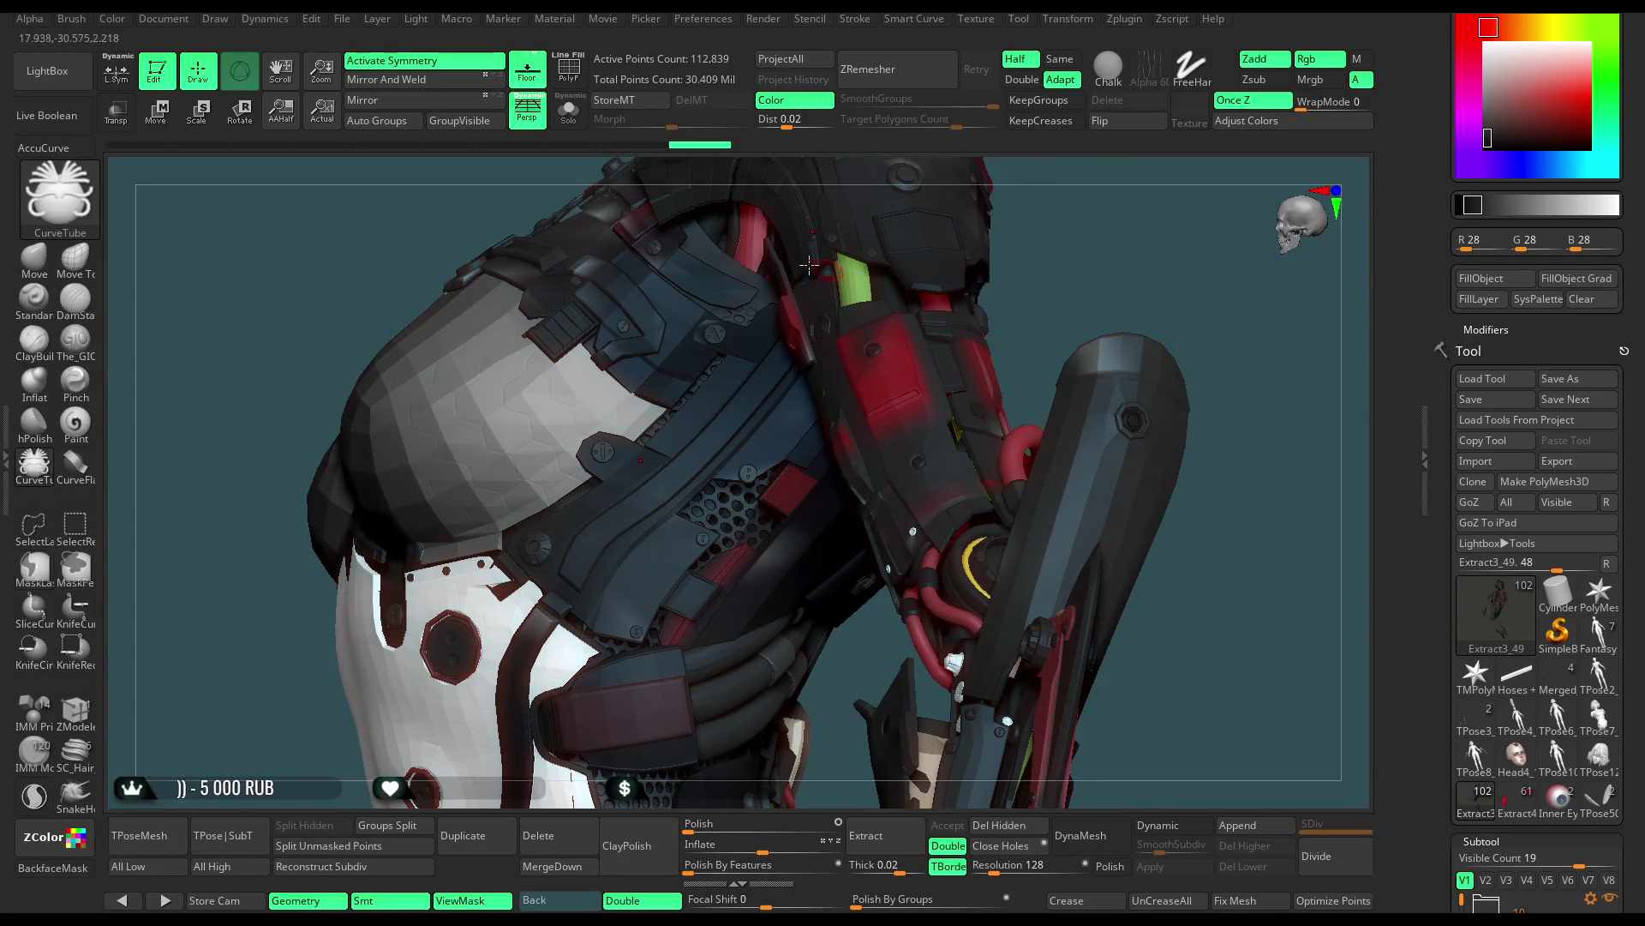
key("c")
left_click(1102, 252, "ctrl")
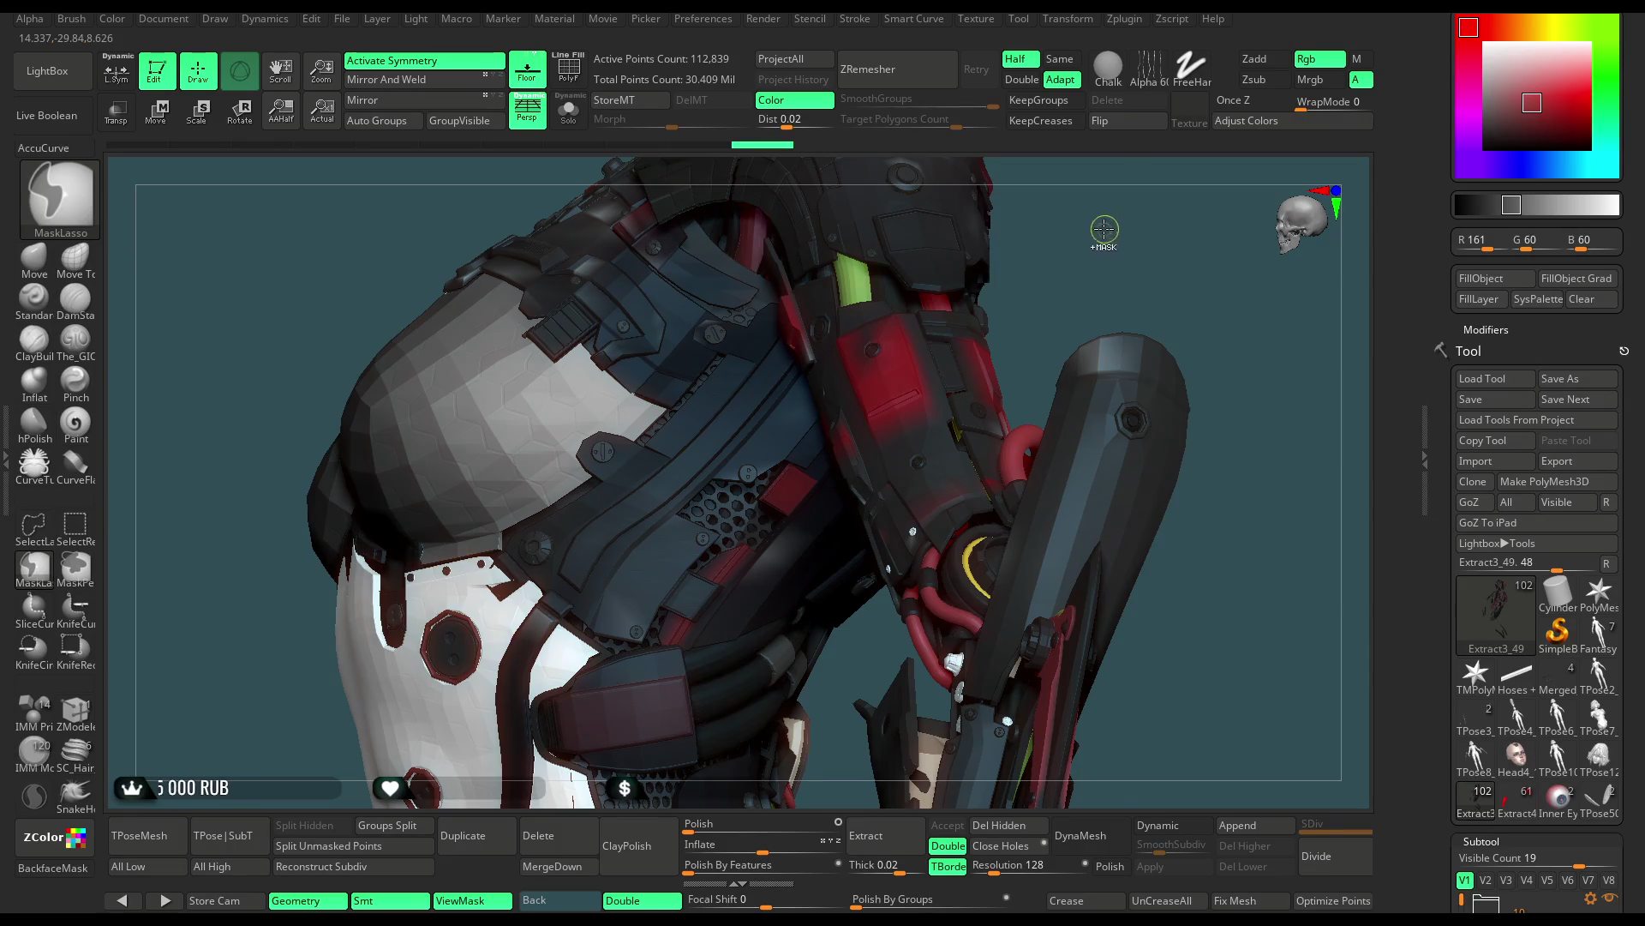
left_click(1473, 279)
mouse_move(1069, 294)
left_mouse_down()
mouse_move(1068, 275)
mouse_move(1082, 292)
mouse_move(1071, 279)
mouse_move(1026, 301)
mouse_move(1074, 433)
left_mouse_up()
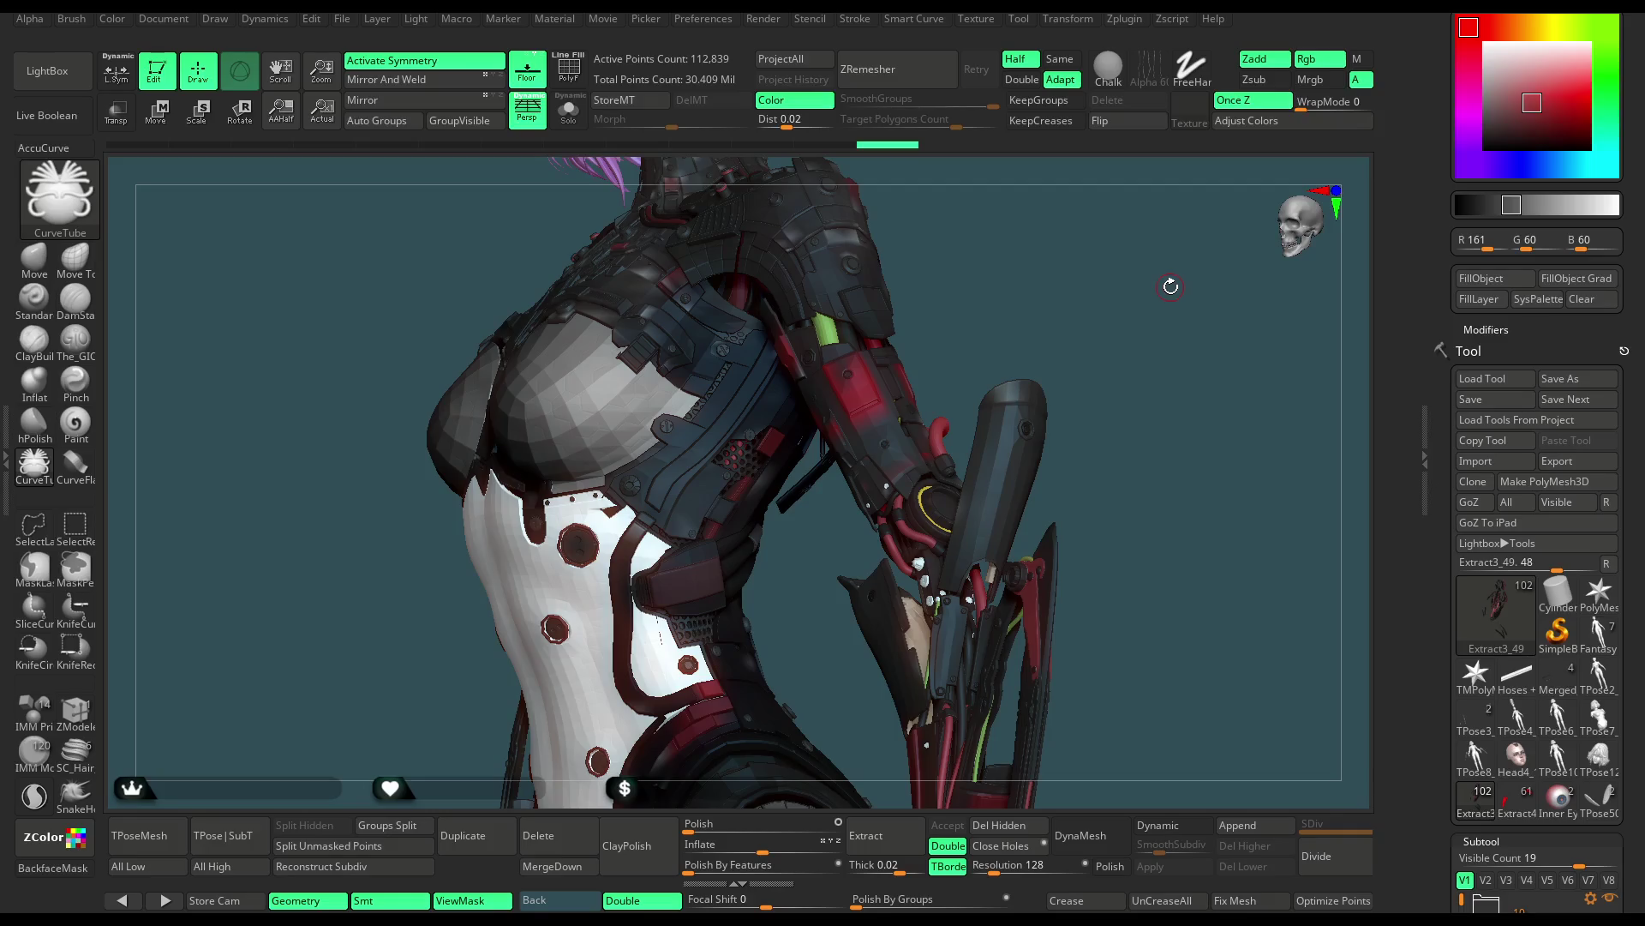
mouse_move(1083, 315)
left_mouse_down()
mouse_move(1050, 301)
mouse_move(1071, 302)
mouse_move(1004, 388)
mouse_move(725, 320)
left_mouse_up()
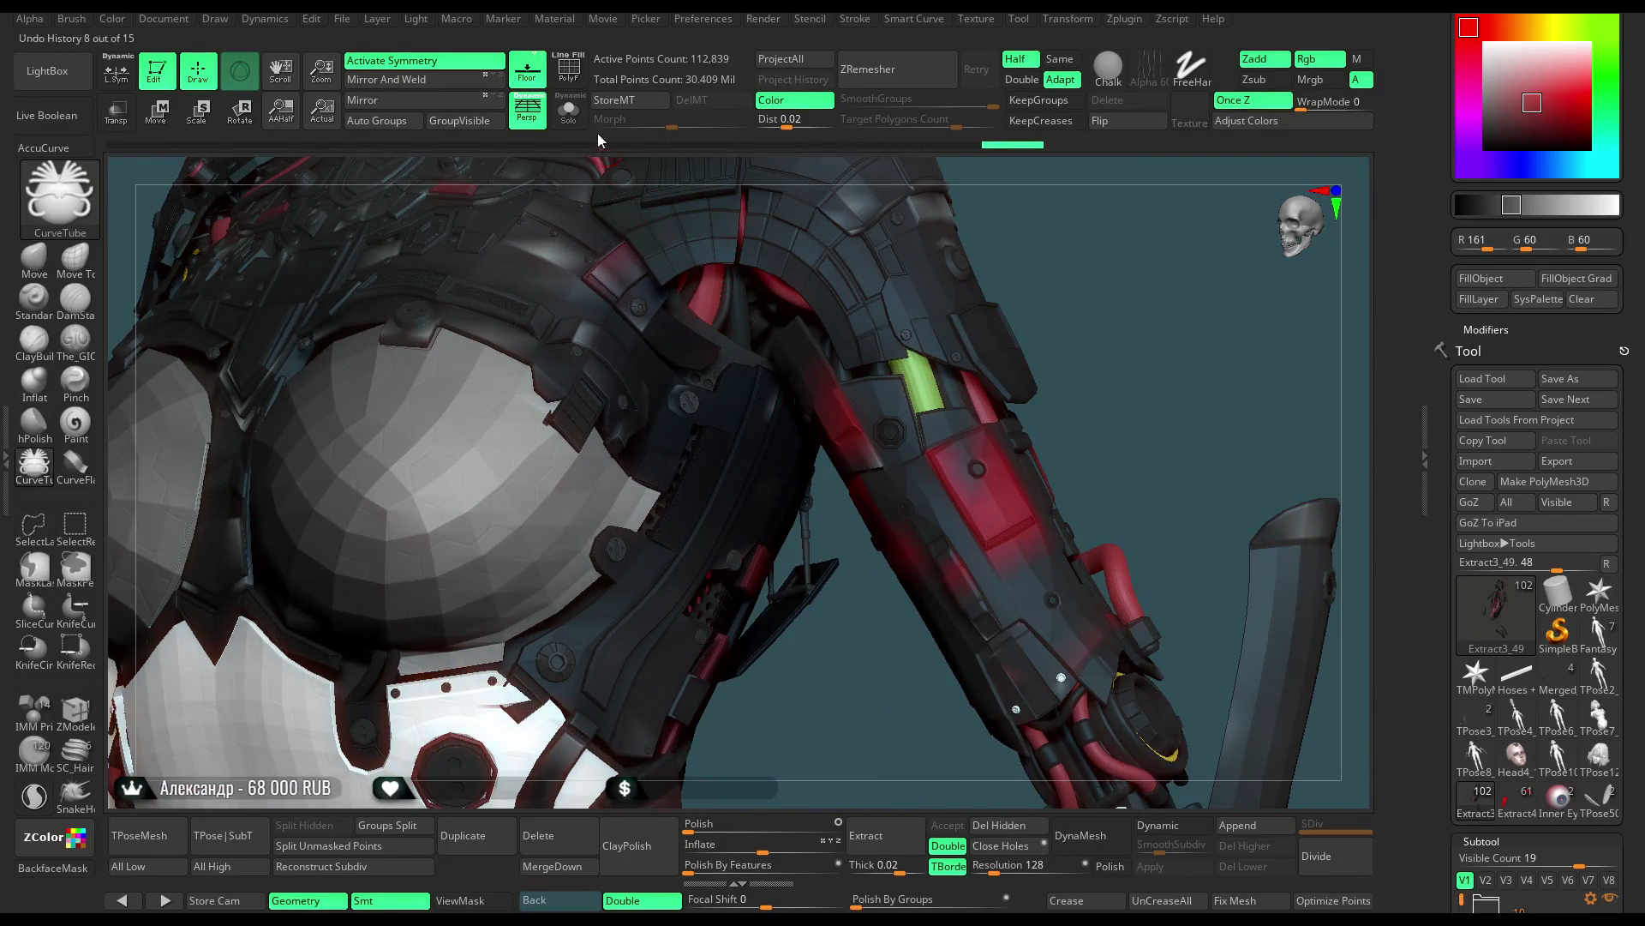
In Solo, isolate a few black tubes, fill them green, then unhide all and exit Solo
left_click(725, 321, "alt")
left_click(754, 302, "ctrl+shift")
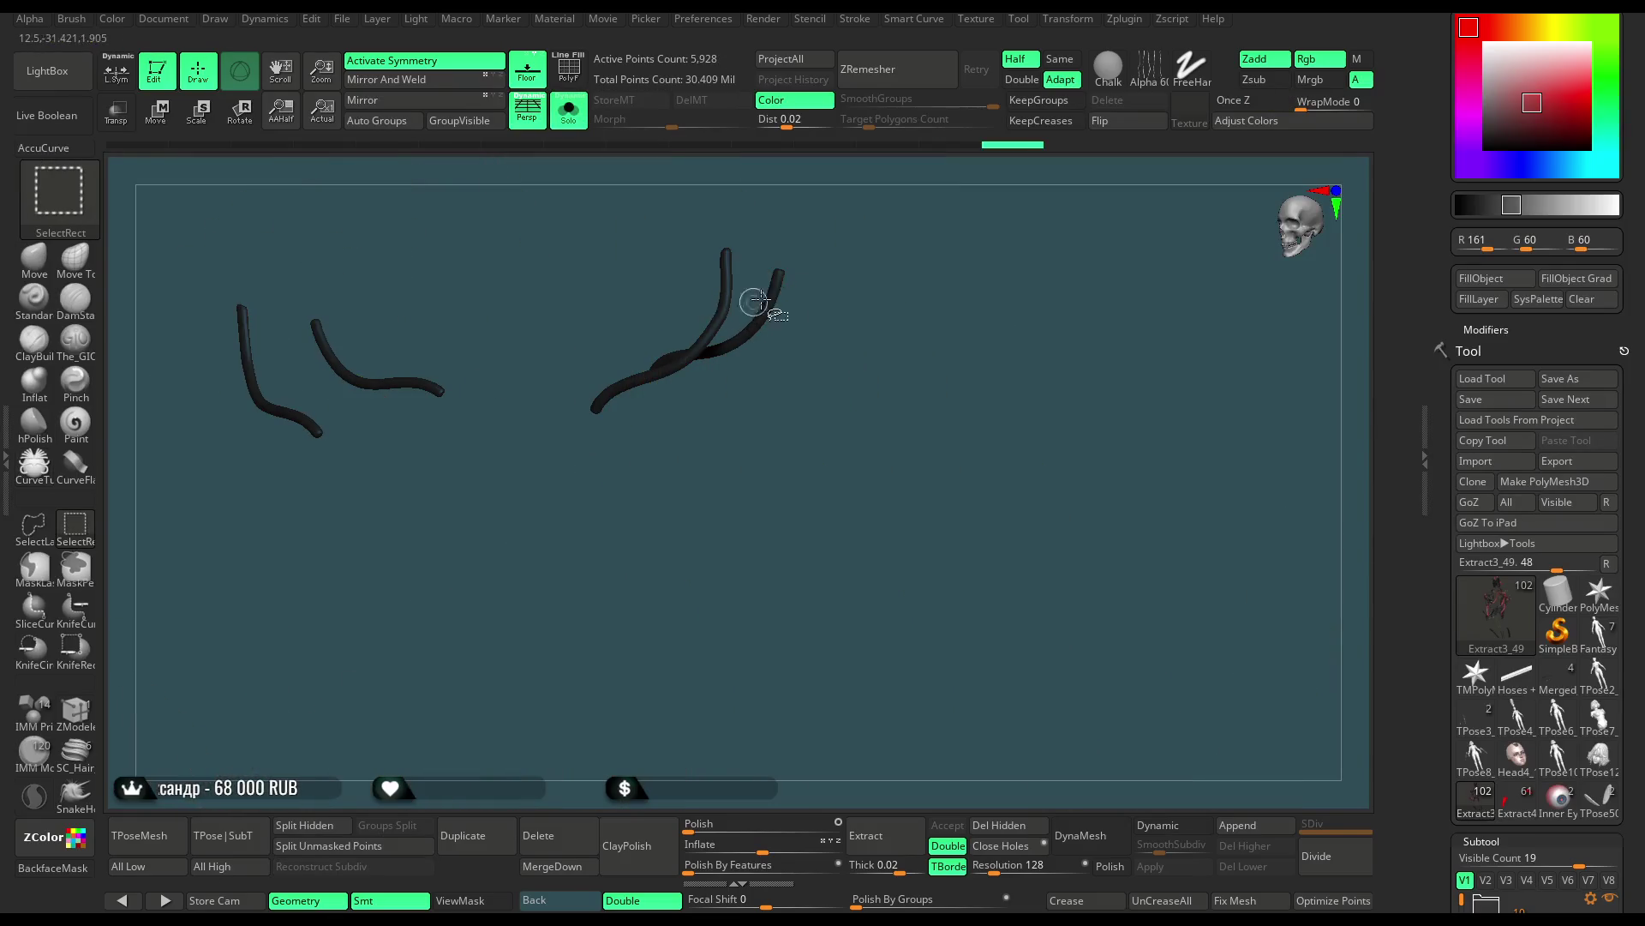
left_click(1013, 275, "ctrl+shift")
key("c")
left_click(1197, 403, "ctrl+shift")
left_click(1497, 297)
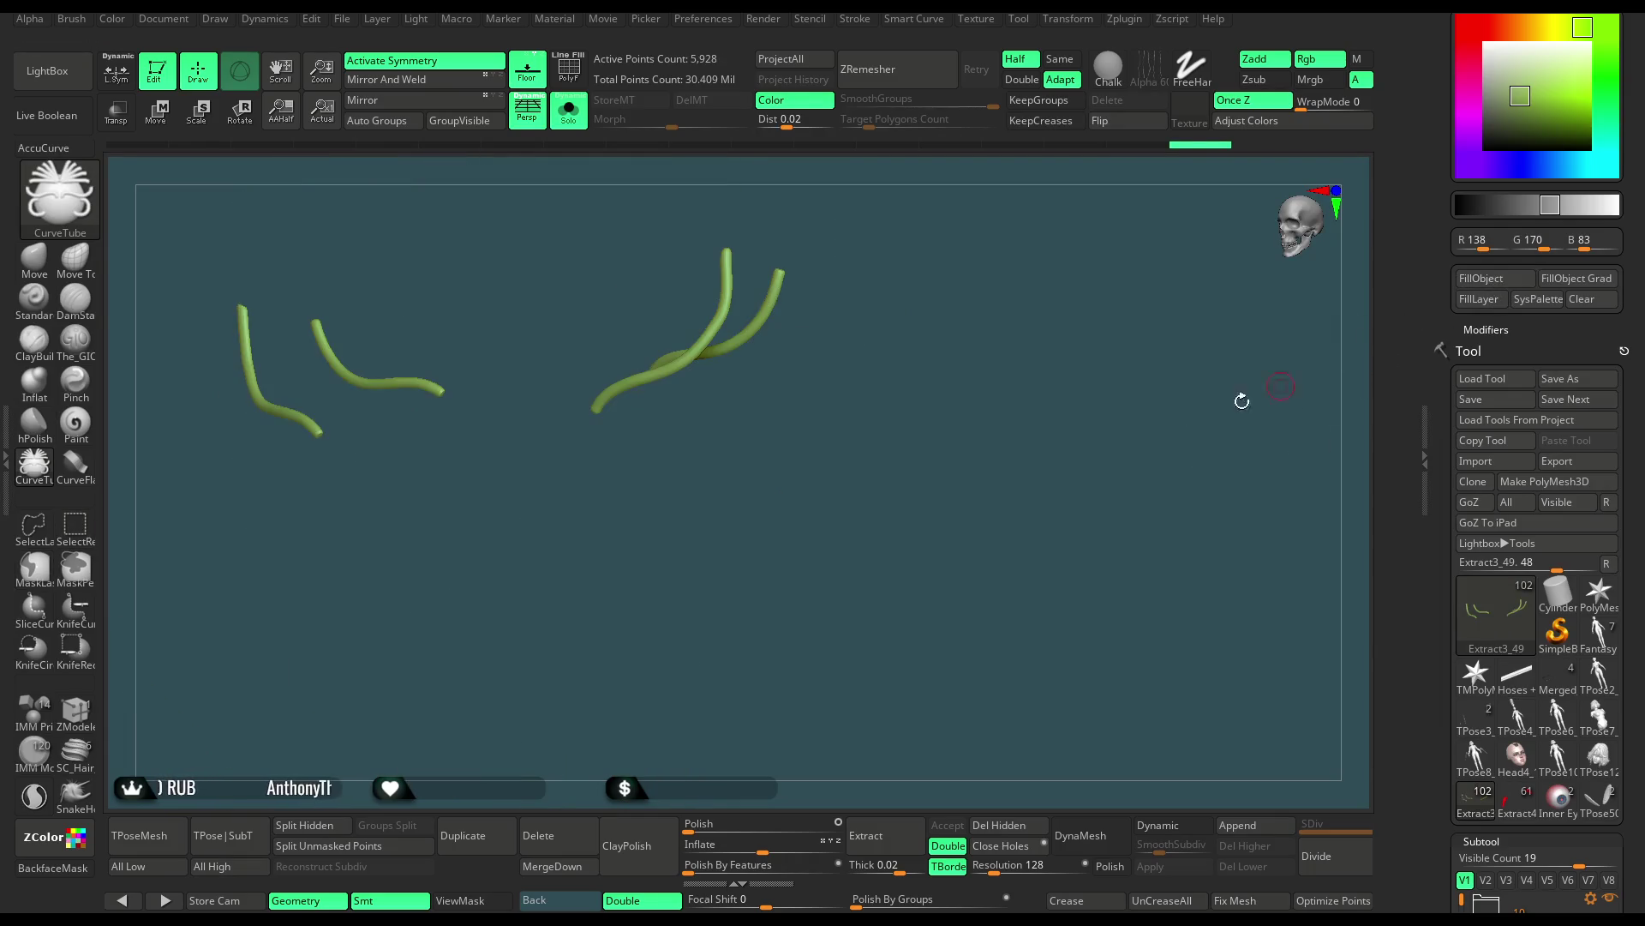
left_click(973, 393, "ctrl+shift")
left_click(569, 111)
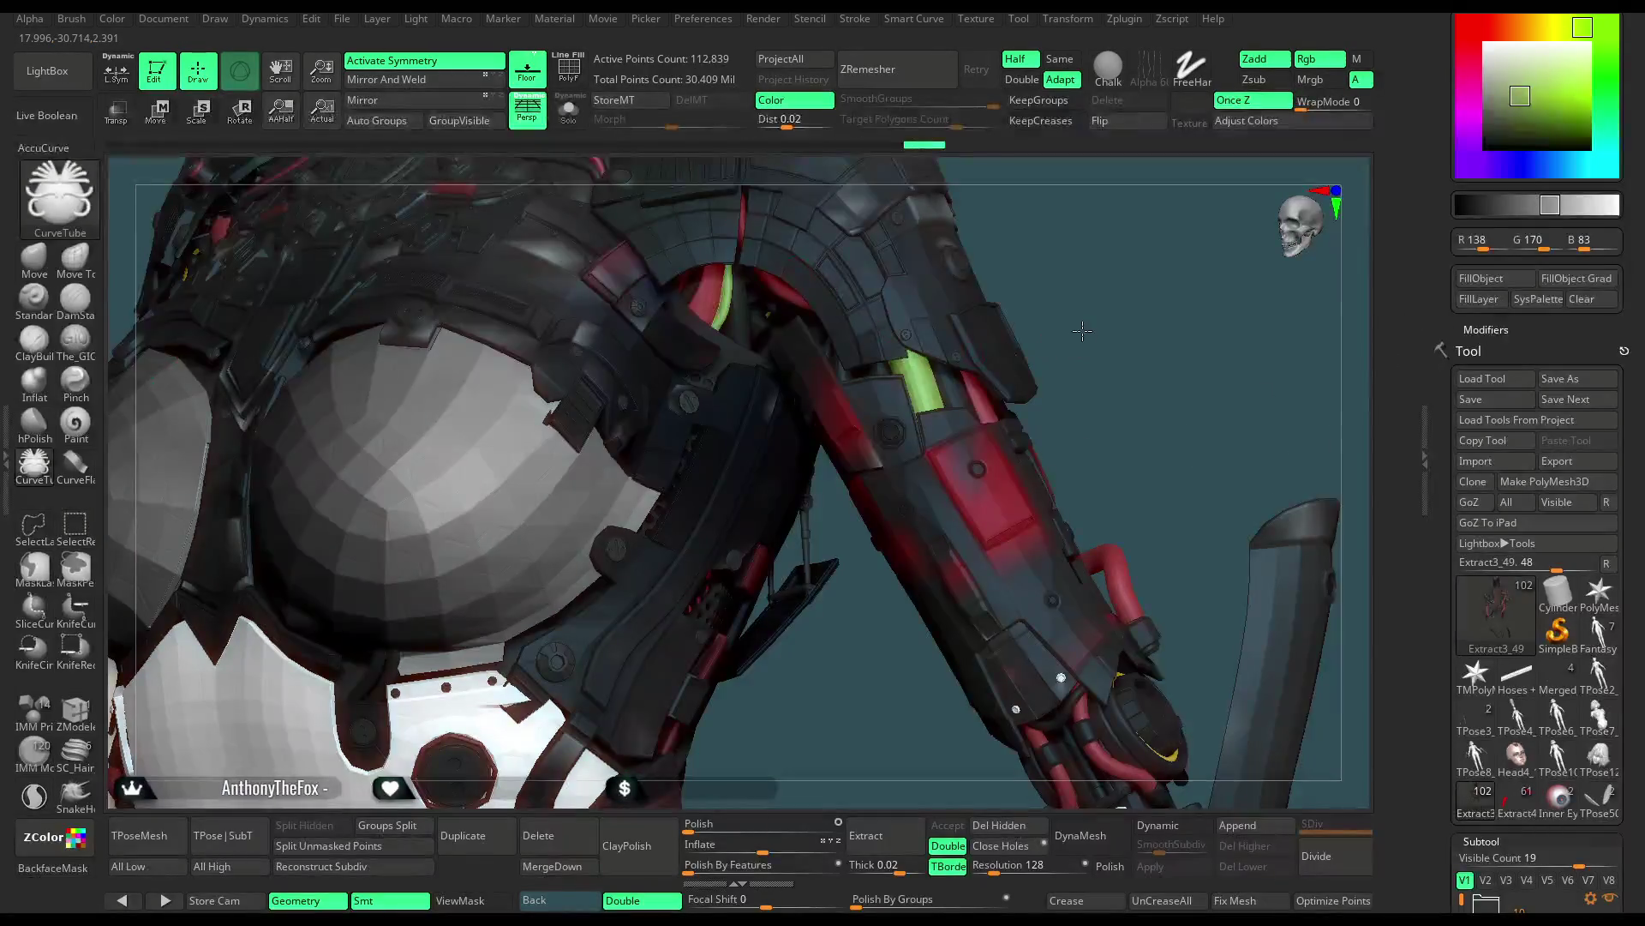
Inspect the torso and cables, then make BODY_UP_PP the active subtool
left_click_drag(1072, 290, 1000, 431)
mouse_move(1097, 240)
left_mouse_down()
mouse_move(1067, 249)
mouse_move(1096, 317)
mouse_move(1029, 337)
left_mouse_up()
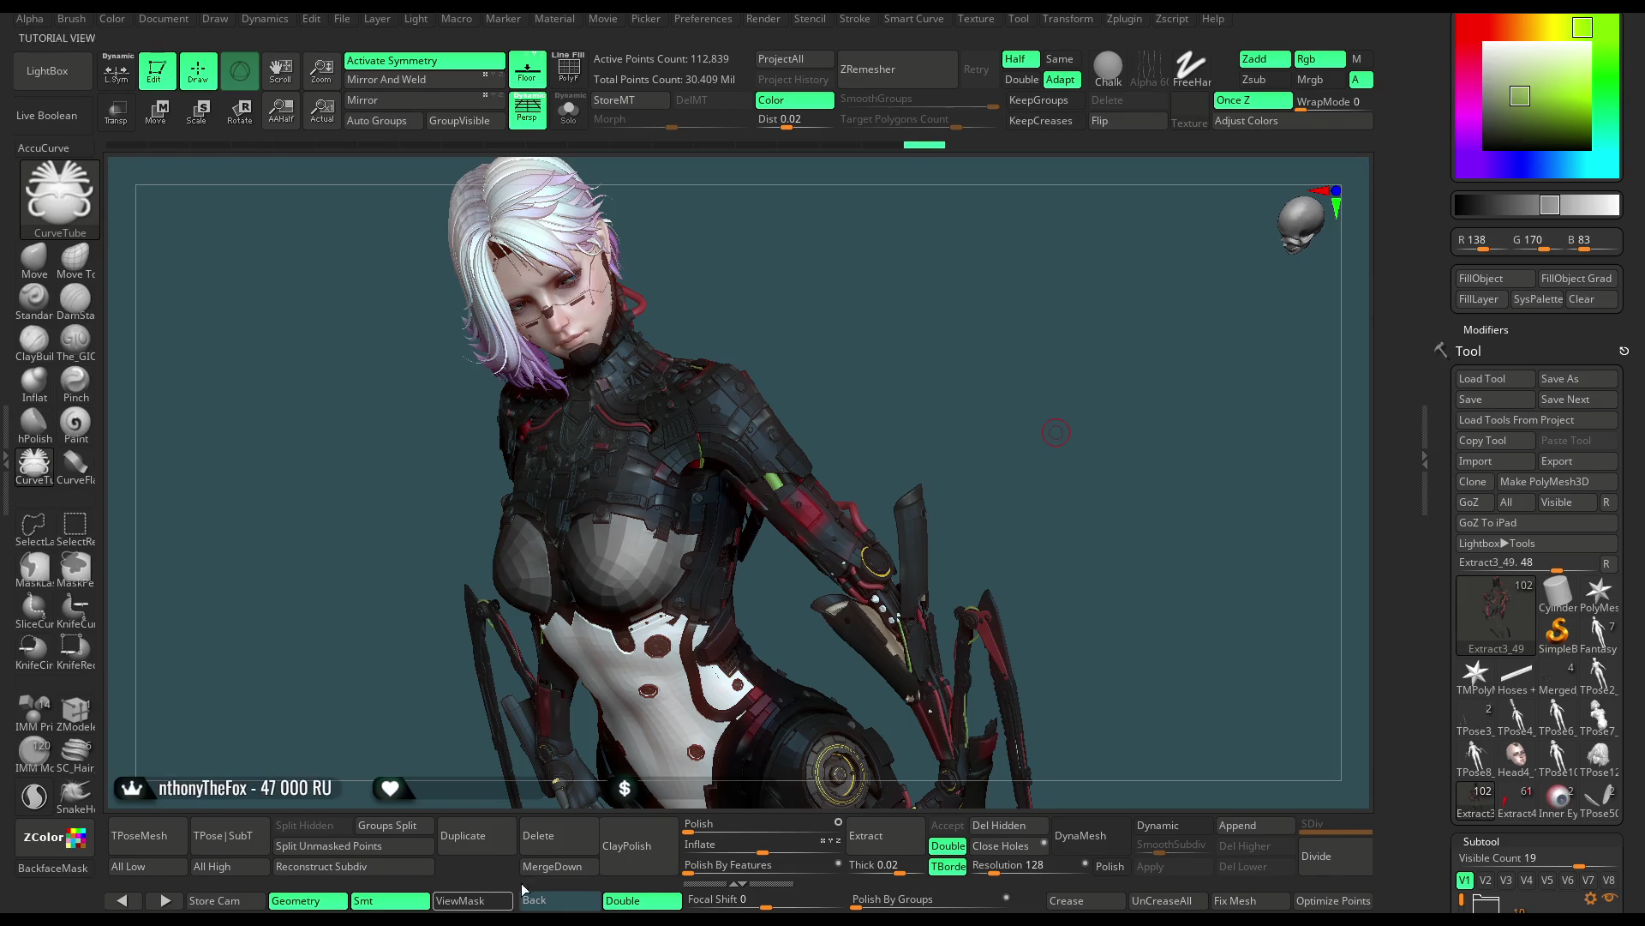
mouse_move(1064, 420)
left_mouse_down()
mouse_move(1024, 400)
mouse_move(1118, 380)
mouse_move(1064, 570)
mouse_move(1090, 463)
left_mouse_up()
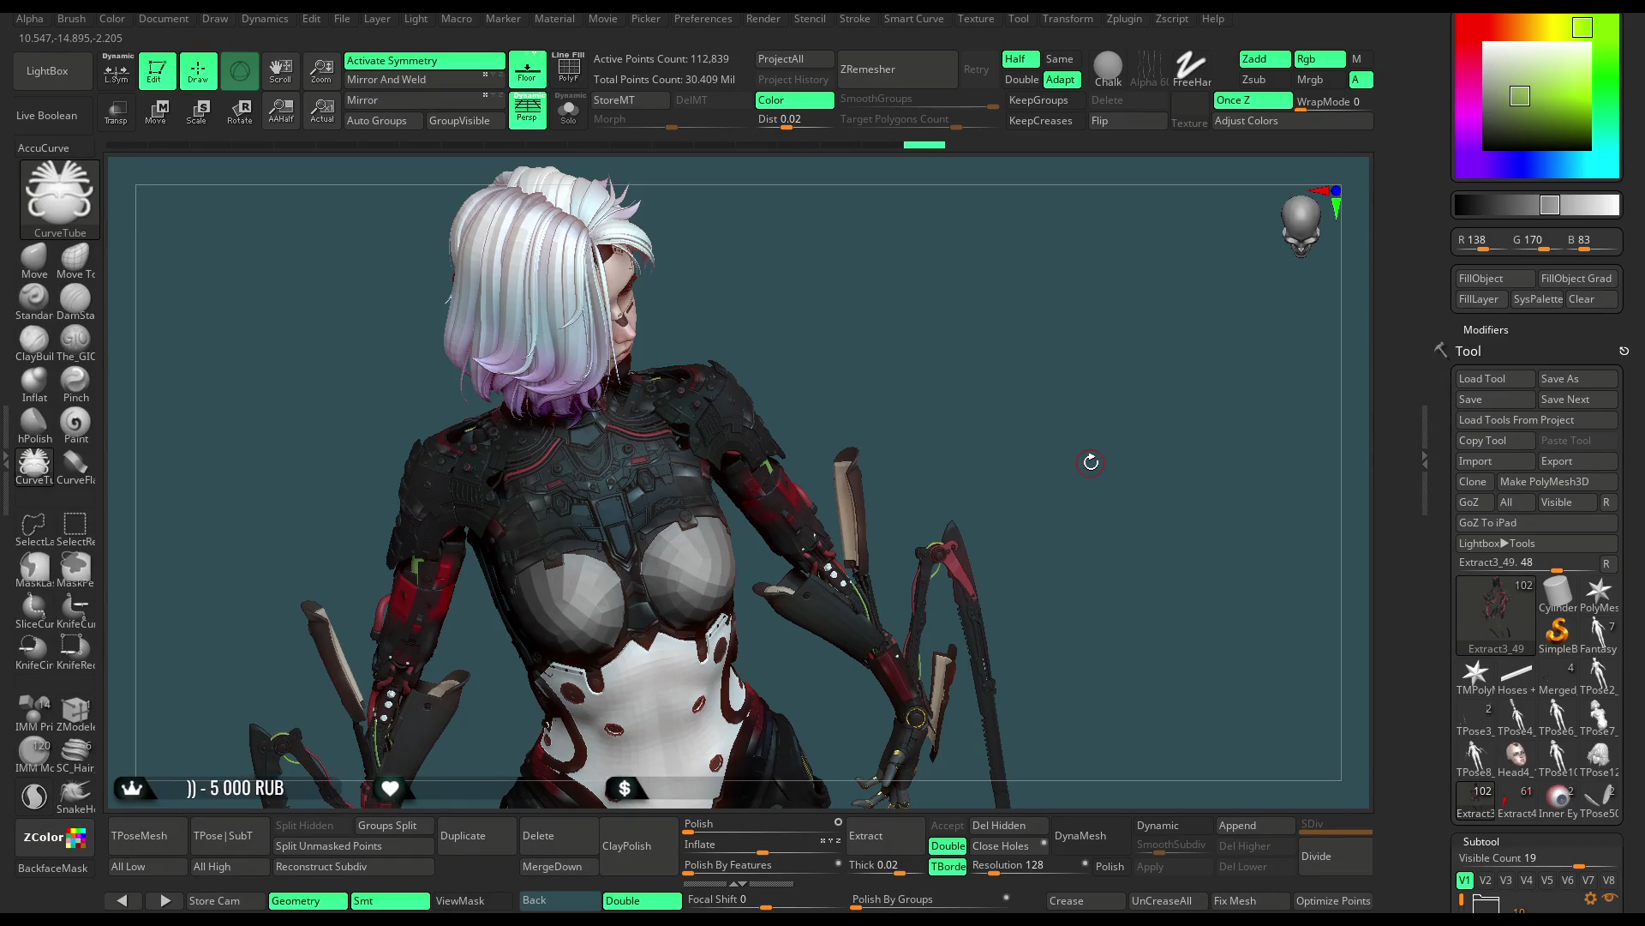
left_click(669, 385, "alt")
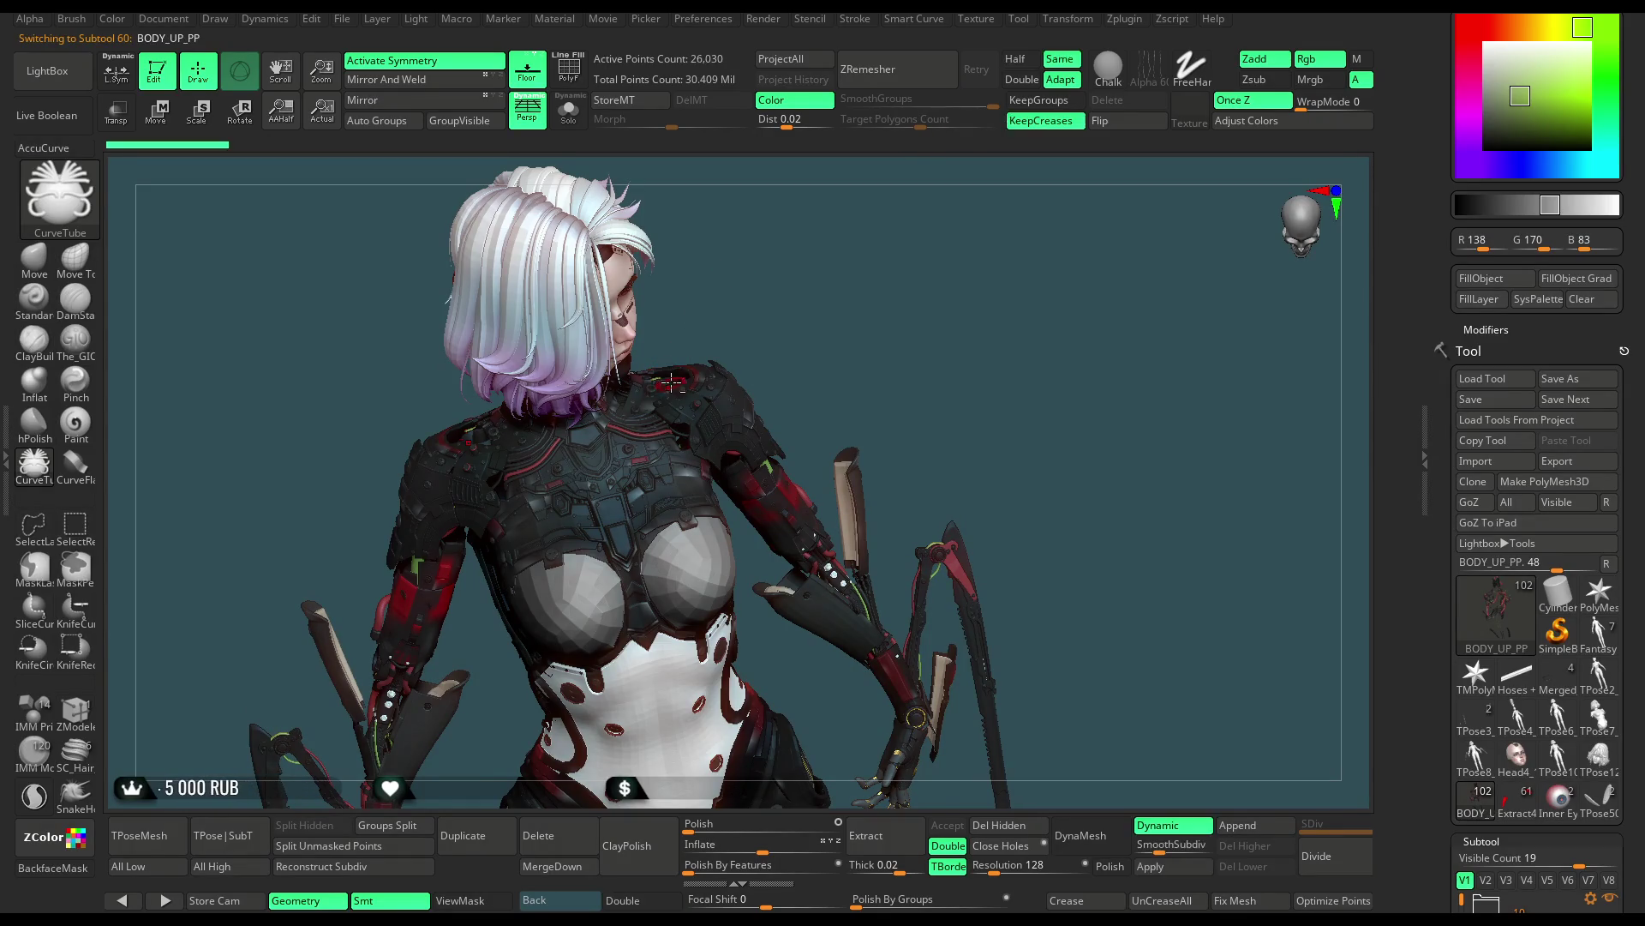
Solo BODY_UP_PP, lasso-mask the ring-shaped shoulder part, then show the full model
left_click(579, 118)
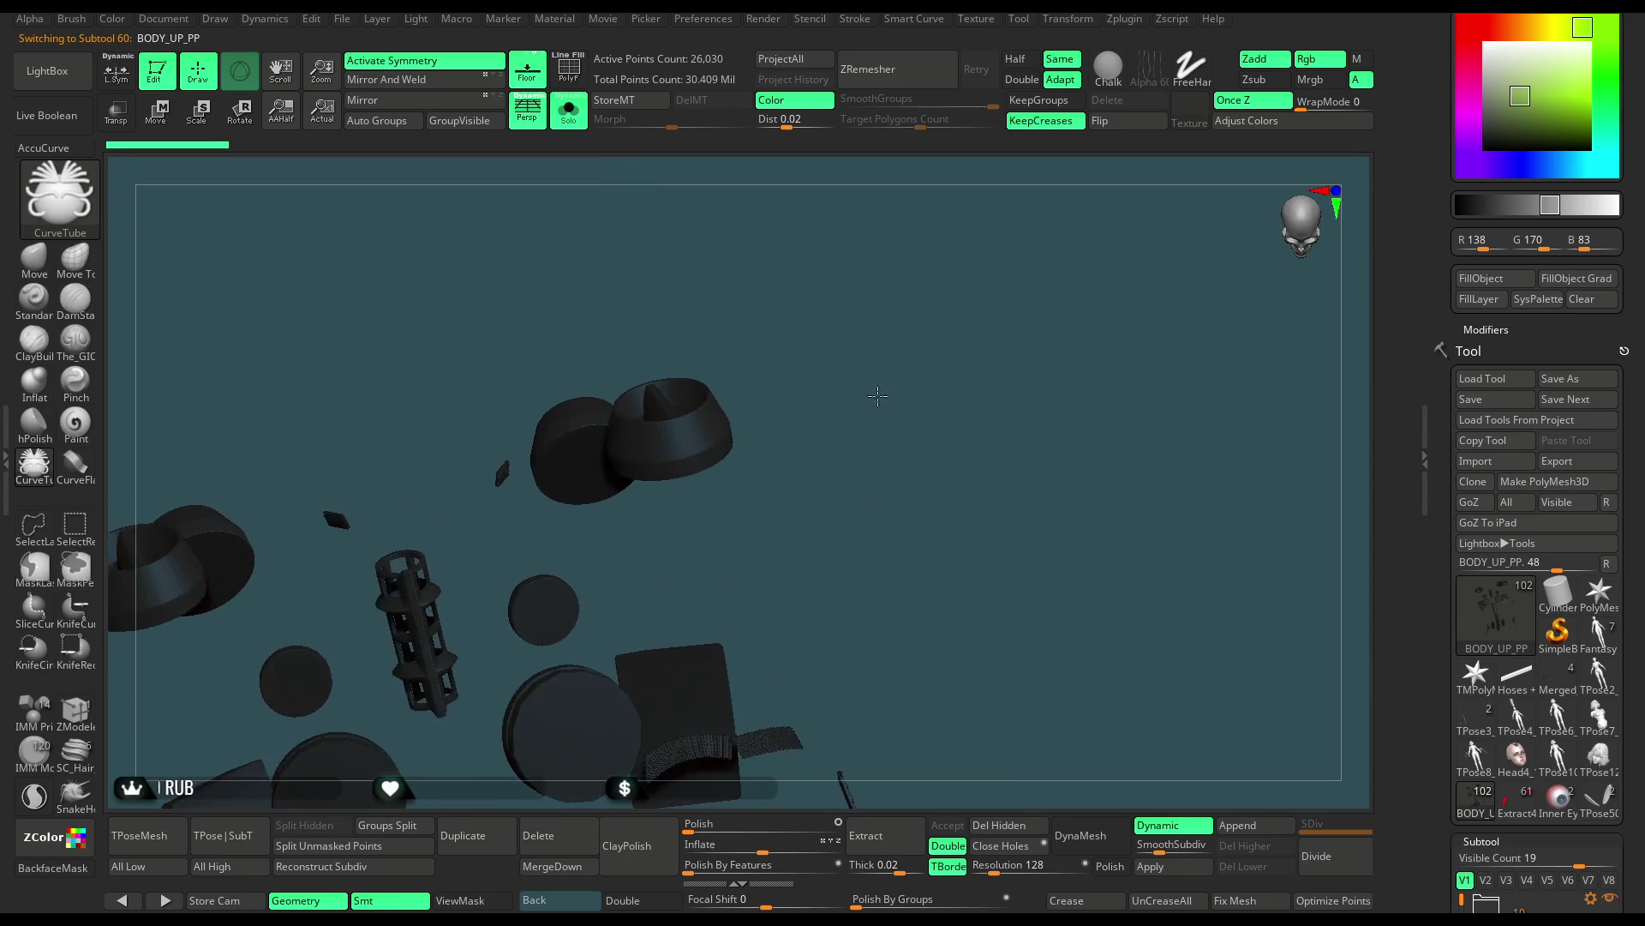
key("ctrl")
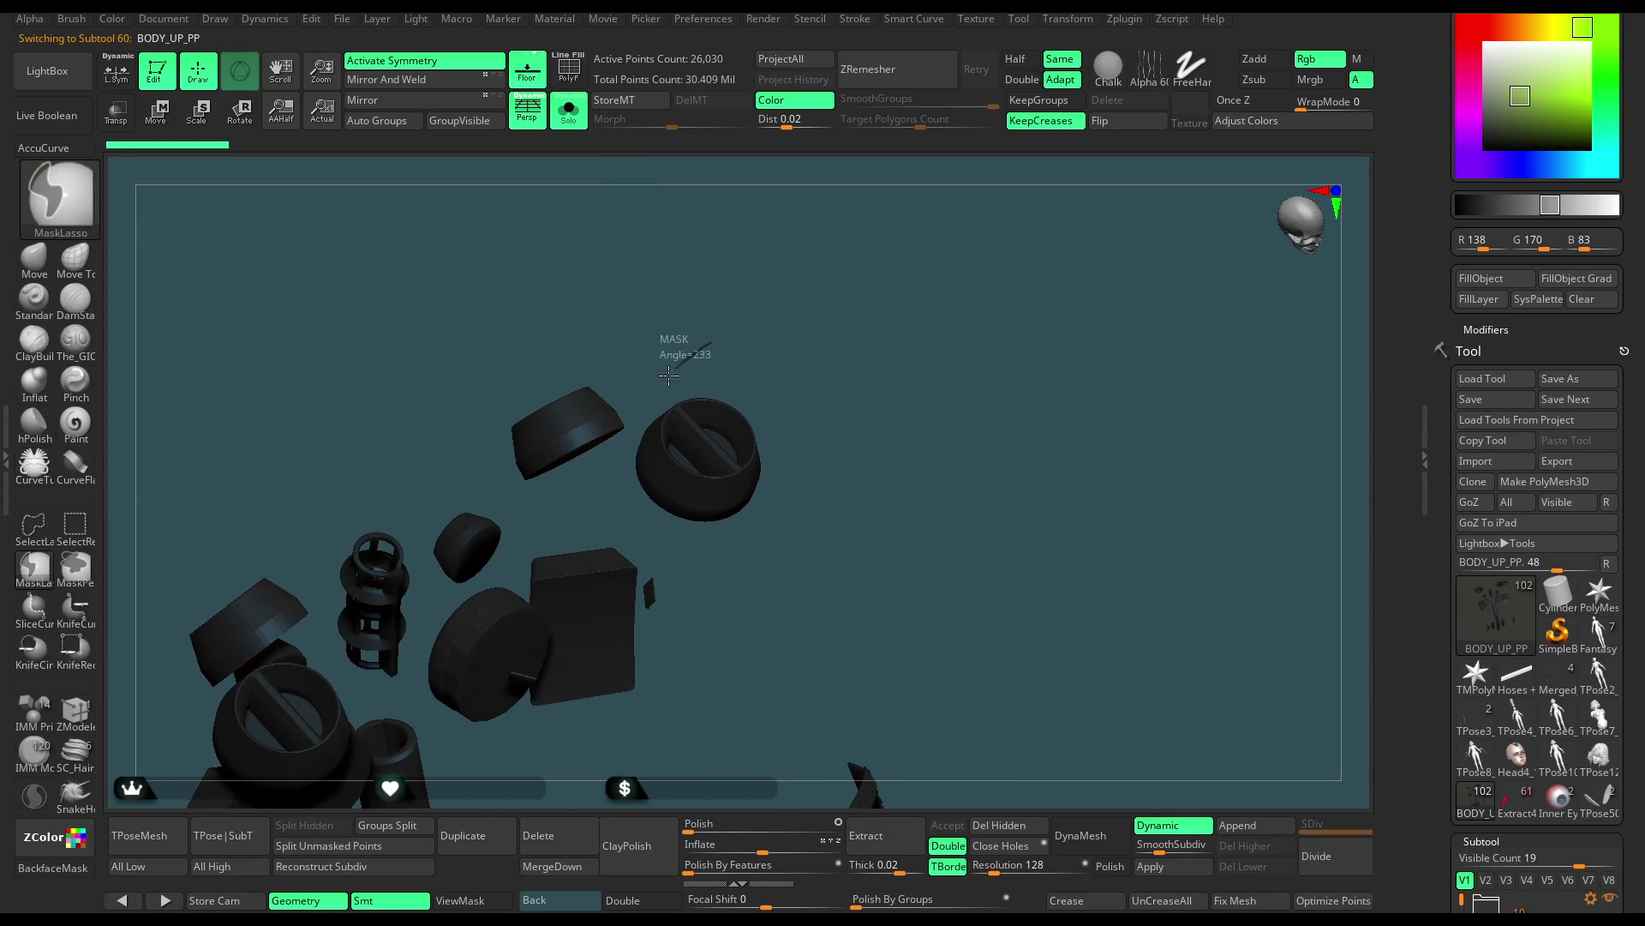
left_click_drag(626, 458, 729, 359, "ctrl")
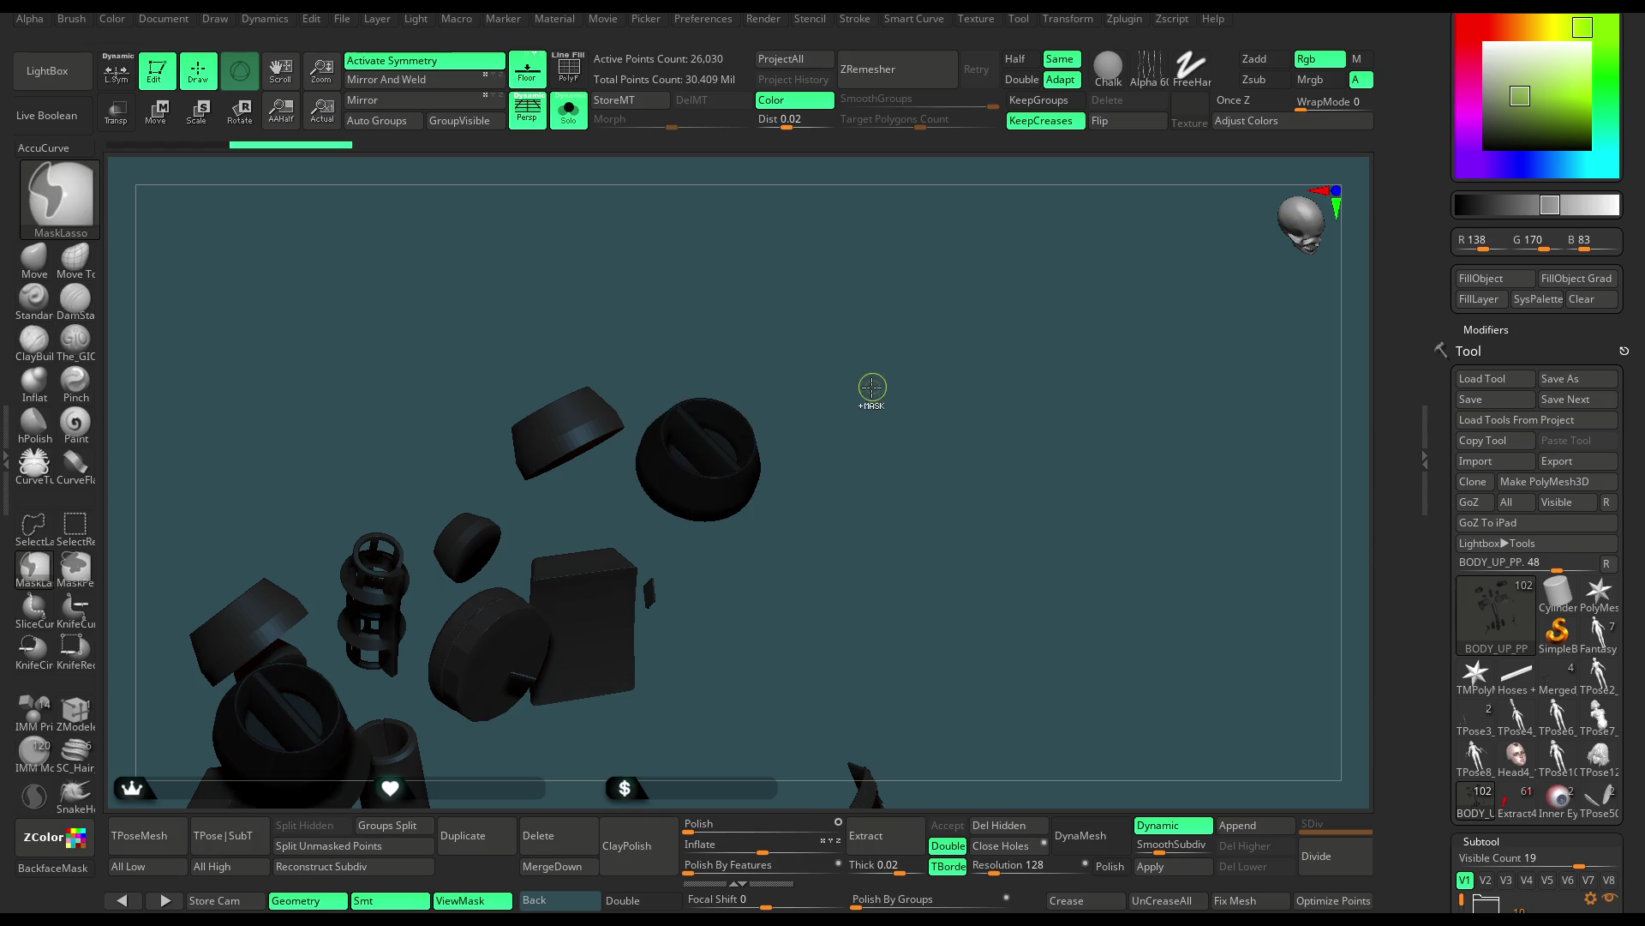
left_click(580, 119)
left_click_drag(1154, 274, 1154, 299)
Centre the Transpose gizmo on the shoulder socket, align it, and enable local symmetry
key("w")
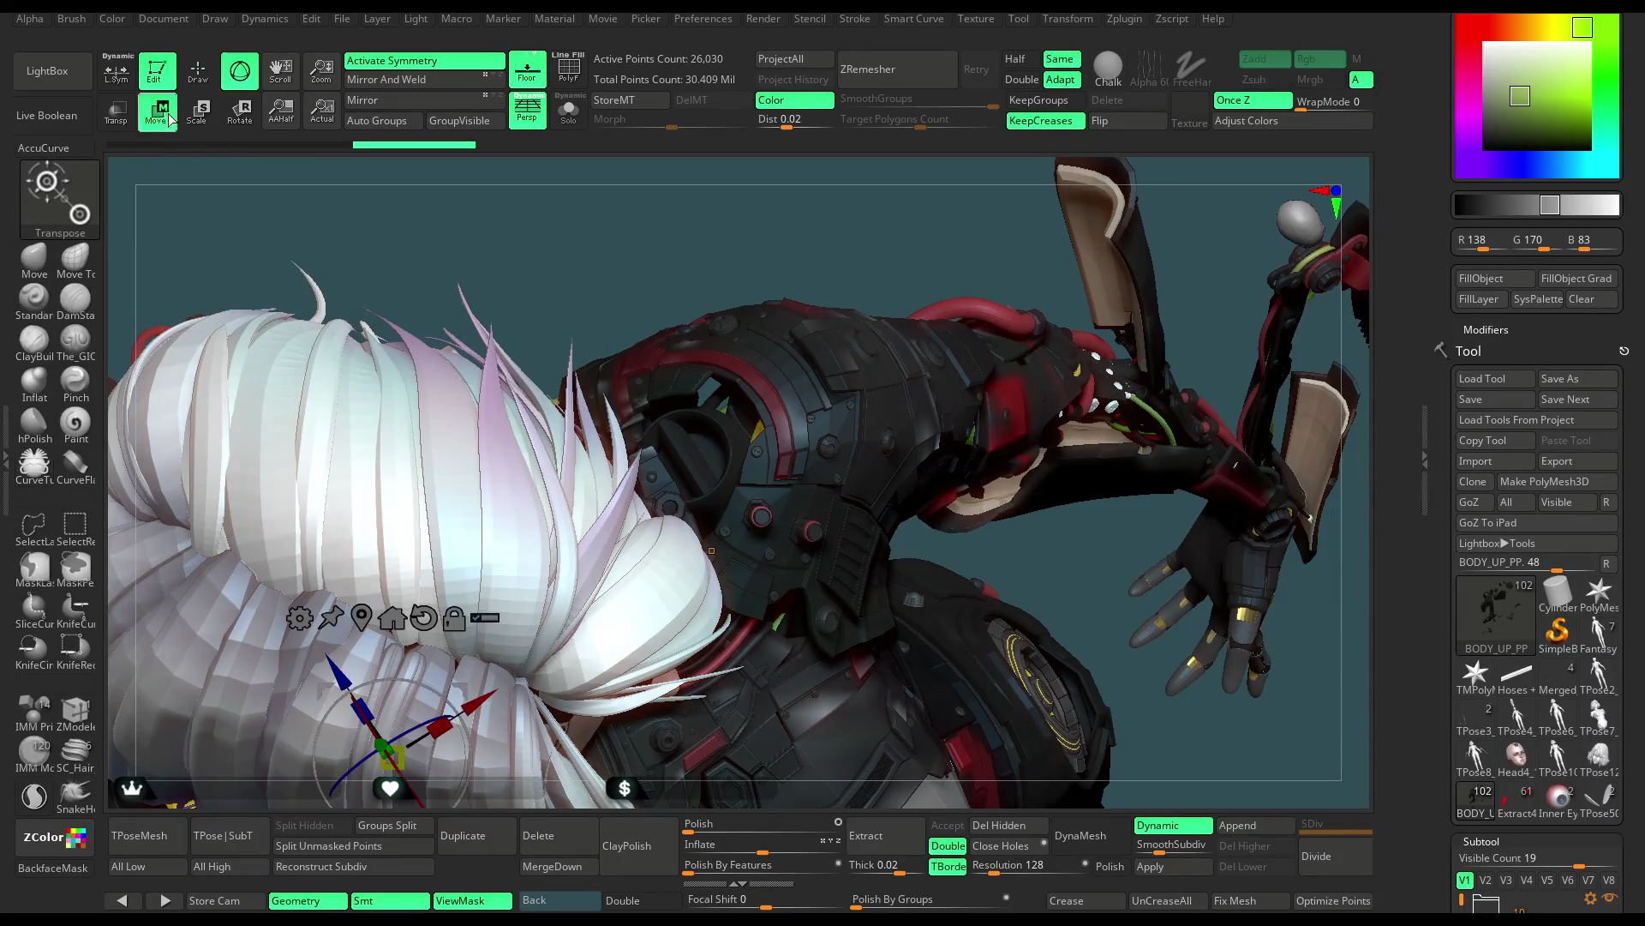
left_click(690, 463, "alt")
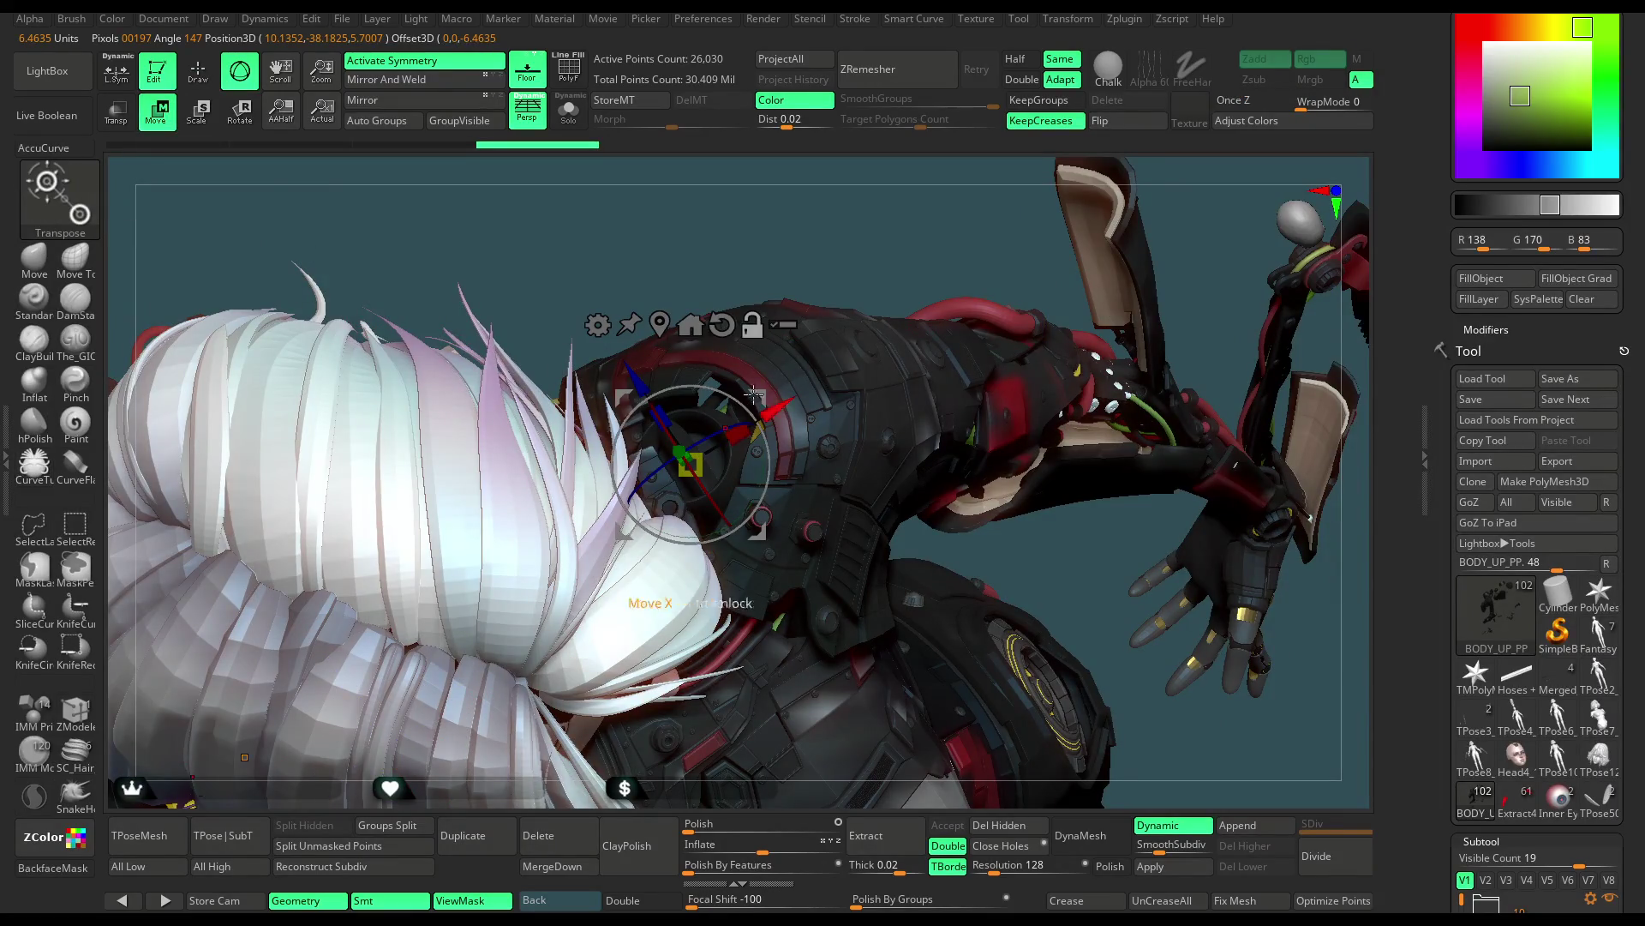
left_click_drag(735, 418, 620, 512, "alt")
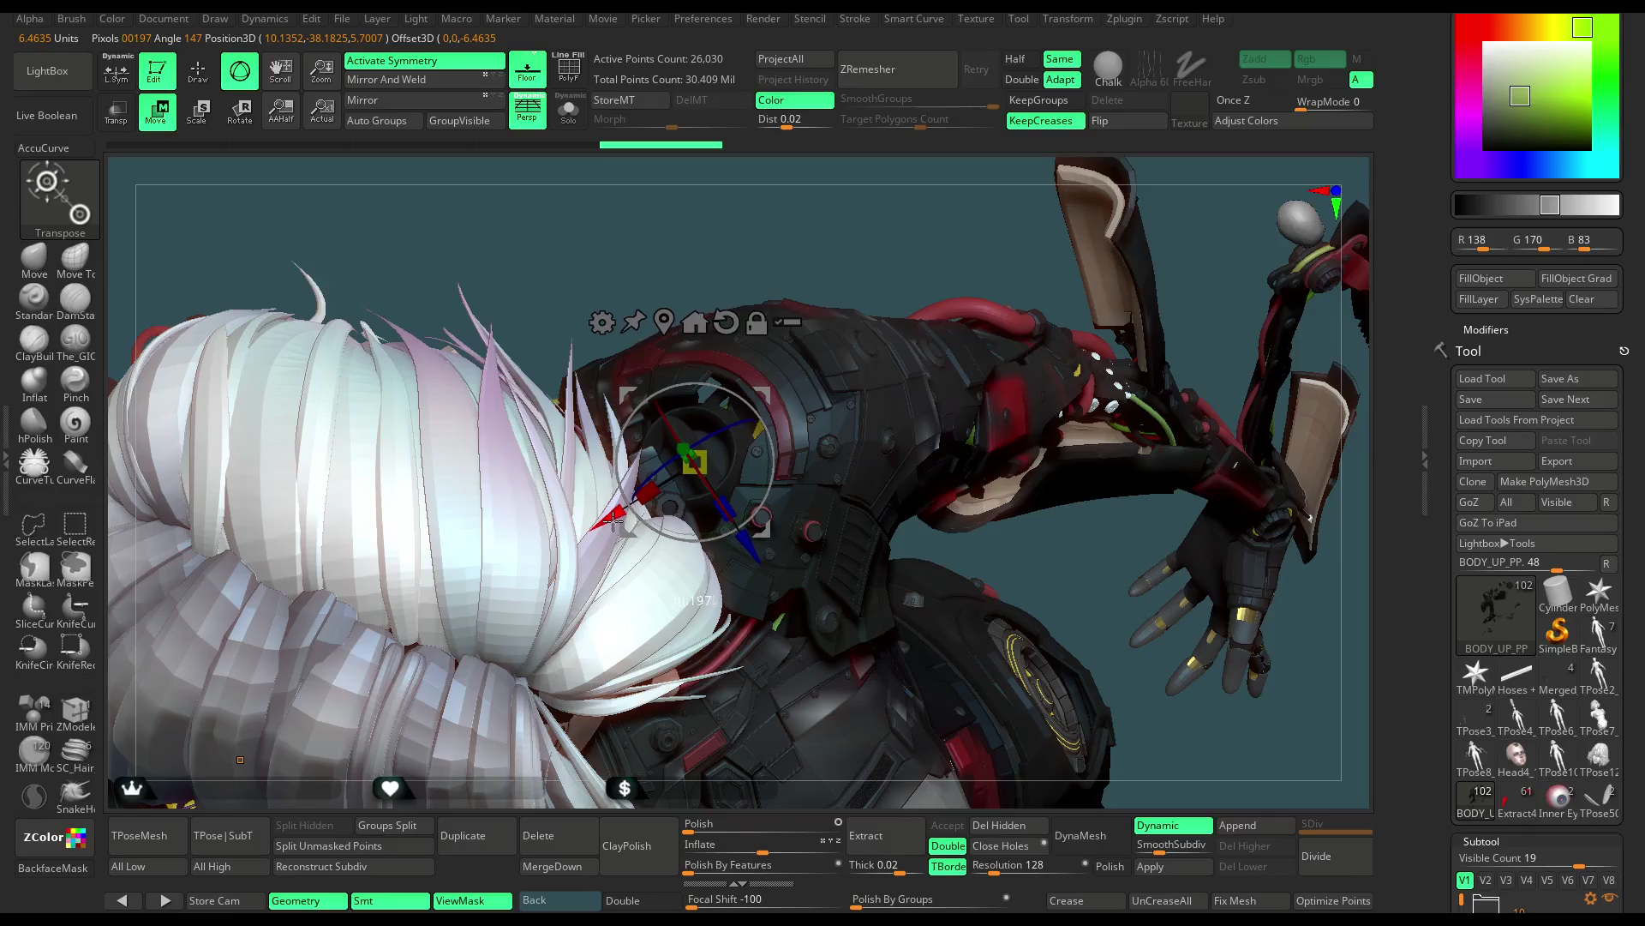
mouse_move(900, 235)
left_mouse_down()
mouse_move(877, 180)
mouse_move(849, 189)
left_mouse_up()
left_click_drag(656, 367, 658, 330)
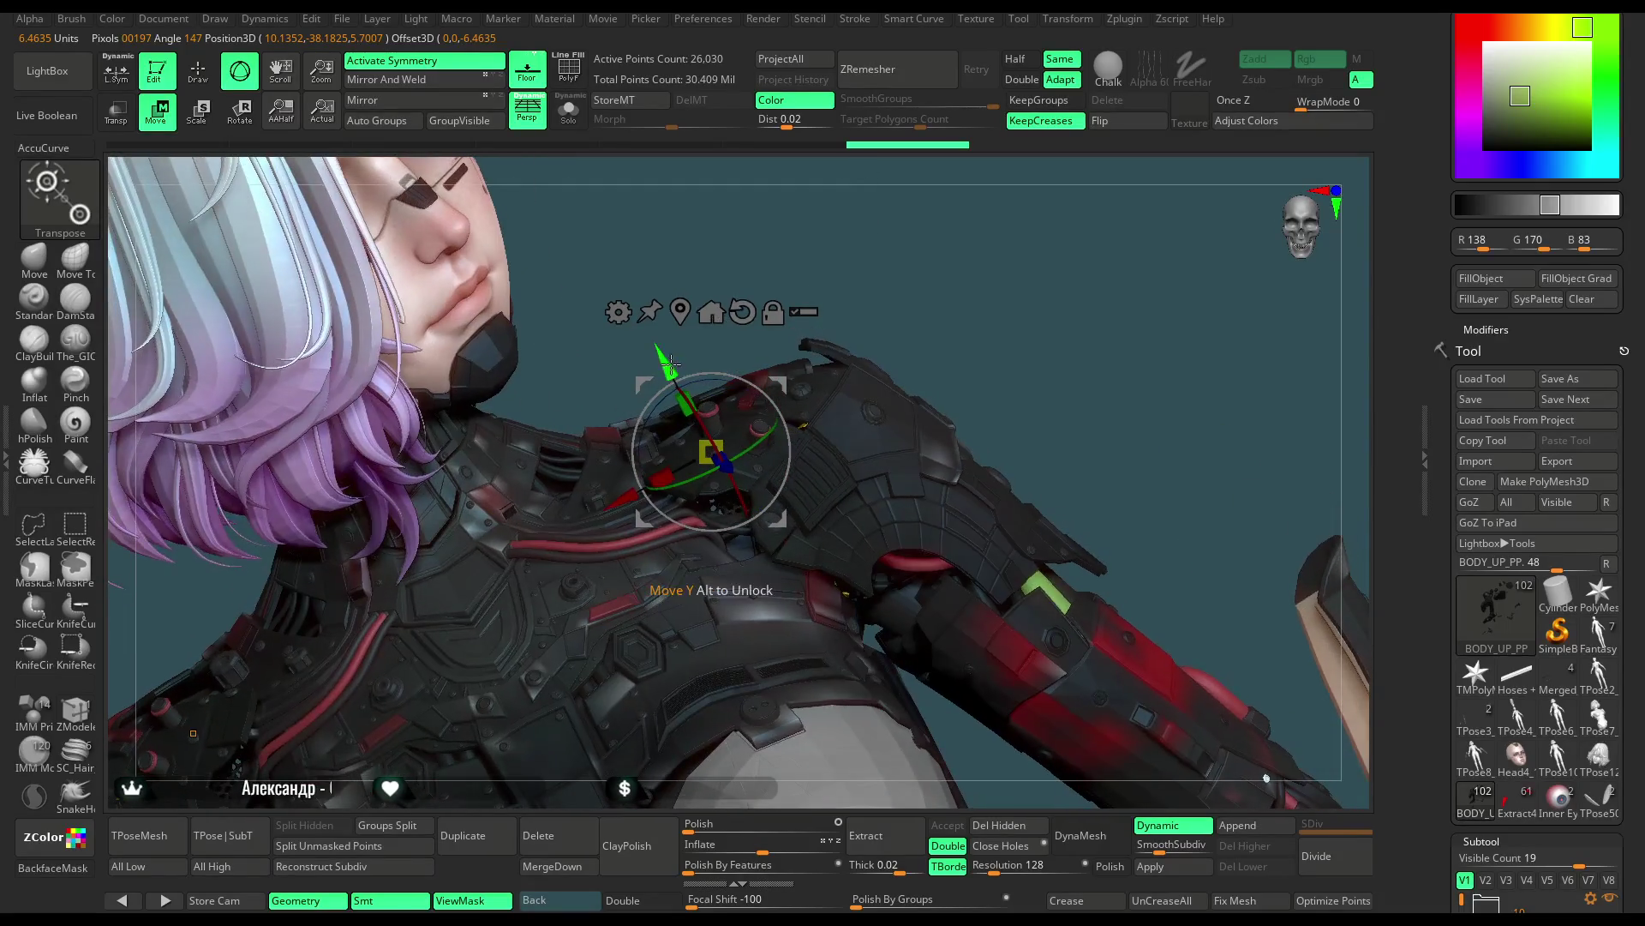
mouse_move(985, 300)
left_mouse_down()
mouse_move(970, 402)
mouse_move(714, 431)
left_mouse_up()
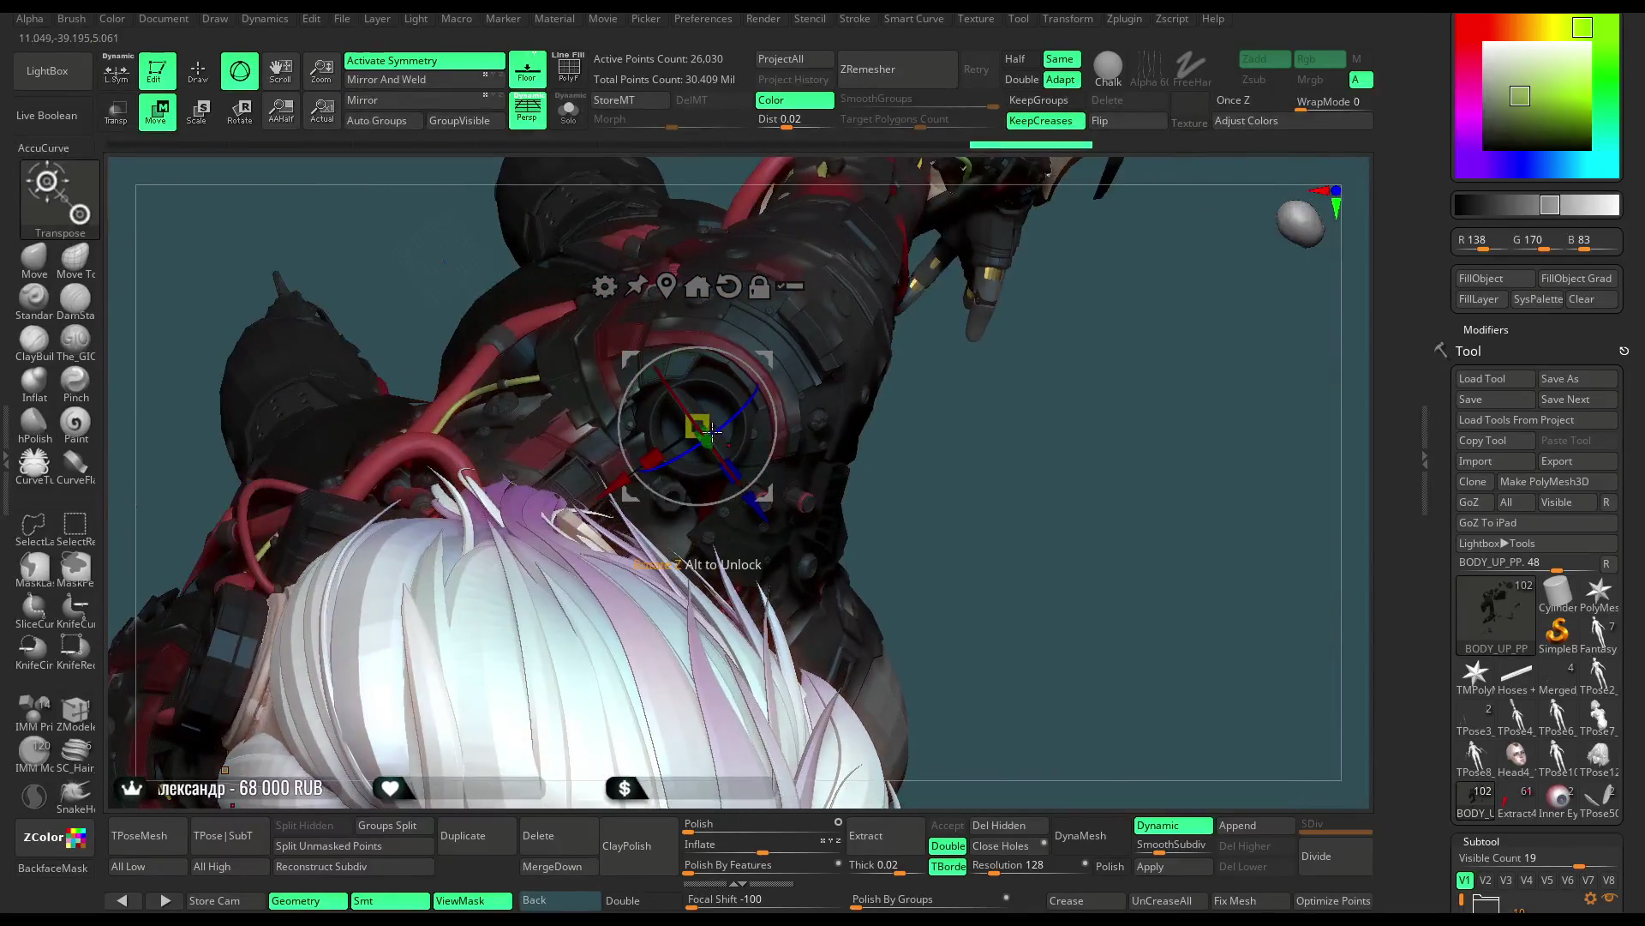
left_click(132, 69)
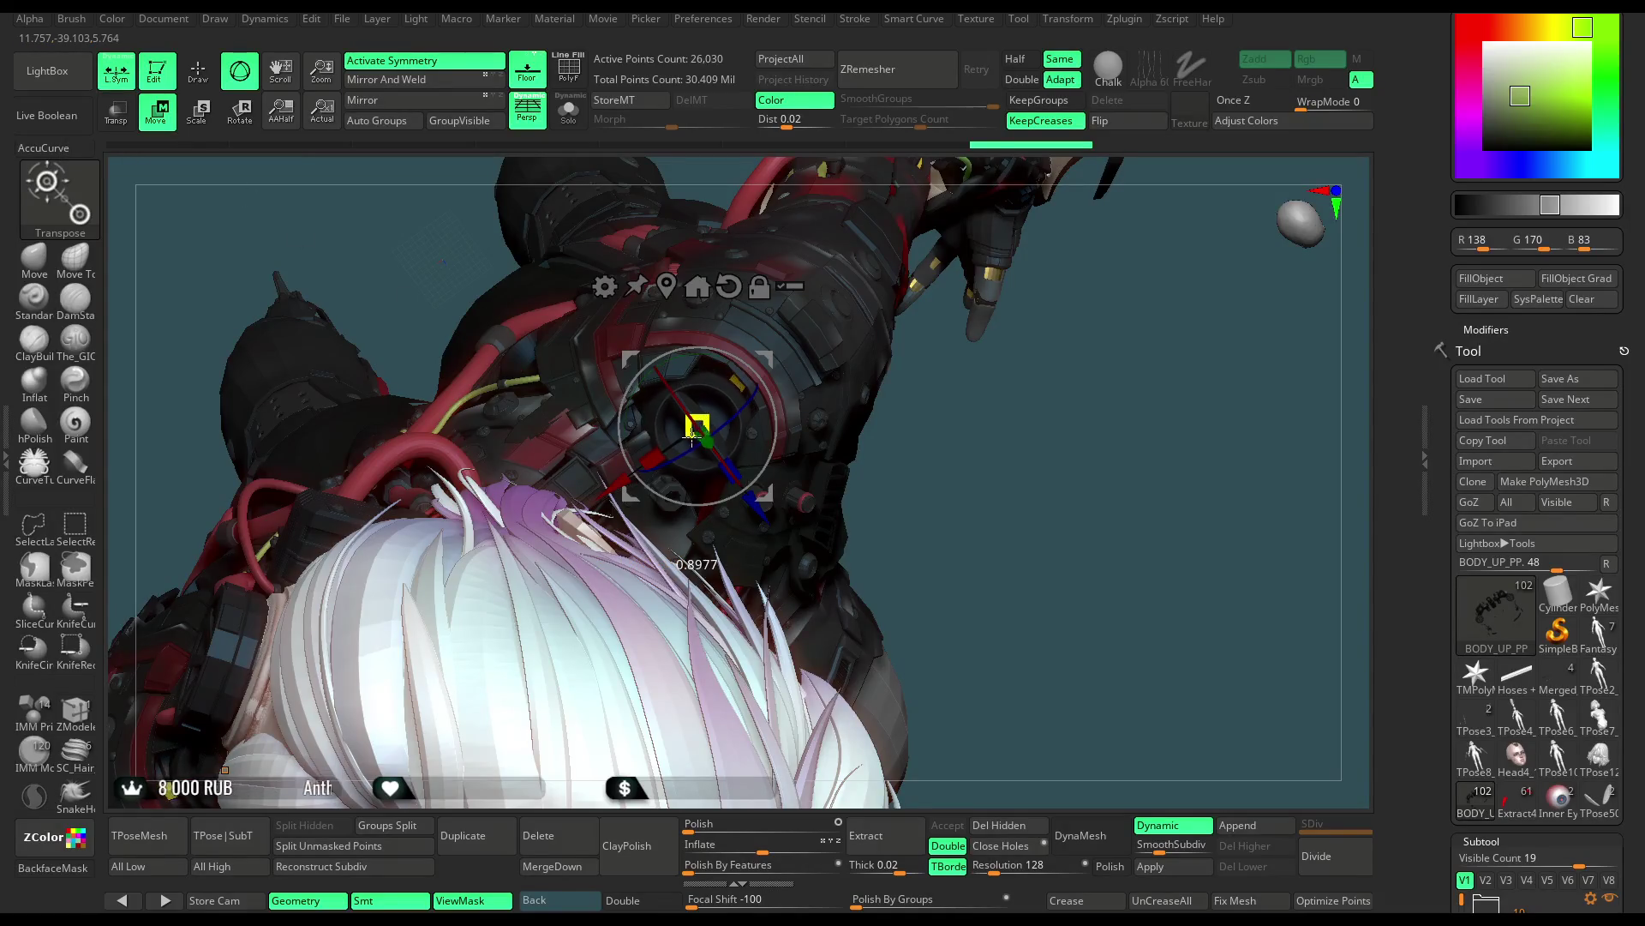
left_click_drag(612, 485, 640, 472)
Orbit and zoom around the shoulder armour to check it from several angles
mouse_move(943, 417)
left_mouse_down()
mouse_move(911, 279)
mouse_move(872, 342)
mouse_move(717, 446)
left_mouse_up()
scroll(930, 304, "up", 3)
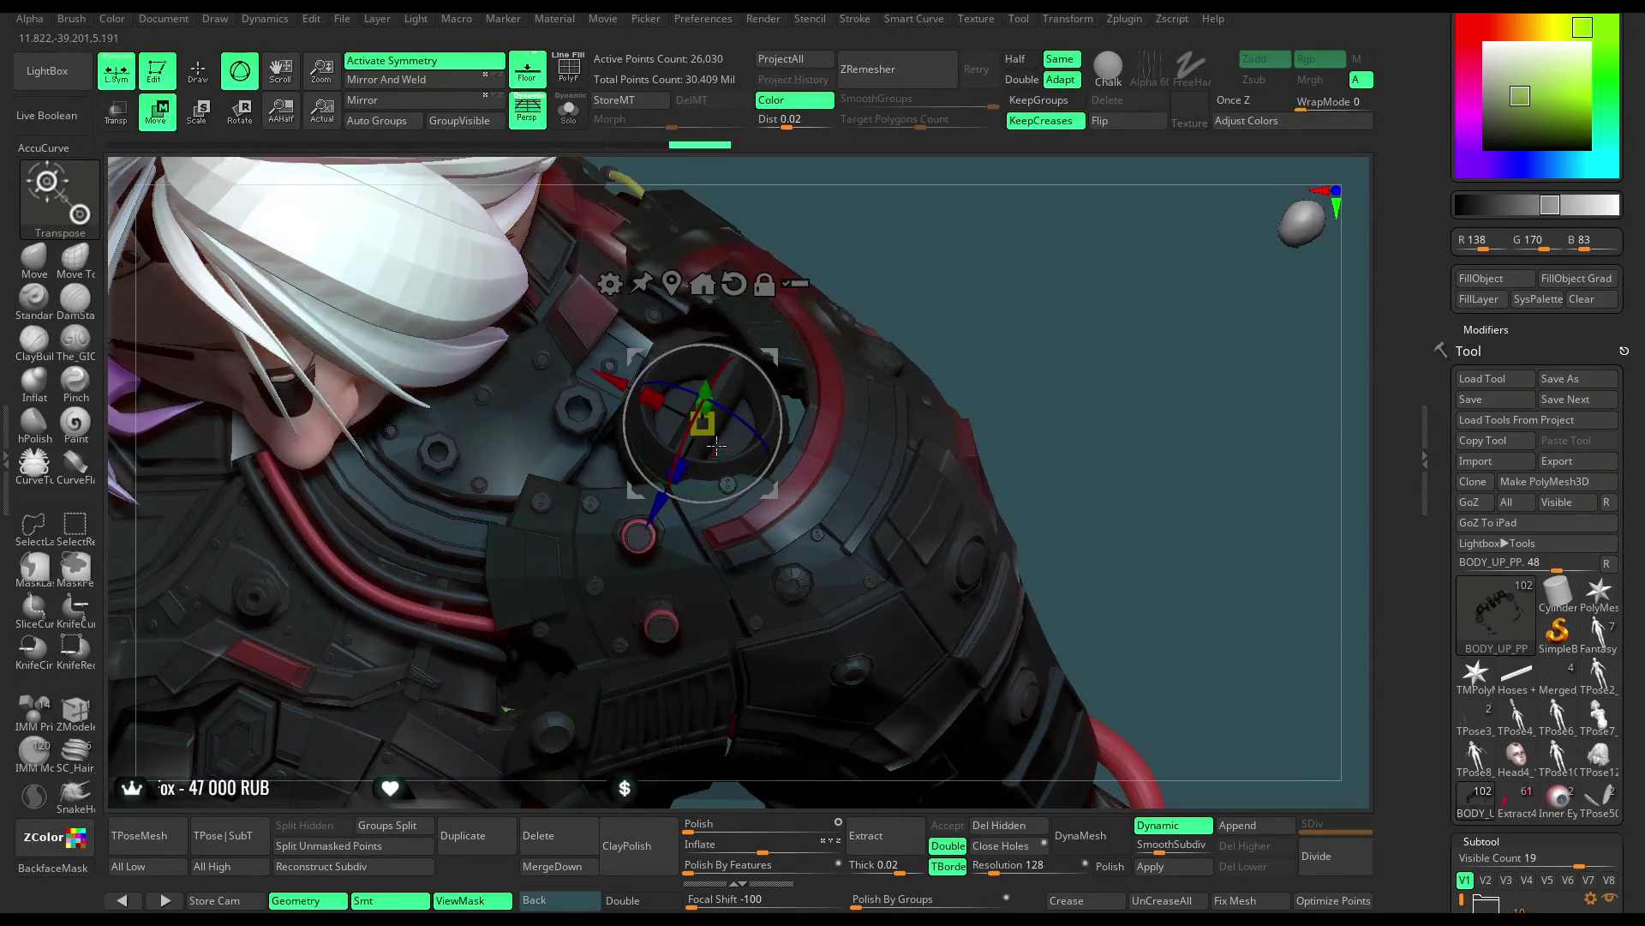
left_click_drag(972, 252, 746, 427)
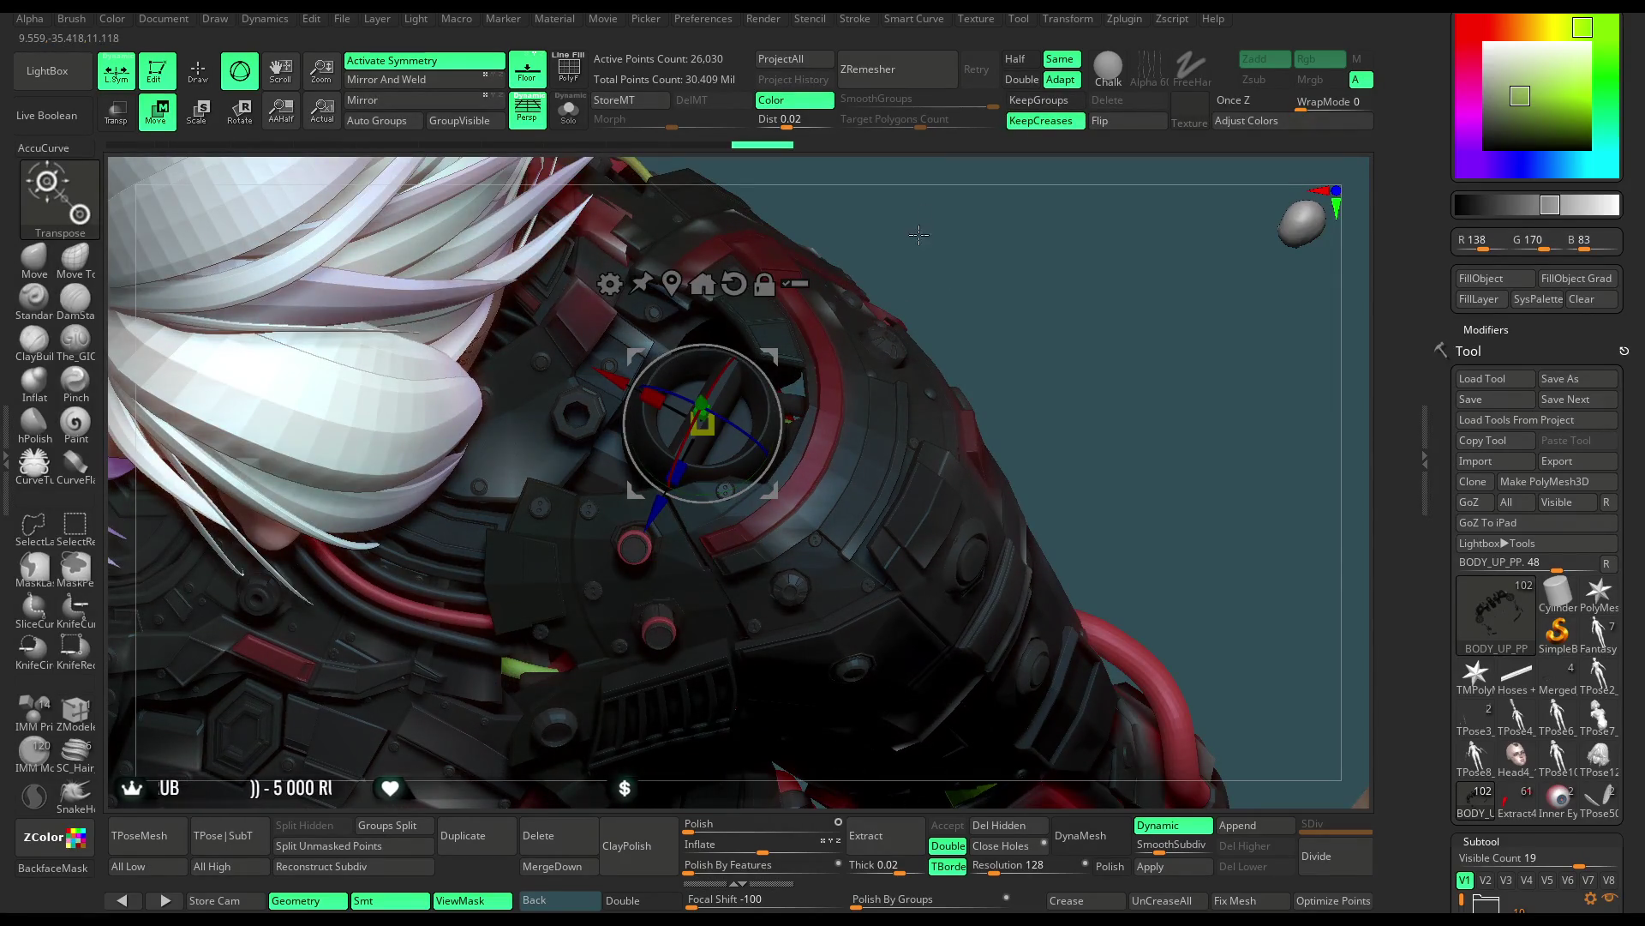
left_click_drag(918, 231, 772, 600)
left_click_drag(661, 499, 659, 509)
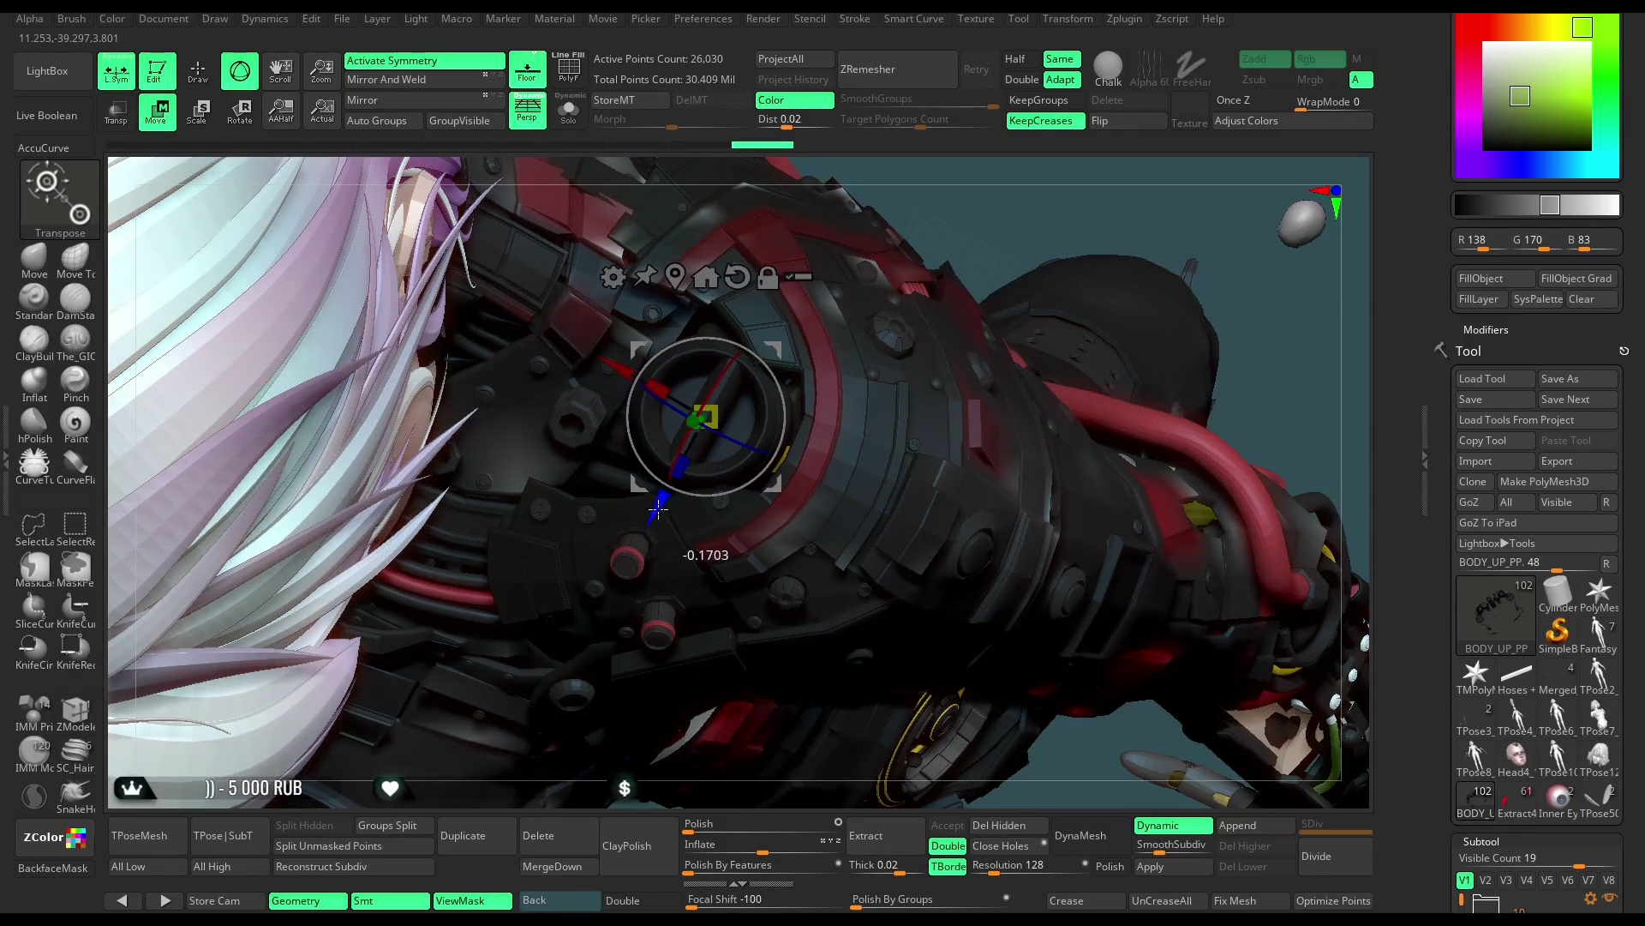
left_click_drag(1037, 209, 934, 202)
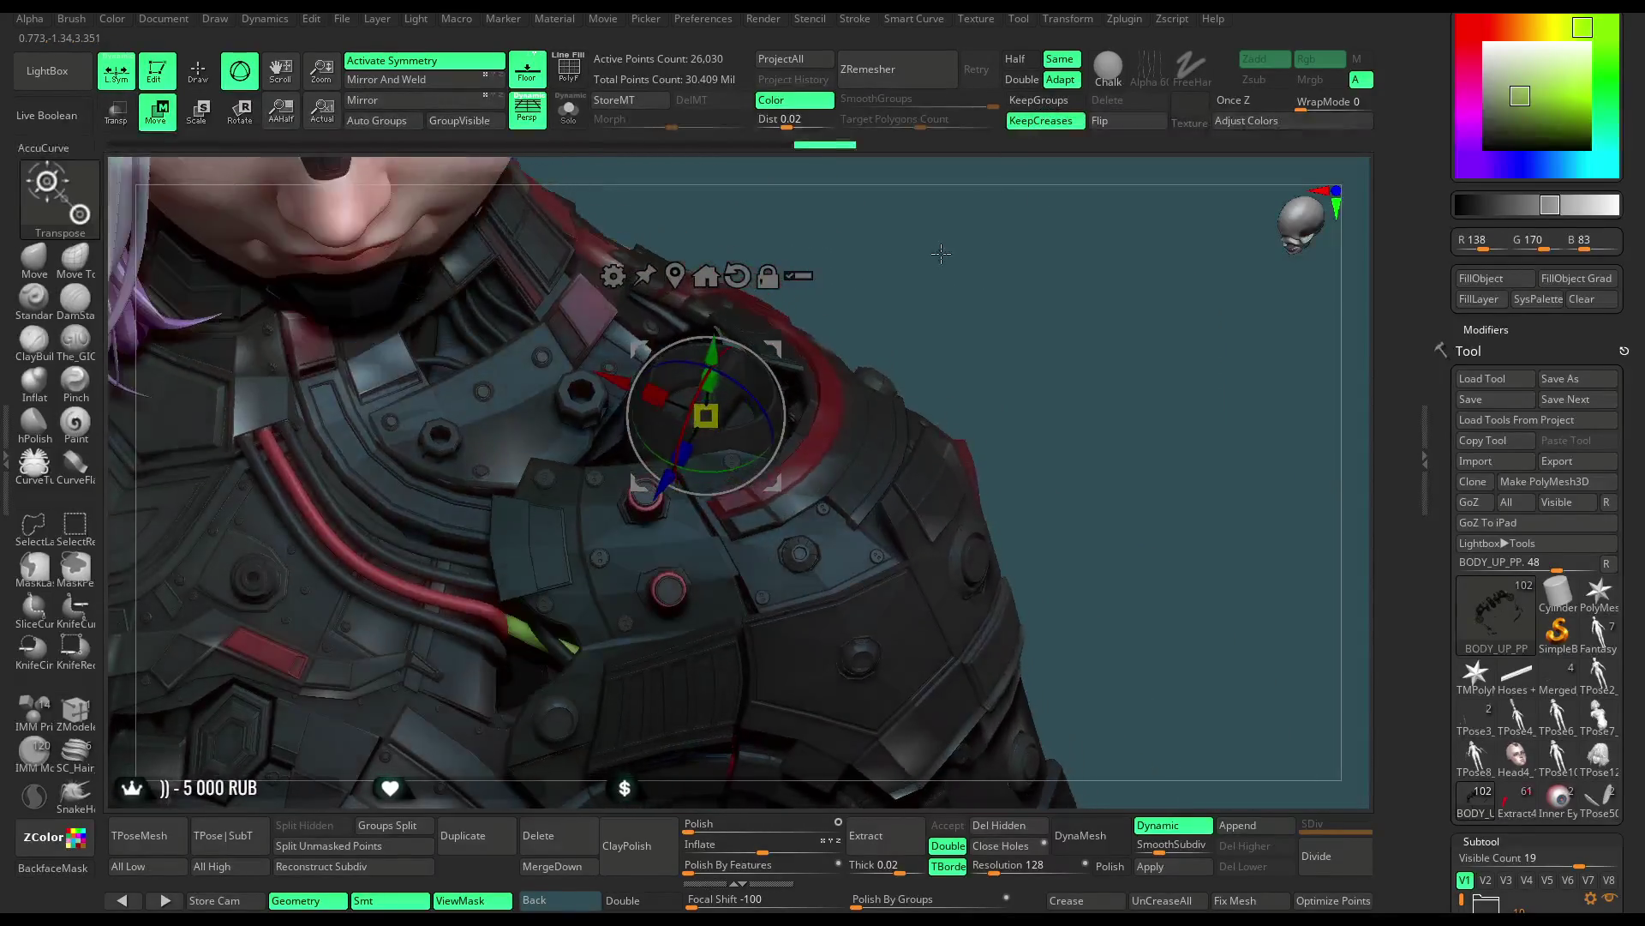
mouse_move(894, 318)
left_mouse_down()
mouse_move(891, 273)
mouse_move(900, 287)
mouse_move(771, 397)
left_mouse_up()
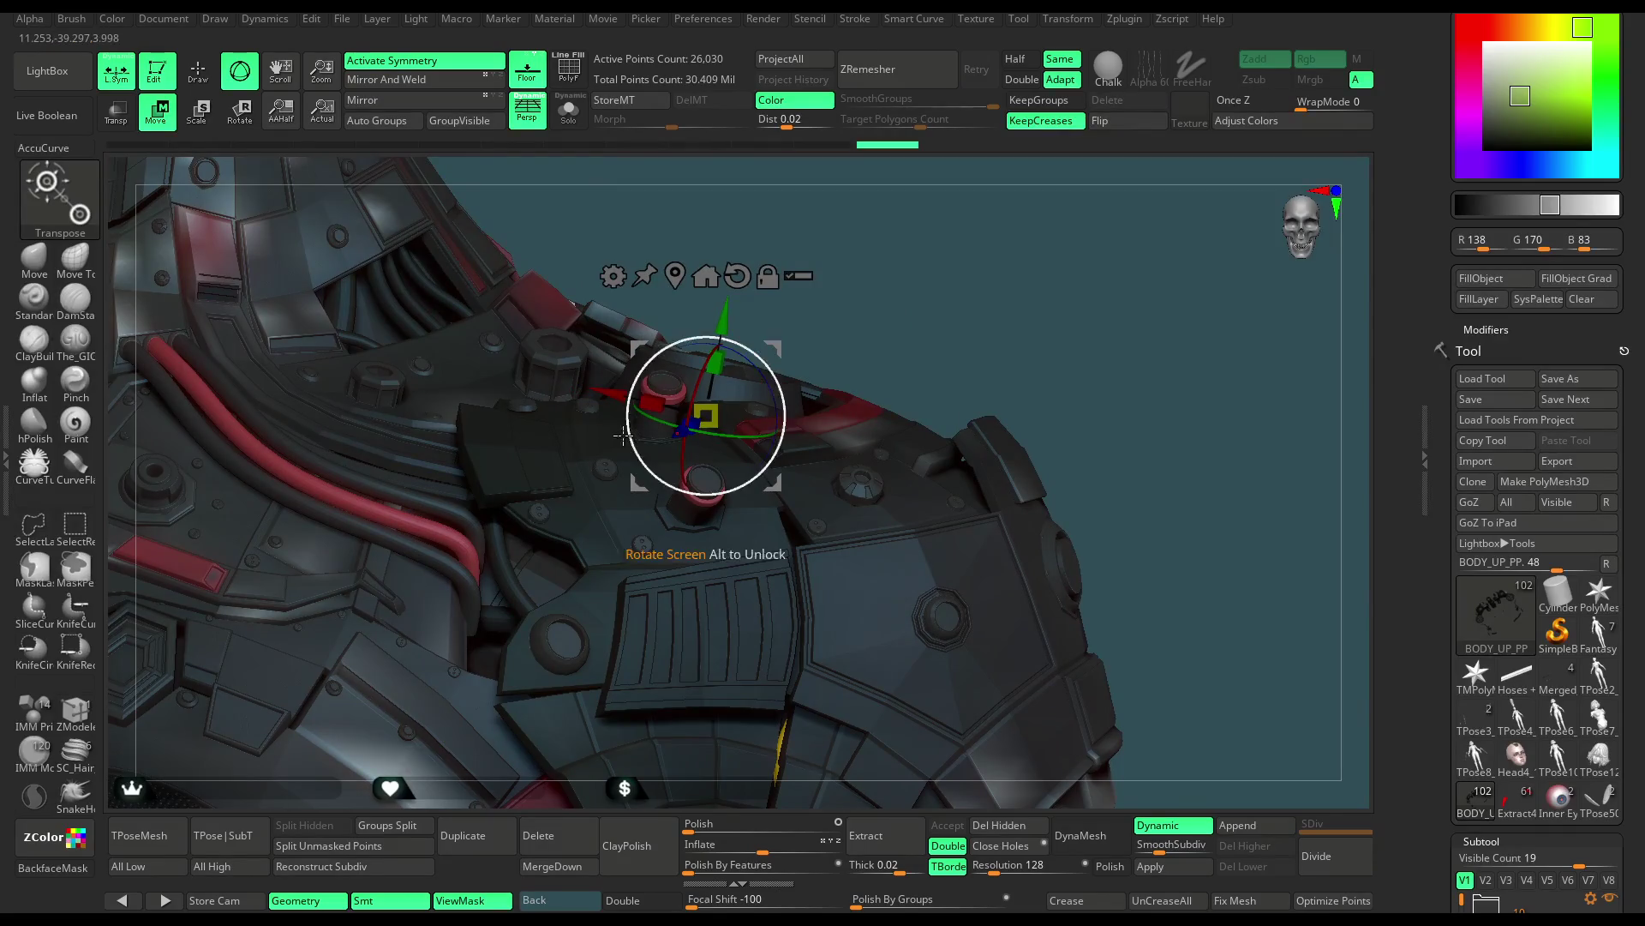
mouse_move(928, 255)
left_mouse_down()
mouse_move(917, 366)
mouse_move(939, 262)
mouse_move(926, 304)
mouse_move(897, 183)
left_mouse_up()
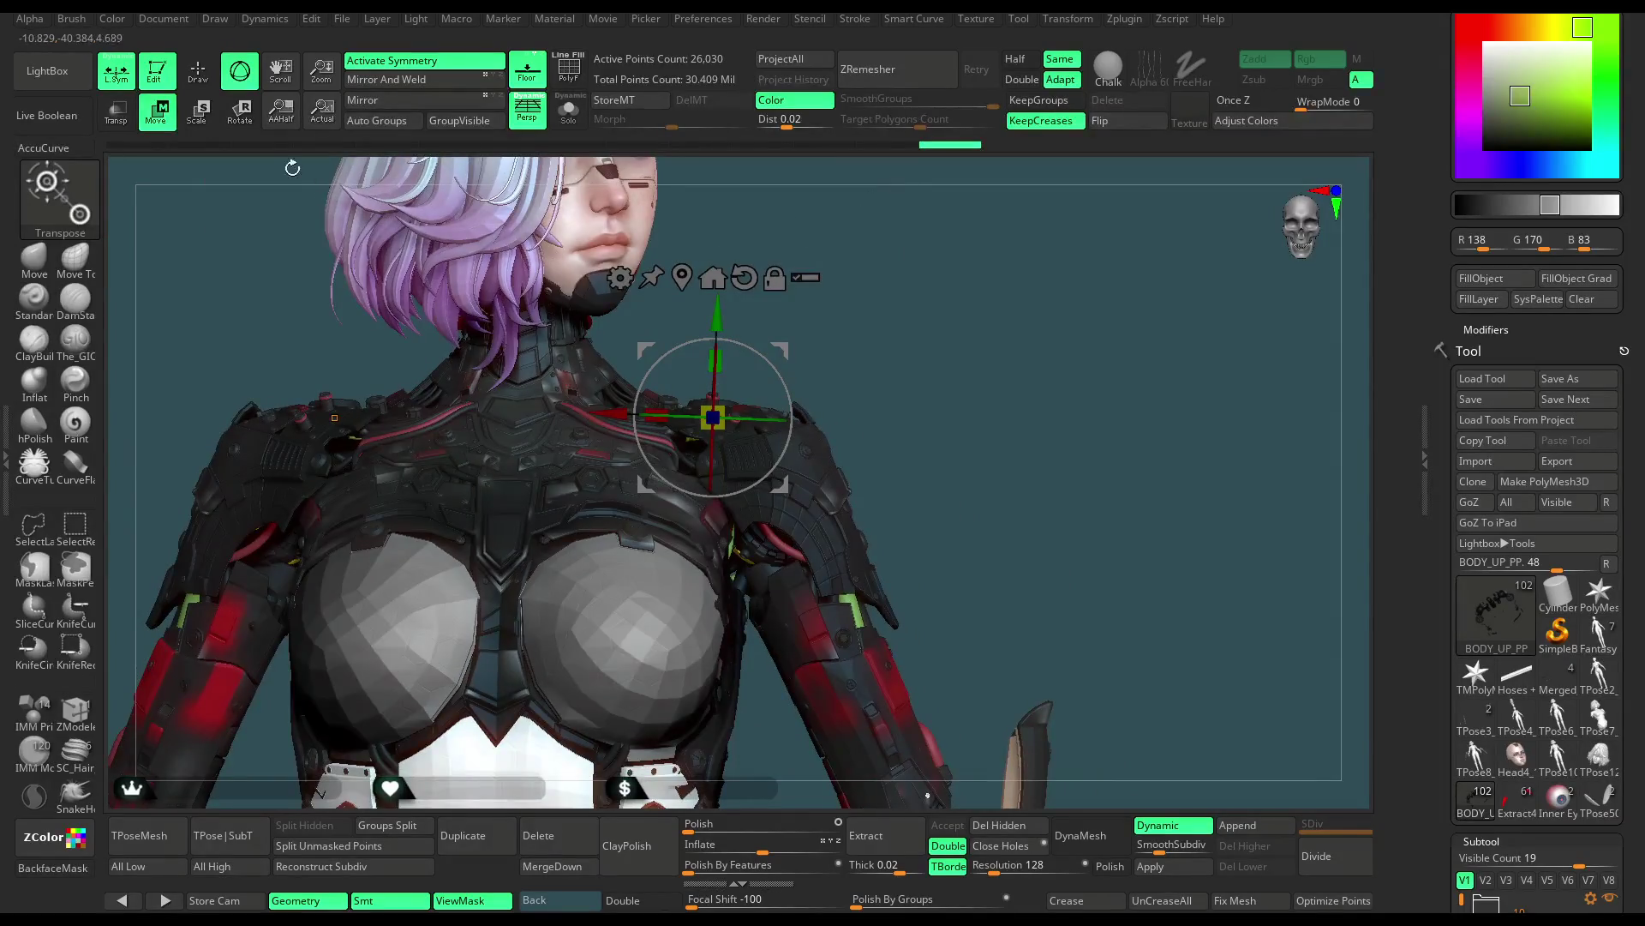
Return to Draw mode, orbit to view the back, then zoom in on the head and torso
key("q")
mouse_move(925, 323)
left_mouse_down()
mouse_move(786, 339)
mouse_move(1021, 335)
mouse_move(987, 378)
mouse_move(864, 393)
mouse_move(920, 339)
left_mouse_up()
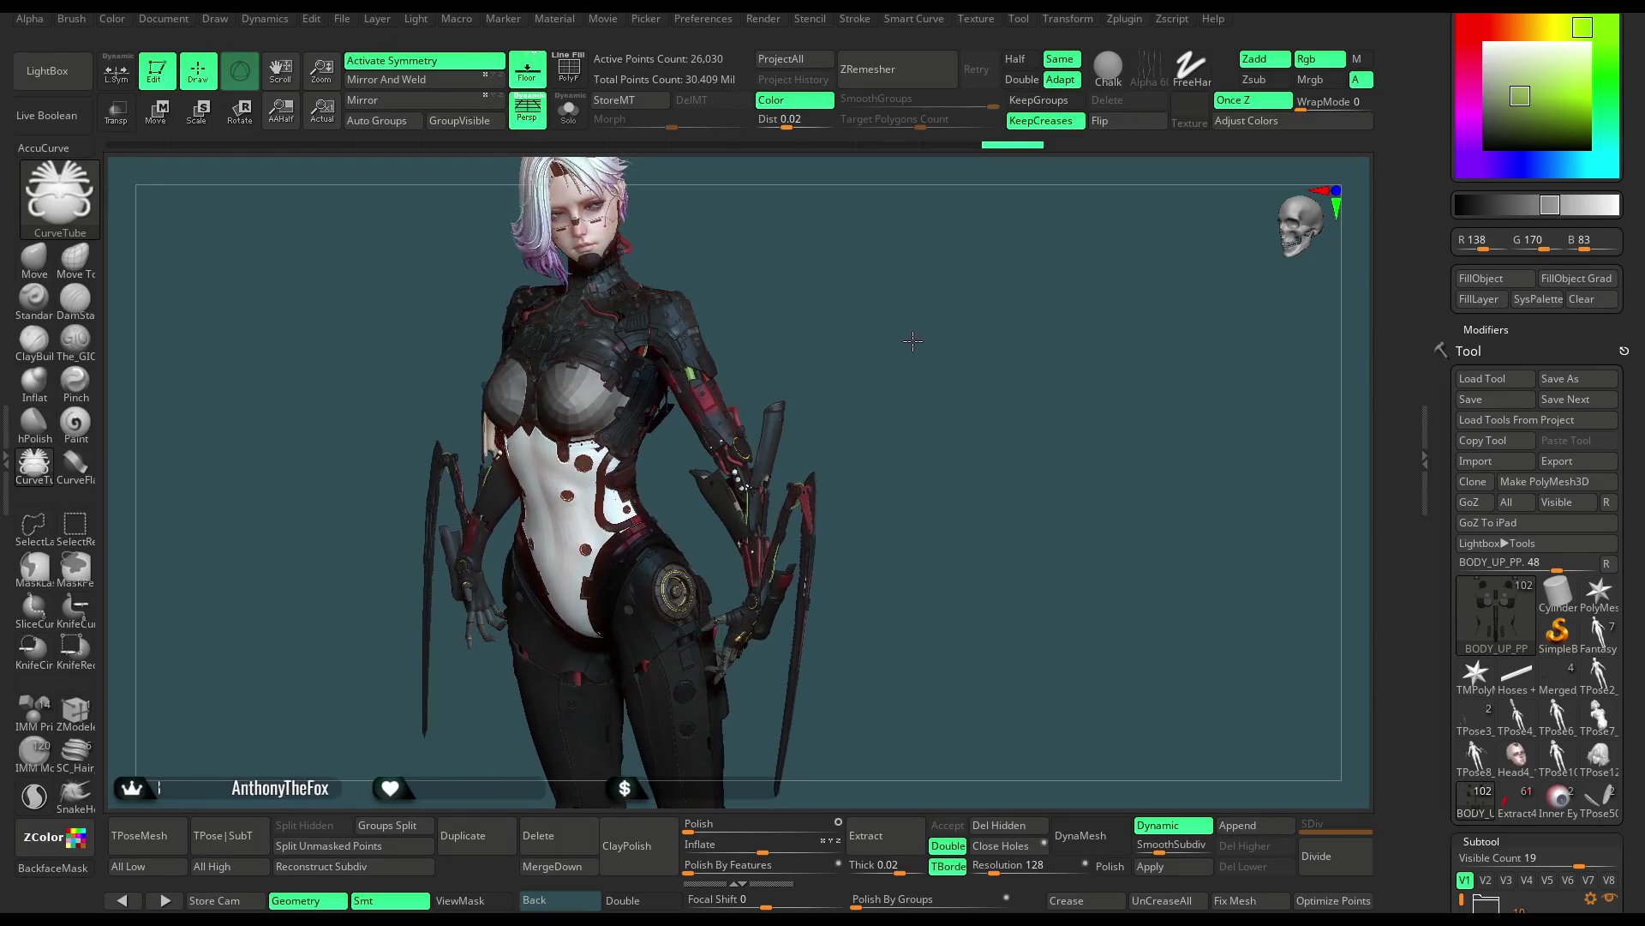
mouse_move(897, 356)
left_mouse_down()
mouse_move(921, 429)
mouse_move(884, 421)
mouse_move(909, 533)
mouse_move(939, 341)
mouse_move(915, 349)
mouse_move(938, 377)
mouse_move(910, 383)
left_mouse_up()
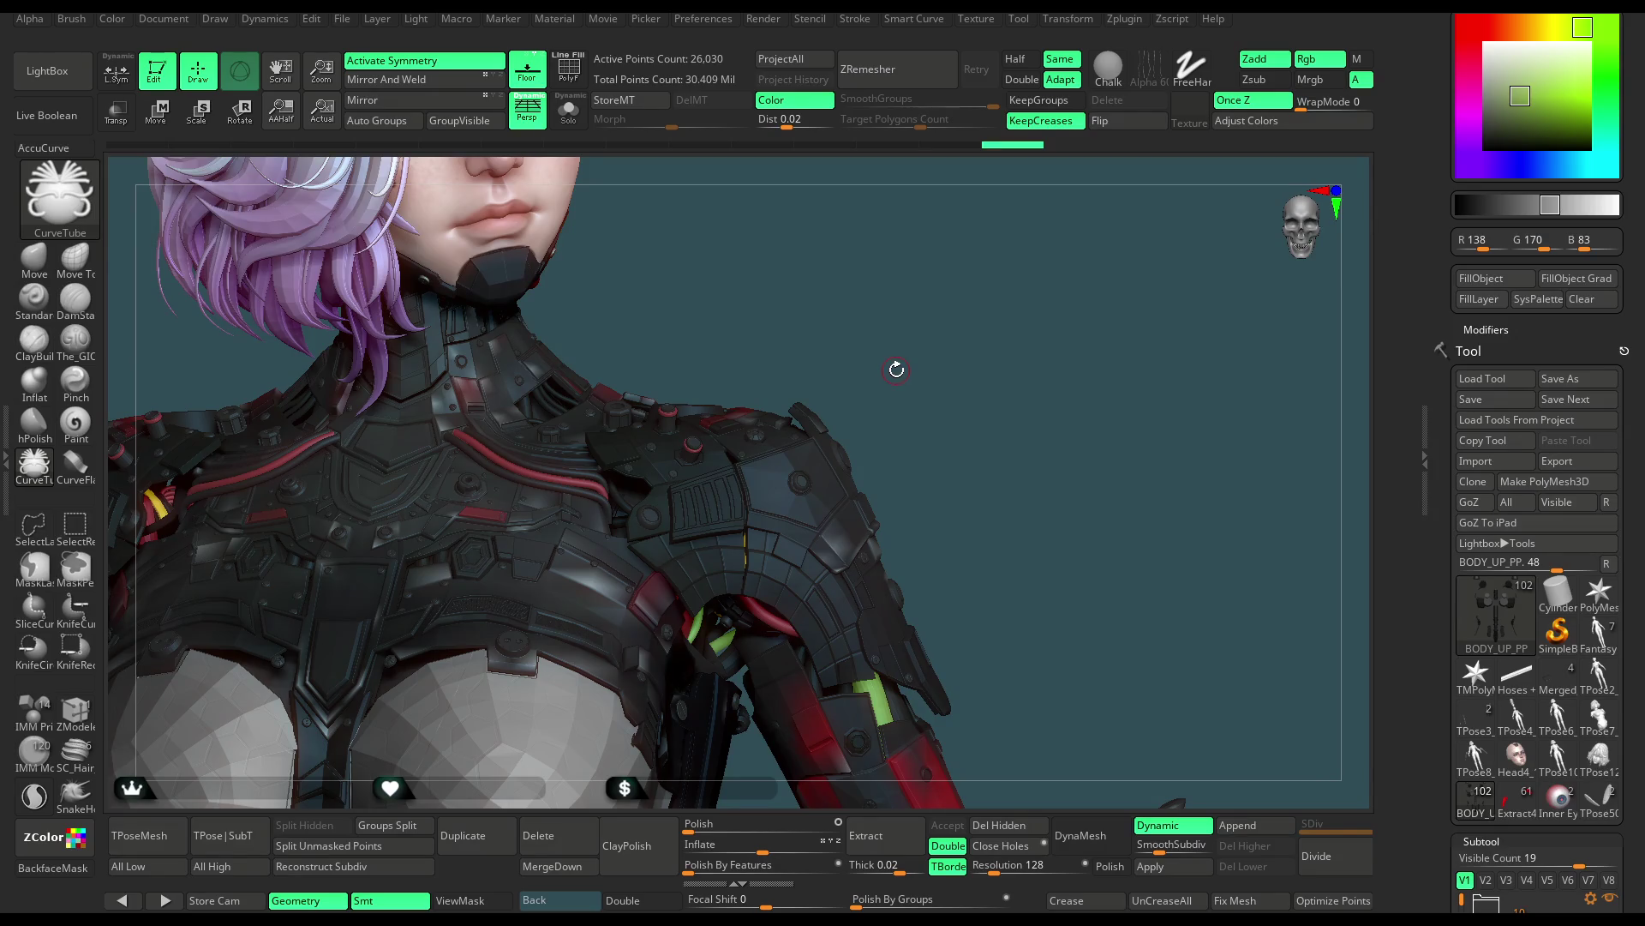
With the IMM ModelKit brush, place a Cones_3 insert on the shoulder
left_click(47, 760)
key("m")
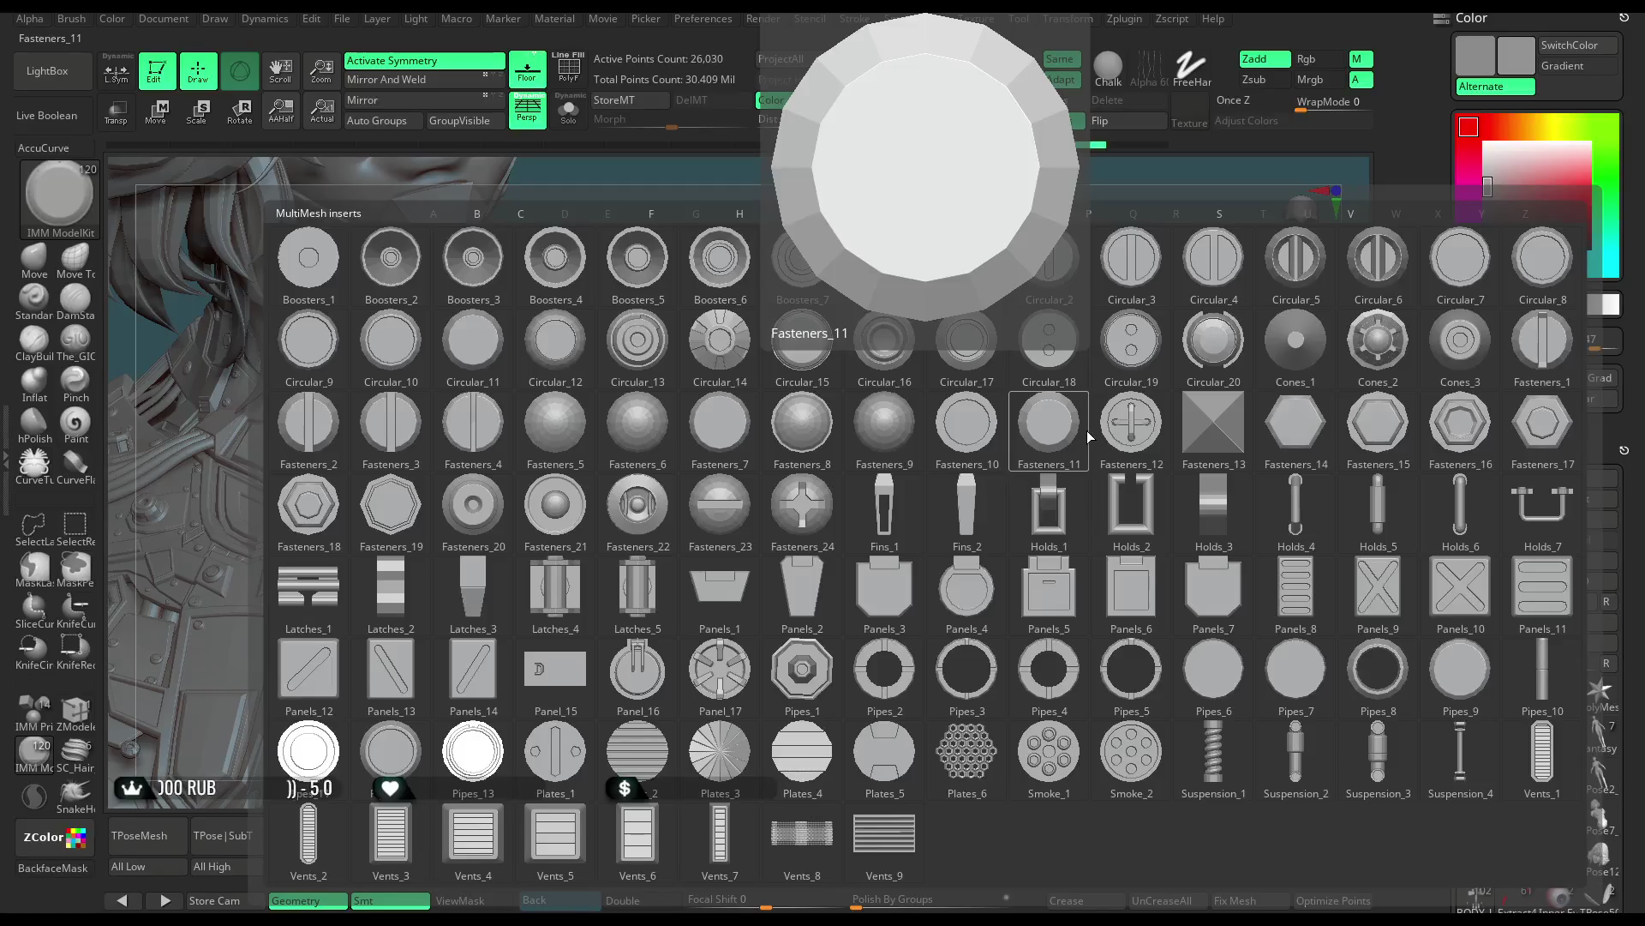
left_click(1453, 347)
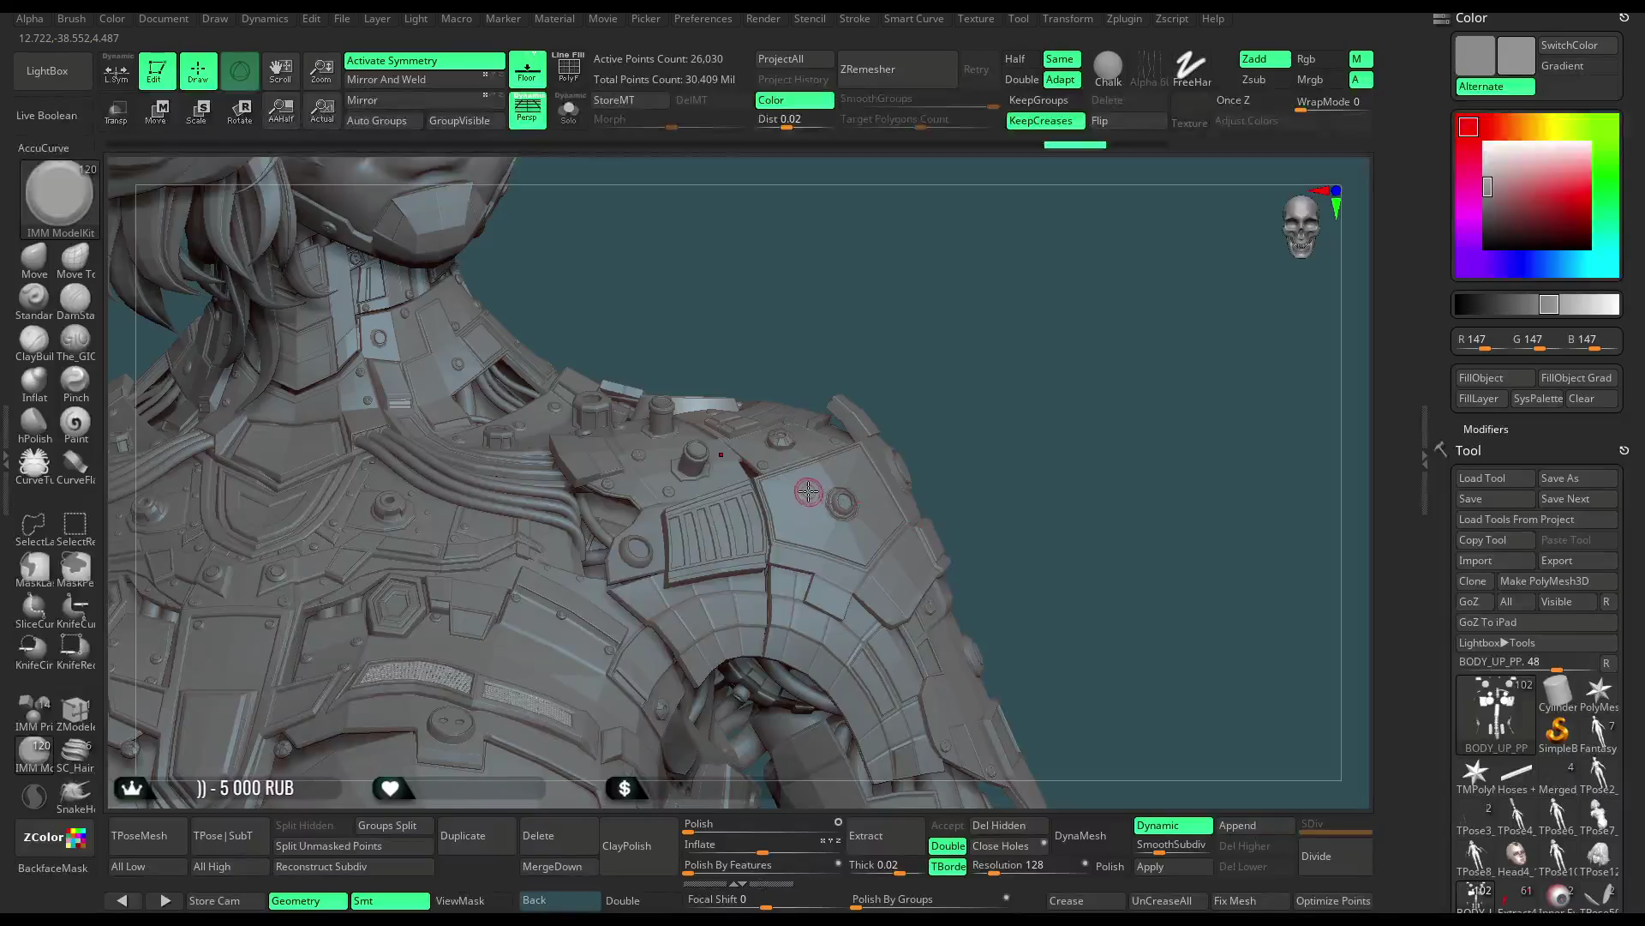
left_click_drag(810, 490, 816, 524)
left_click_drag(1009, 363, 1024, 387)
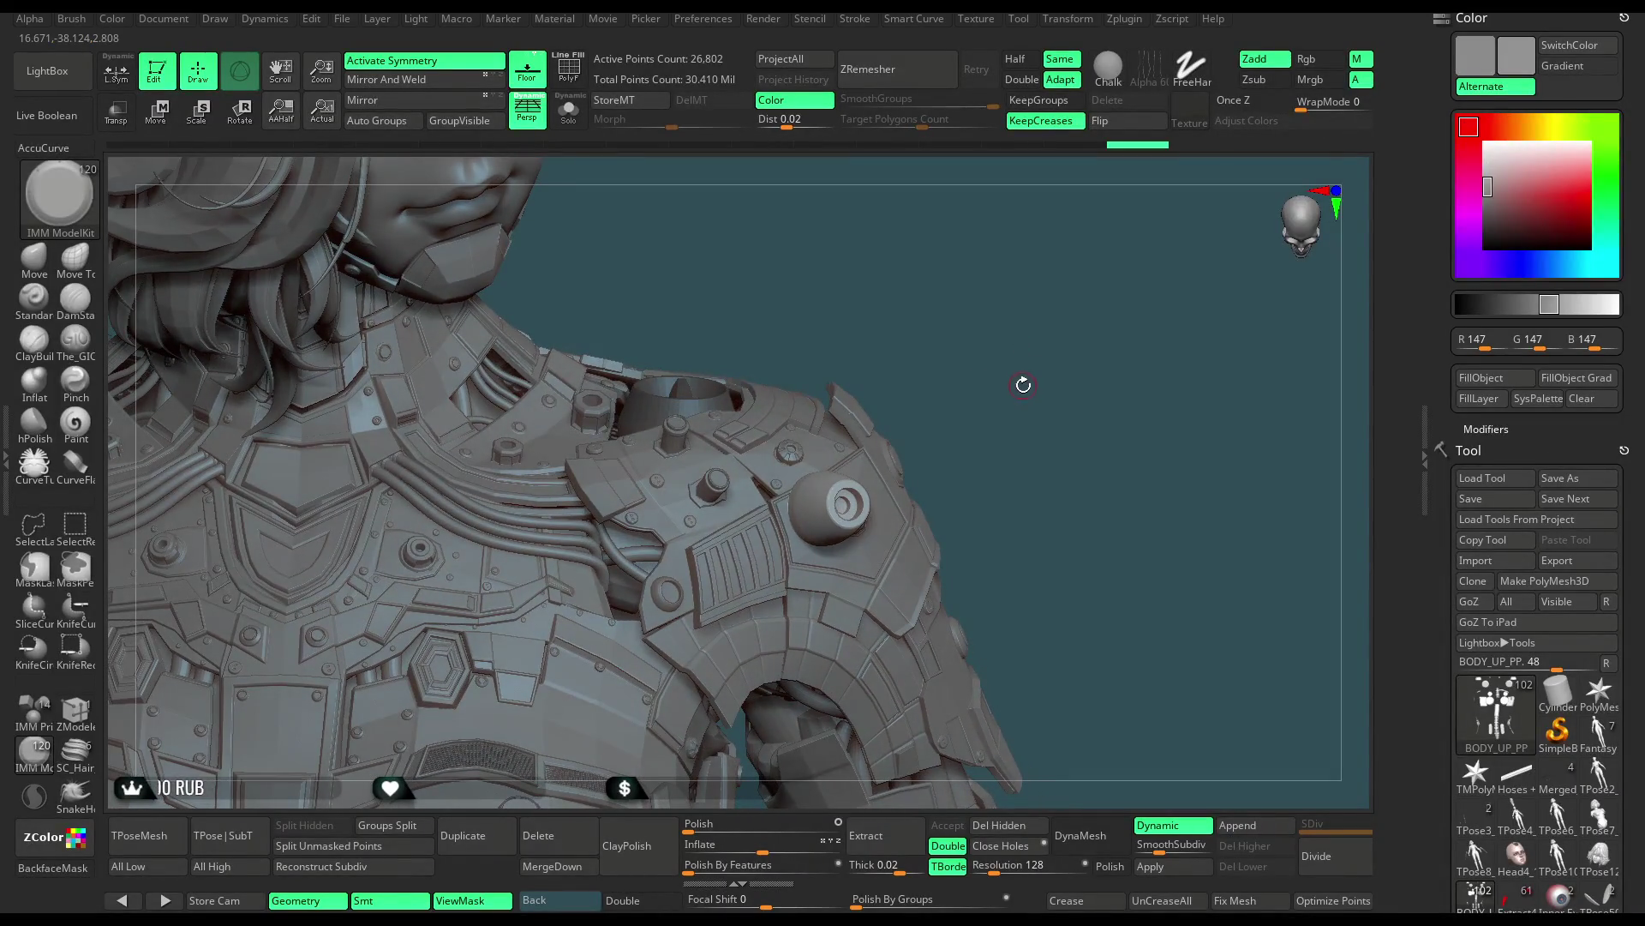
left_click_drag(1025, 383, 1011, 378)
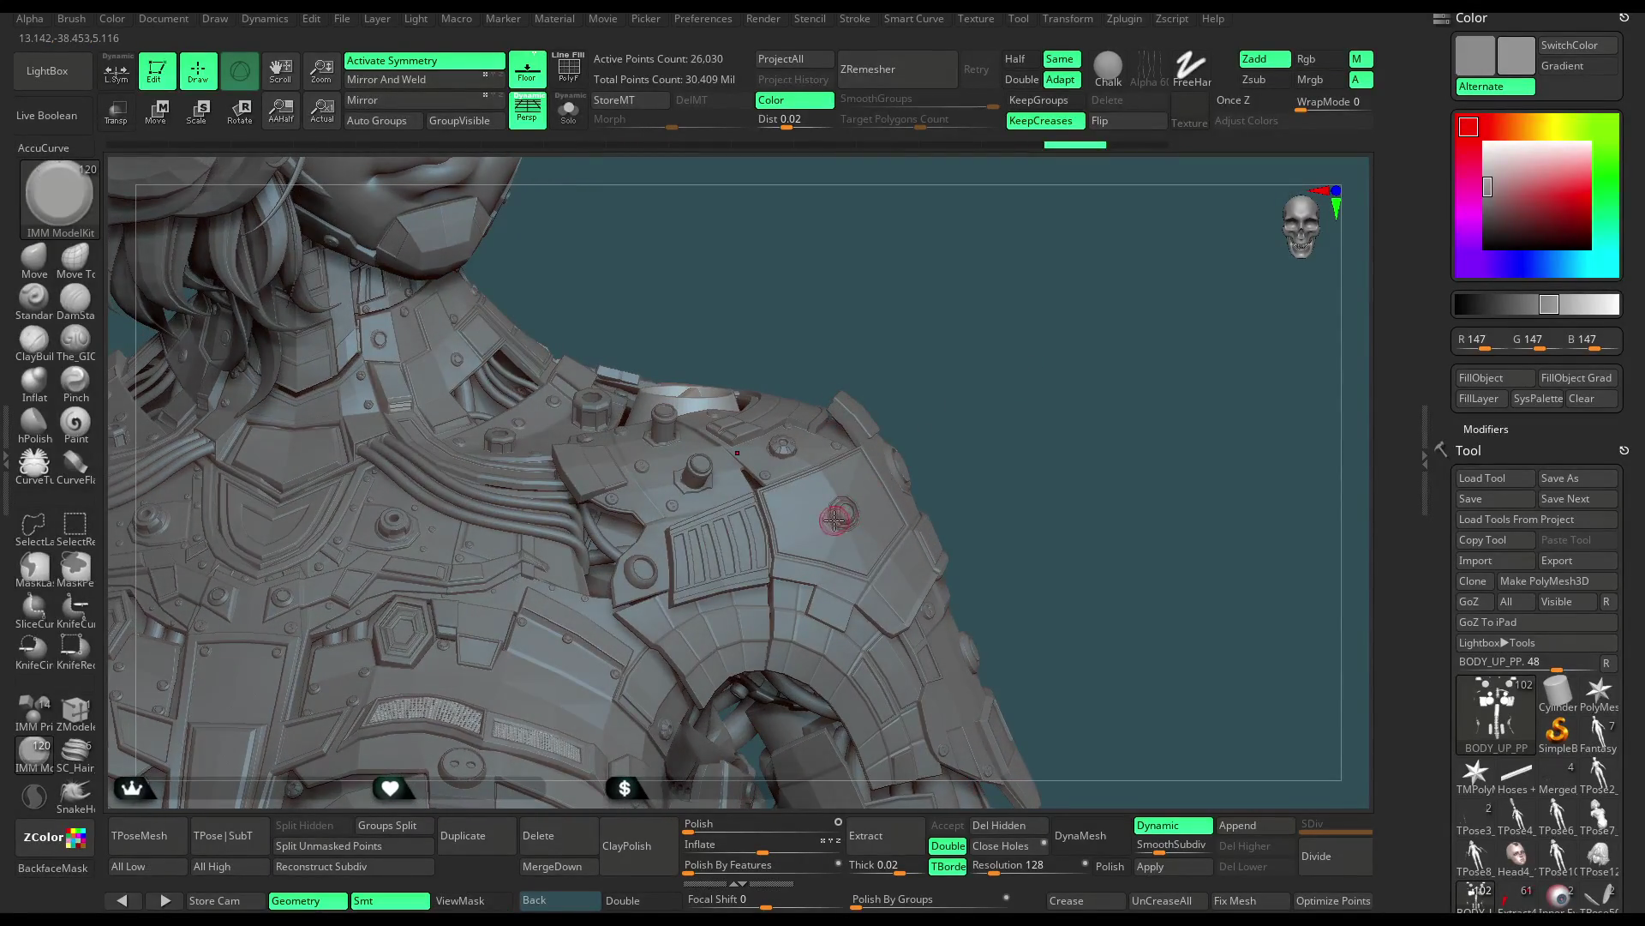
Try Circular_19, small ring and cylinder inserts on the shoulder, undoing the rejects
key("m")
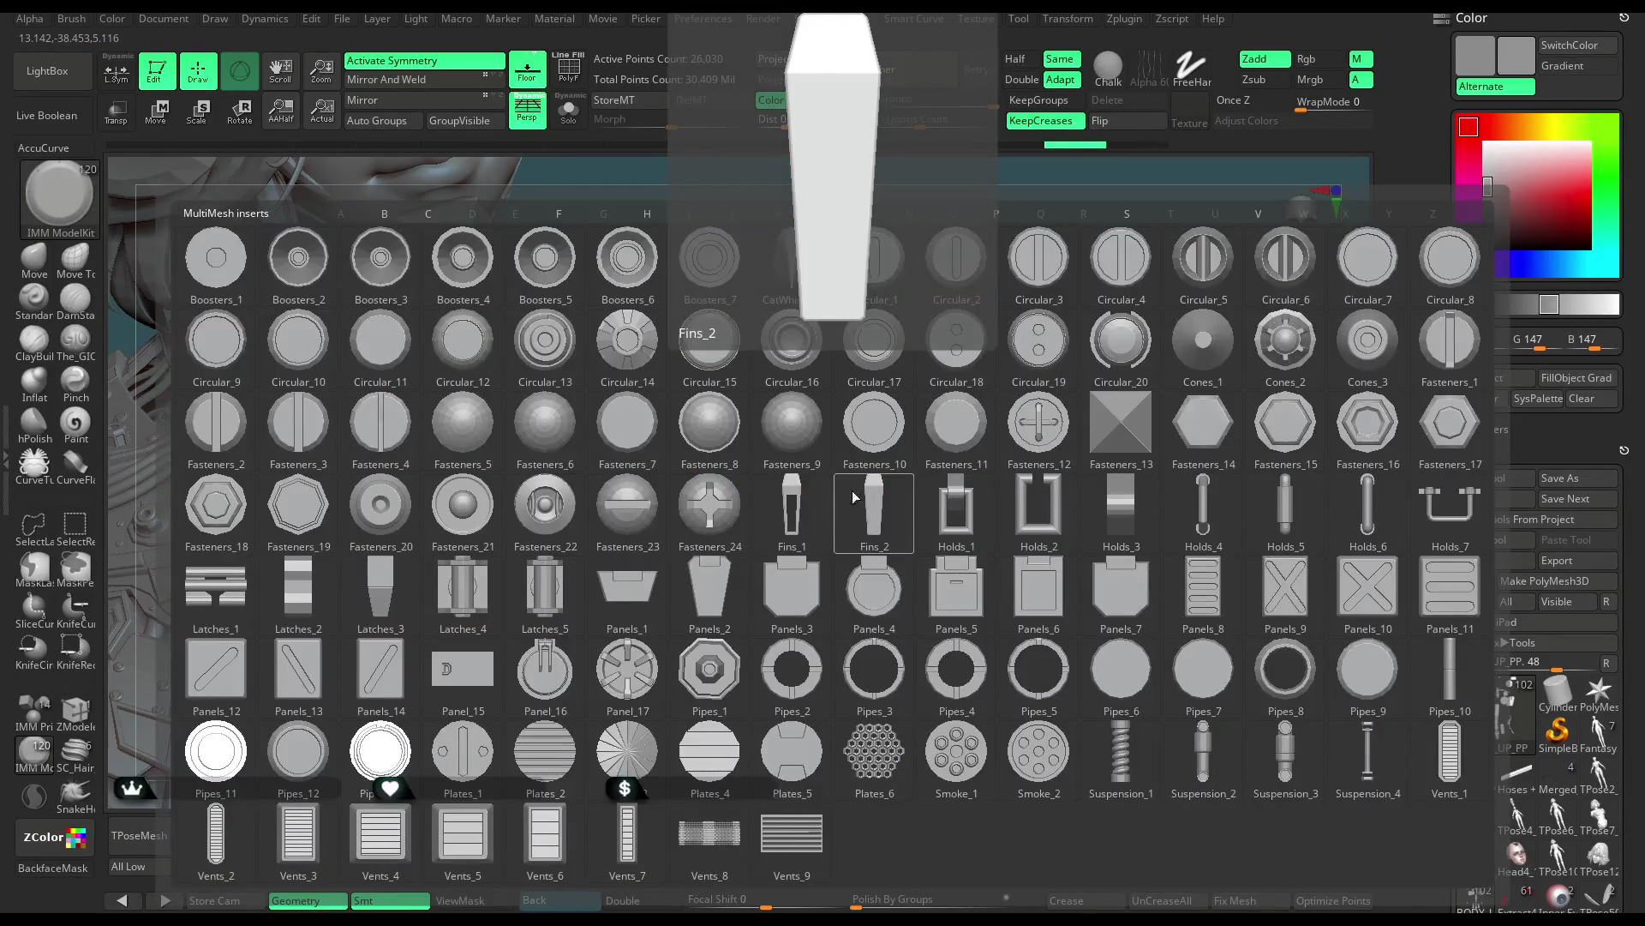
left_click(1028, 373)
left_click_drag(835, 476, 866, 445)
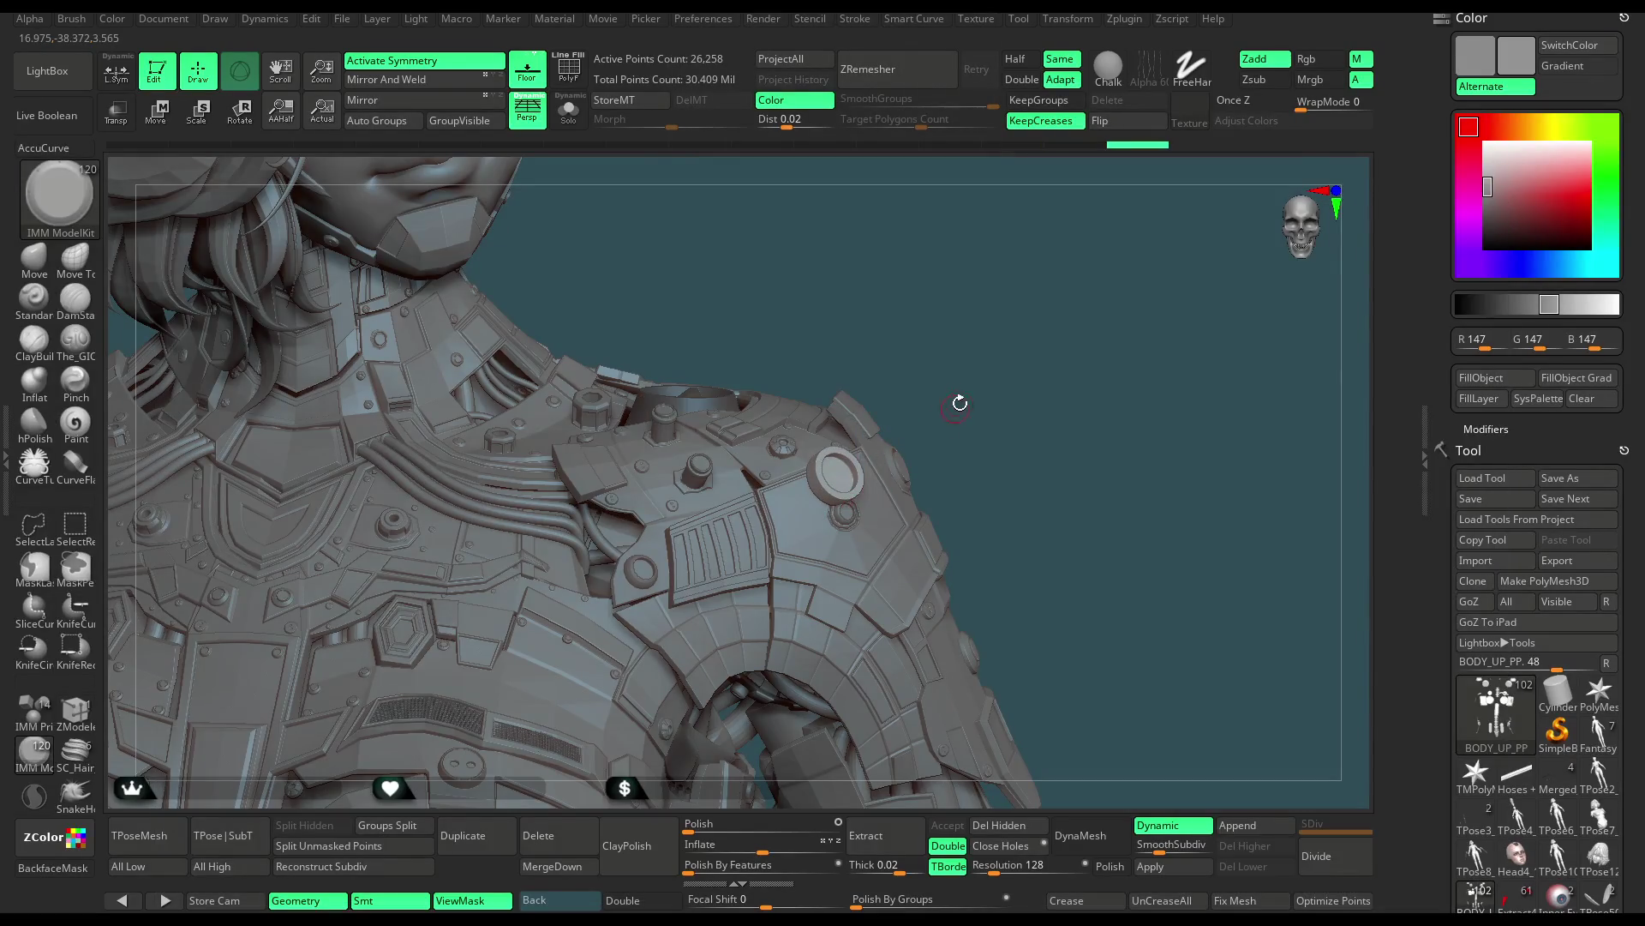
key("m")
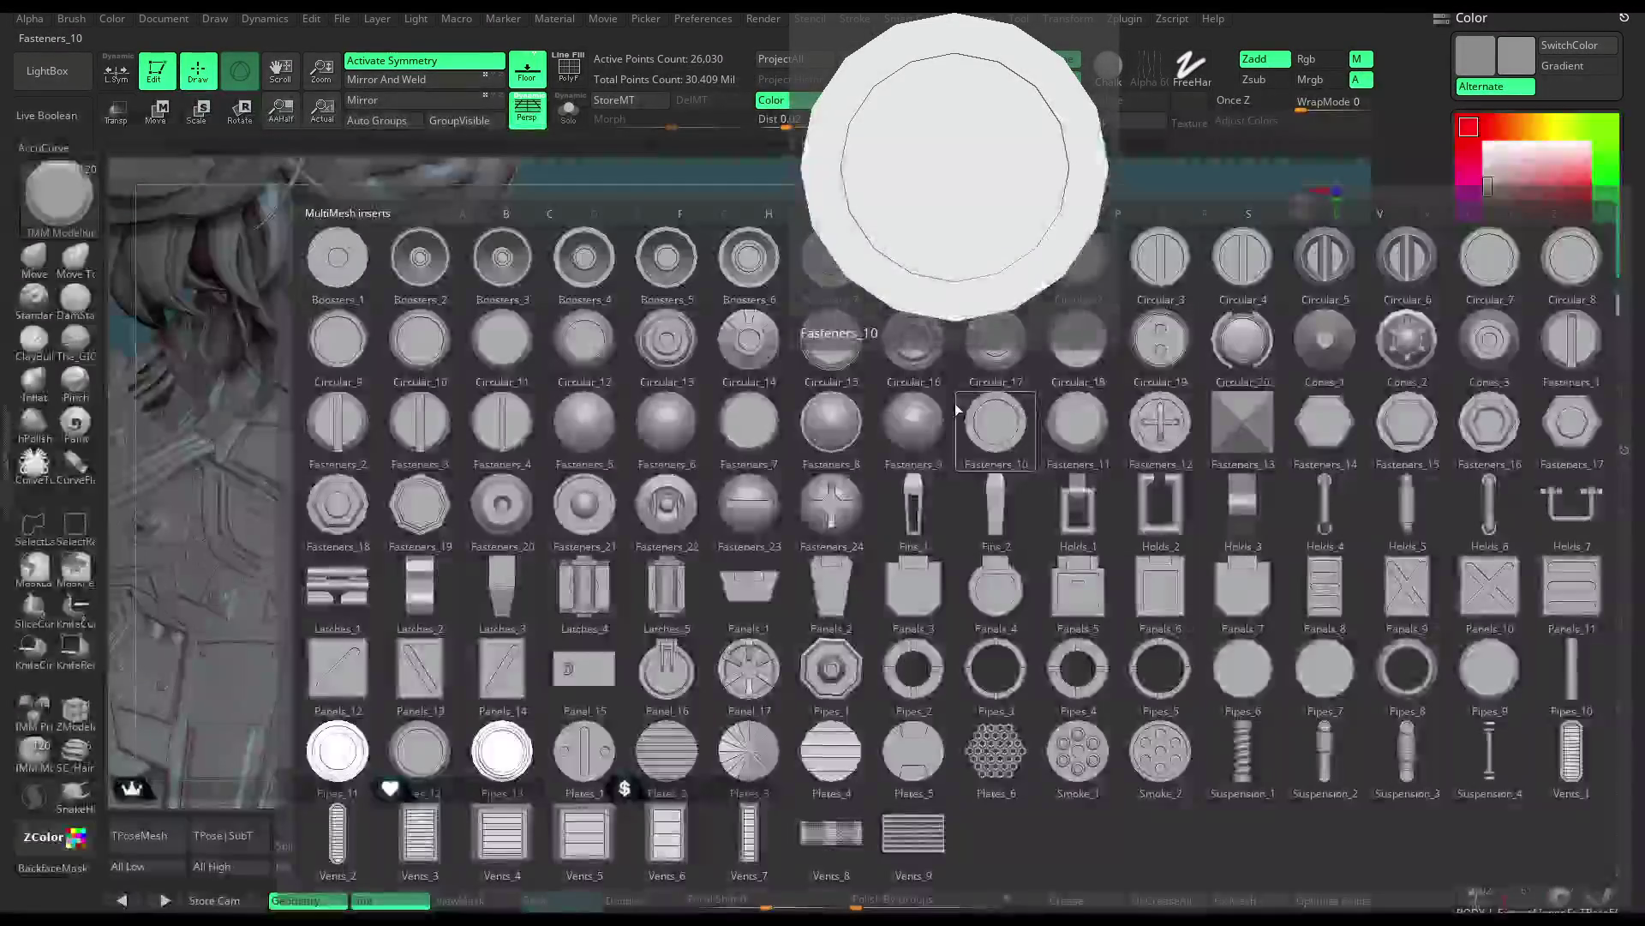
left_click(503, 669)
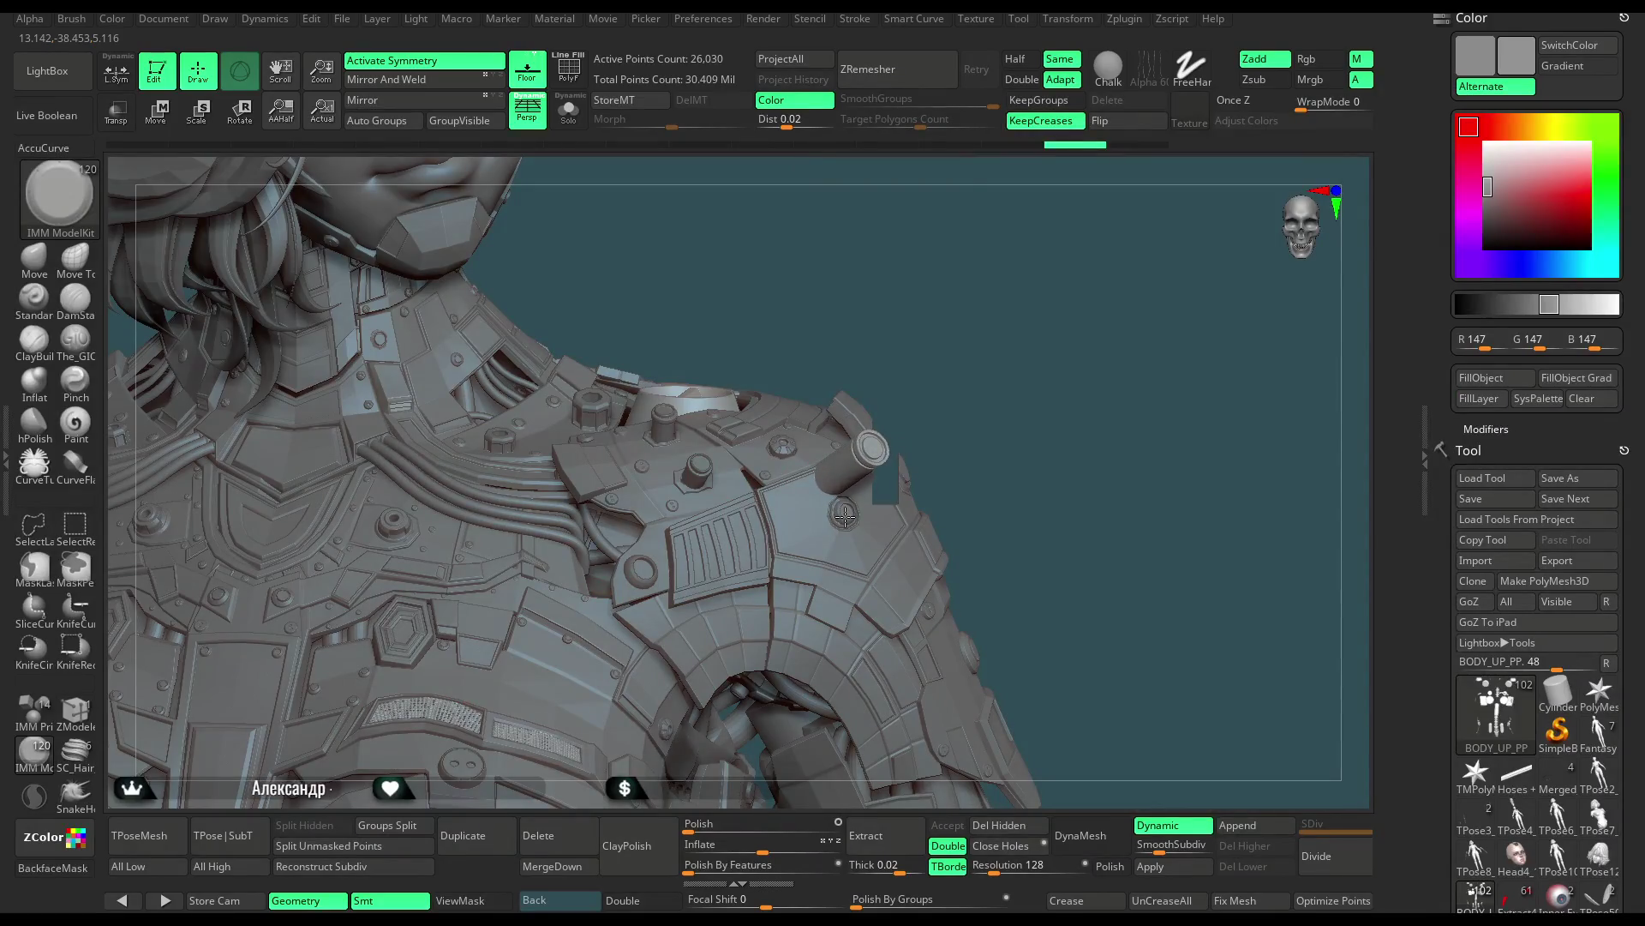
left_click_drag(845, 514, 860, 499)
key("ctrl+z")
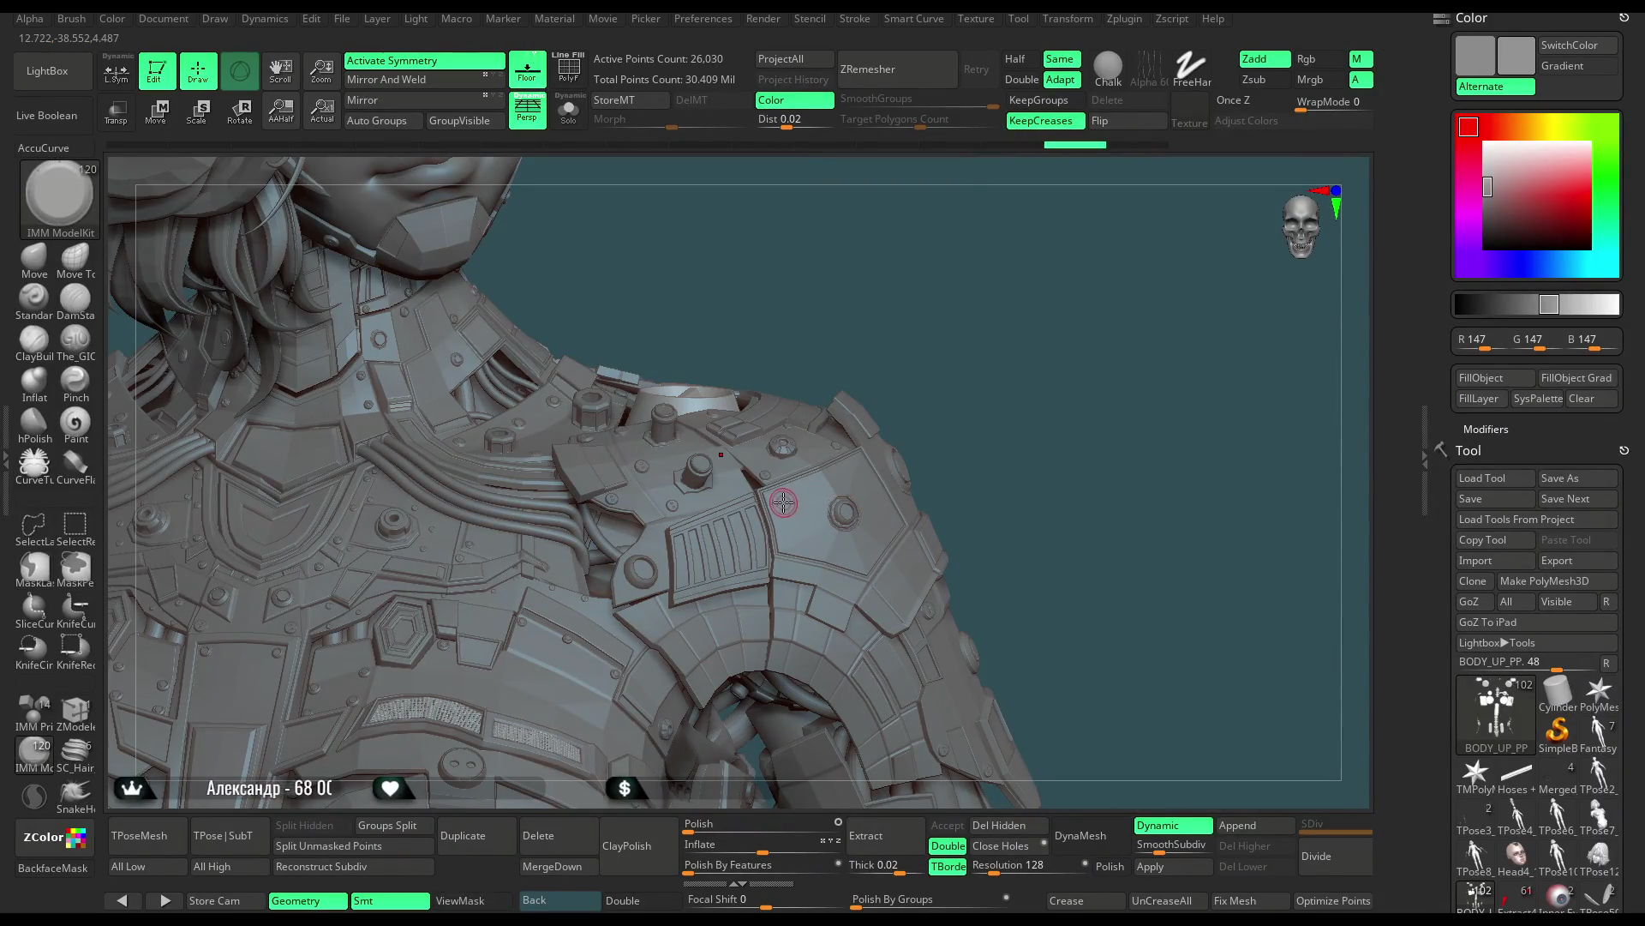
key("m")
left_click(791, 570)
left_click_drag(791, 570, 845, 515)
mouse_move(966, 360)
left_mouse_down()
mouse_move(1012, 357)
mouse_move(963, 363)
left_mouse_up()
key("ctrl+z")
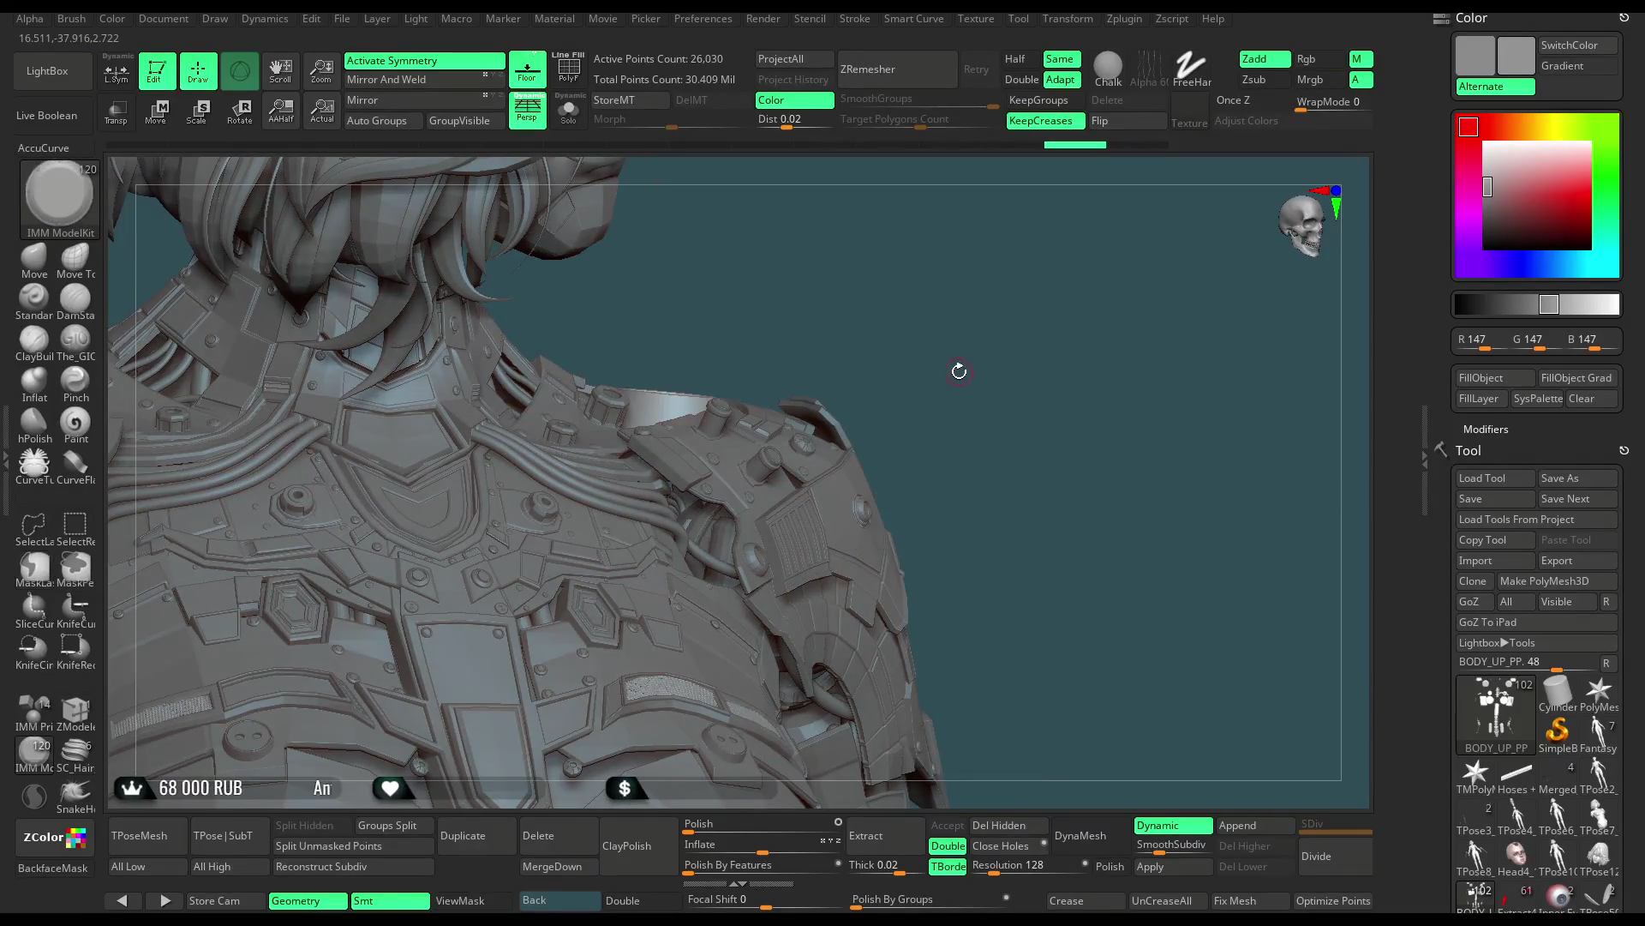
Place a Pipes_11 ring insert on the shoulder and switch to moving it
key("m")
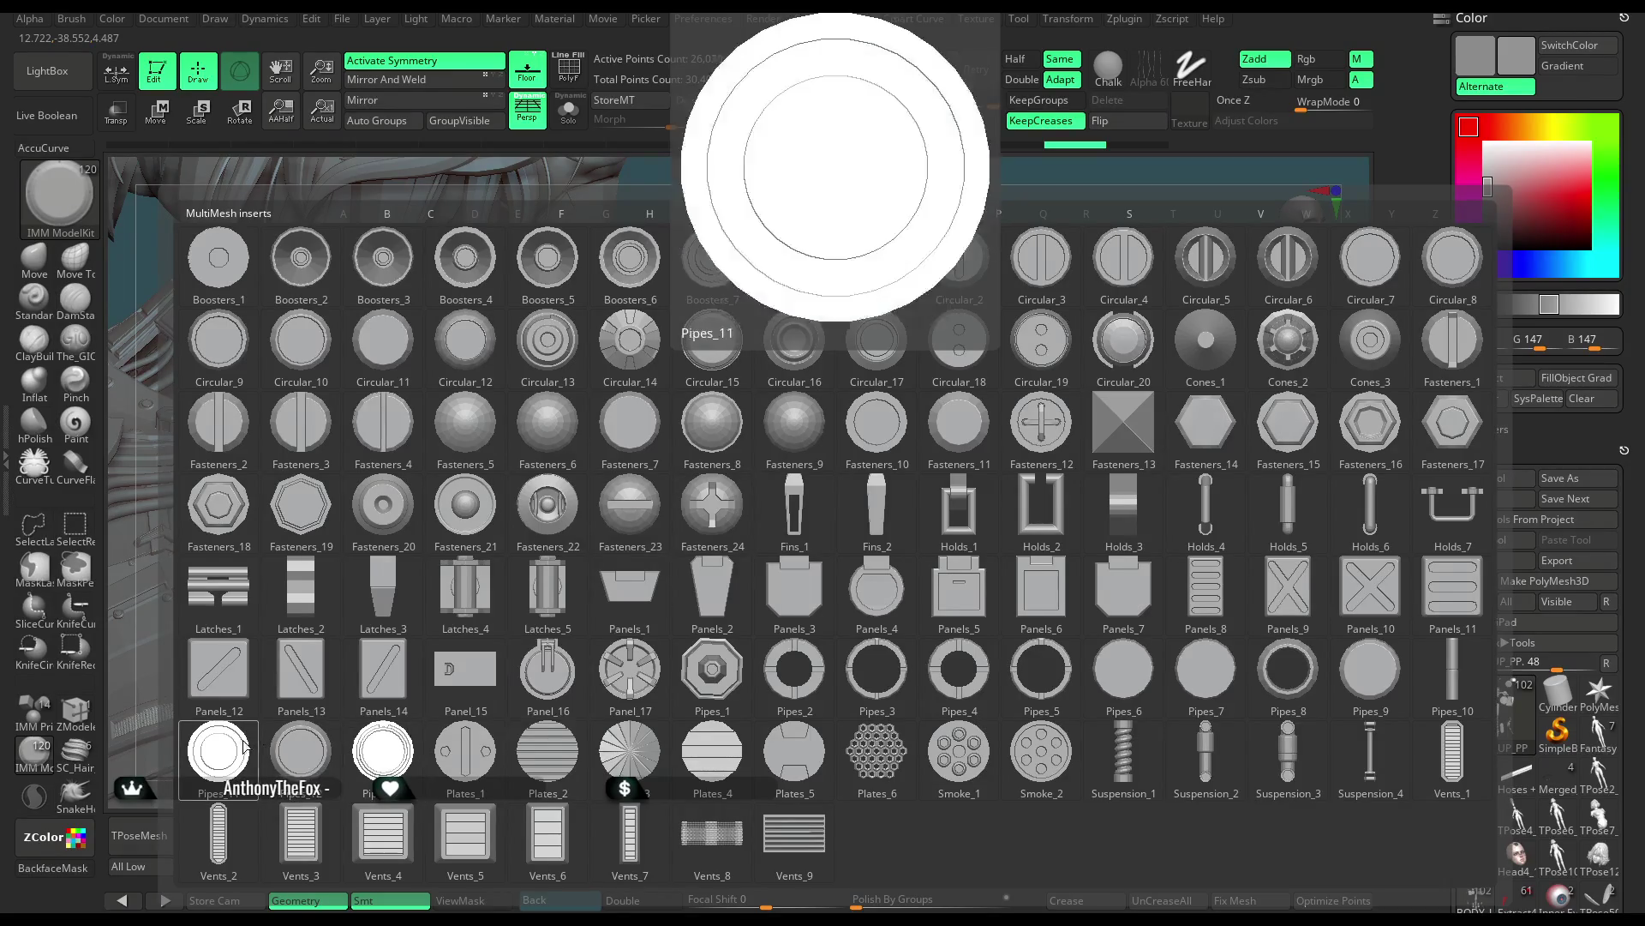
left_click(289, 727)
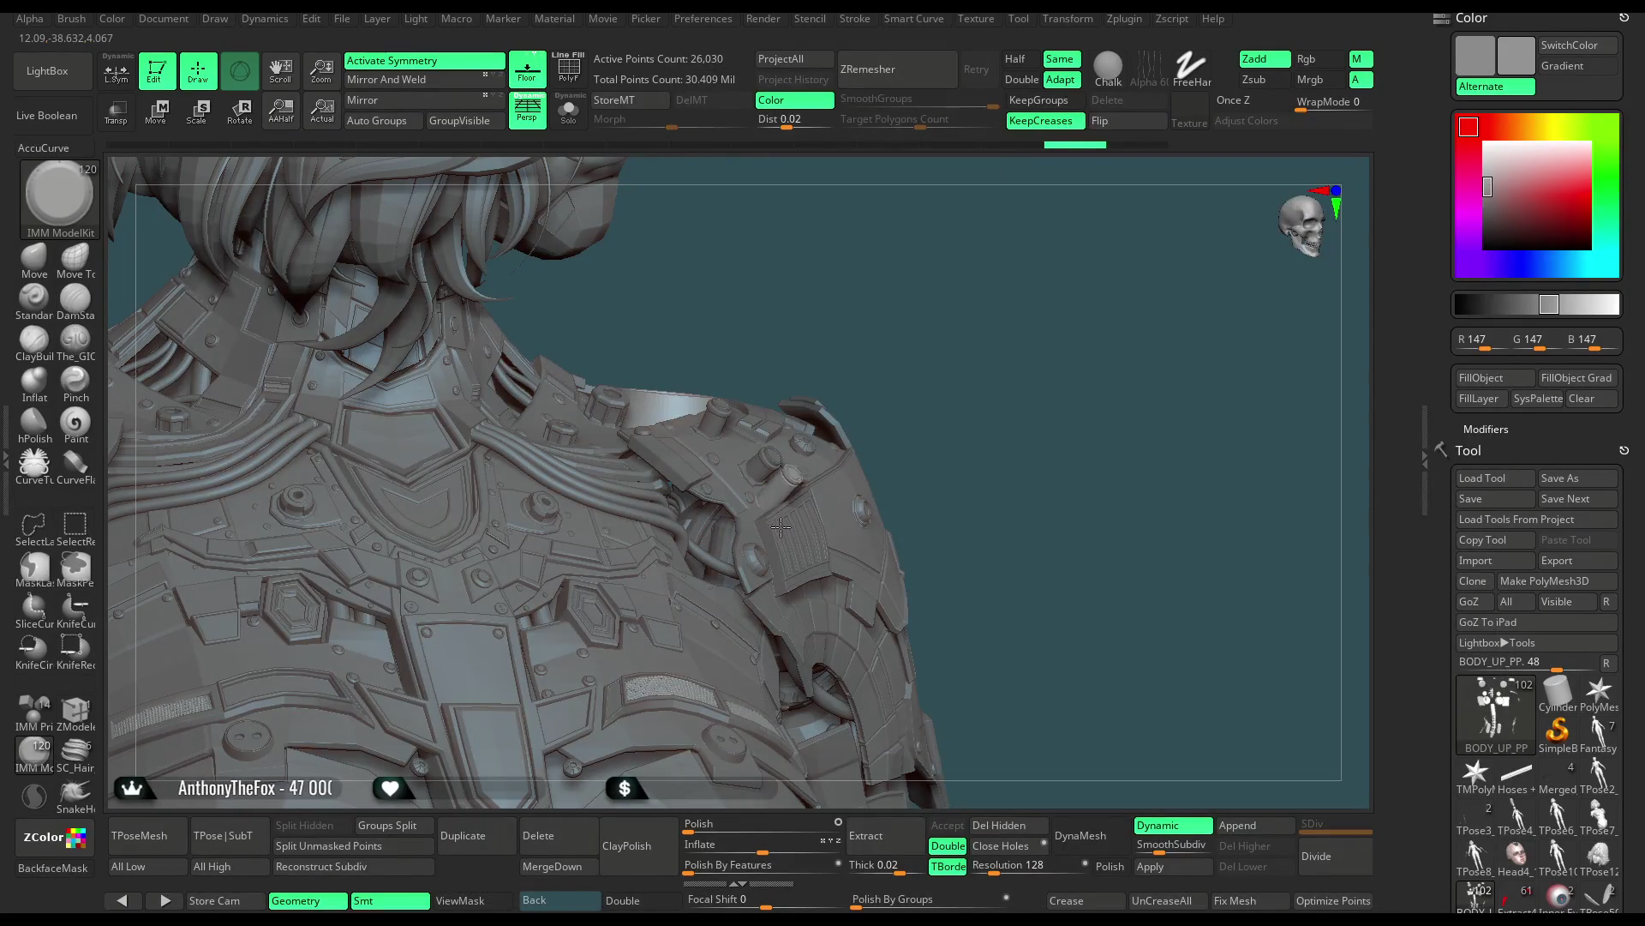
left_click_drag(790, 540, 870, 326)
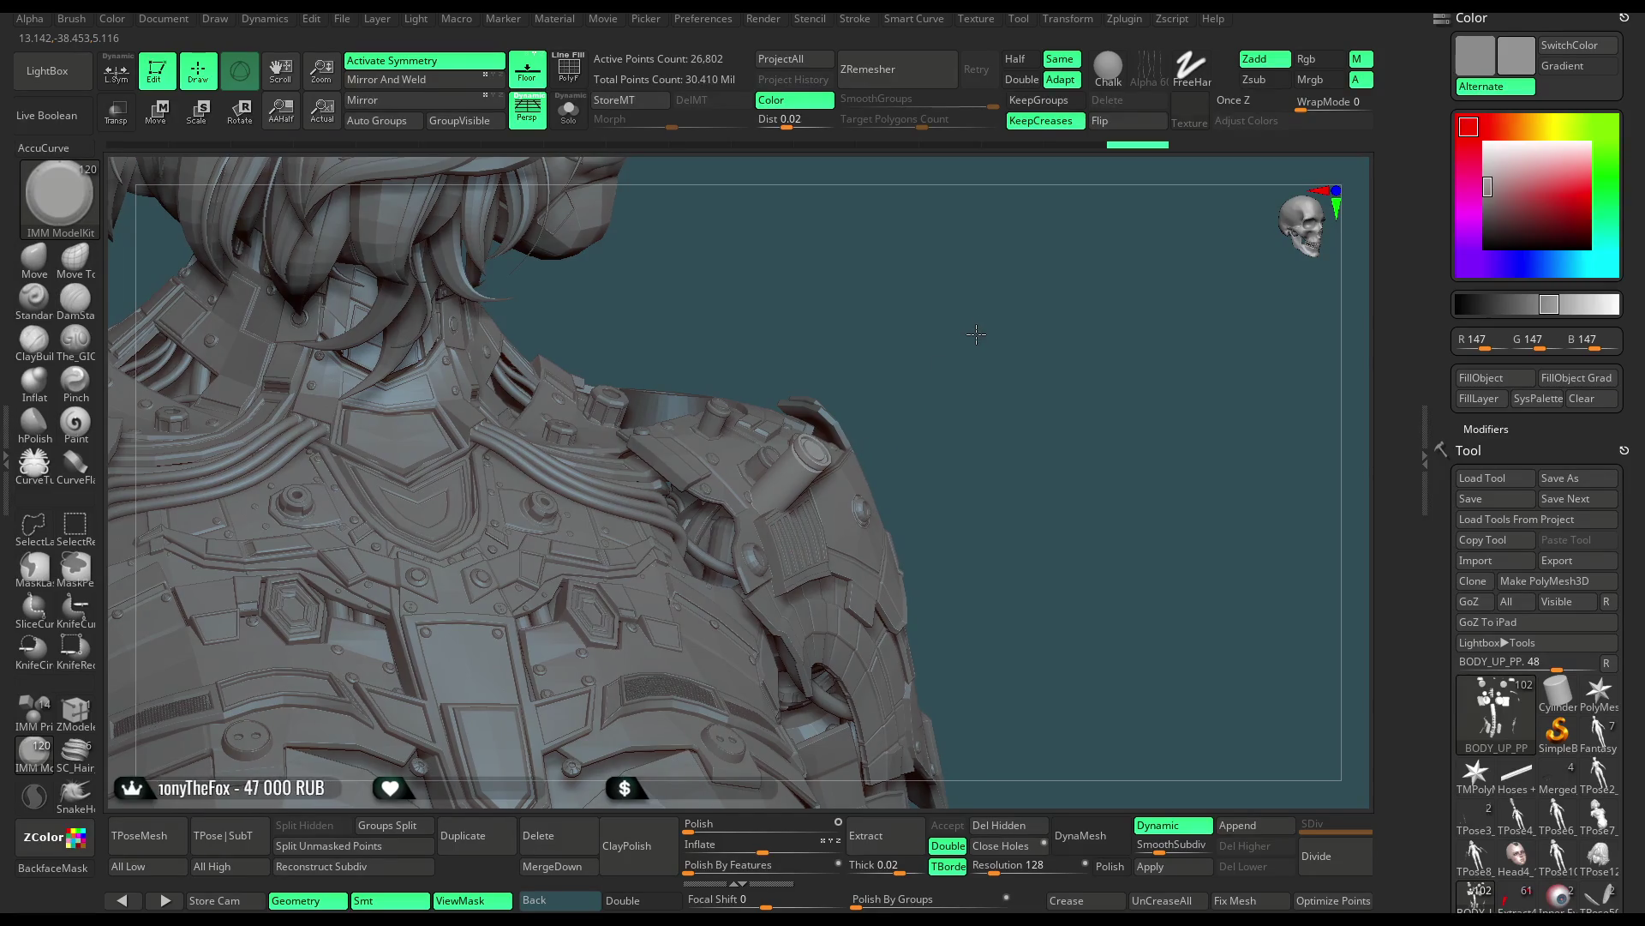
left_click_drag(972, 334, 546, 341)
left_click(155, 111)
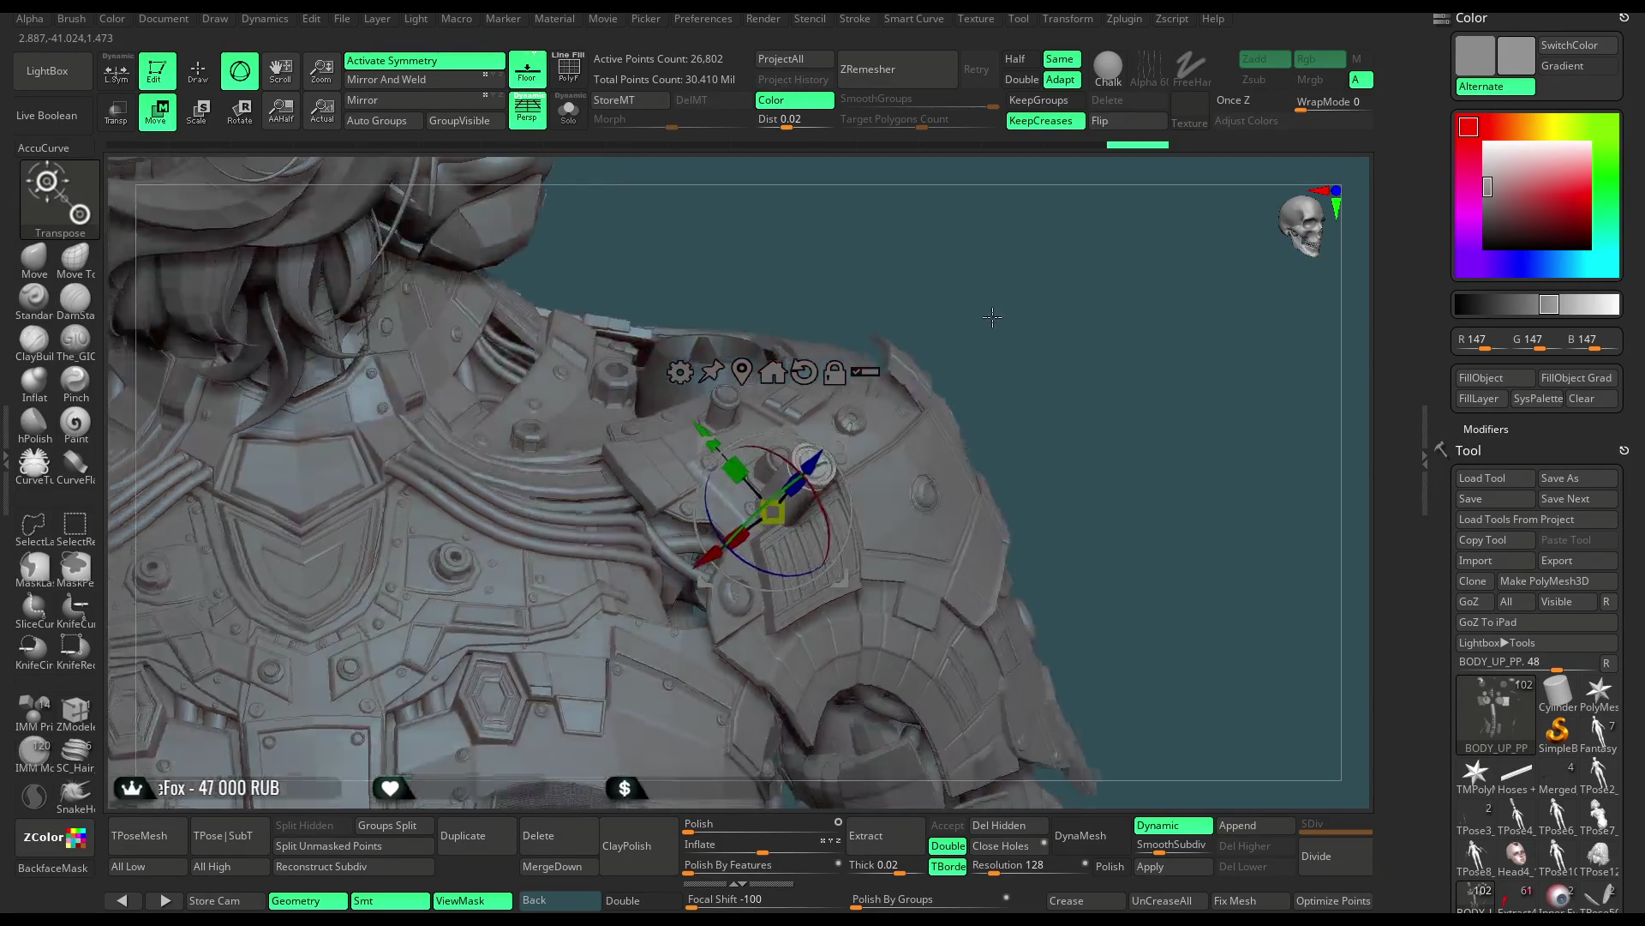
Orbit above the shoulder insert, leaving Transpose for Draw mode
left_click_drag(1029, 300, 700, 561)
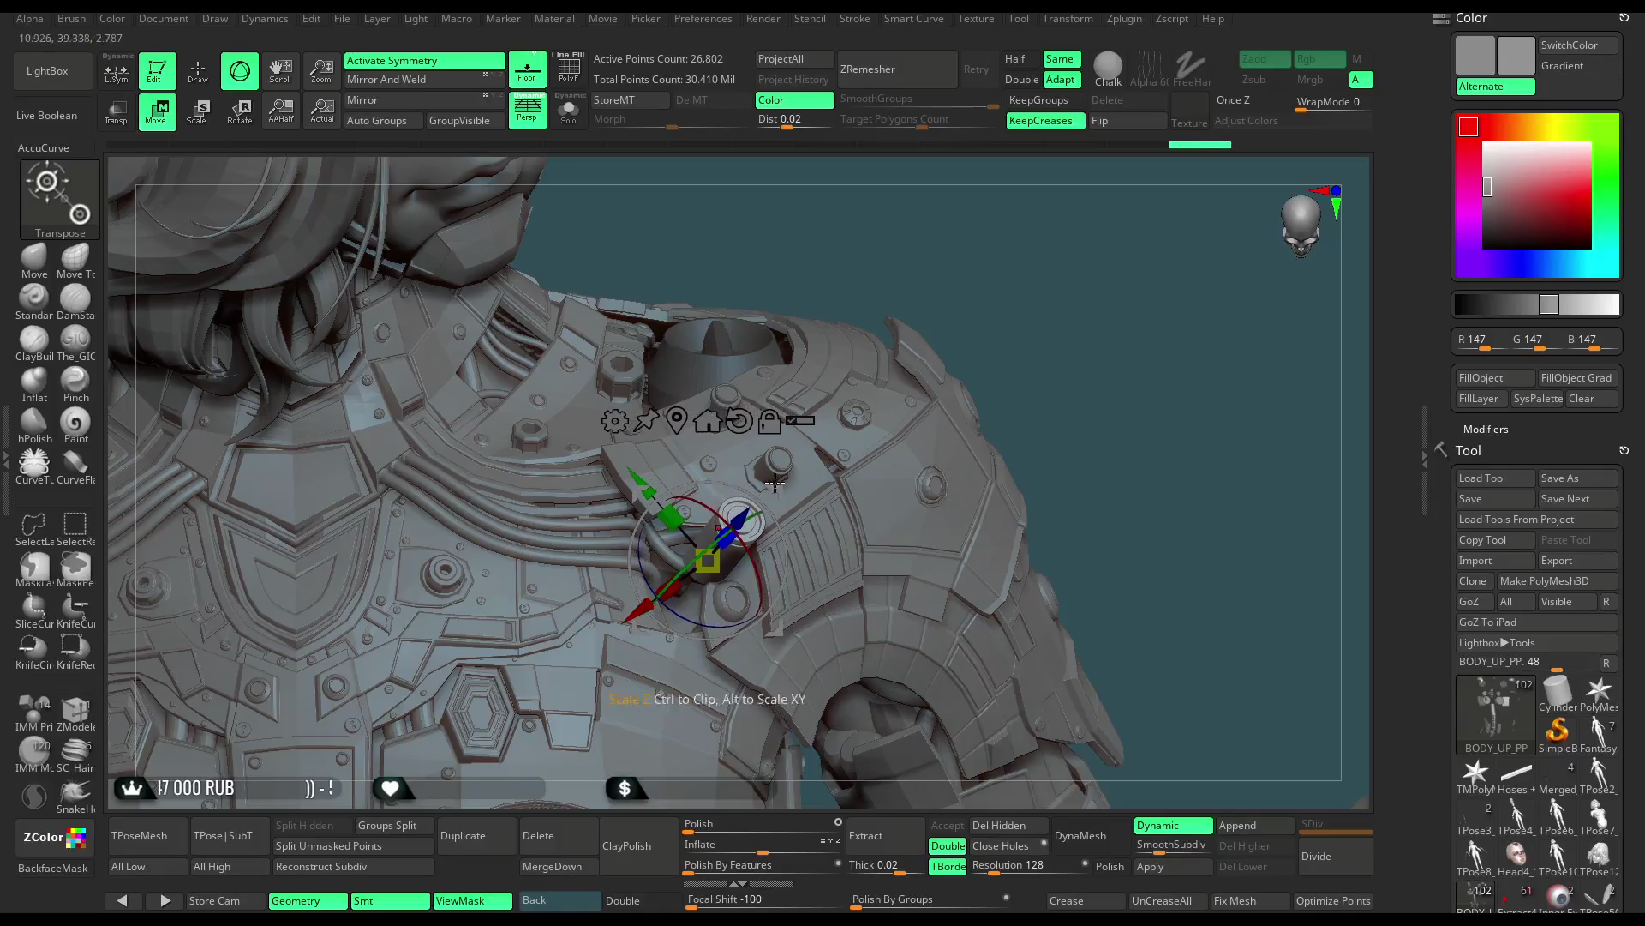
mouse_move(857, 283)
left_mouse_down()
mouse_move(1083, 271)
mouse_move(798, 491)
left_mouse_up()
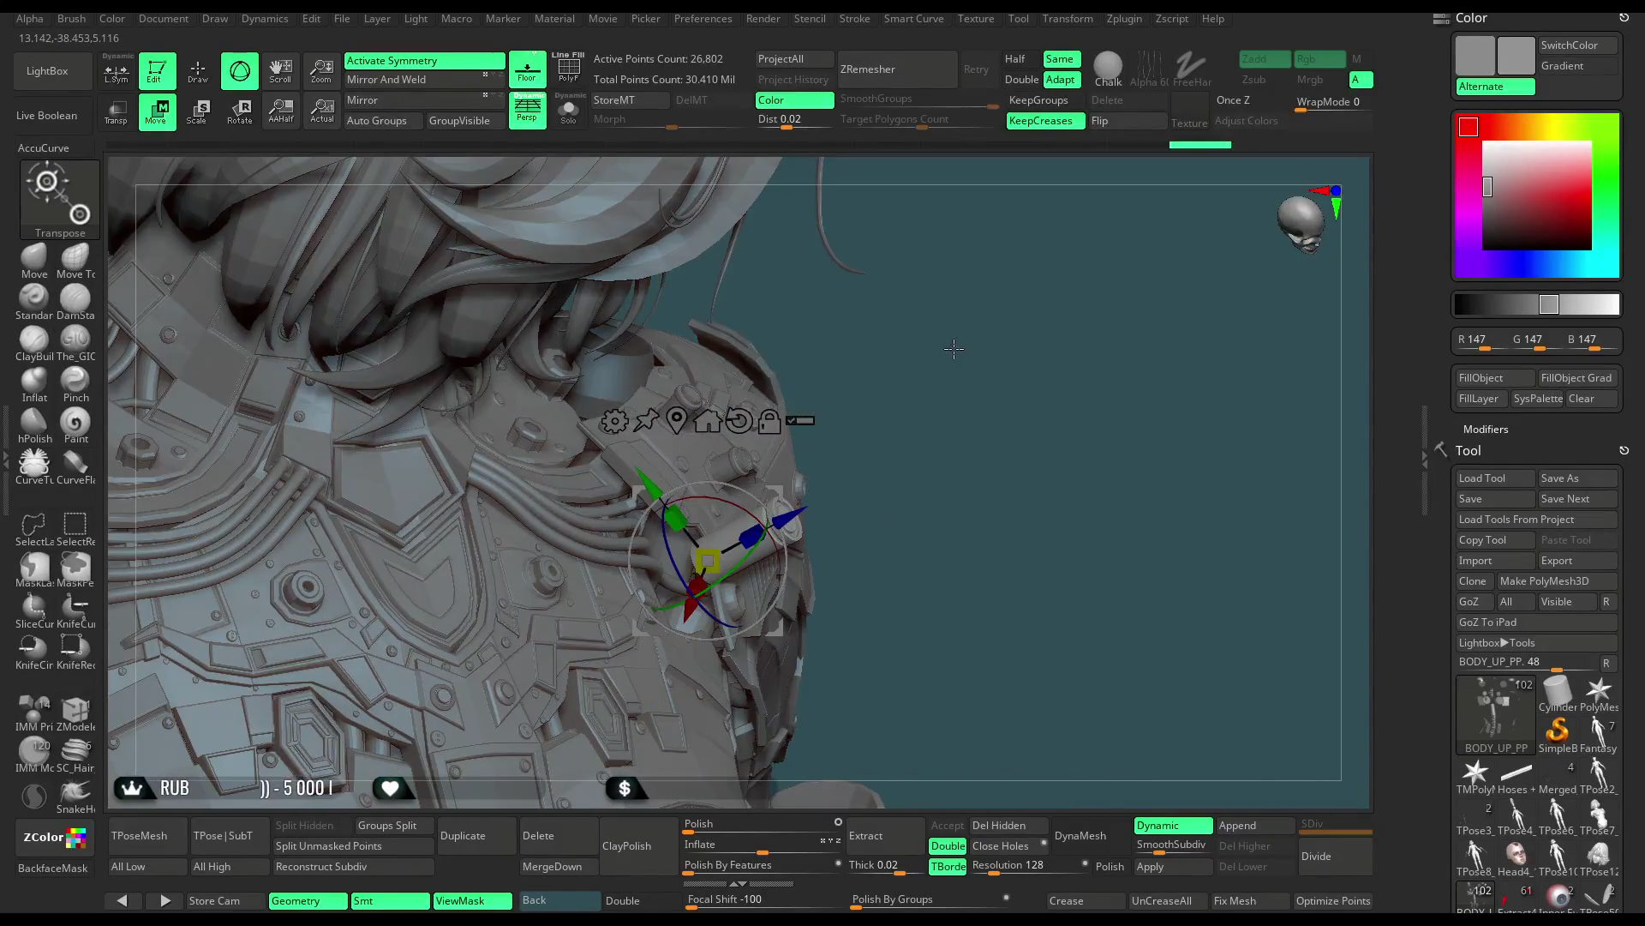
left_click_drag(954, 348, 765, 496)
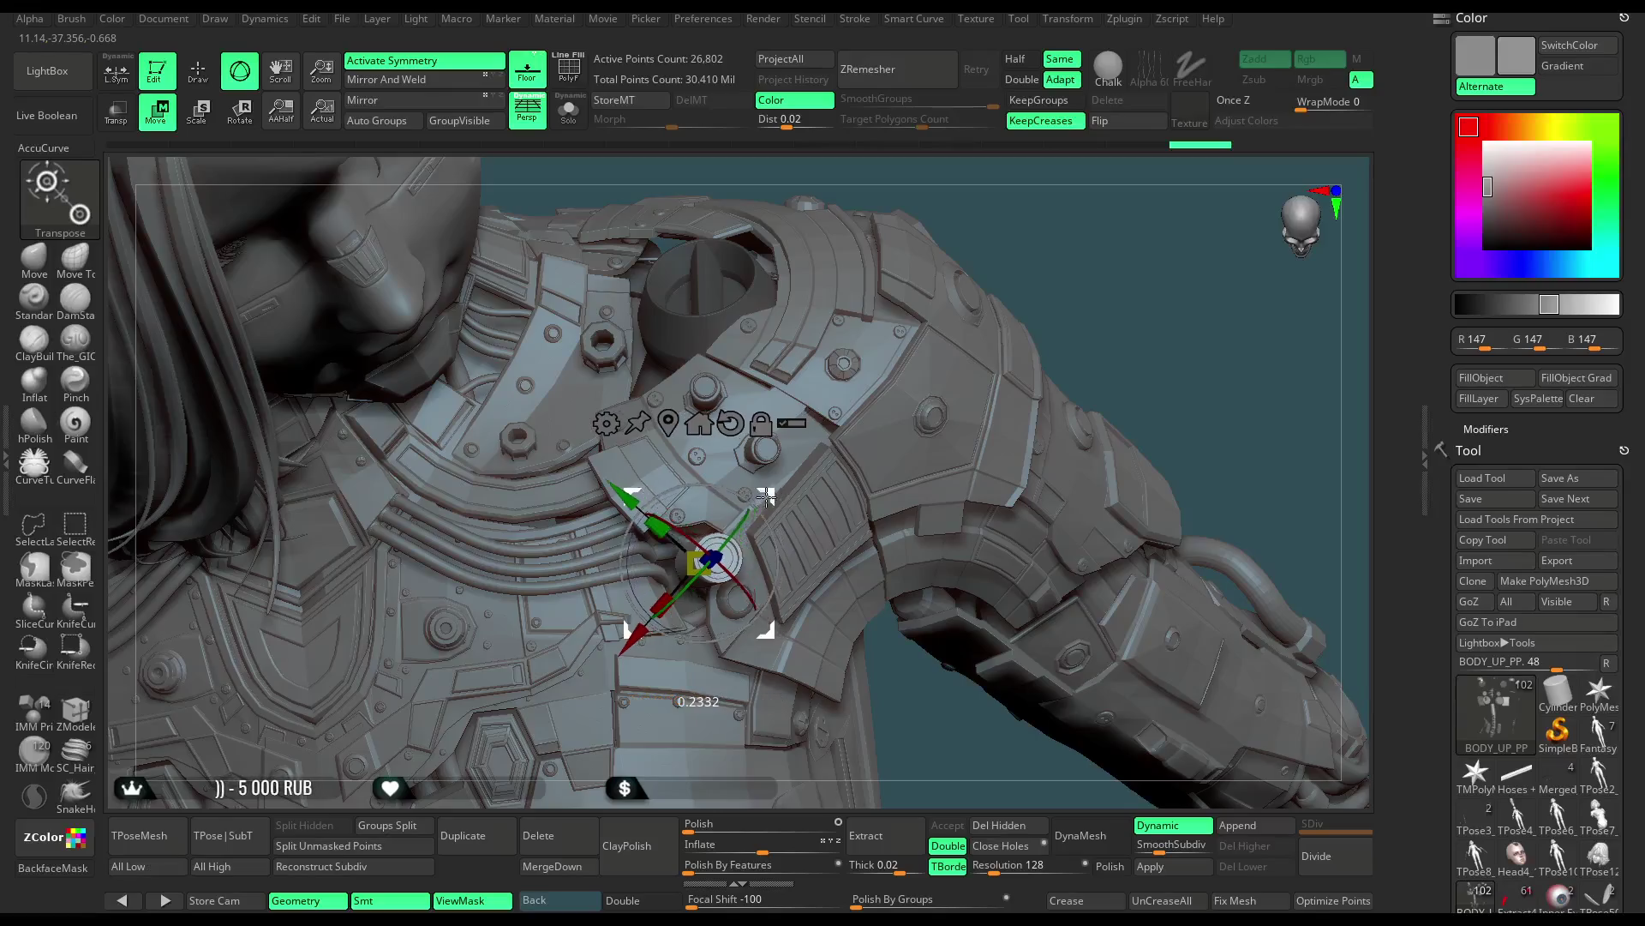
mouse_move(765, 496)
left_mouse_down()
mouse_move(1047, 251)
mouse_move(761, 486)
mouse_move(730, 557)
left_mouse_up()
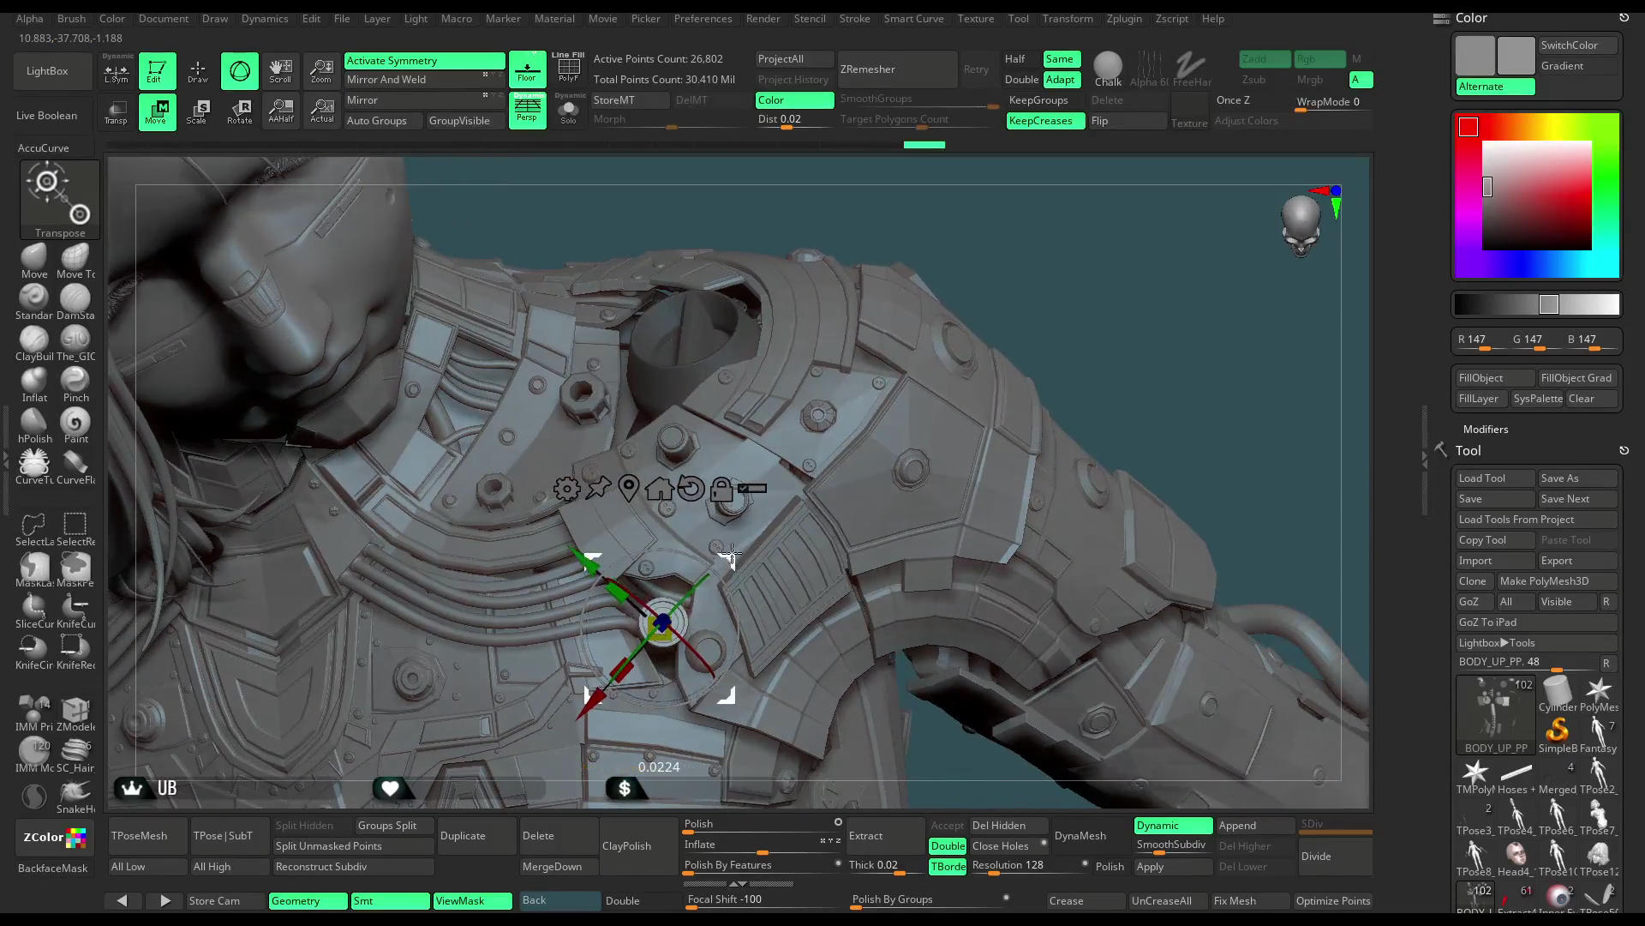
mouse_move(992, 329)
left_mouse_down()
mouse_move(983, 259)
mouse_move(979, 299)
mouse_move(630, 296)
left_mouse_up()
key("q")
key("ctrl")
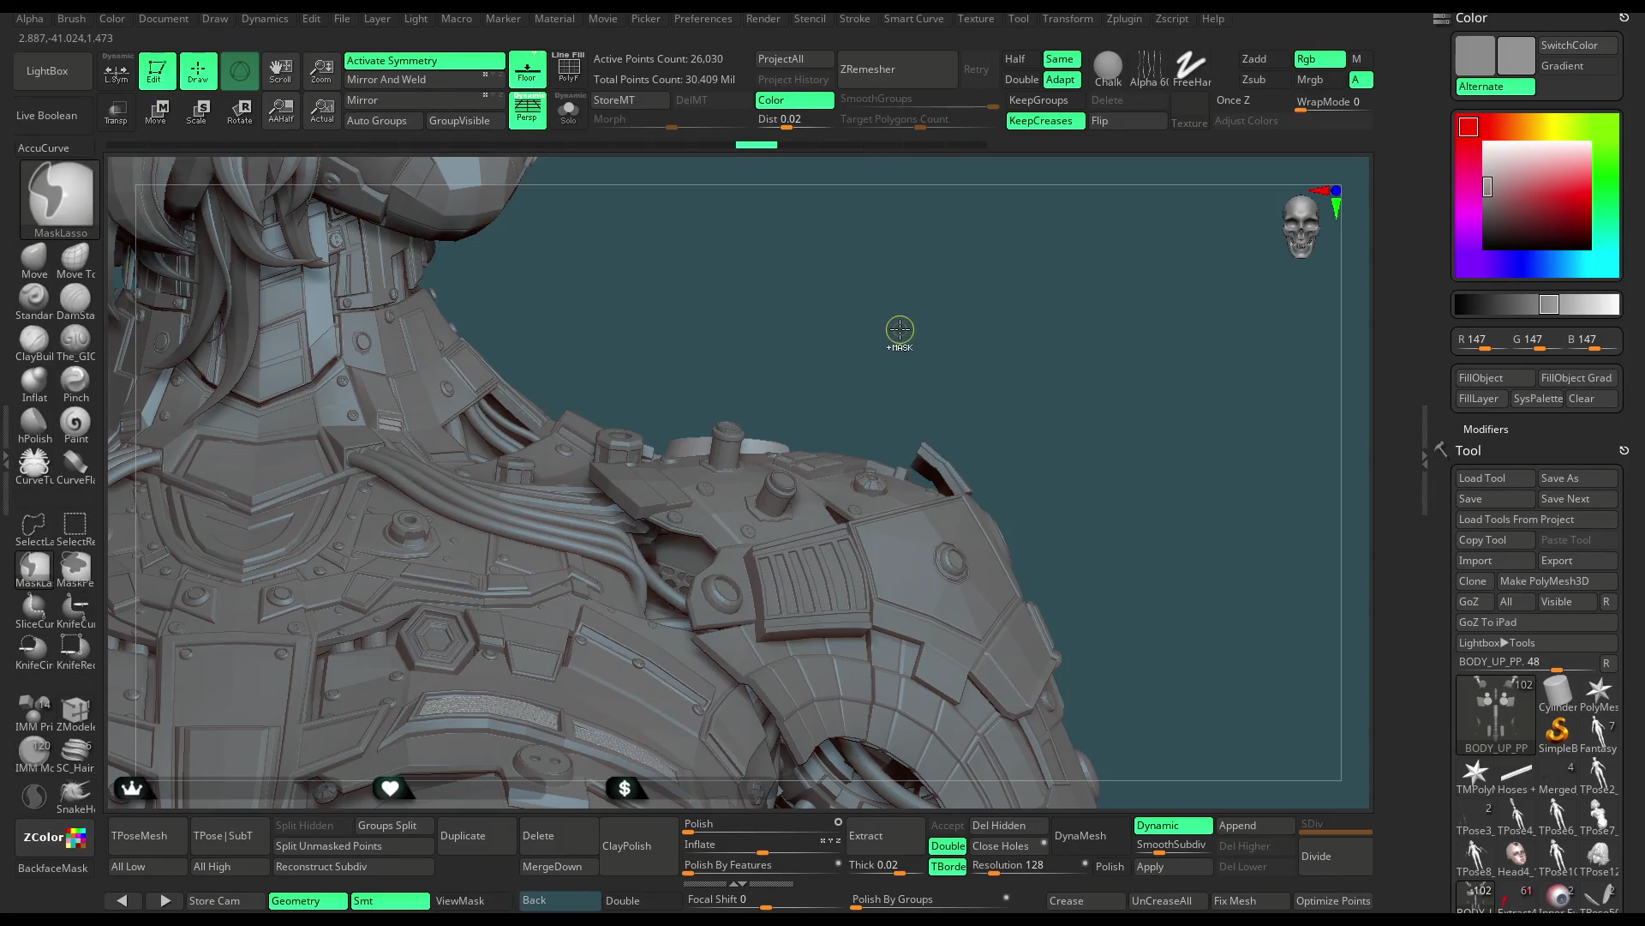
mouse_move(929, 316)
left_mouse_down()
mouse_move(933, 347)
mouse_move(963, 291)
mouse_move(897, 345)
mouse_move(921, 356)
mouse_move(939, 416)
mouse_move(941, 375)
left_mouse_up()
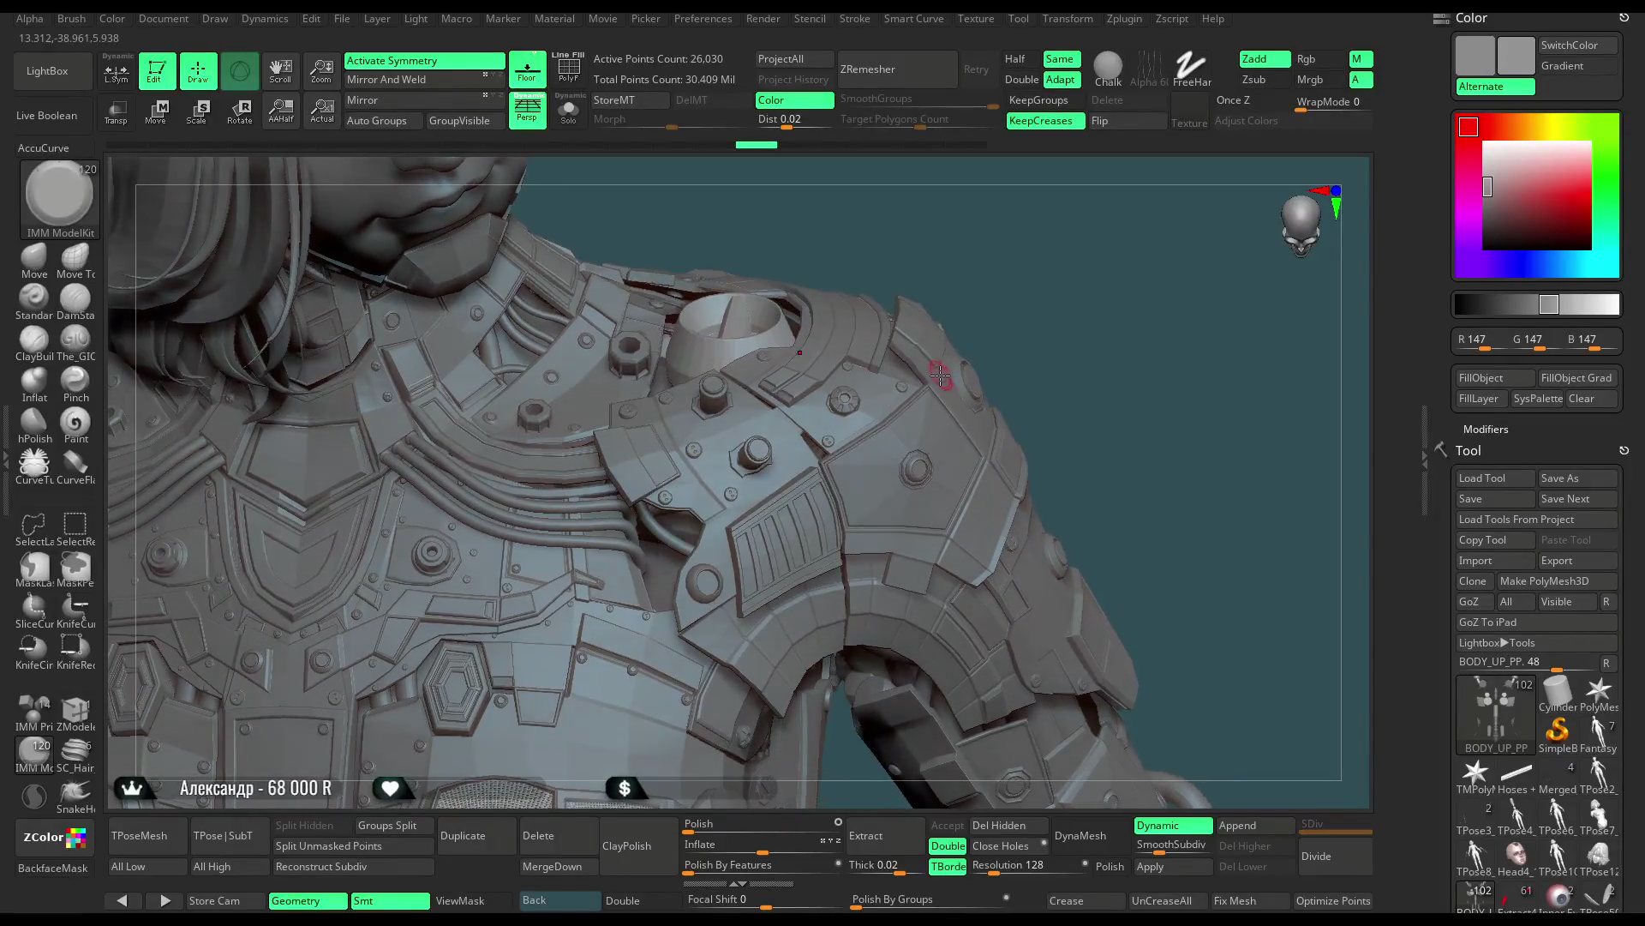
Select Extract3_49, solo it with the Move Topological brush, and set Draw Size to about 94
left_click(677, 544, "alt")
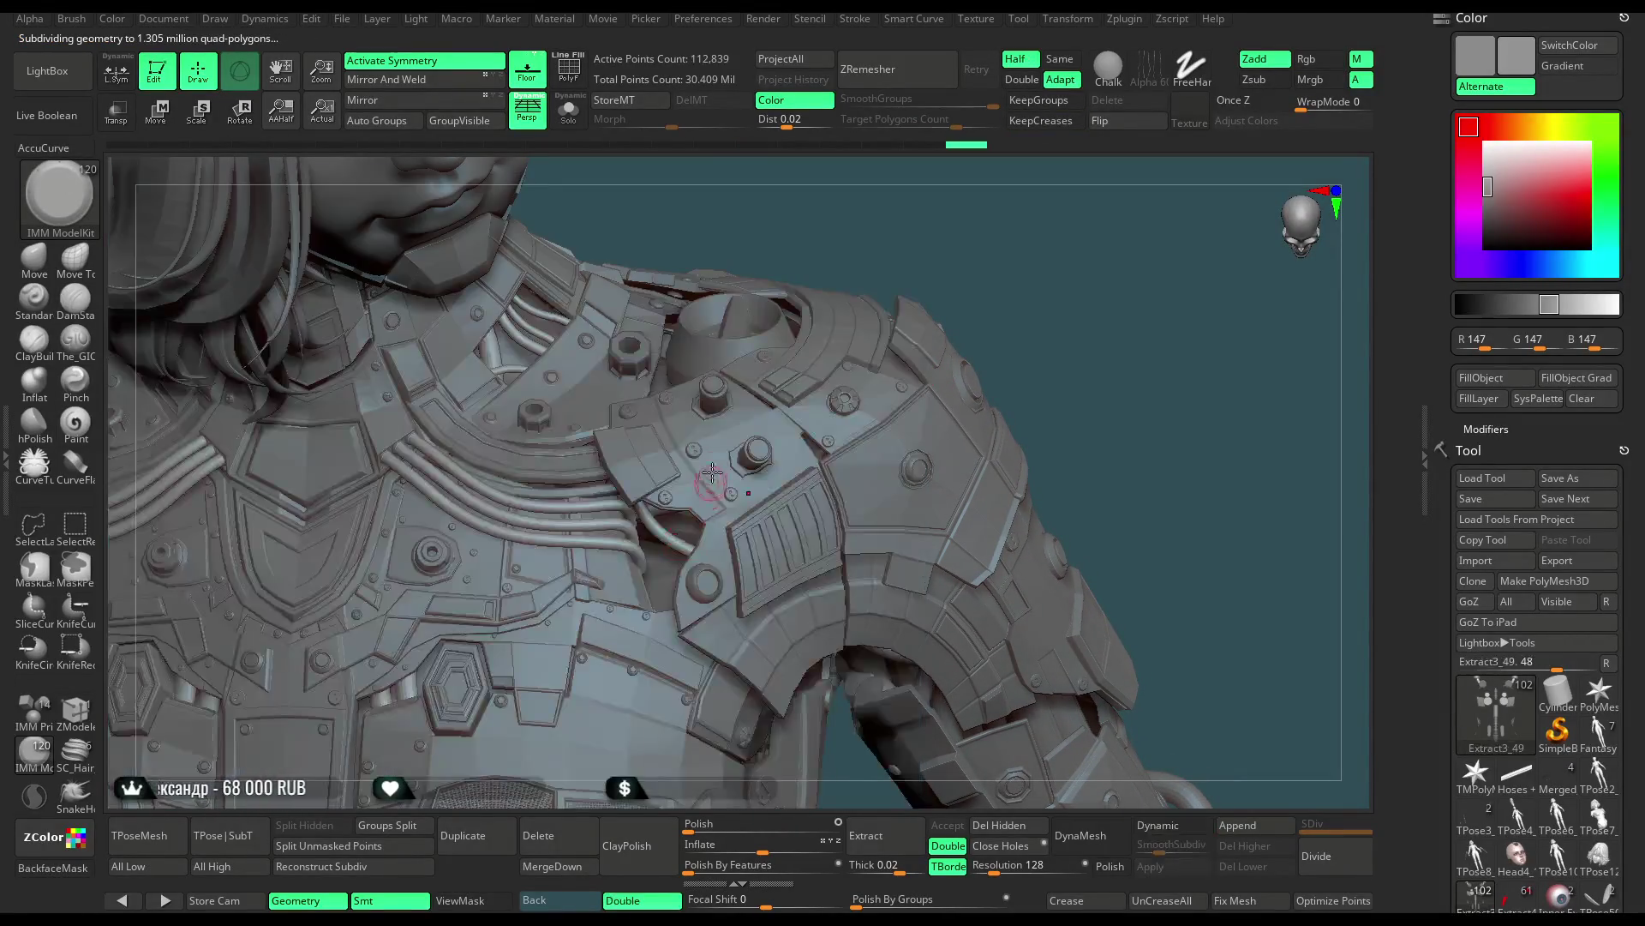
left_click(34, 257)
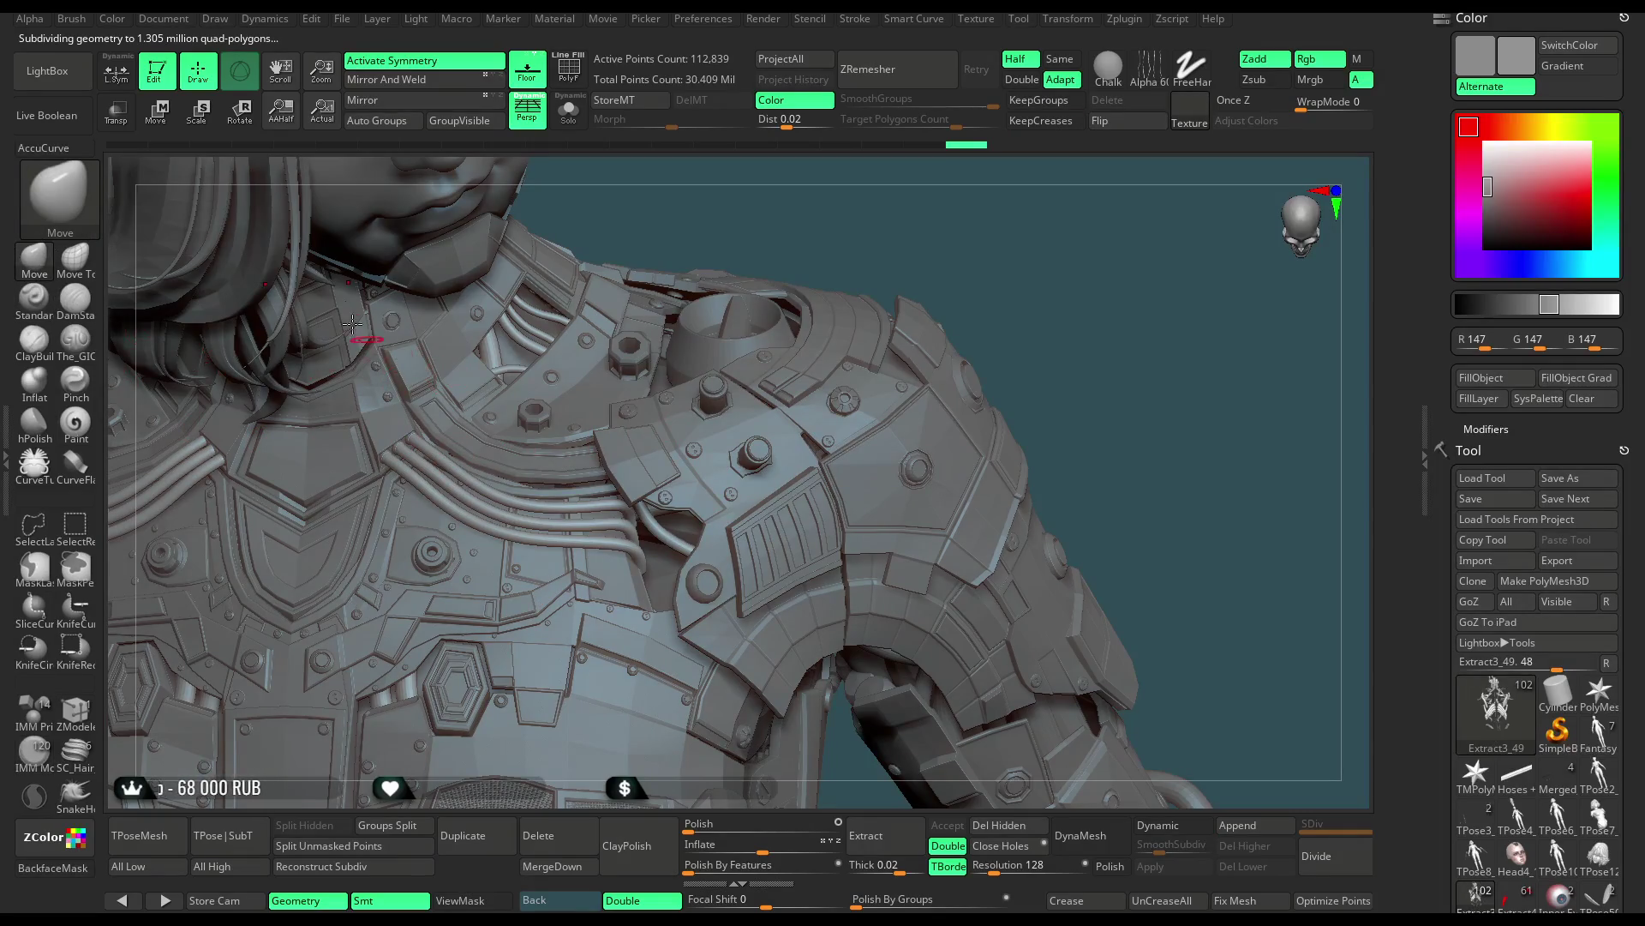
left_click(567, 118)
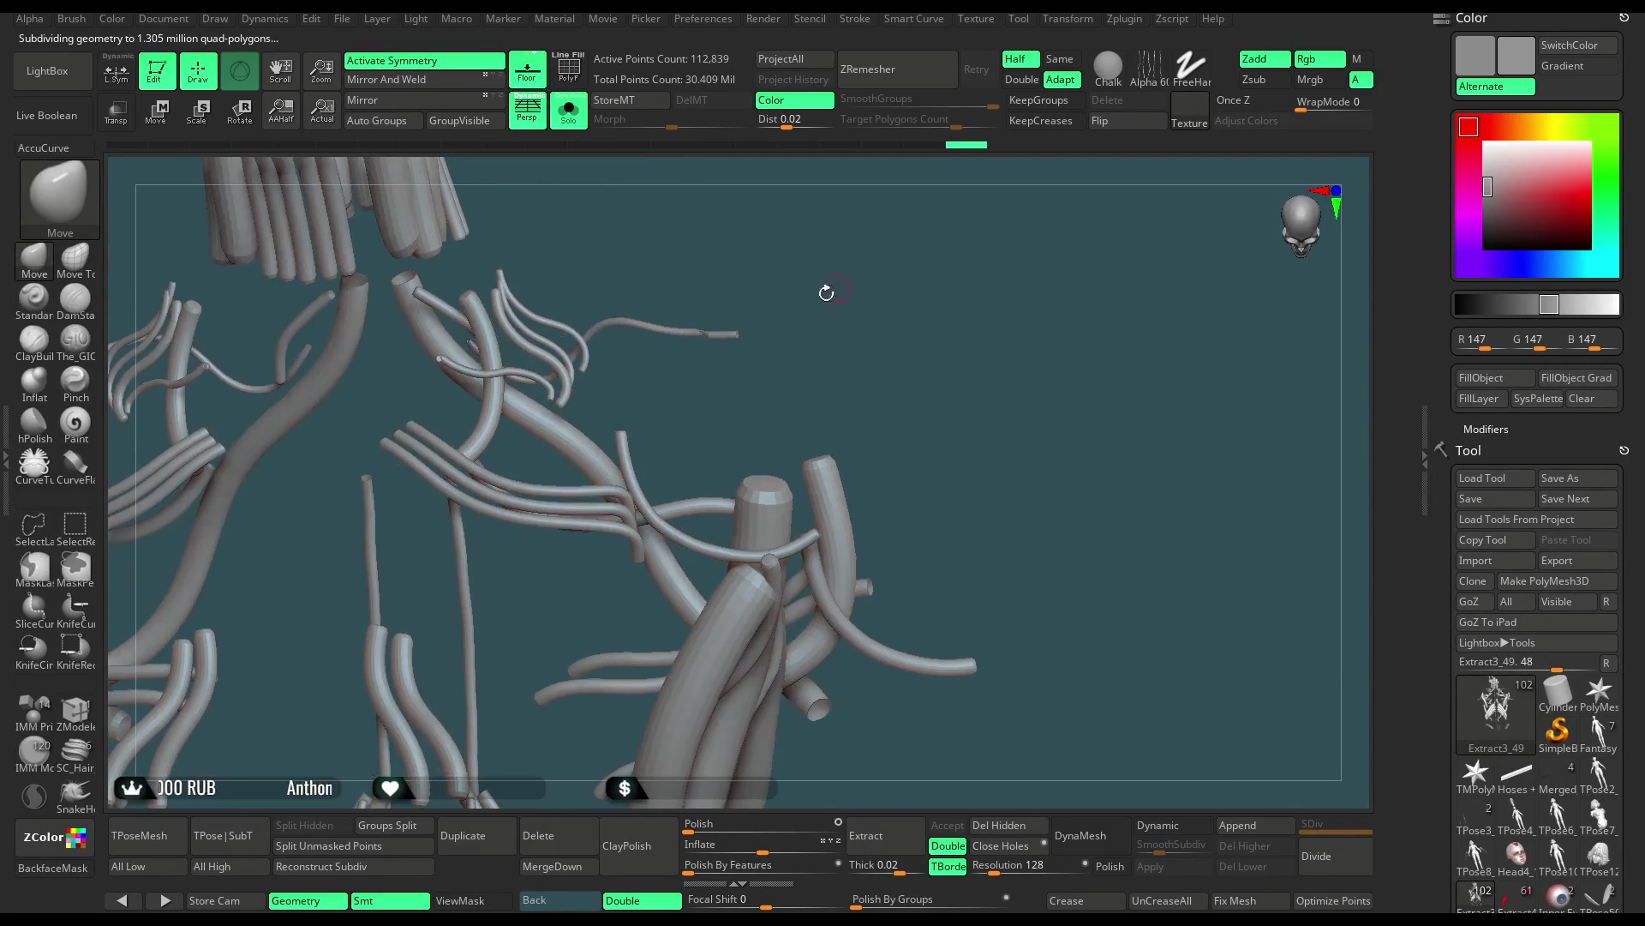
left_click(75, 258)
key("space")
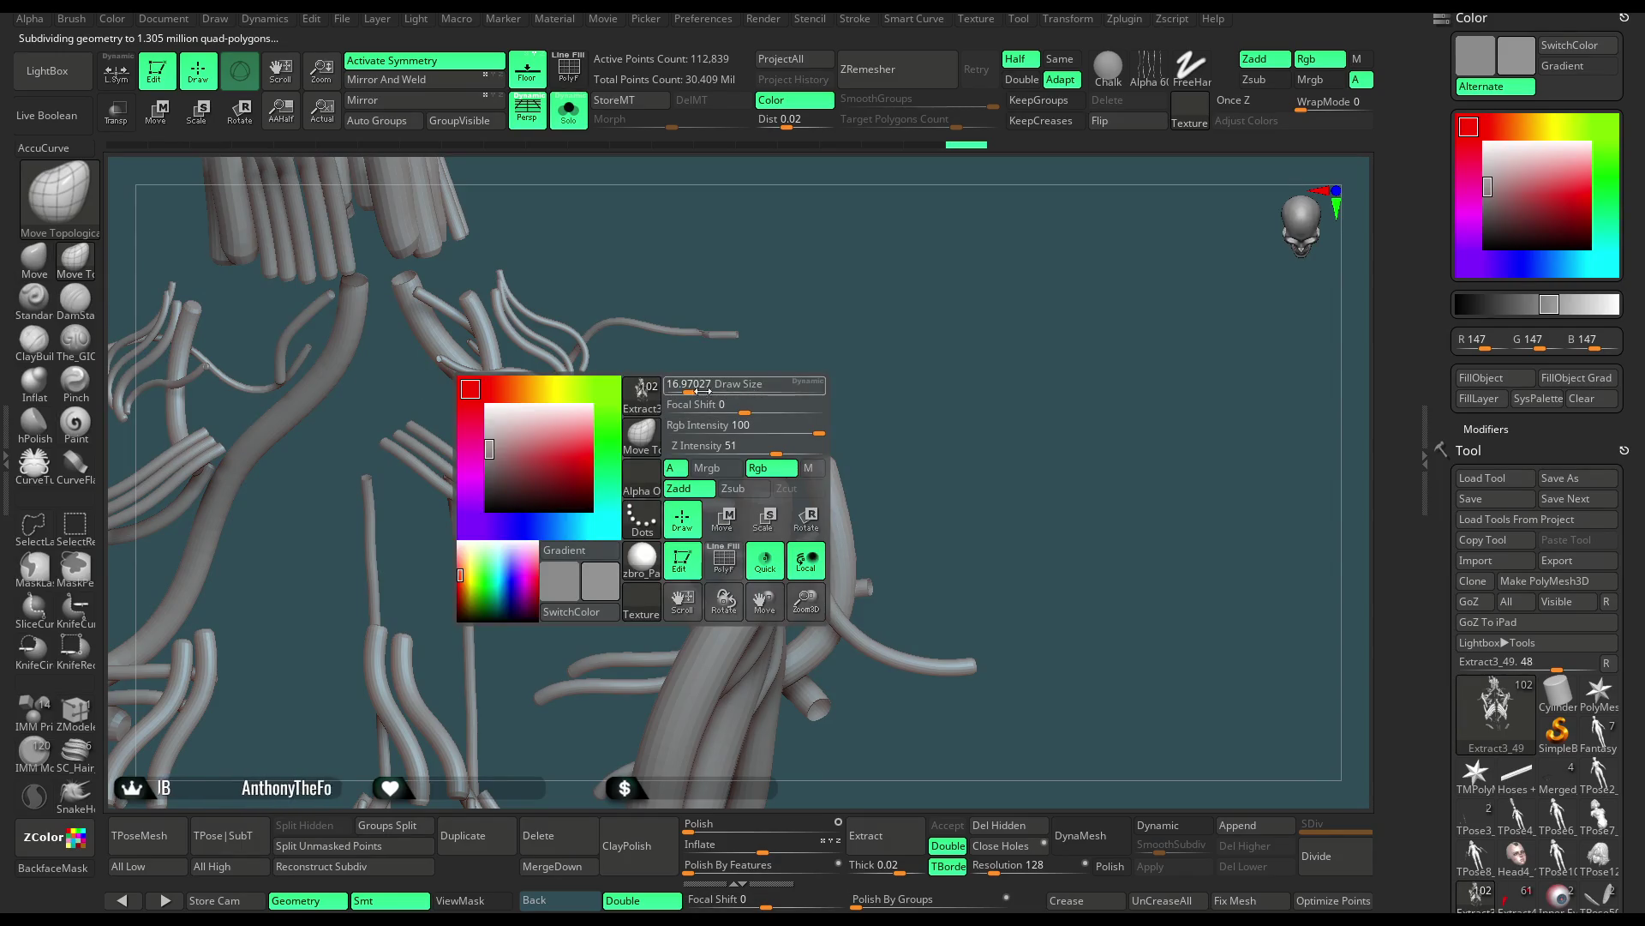
left_click_drag(704, 392, 717, 391)
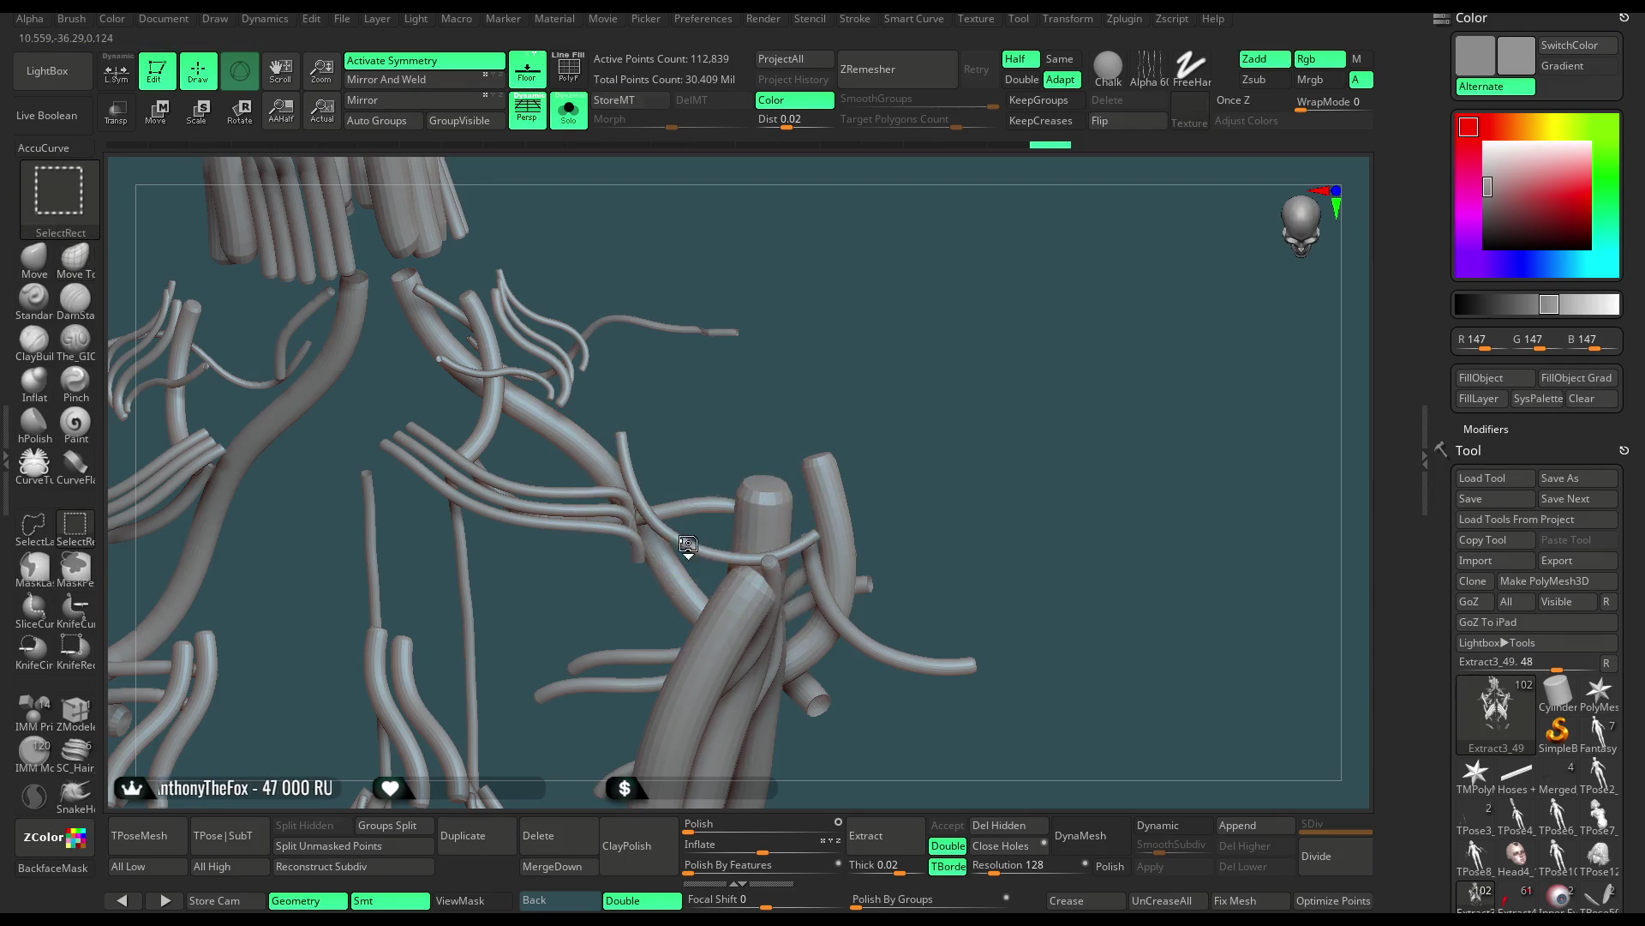
Isolate one hose arc to inspect it, then unhide all and exit Solo
left_click(693, 522, "ctrl+shift")
left_click_drag(845, 422, 838, 403)
left_click(831, 375, "ctrl+shift")
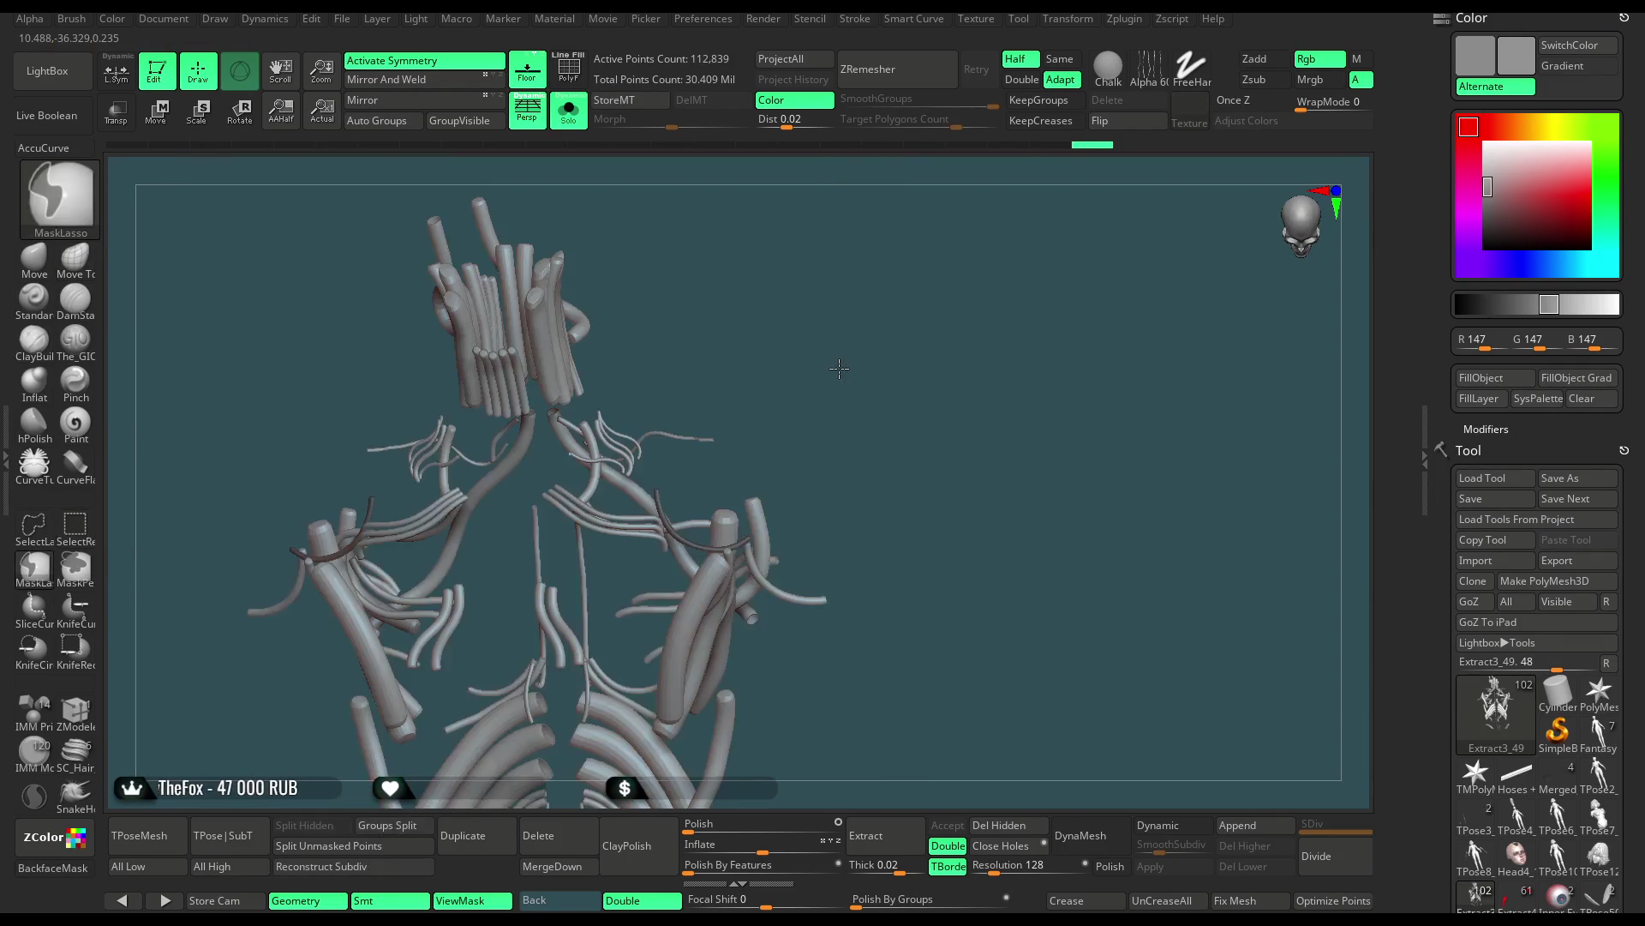
left_click(571, 119)
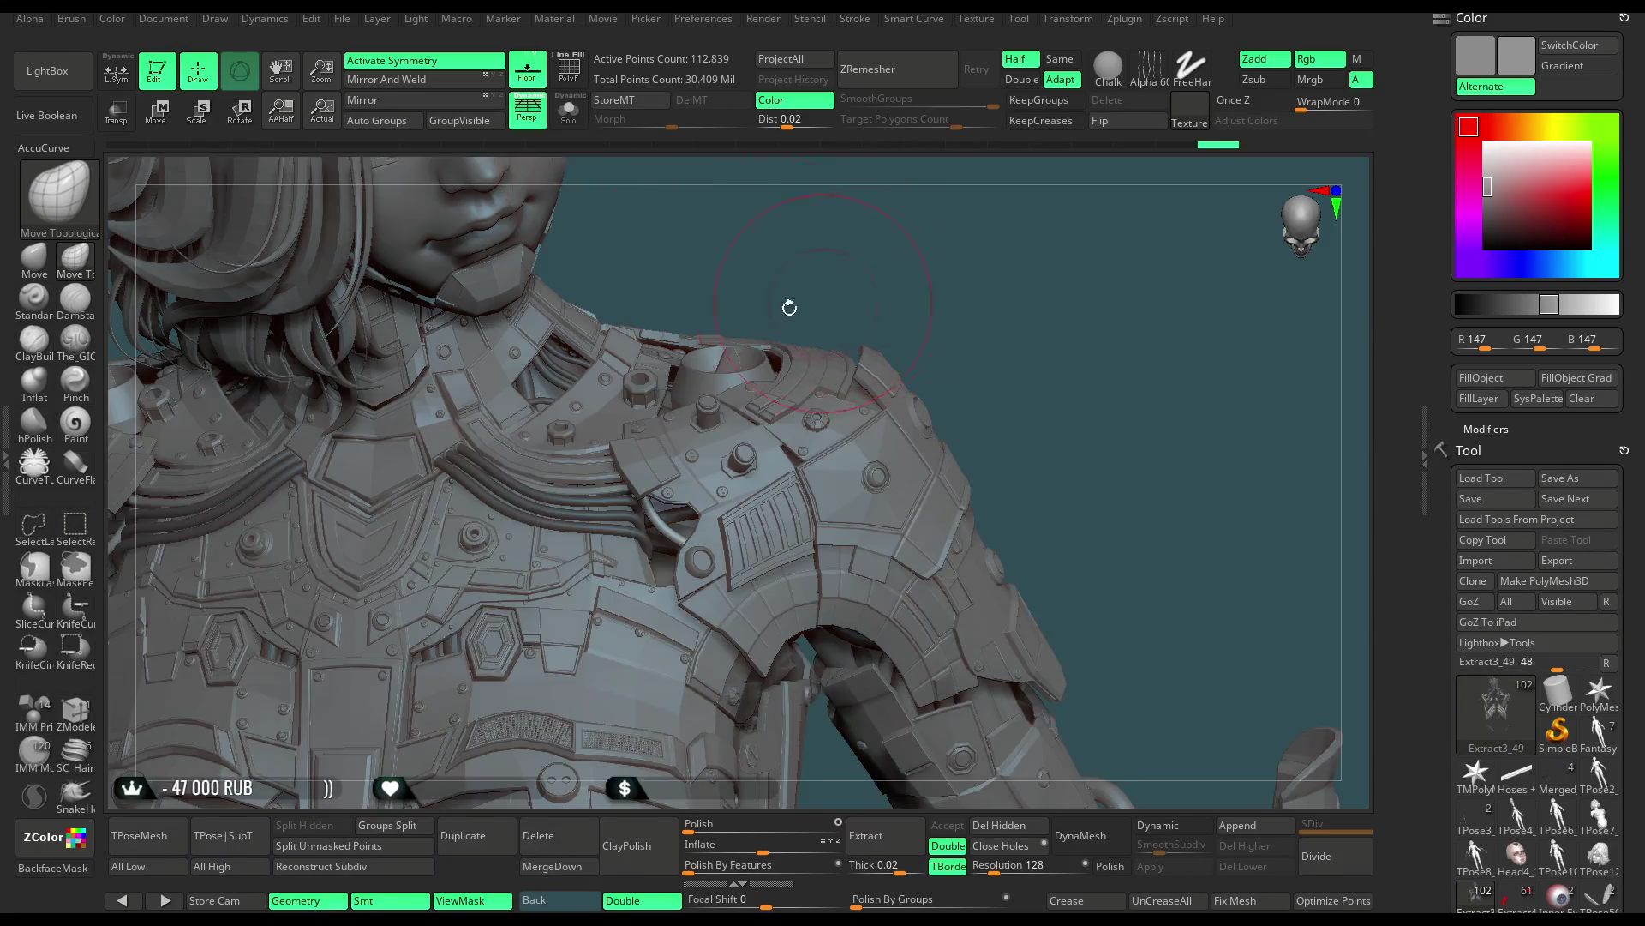
Rotate the shoulder armour plate slightly counterclockwise with the gizmo, then zoom out in Draw mode
key("w")
left_click(704, 518)
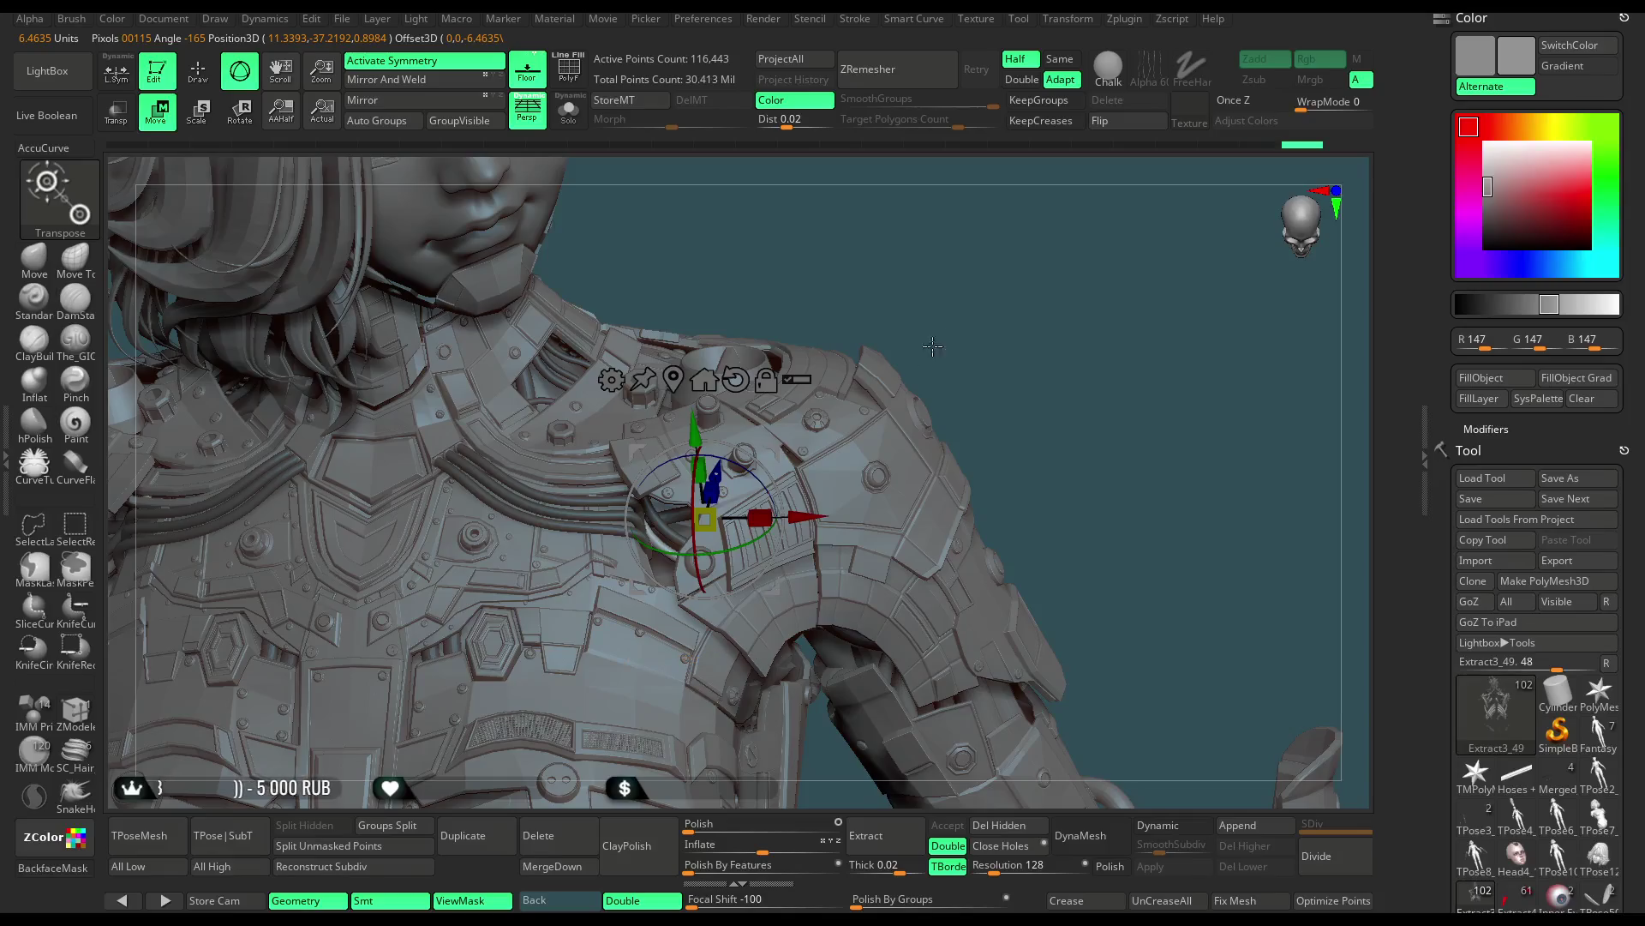
right_click_drag(774, 451, 777, 490)
left_click_drag(776, 490, 767, 473)
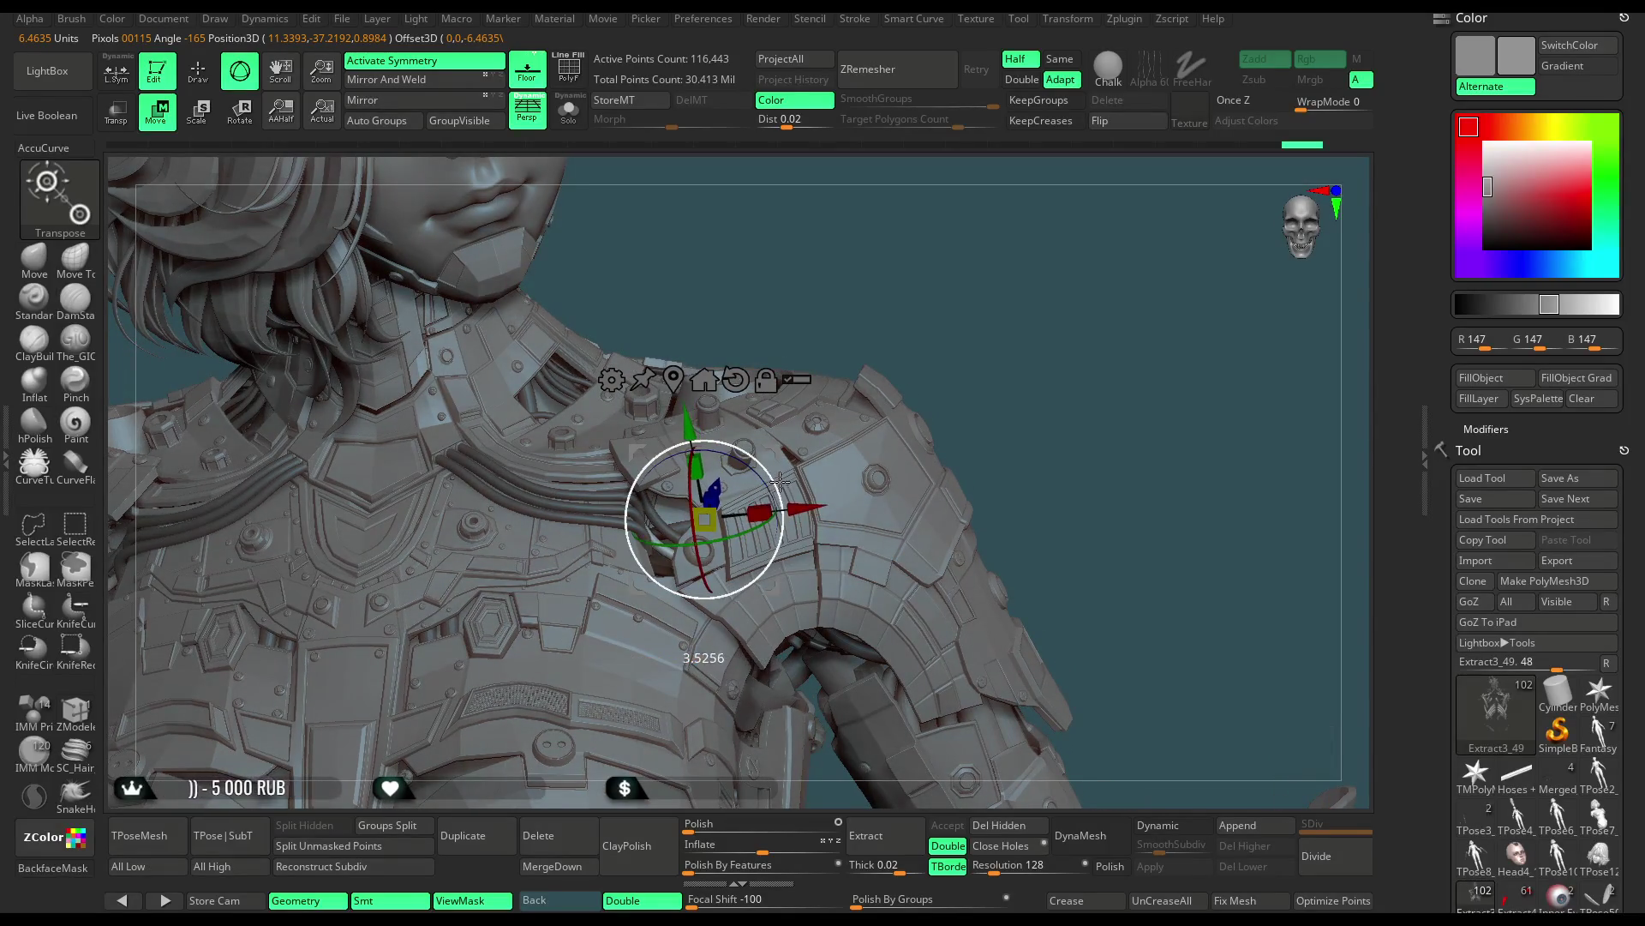
key("f")
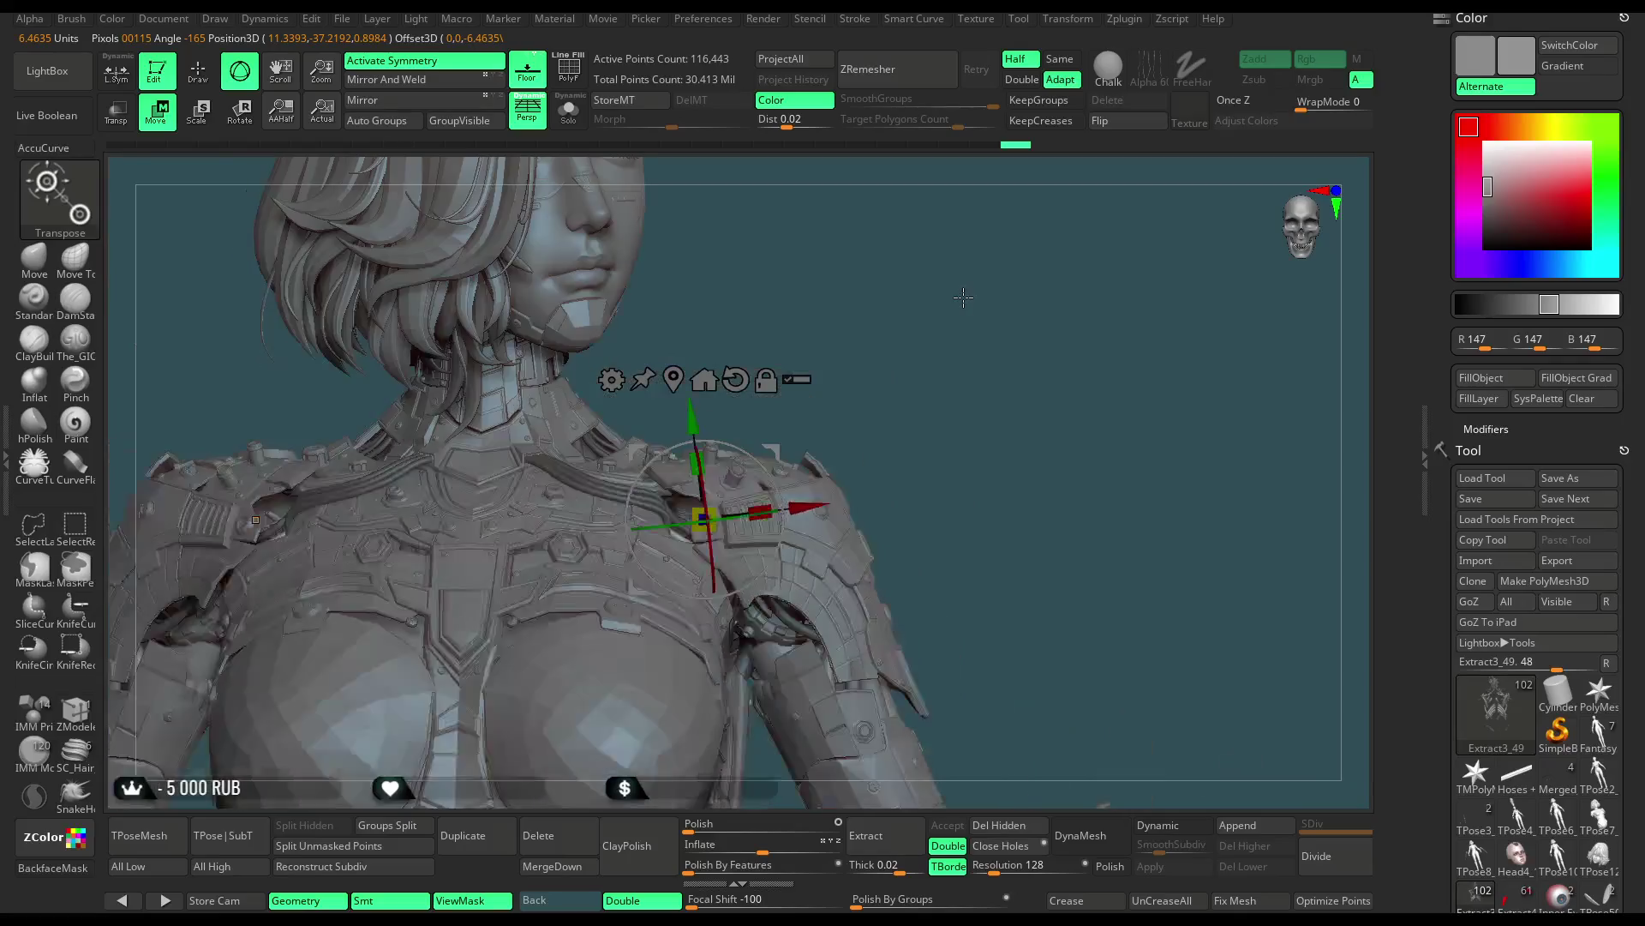
key("q")
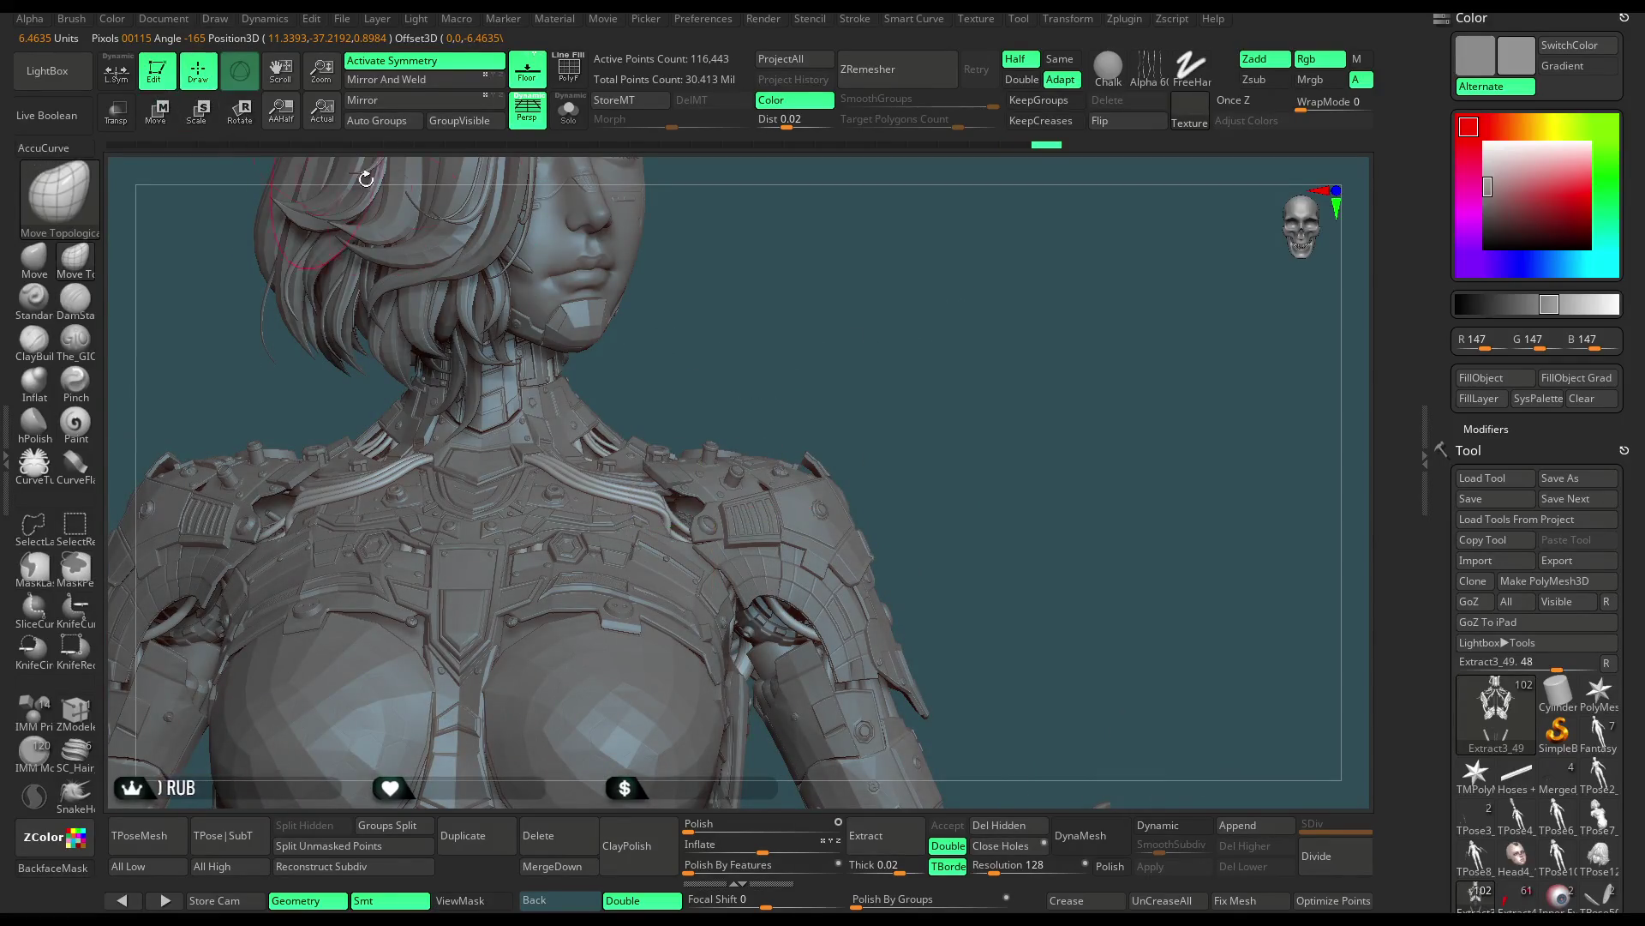
scroll(883, 370, "down", 5)
mouse_move(869, 364)
left_mouse_down()
mouse_move(878, 396)
mouse_move(900, 305)
left_mouse_up()
scroll(1643, 461, "down", 5)
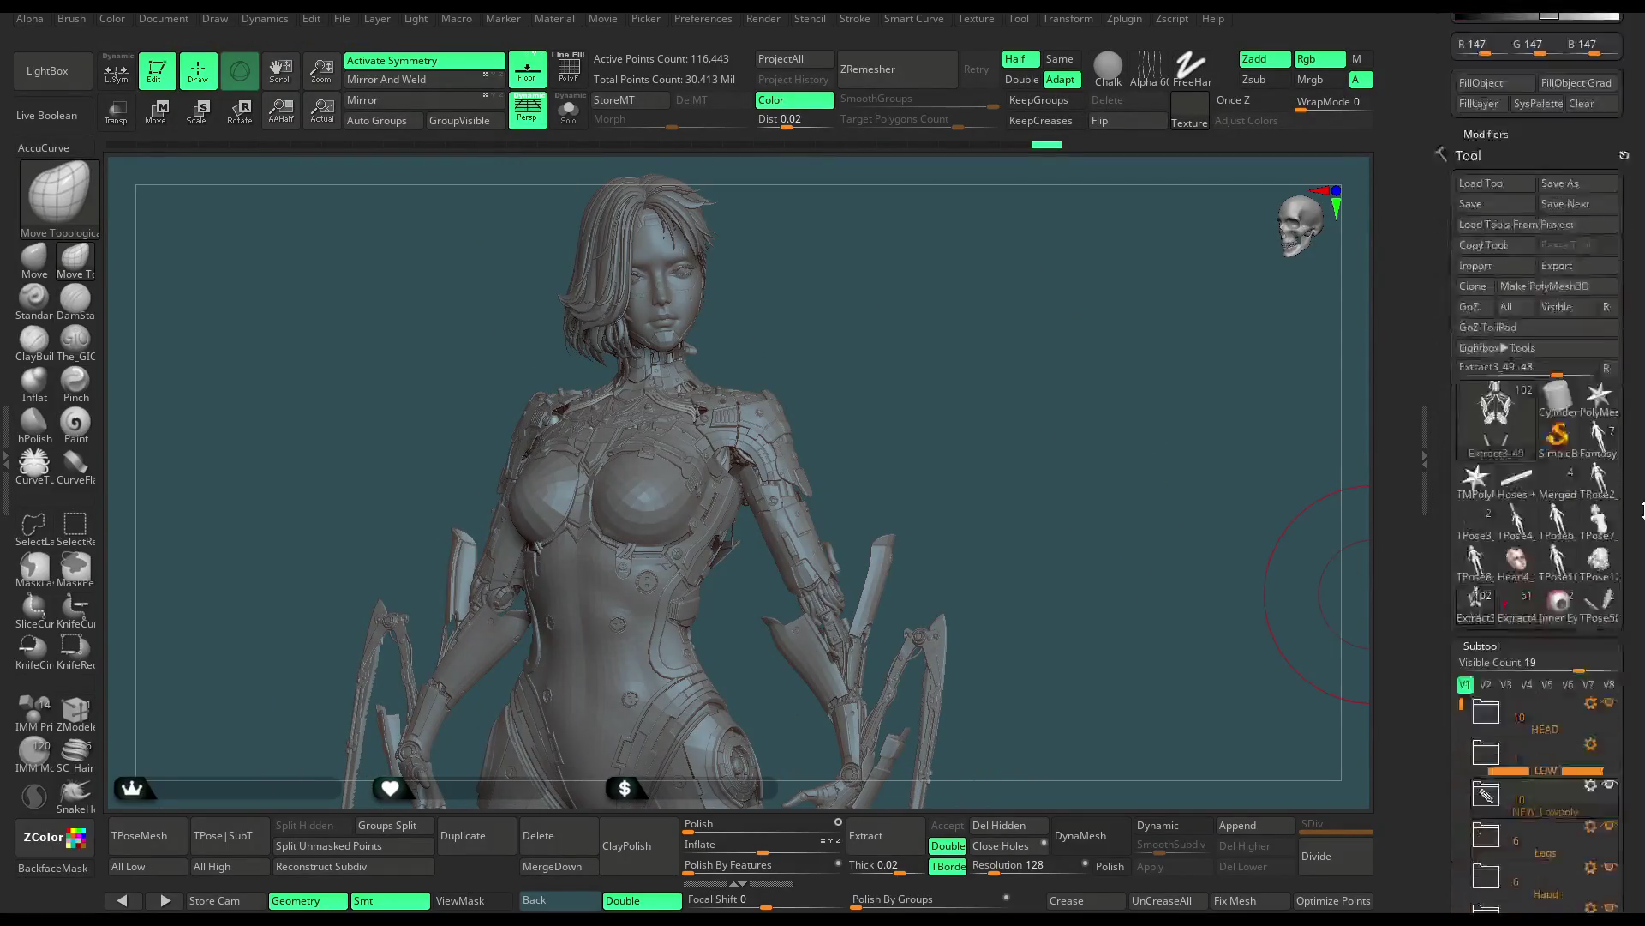
Scroll the tray to the Subtool list and orbit the character between three-quarter and frontal views
scroll(1642, 460, "down", 3)
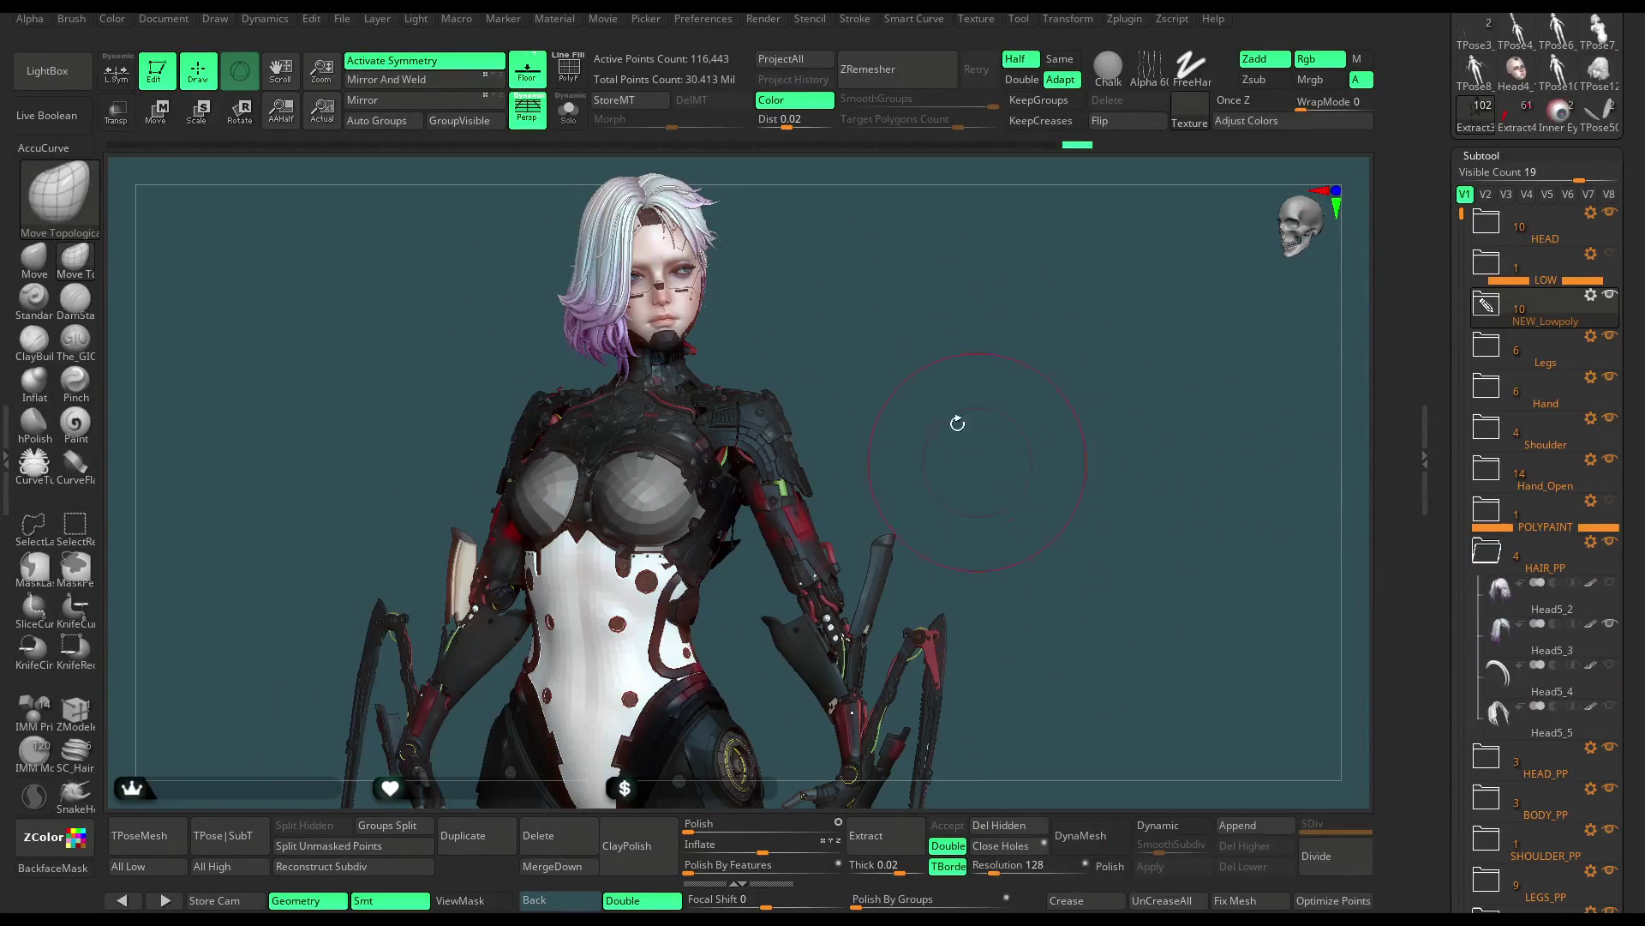
scroll(924, 389, "up", 5)
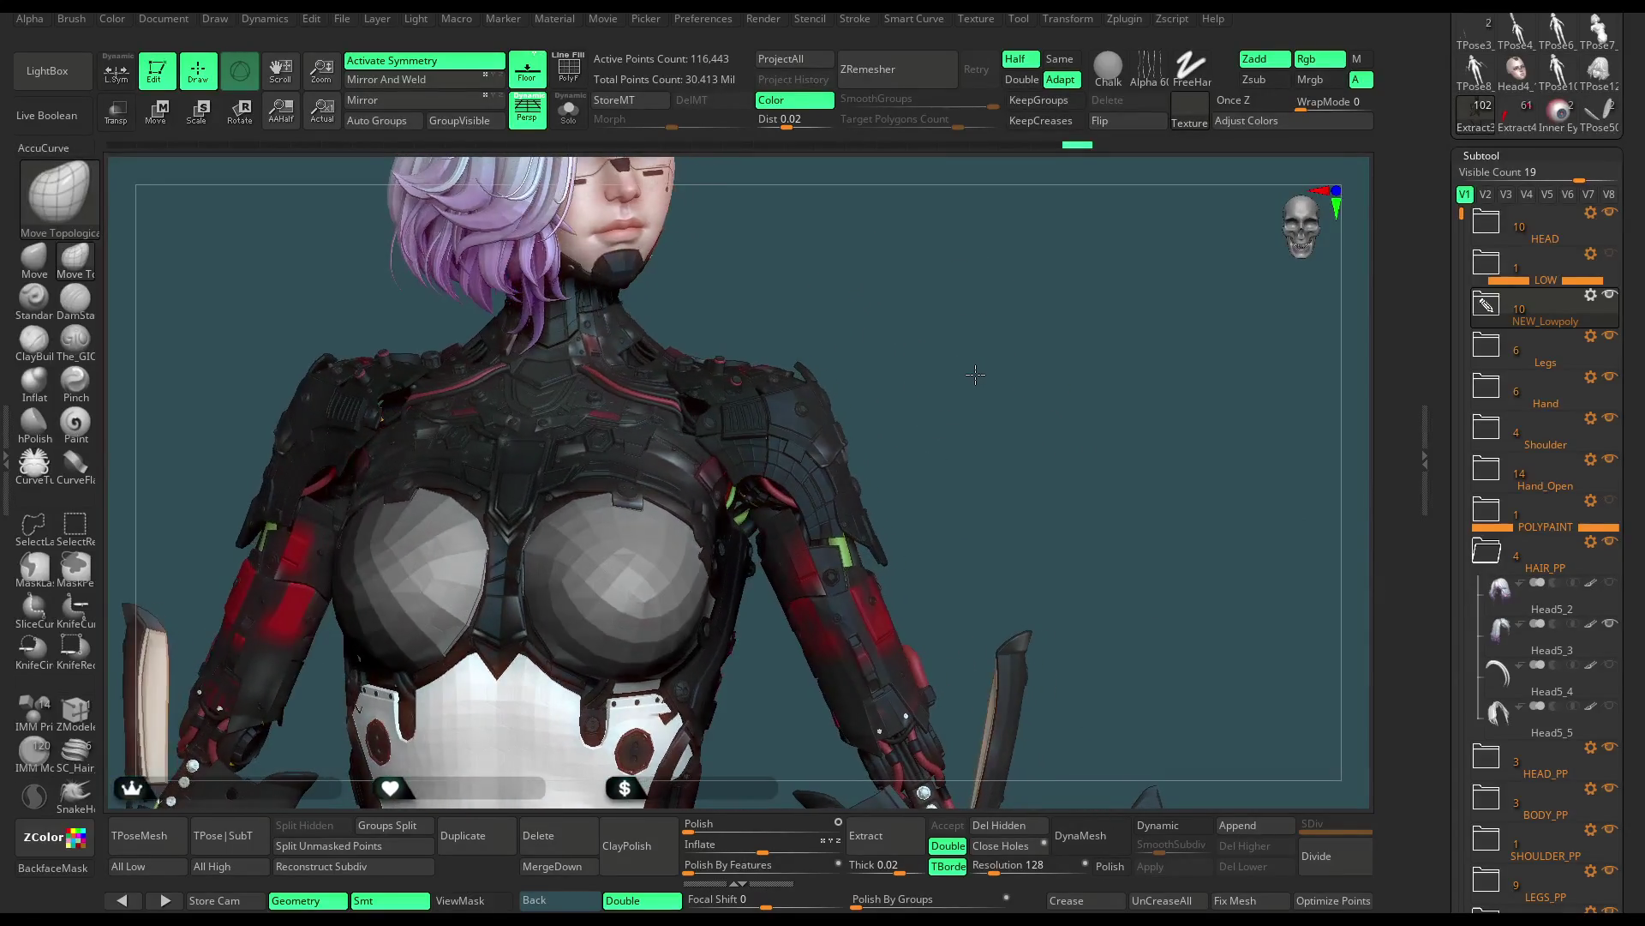
key("space")
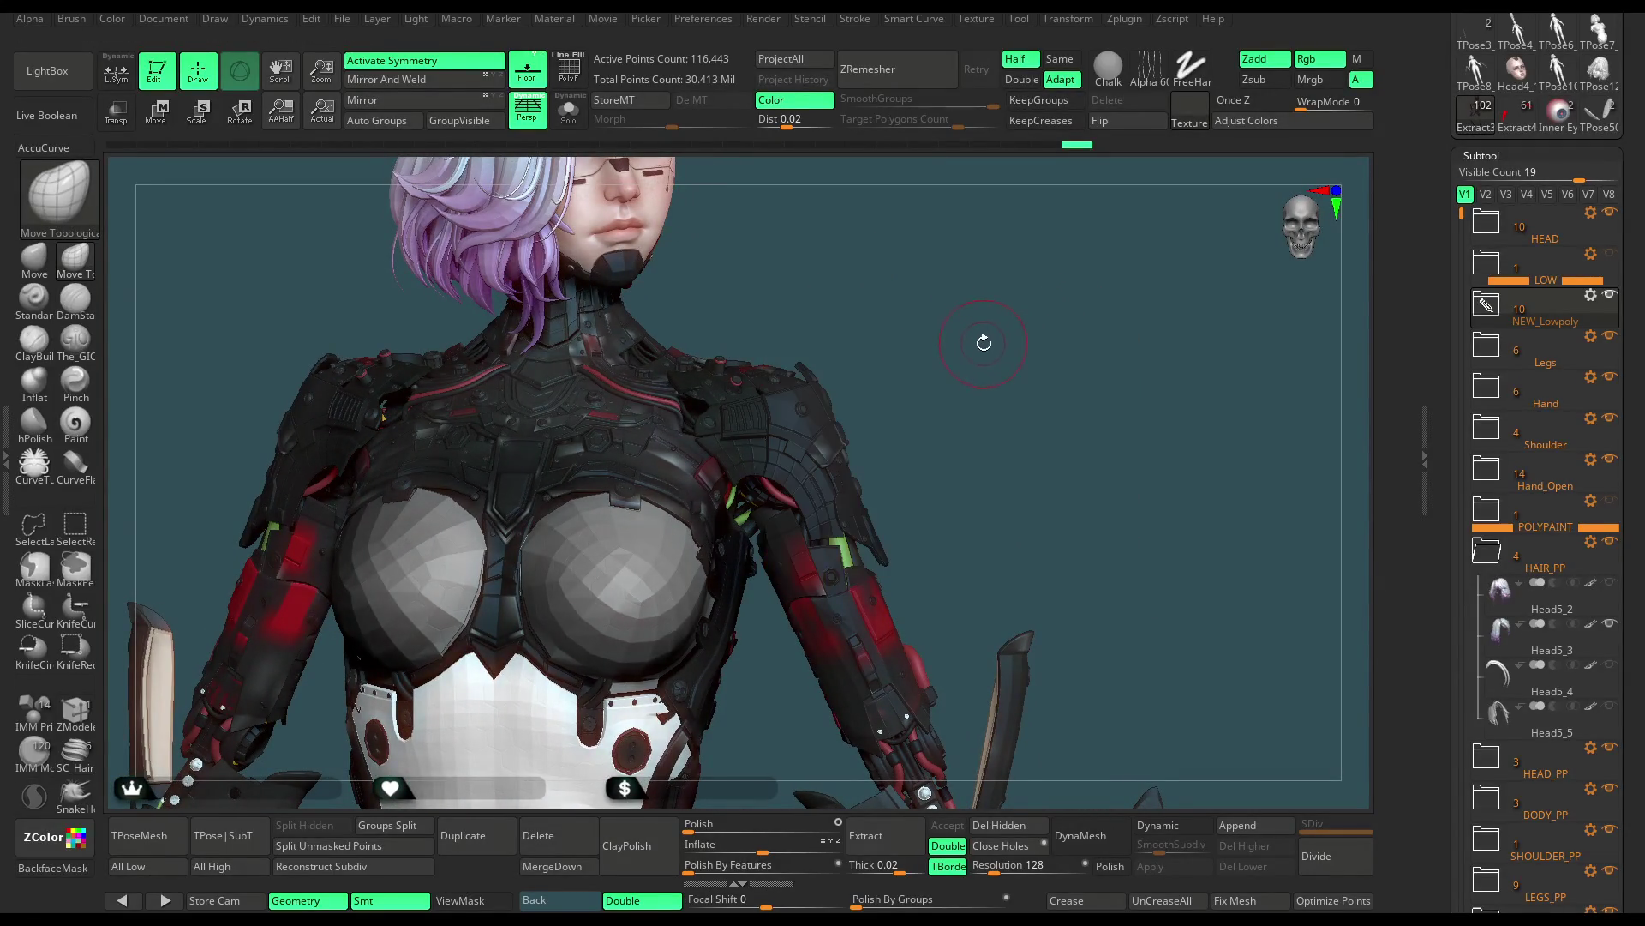
scroll(964, 350, "up", 2)
mouse_move(964, 351)
left_mouse_down()
mouse_move(925, 343)
mouse_move(992, 368)
mouse_move(980, 389)
left_mouse_up()
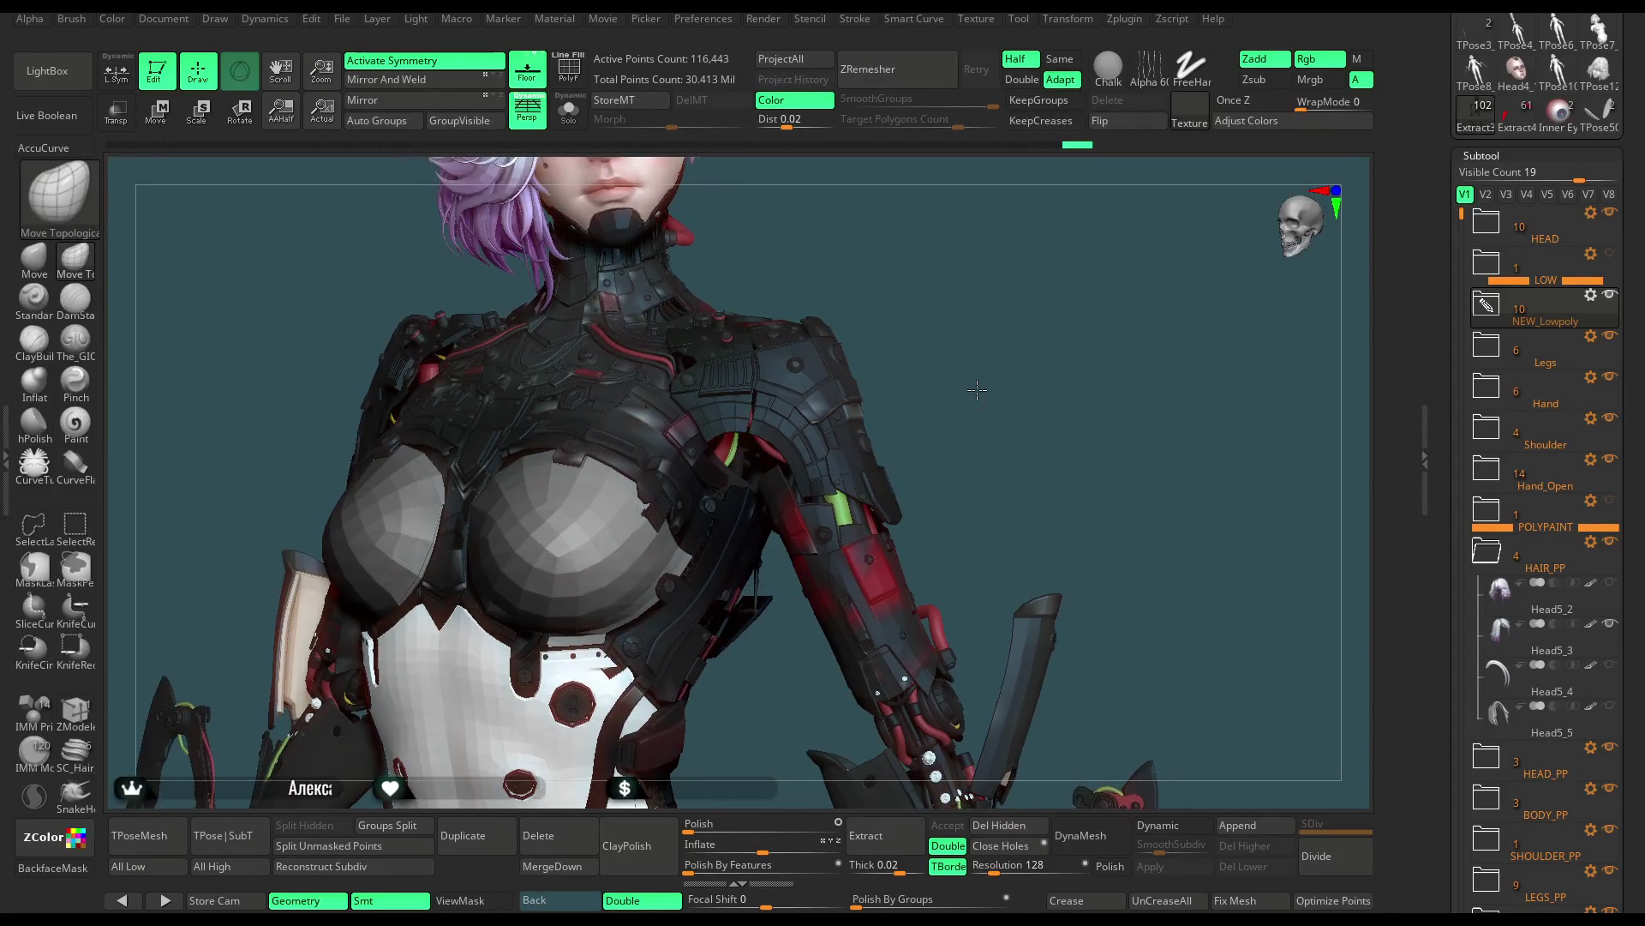
mouse_move(979, 390)
left_mouse_down()
mouse_move(956, 334)
mouse_move(957, 356)
left_mouse_up()
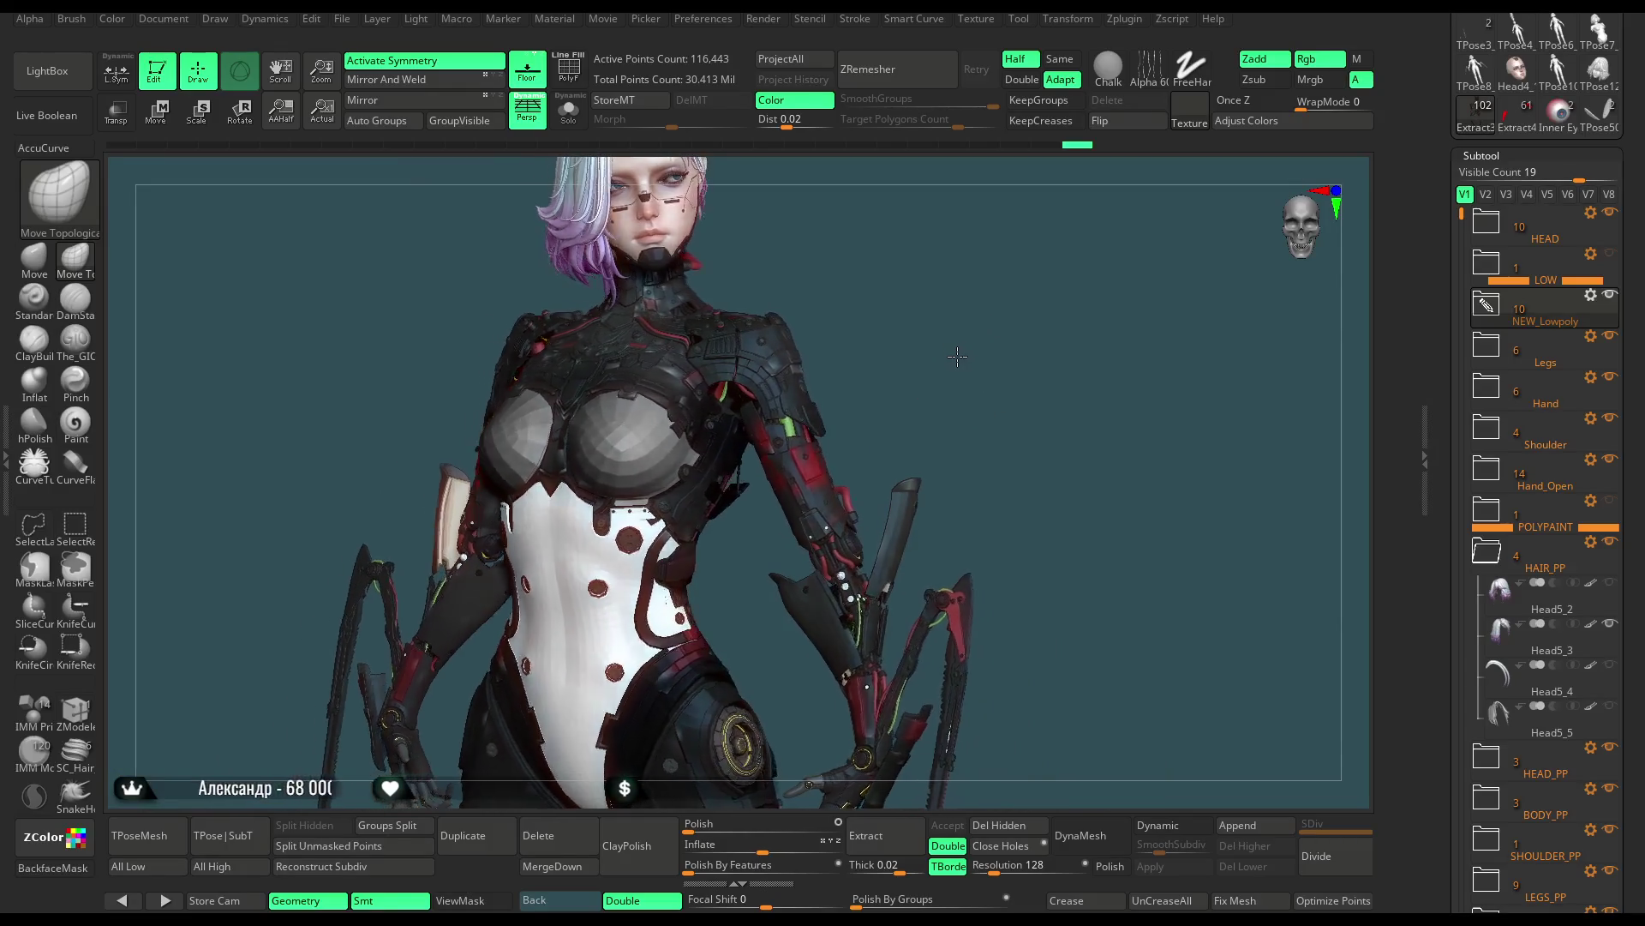
Zoom onto the left shoulder and arm, then select the hand mechanism subtool
left_click_drag(958, 357, 830, 491, "alt")
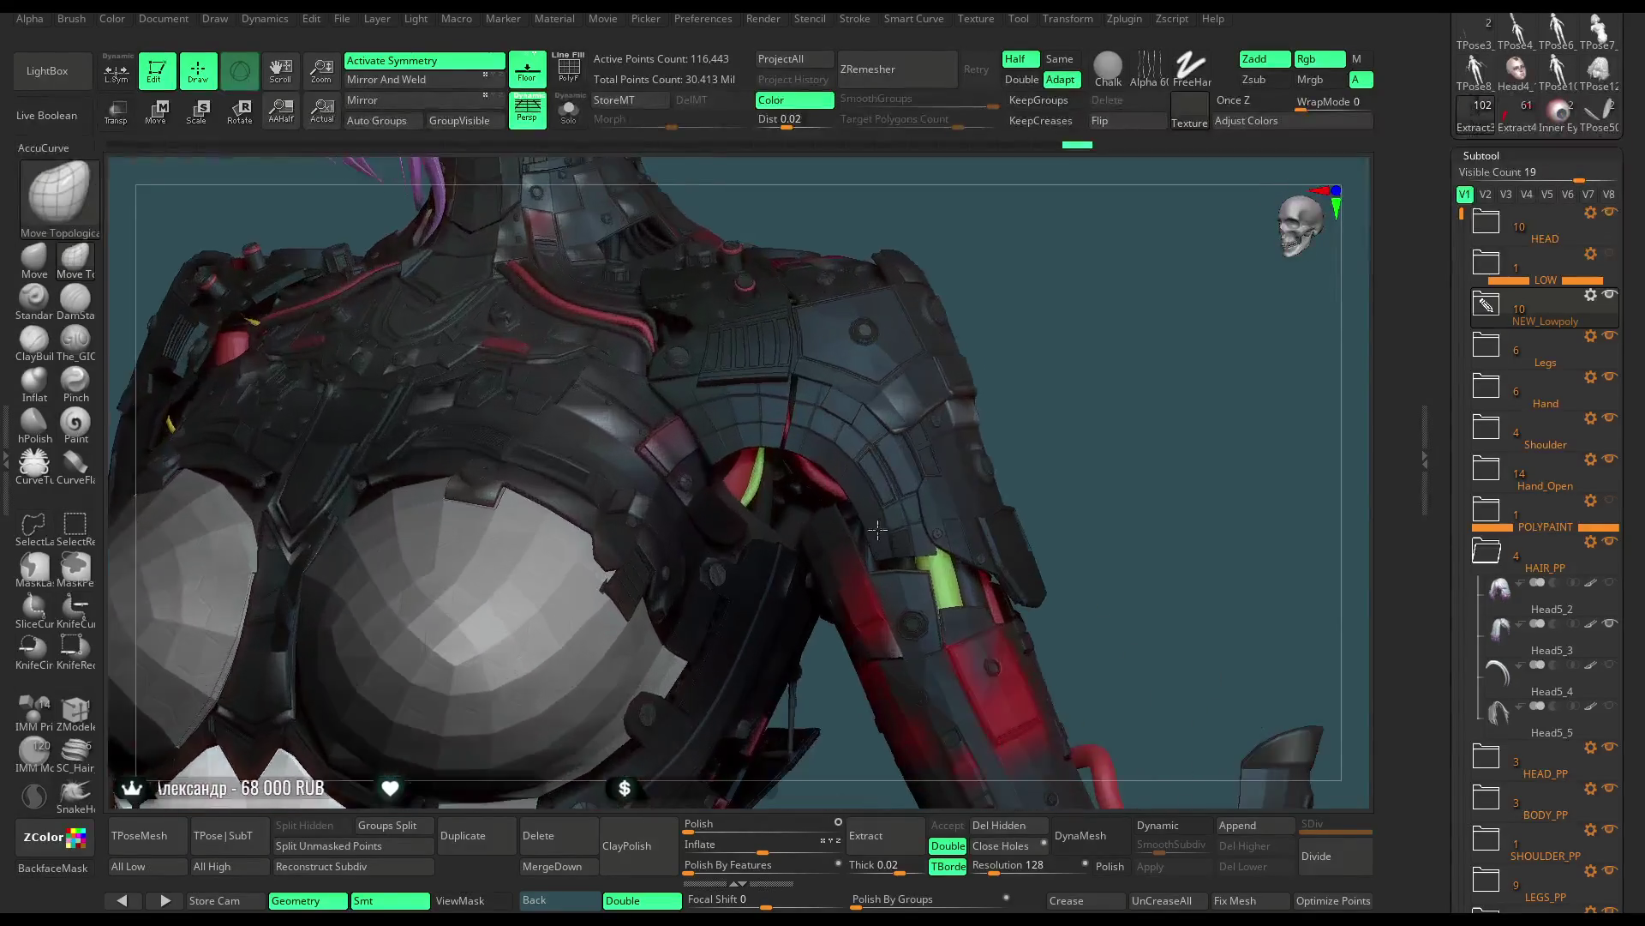
left_click_drag(1064, 309, 844, 505)
key("space")
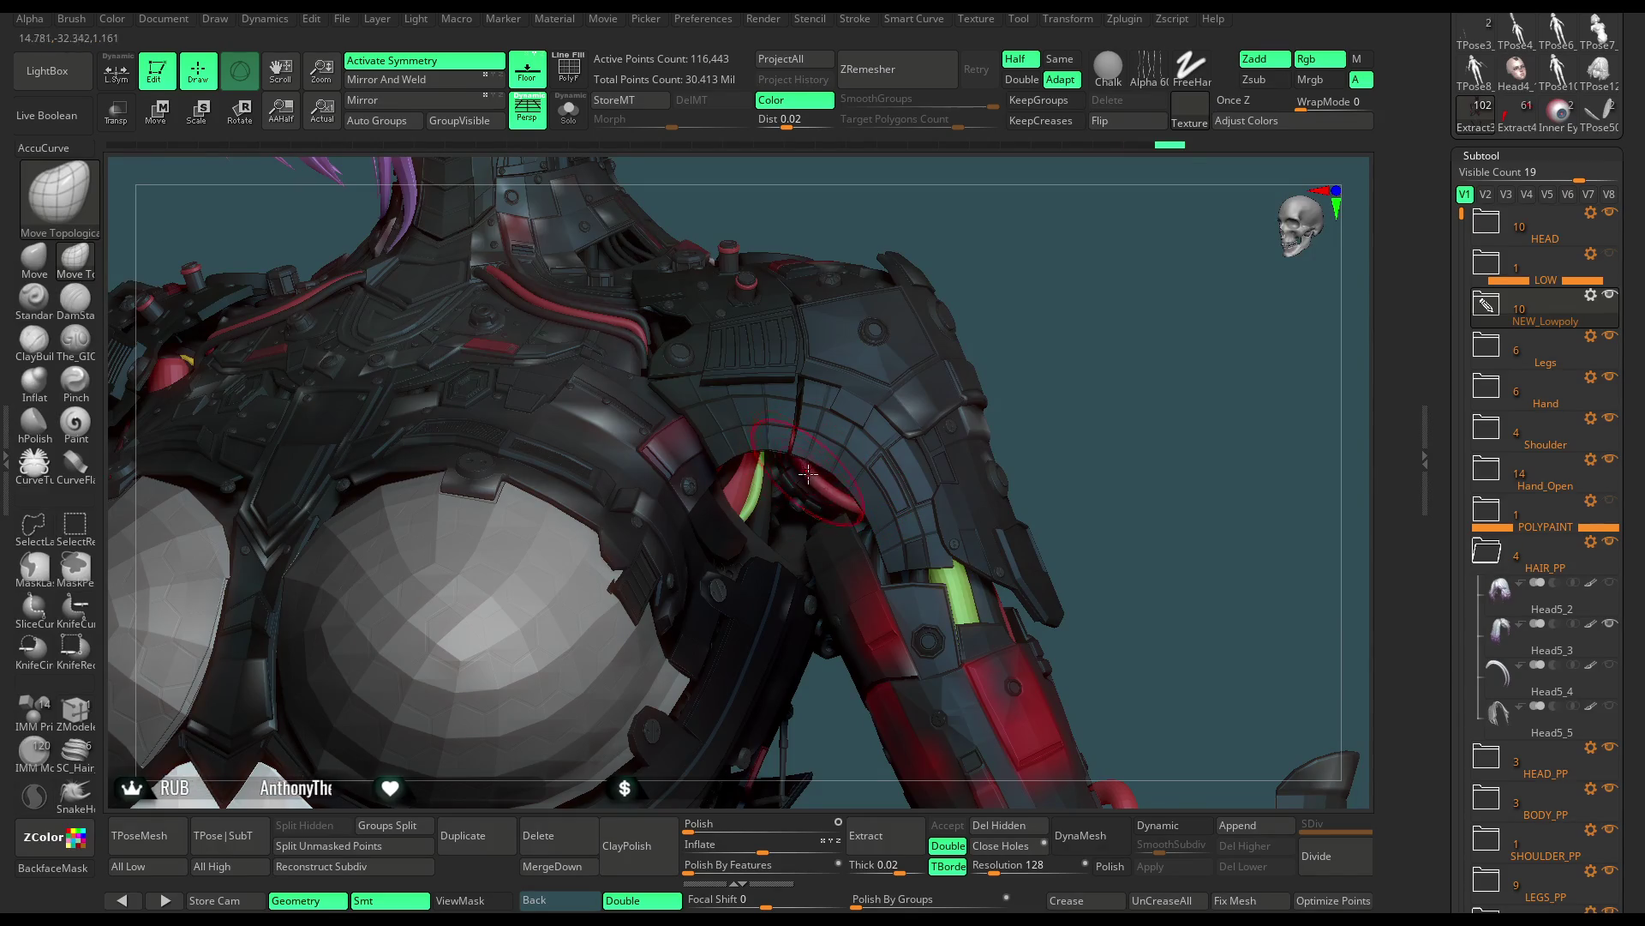
mouse_move(1047, 355)
left_mouse_down()
mouse_move(1022, 363)
mouse_move(1007, 410)
mouse_move(1040, 316)
mouse_move(854, 484)
left_mouse_up()
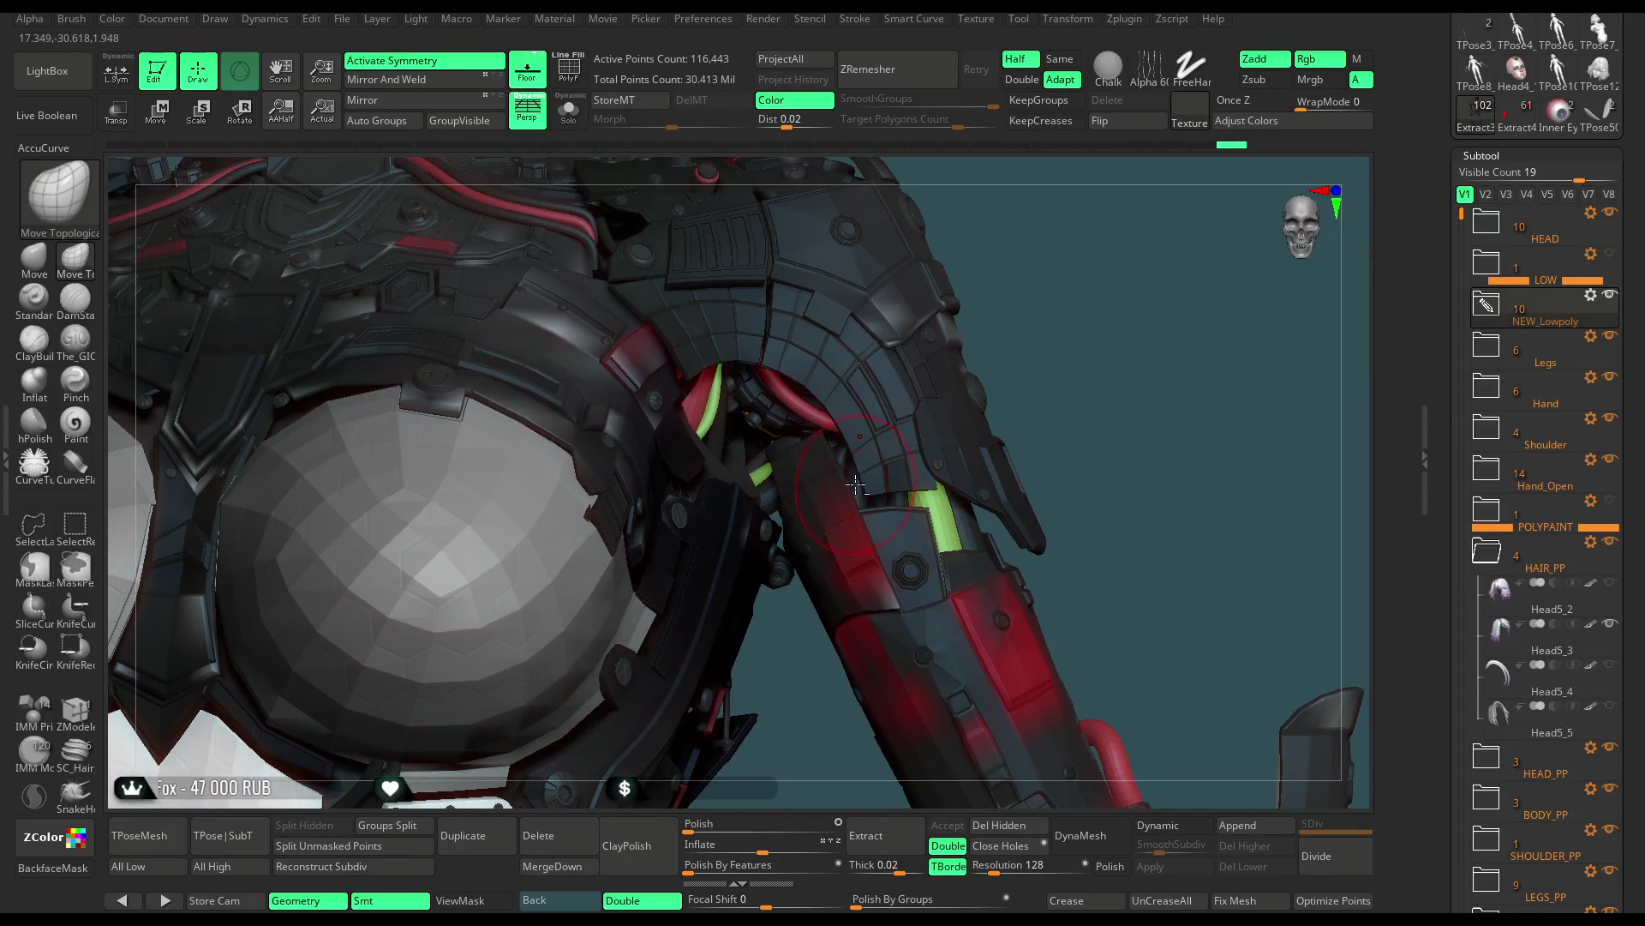
left_click(857, 484, "alt")
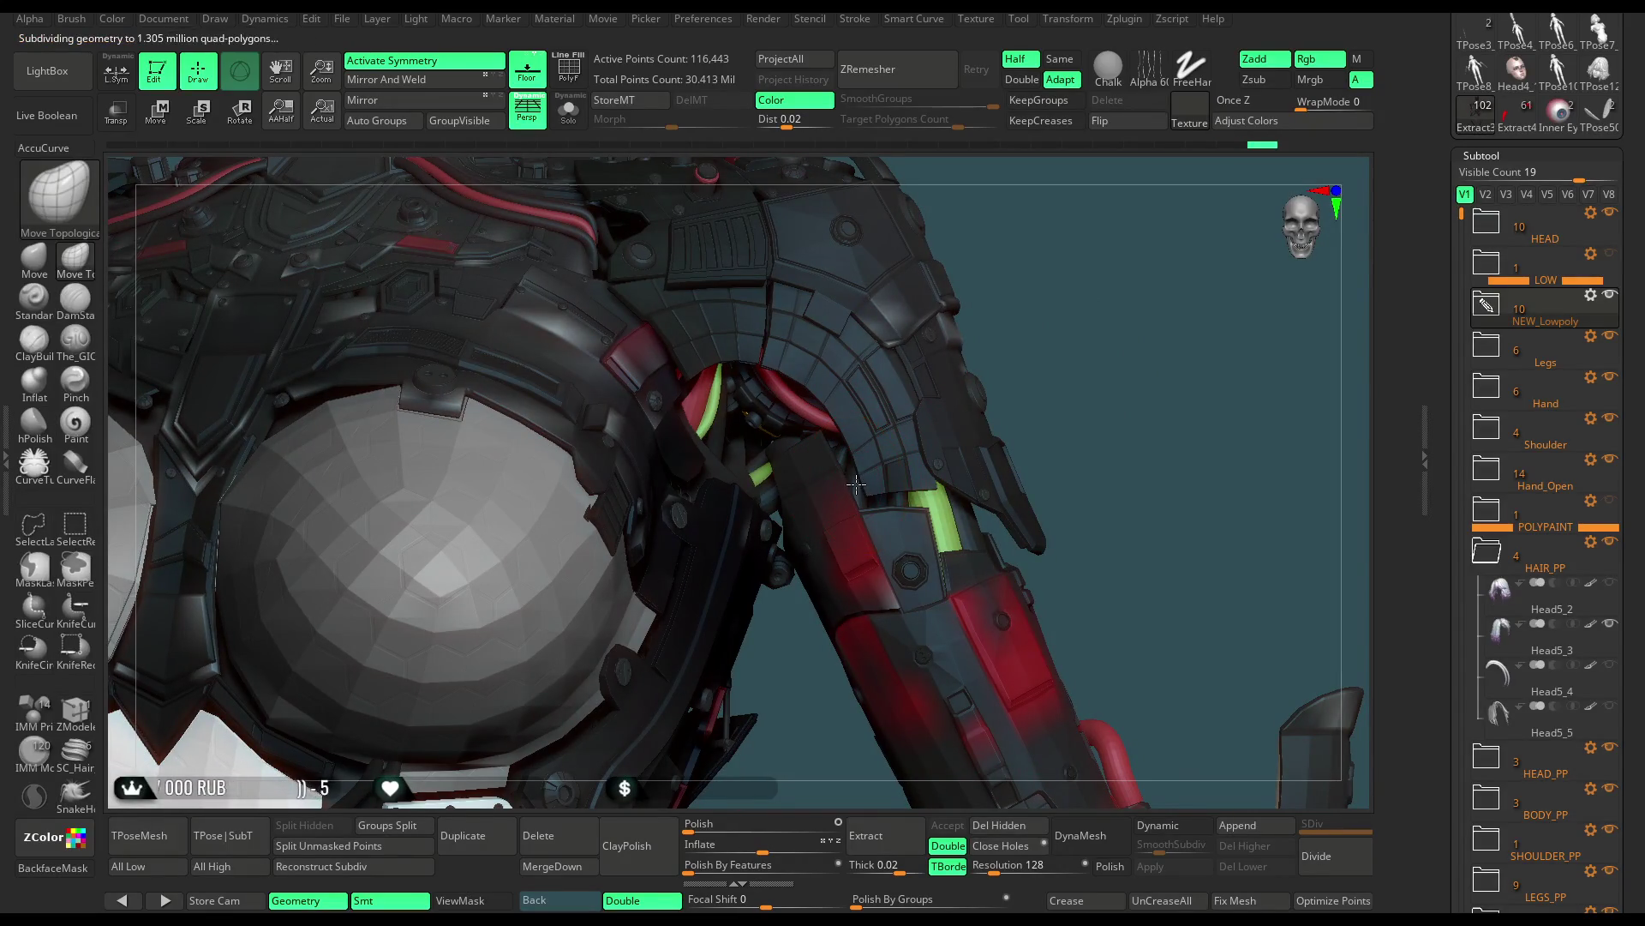
left_click(576, 125)
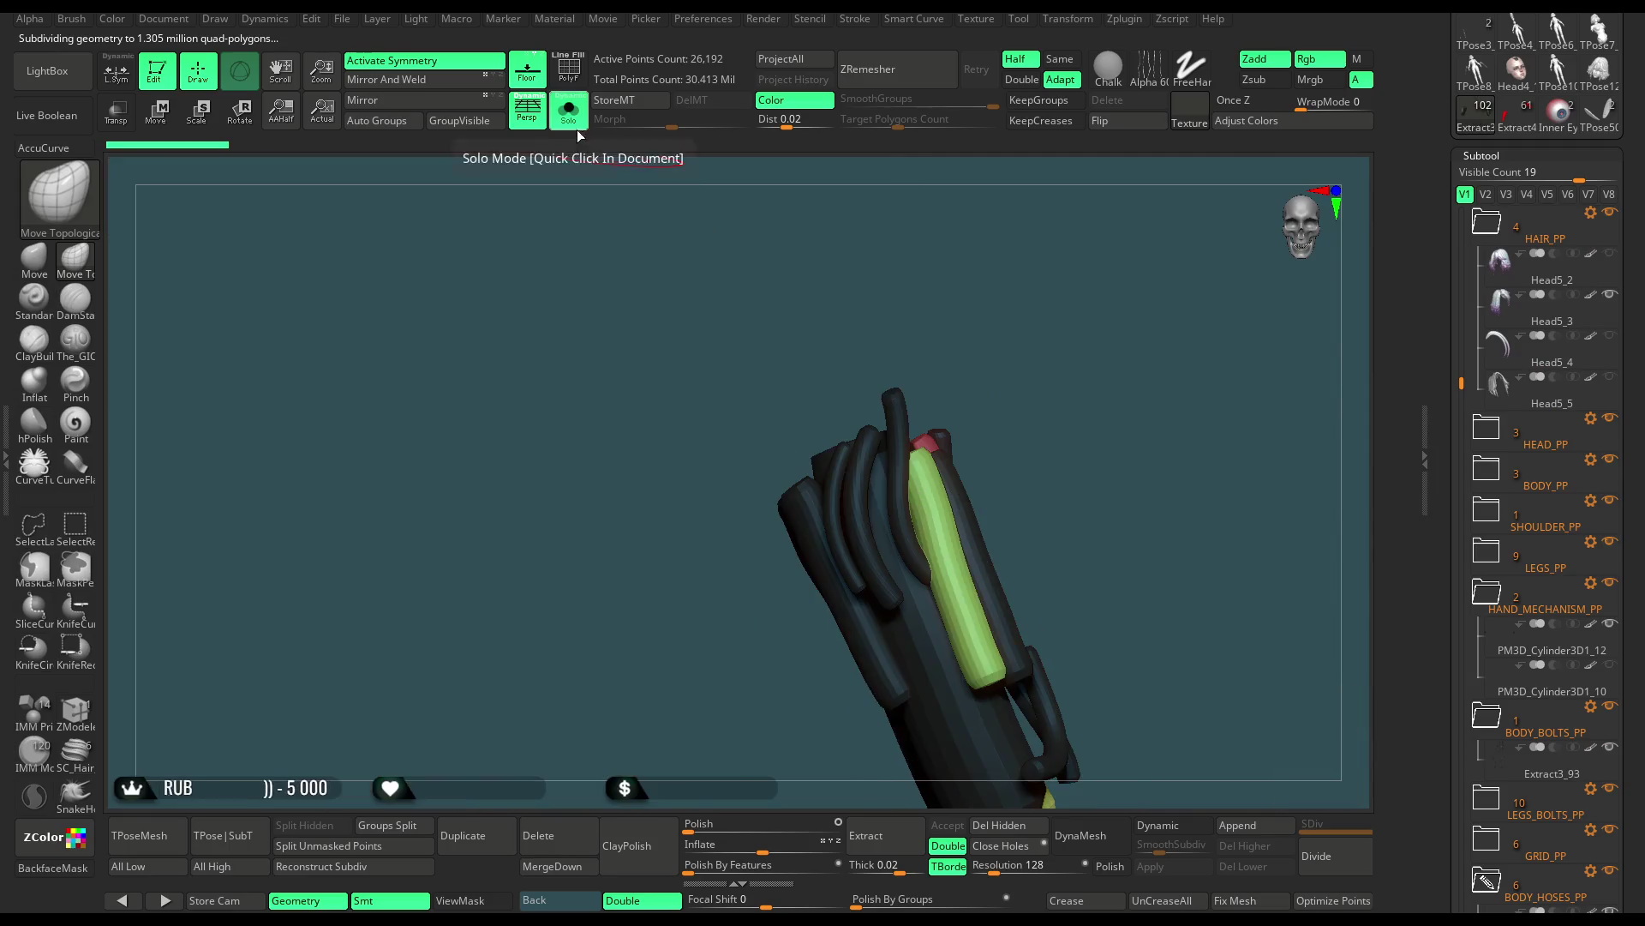
left_click(861, 480, "alt")
left_click(1032, 332, "alt")
left_click_drag(1037, 333, 954, 407)
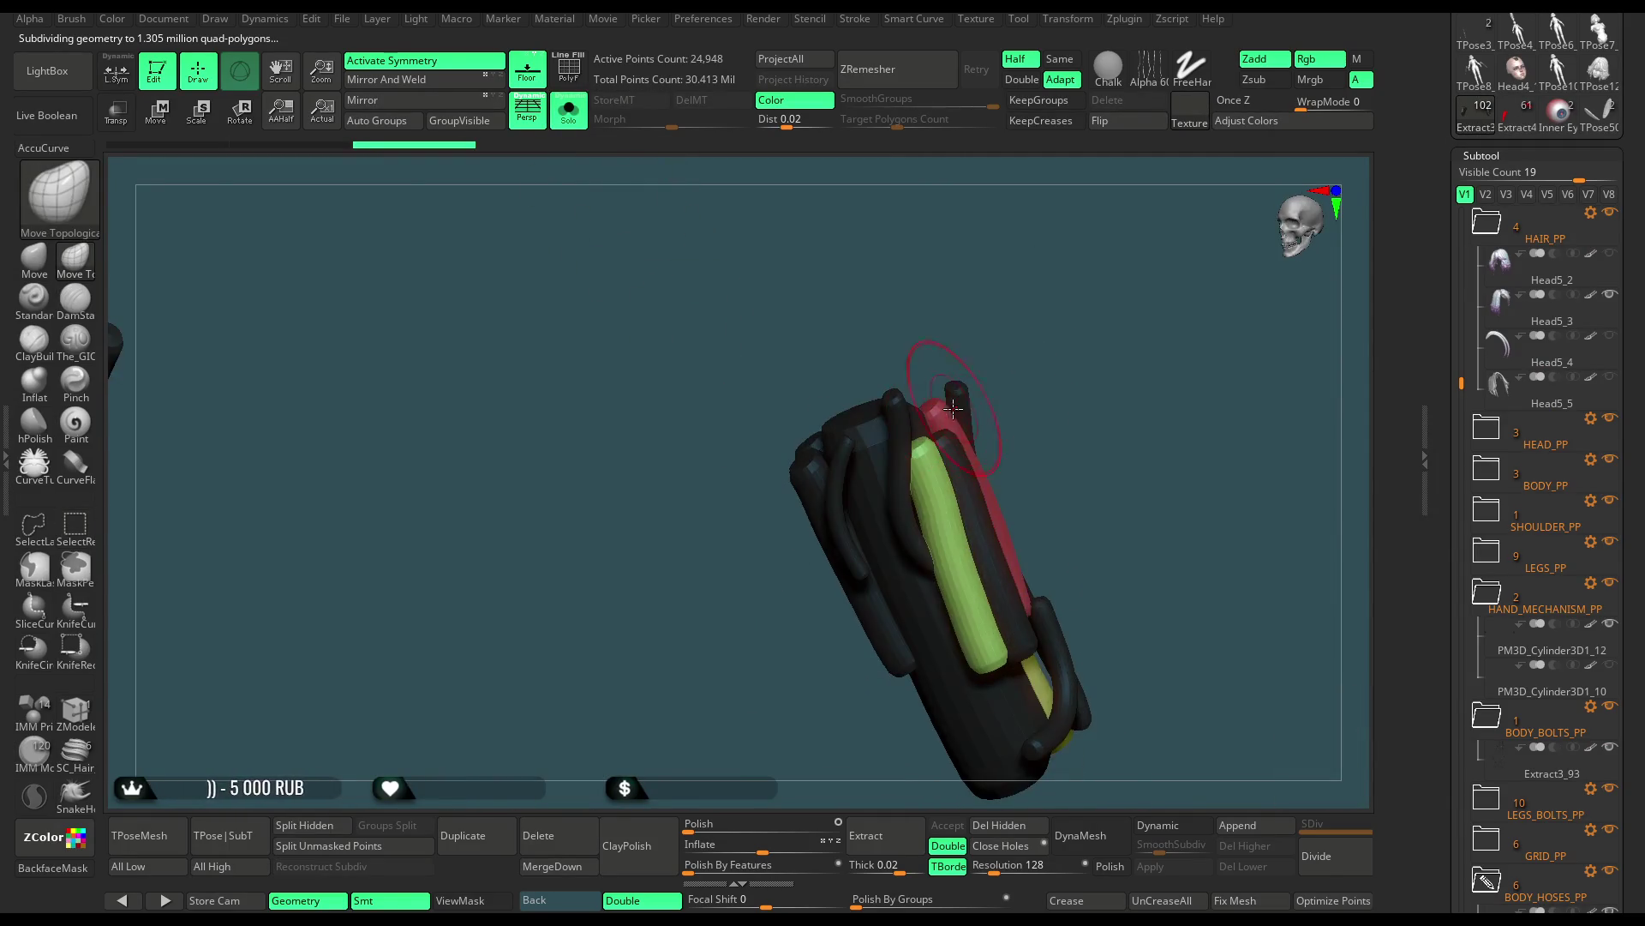
left_click(1044, 330, "alt")
scroll(1642, 321, "up", 5)
scroll(1642, 321, "up", 5)
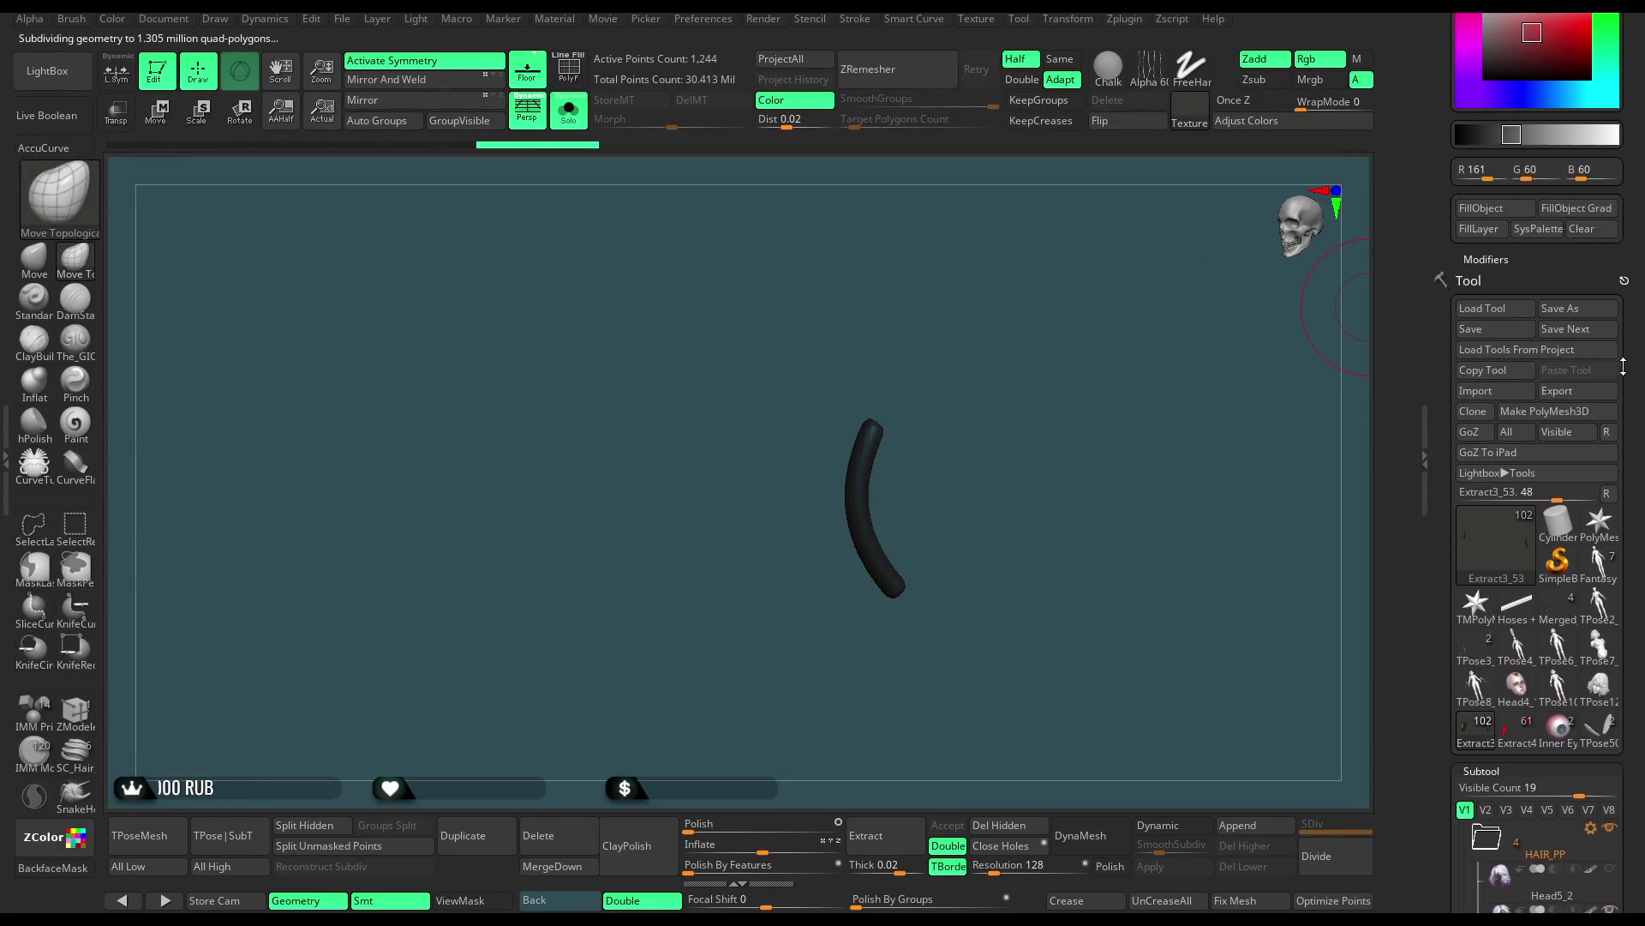
left_click(1492, 338)
left_click(1037, 439, "ctrl+shift")
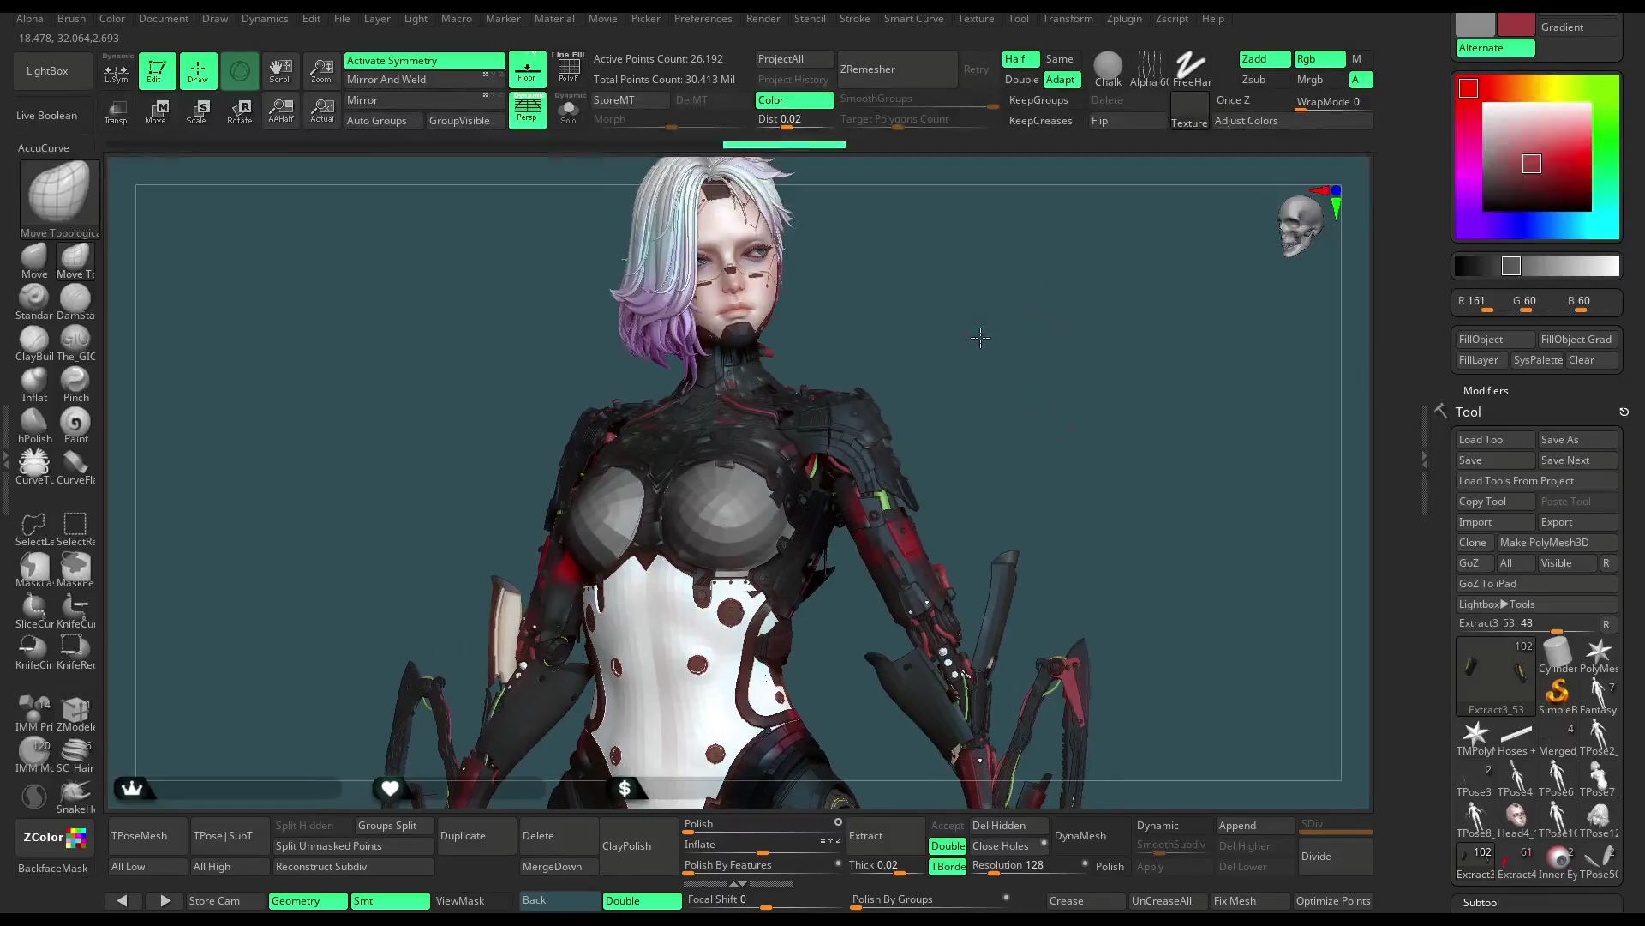
left_click_drag(975, 348, 1035, 354)
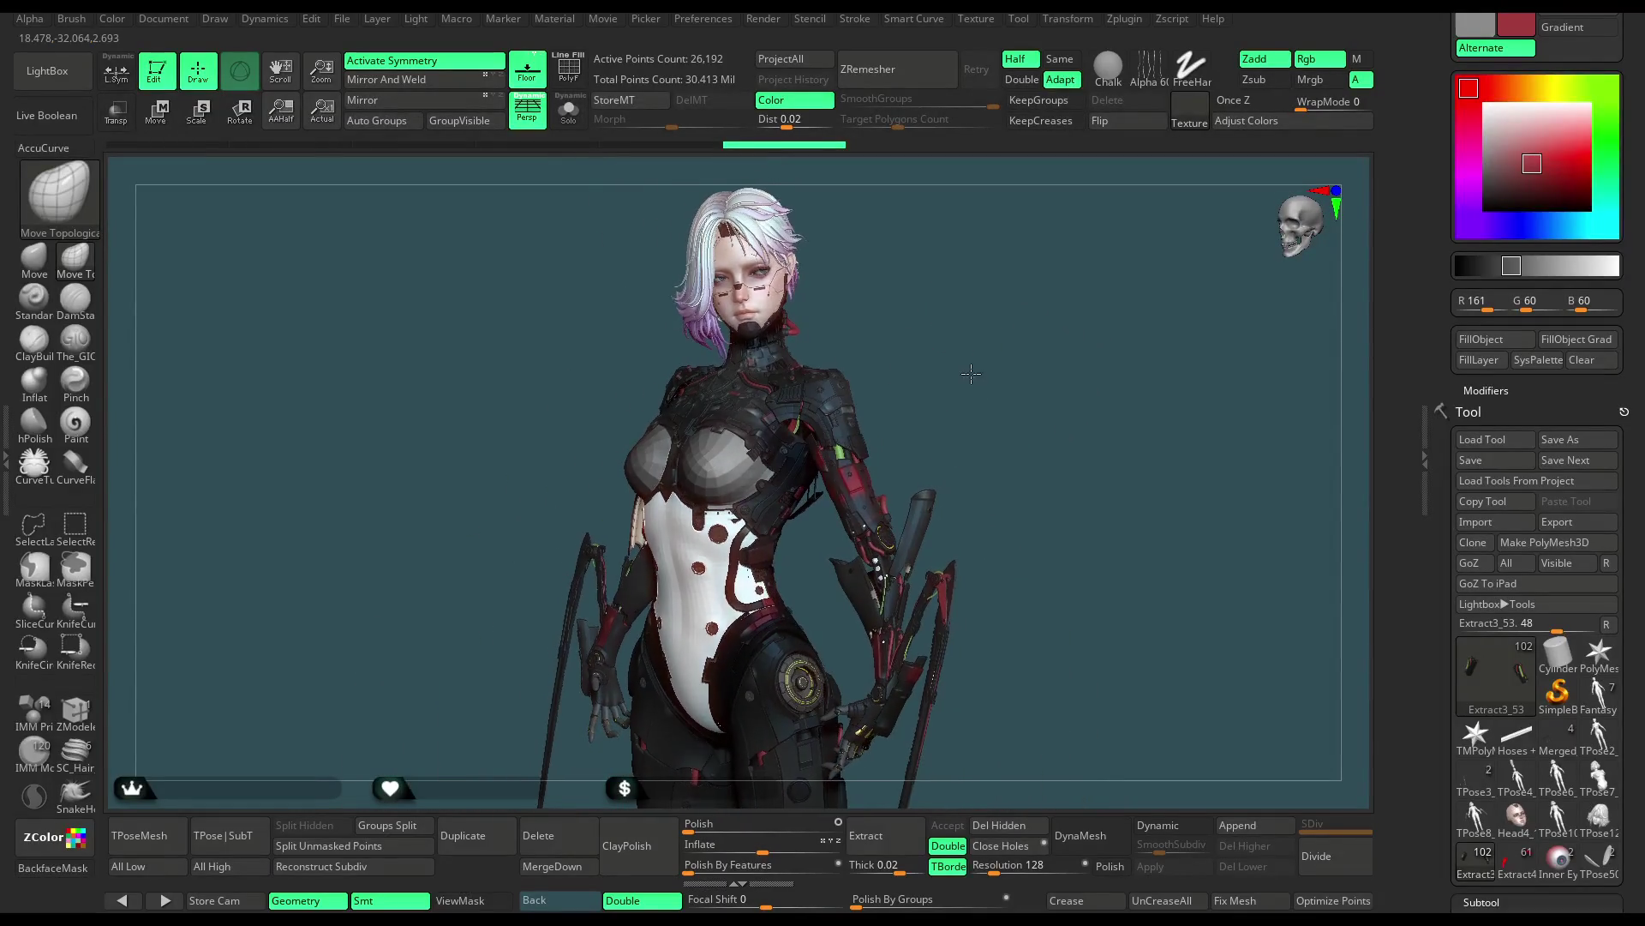
key("space")
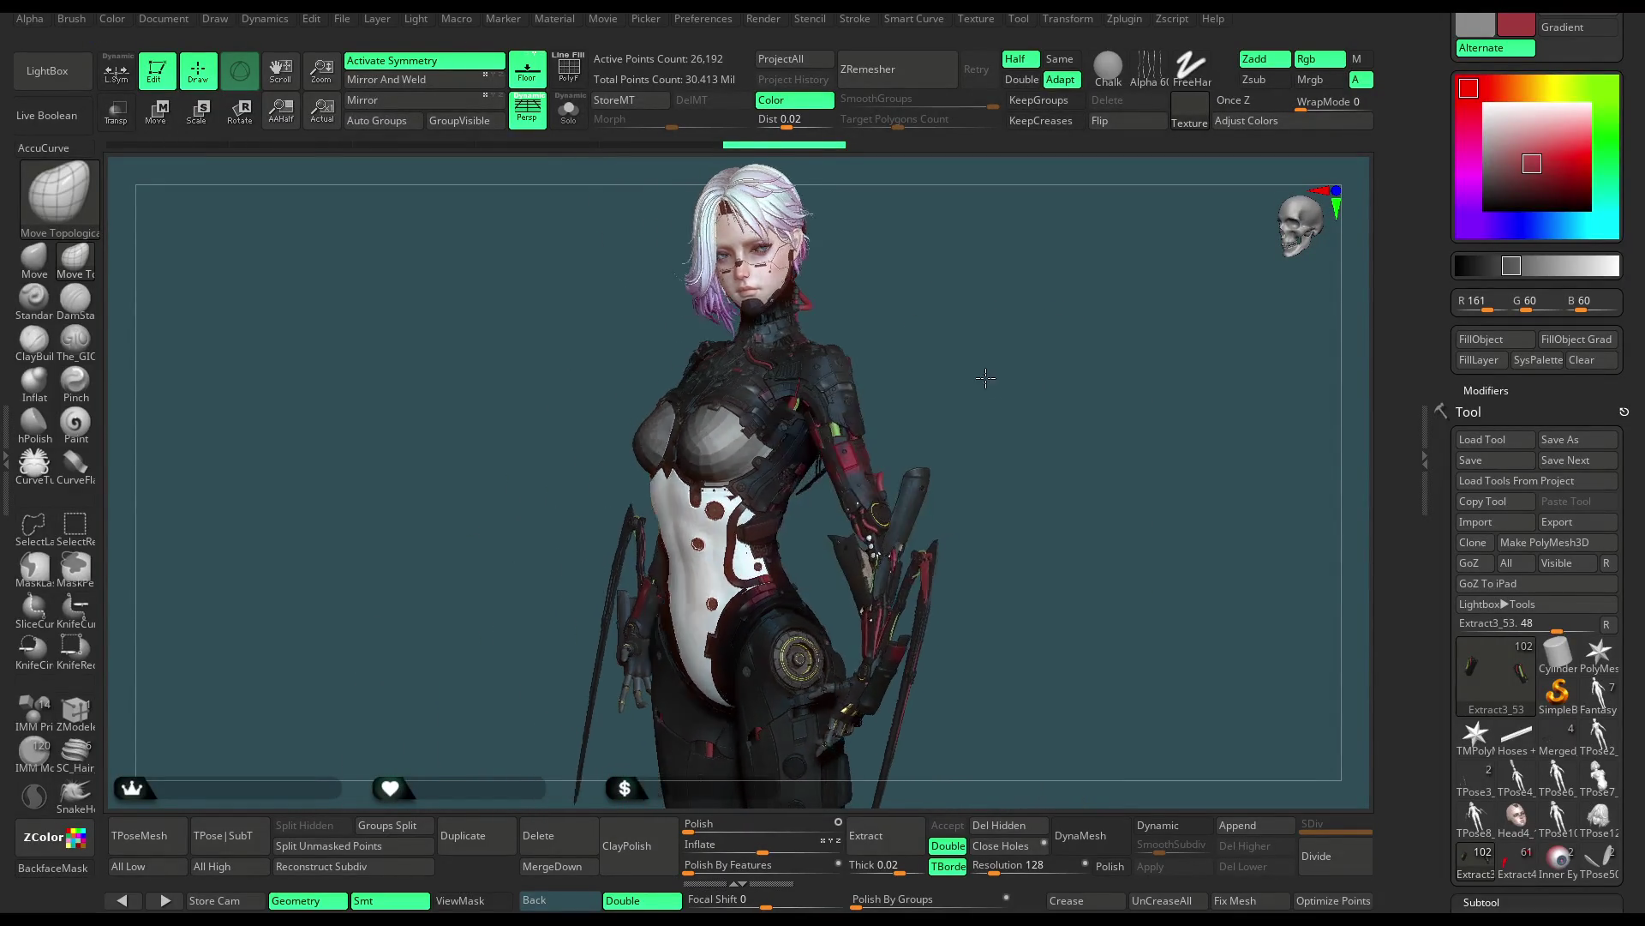
Sample the face skin tone, darken it to RGB 221,177,165, hide the mask, and select Head4_14
mouse_move(992, 375)
left_mouse_down()
mouse_move(1004, 388)
mouse_move(1040, 357)
mouse_move(1017, 429)
mouse_move(962, 372)
mouse_move(978, 380)
left_mouse_up()
scroll(774, 415, "up", 3)
scroll(775, 414, "up", 3)
scroll(774, 415, "up", 2)
key("c")
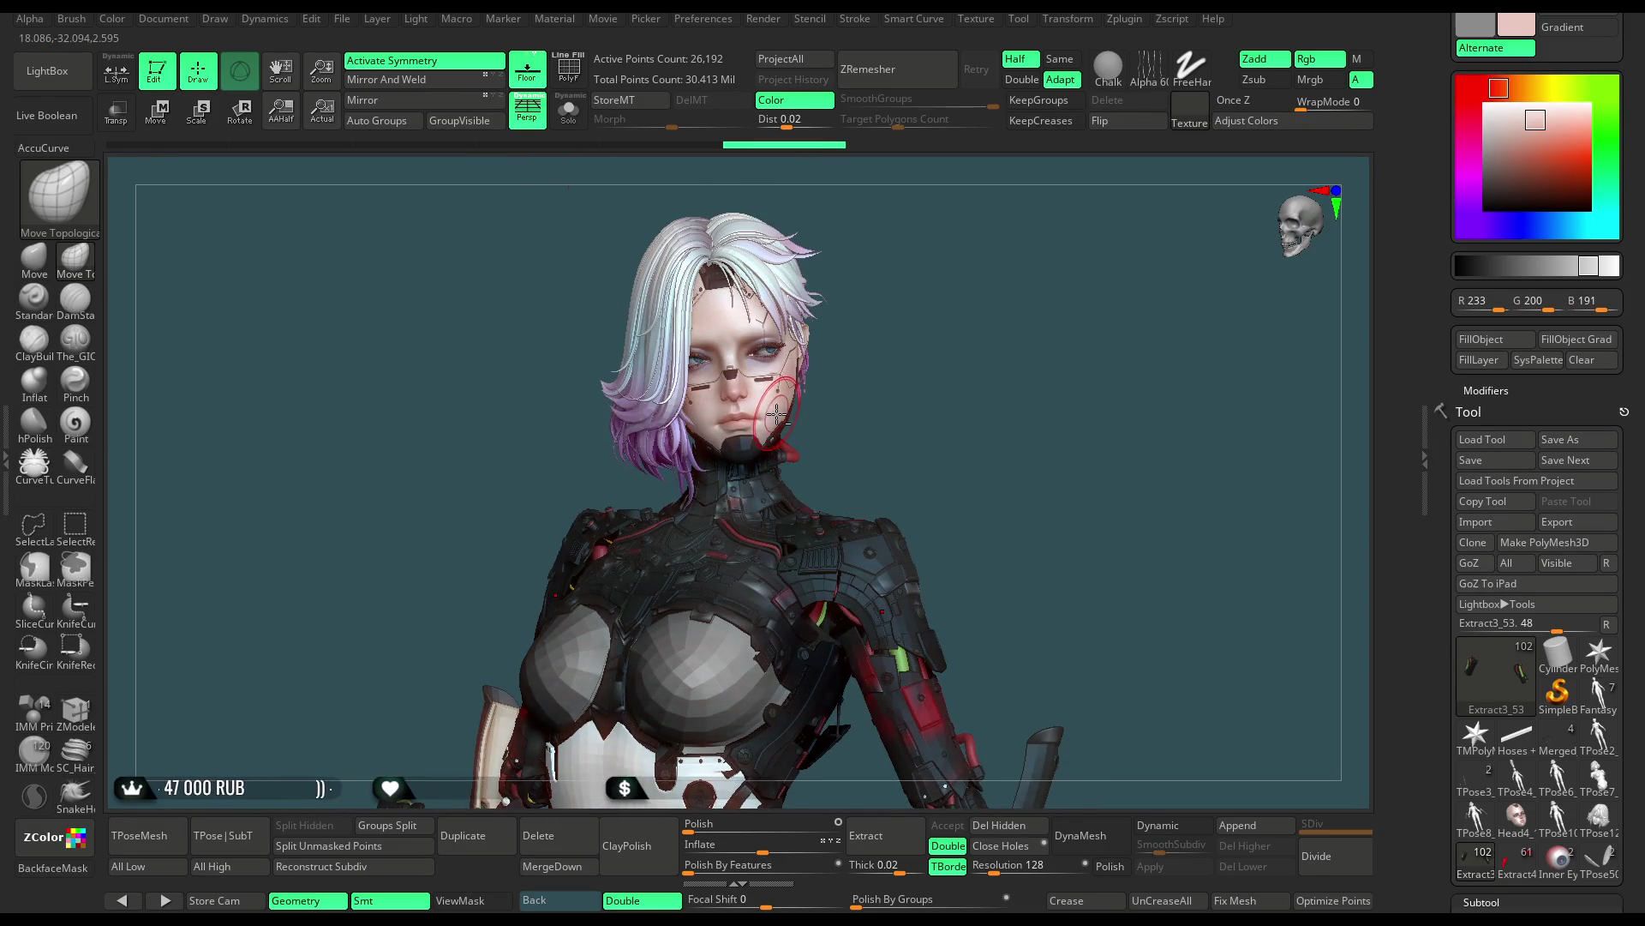
left_click_drag(1523, 143, 1531, 128)
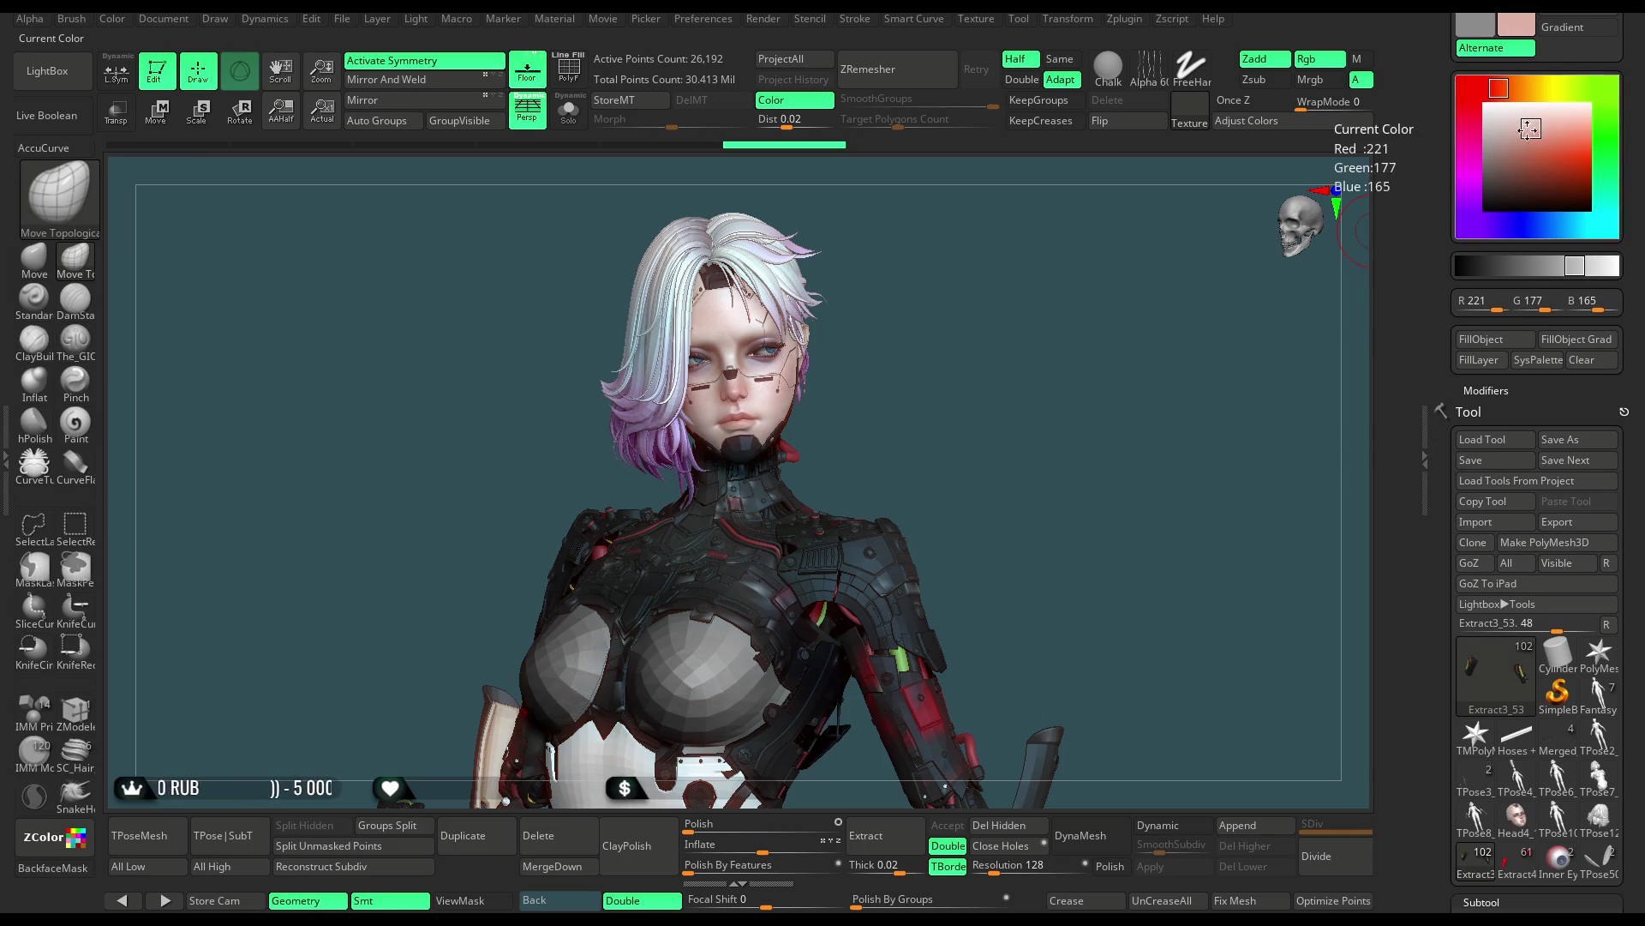
left_click(1124, 19)
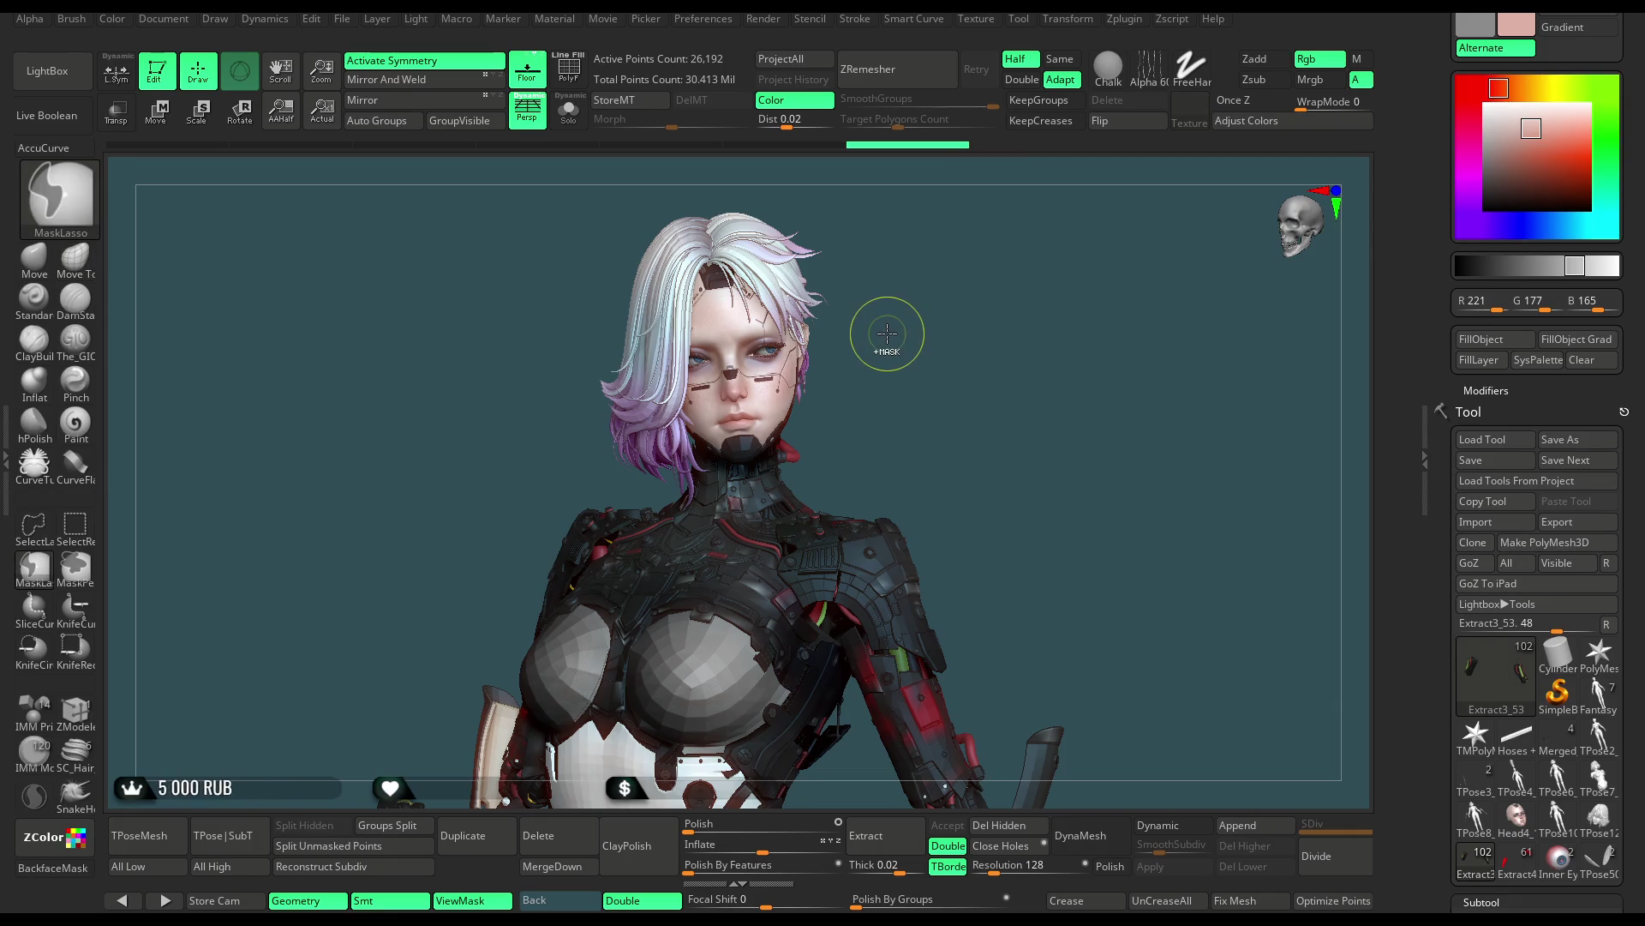
key("ctrl+h")
left_click(755, 392, "alt")
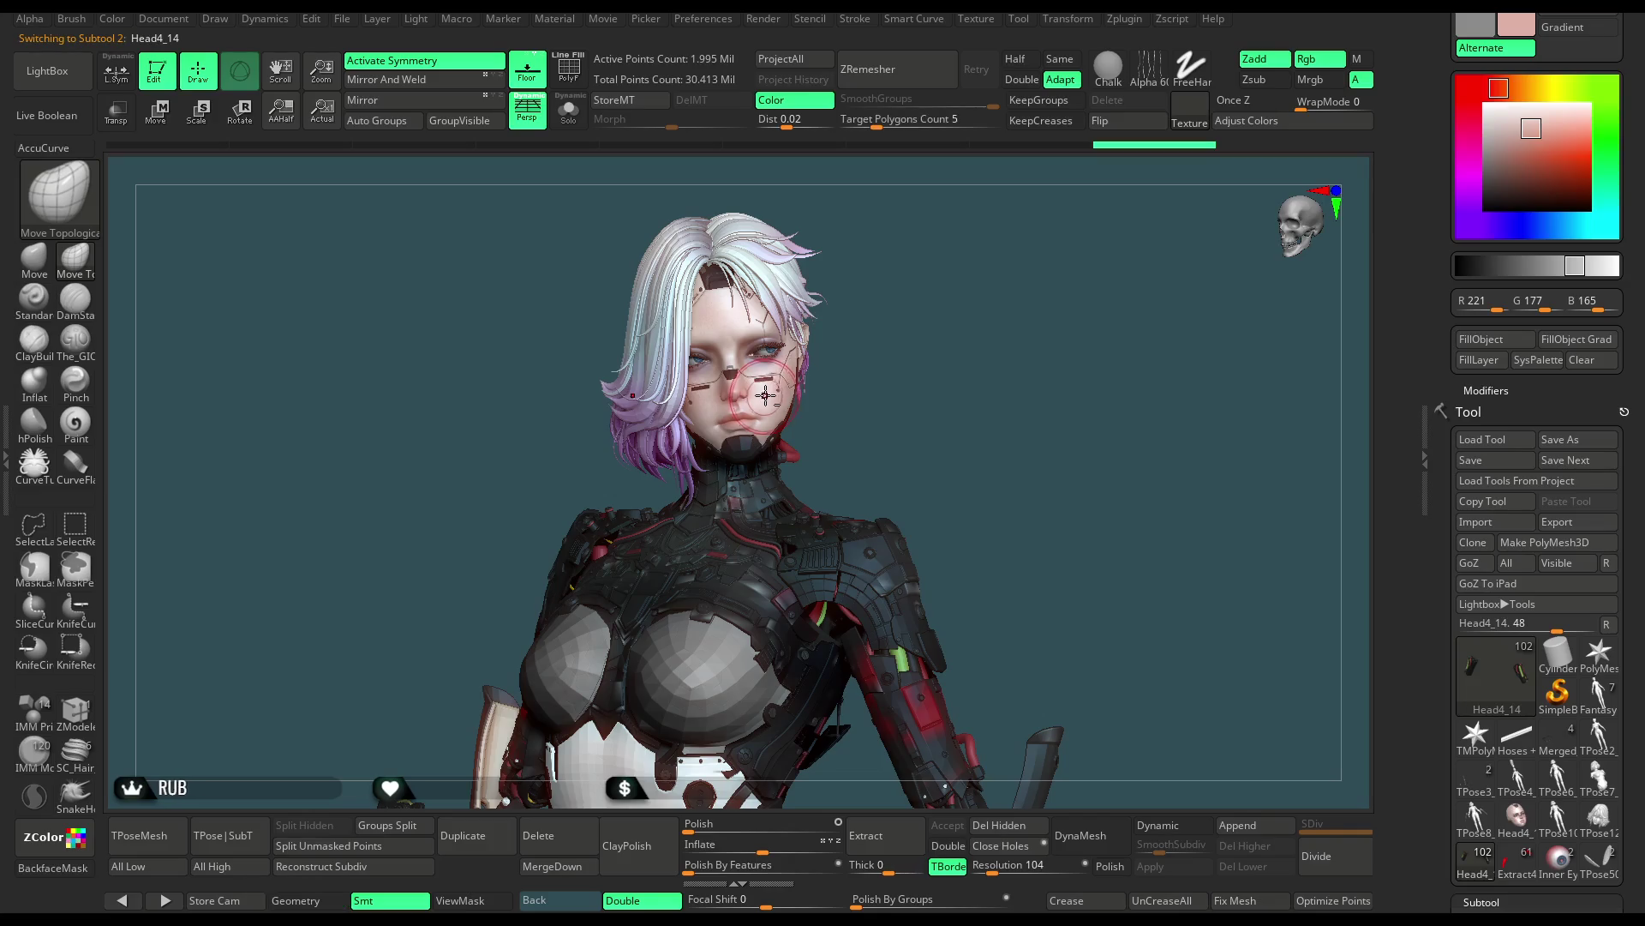
Isolate the head with Solo and compute ambient occlusion on it
left_click(569, 112)
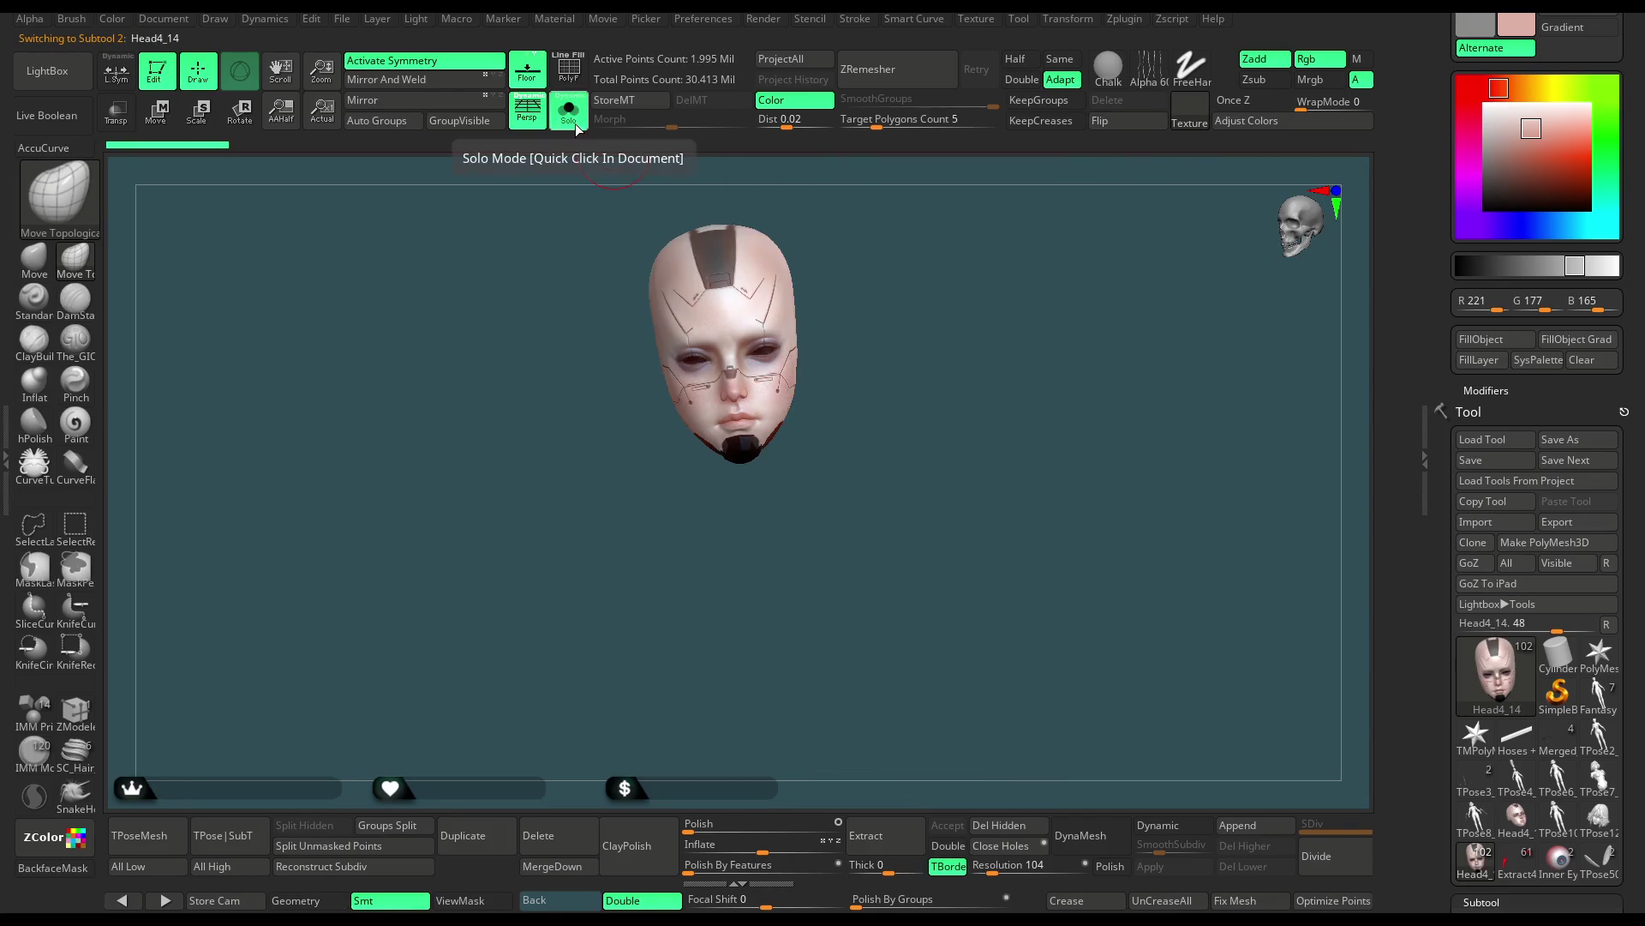
left_click(1131, 24)
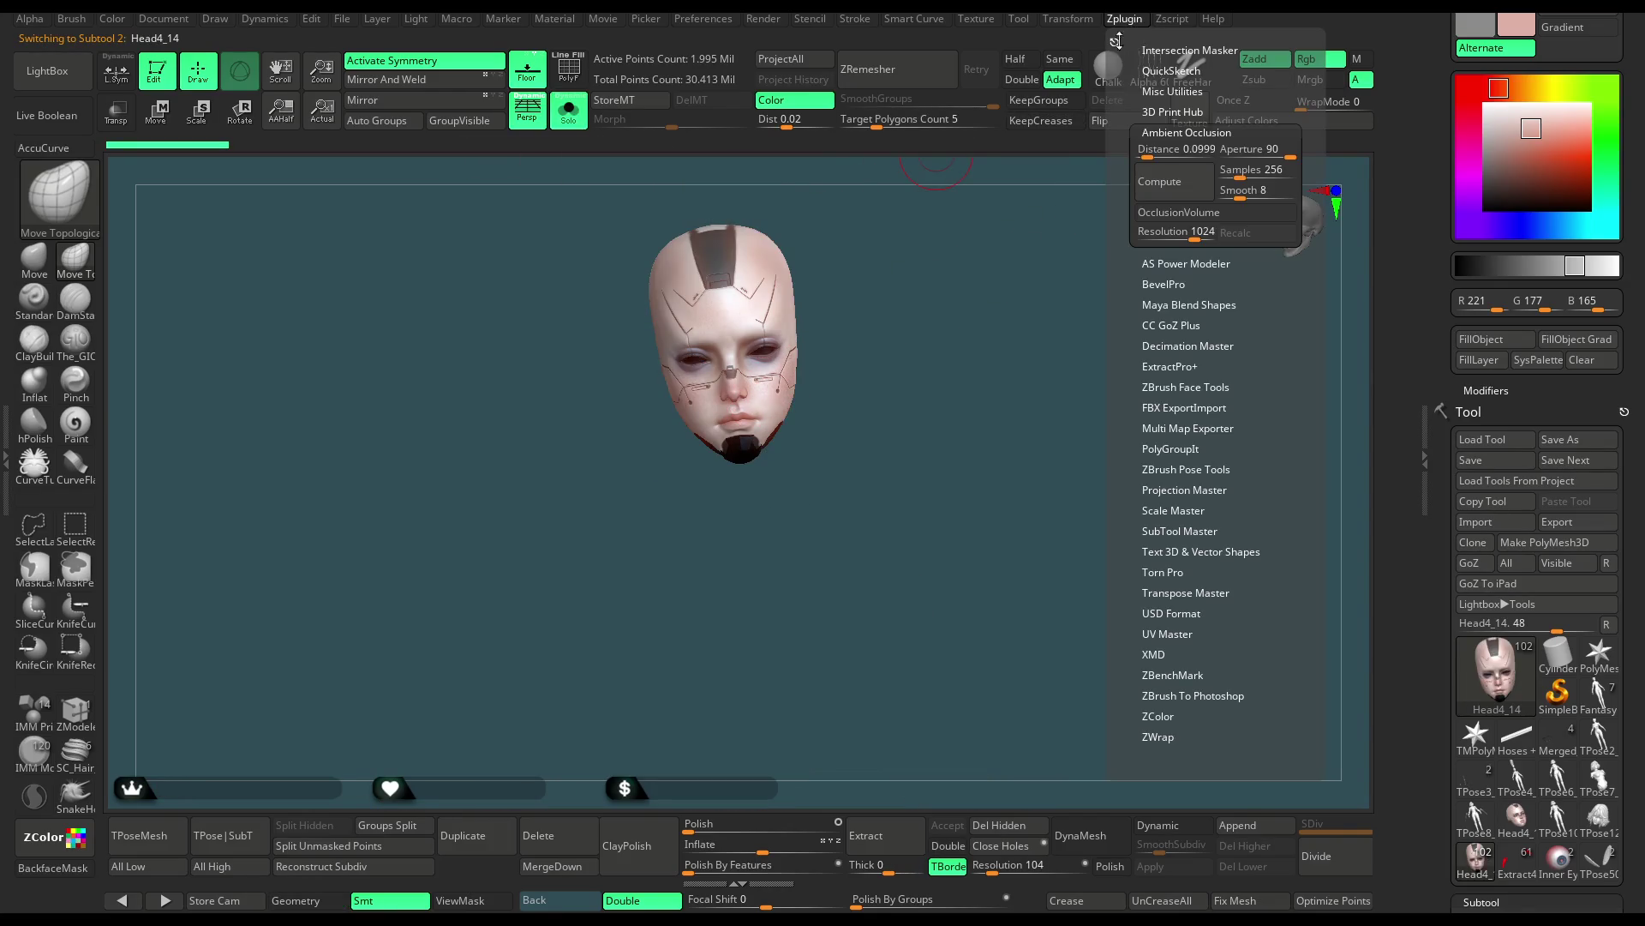
left_click(1164, 188)
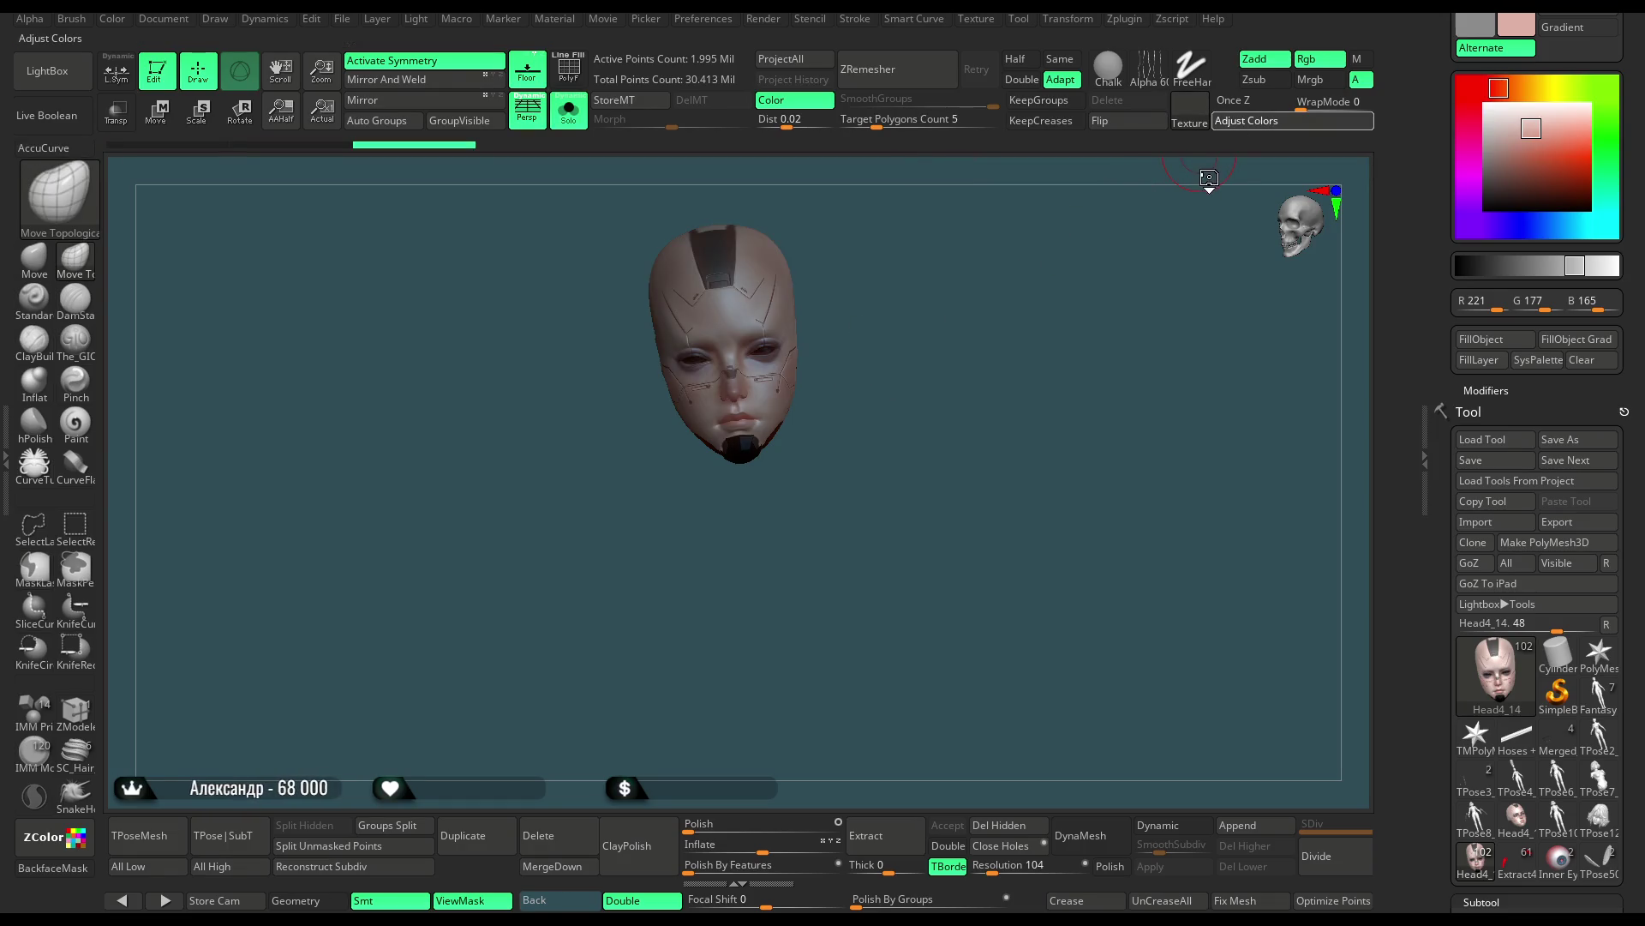
Adjust the head colours with mask hidden and RGB gamma 0.576, save the project, and unsolo
left_click(1234, 123)
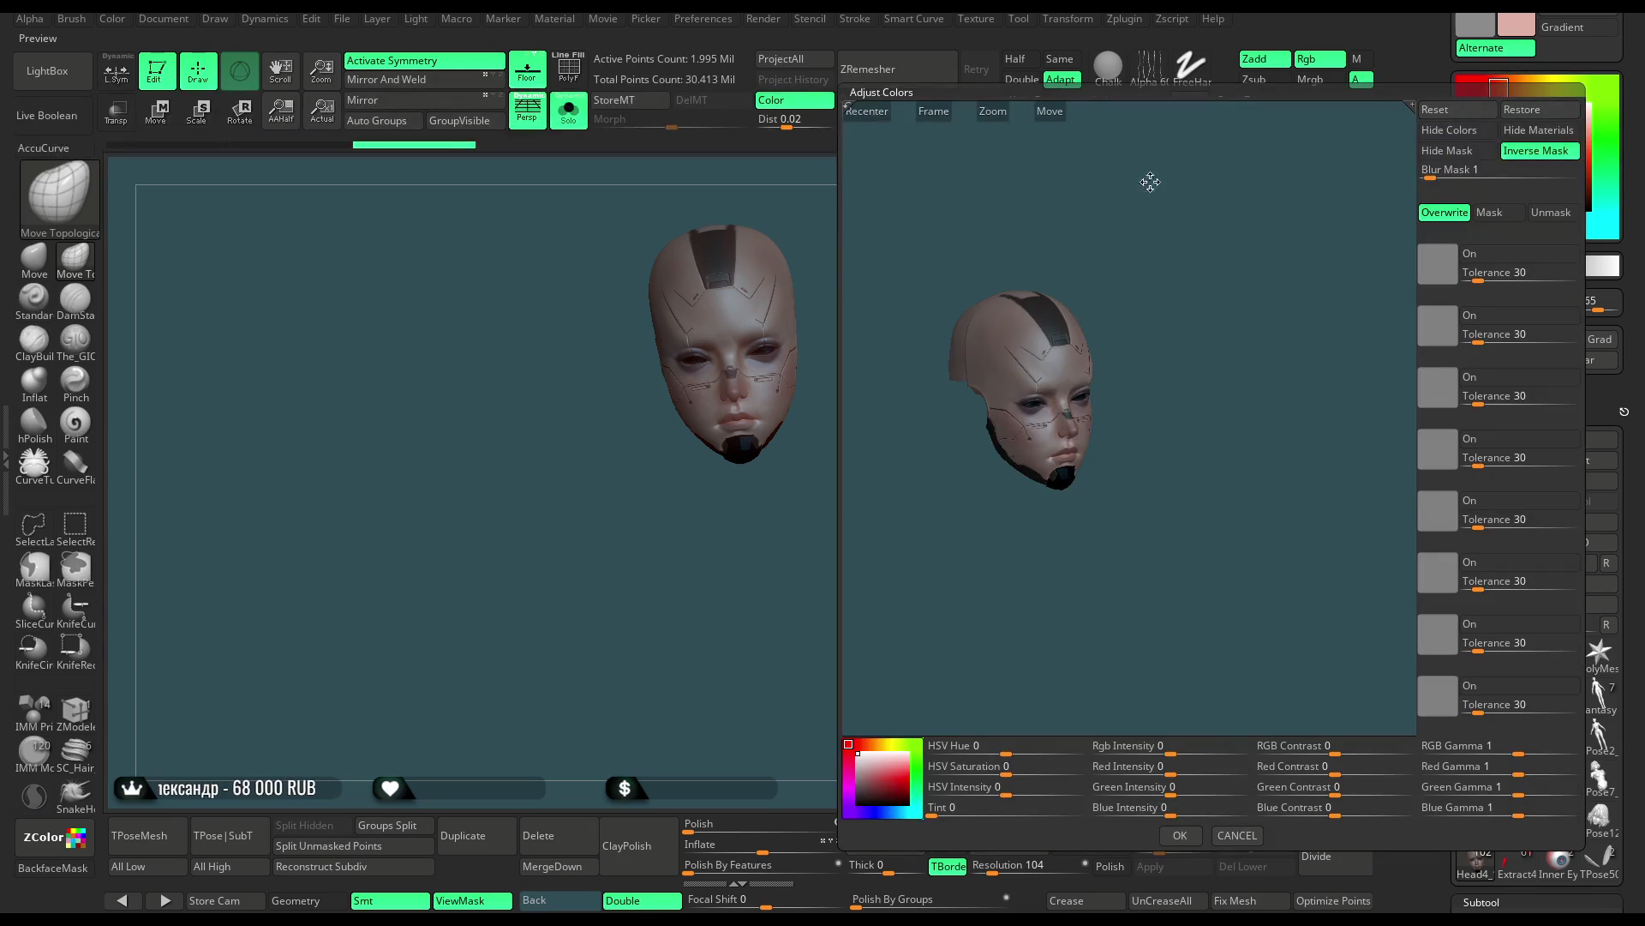
left_click(878, 113)
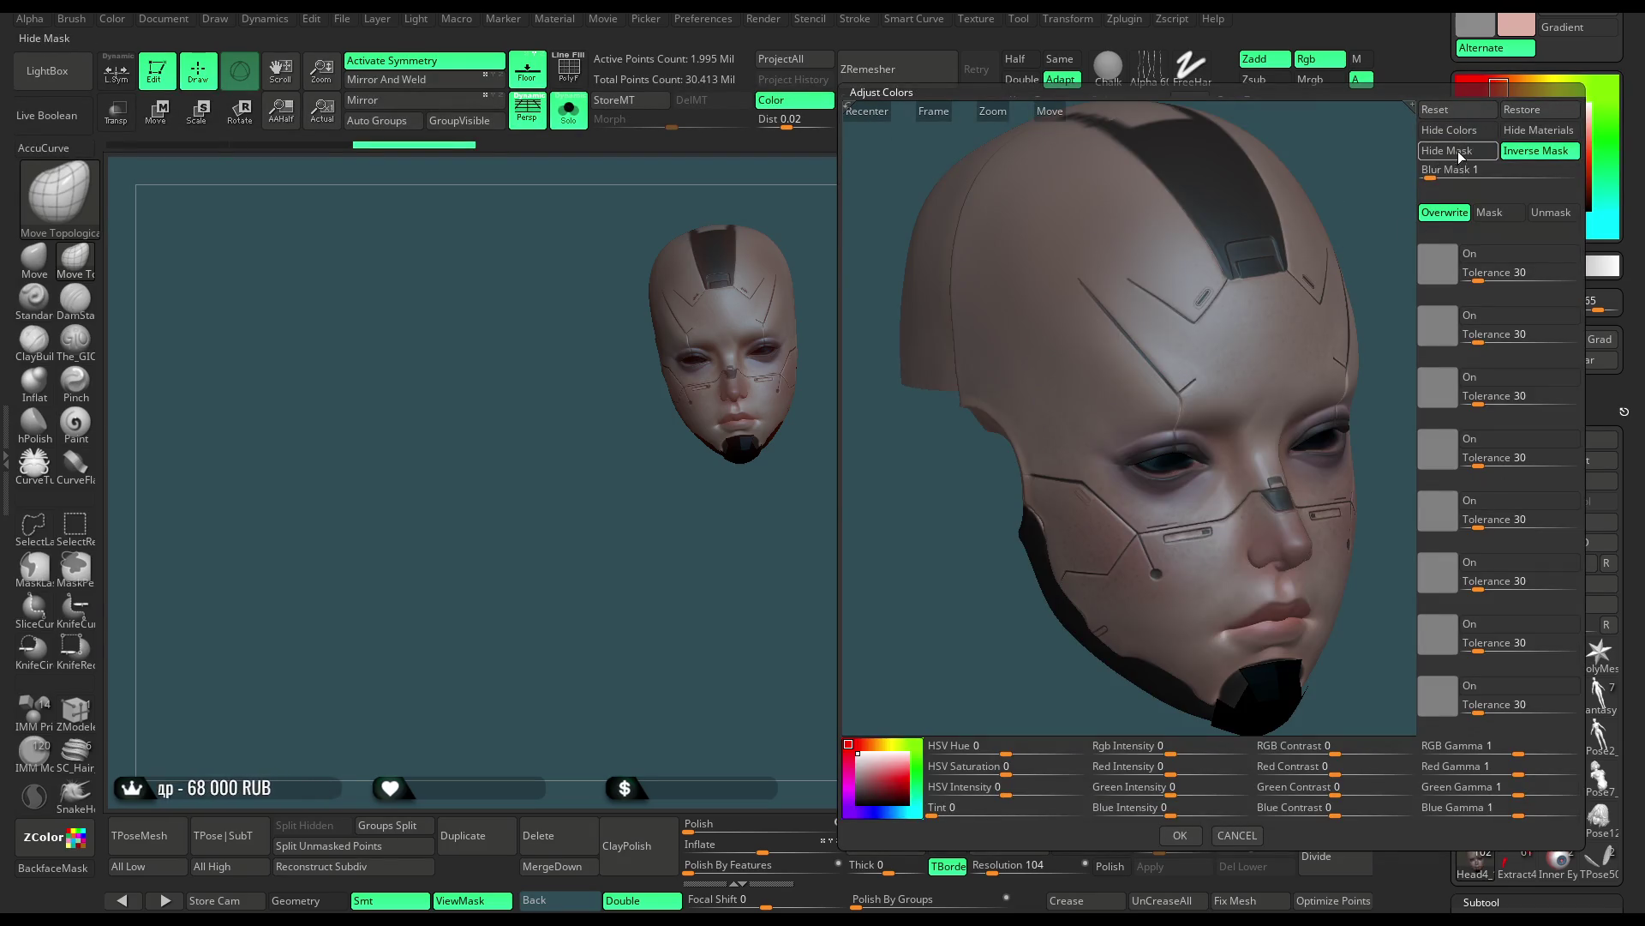
left_click(1462, 152)
left_click_drag(1374, 353, 1260, 368)
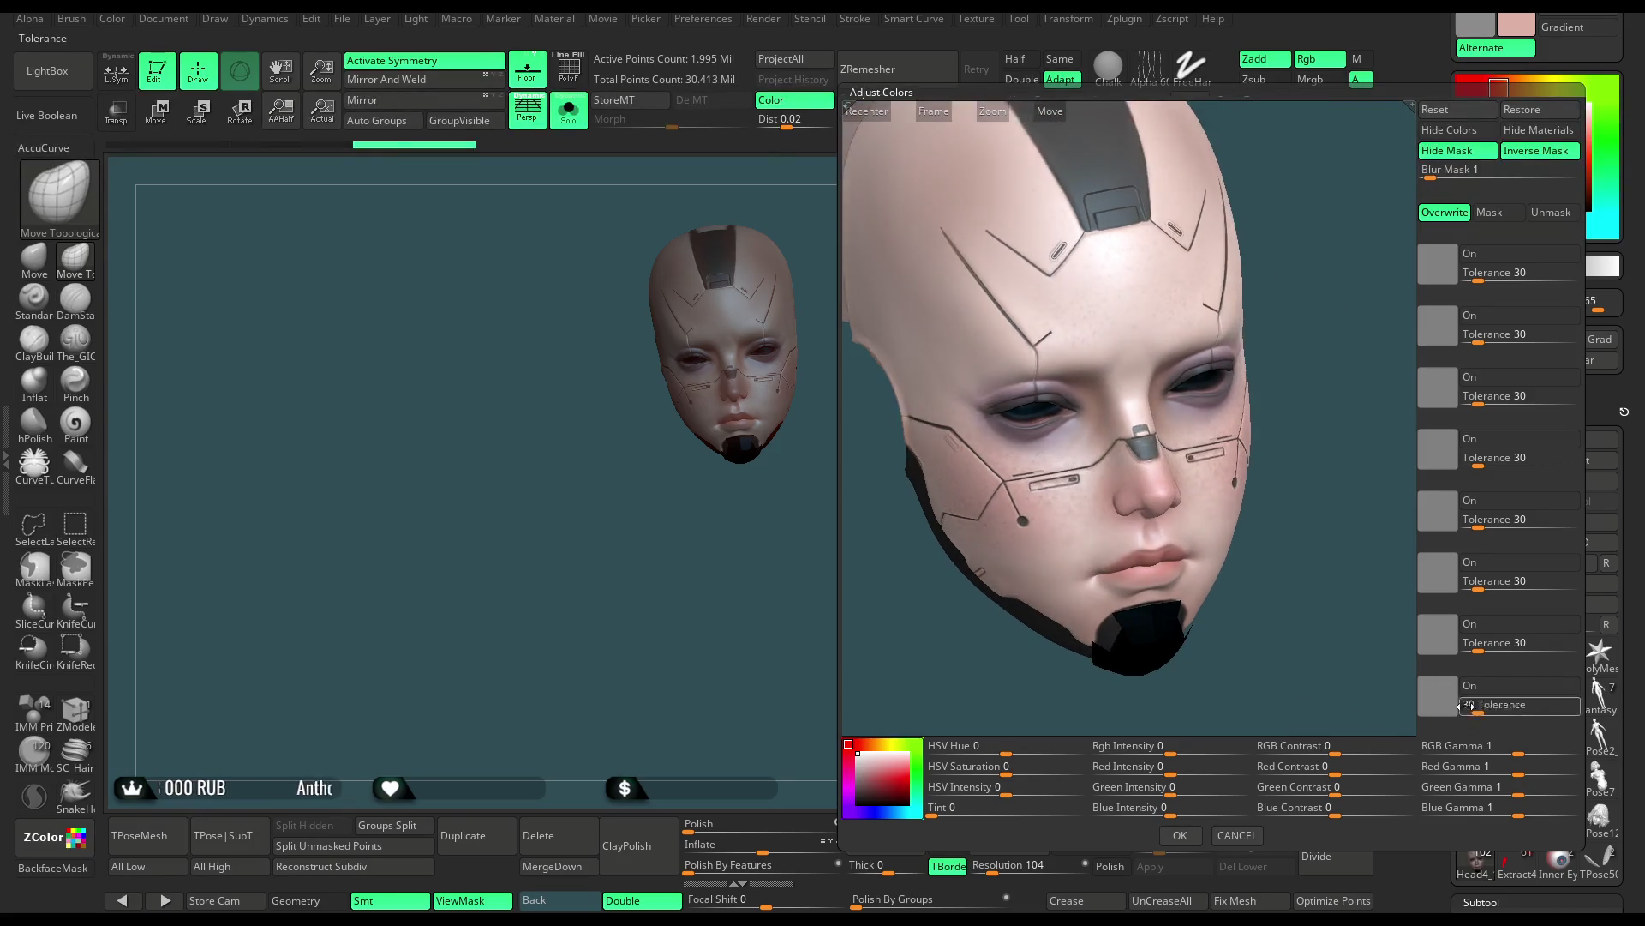
left_click_drag(1522, 754, 1510, 751)
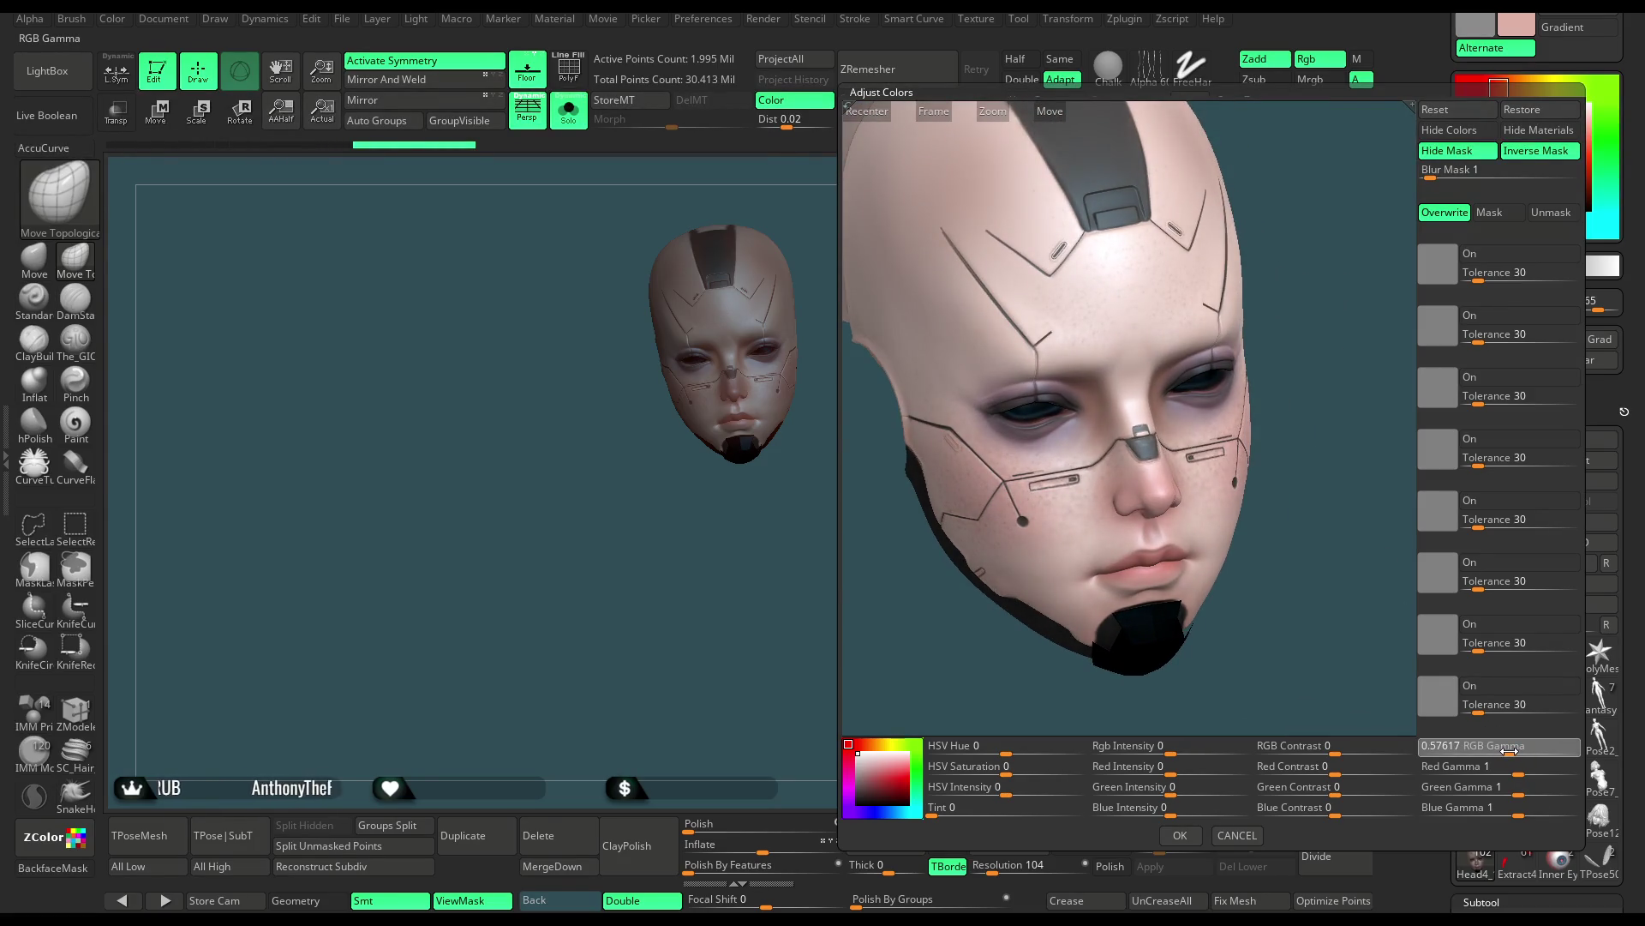
left_click_drag(1162, 747, 1148, 746)
left_click(1180, 834)
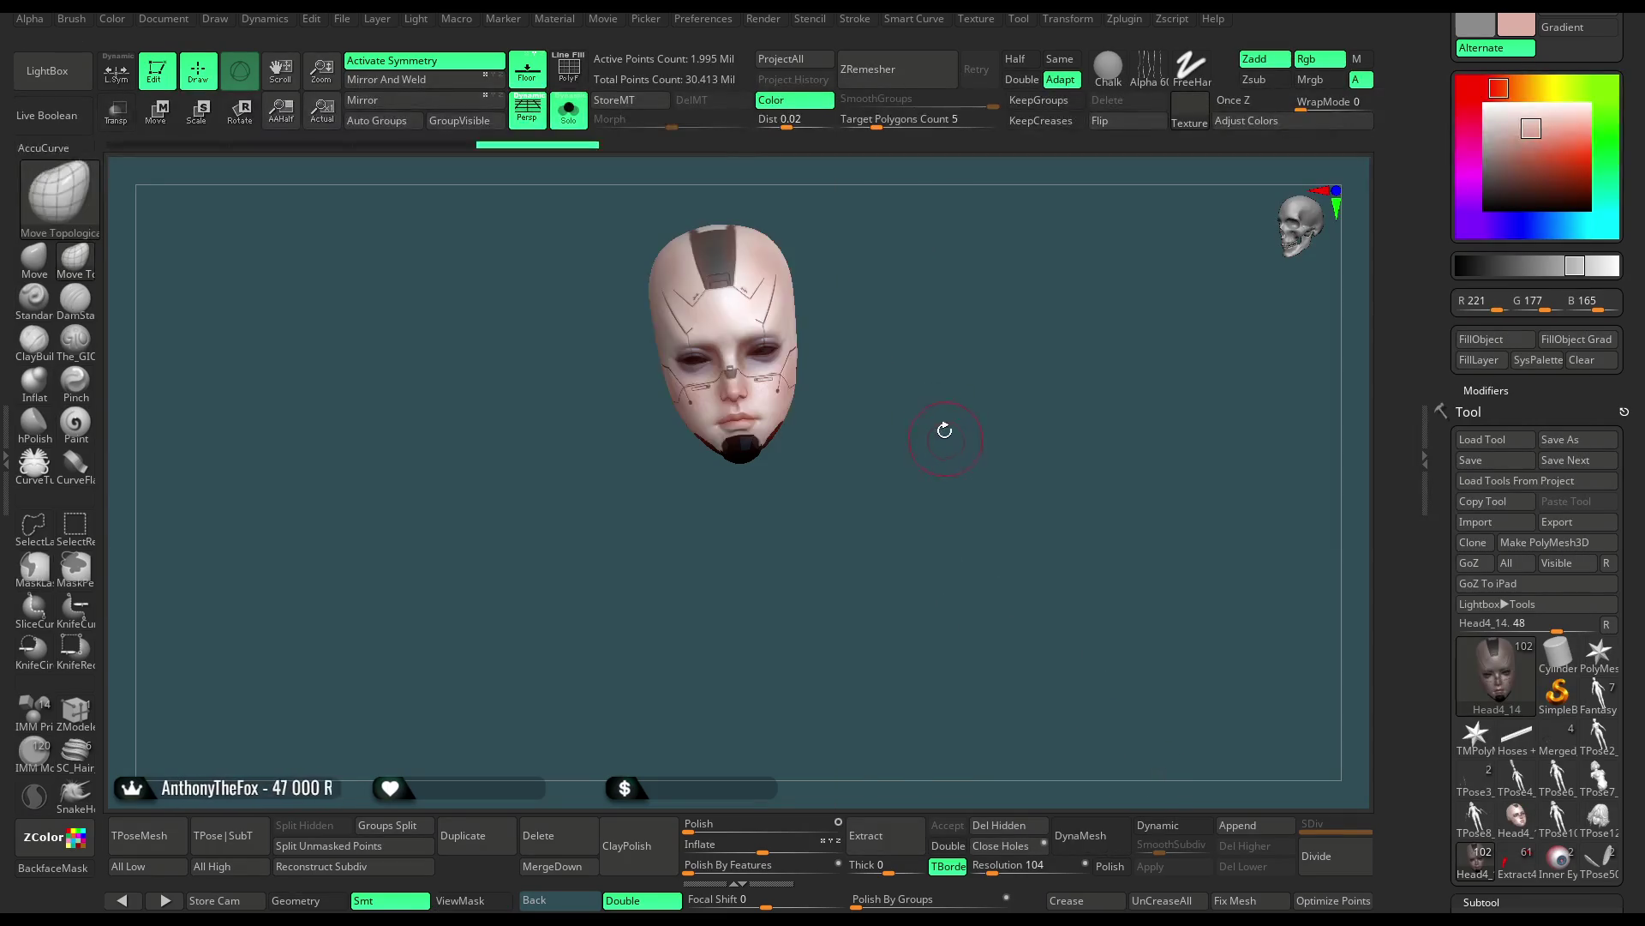
left_click(342, 19)
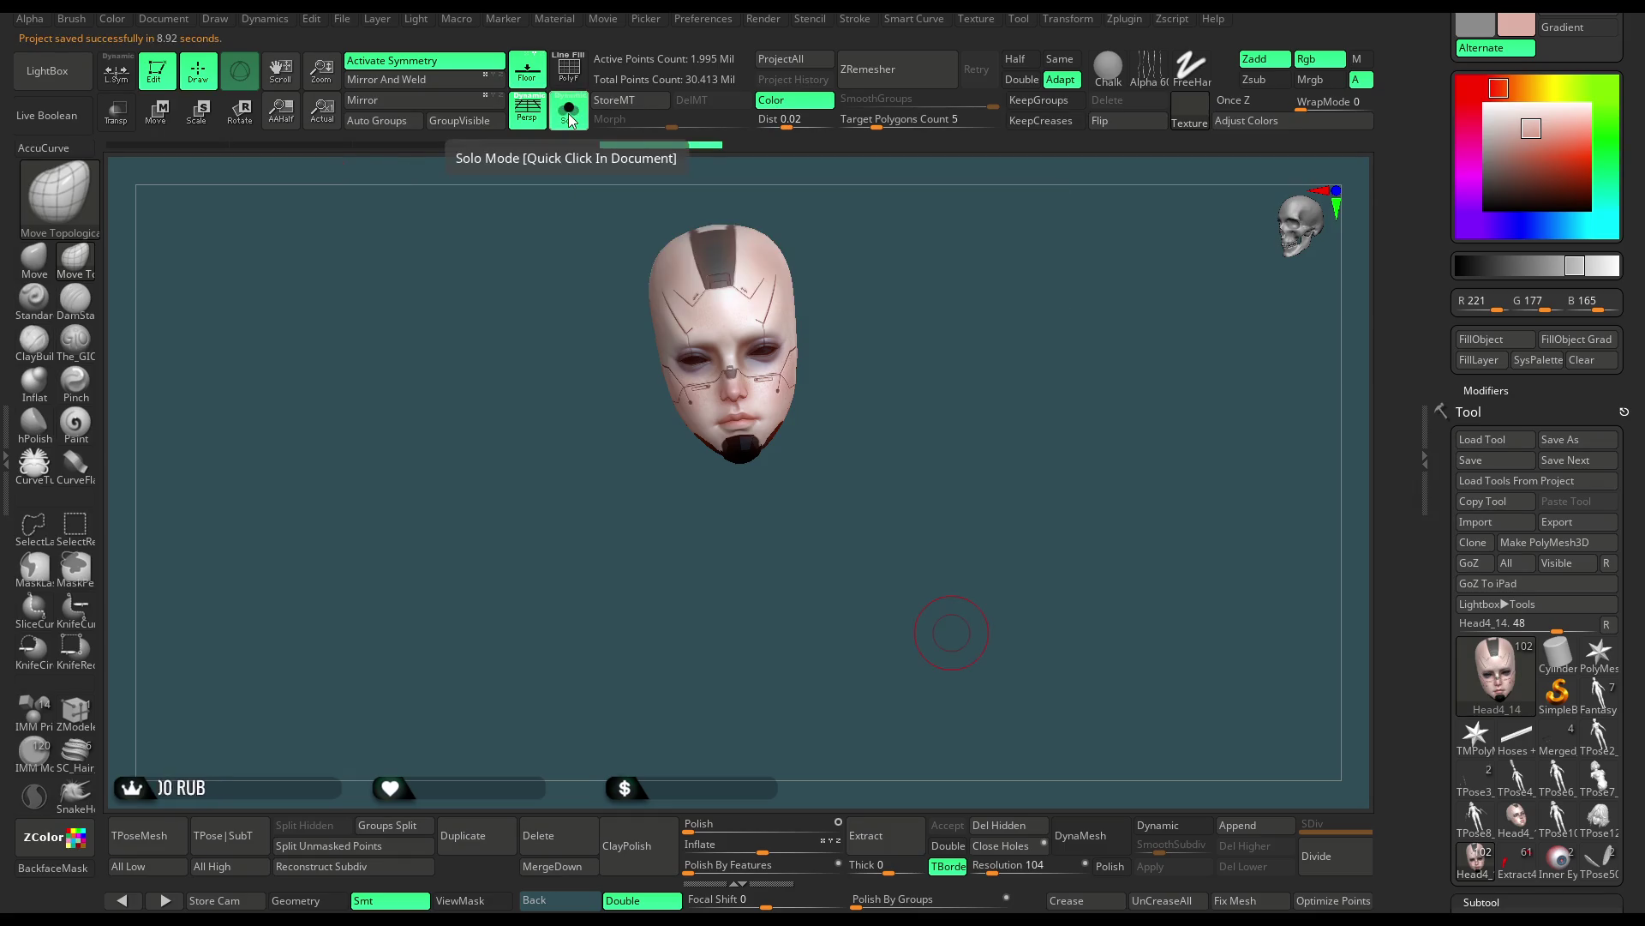
left_click(570, 119)
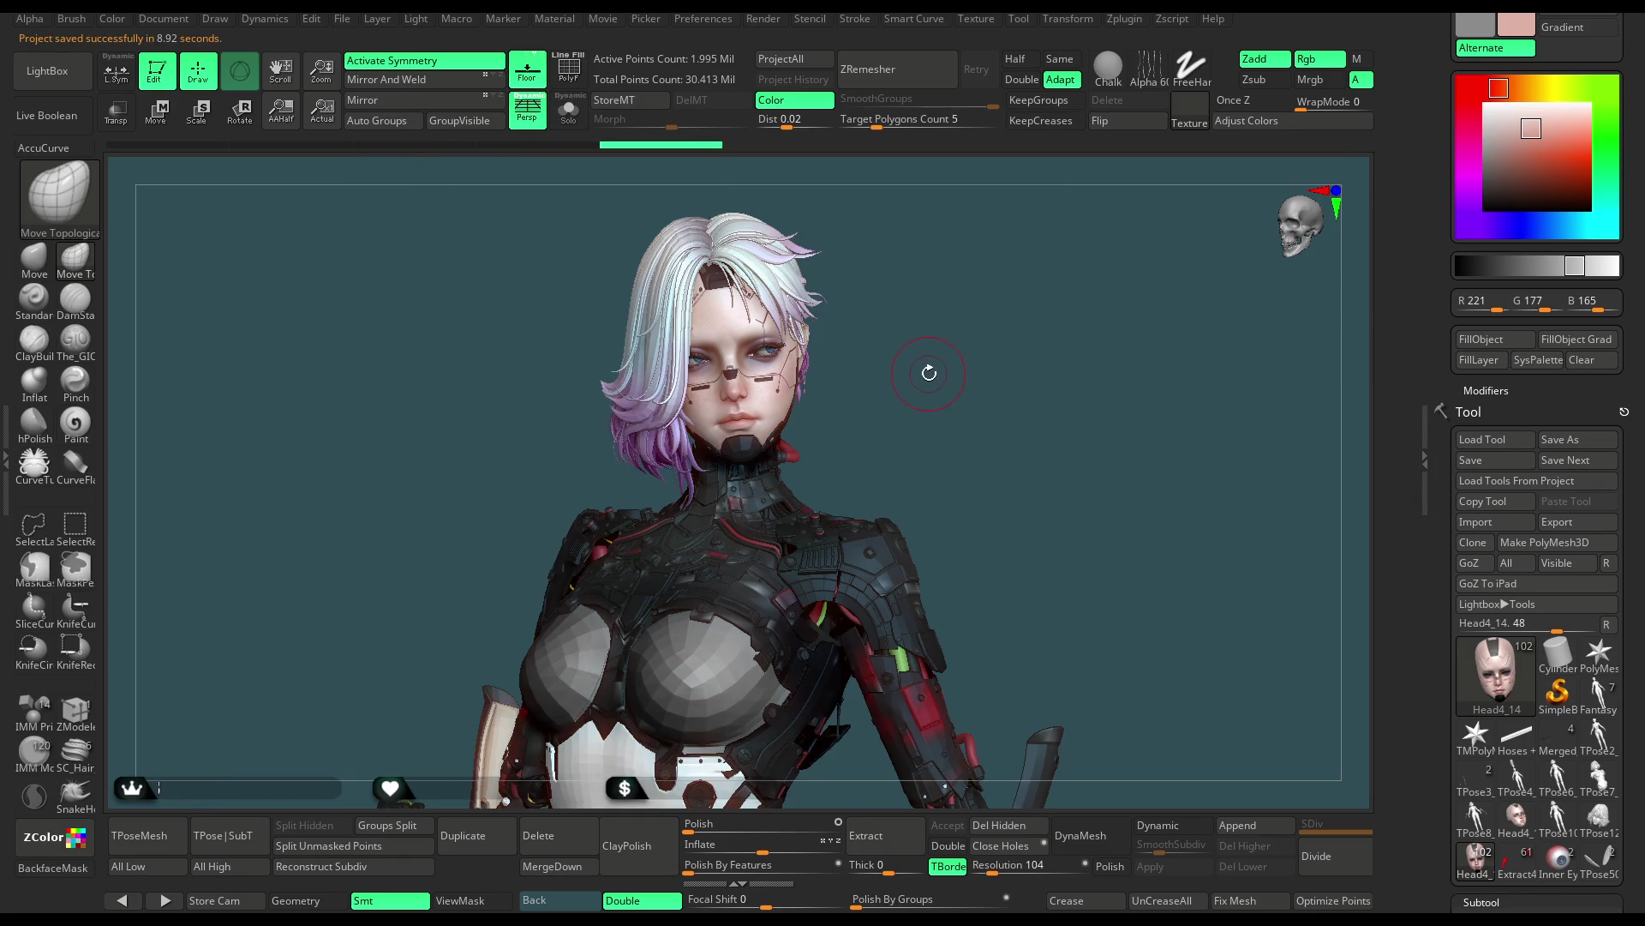
Orbit around the full cyborg character and scroll to the Subtool folder list
left_click_drag(935, 383, 927, 385)
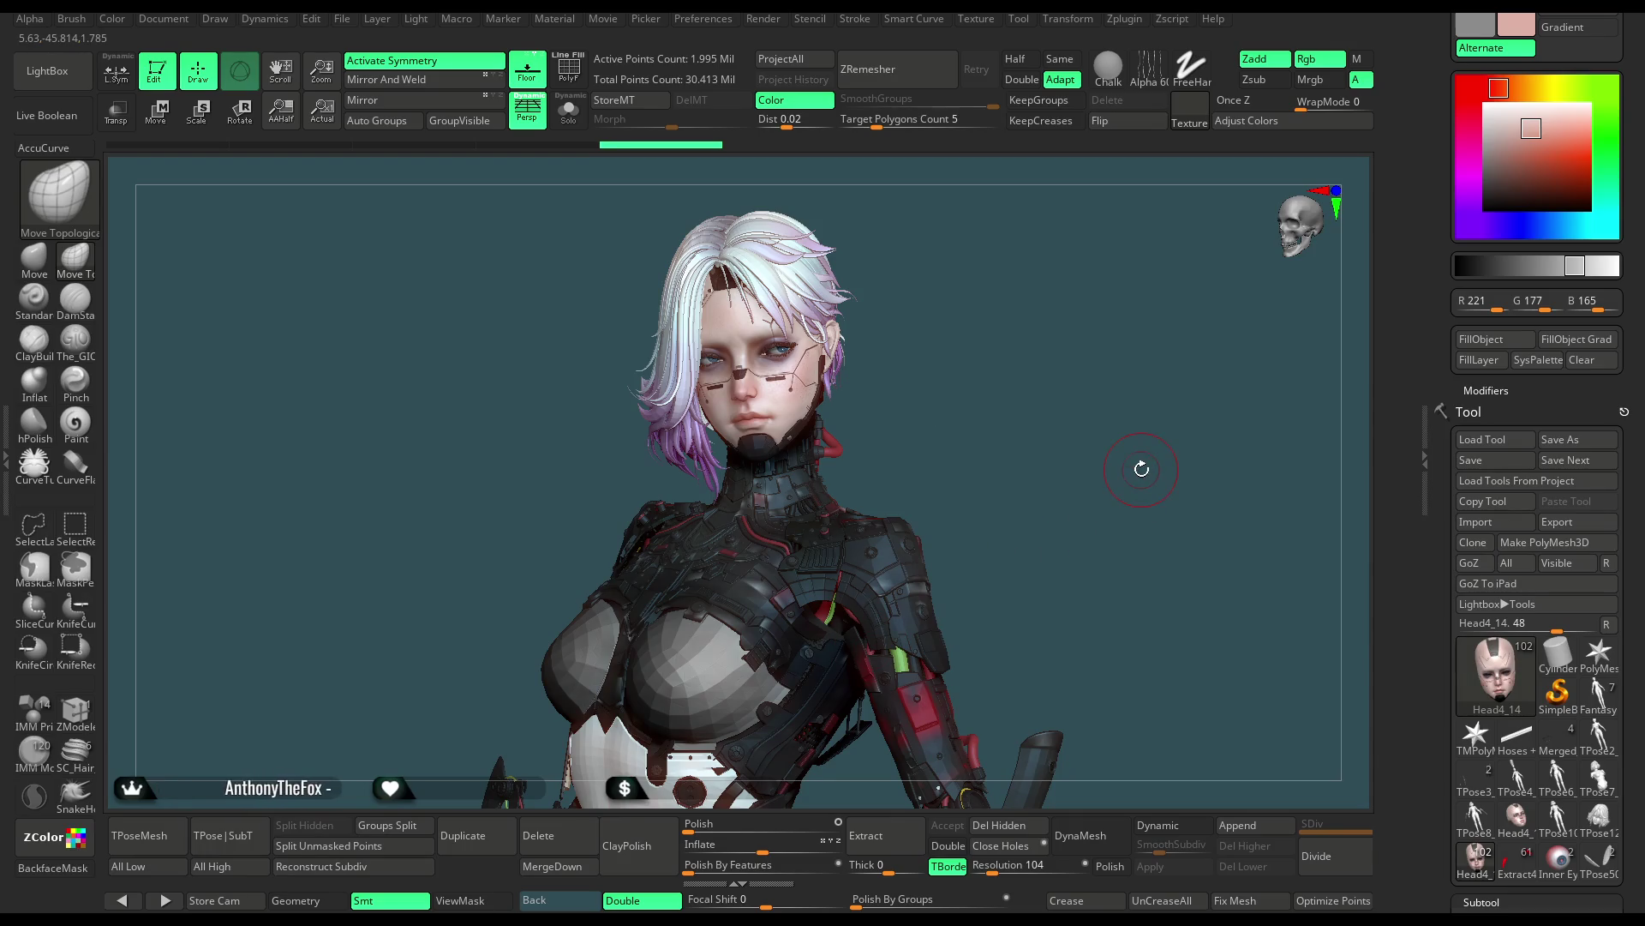
mouse_move(979, 441)
left_mouse_down()
mouse_move(984, 394)
mouse_move(949, 383)
mouse_move(1014, 395)
mouse_move(995, 407)
left_mouse_up()
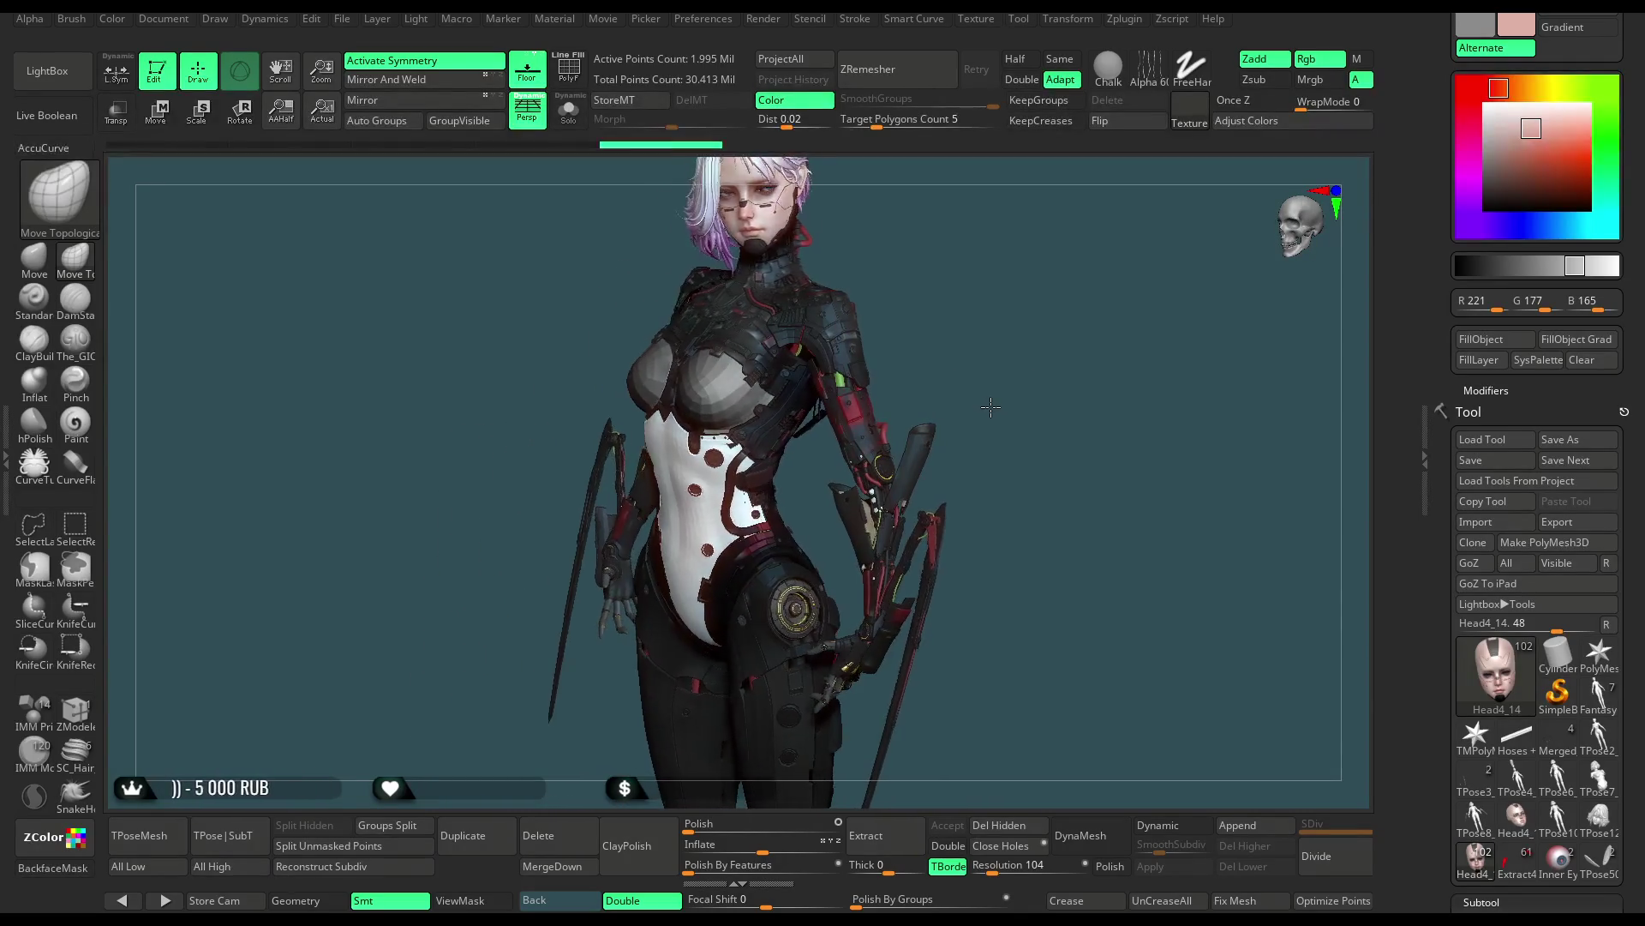
mouse_move(1003, 411)
left_mouse_down()
mouse_move(992, 421)
mouse_move(1083, 450)
mouse_move(1022, 328)
mouse_move(1121, 391)
left_mouse_up()
scroll(1642, 507, "down", 10)
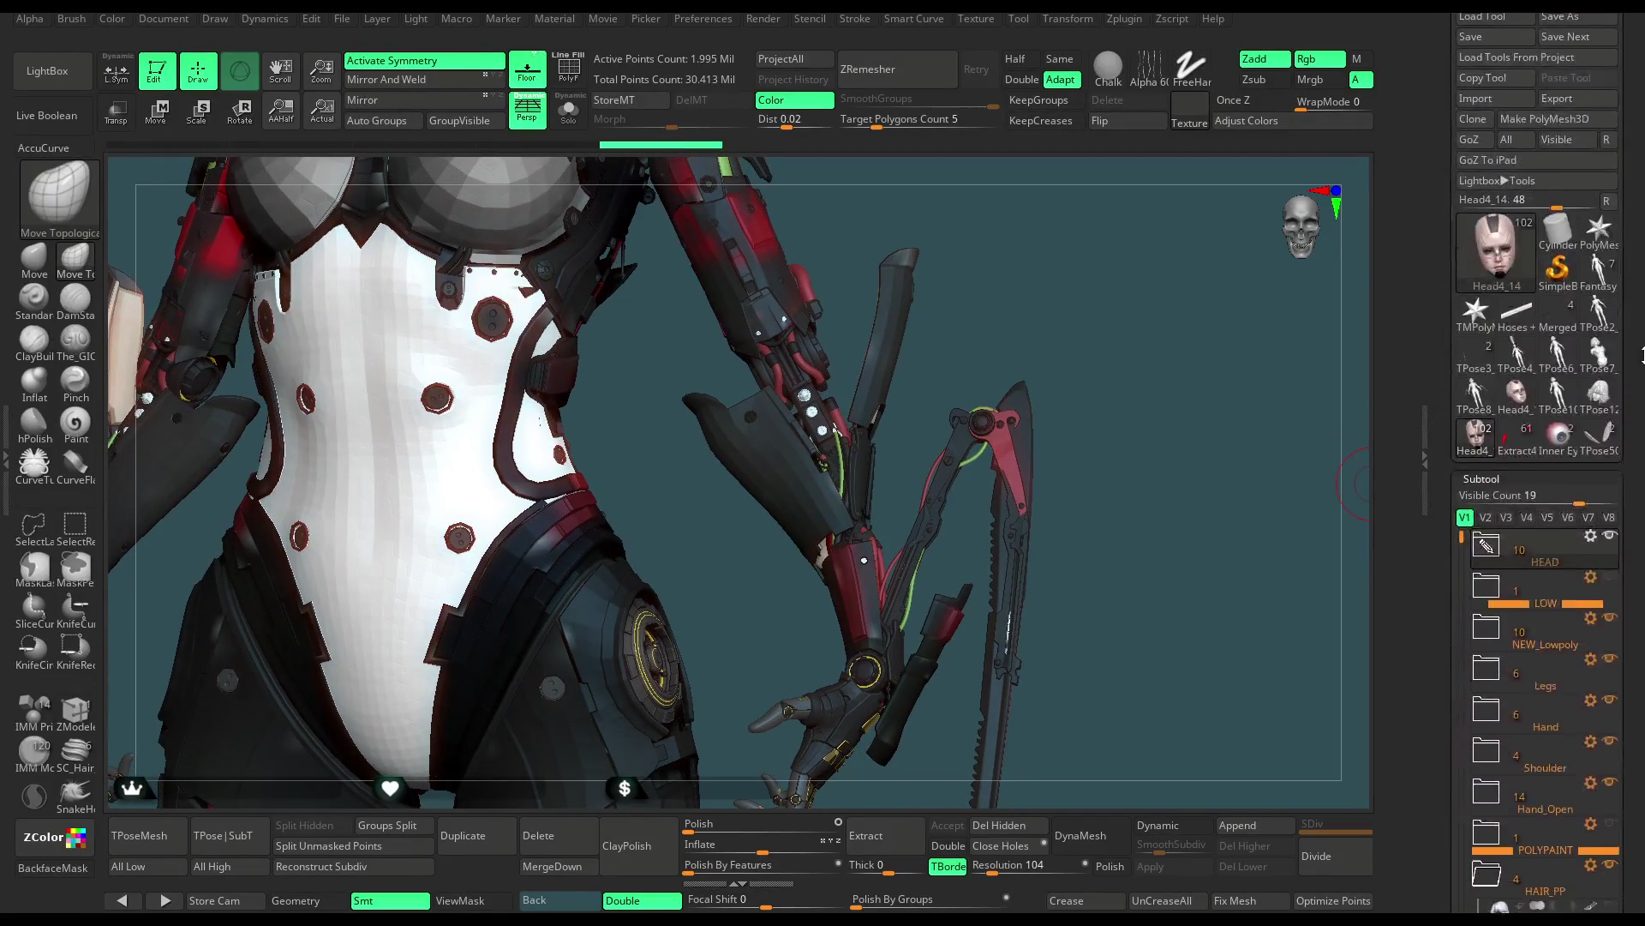
Expand the Hand_Open folder and toggle the PP_FLAPS1 flap pieces on and off
left_click(1489, 591)
scroll(1642, 426, "down", 4)
mouse_move(1563, 566)
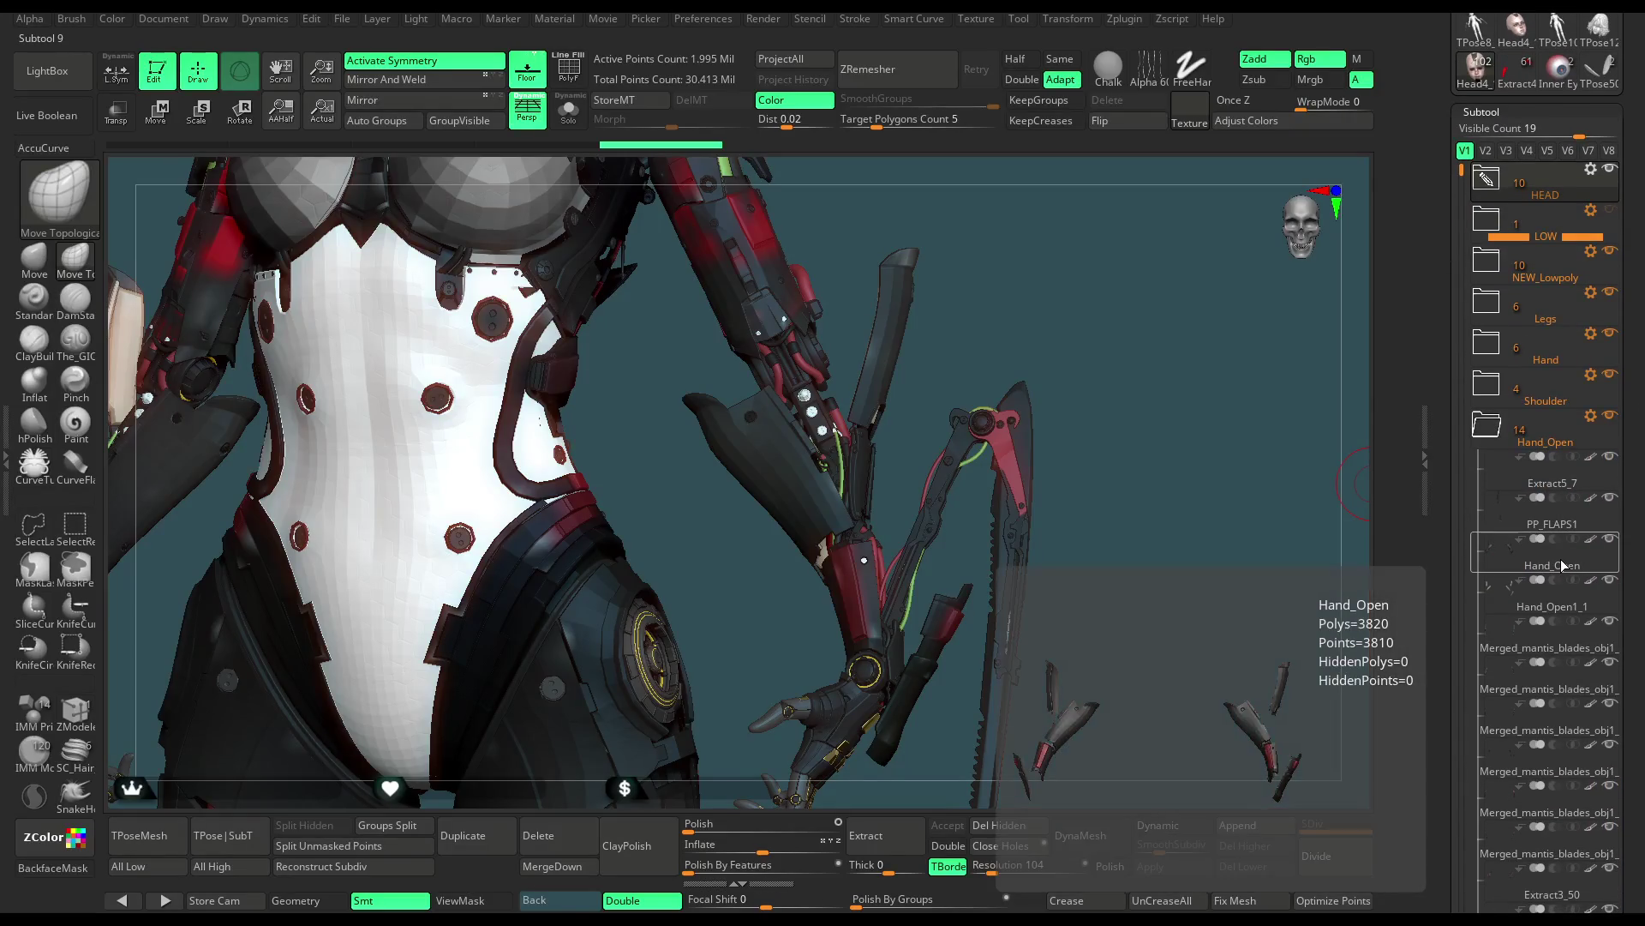
left_click(1610, 540)
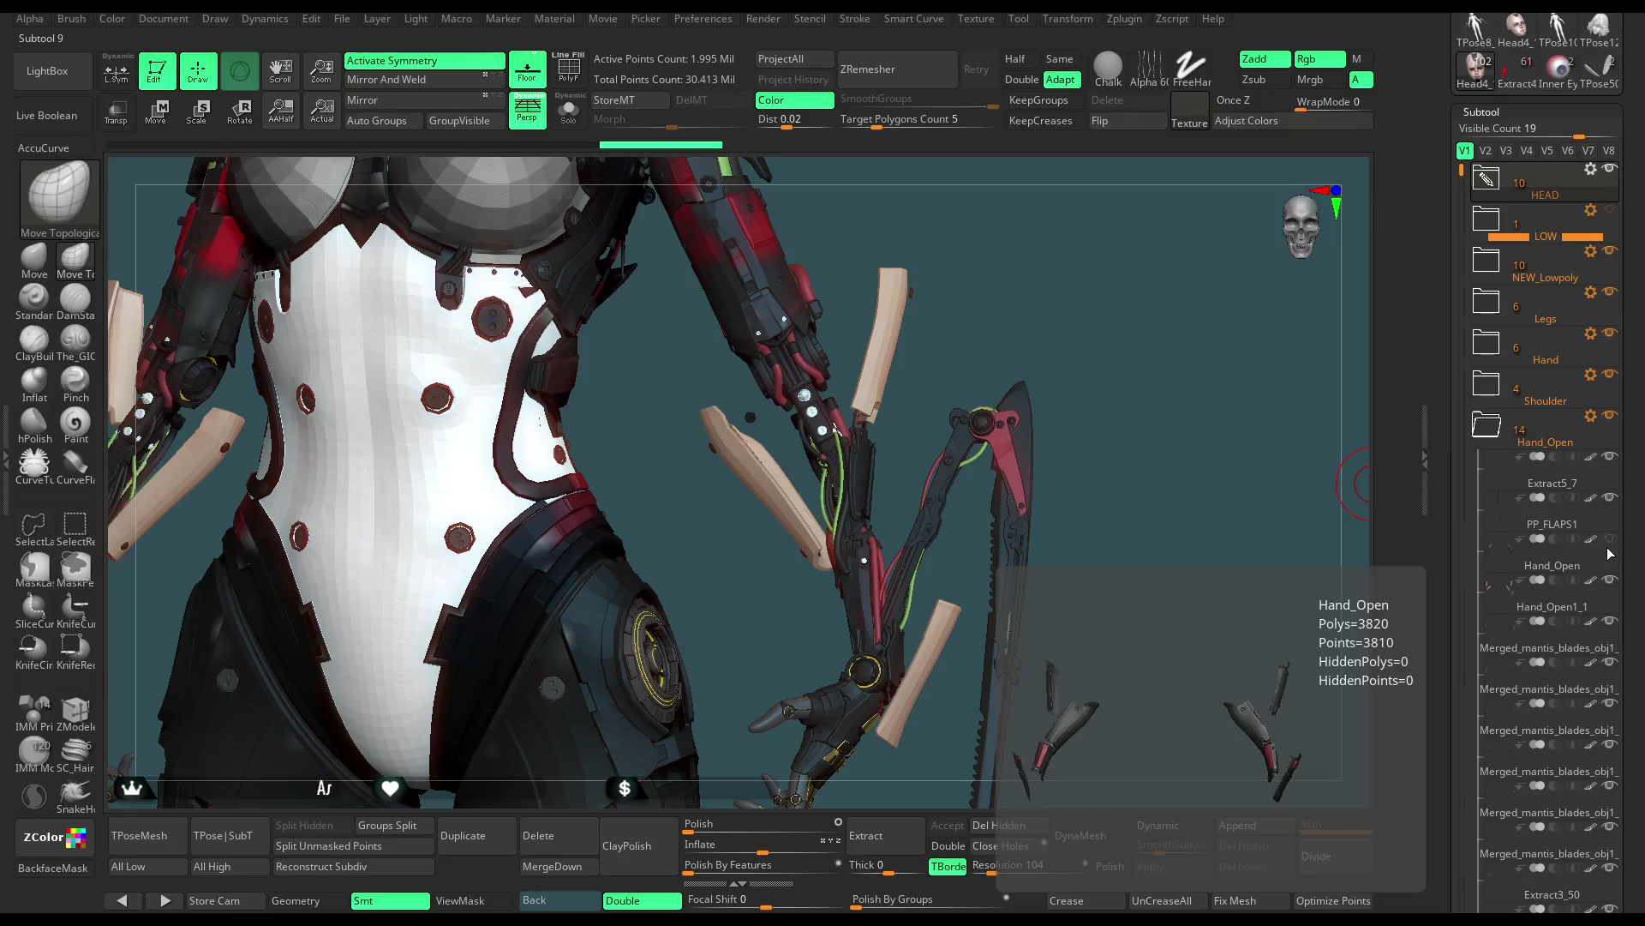
left_click(1611, 581)
Hide the NEW_Lowpoly spine mesh and make HOSES_BODY_high the active subtool
mouse_move(1047, 312)
left_mouse_down()
mouse_move(1050, 344)
mouse_move(1002, 372)
left_mouse_up()
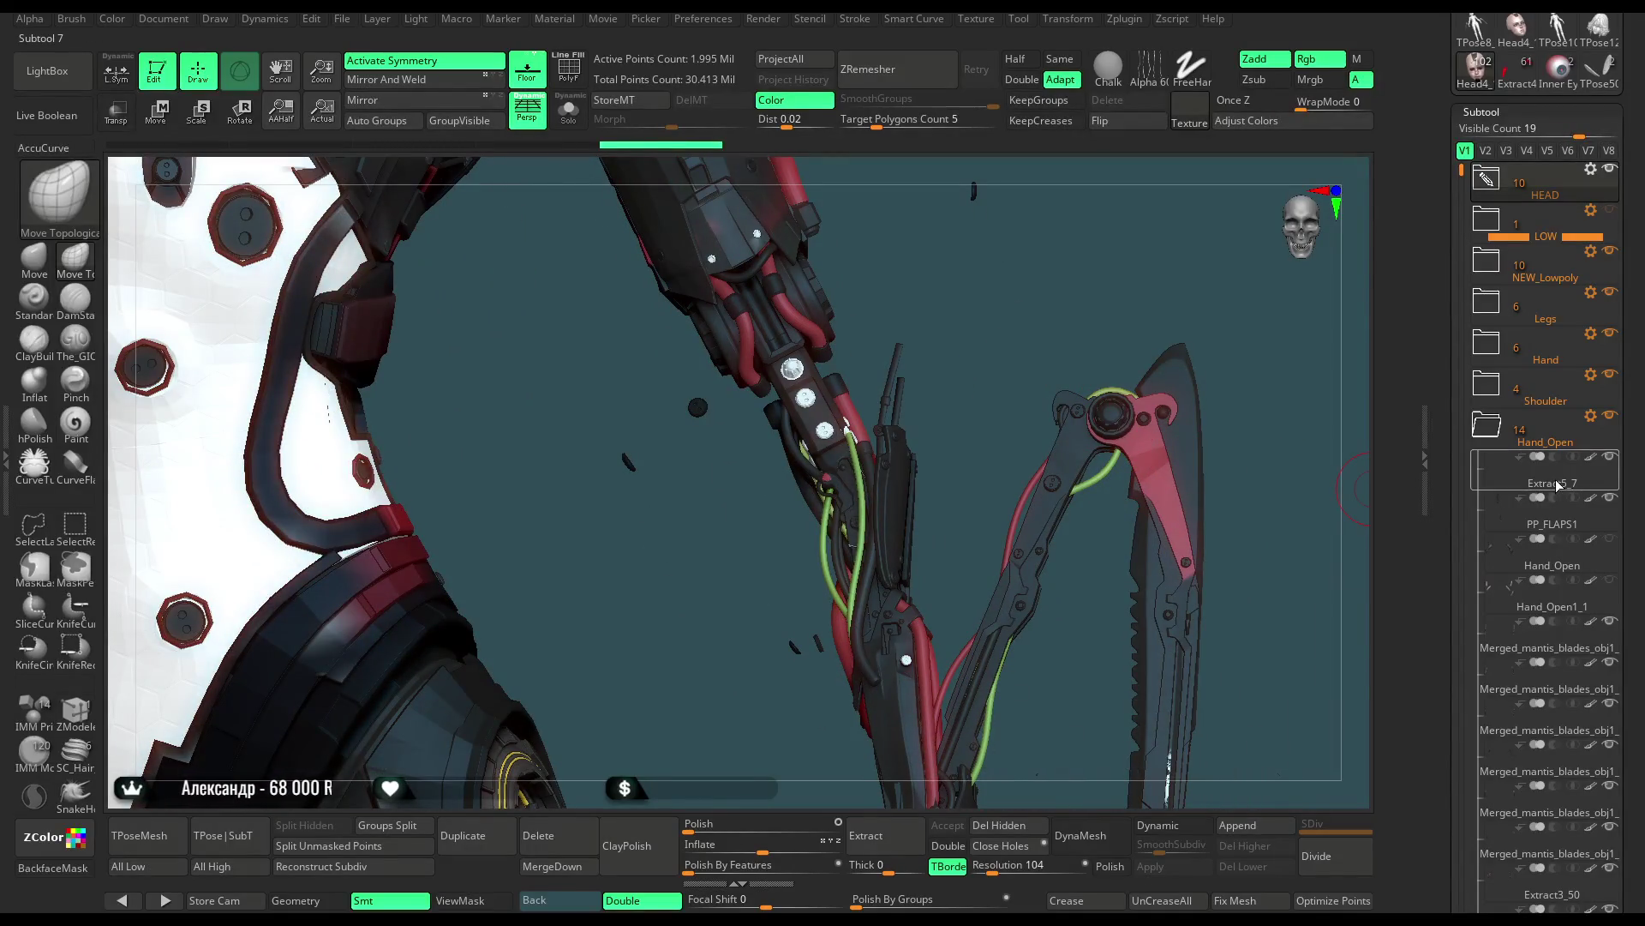
mouse_move(1558, 485)
mouse_move(972, 294)
left_mouse_down()
mouse_move(988, 289)
mouse_move(986, 313)
left_mouse_up()
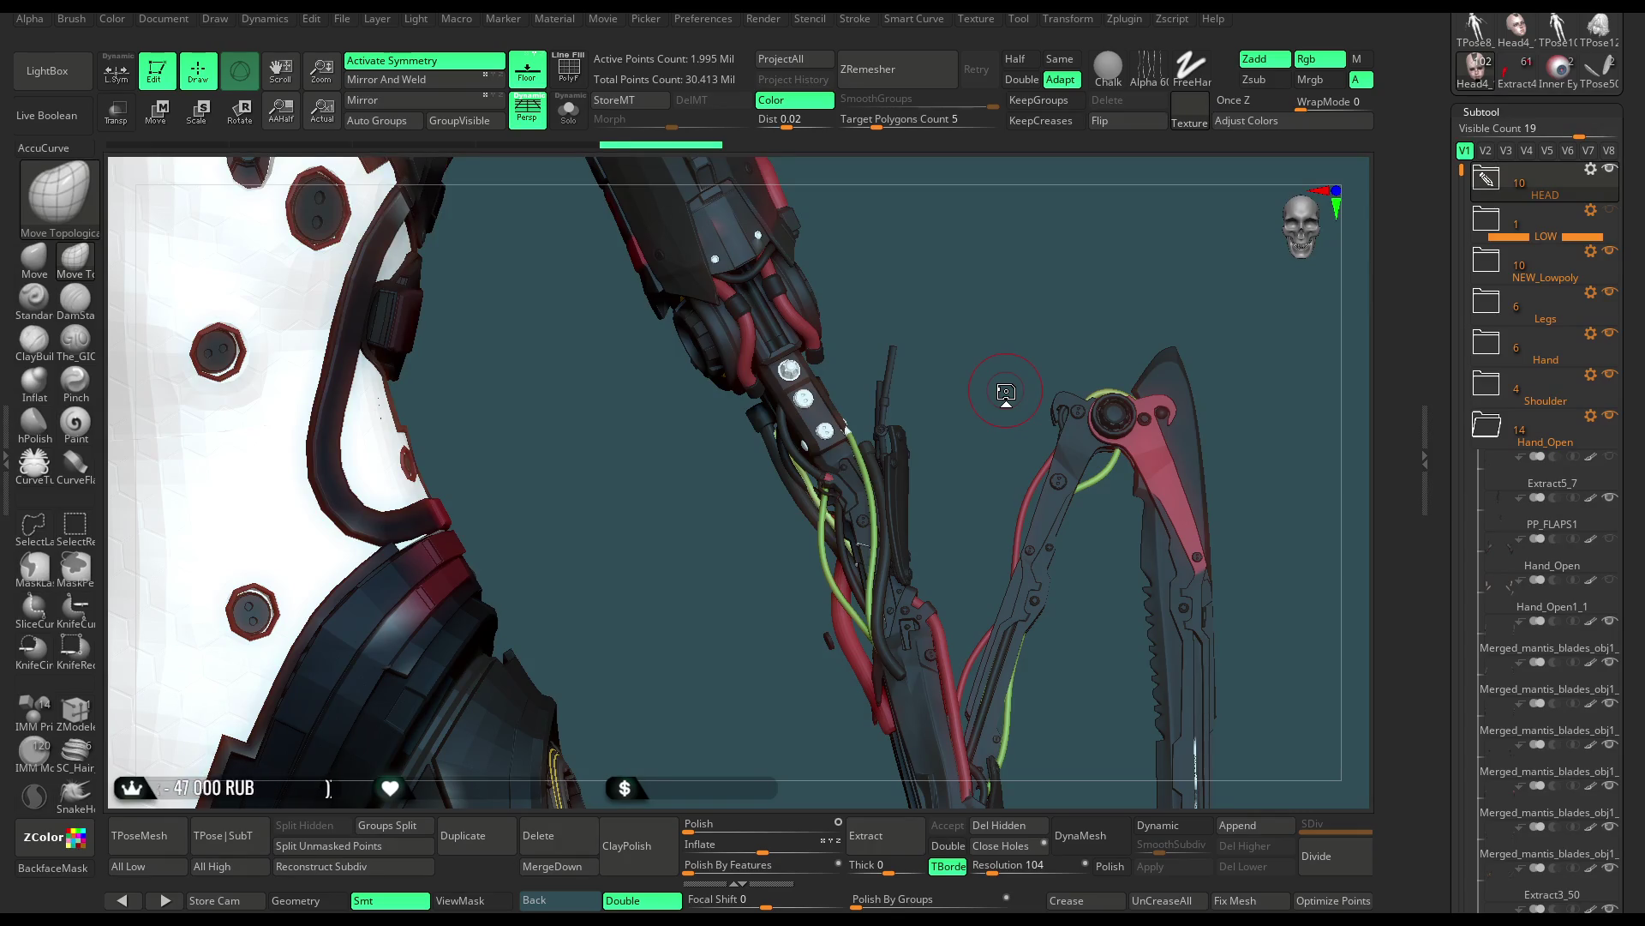
mouse_move(924, 265)
left_mouse_down()
mouse_move(841, 323)
mouse_move(1195, 400)
left_mouse_up()
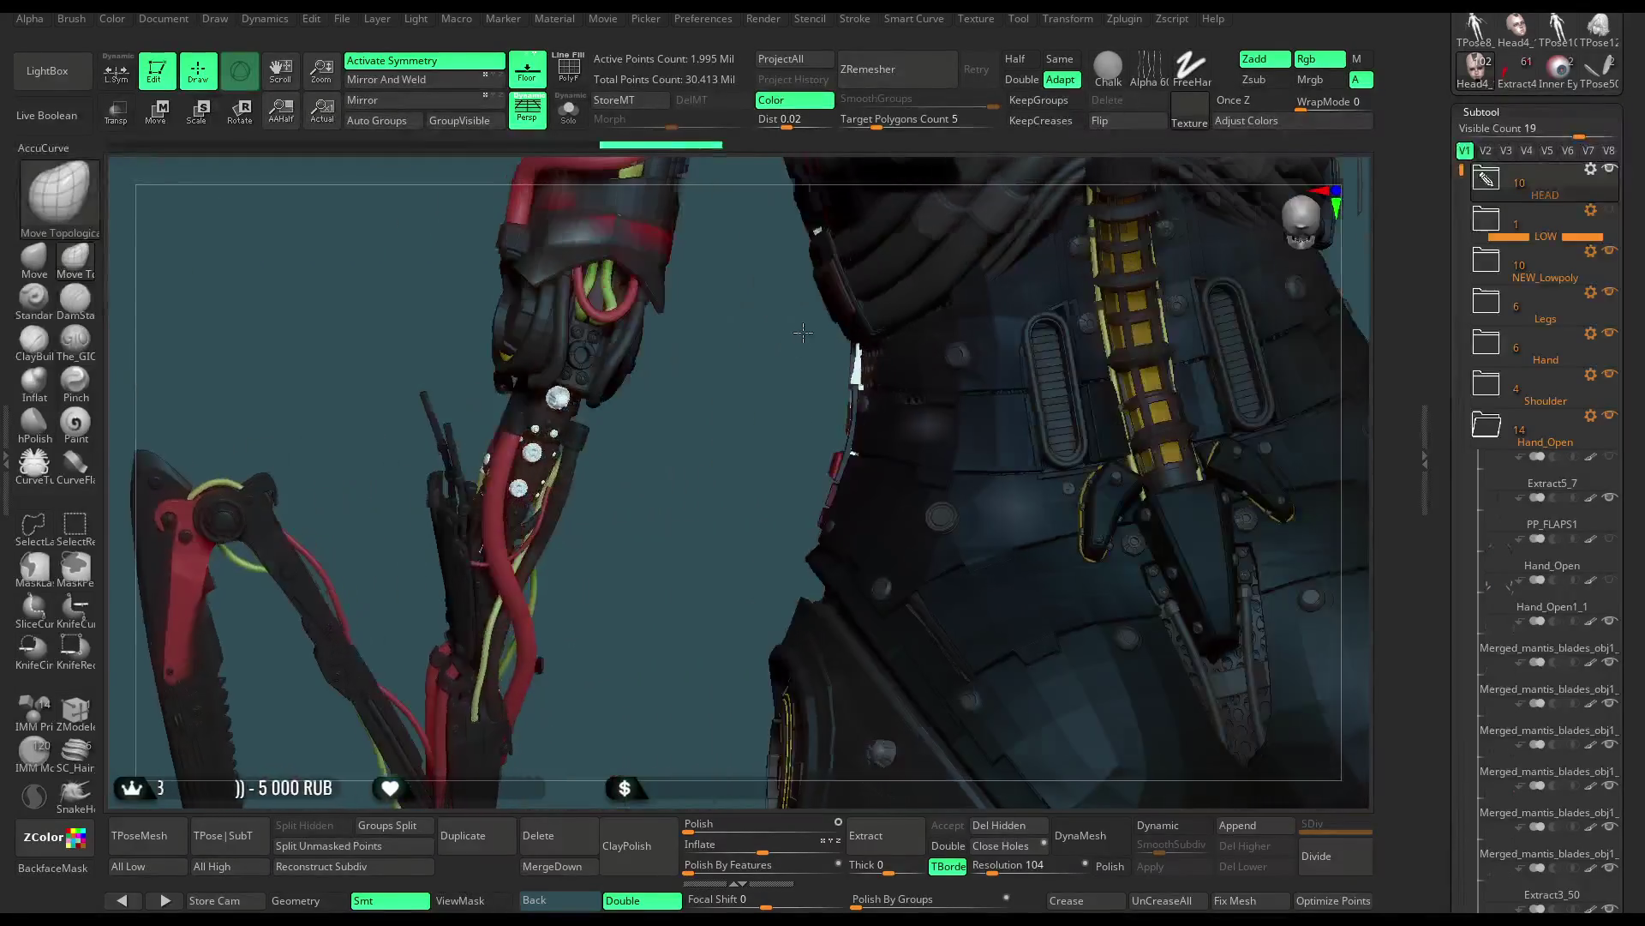
left_click(1609, 253)
mouse_move(716, 426)
left_mouse_down()
mouse_move(798, 414)
mouse_move(777, 382)
mouse_move(784, 405)
mouse_move(723, 405)
mouse_move(777, 418)
mouse_move(704, 425)
left_mouse_up()
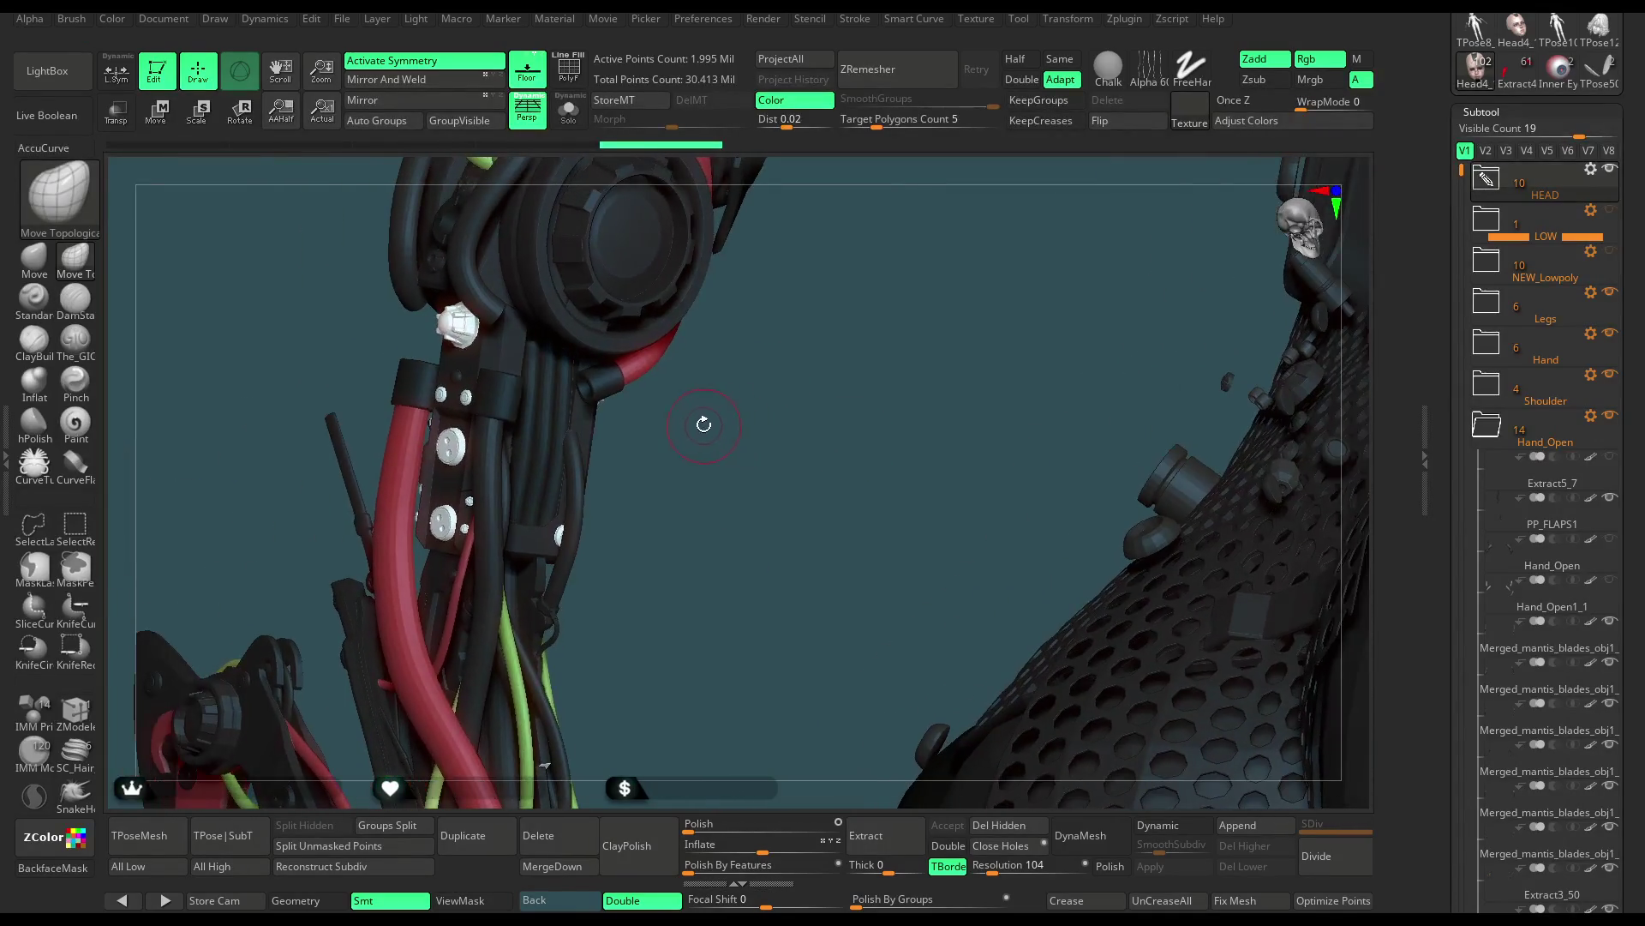
left_click(657, 368, "alt")
left_click_drag(716, 432, 690, 426)
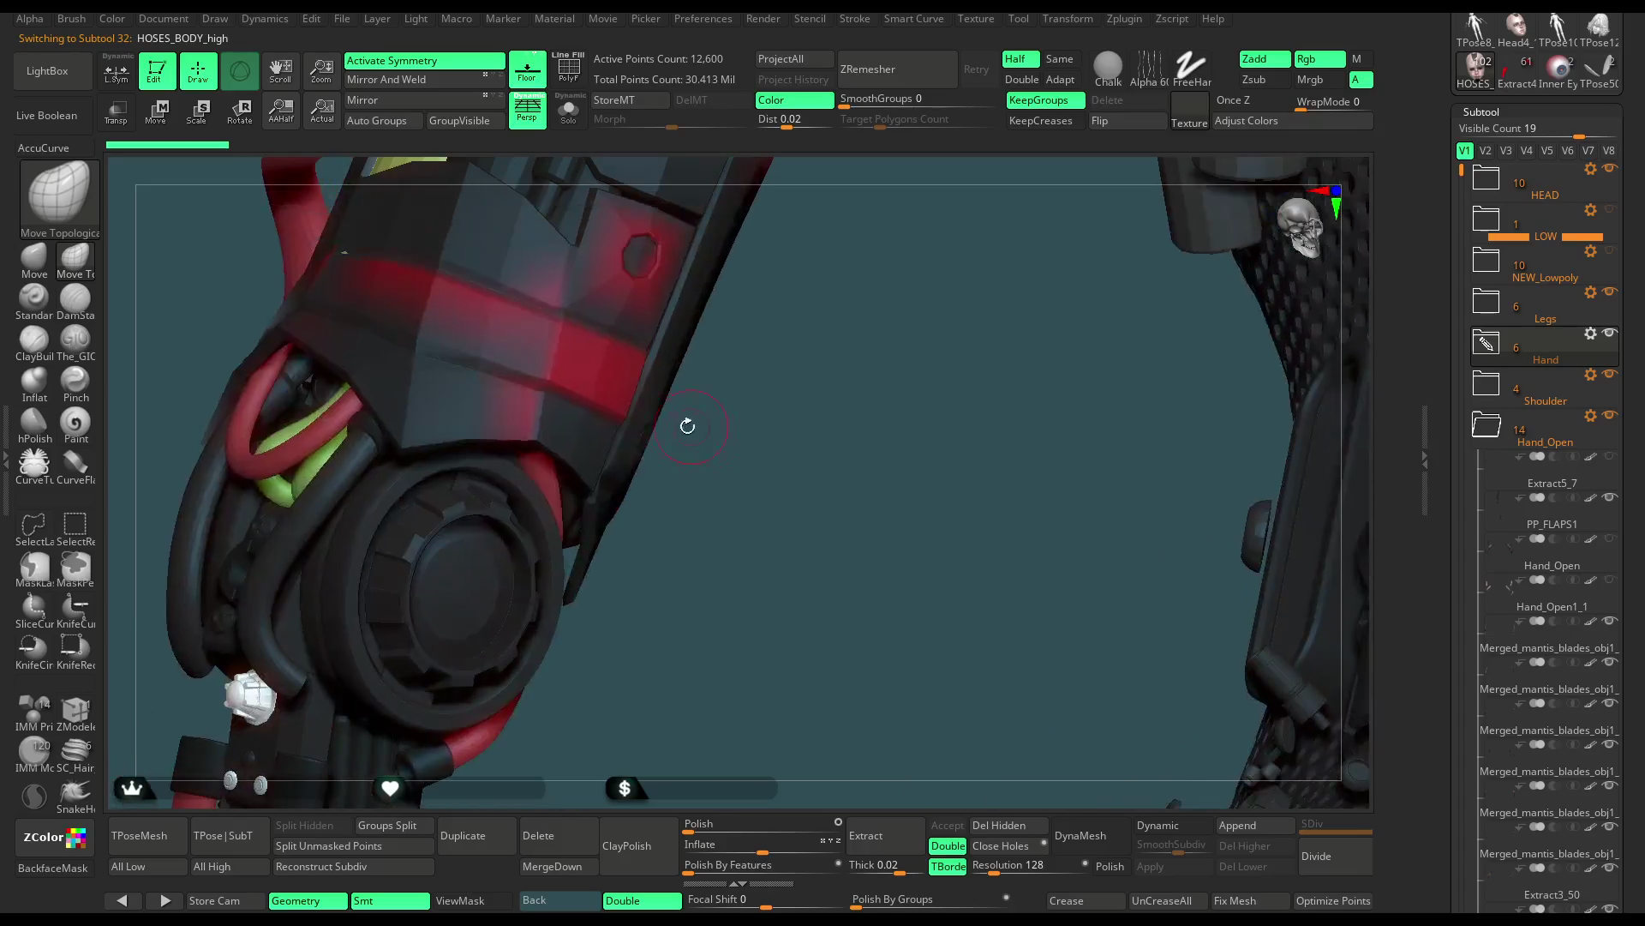
Draw a tube with the CurveTube brush near the elbow, then undo the teal result
mouse_move(766, 512)
left_mouse_down()
mouse_move(656, 507)
mouse_move(634, 549)
left_mouse_up()
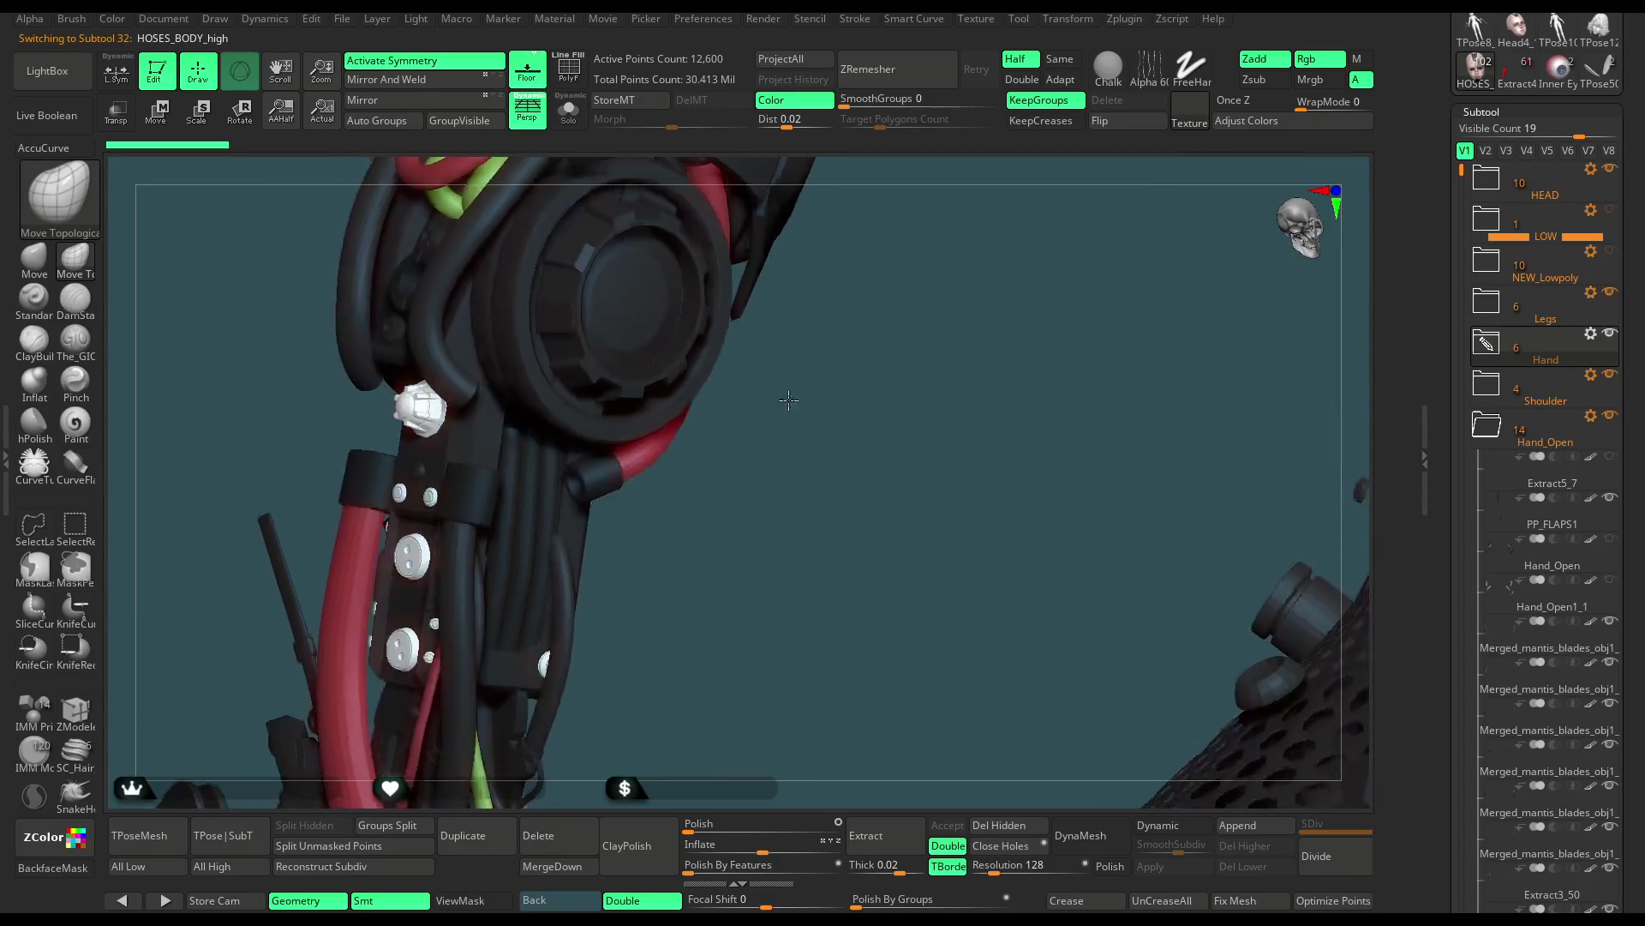
left_click(34, 467)
right_click(592, 478)
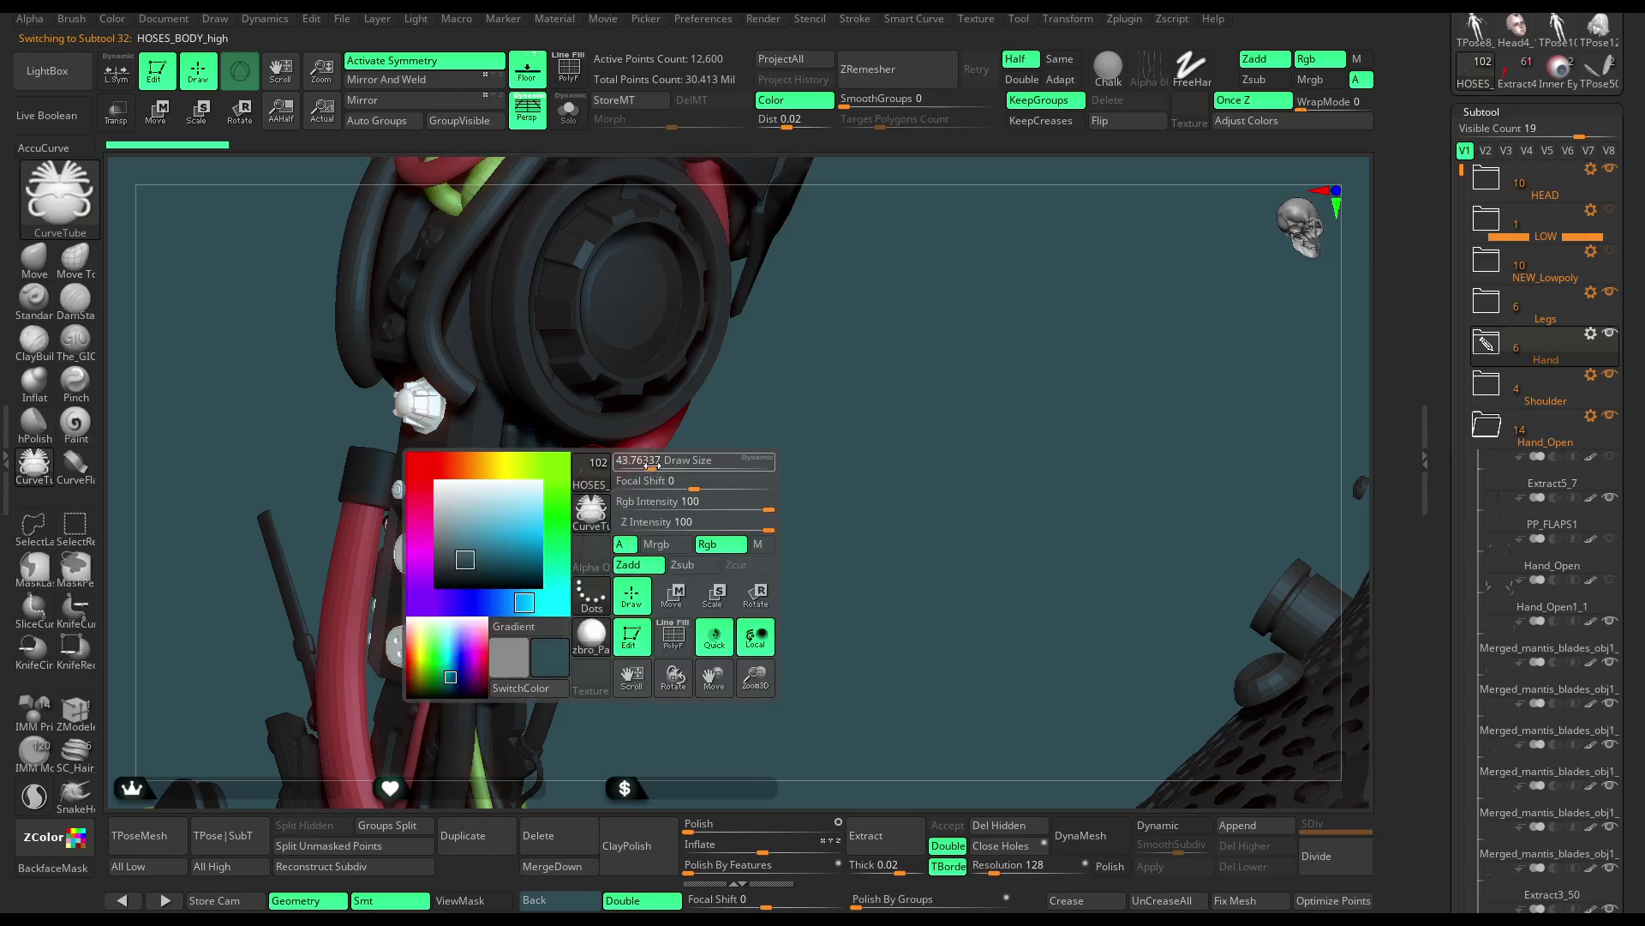
left_click_drag(647, 471, 518, 415)
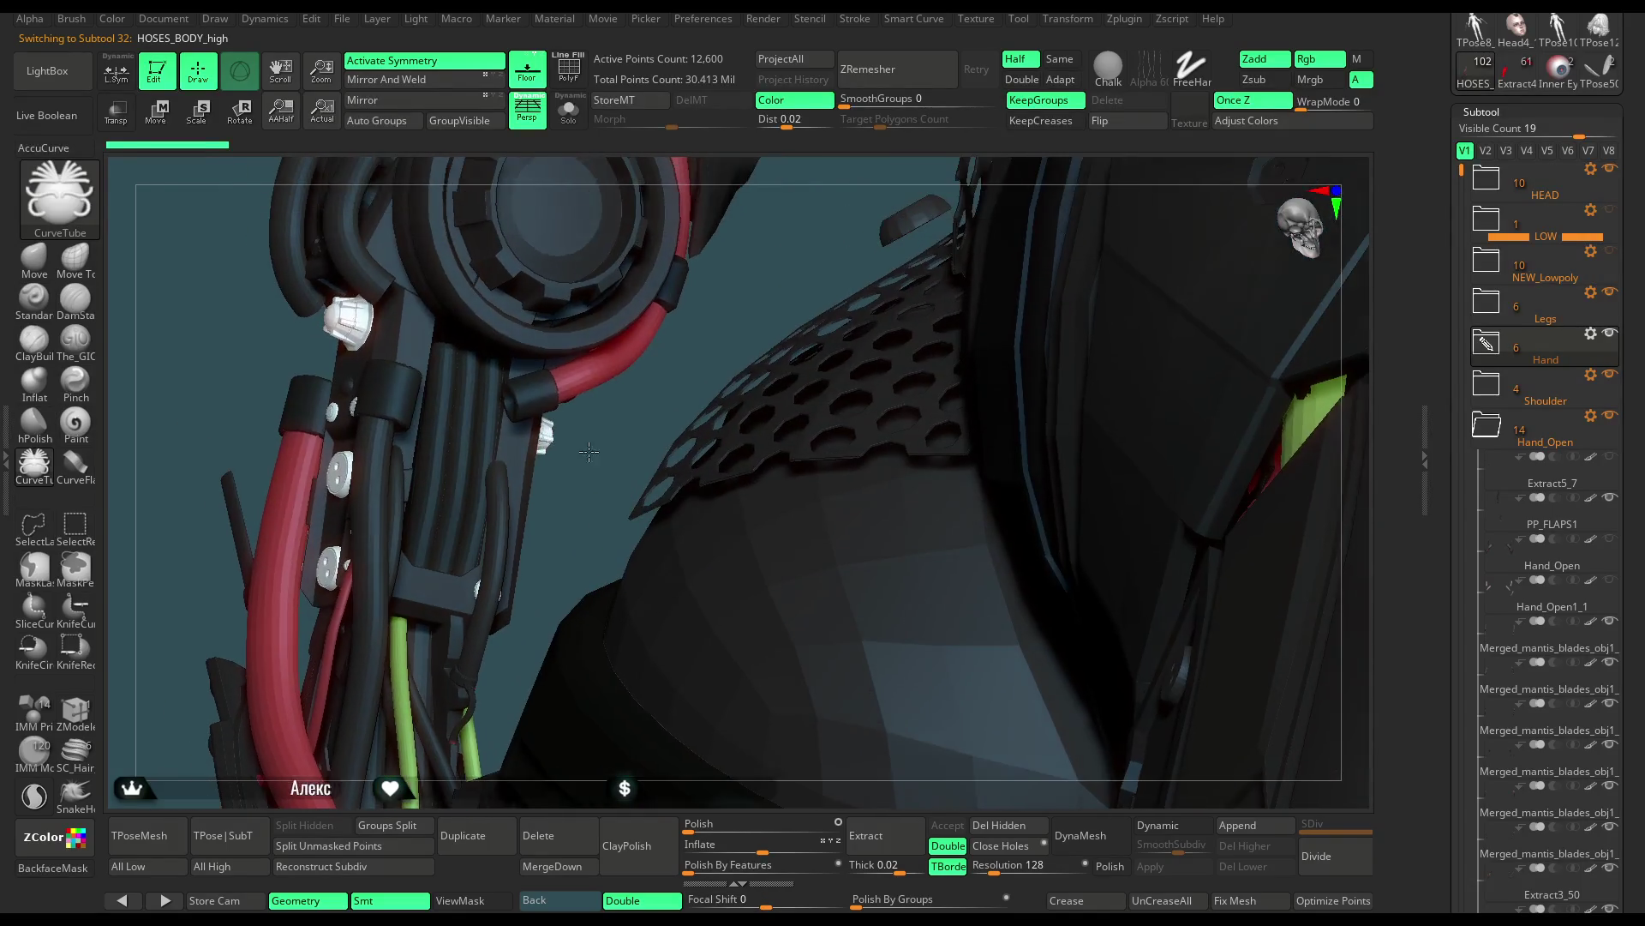
left_click_drag(445, 361, 388, 413)
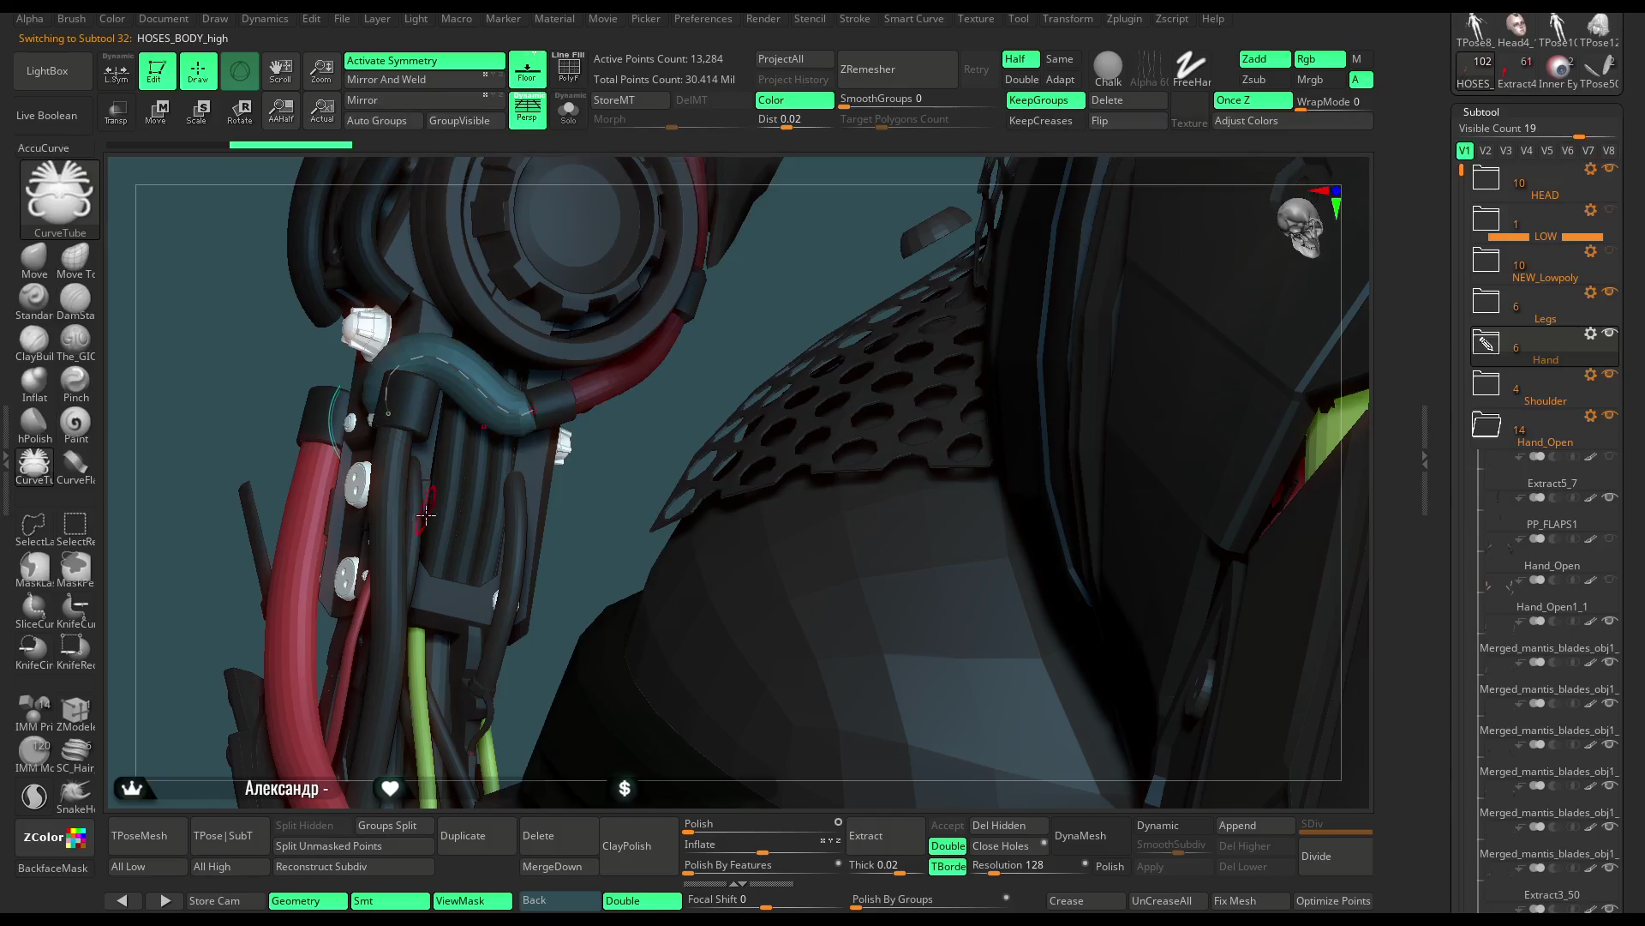
key("ctrl+z")
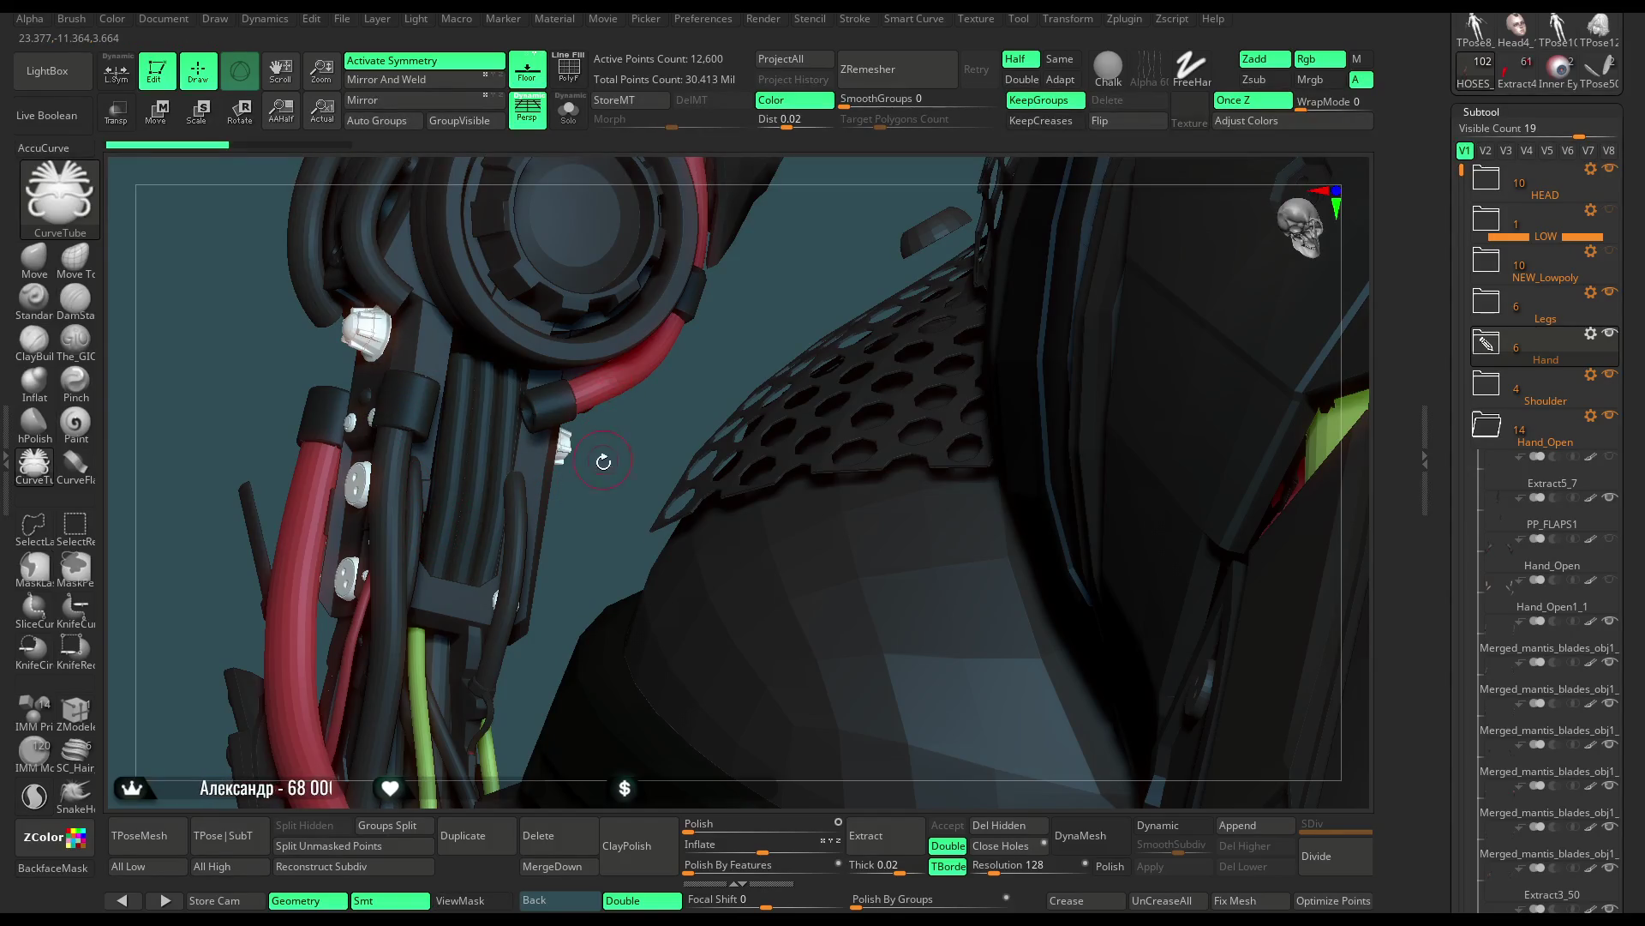
Draw a red hose curve and reshape its ends over the arm cable bundle
left_click_drag(603, 457, 574, 427)
left_click_drag(488, 390, 421, 448)
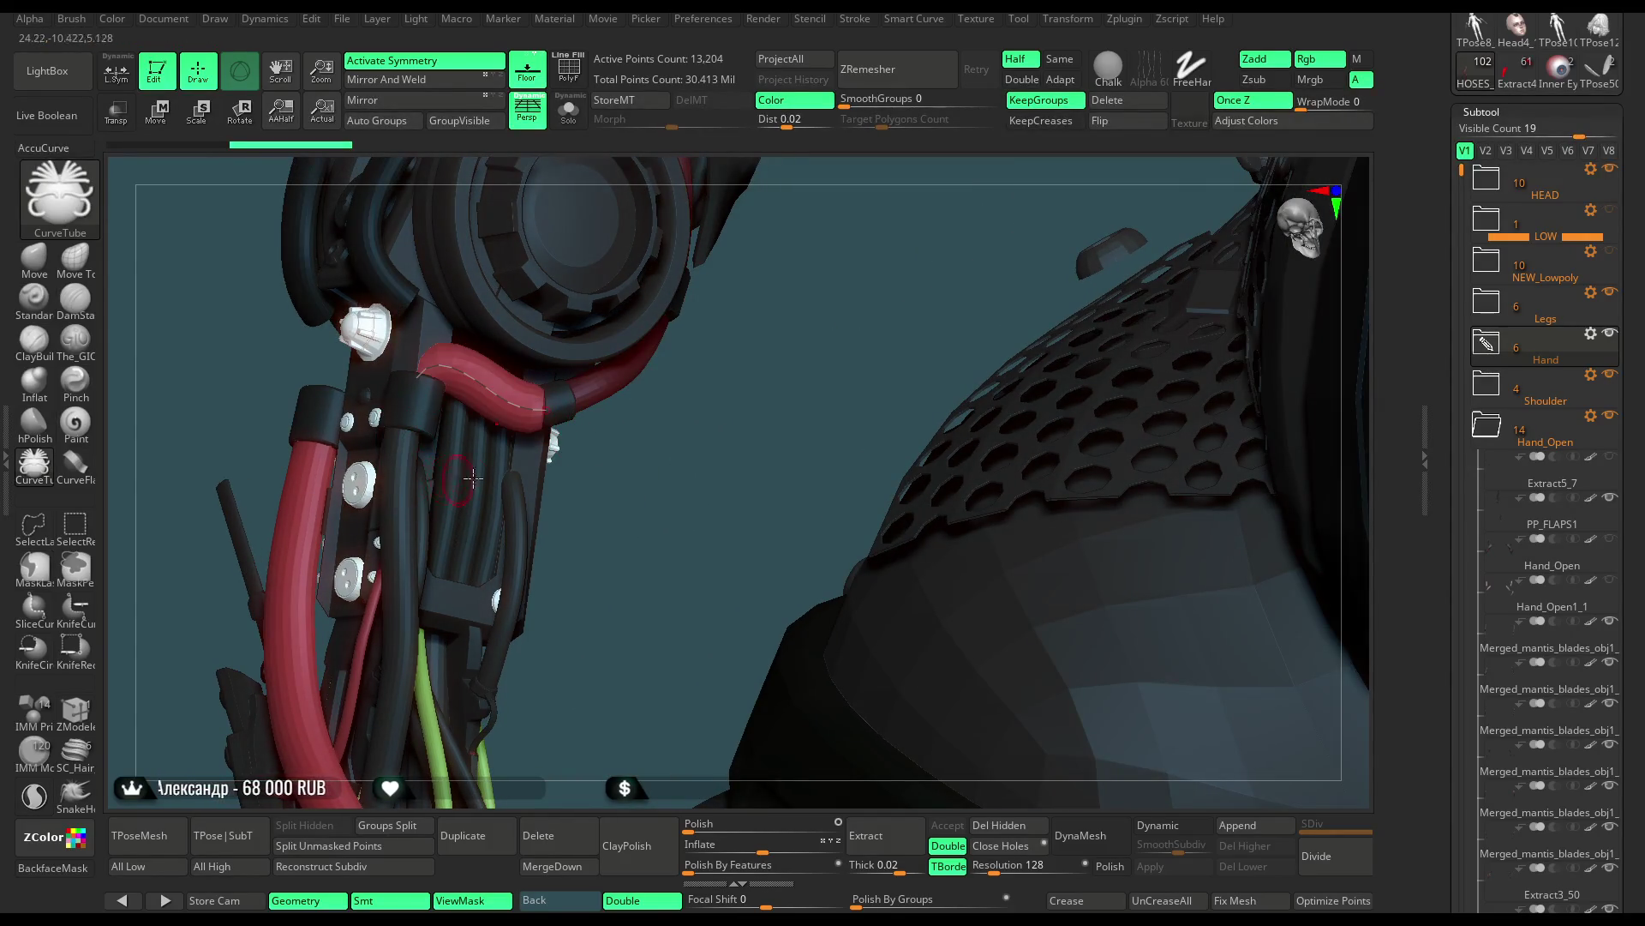
key("space")
mouse_move(500, 399)
left_mouse_down()
mouse_move(565, 408)
mouse_move(512, 404)
left_mouse_up()
key("space")
left_click_drag(646, 478, 460, 399)
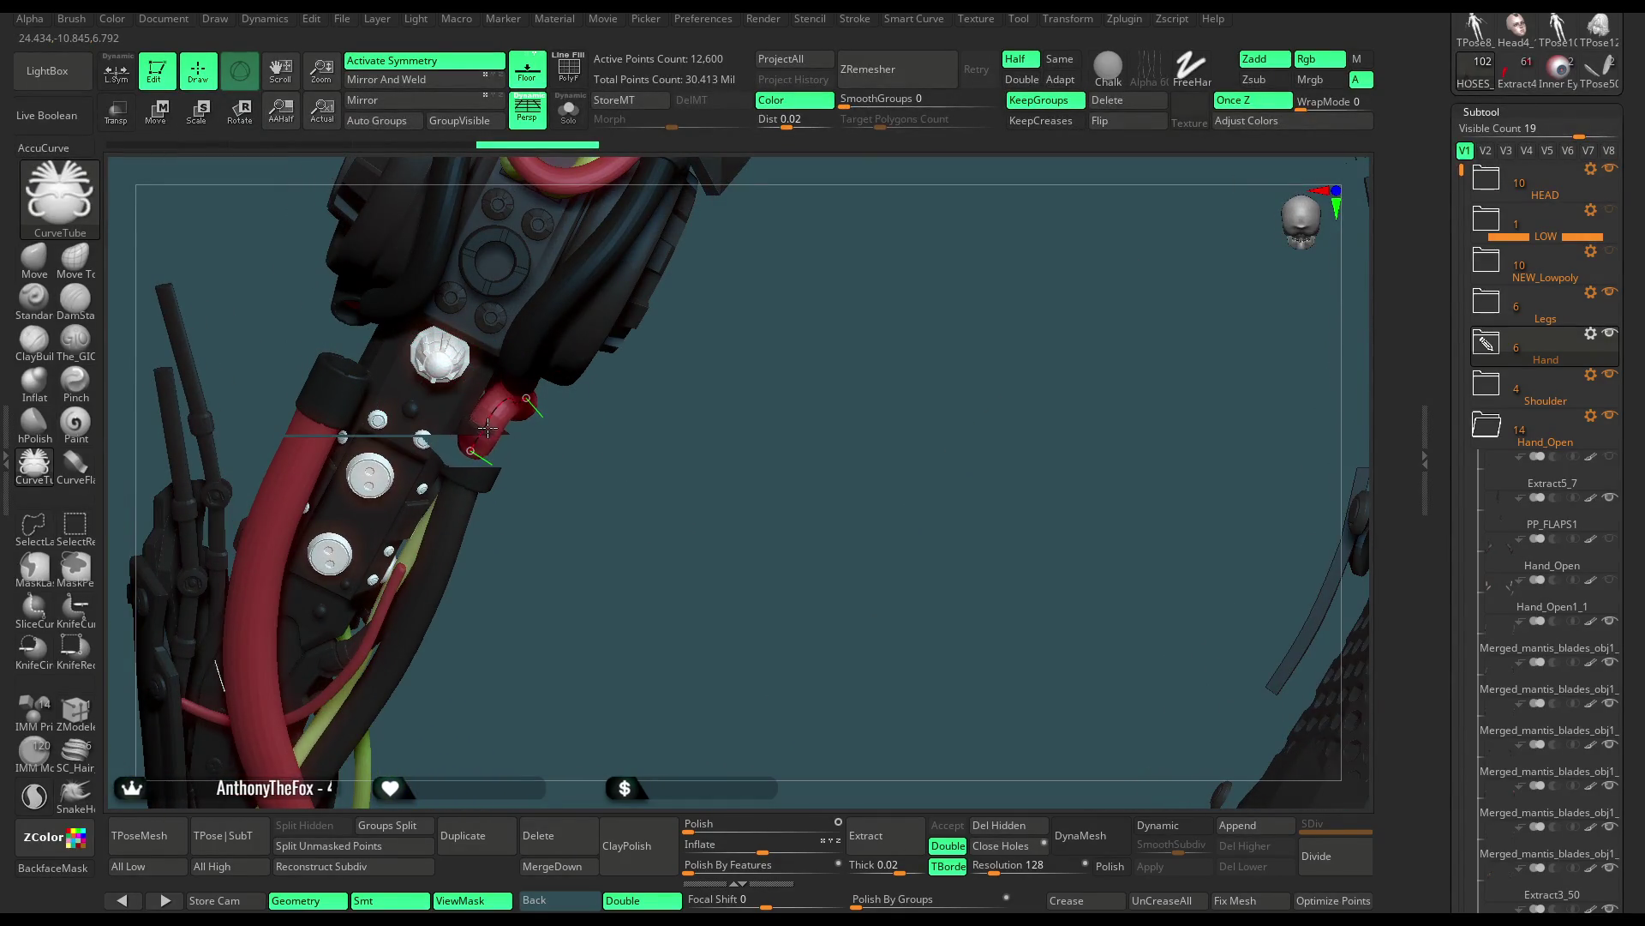
left_click_drag(486, 427, 454, 450)
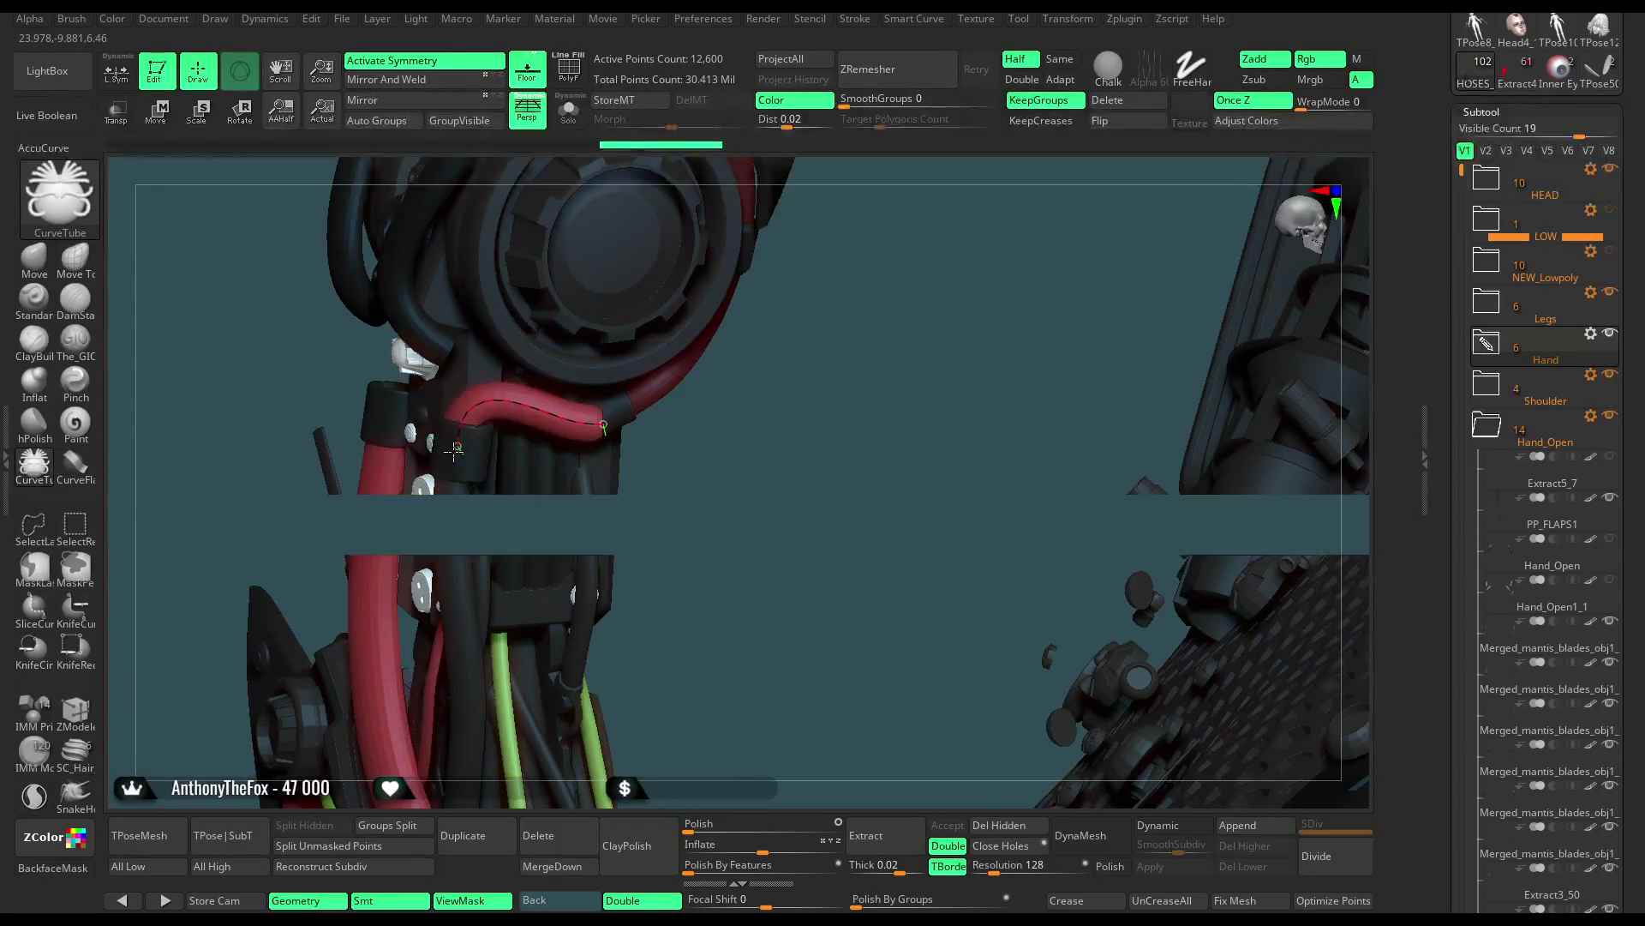
mouse_move(600, 448)
left_mouse_down()
mouse_move(560, 401)
mouse_move(724, 436)
mouse_move(546, 390)
left_mouse_up()
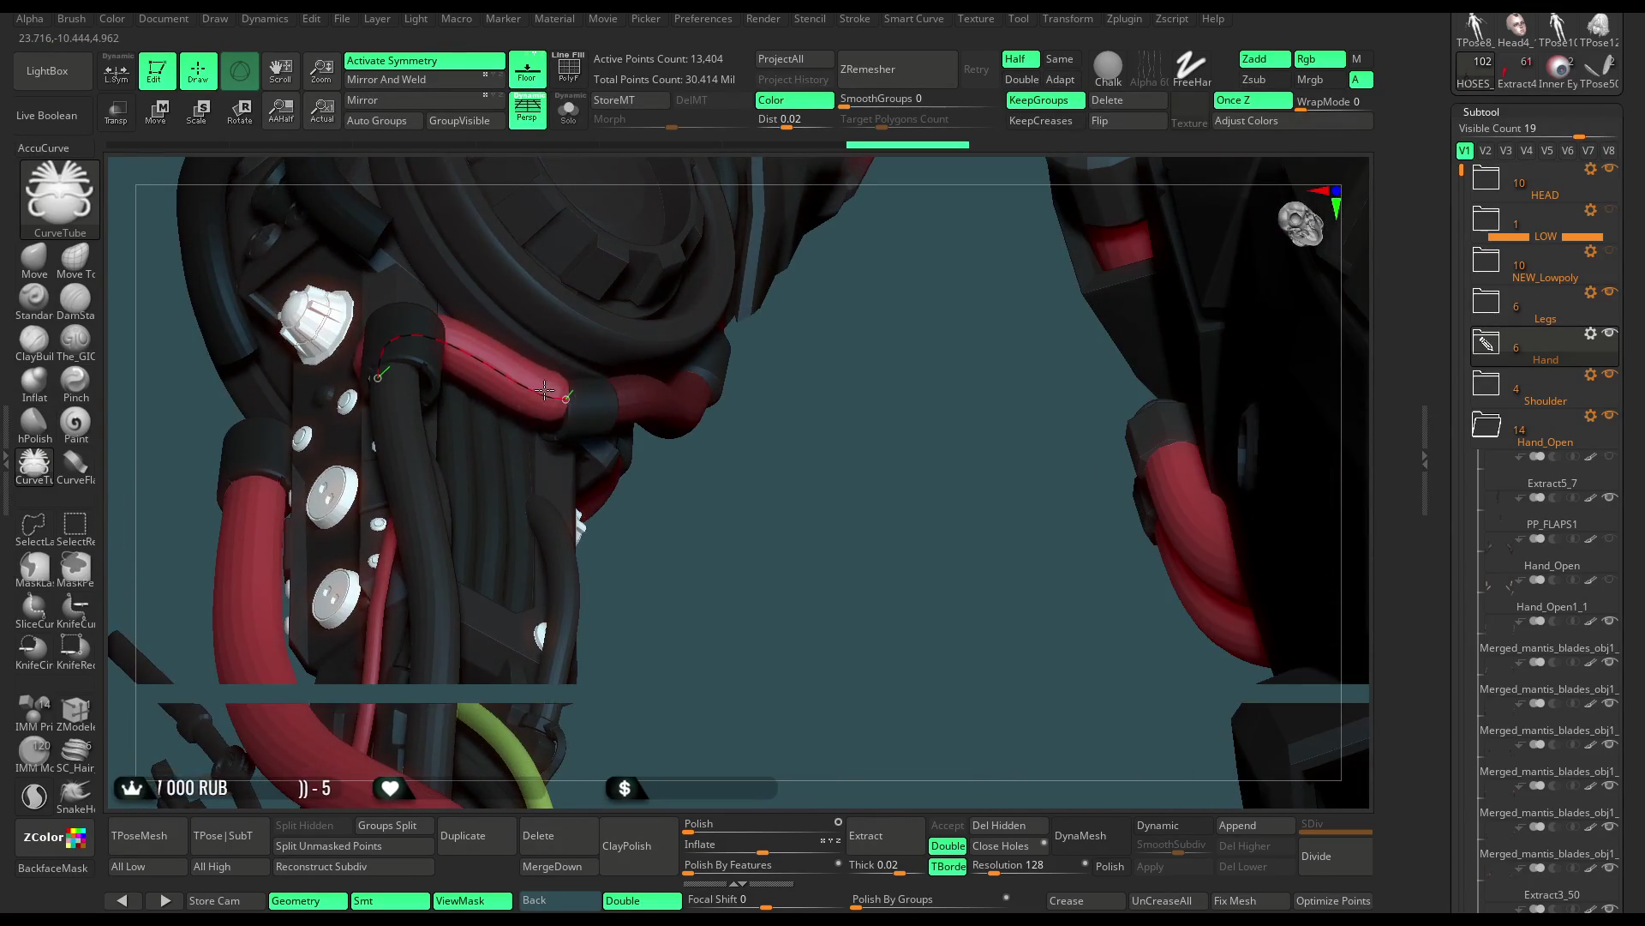
left_click_drag(545, 400, 564, 405)
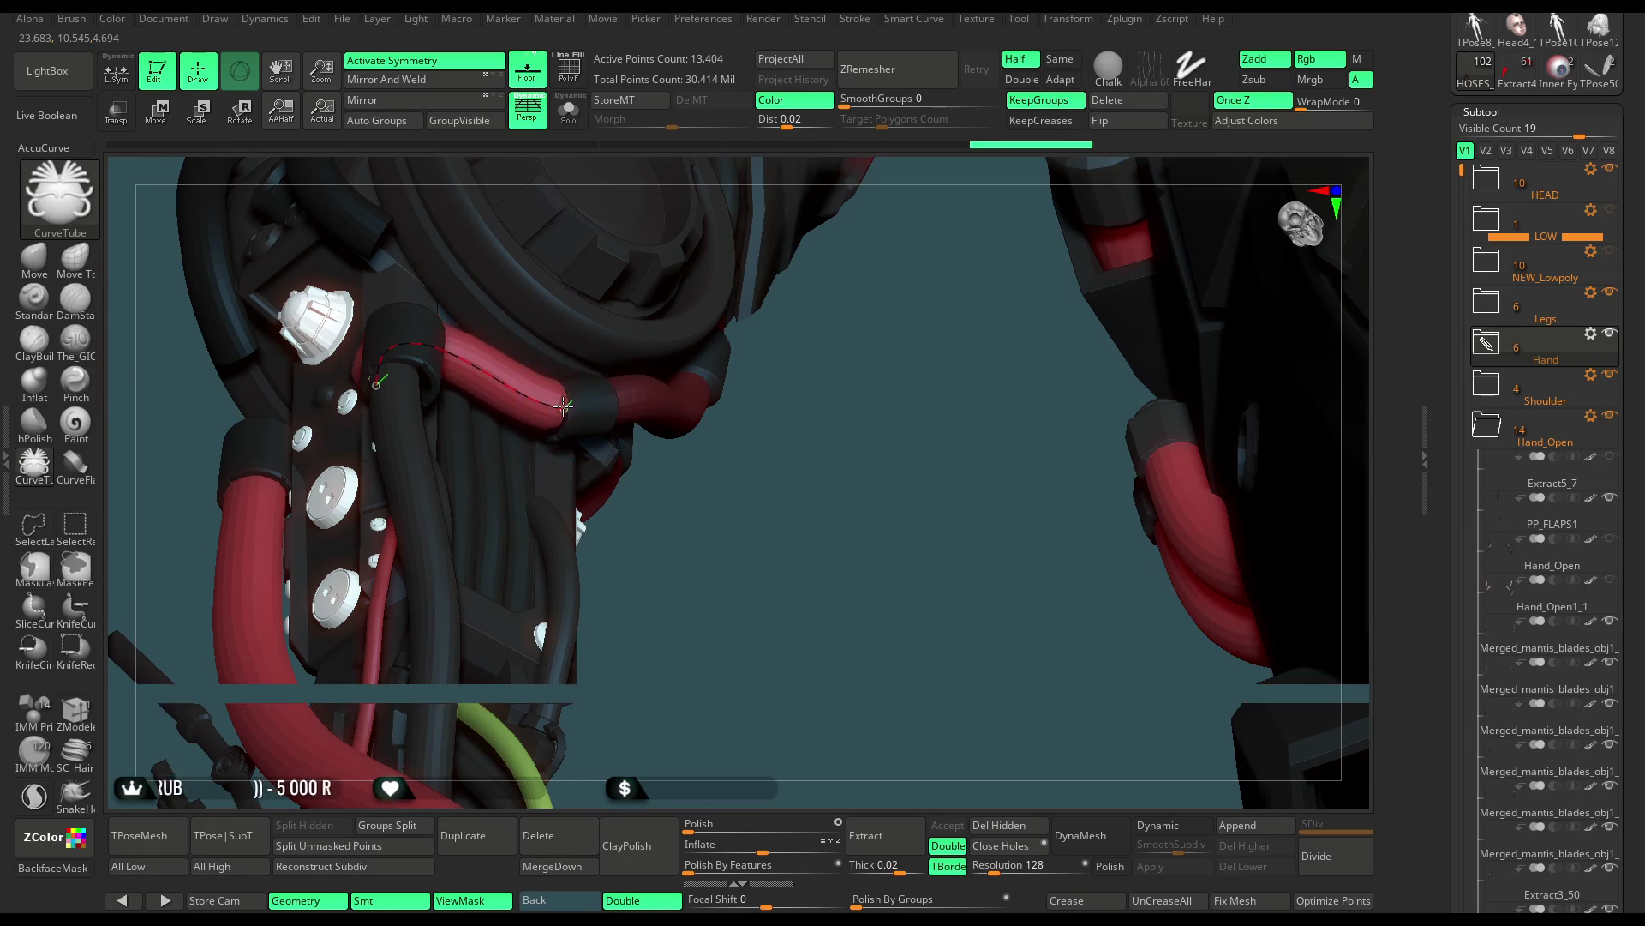
mouse_move(635, 446)
left_mouse_down()
mouse_move(691, 433)
mouse_move(595, 456)
mouse_move(671, 377)
mouse_move(520, 443)
left_mouse_up()
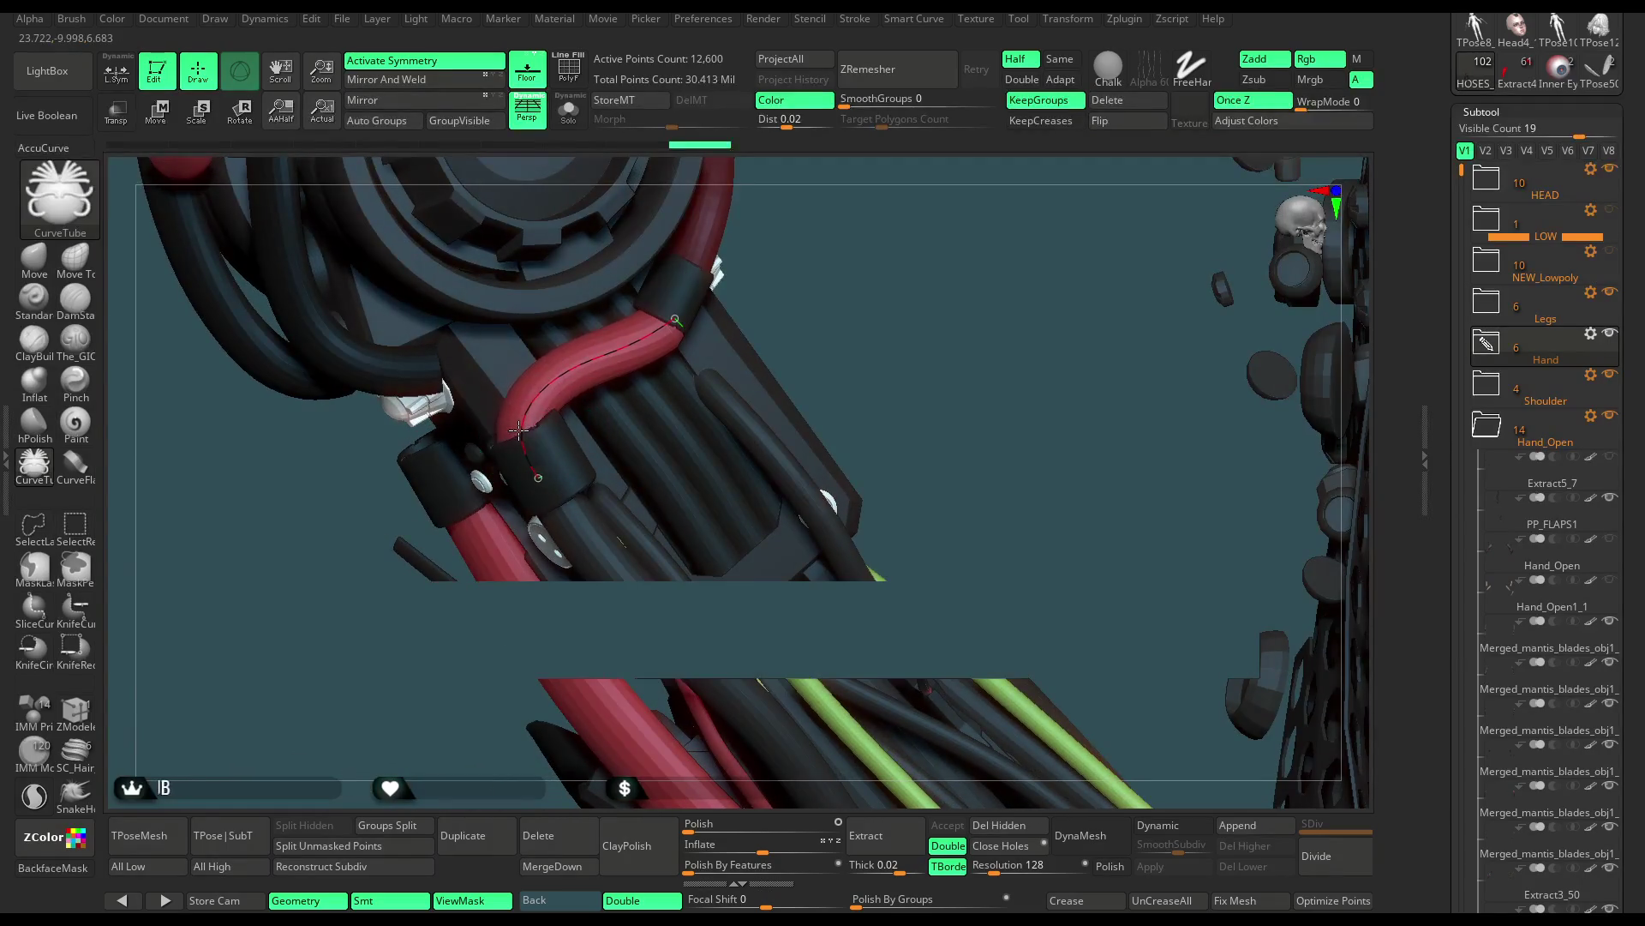
Orbit around the elbow hoses to inspect the red hose against the armor
left_click_drag(520, 443, 703, 352)
key("space")
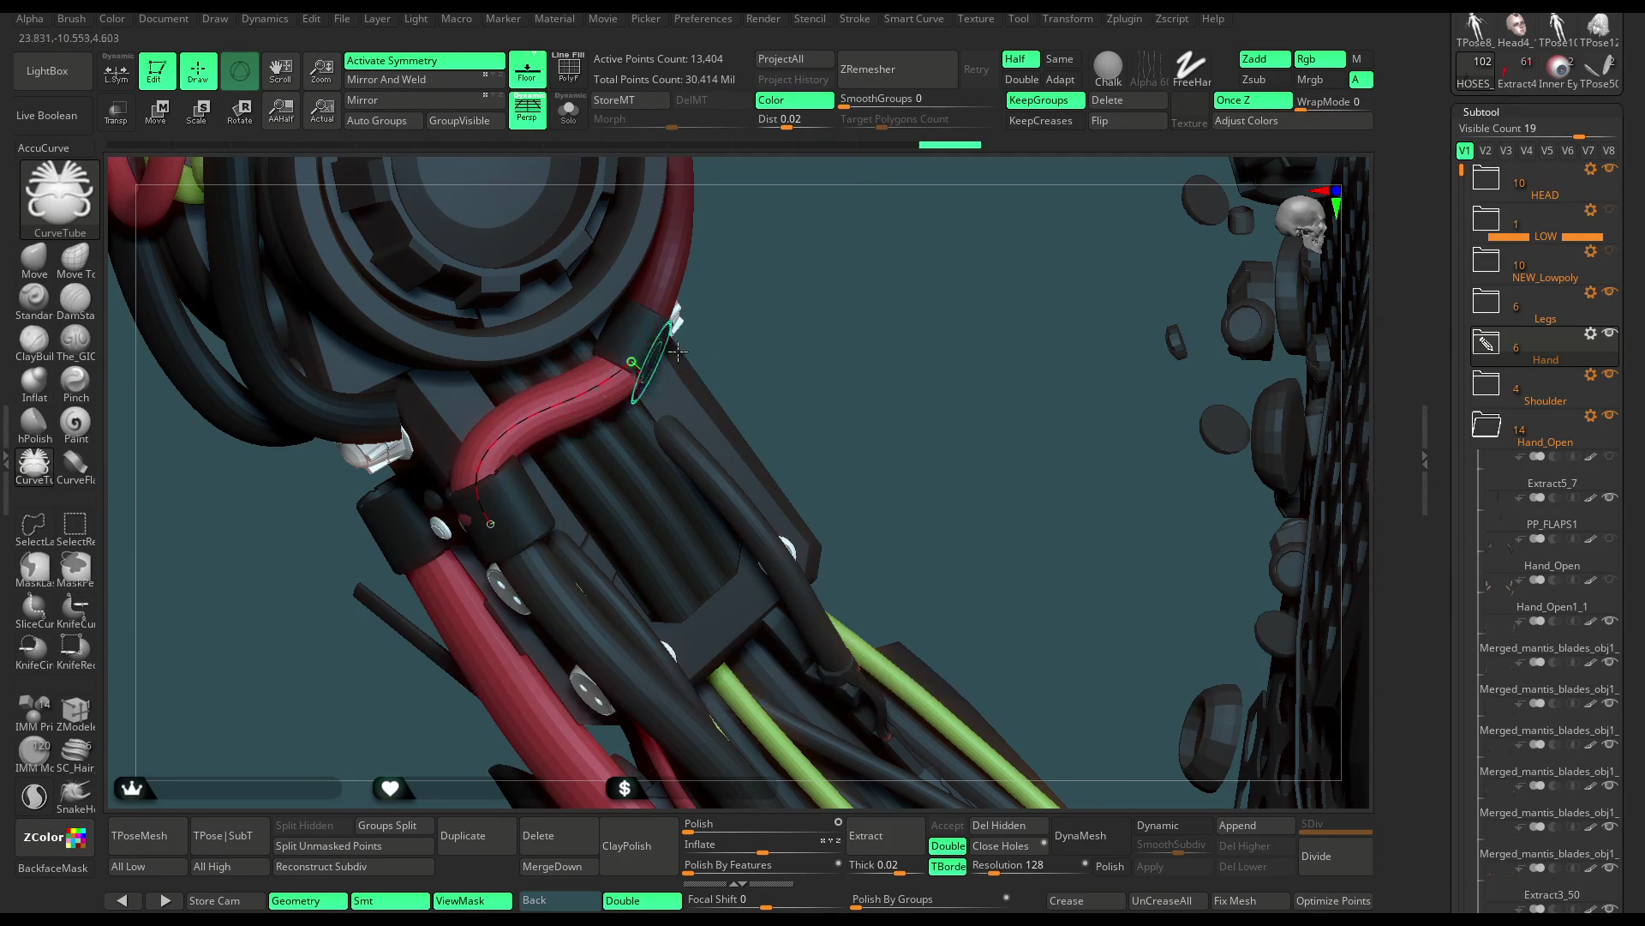
left_click_drag(777, 270, 704, 328)
left_click_drag(495, 519, 496, 435)
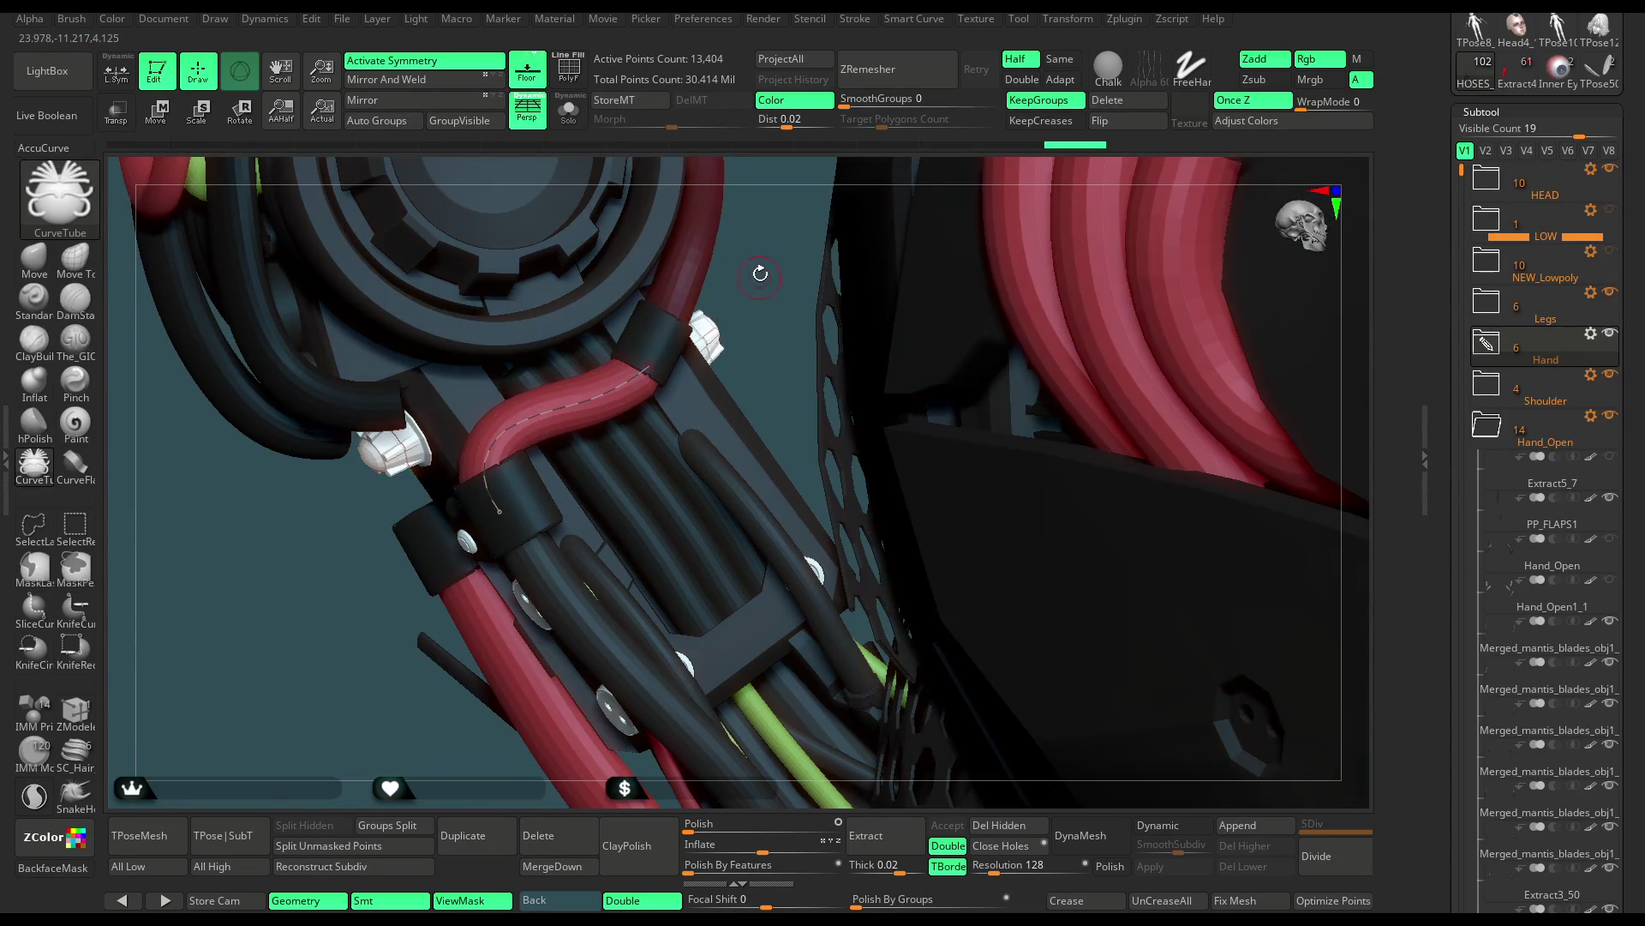
left_click_drag(760, 275, 581, 403)
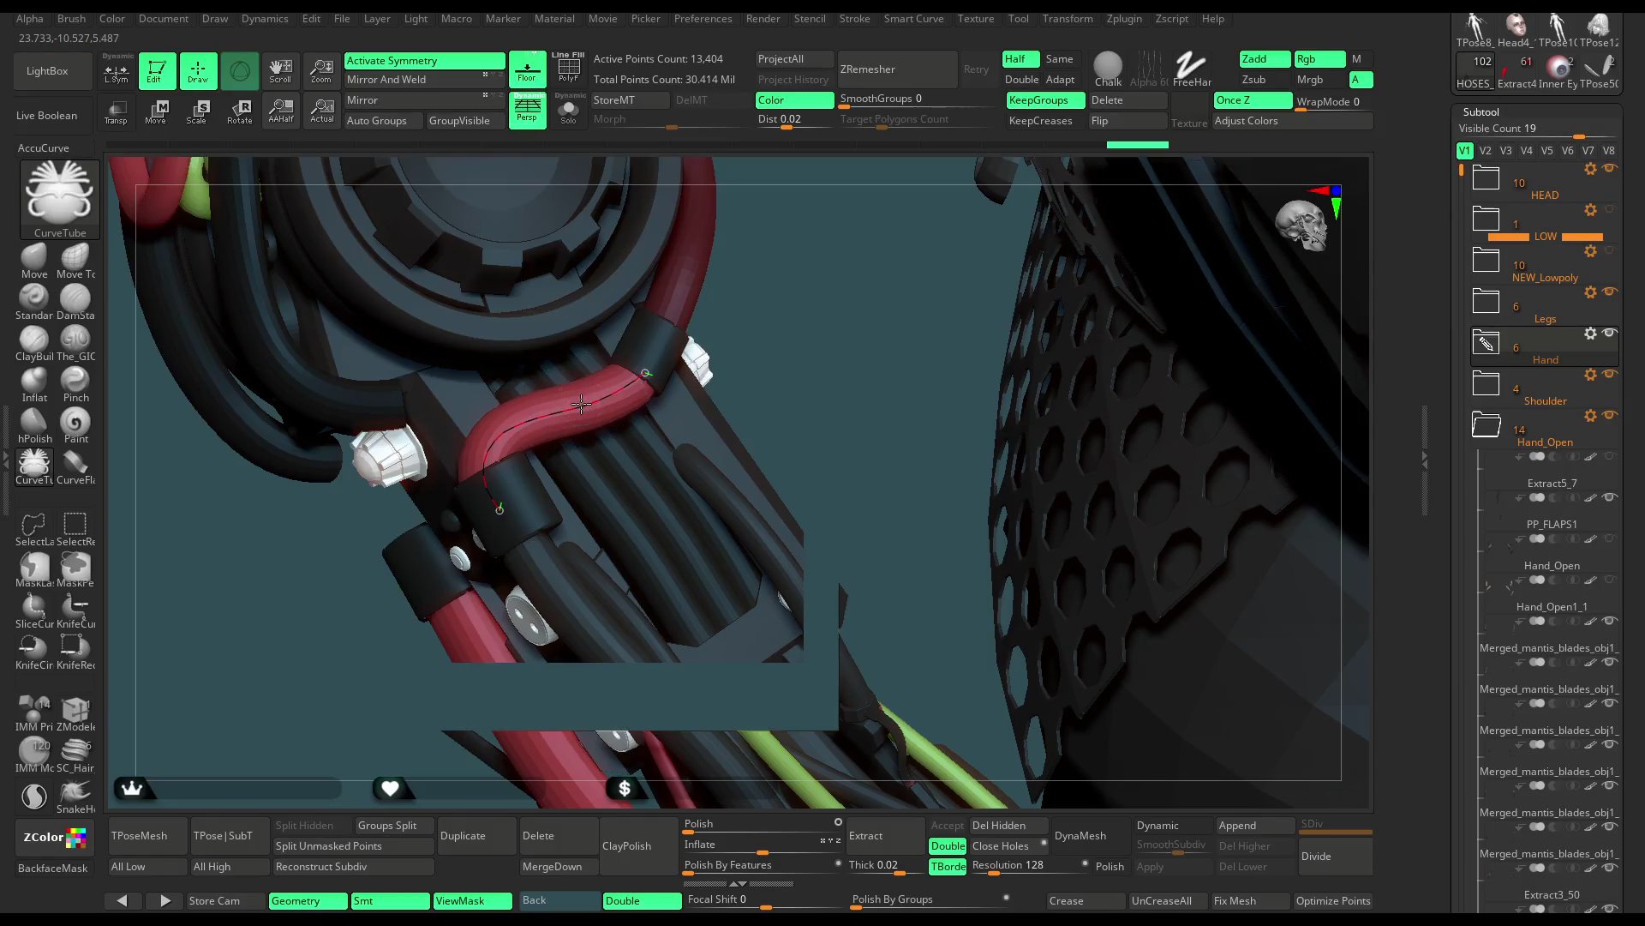
left_click_drag(491, 501, 714, 342)
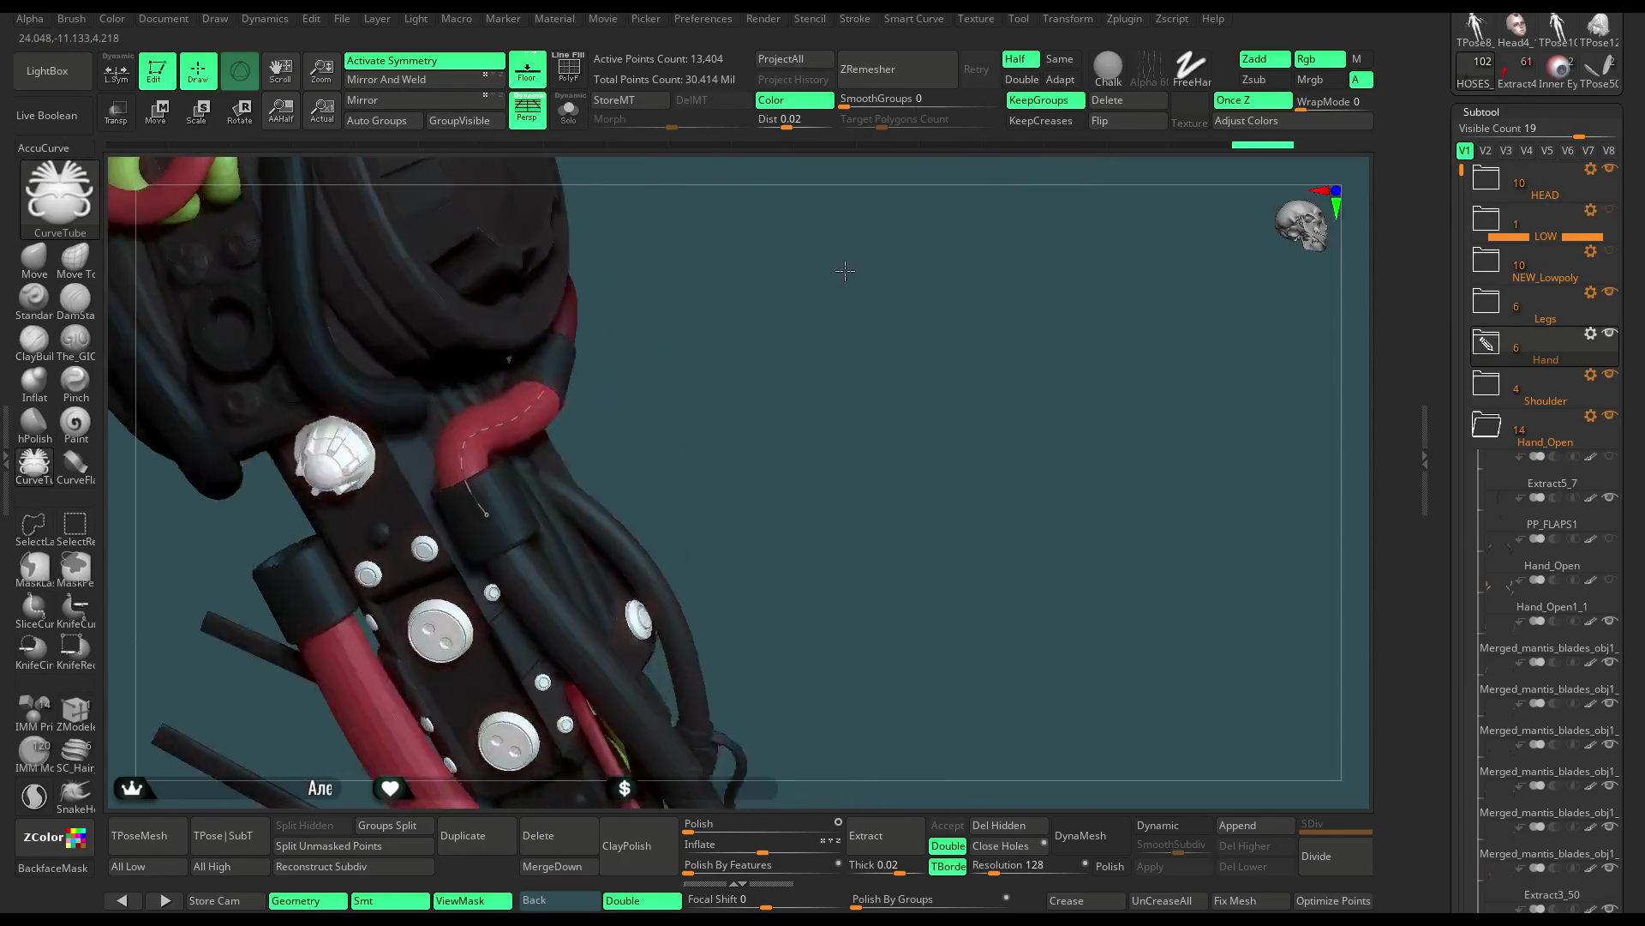
right_click_drag(457, 470, 438, 469)
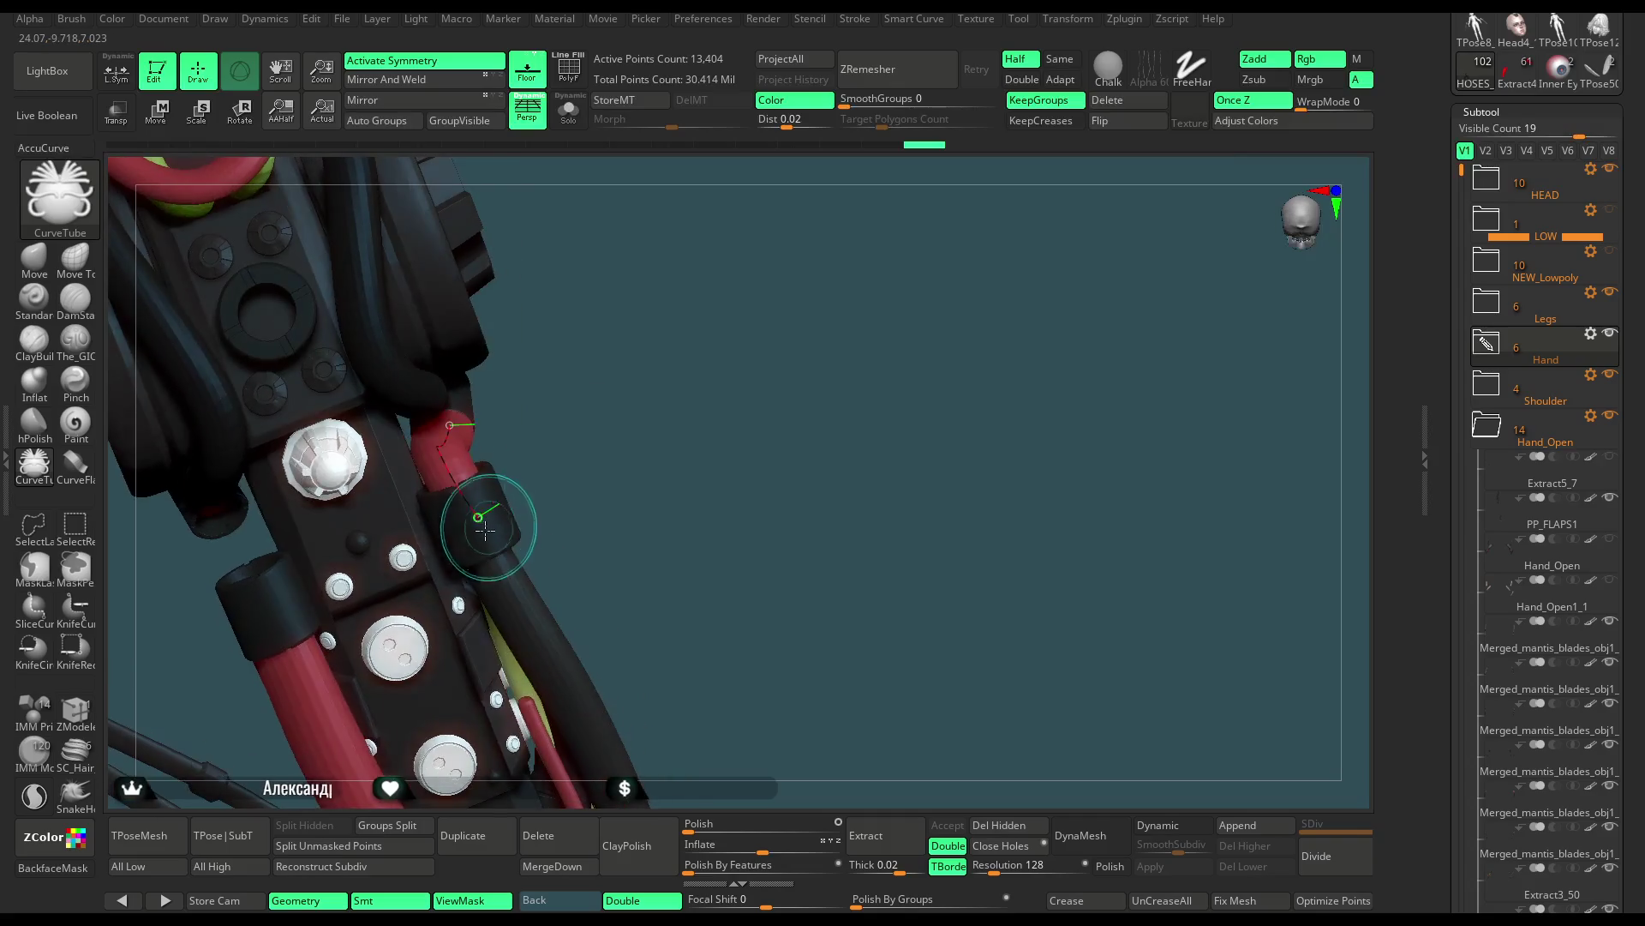
mouse_move(592, 393)
left_mouse_down()
mouse_move(697, 412)
mouse_move(544, 423)
left_mouse_up()
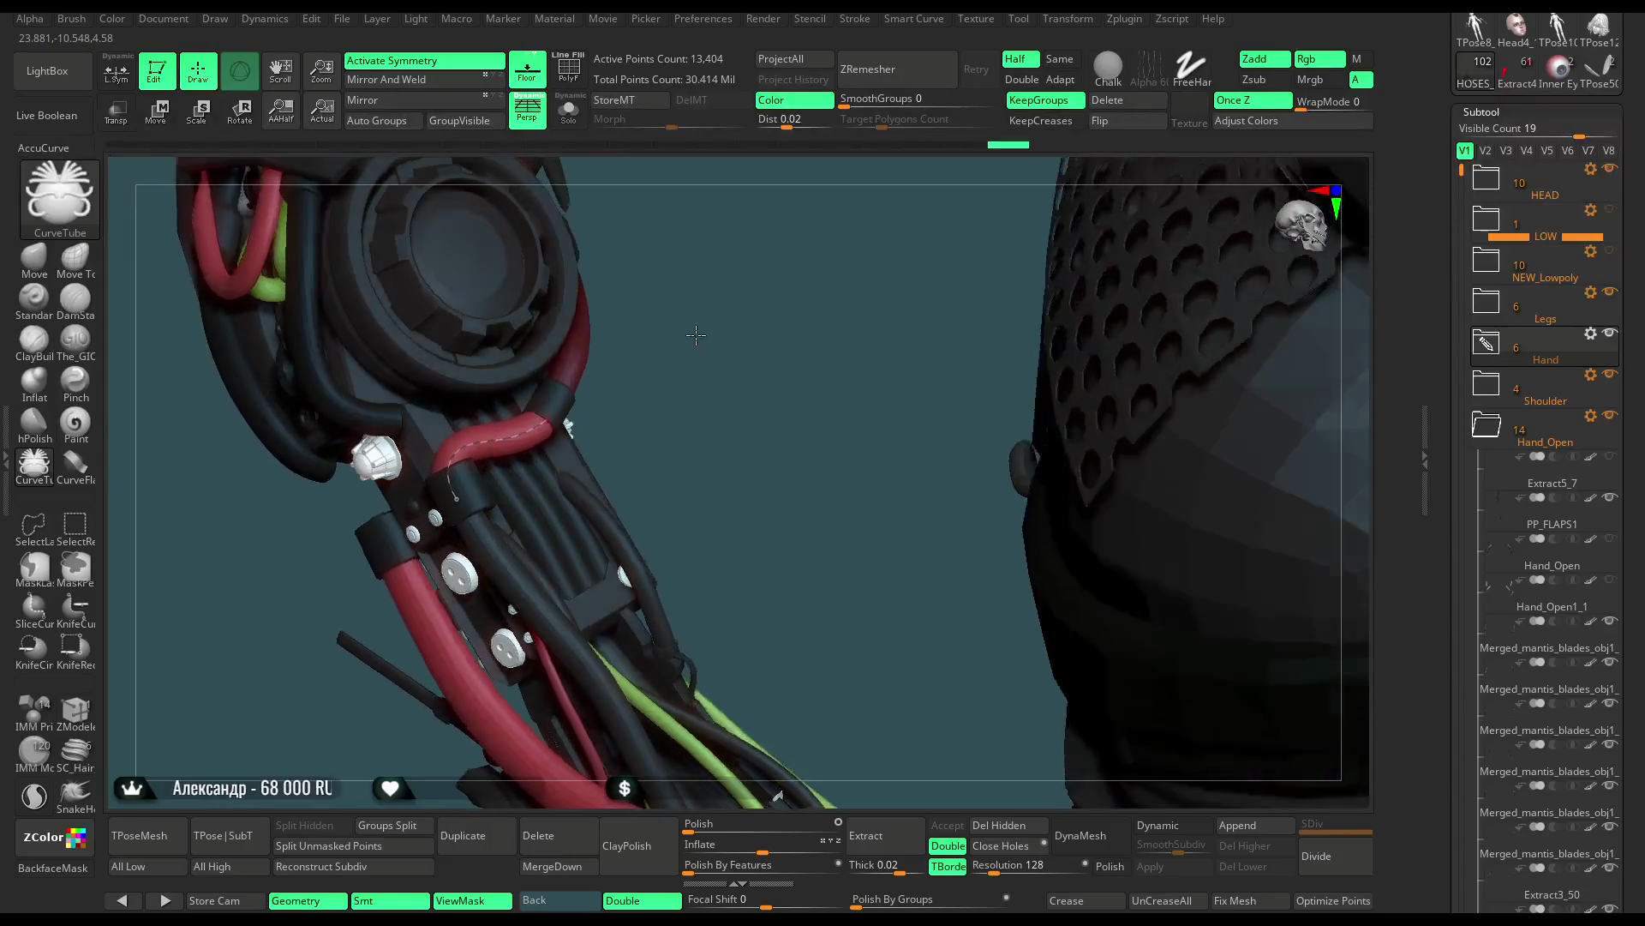
mouse_move(519, 437)
left_mouse_down()
mouse_move(632, 390)
mouse_move(556, 419)
mouse_move(627, 492)
mouse_move(803, 378)
left_mouse_up()
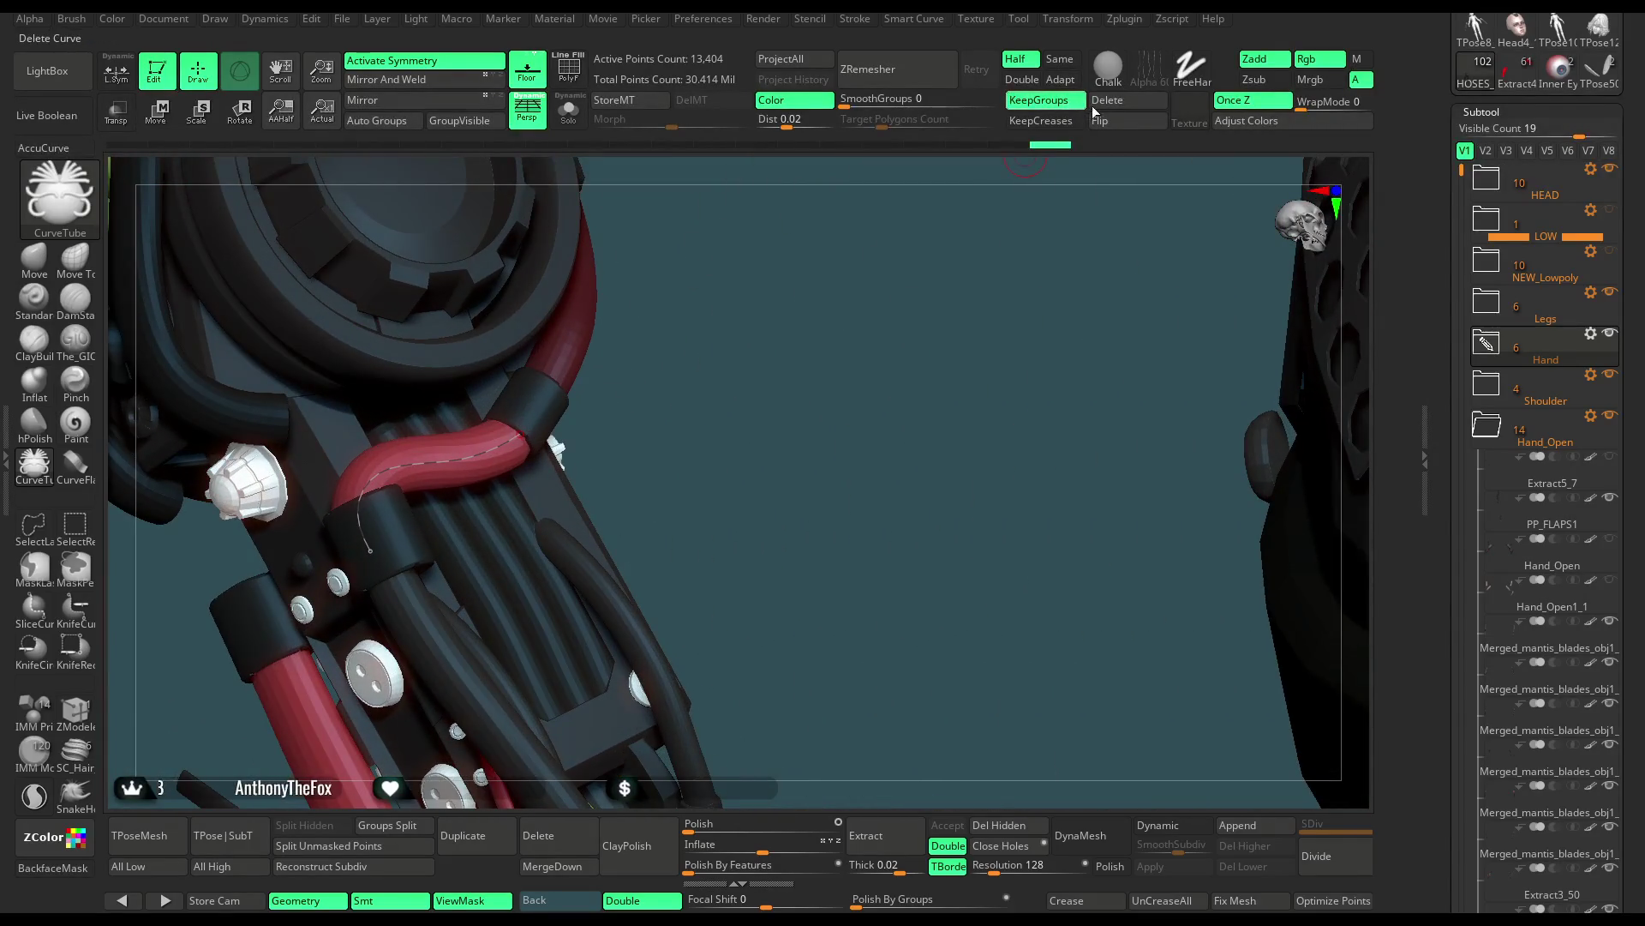
Switch to the Move brush and select the PM3D_Cylinder3D1_19 red hose subtool
left_click(42, 264)
key("space")
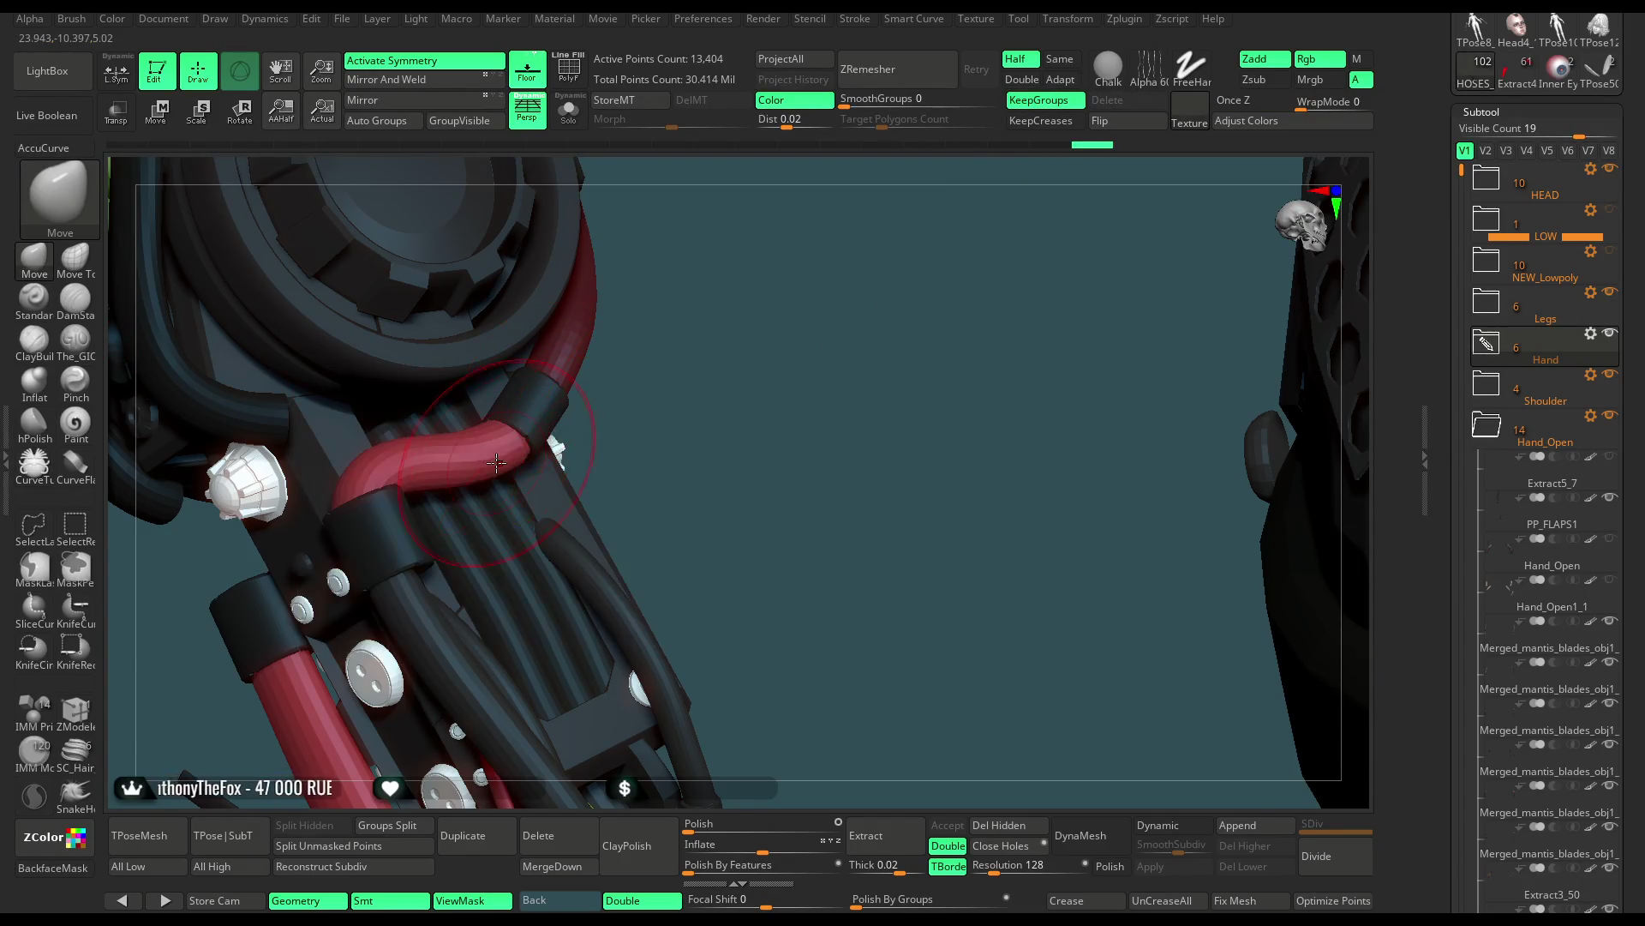
left_click_drag(557, 428, 521, 423)
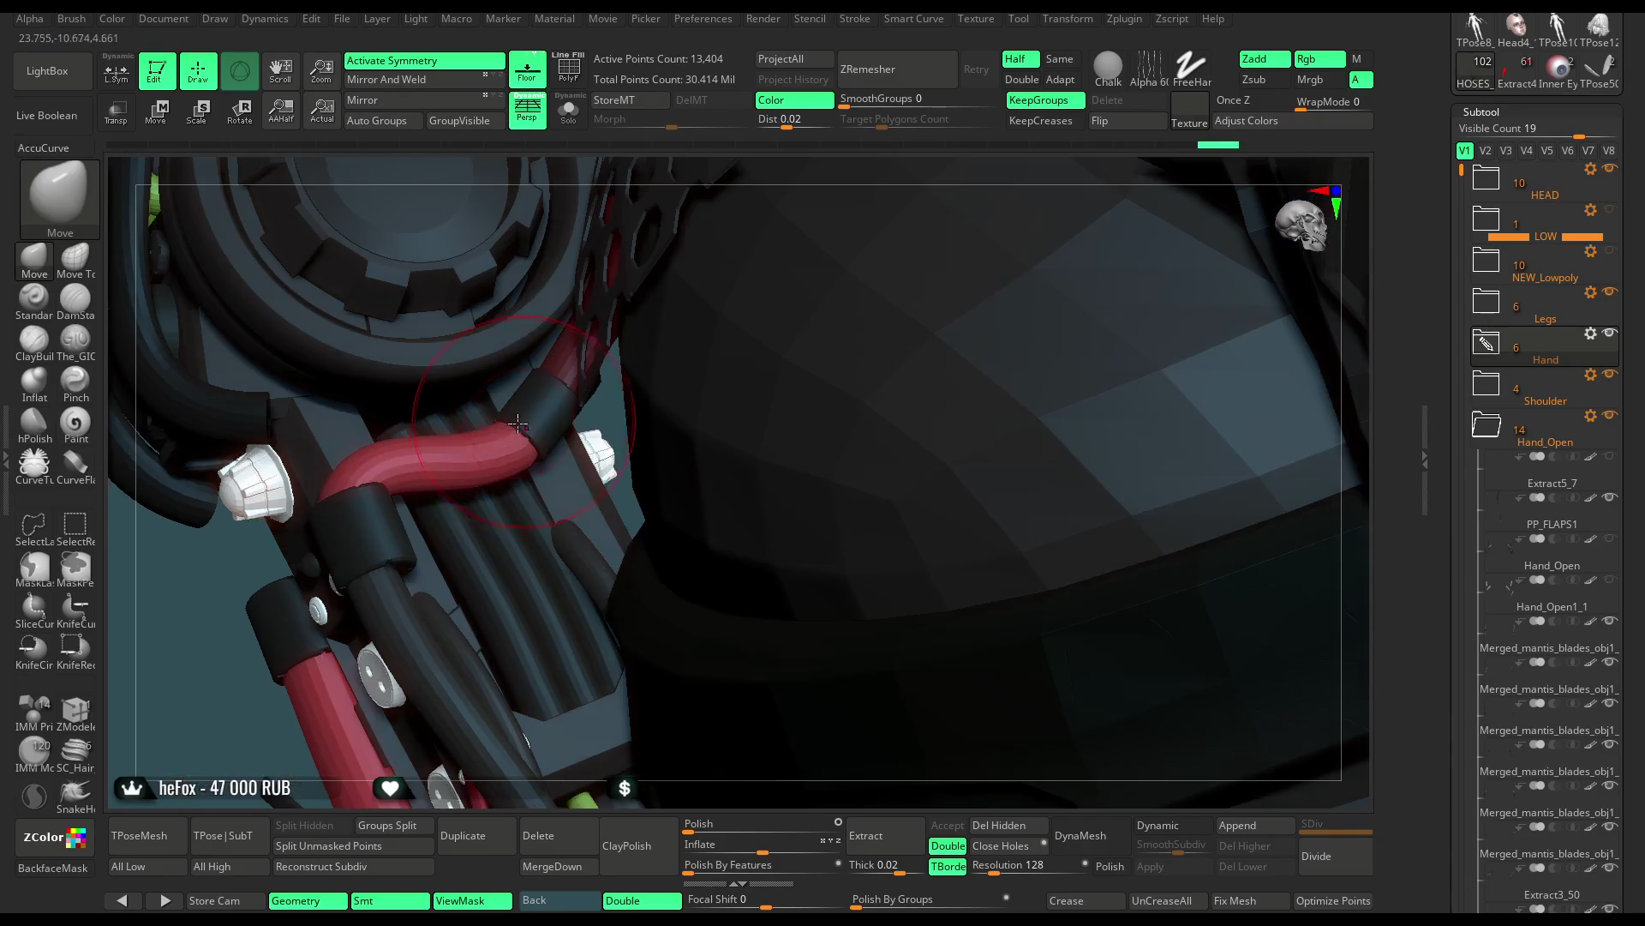
left_click_drag(688, 174, 601, 341)
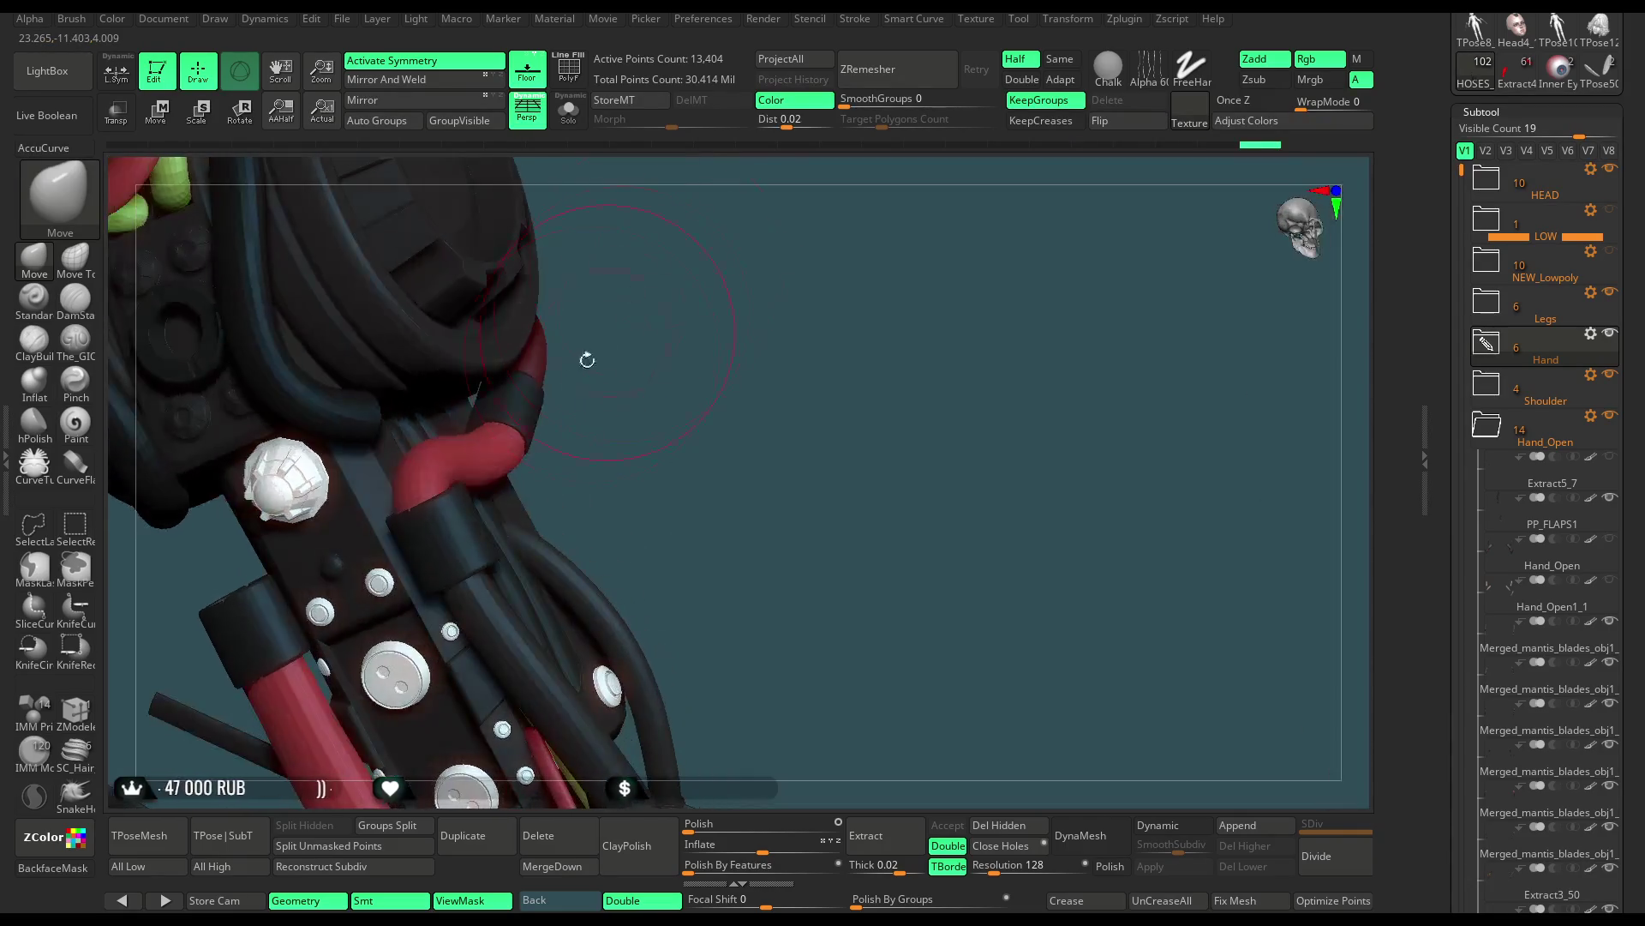
mouse_move(577, 405)
left_mouse_down()
mouse_move(516, 503)
mouse_move(597, 435)
left_mouse_up()
key("space")
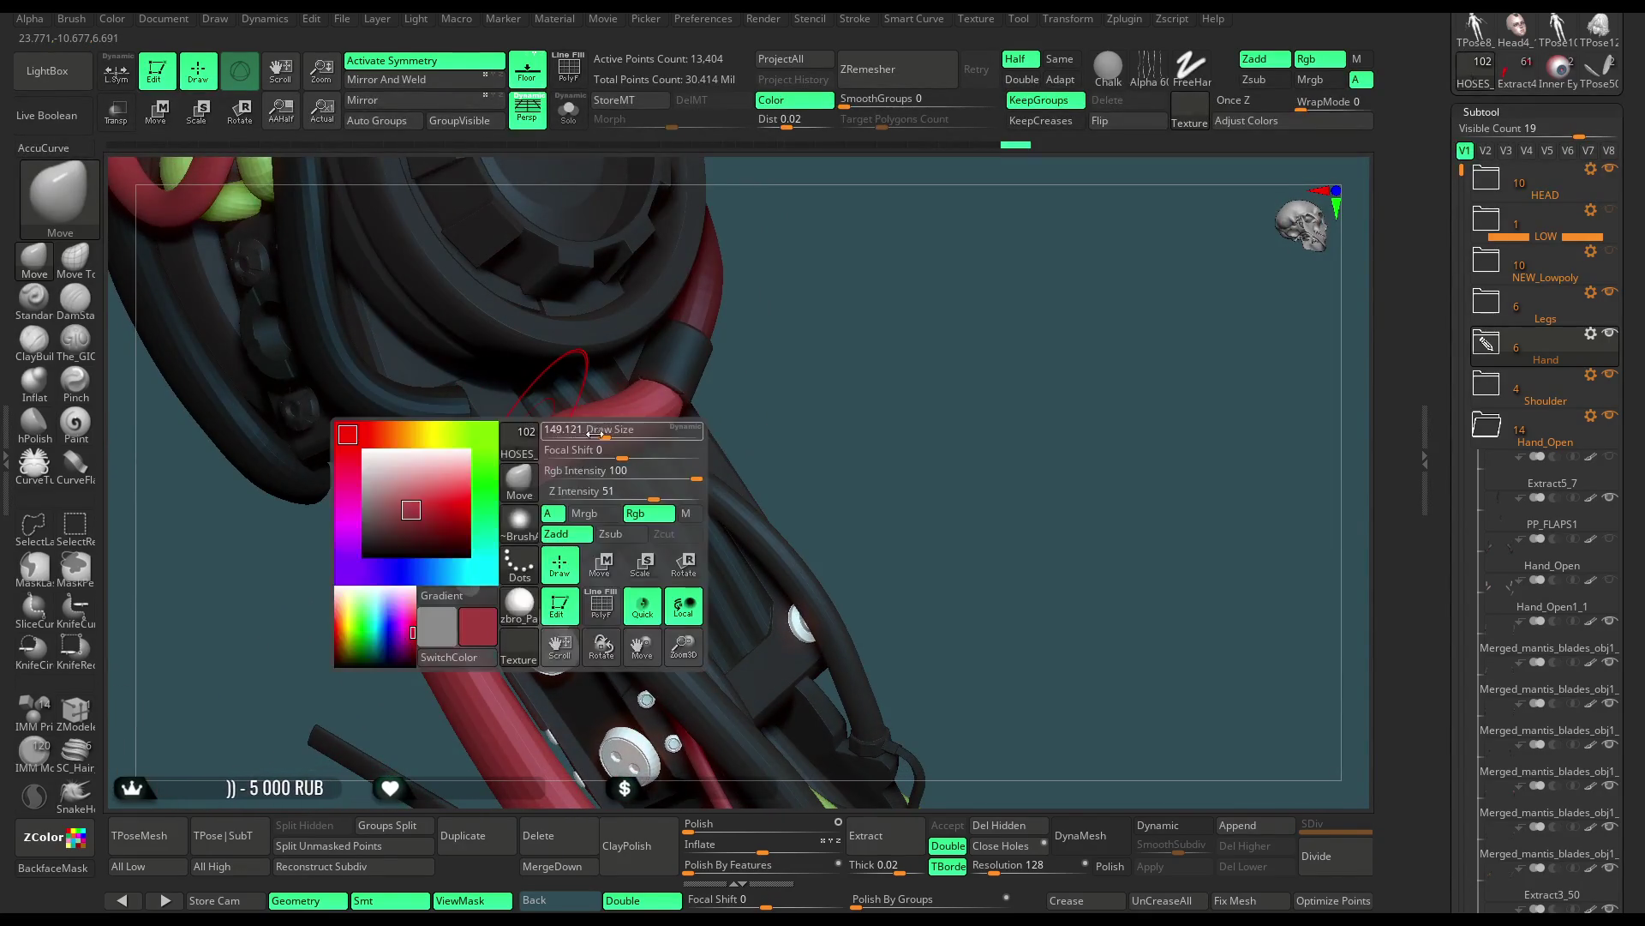
scroll(515, 454, "up", 3)
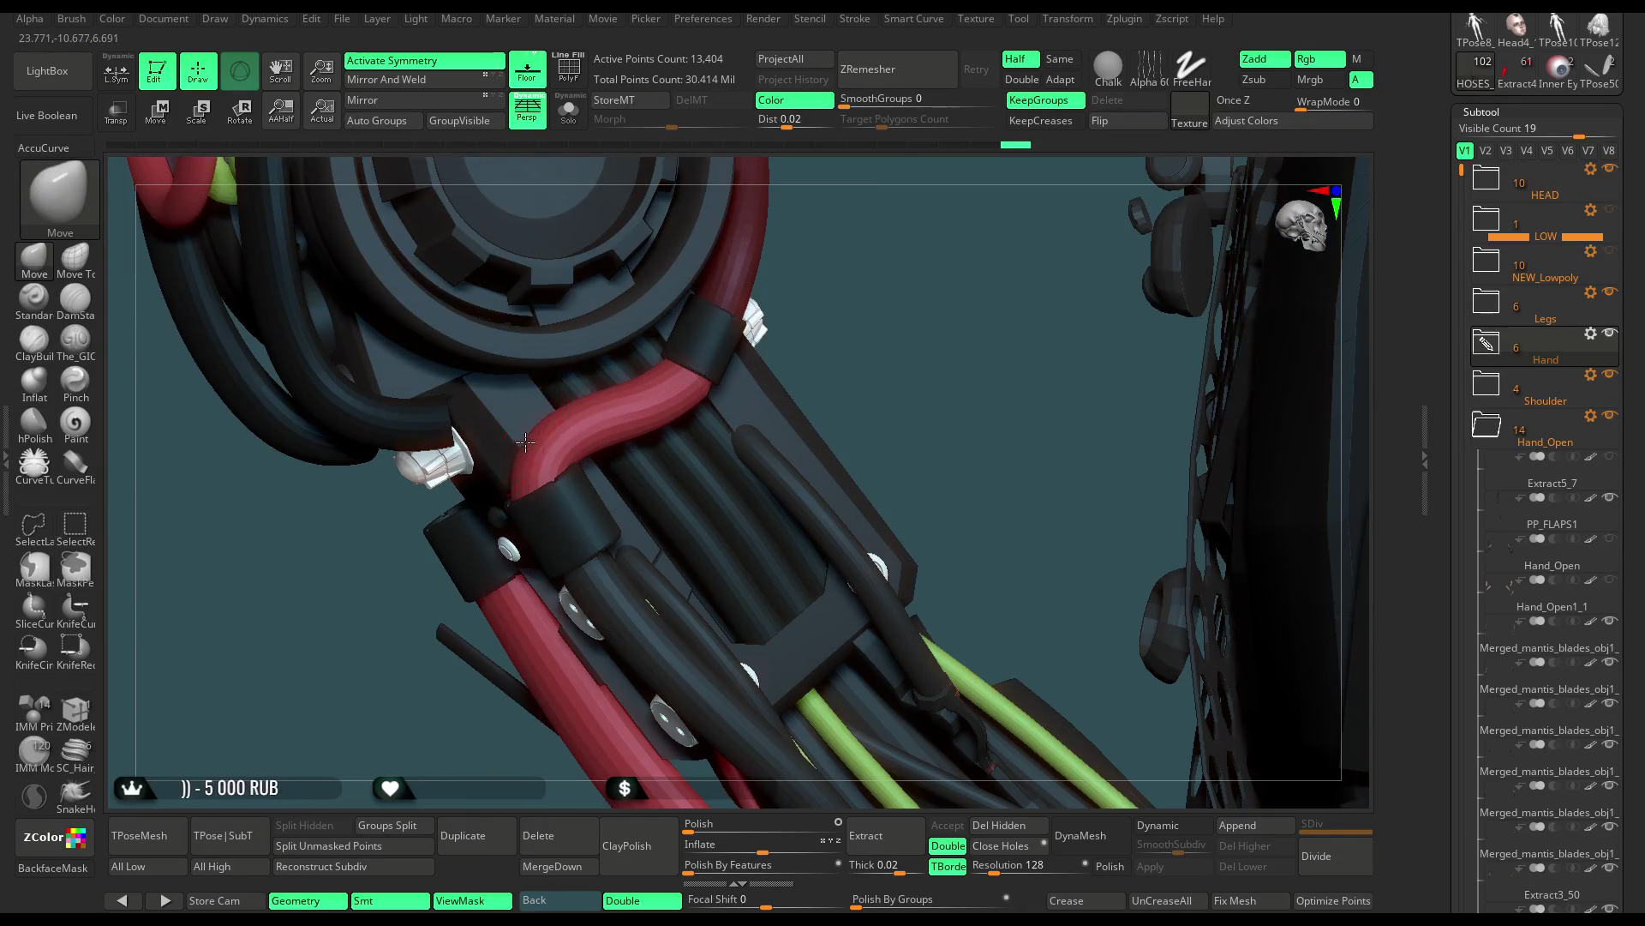
left_click(526, 442, "alt")
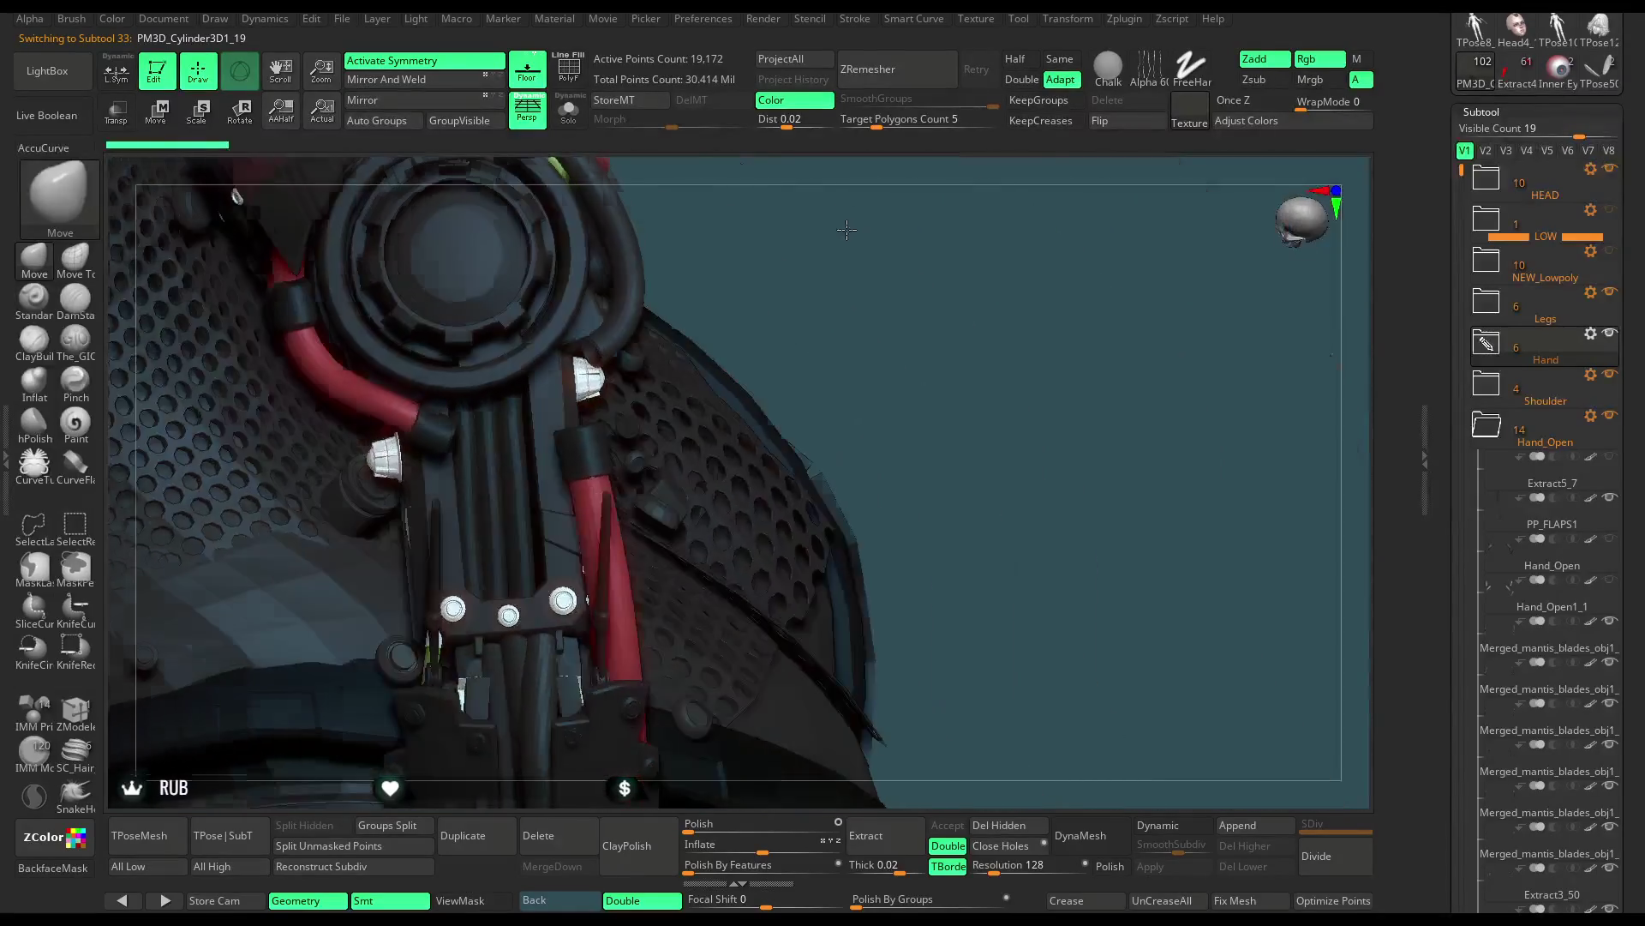
Draw a new CurveTube curve over the red pipe and reshape it
left_click(35, 464)
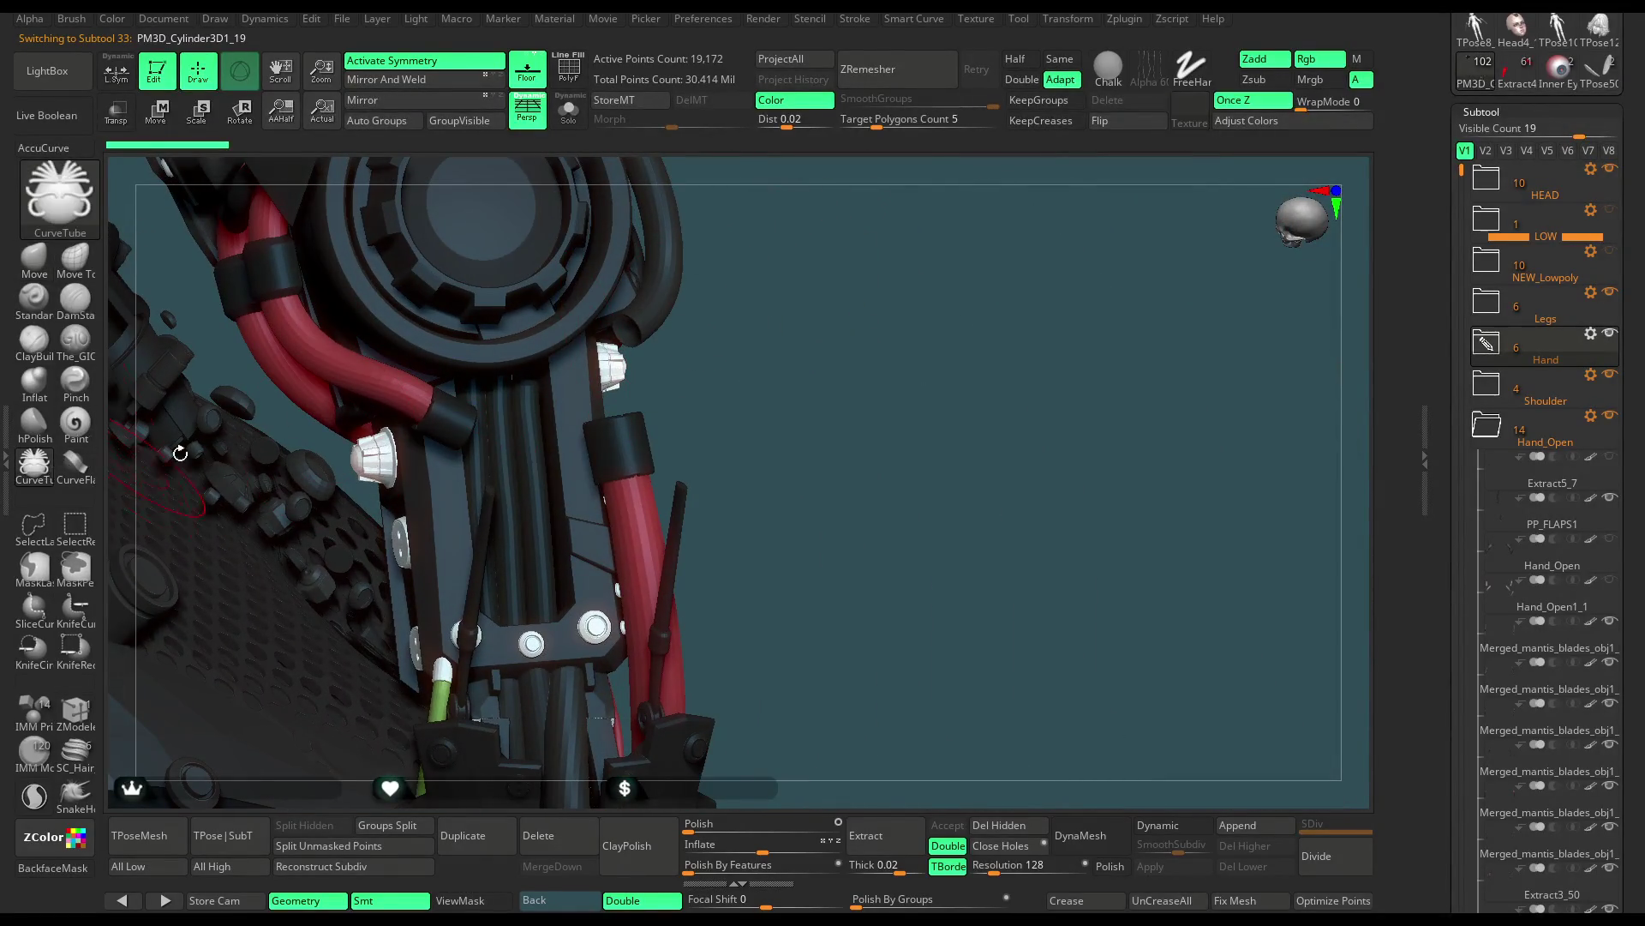
key("space")
left_click_drag(627, 474, 630, 471)
key("space")
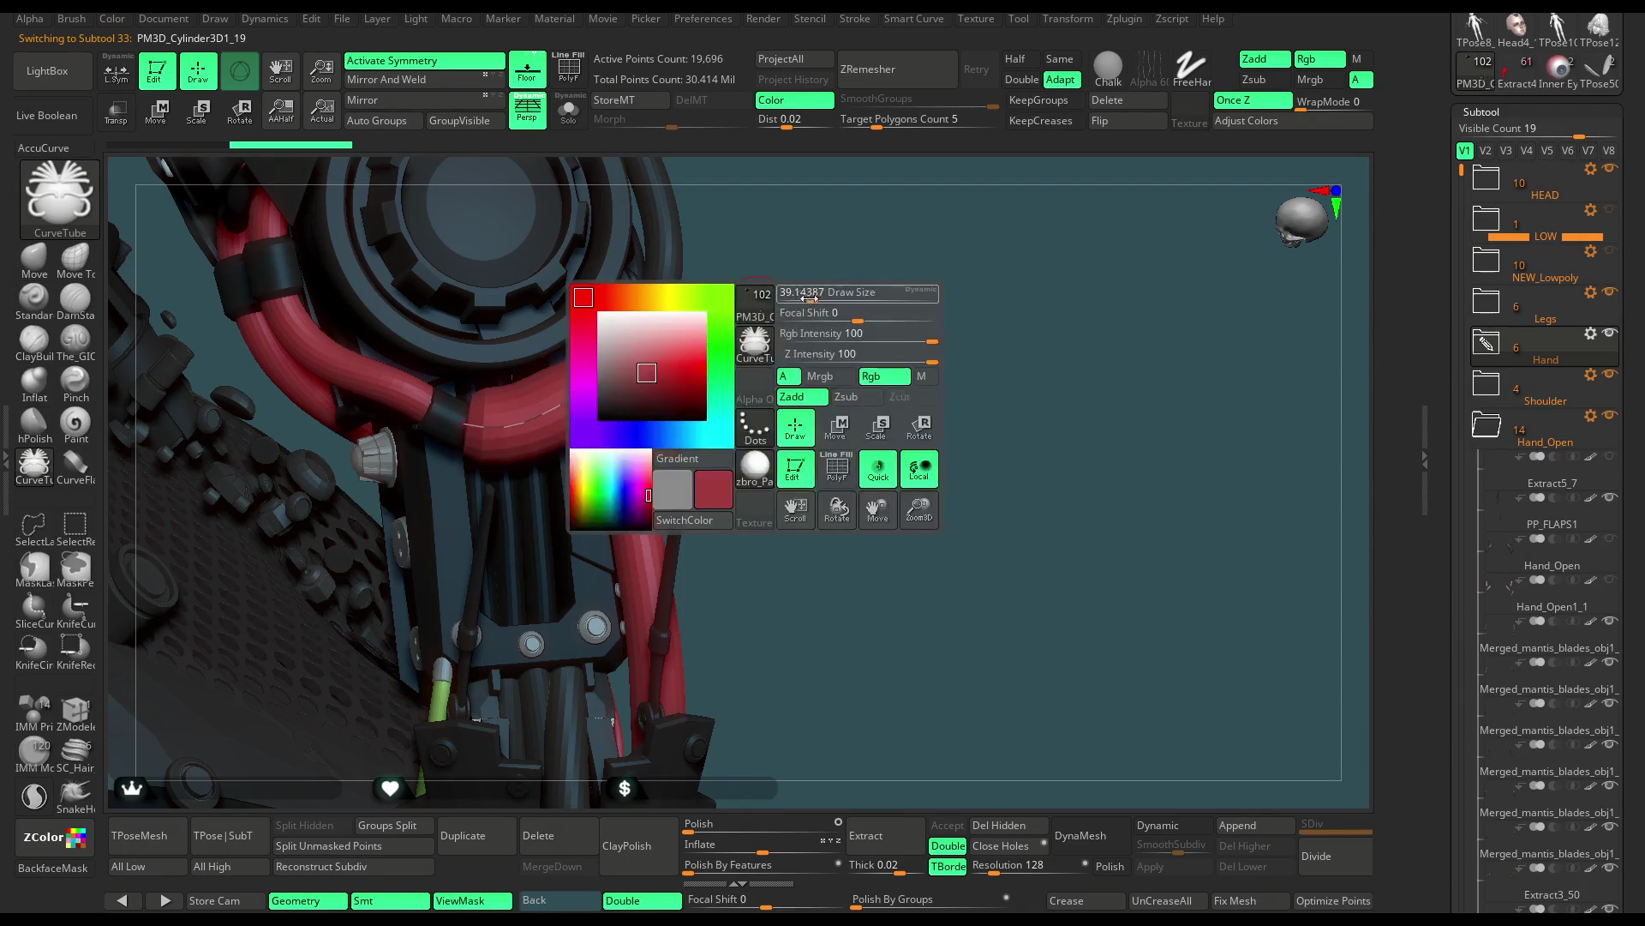
left_click_drag(565, 420, 577, 401)
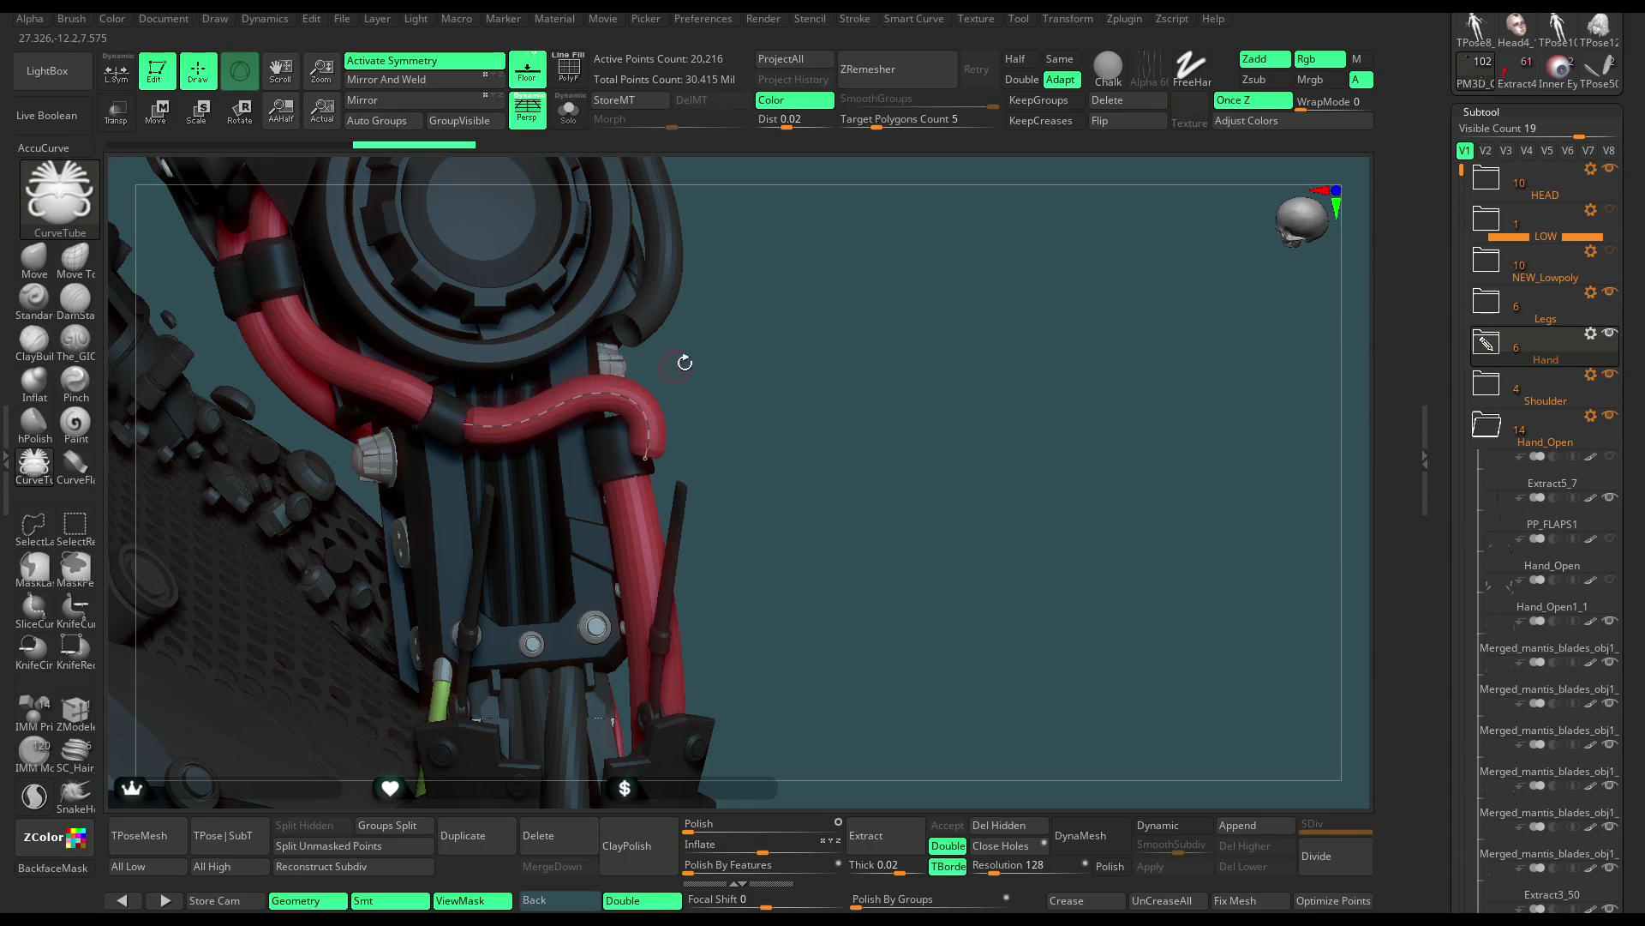
key("space")
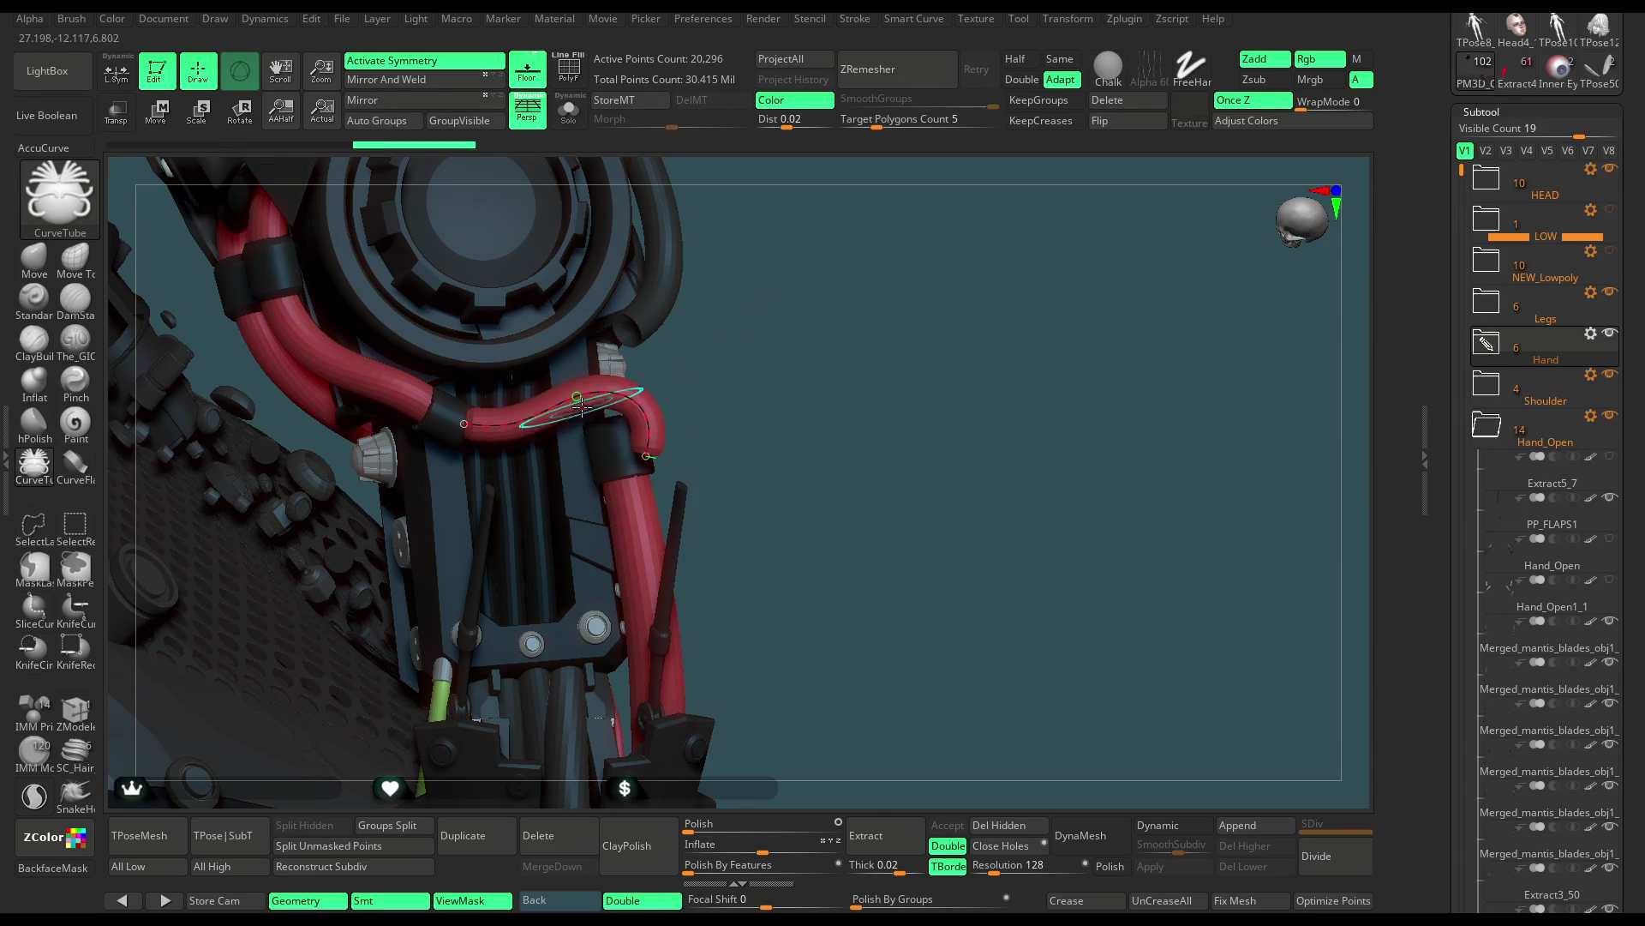
left_click_drag(744, 313, 760, 450, "alt")
key("space")
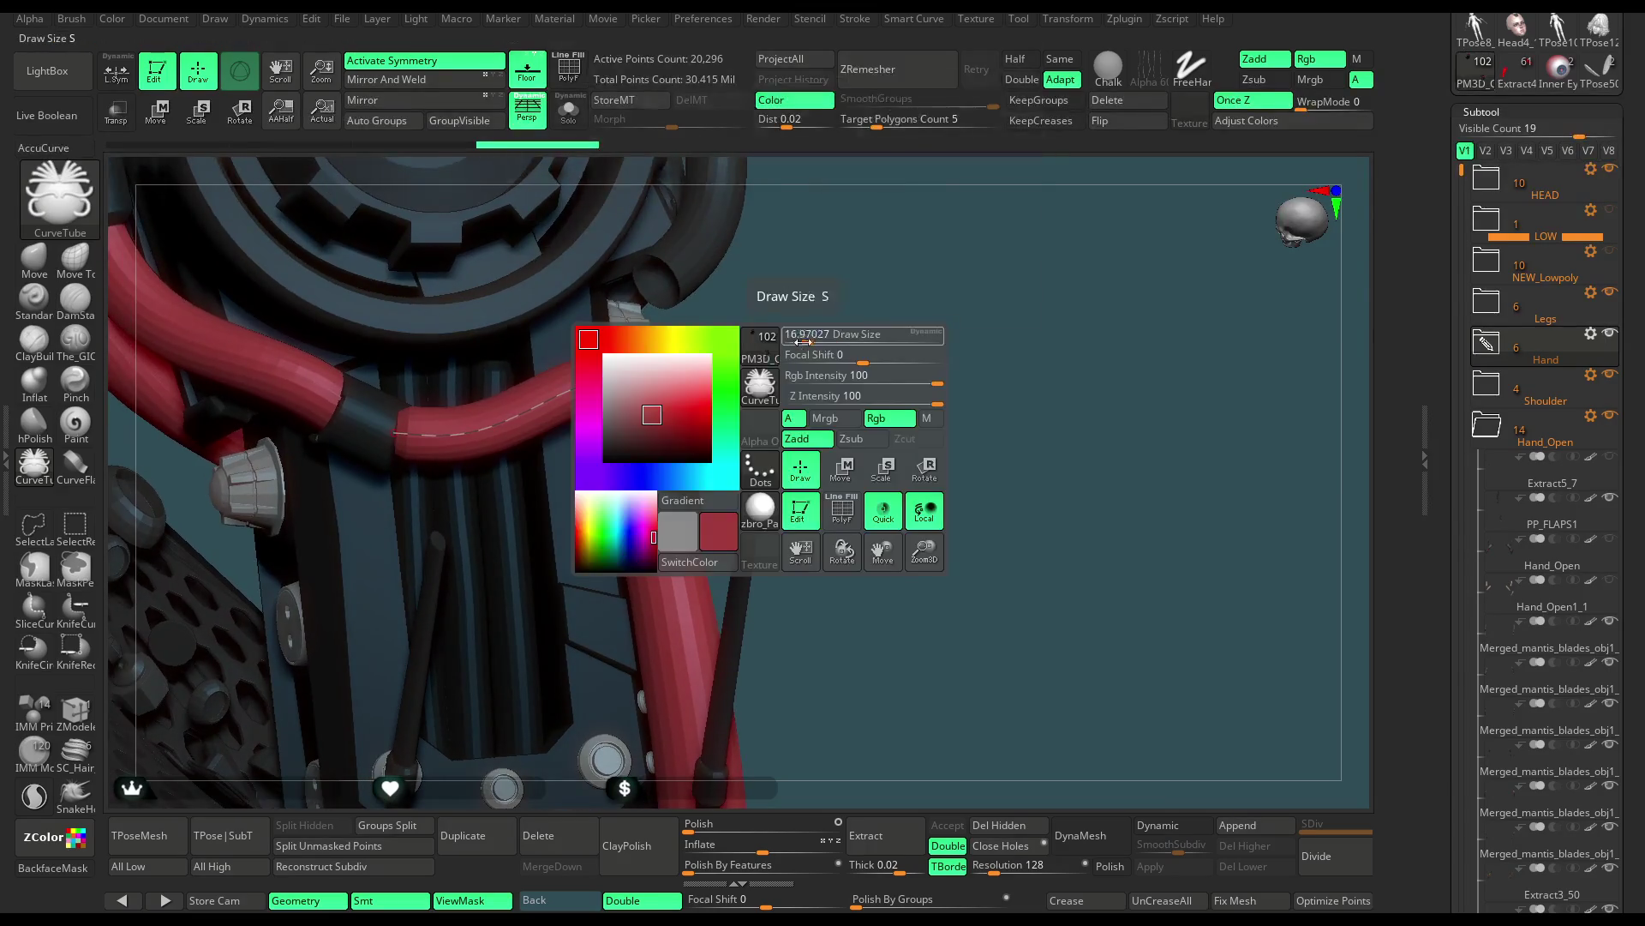
left_click_drag(591, 387, 574, 396)
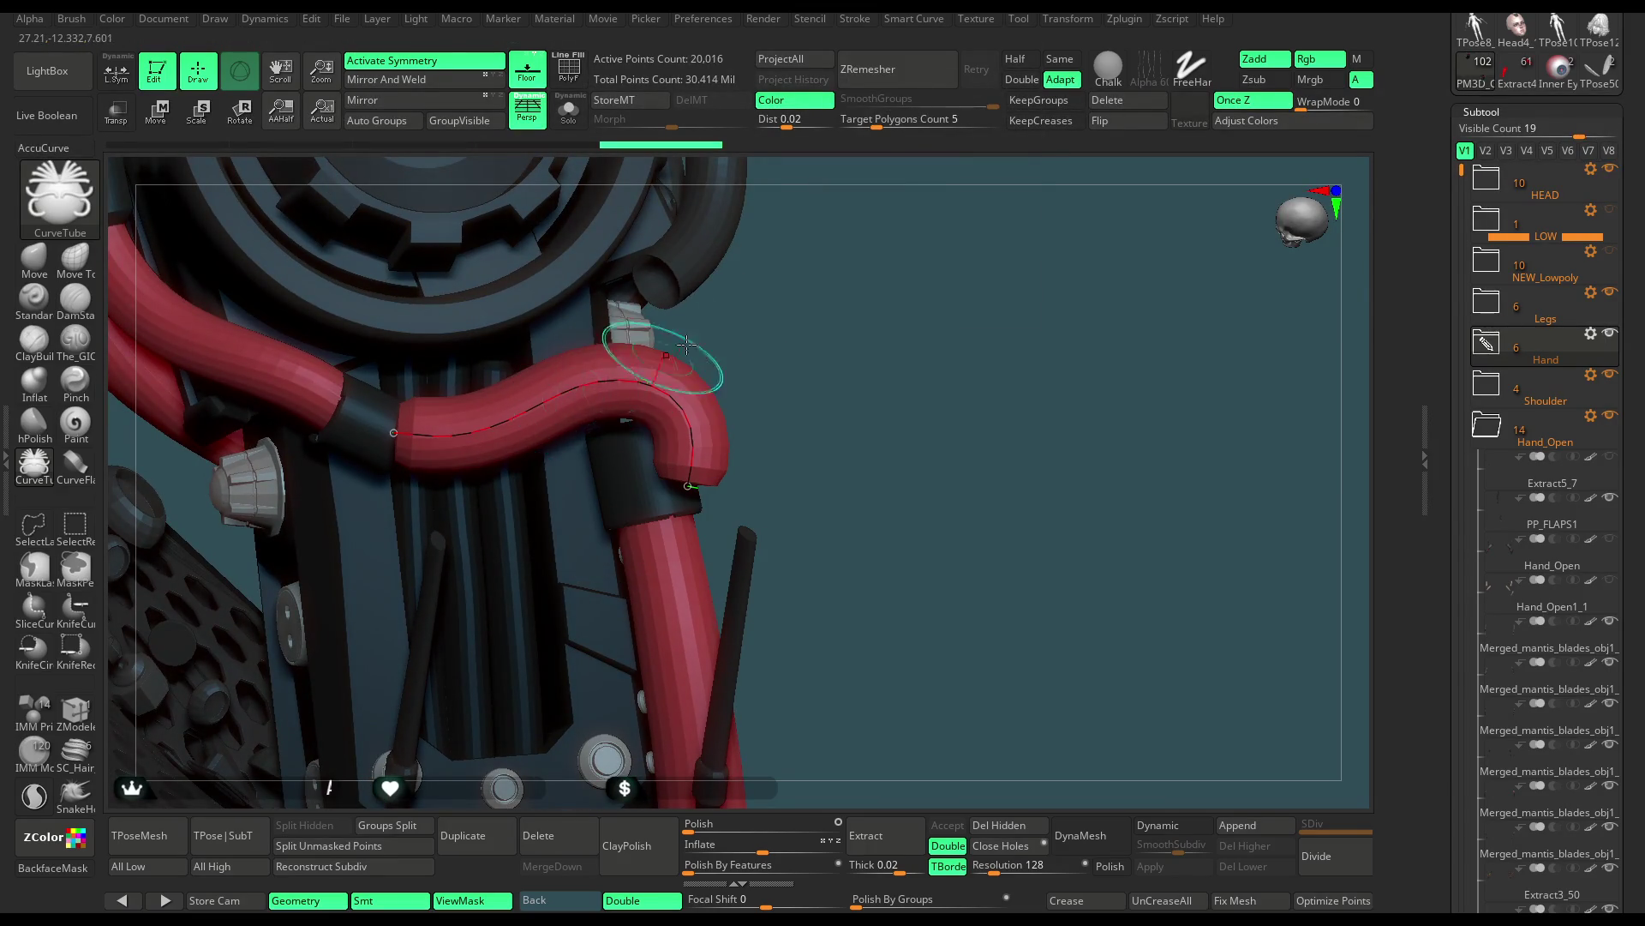
key("space")
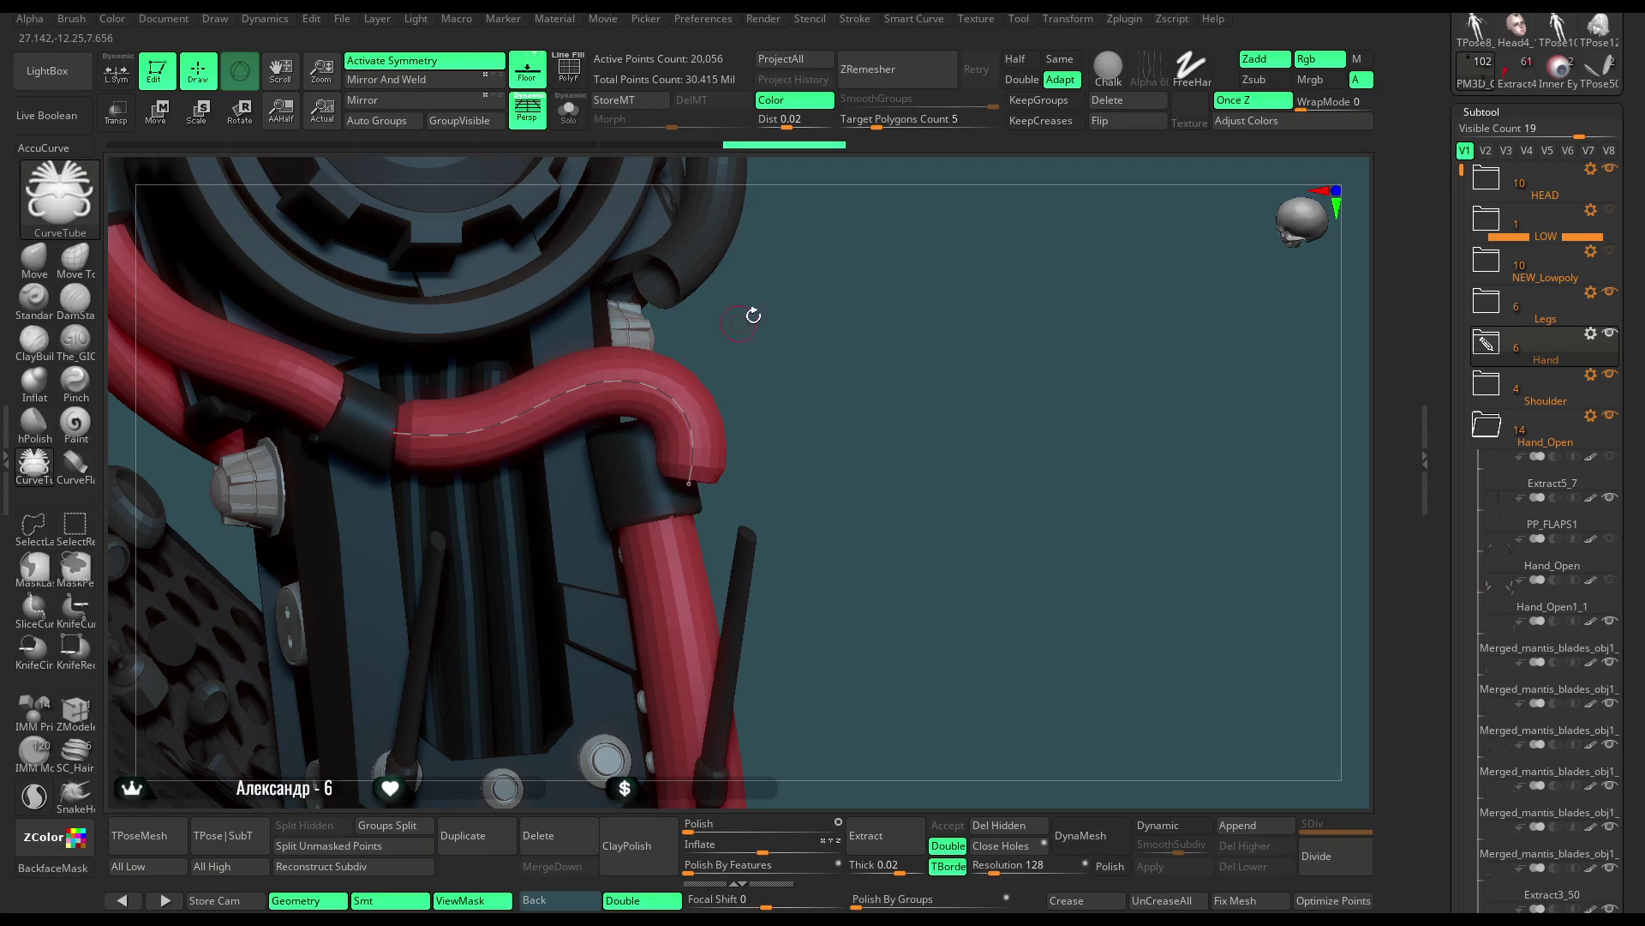
Inspect the hose curve from several angles, then delete the unfinished tube curve
left_click_drag(745, 319, 606, 367)
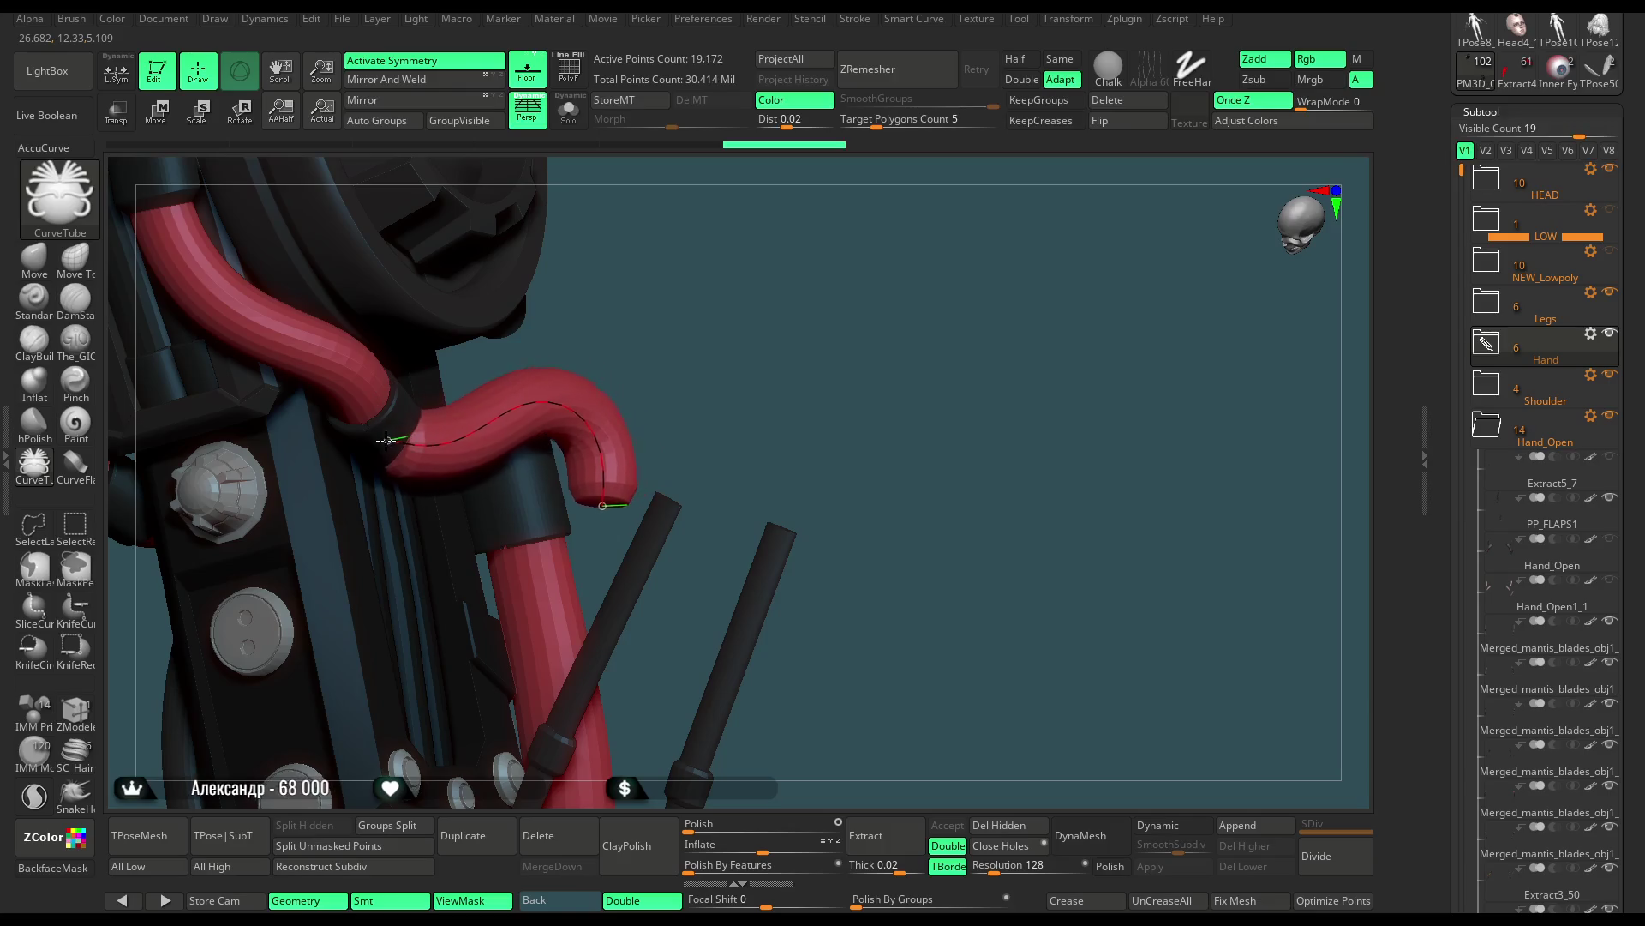
mouse_move(387, 440)
left_mouse_down()
mouse_move(641, 443)
mouse_move(617, 439)
left_mouse_up()
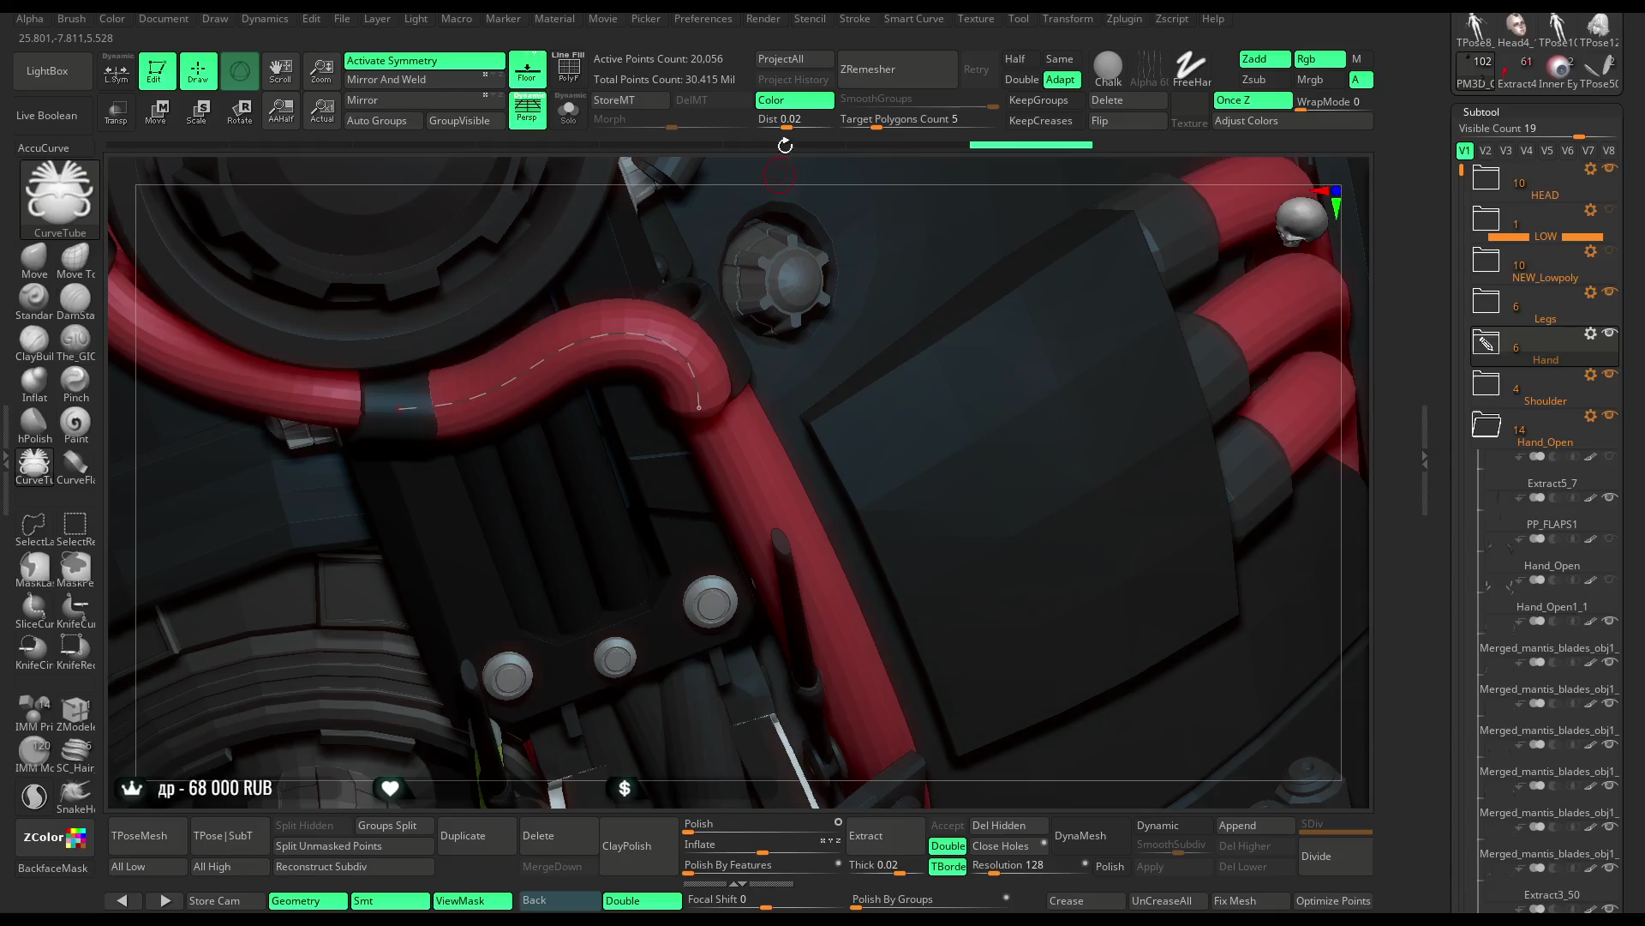
left_click_drag(779, 178, 388, 440)
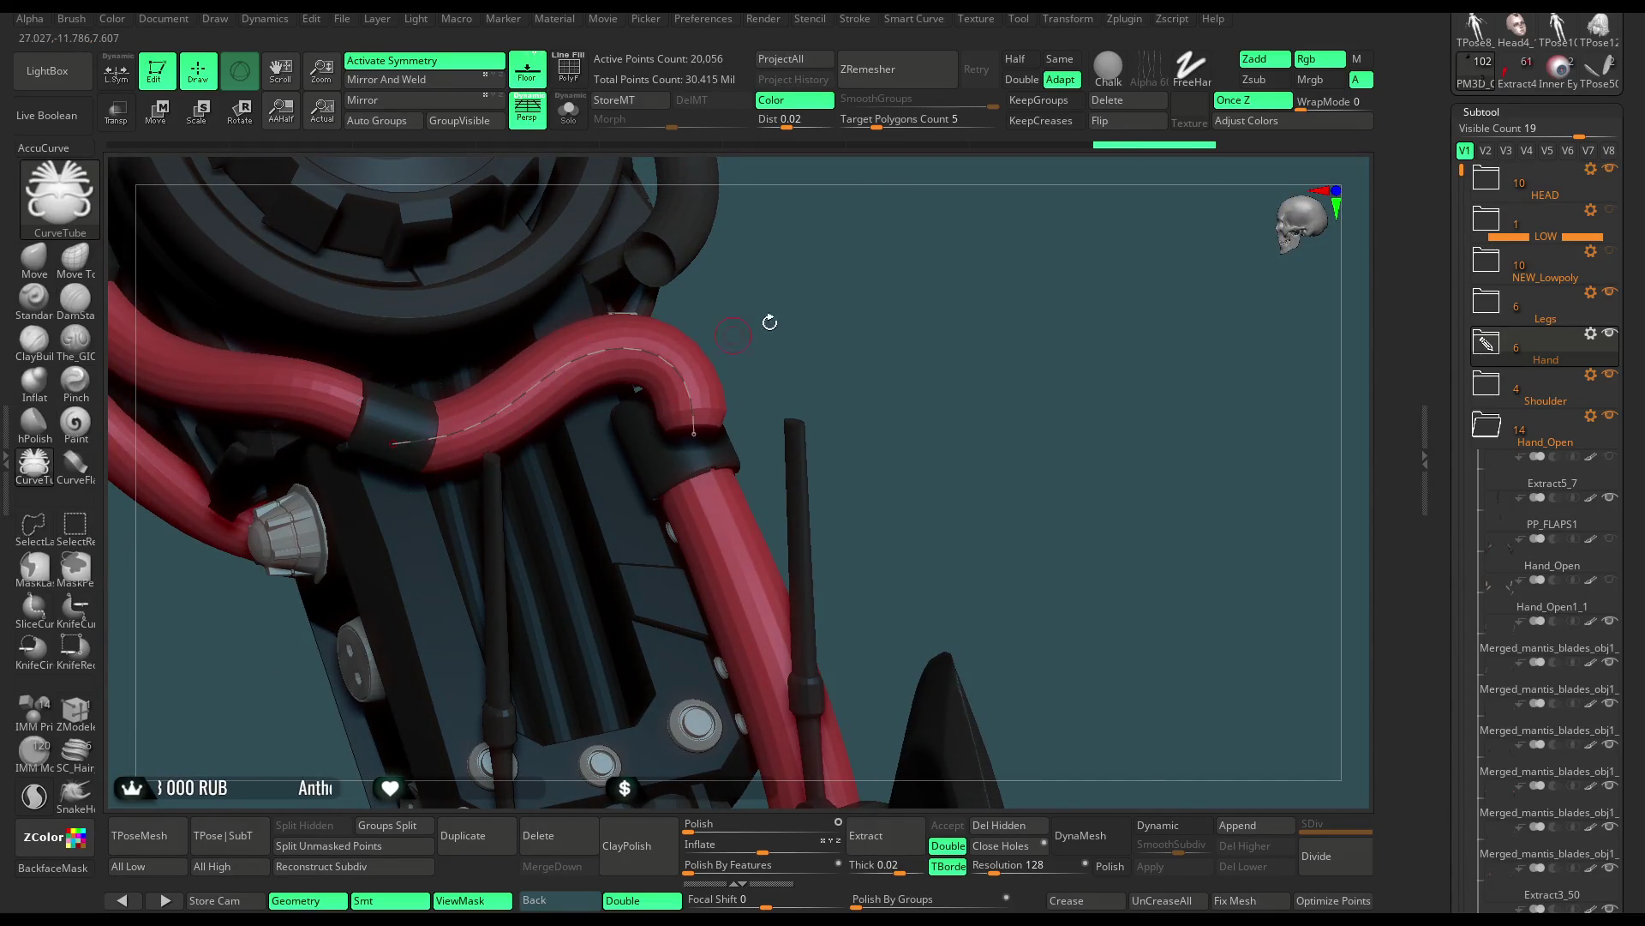
left_click_drag(747, 330, 631, 426)
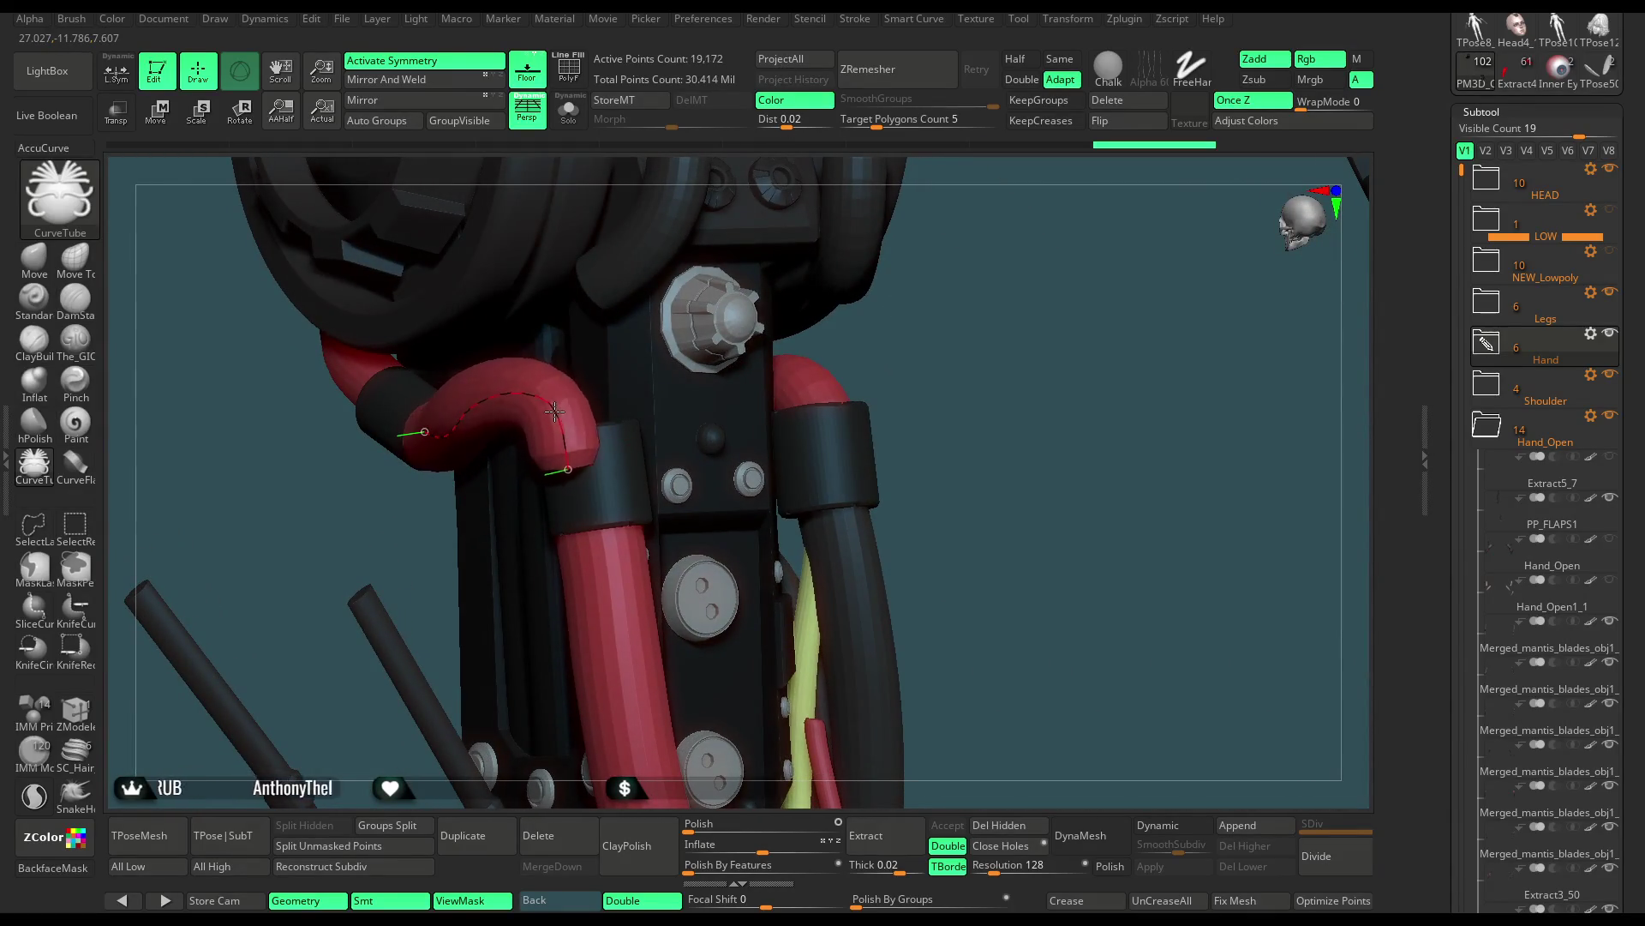
left_click_drag(358, 544, 561, 373)
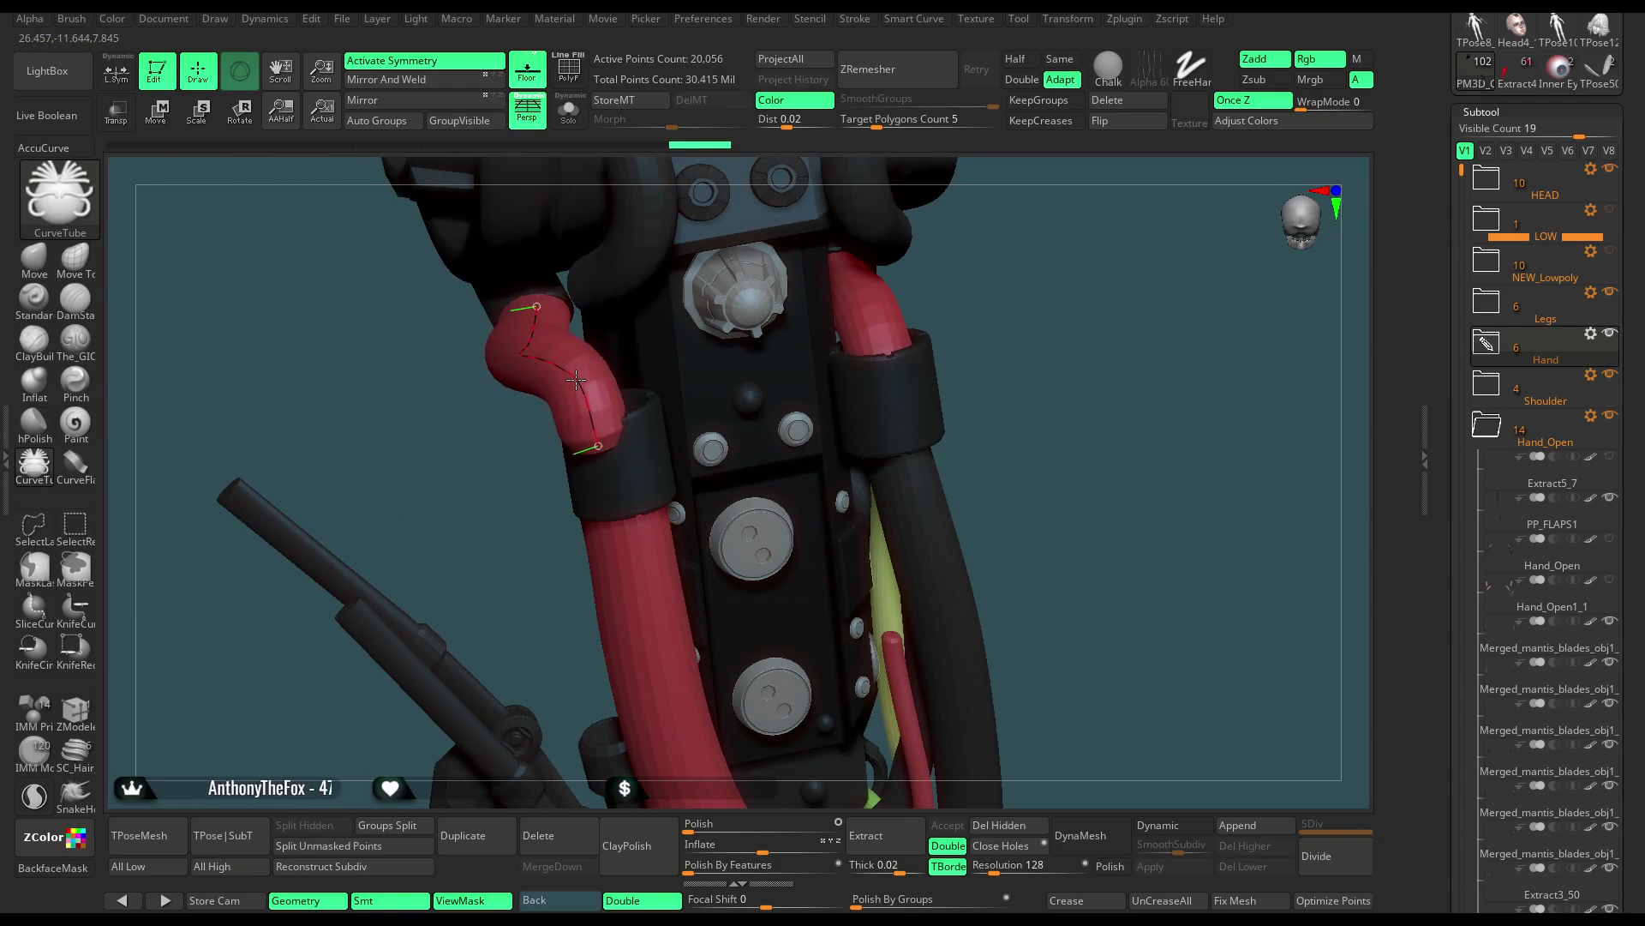
left_click_drag(444, 502, 568, 435)
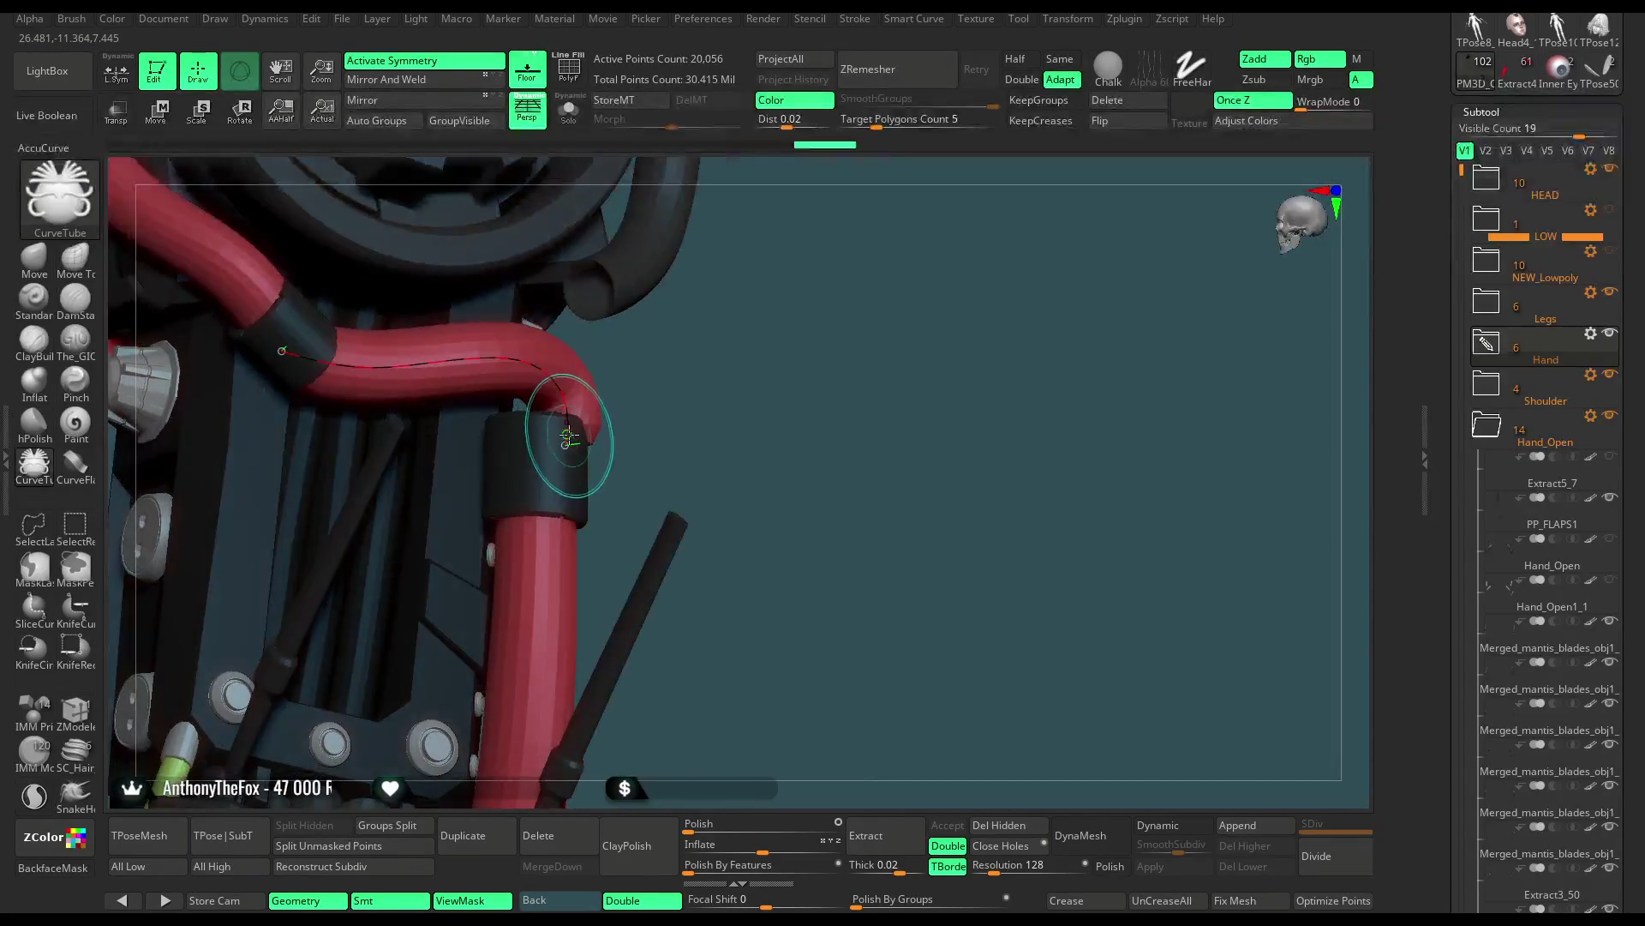
mouse_move(670, 372)
left_mouse_down()
mouse_move(581, 437)
mouse_move(623, 447)
left_mouse_up()
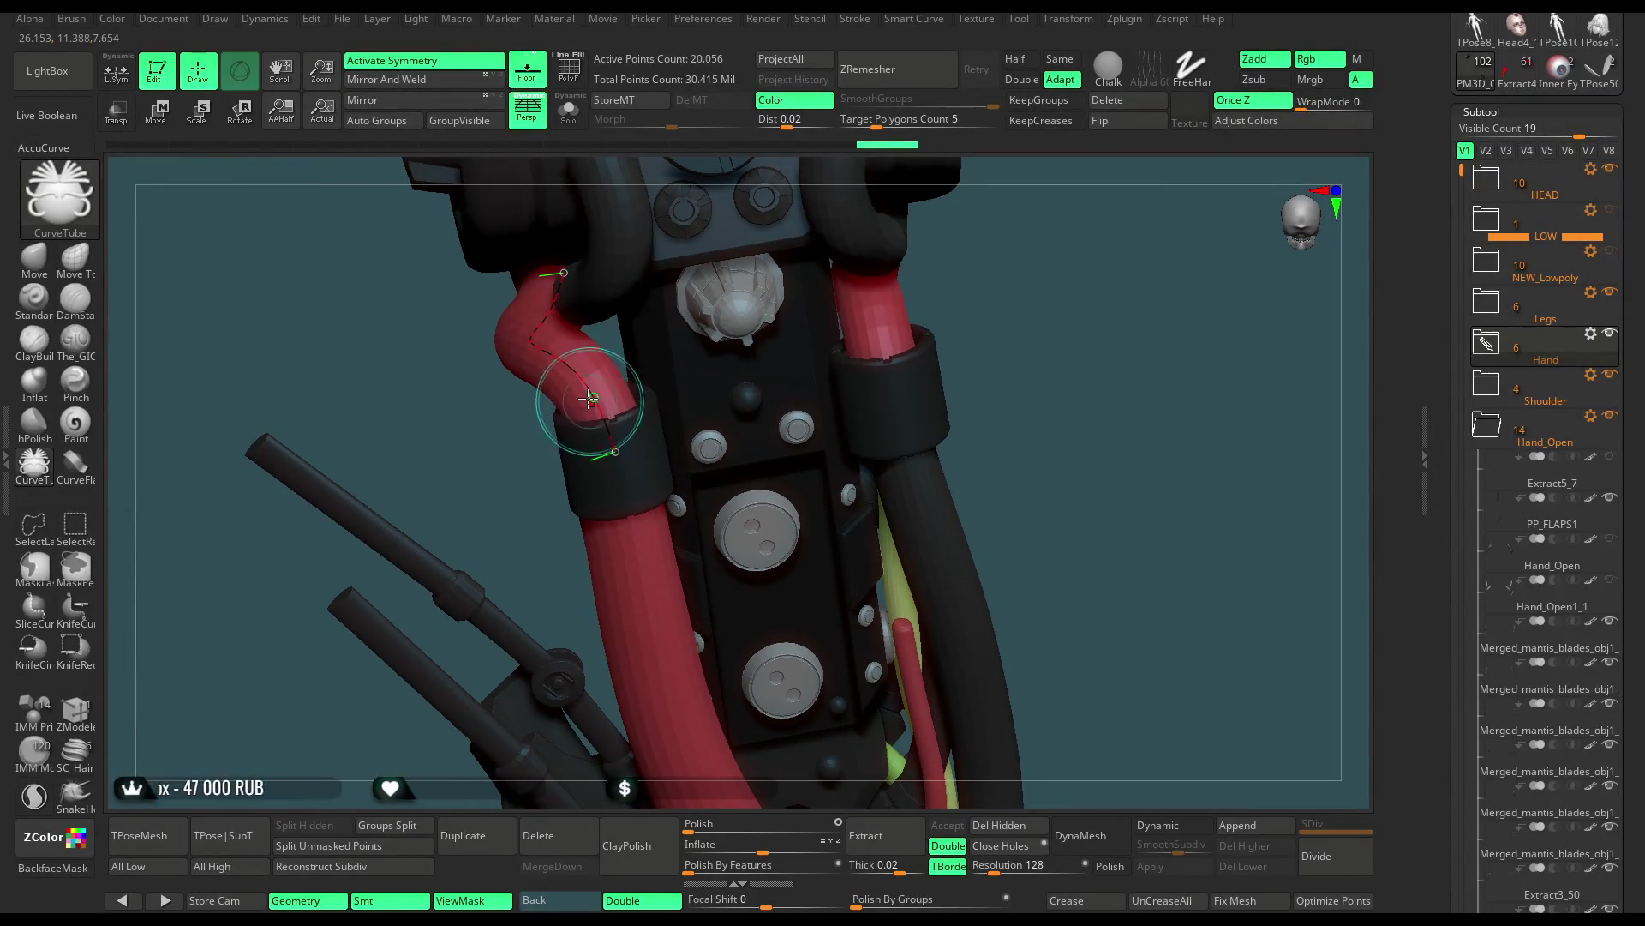
mouse_move(580, 404)
left_mouse_down()
mouse_move(742, 396)
mouse_move(723, 358)
mouse_move(712, 383)
left_mouse_up()
left_click(1105, 101)
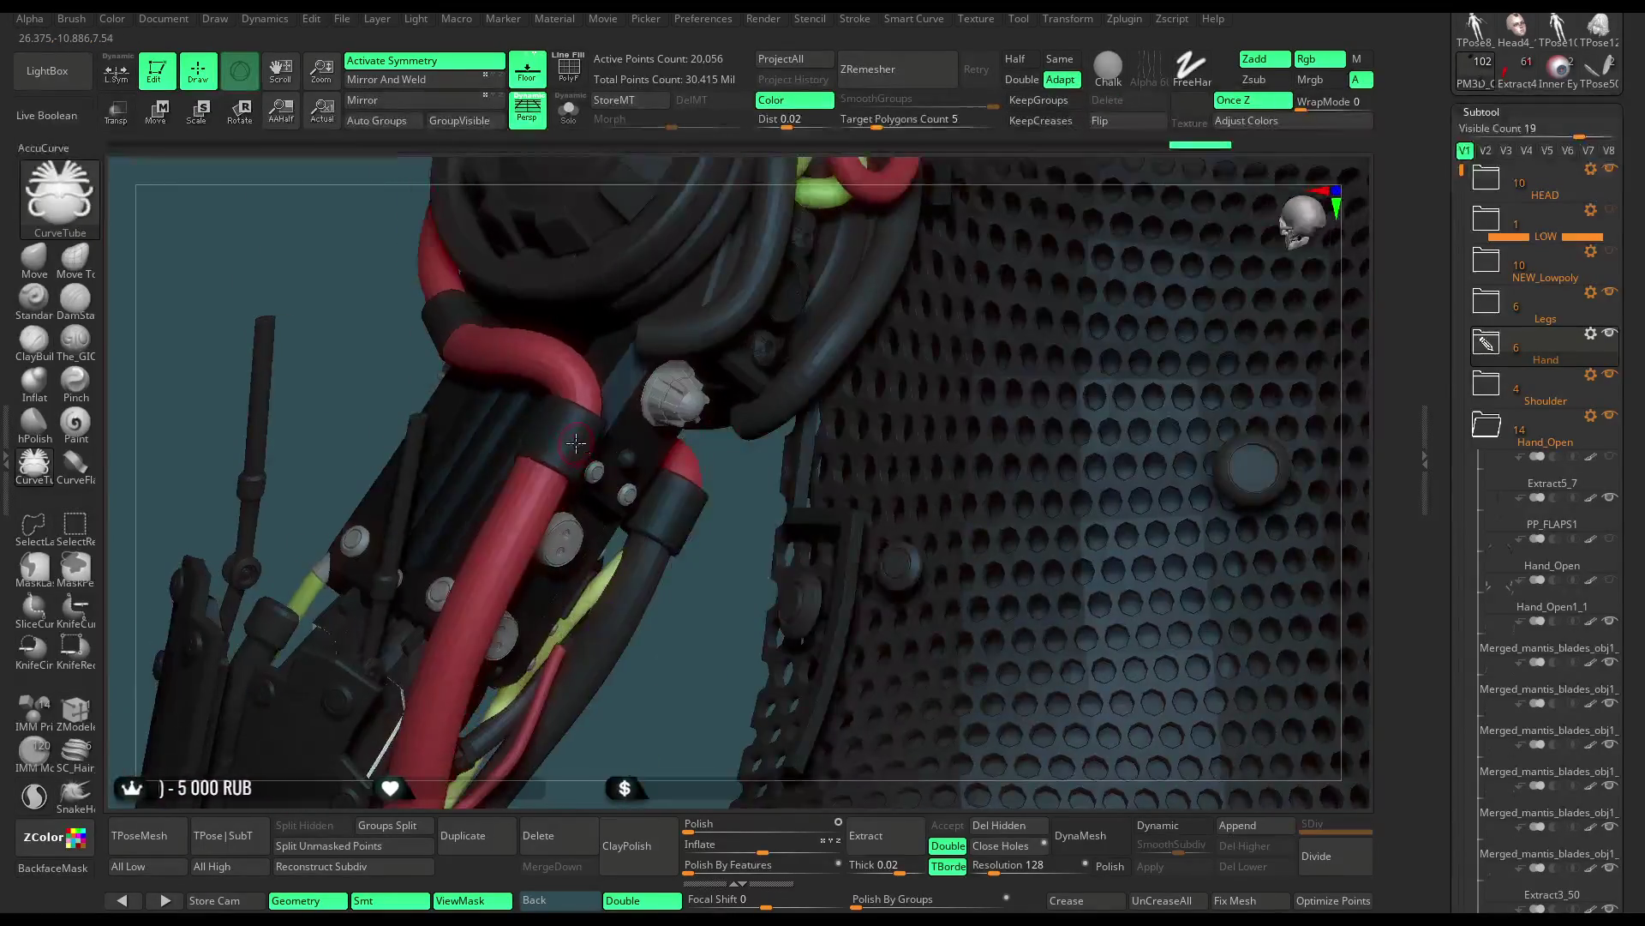
Select the PM3D_Cylinder3D1_6 band cylinders and show them alone with Solo
left_click(625, 306, "alt")
left_click(568, 109)
mouse_move(625, 306)
left_mouse_down()
mouse_move(672, 576)
mouse_move(676, 463)
left_mouse_up()
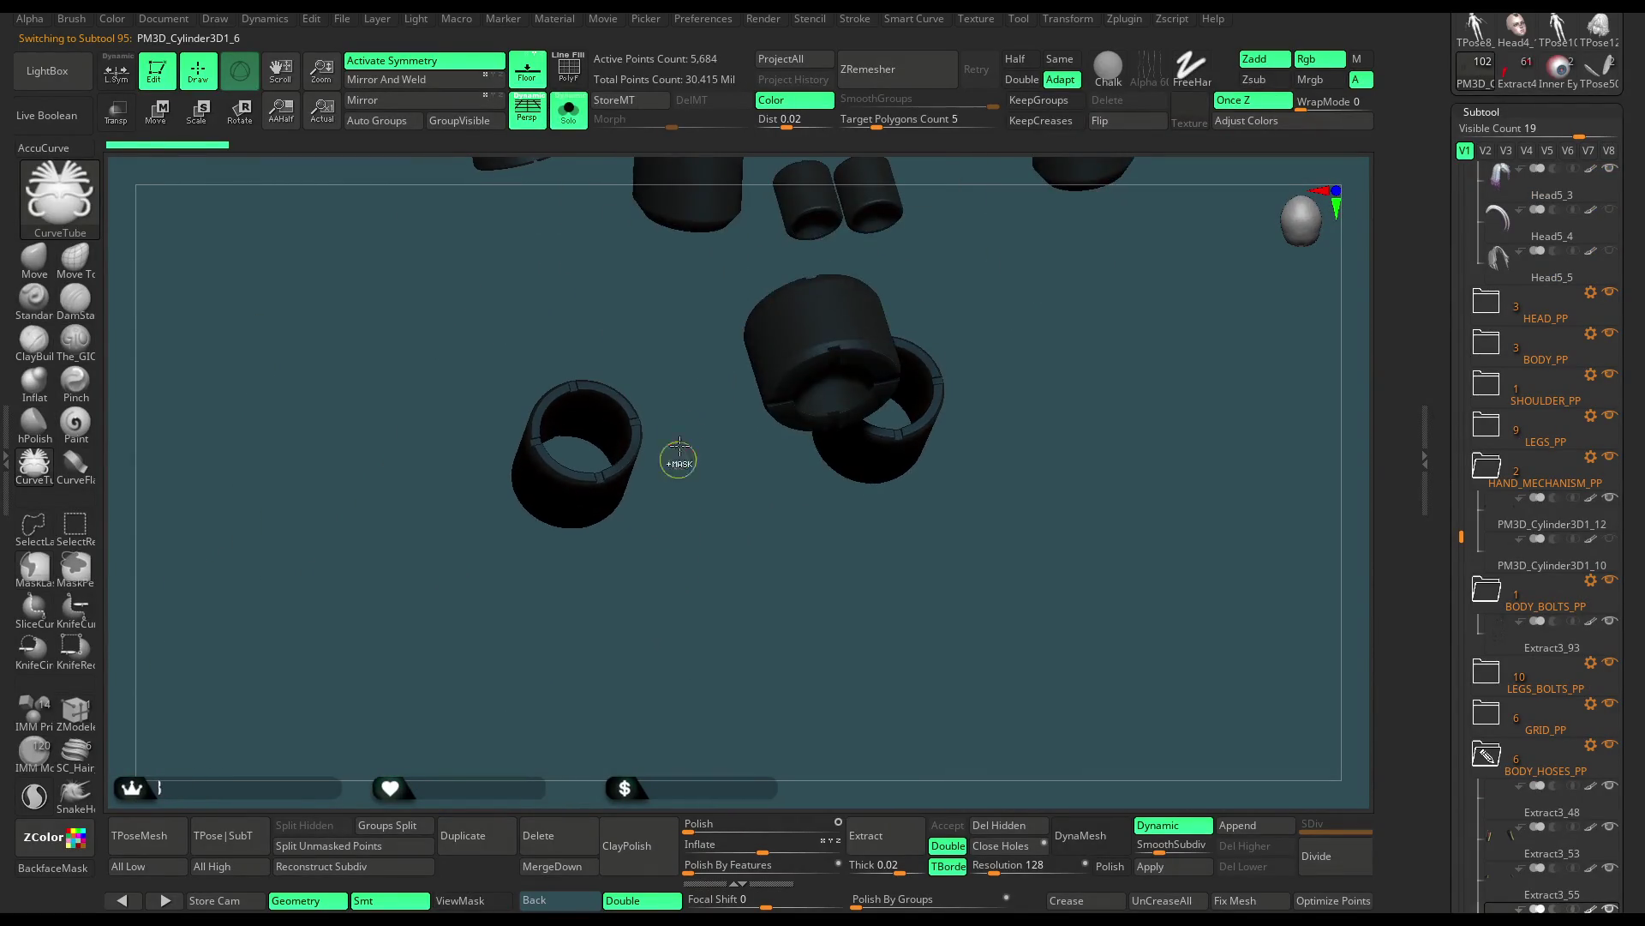
Turn Solo off and place the Transpose gizmo on the left hose band, aligning its axes
left_click_drag(691, 551, 702, 503)
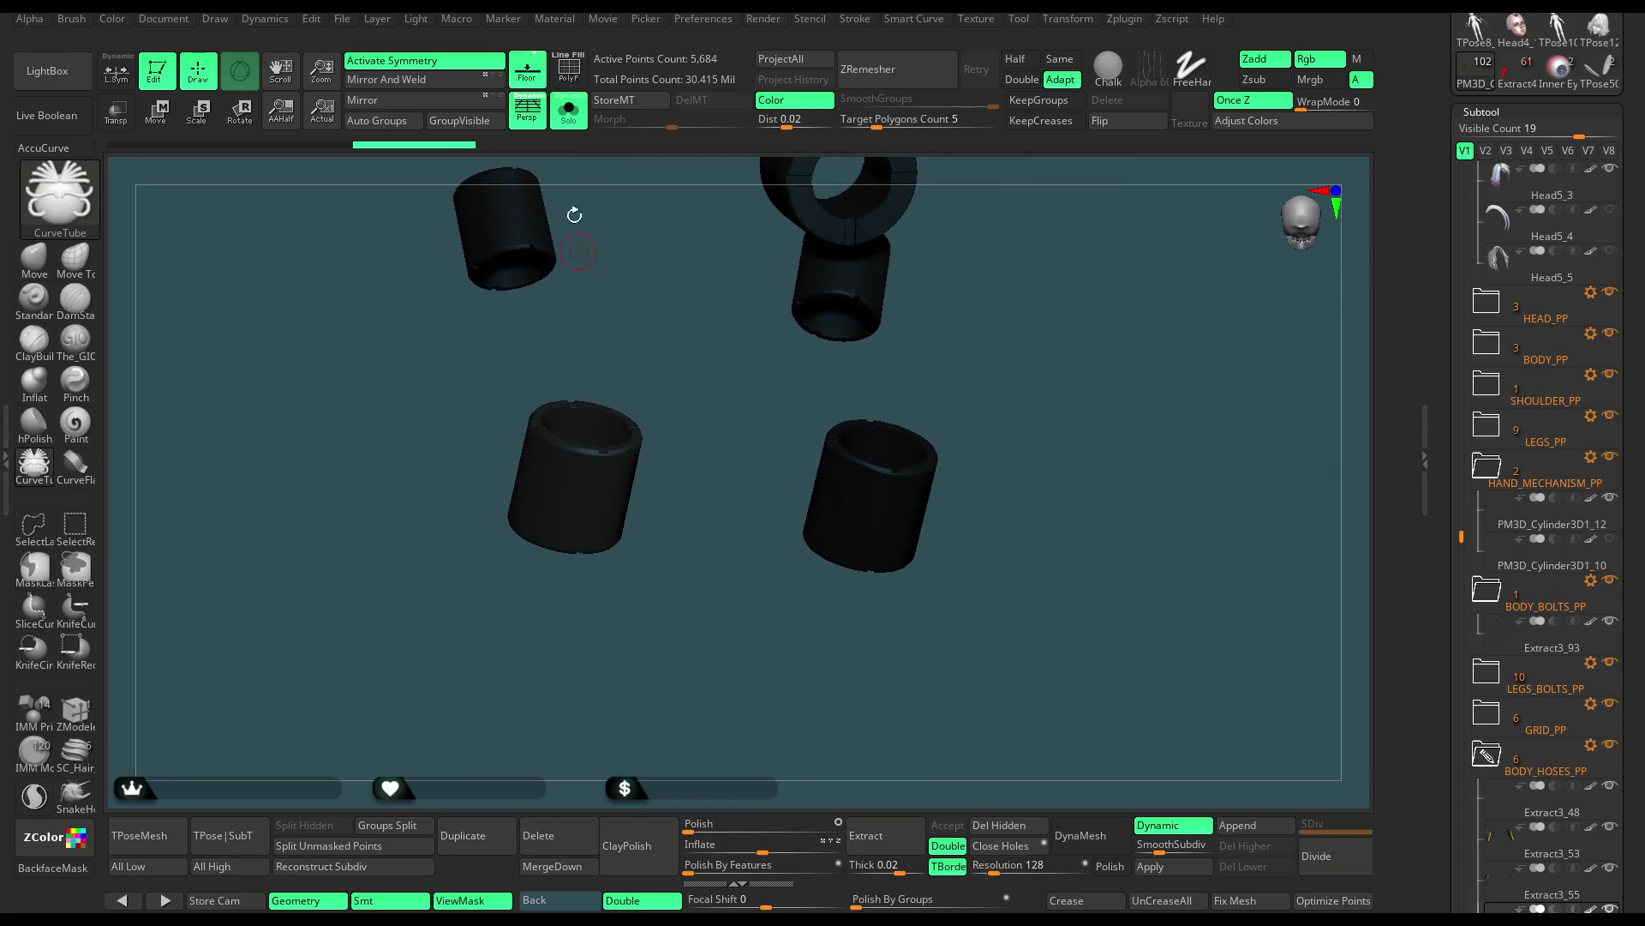
left_click(568, 120)
key("w")
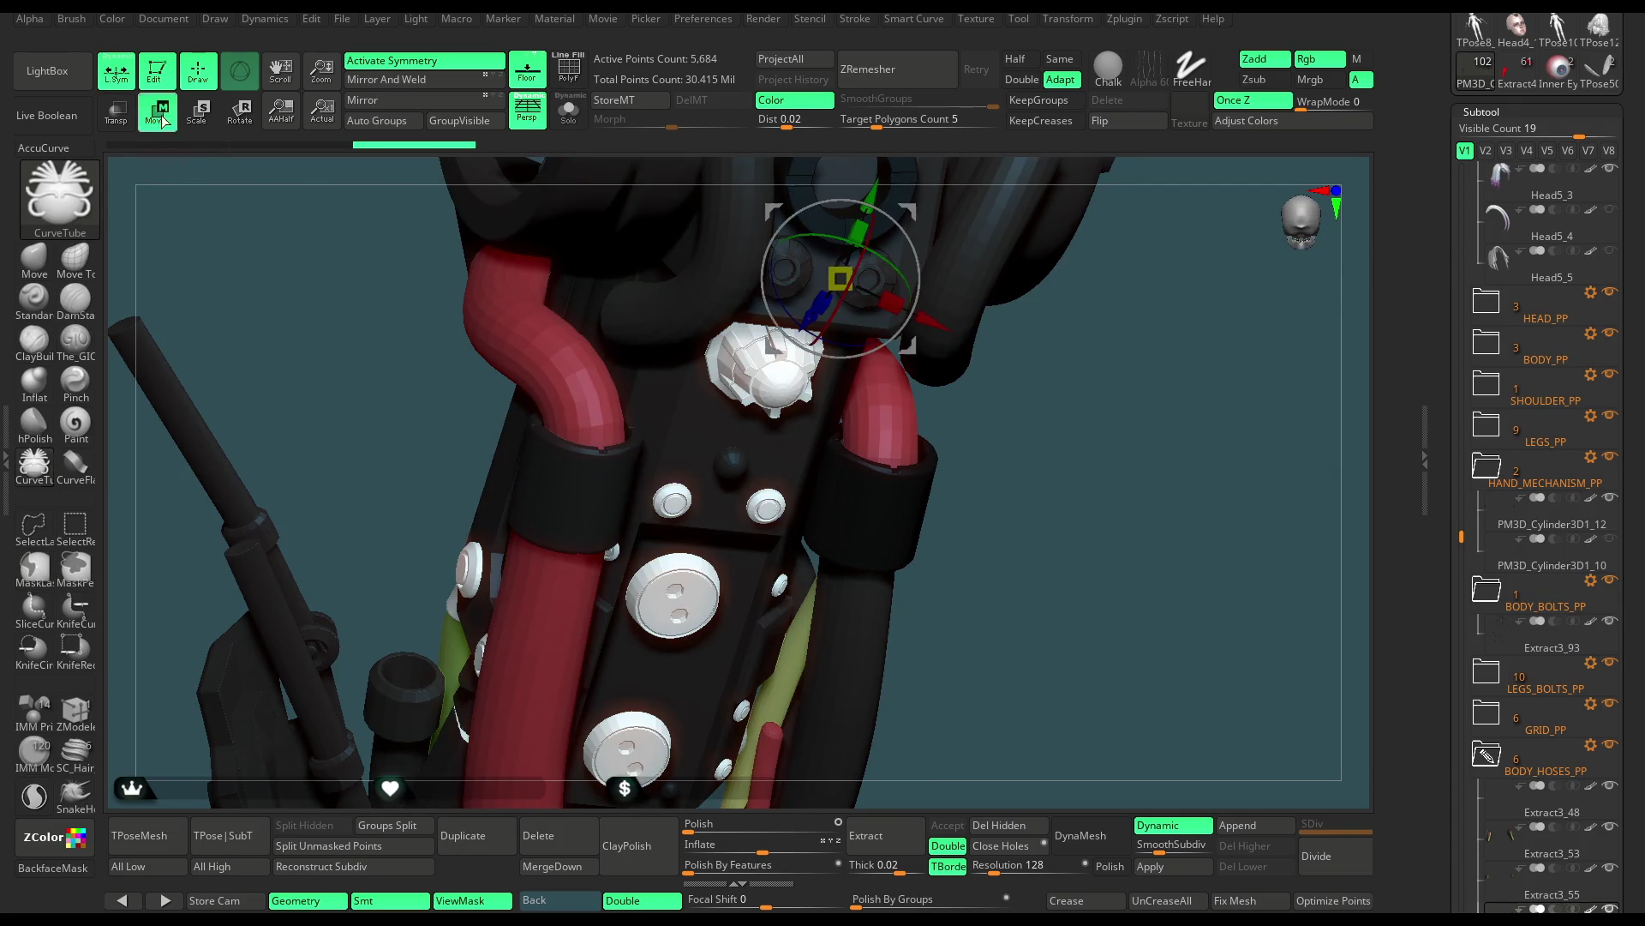
left_click_drag(749, 333, 792, 296)
left_click(480, 617, "alt")
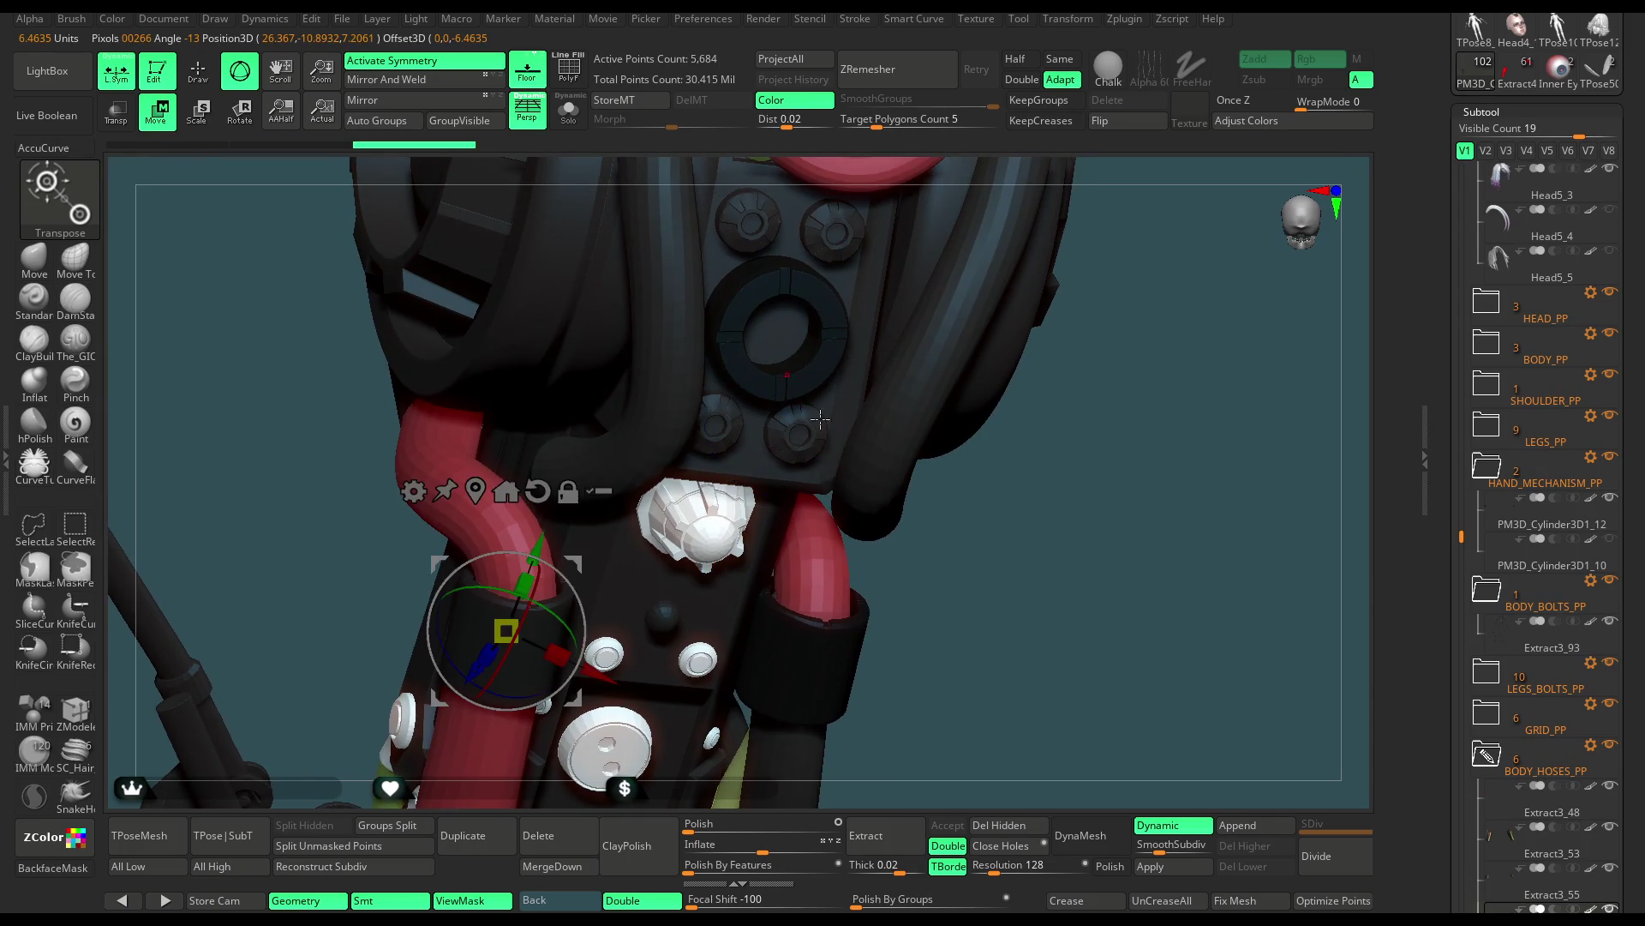
left_click_drag(960, 548, 883, 474)
mouse_move(532, 564)
left_mouse_down()
mouse_move(527, 608)
mouse_move(601, 481)
left_mouse_up()
left_click_drag(427, 542, 606, 525)
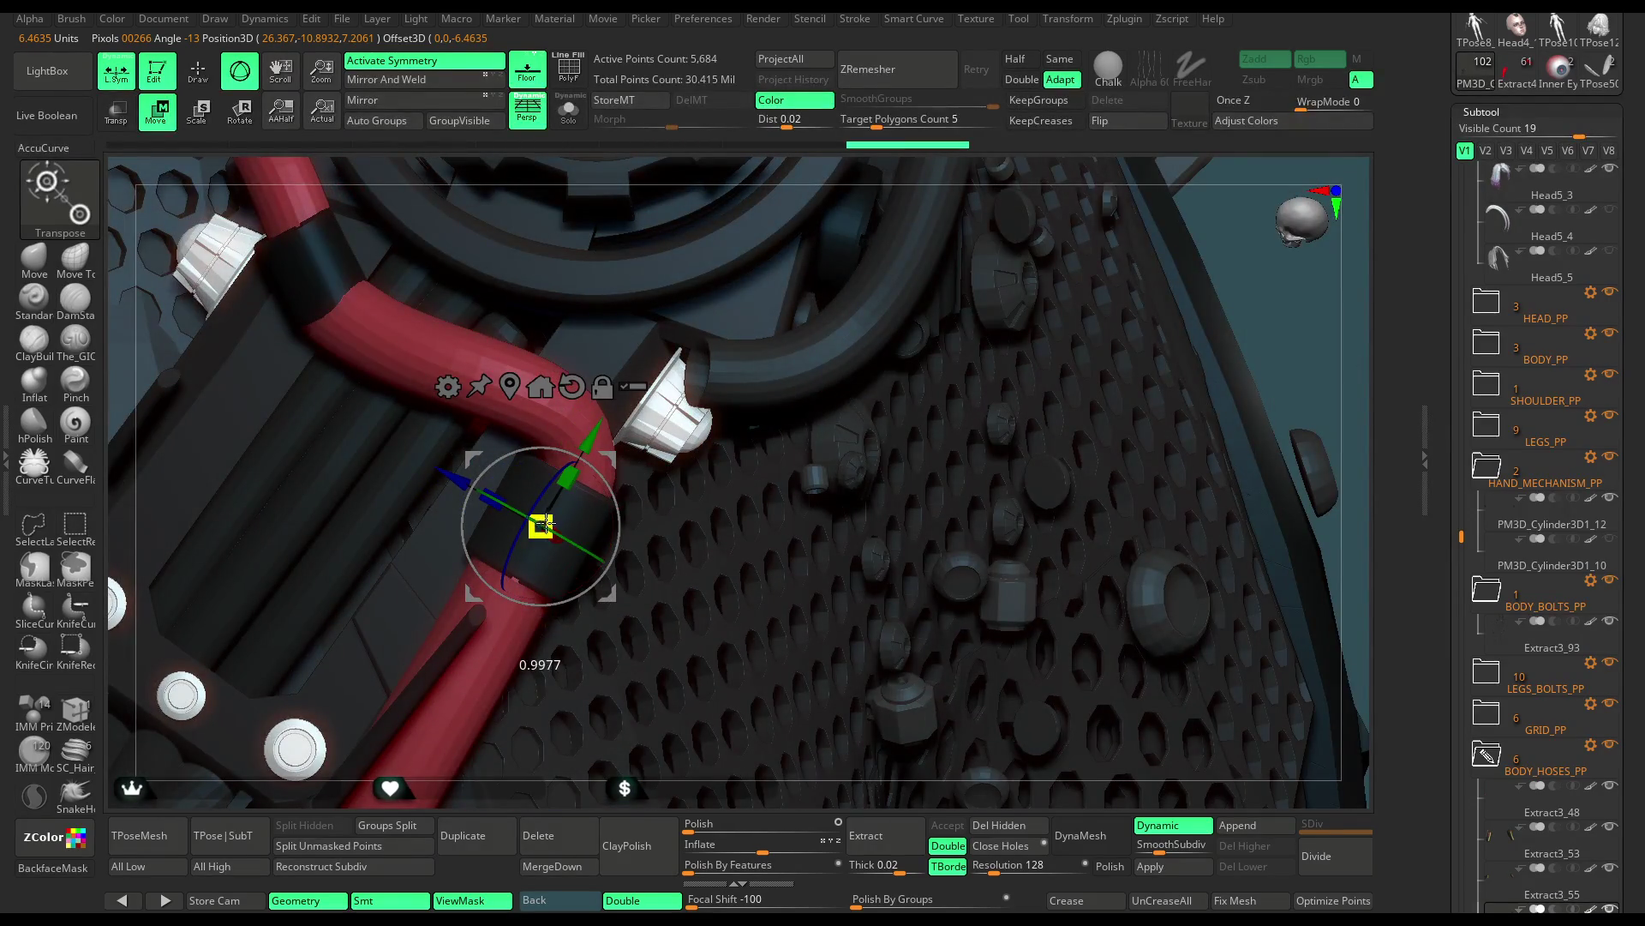
mouse_move(862, 169)
left_mouse_down()
mouse_move(873, 368)
mouse_move(844, 329)
left_mouse_up()
key("q")
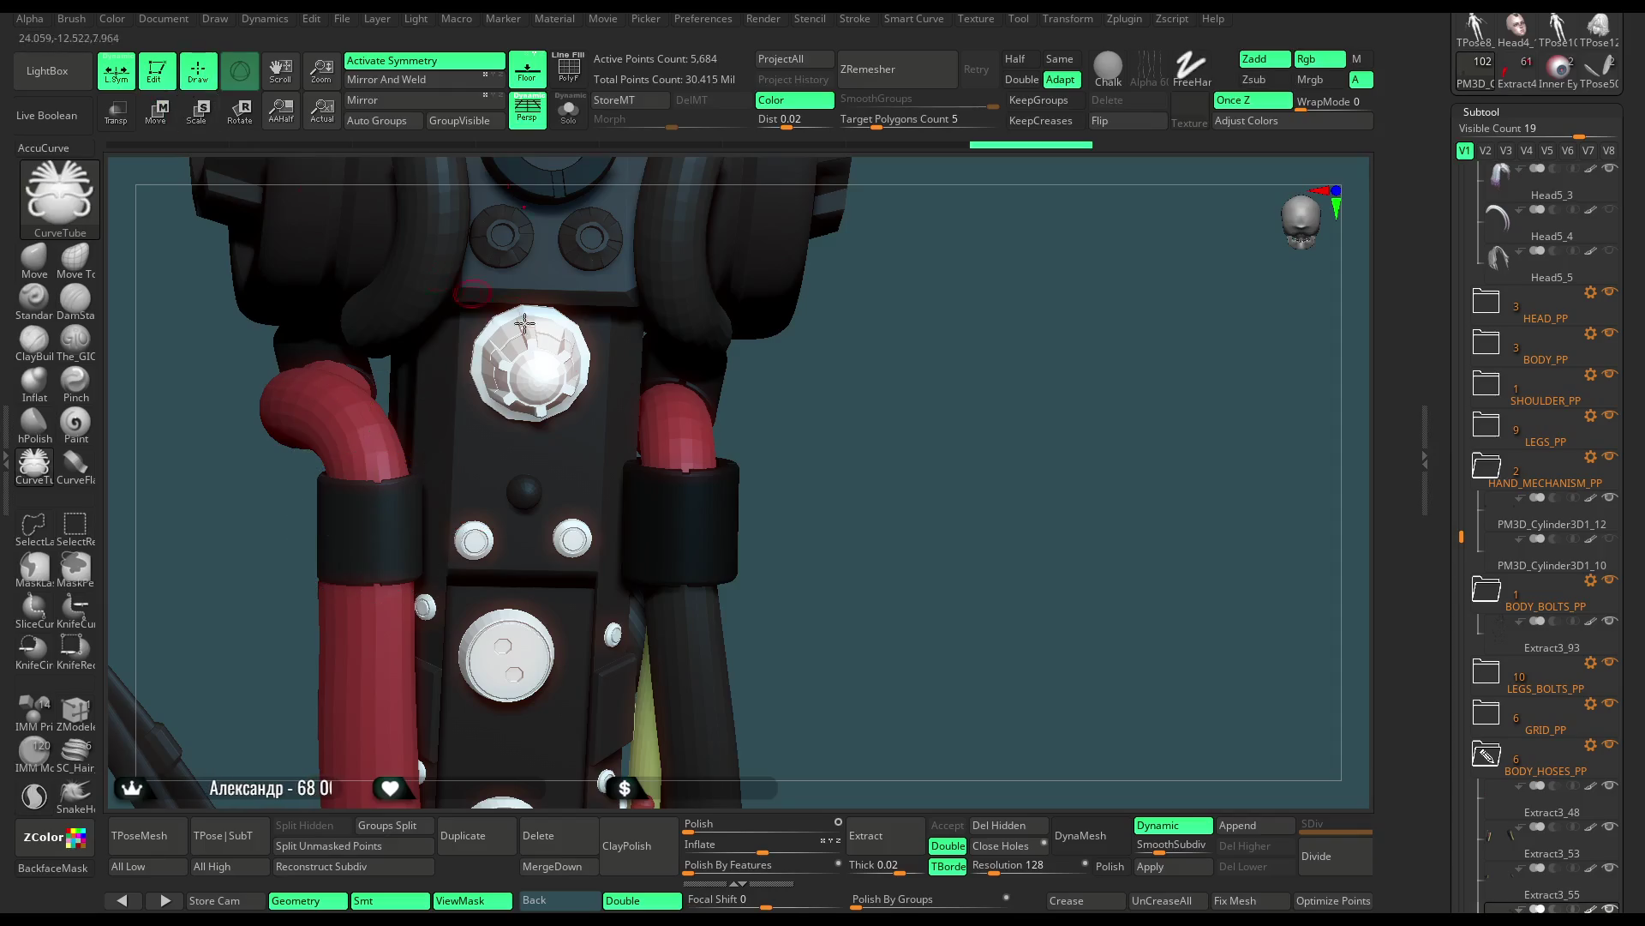
Scale the right hose band down to about 0.94, then select Extract3_50
left_click(568, 110)
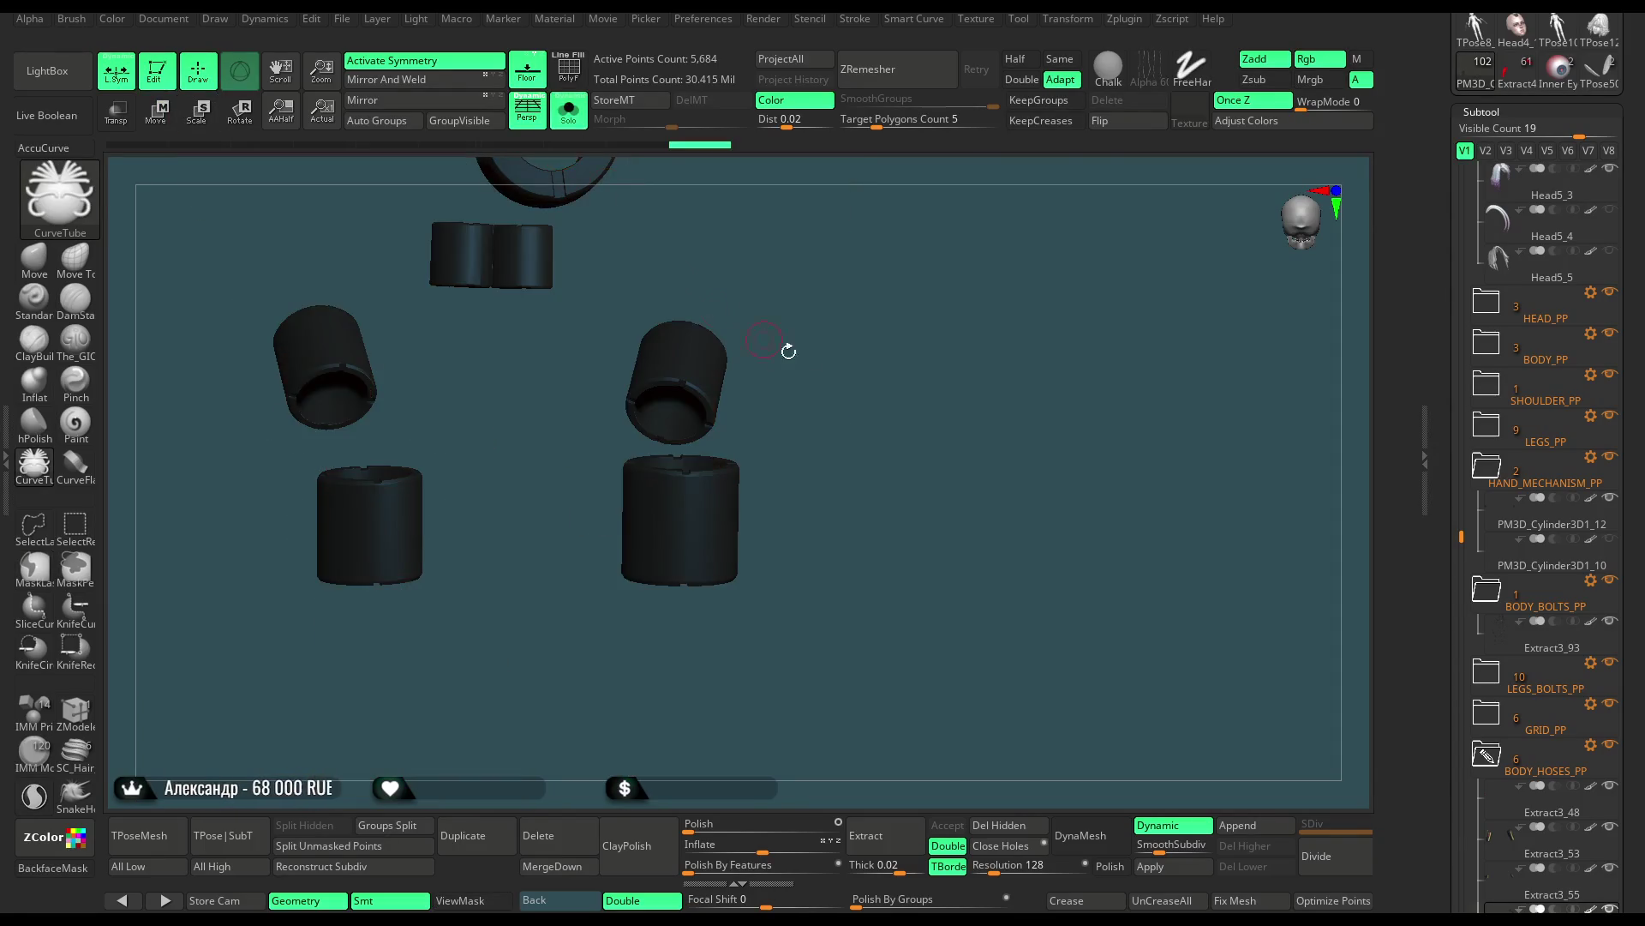
left_click_drag(839, 426, 852, 331)
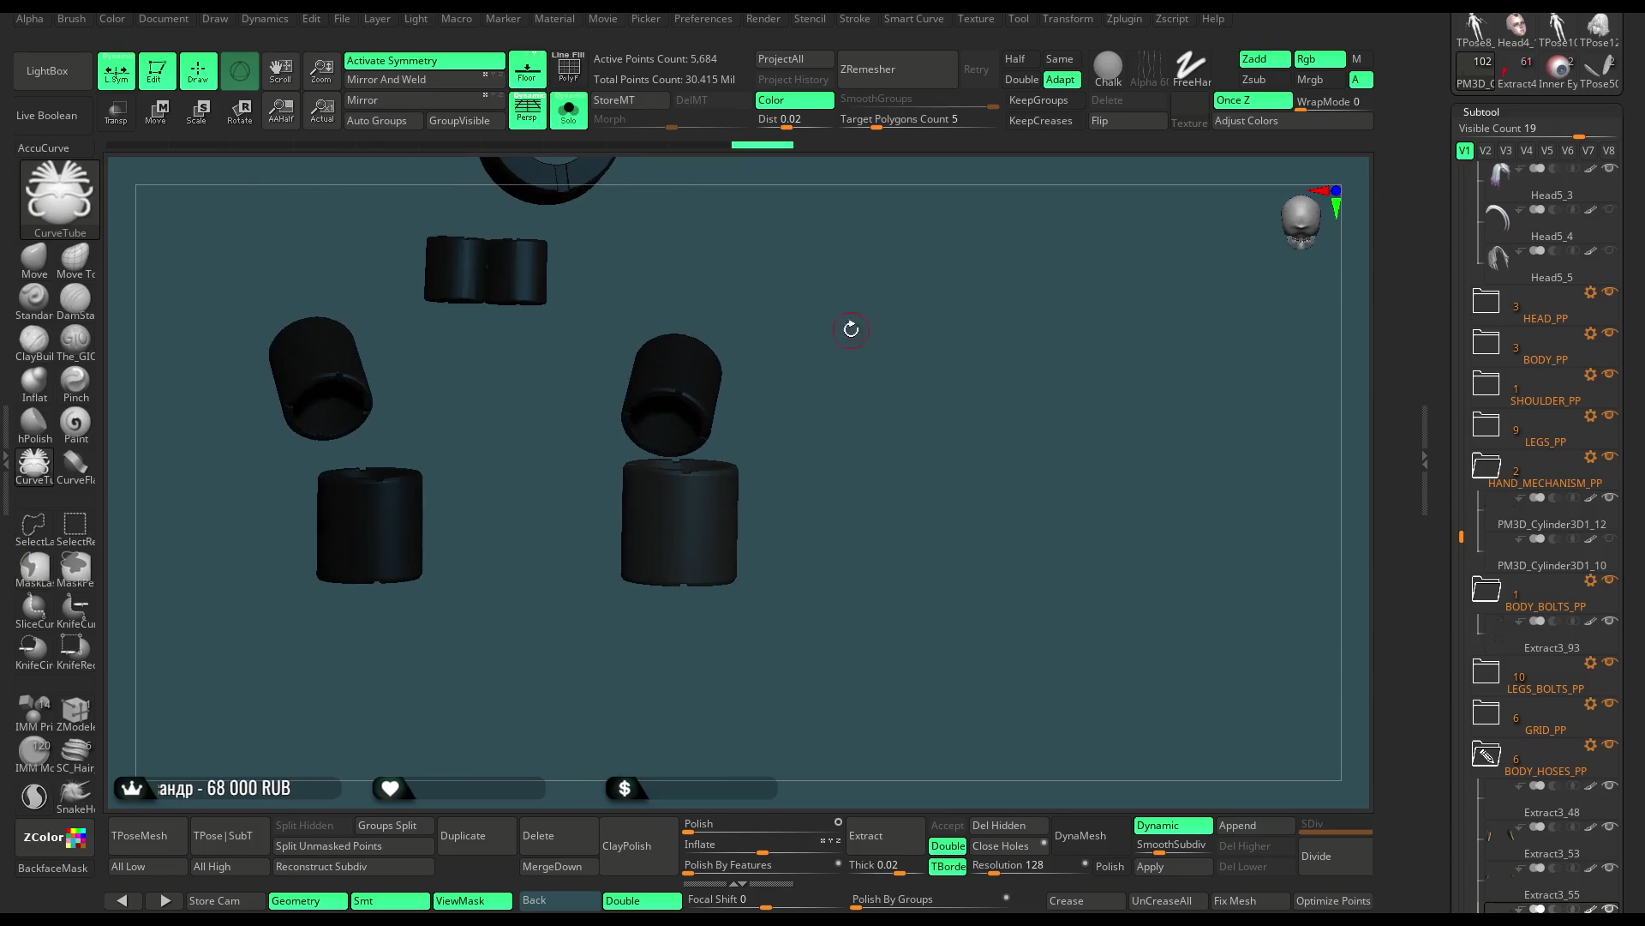
left_click(568, 110)
left_click(168, 125)
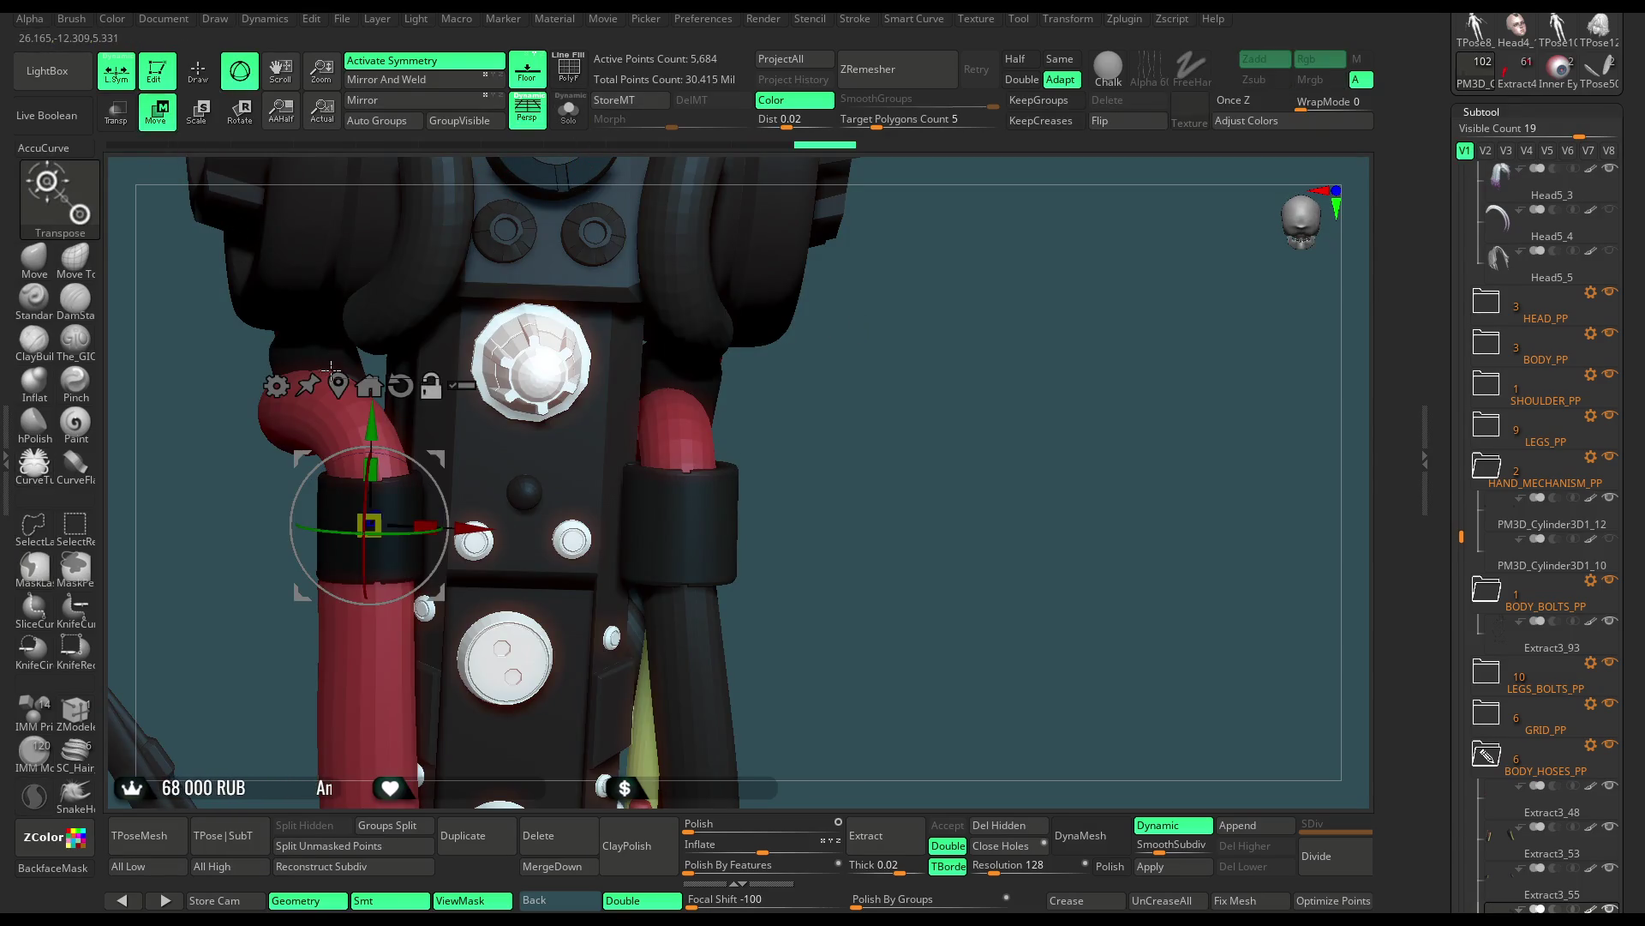
left_click(680, 514, "alt")
scroll(679, 518, "up", 3)
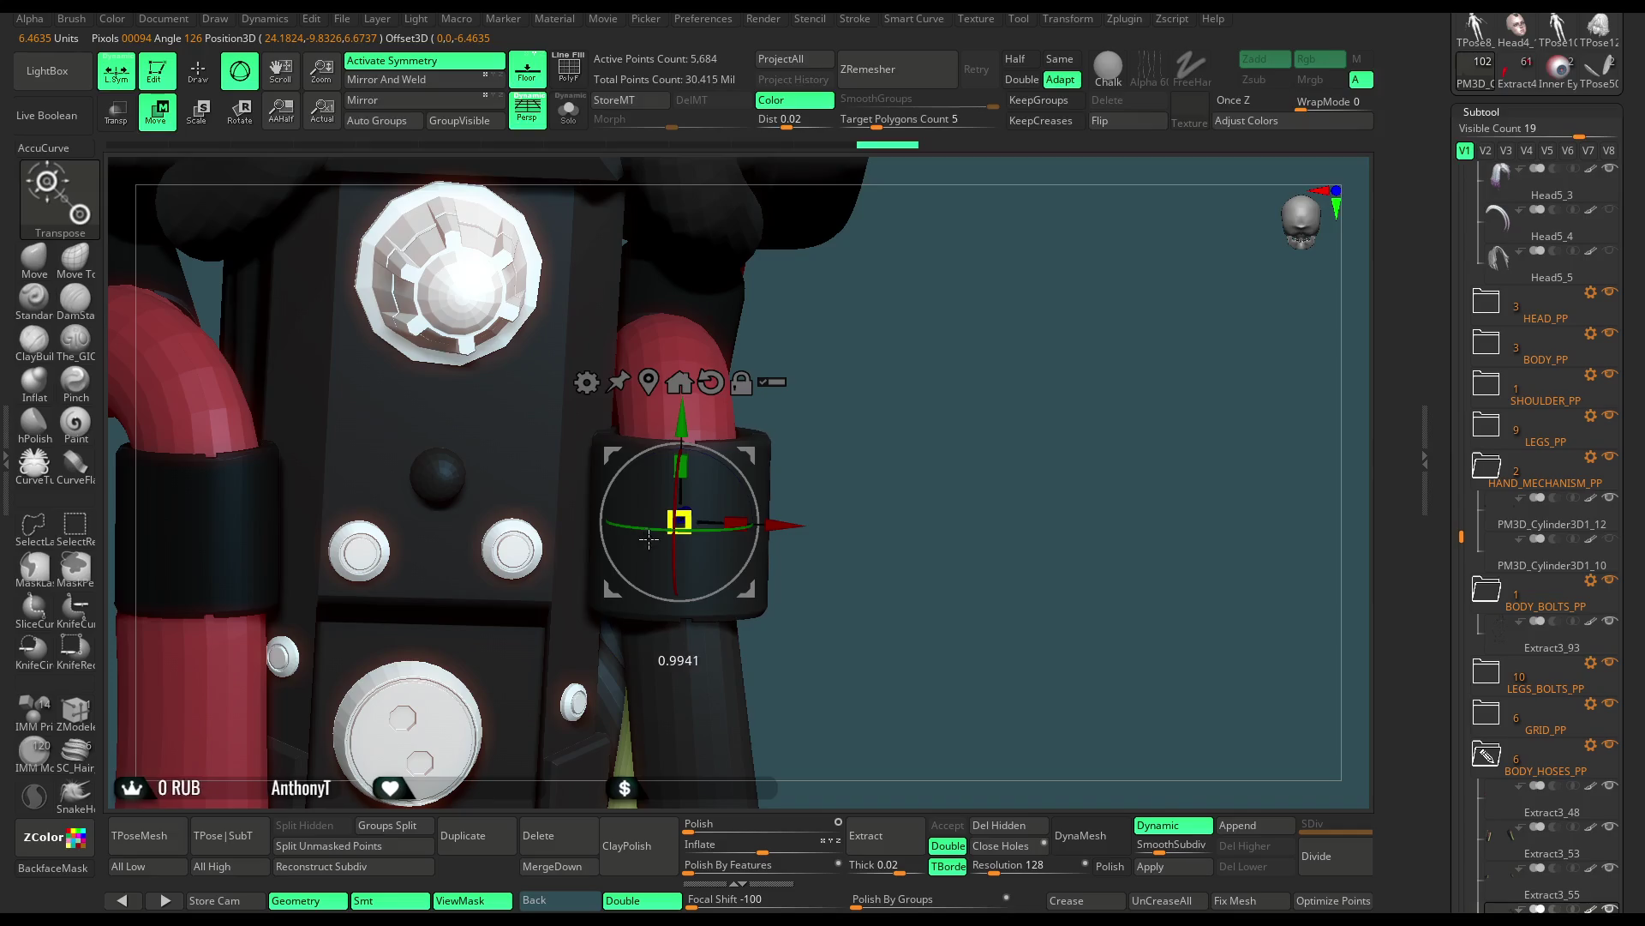
left_click_drag(653, 537, 396, 677)
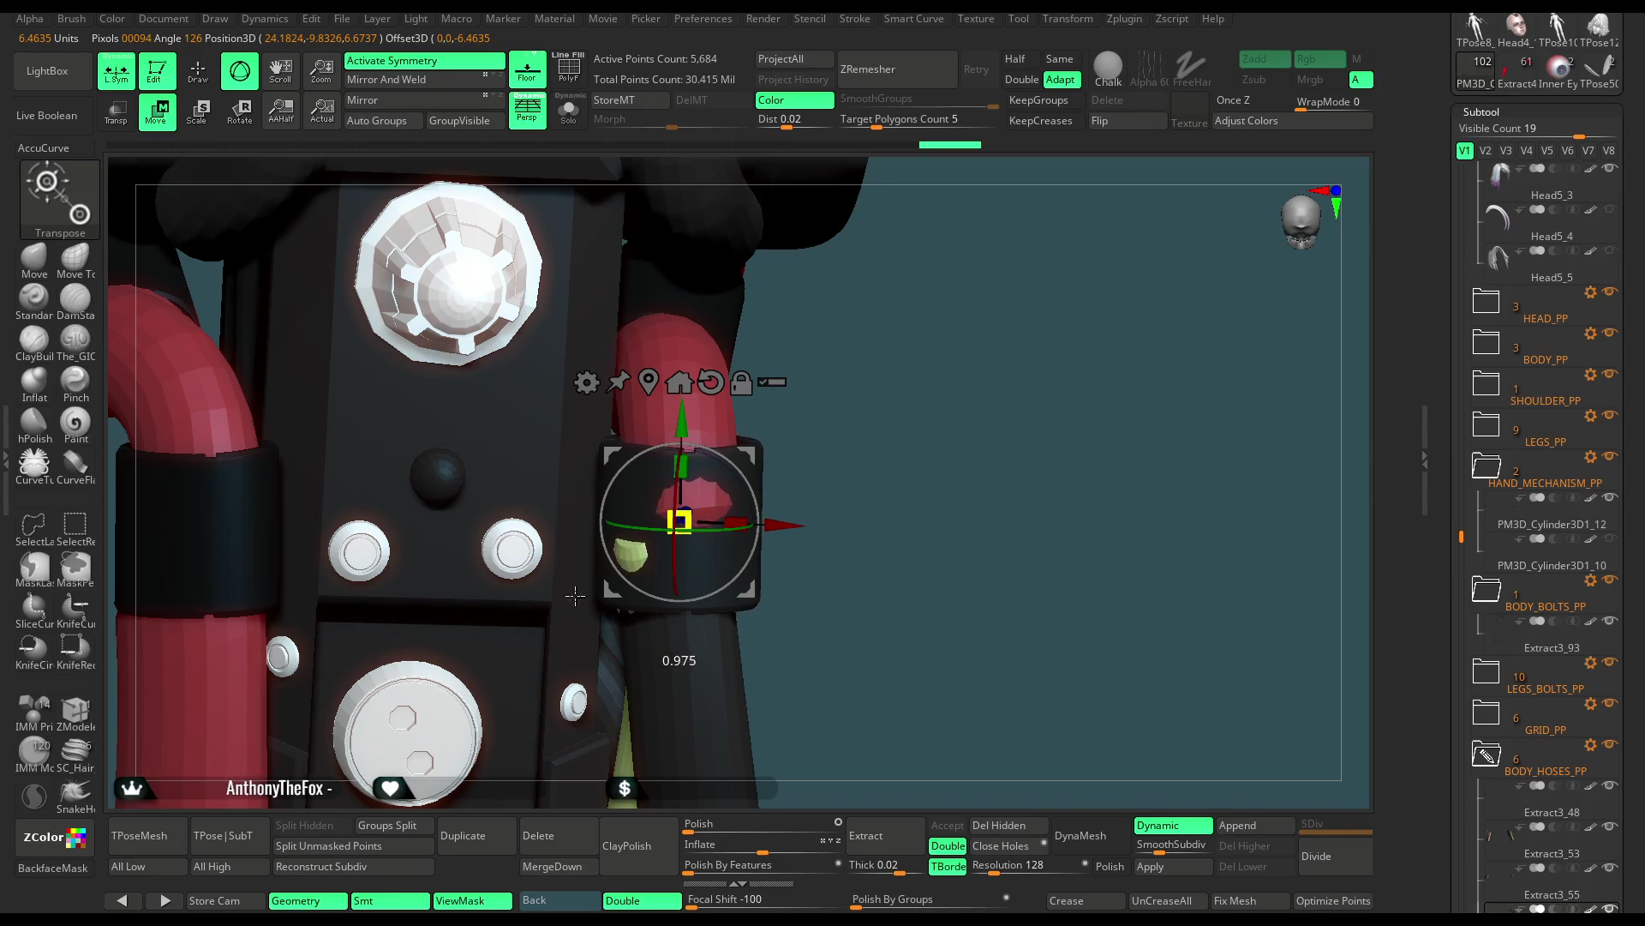
left_click_drag(762, 481, 767, 490)
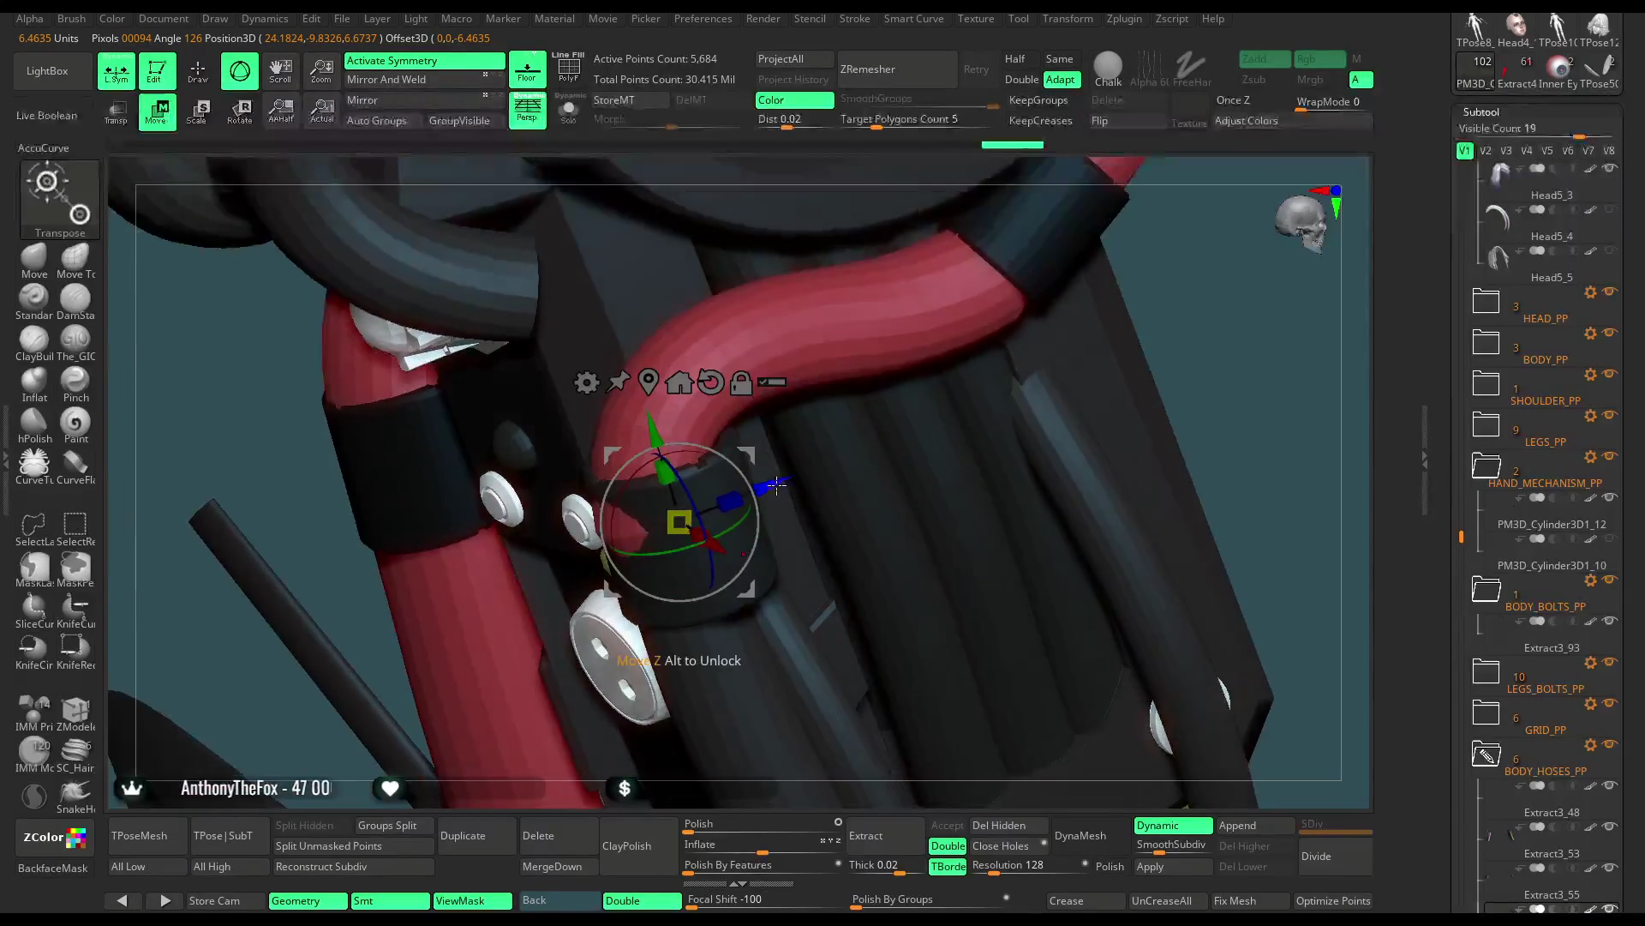
mouse_move(881, 339)
left_mouse_down()
mouse_move(1004, 348)
mouse_move(967, 380)
left_mouse_up()
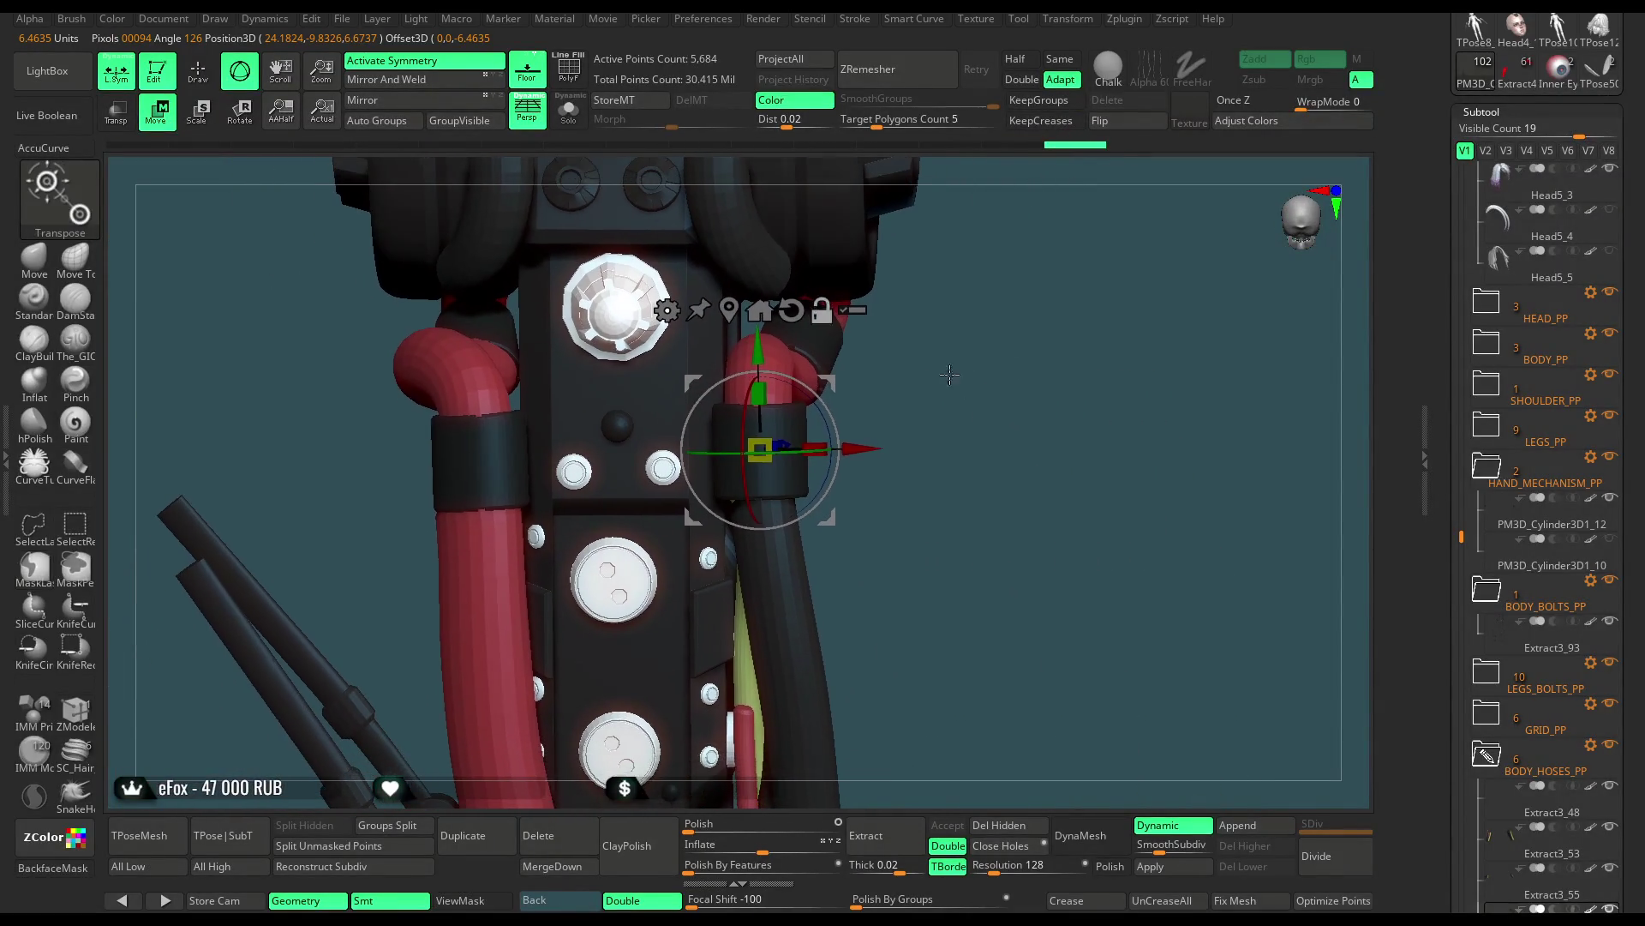
key("q")
left_click(442, 550, "alt")
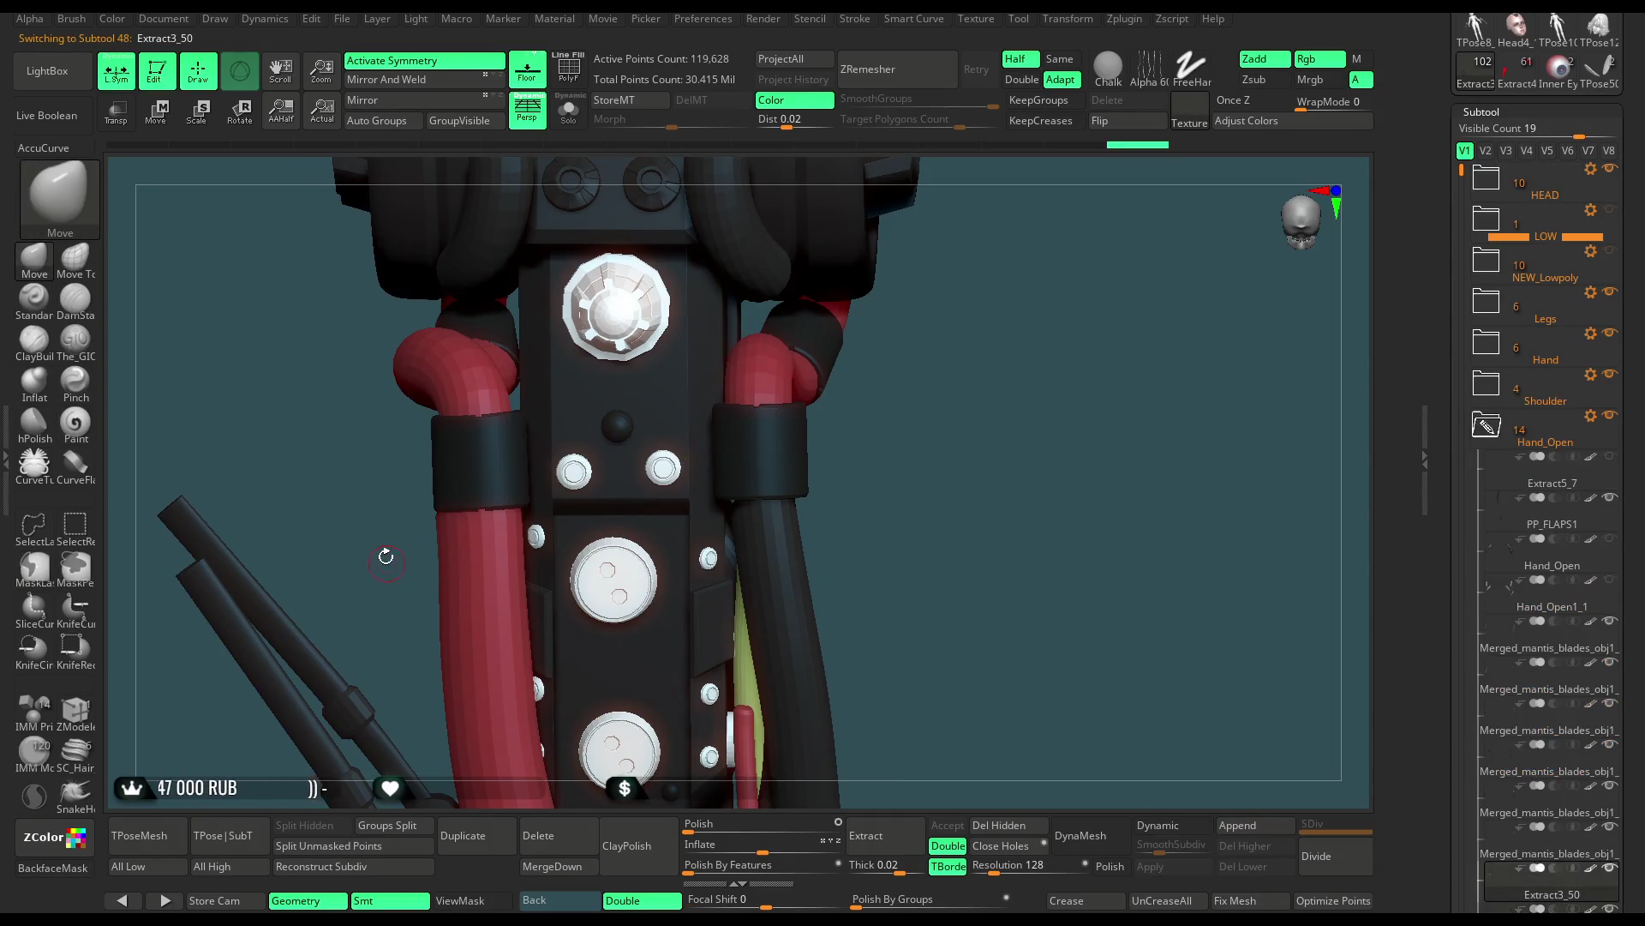
Orbit around the arm and hide Extract3_50's red and green hoses
left_click_drag(382, 557, 398, 522, "alt")
key("space")
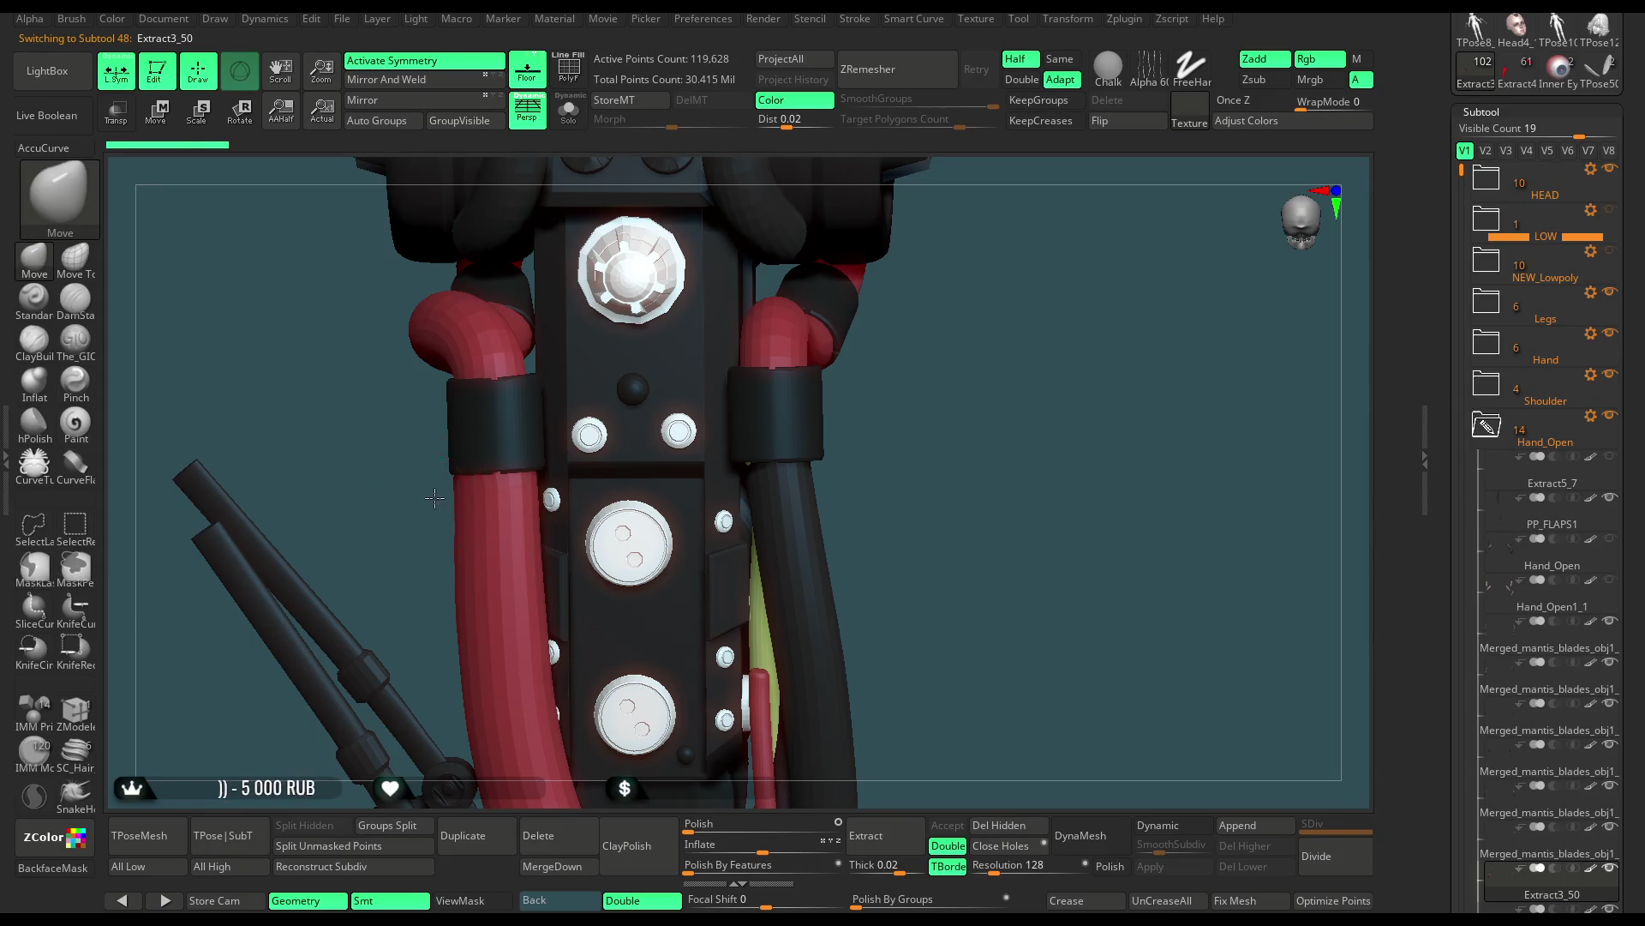
left_click_drag(429, 498, 497, 500)
left_click_drag(753, 379, 531, 460)
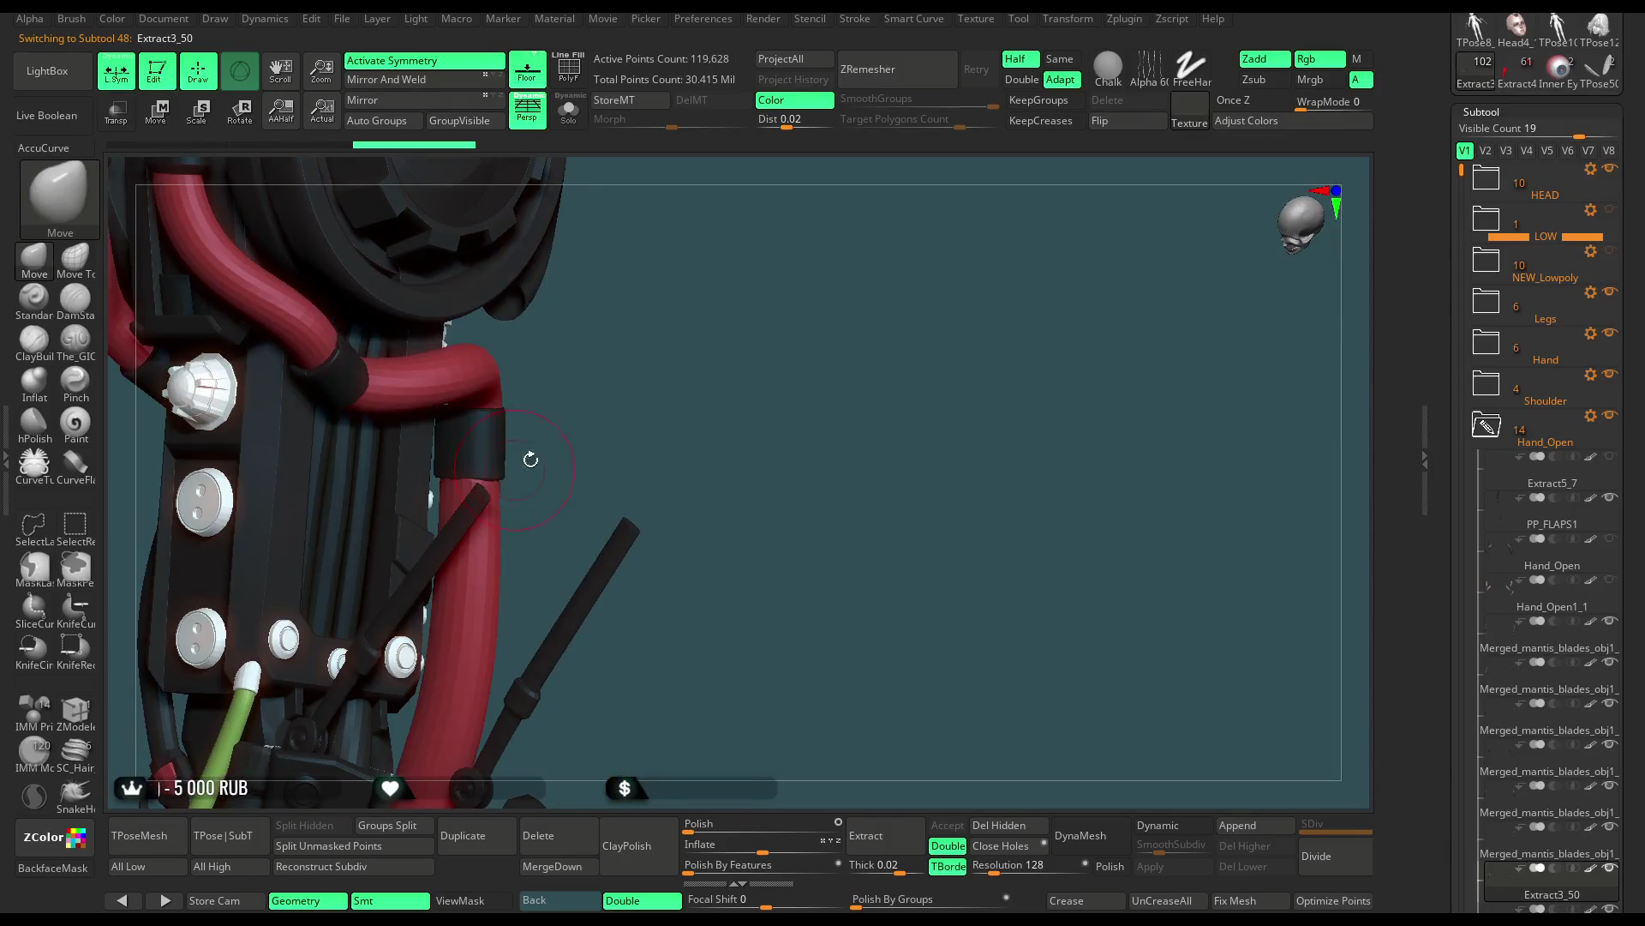
key("space")
mouse_move(644, 413)
left_mouse_down()
mouse_move(529, 485)
mouse_move(577, 467)
mouse_move(552, 497)
left_mouse_up()
mouse_move(764, 535)
left_mouse_down()
mouse_move(635, 503)
mouse_move(775, 375)
mouse_move(734, 378)
mouse_move(746, 348)
mouse_move(805, 383)
mouse_move(732, 443)
mouse_move(573, 391)
left_mouse_up()
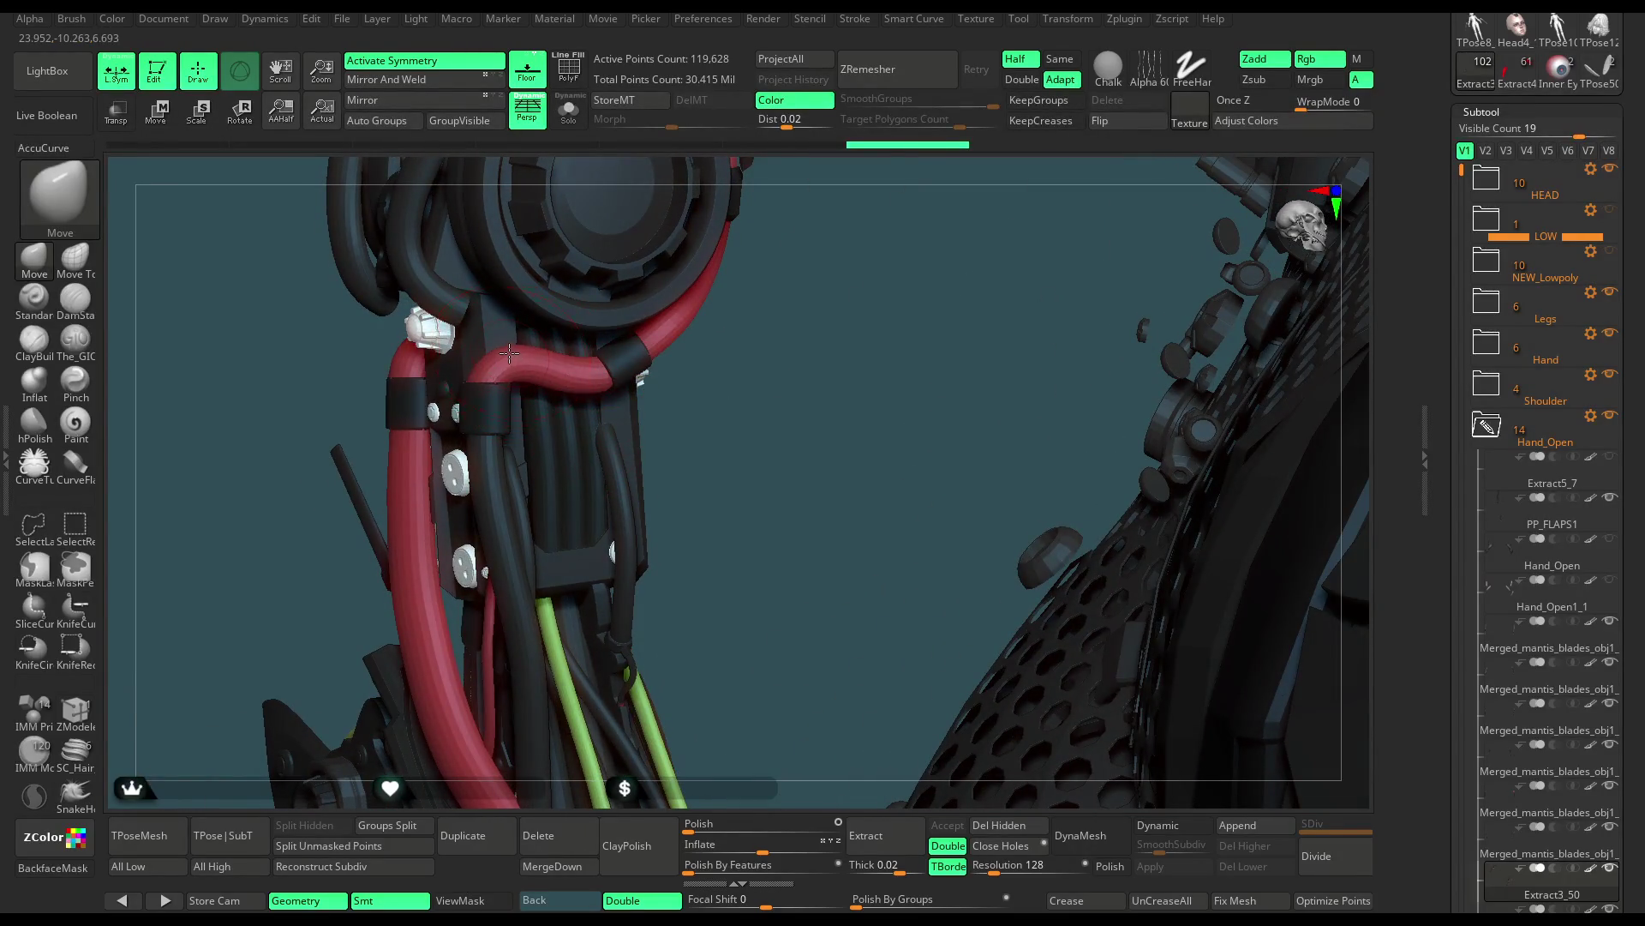
left_click_drag(708, 425, 621, 448)
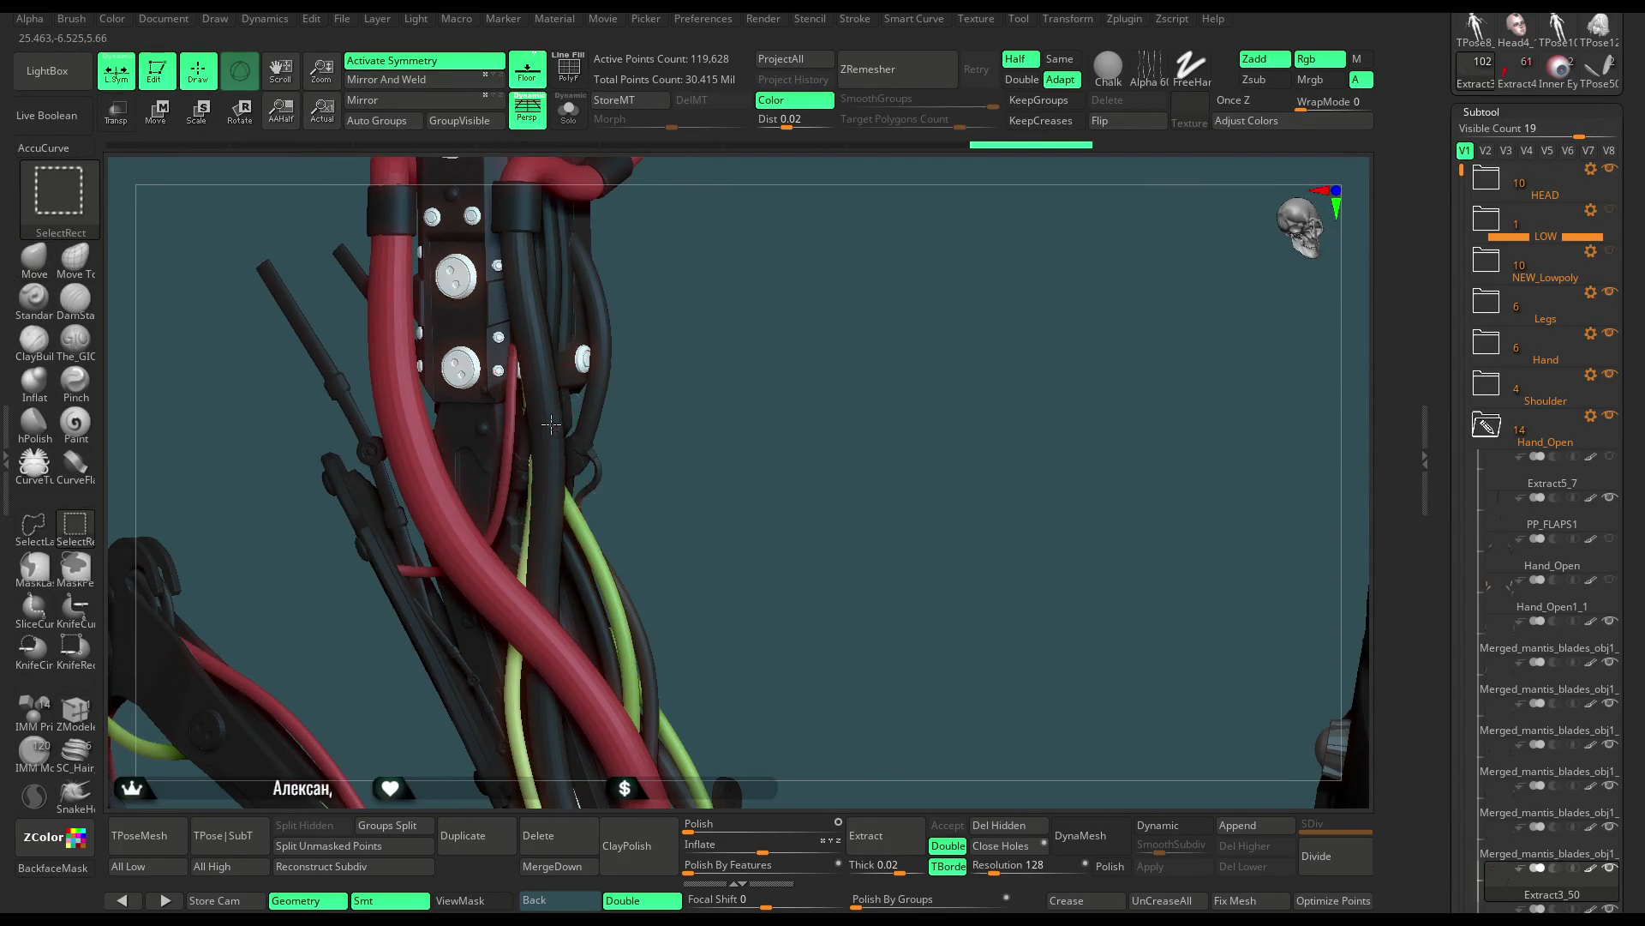
left_click(510, 538, "ctrl+alt+shift")
scroll(1632, 328, "up", 5)
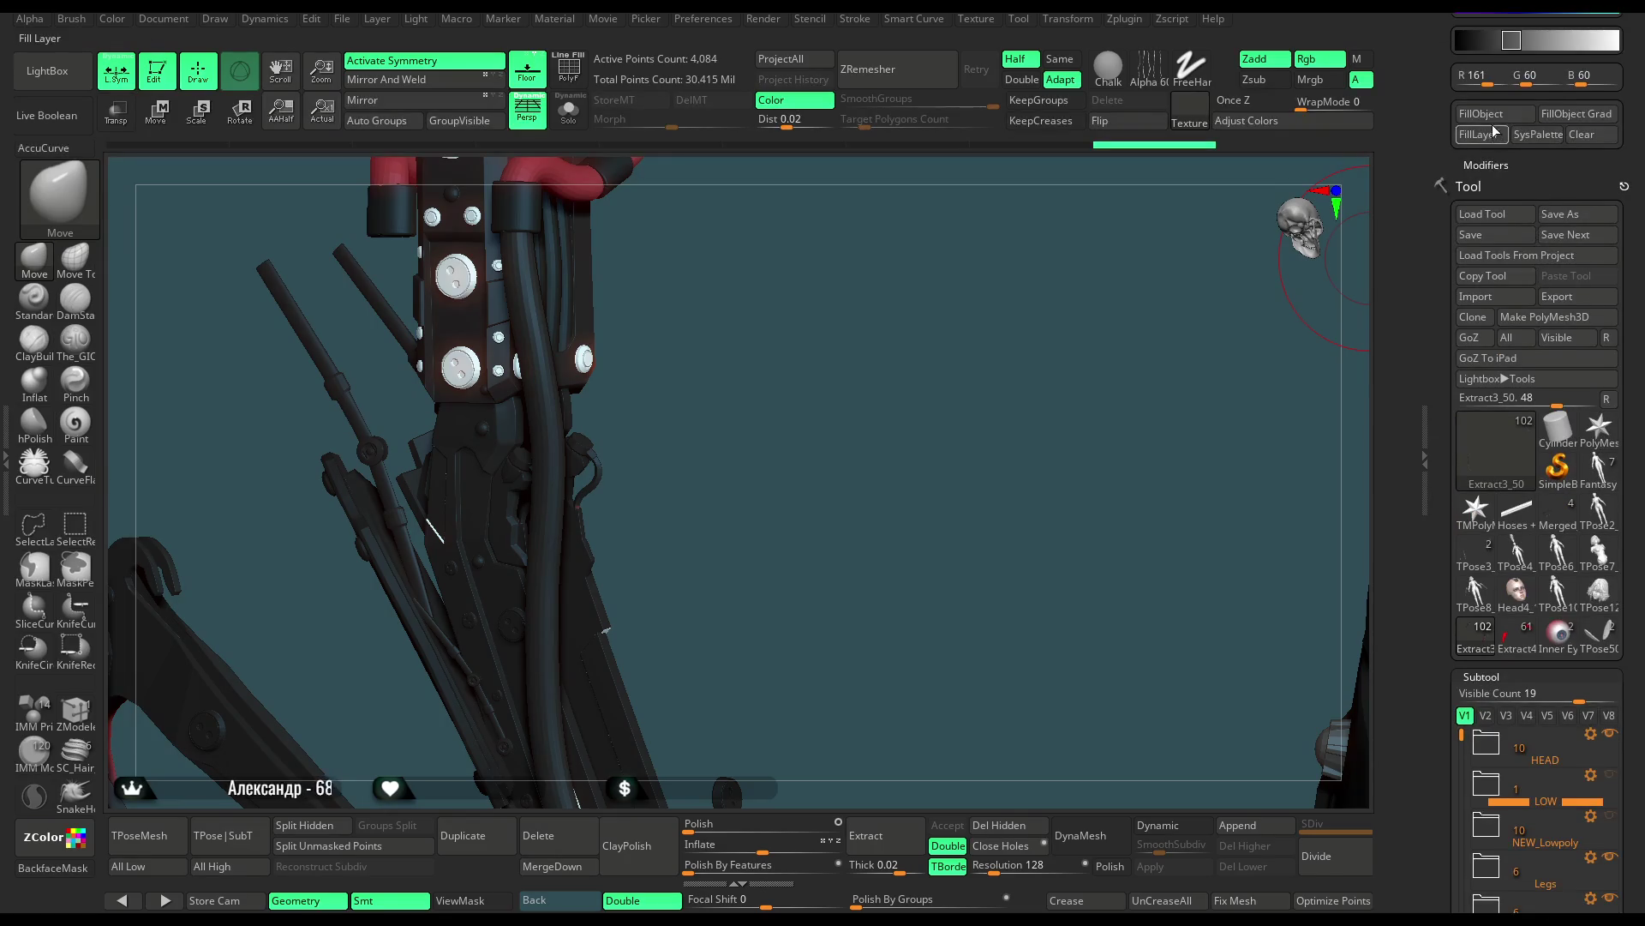
Unhide all Extract3_50 hoses and orbit toward the hoses and bracket
left_click(948, 391, "ctrl+shift")
mouse_move(866, 301)
left_mouse_down()
mouse_move(789, 433)
mouse_move(651, 463)
mouse_move(743, 388)
mouse_move(803, 474)
mouse_move(802, 409)
mouse_move(776, 505)
left_mouse_up()
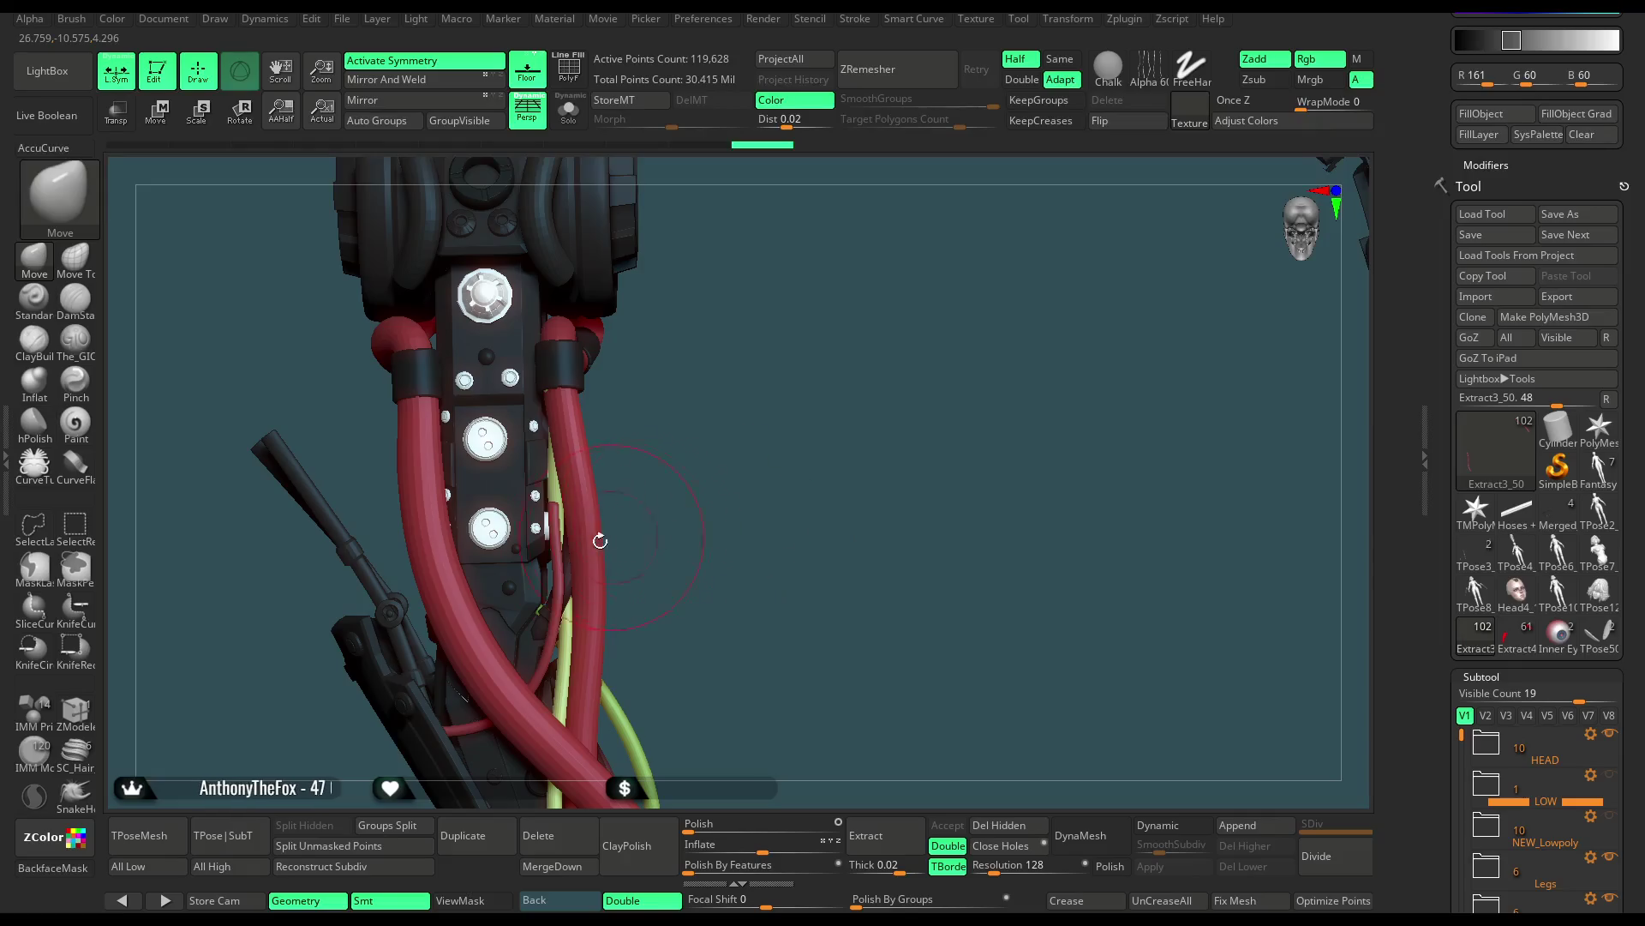
left_click_drag(665, 480, 131, 337)
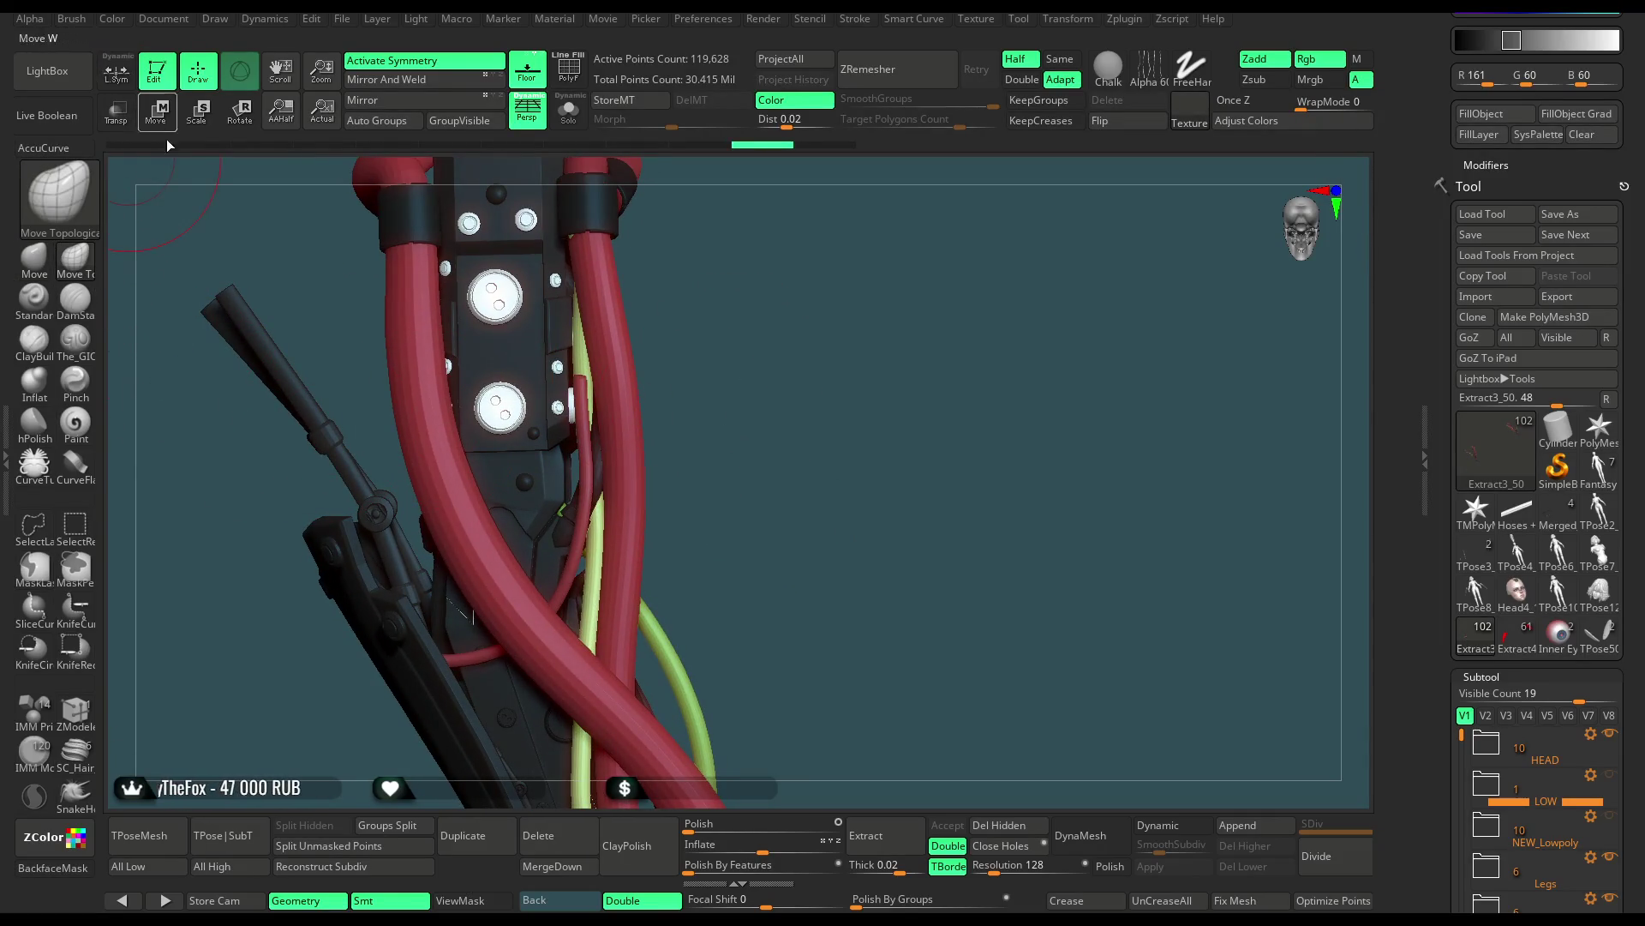
Select the Extract5_6 bolt pieces on the arm and Solo them so nothing else shows
key("space")
left_click_drag(655, 426, 661, 427)
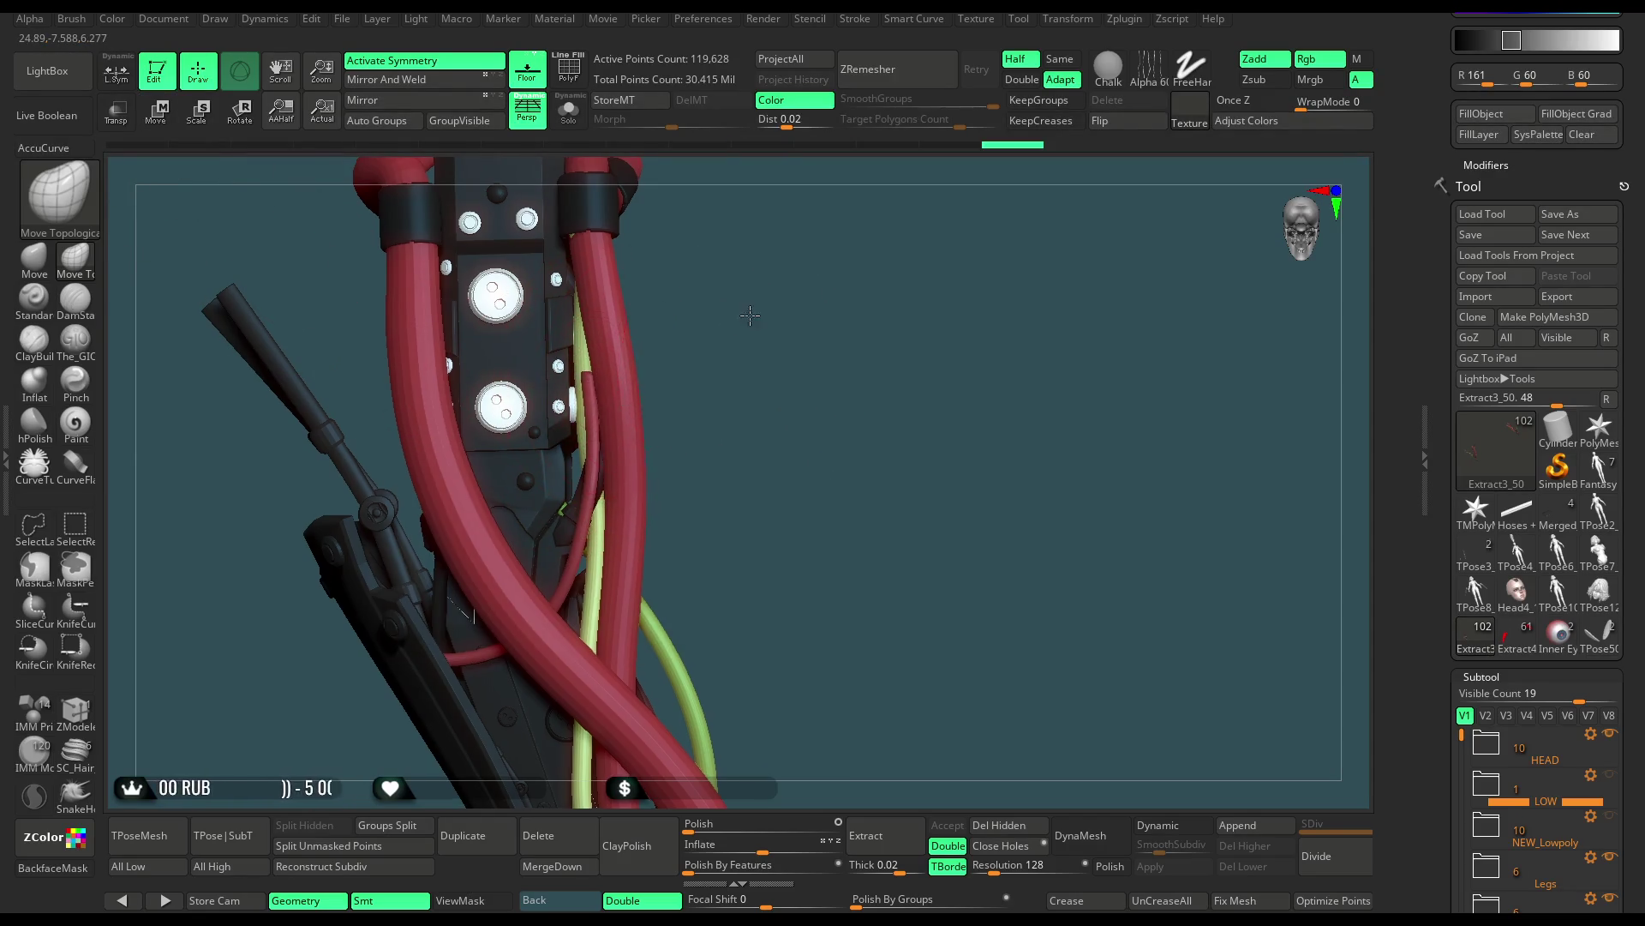
left_click_drag(749, 321, 578, 512)
mouse_move(737, 422)
left_mouse_down()
mouse_move(870, 344)
mouse_move(821, 333)
mouse_move(843, 303)
mouse_move(733, 325)
mouse_move(845, 309)
mouse_move(840, 251)
left_mouse_up()
key("space")
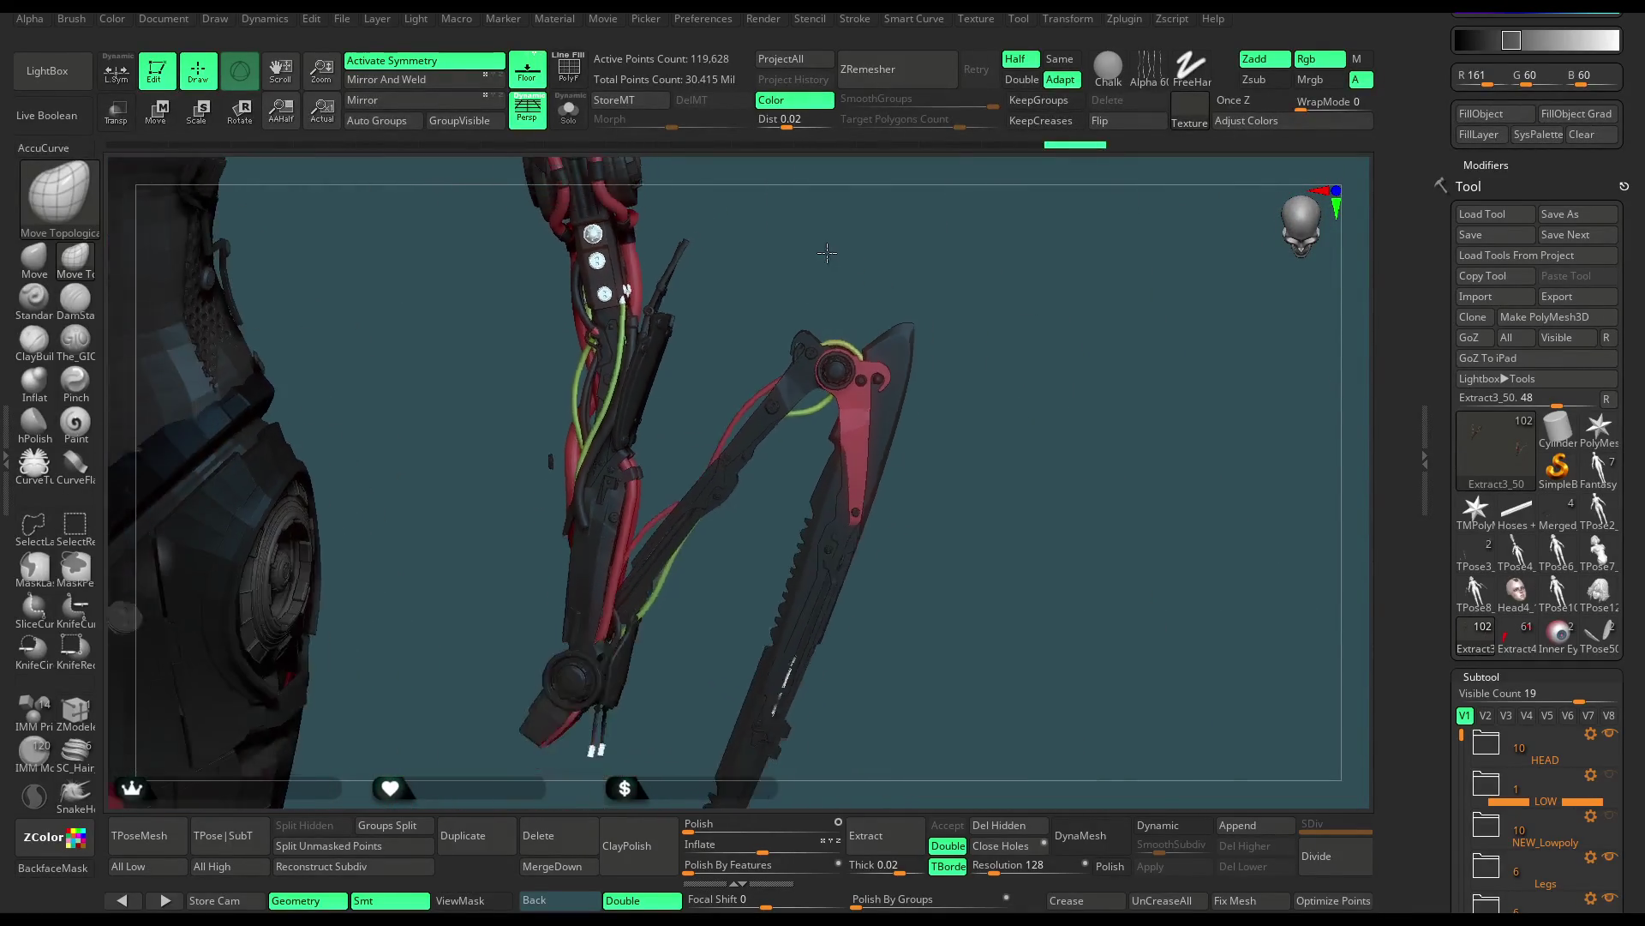
left_click_drag(732, 330, 635, 440)
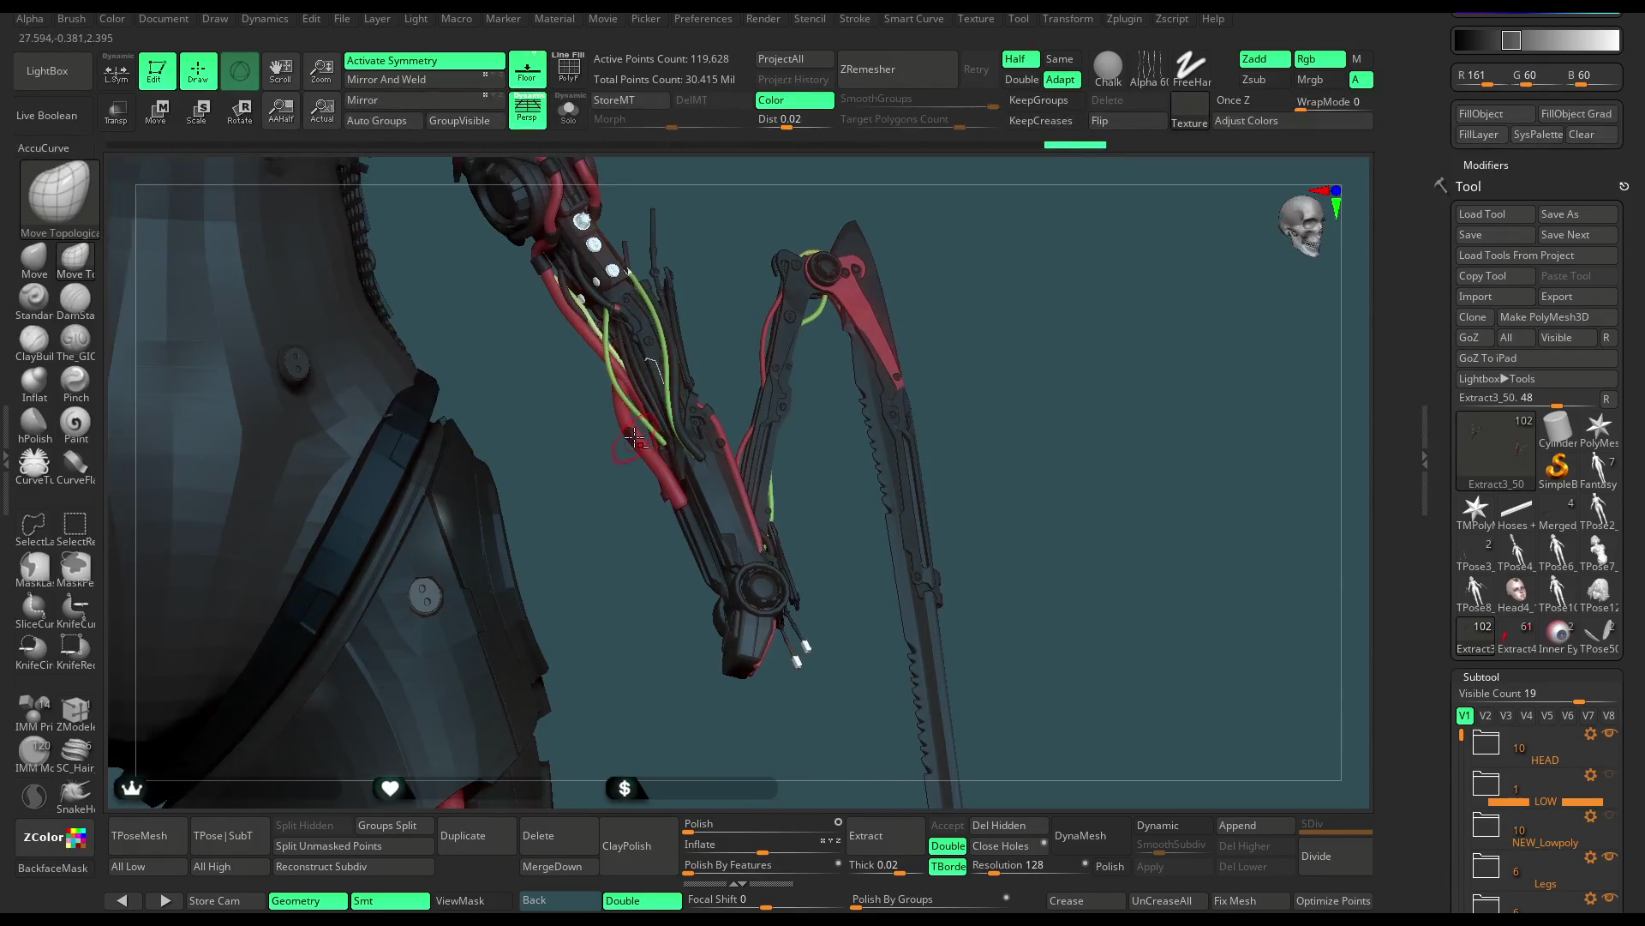
left_click(649, 392, "alt")
left_click(580, 122)
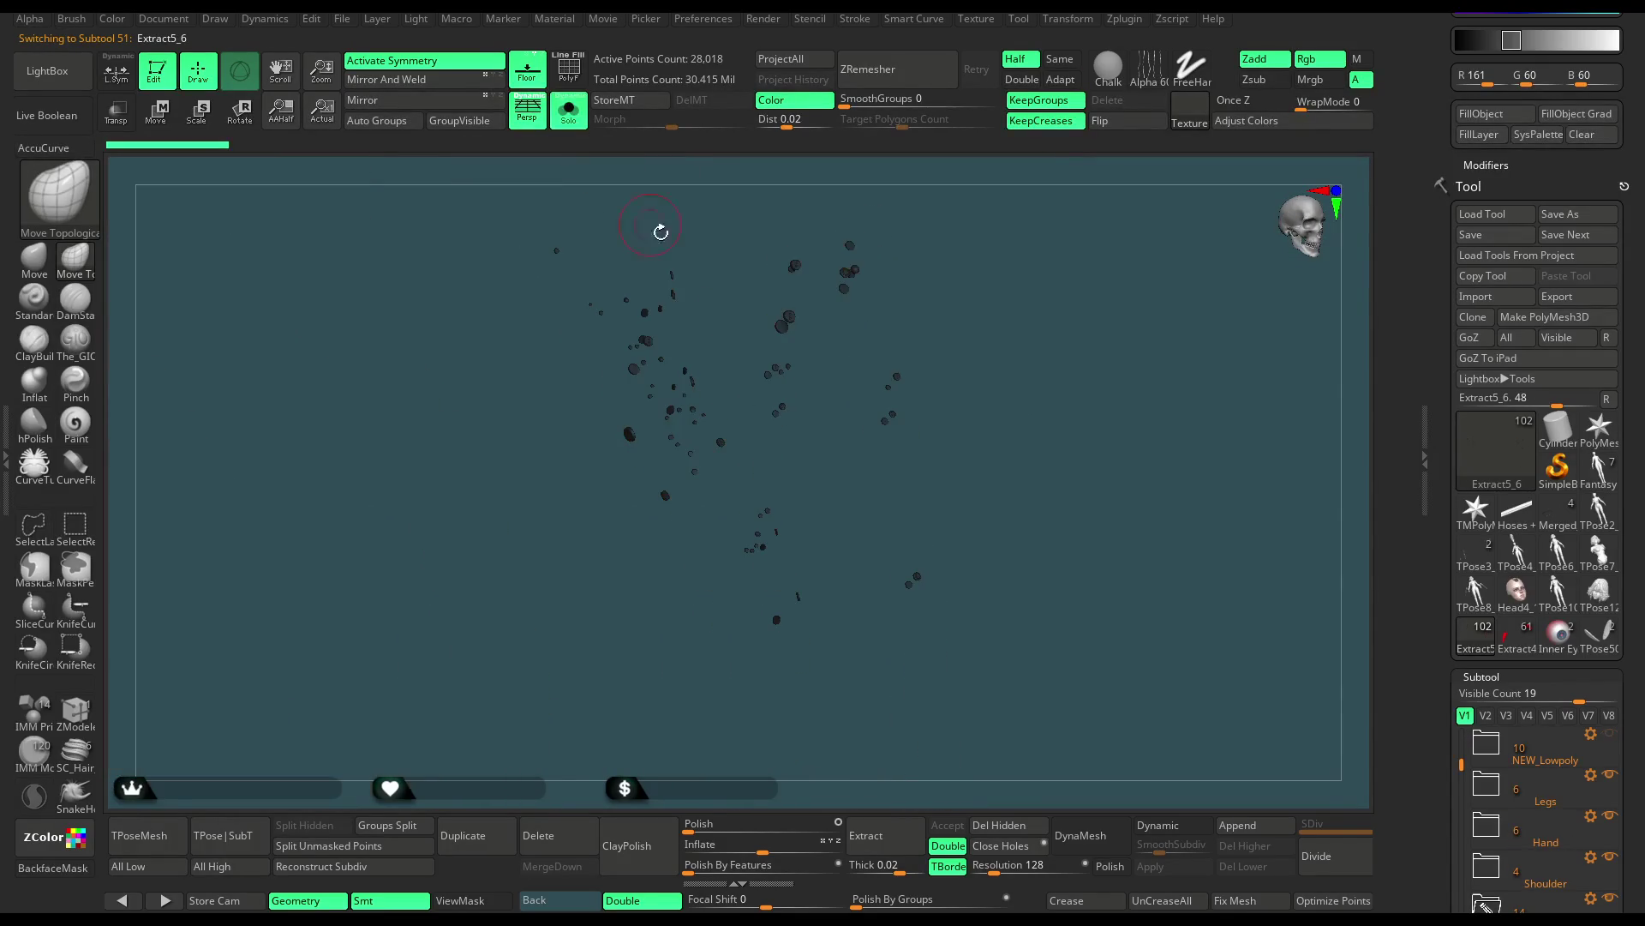
Orbit around the isolated Extract5_6 bolt pieces, then turn Solo off to restore the full model
left_click_drag(615, 710, 799, 478)
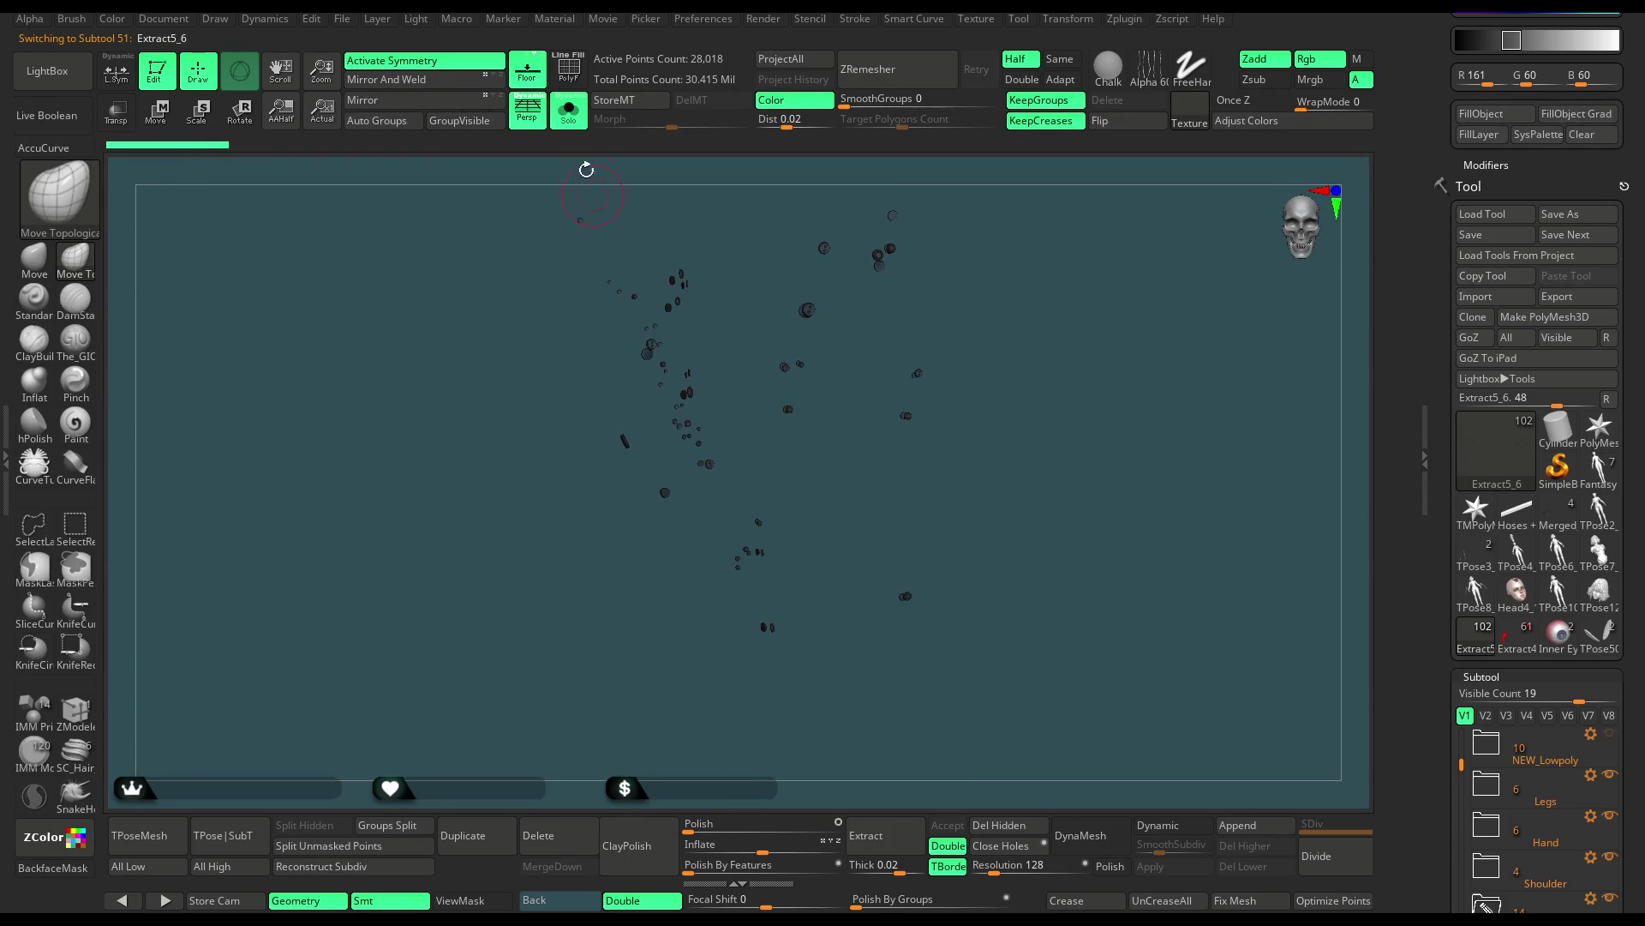
left_click(568, 110)
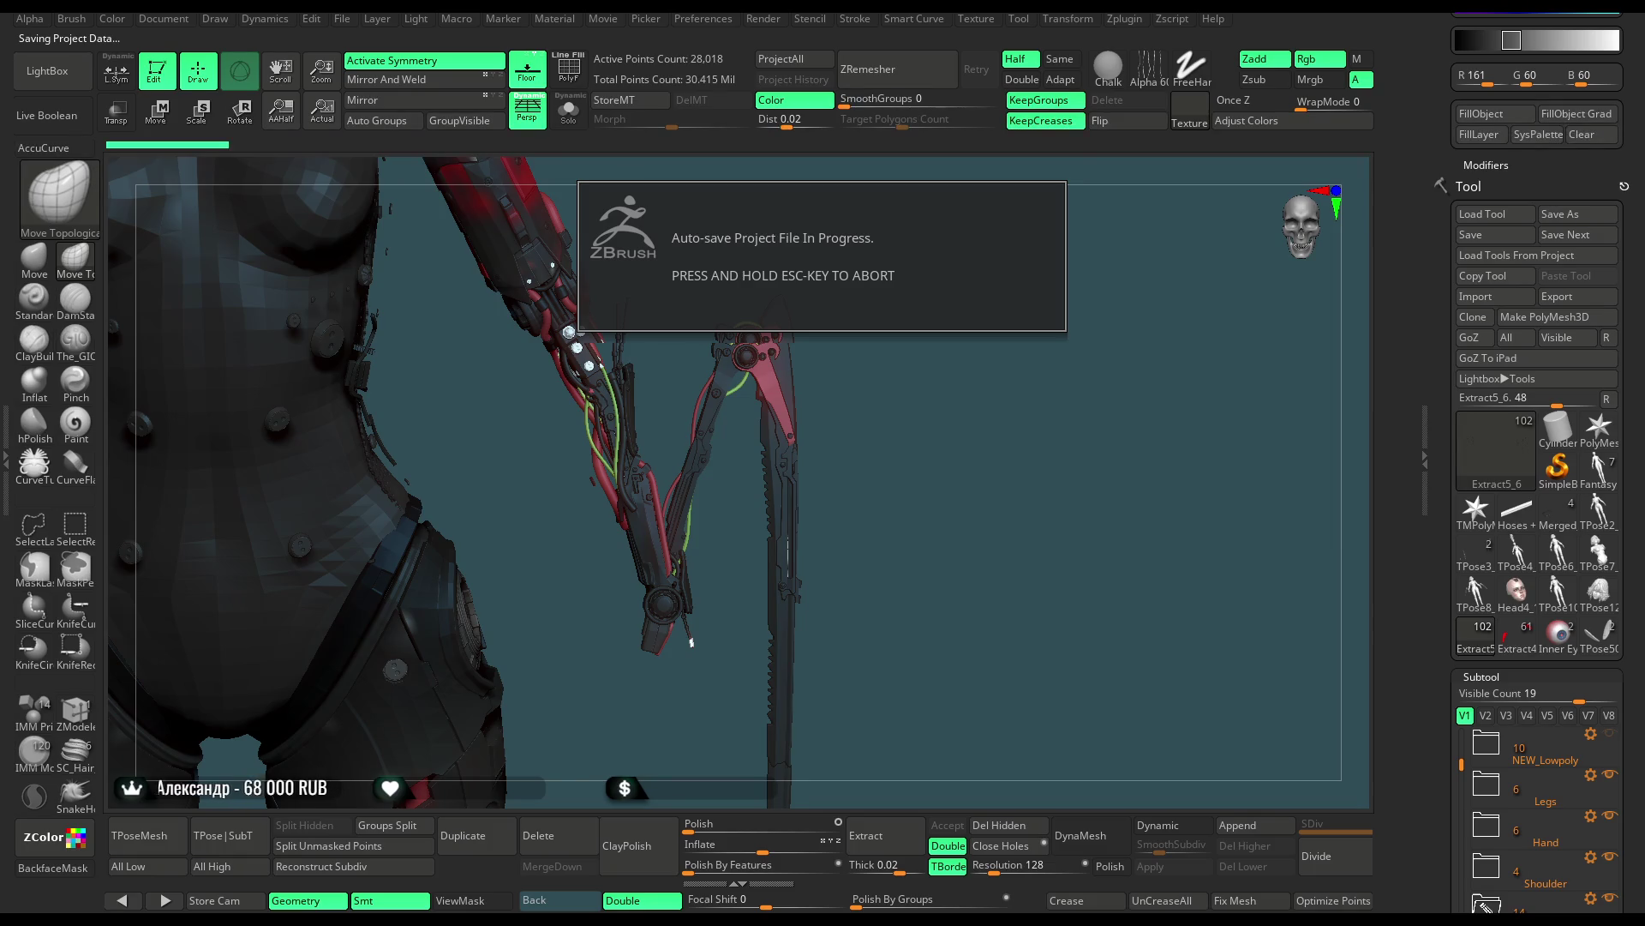
Turn on the Hand_Open folder's visibility so its hand parts show on the model
mouse_move(966, 367)
left_mouse_down()
mouse_move(897, 403)
mouse_move(930, 408)
mouse_move(973, 342)
left_mouse_up()
scroll(1643, 324, "down", 5)
scroll(1643, 324, "down", 3)
left_click(1610, 390)
left_click(1610, 513)
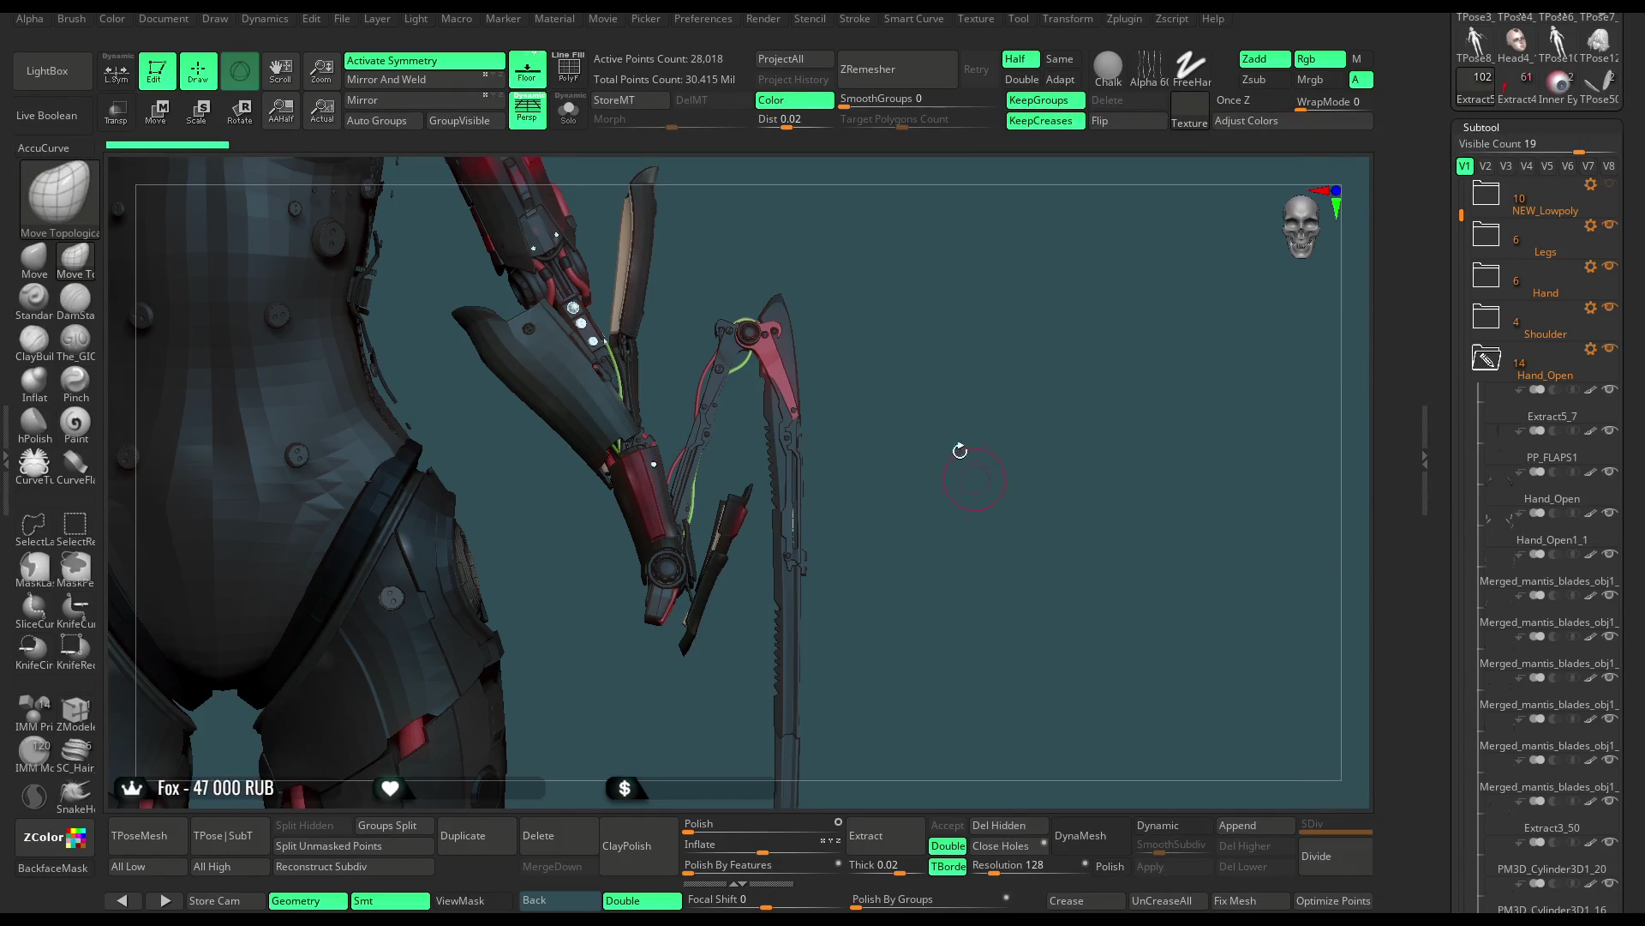
mouse_move(921, 338)
left_mouse_down()
mouse_move(898, 345)
mouse_move(912, 343)
left_mouse_up()
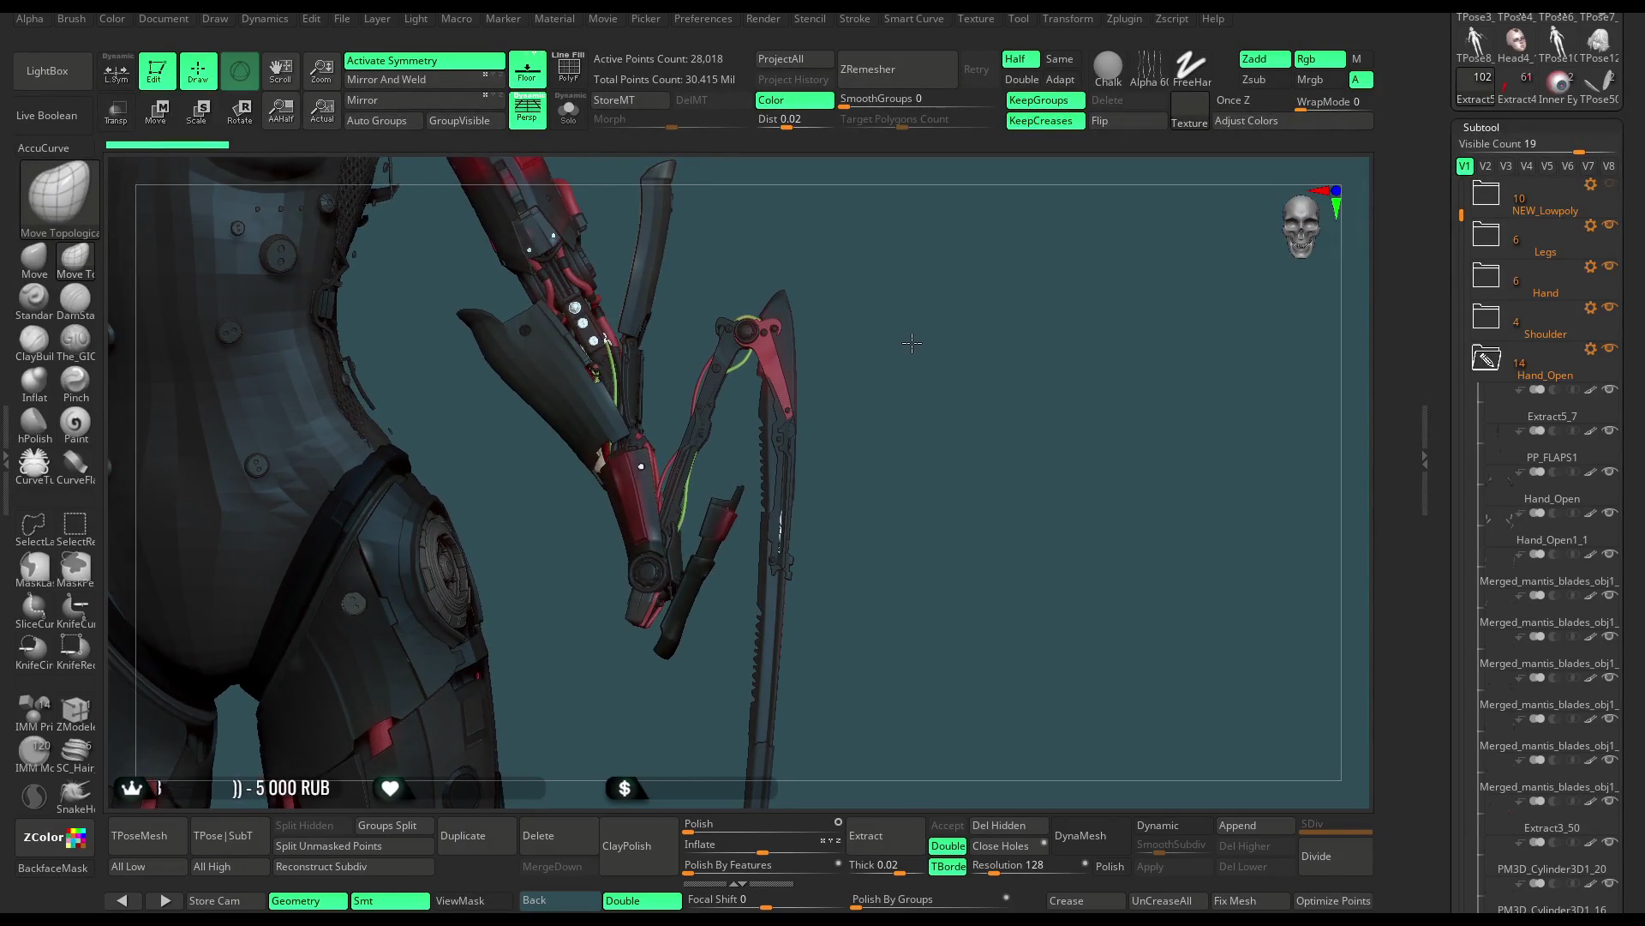
left_click(1490, 287)
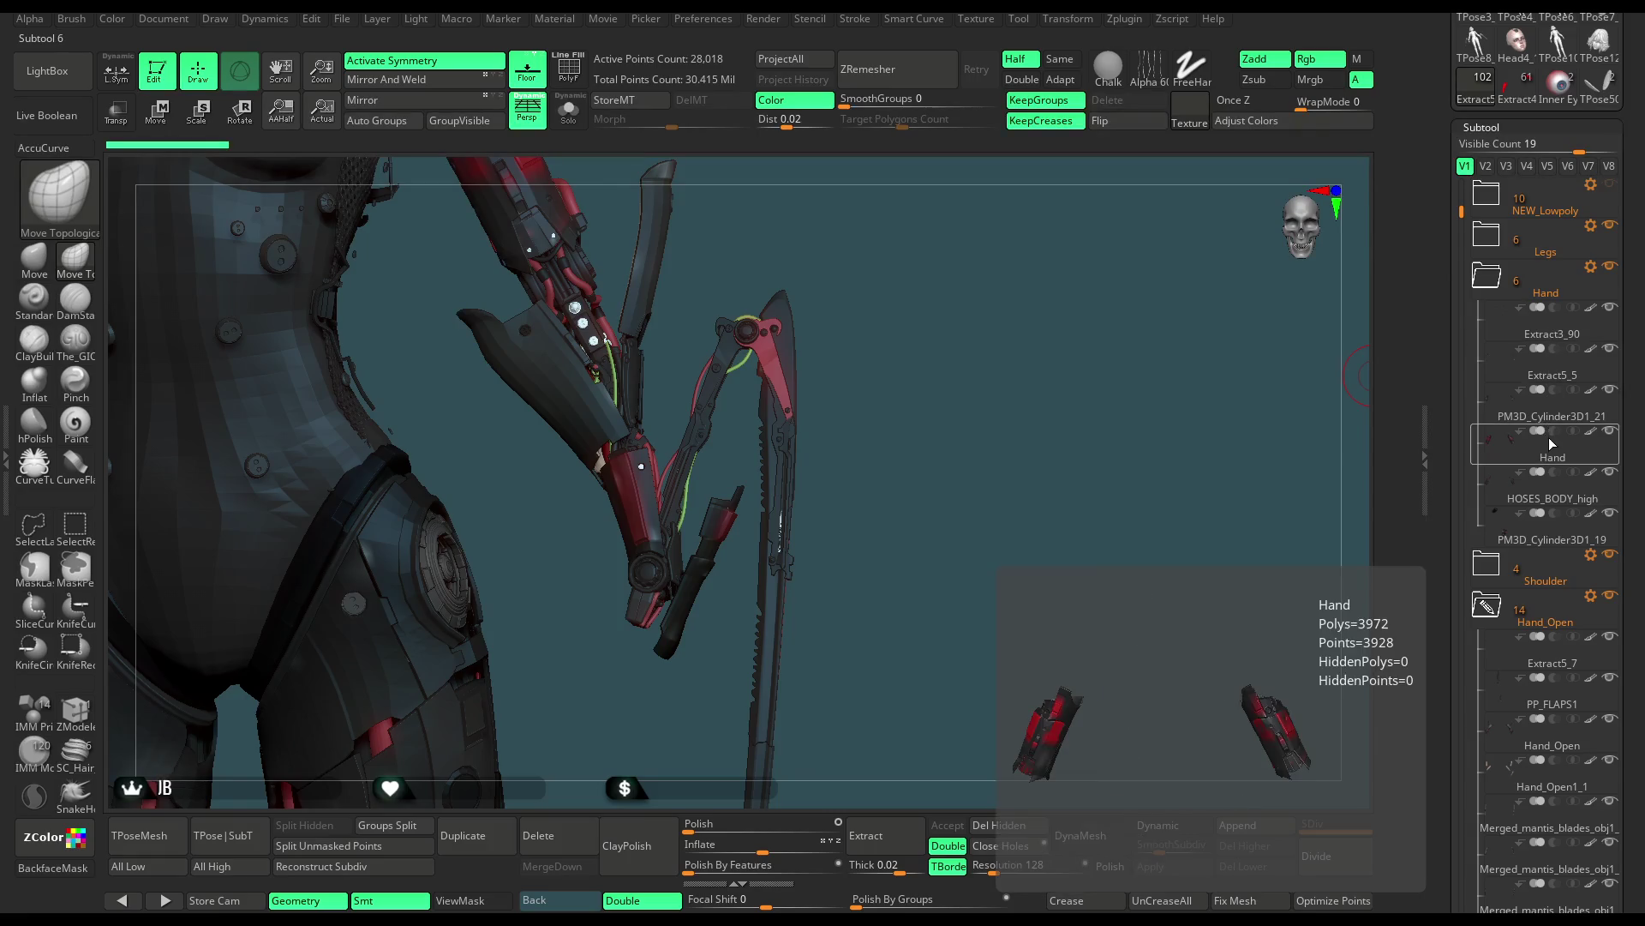
left_click(1507, 280)
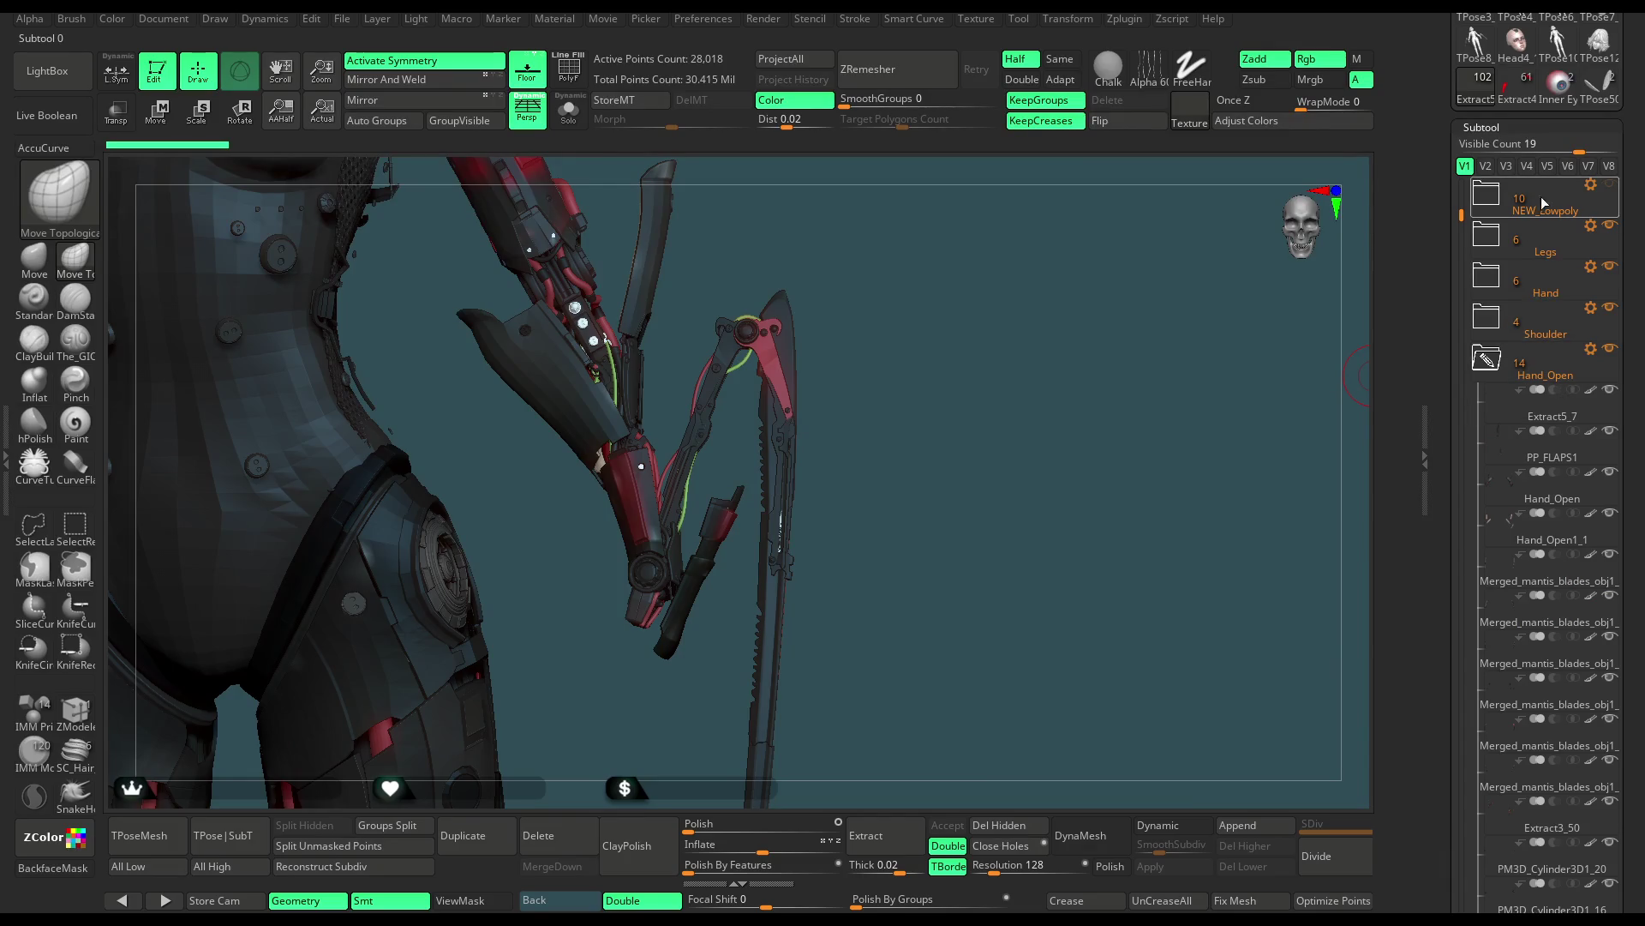
Move Fists and Merged_Fists from NEW_Lowpoly into the Hand_Open folder
left_click(1489, 204)
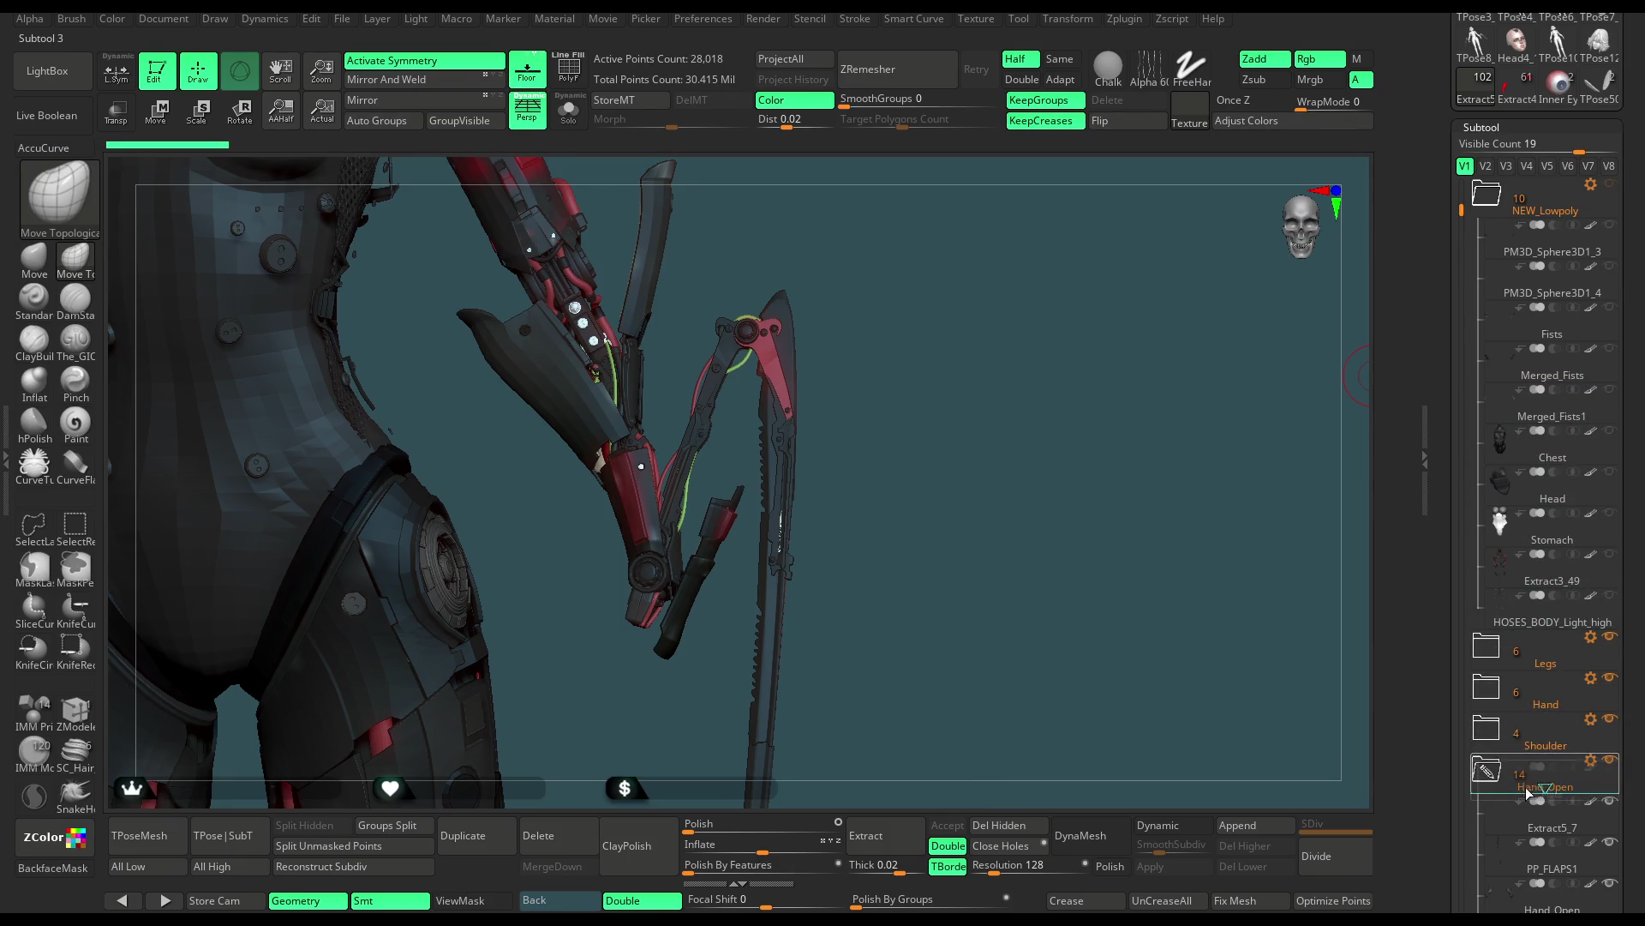
left_click_drag(1530, 790, 1530, 789)
left_click(1556, 513)
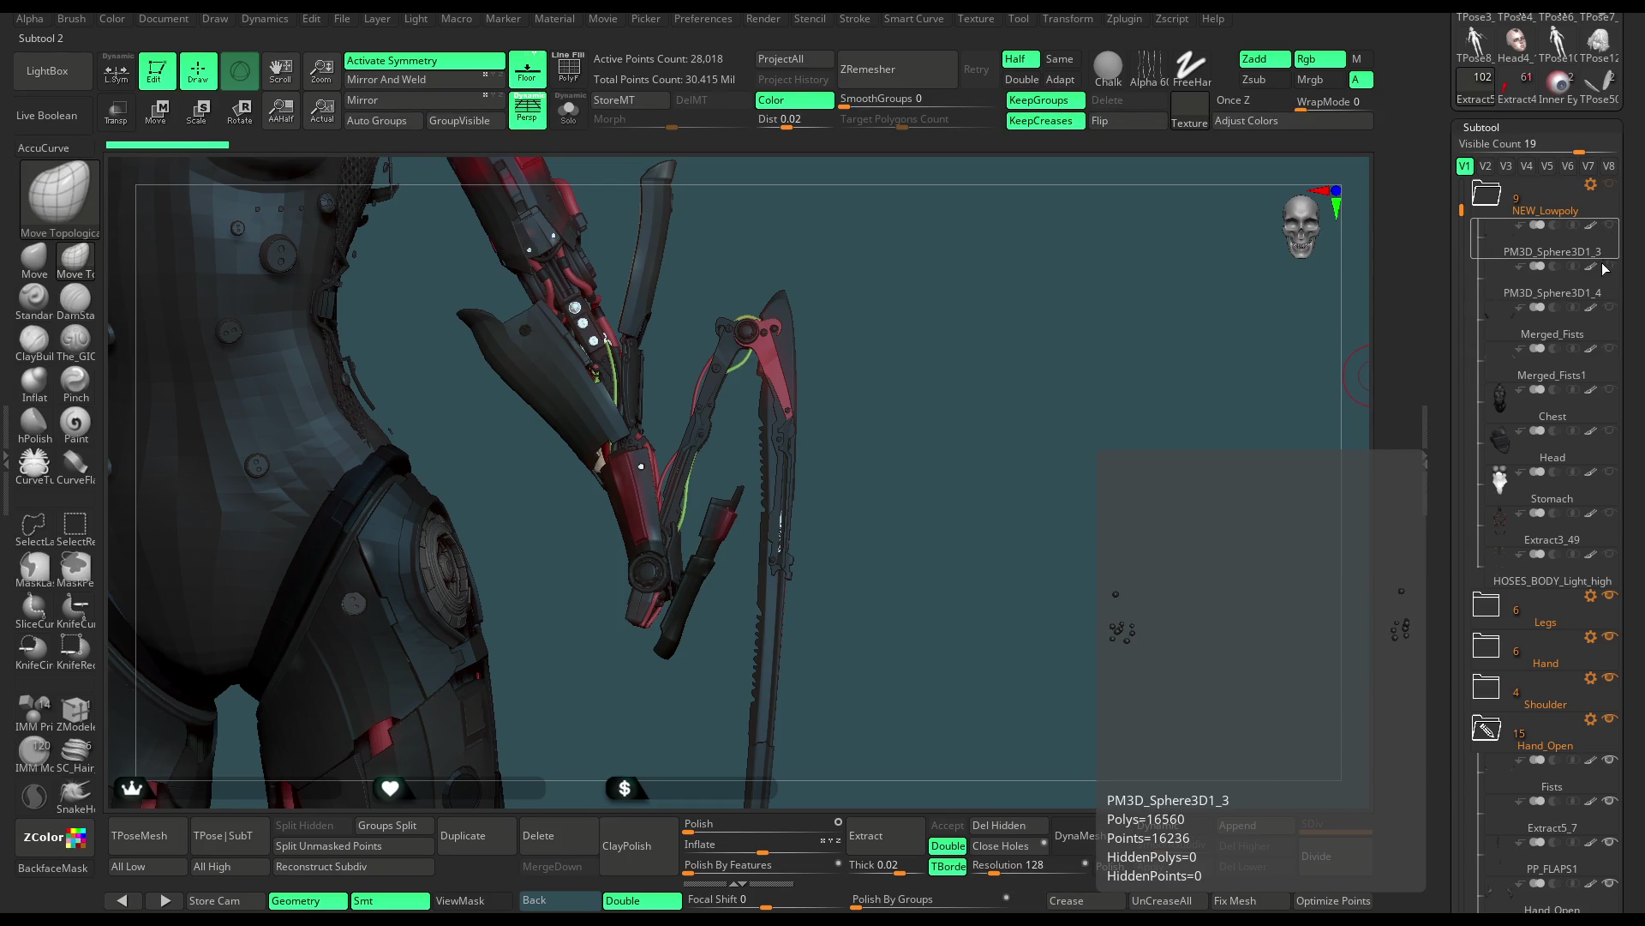
left_click_drag(1574, 319, 1517, 731)
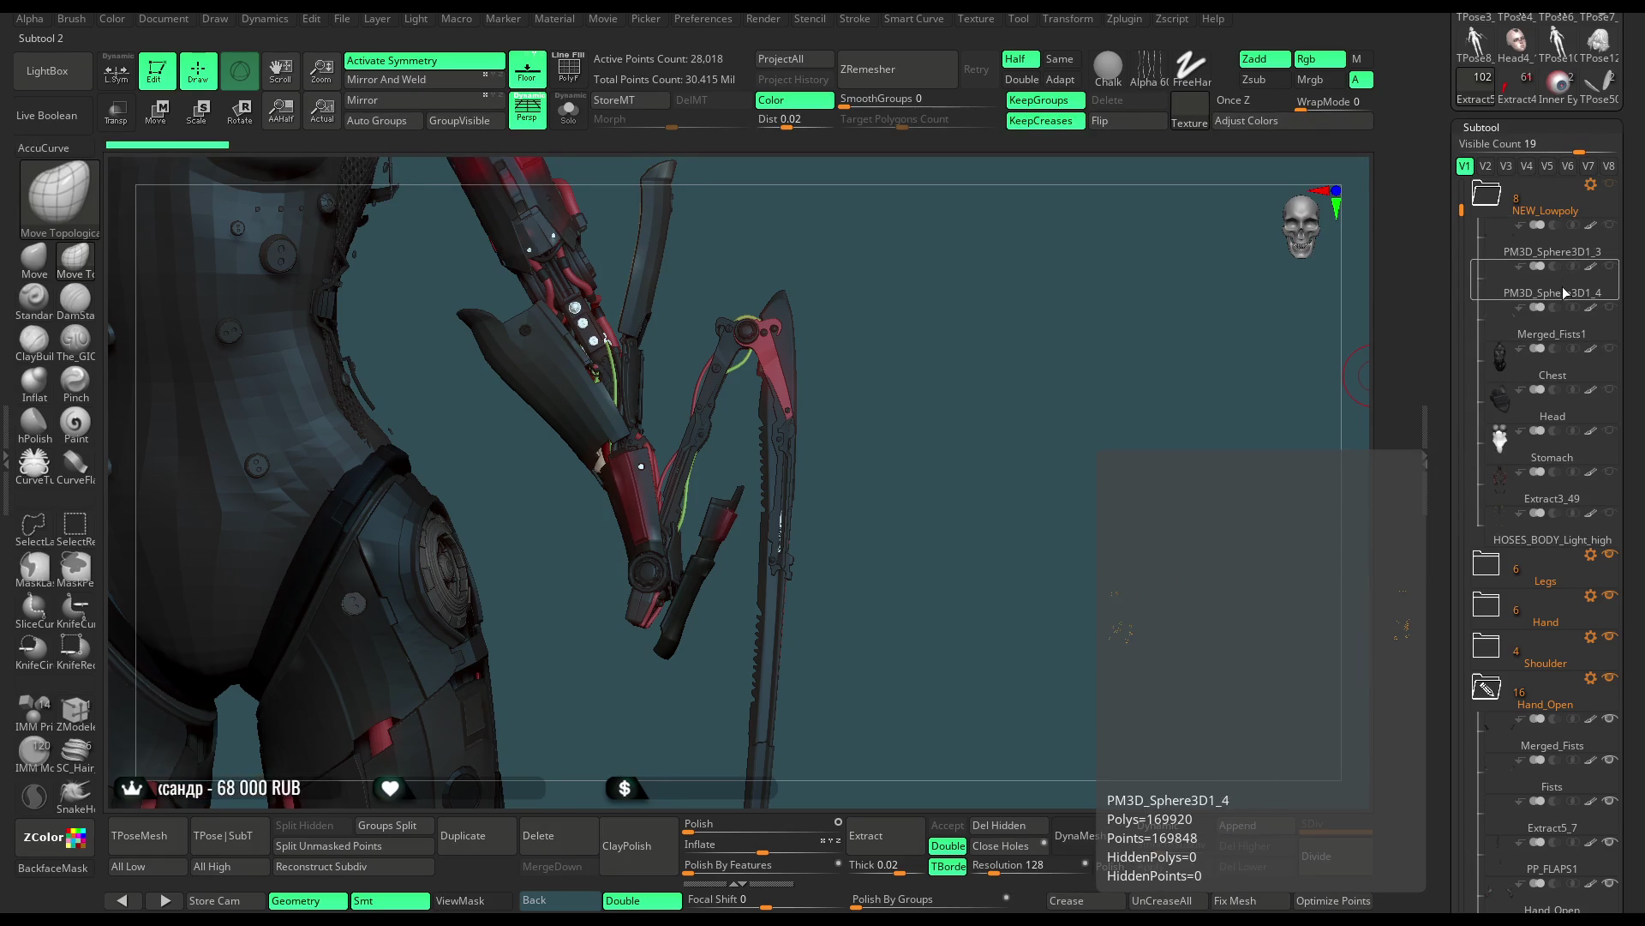
left_click(1611, 185)
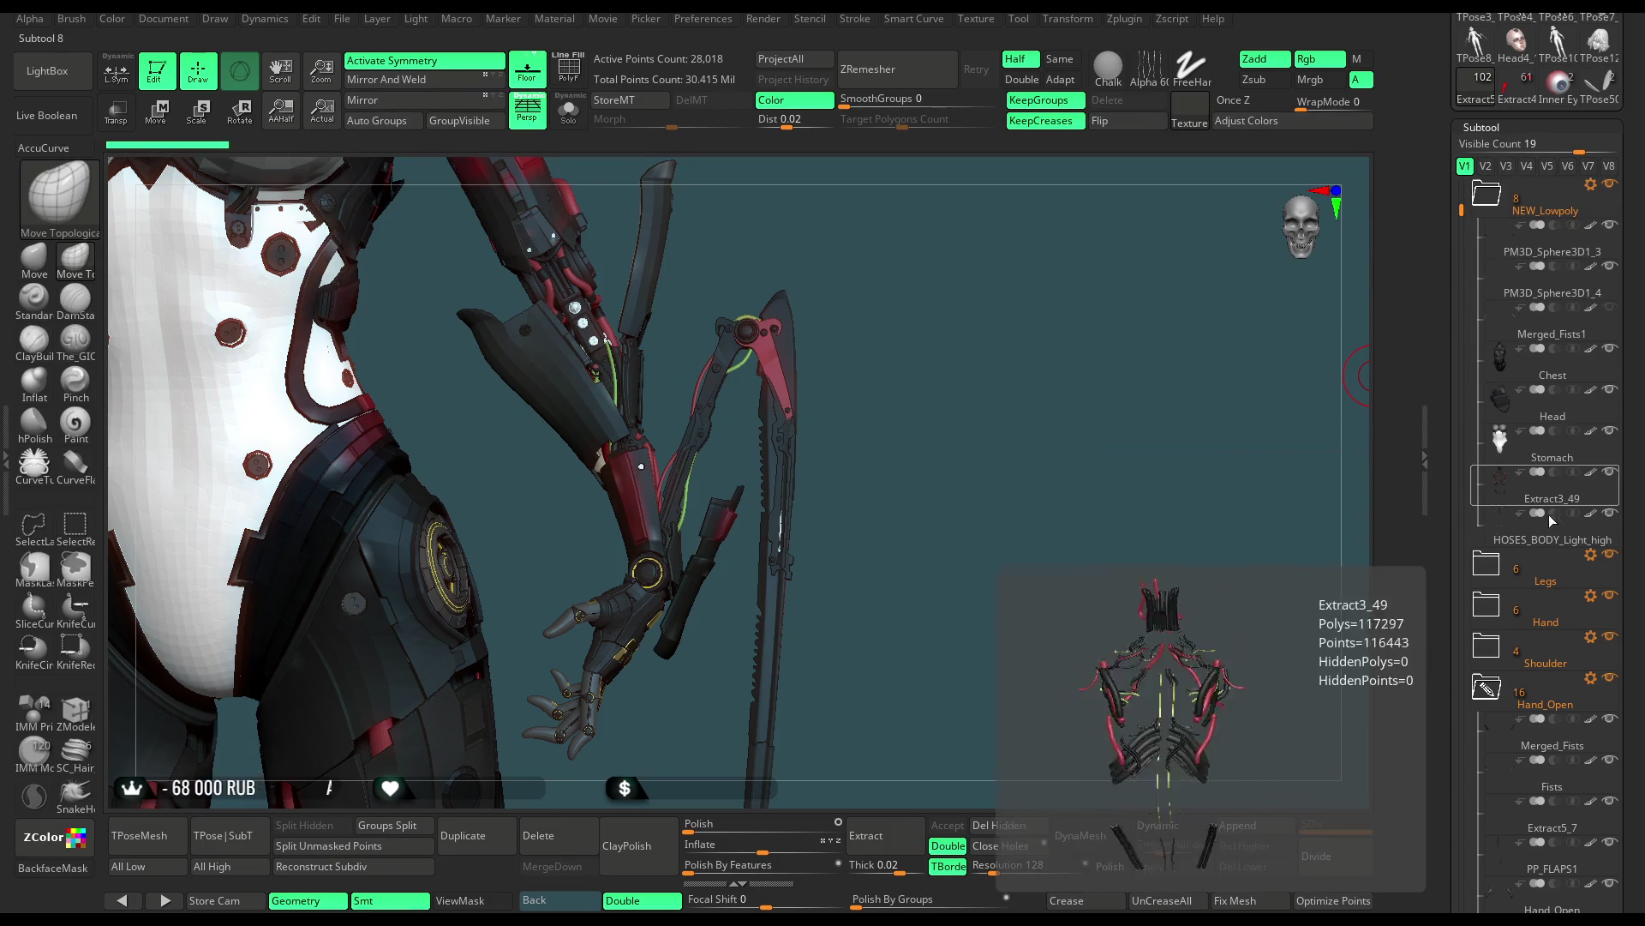
left_click(1487, 687)
mouse_move(932, 389)
left_mouse_down()
mouse_move(892, 385)
mouse_move(889, 439)
mouse_move(913, 378)
mouse_move(830, 367)
mouse_move(785, 527)
mouse_move(759, 535)
mouse_move(668, 420)
left_mouse_up()
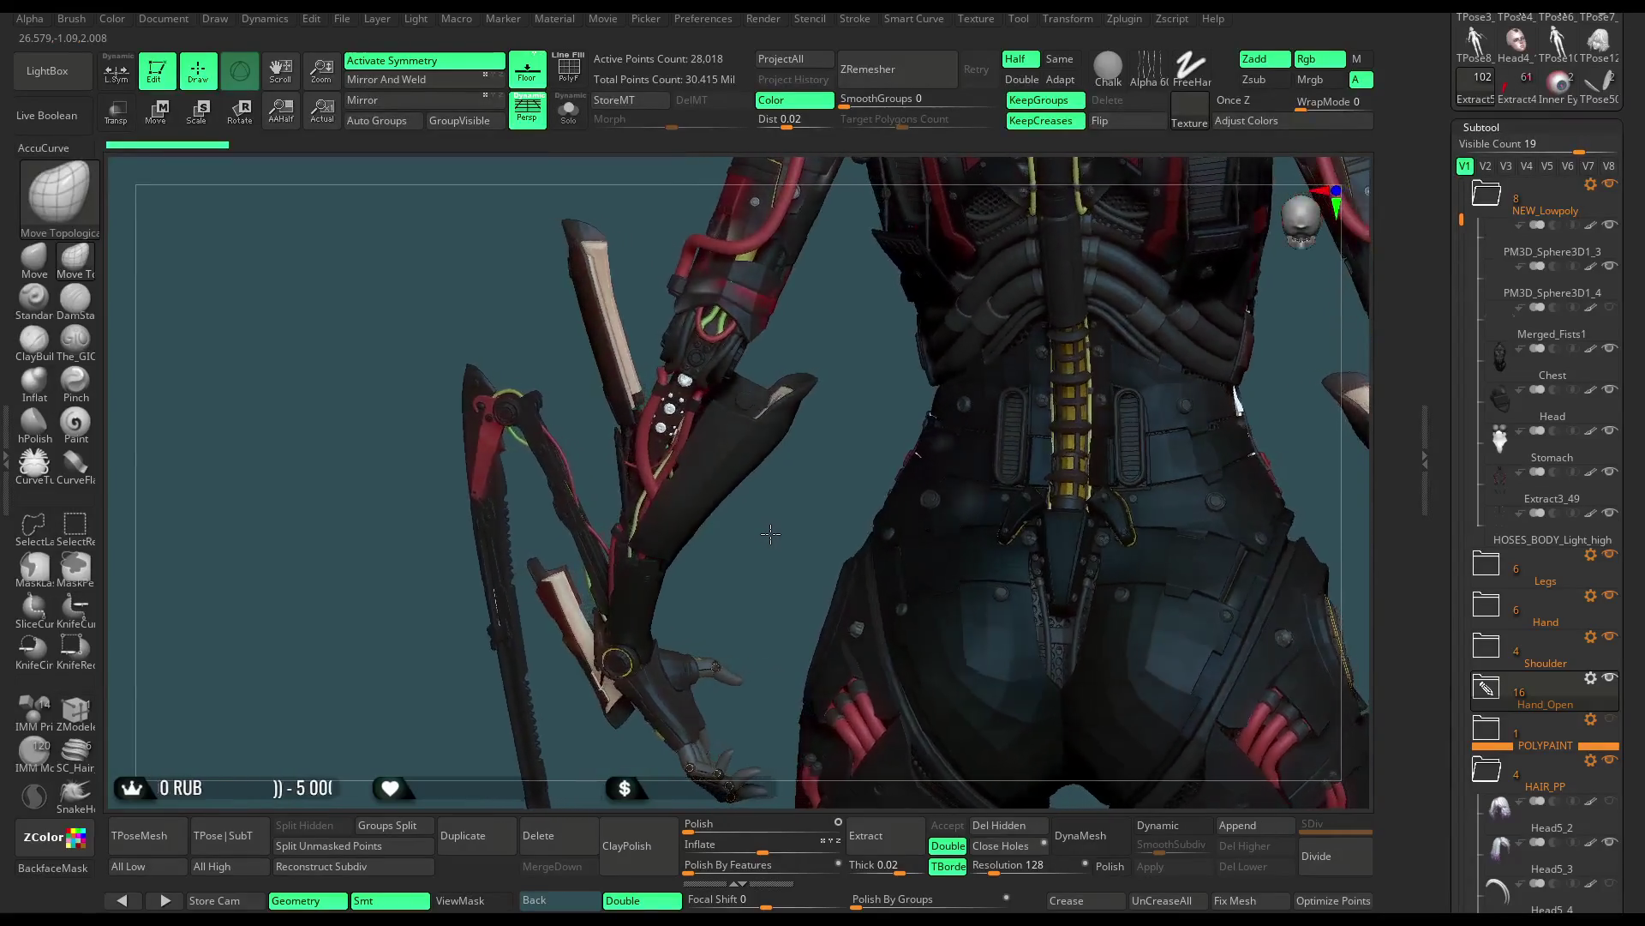
Solo PM3D_Cylinder3D1_19, fill it flat dark grey RGB 32, then turn Solo off
left_click(673, 408, "alt")
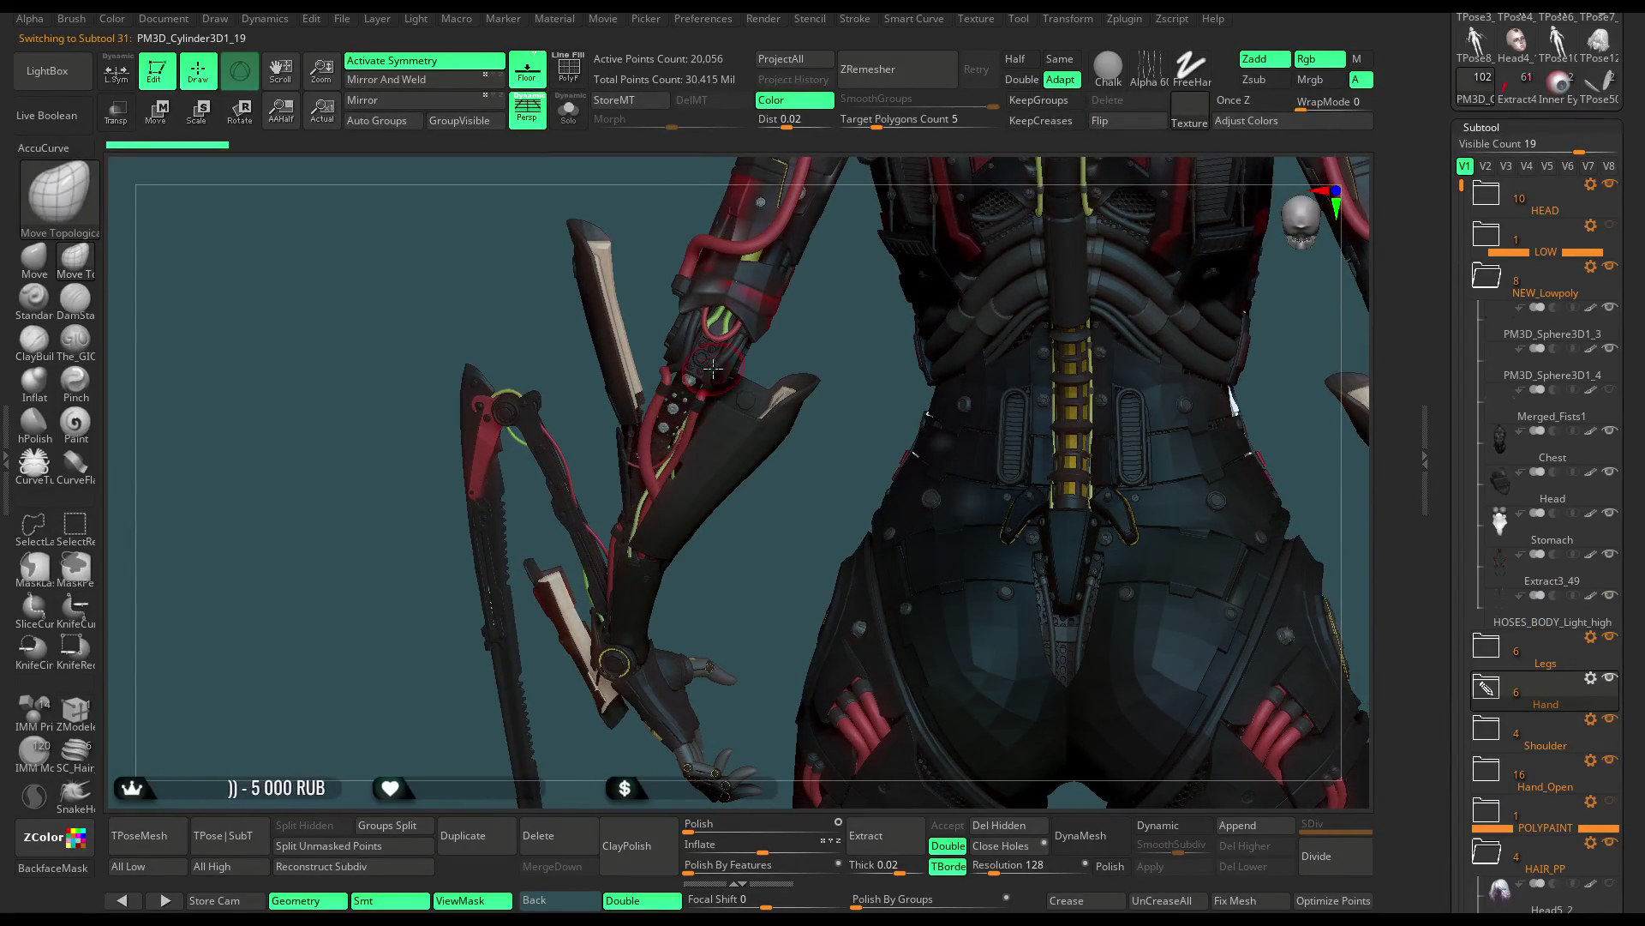
left_click(582, 118)
key("ctrl")
key("f")
left_click_drag(846, 330, 930, 421)
scroll(1509, 214, "up", 5)
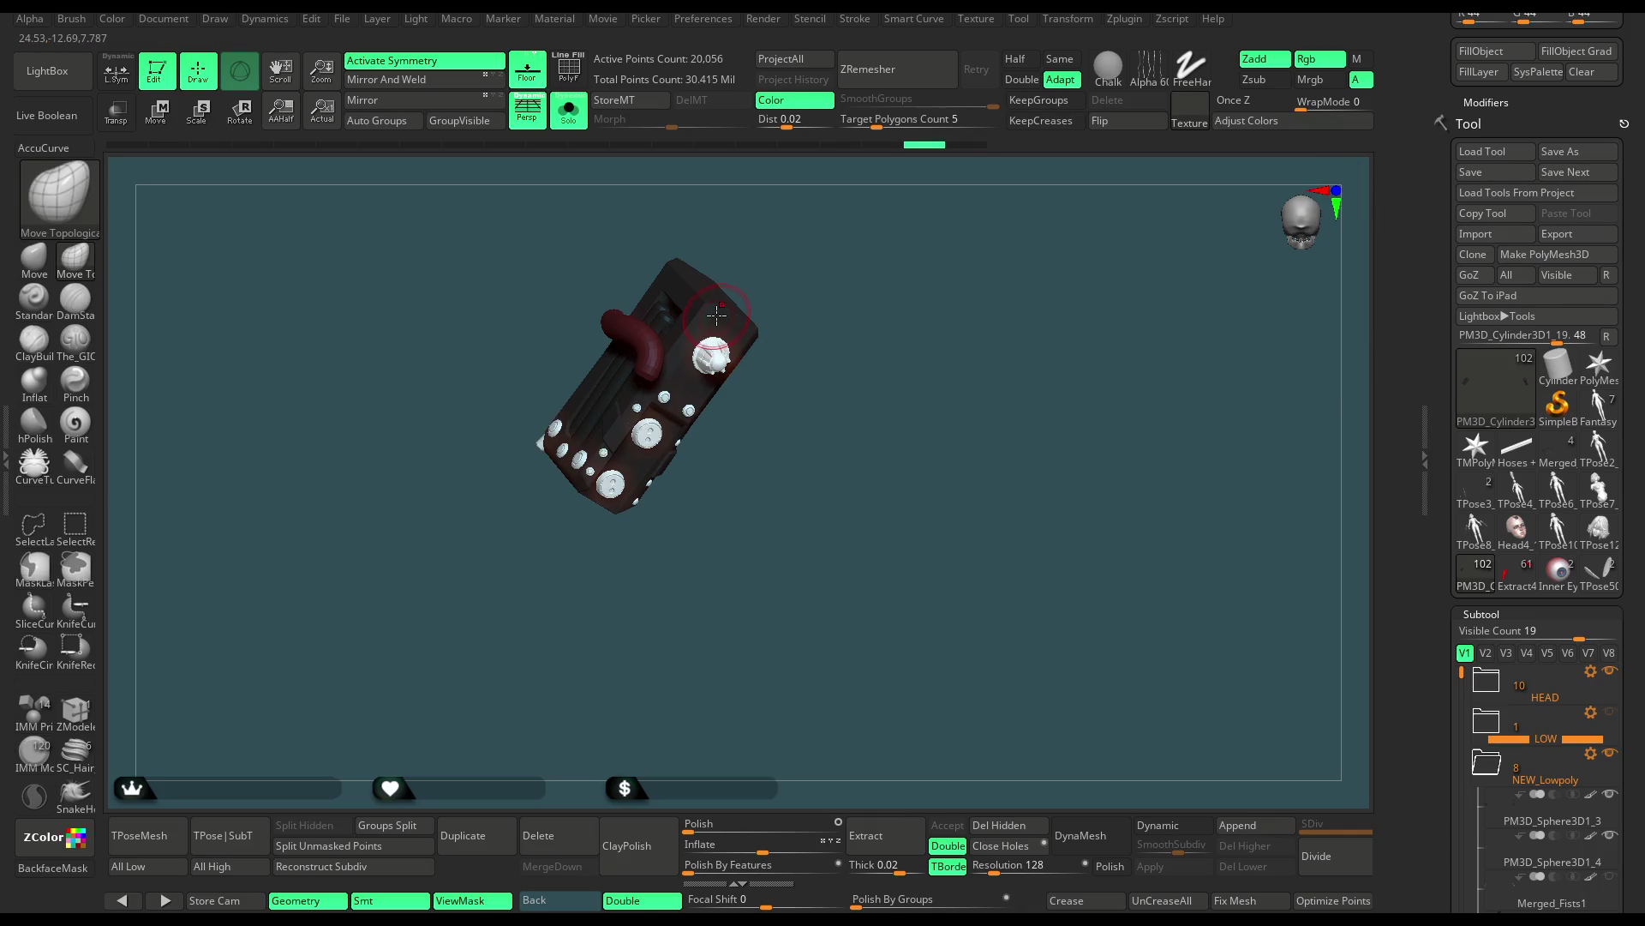
scroll(1546, 205, "up", 3)
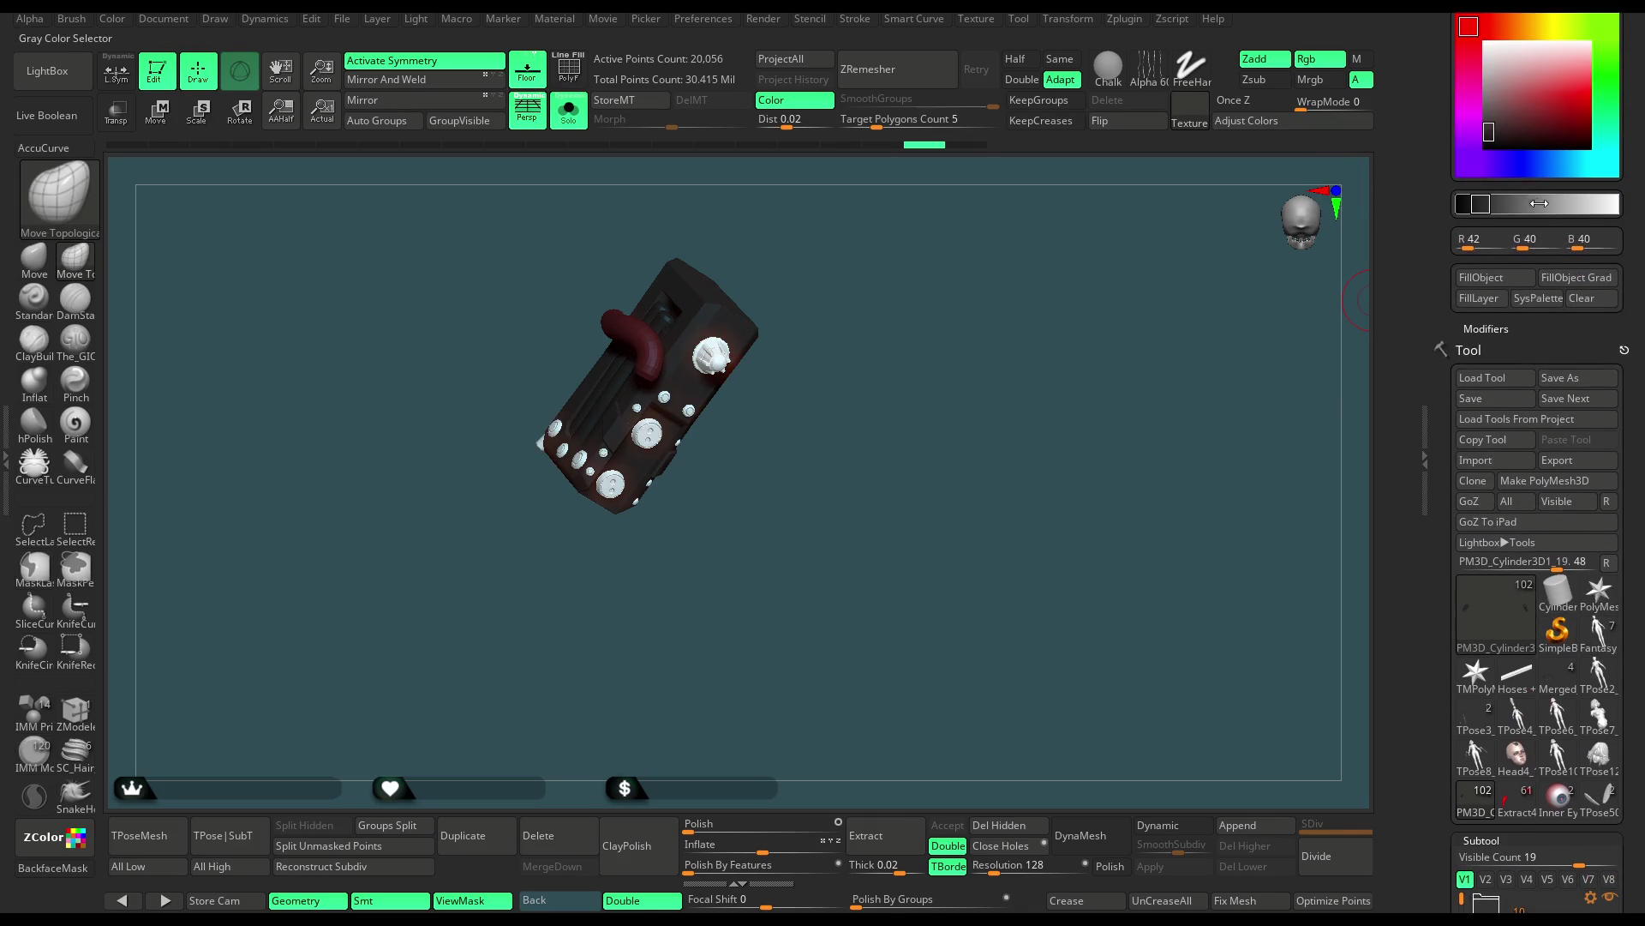
left_click(1477, 278)
right_click_drag(871, 373, 614, 239, "ctrl")
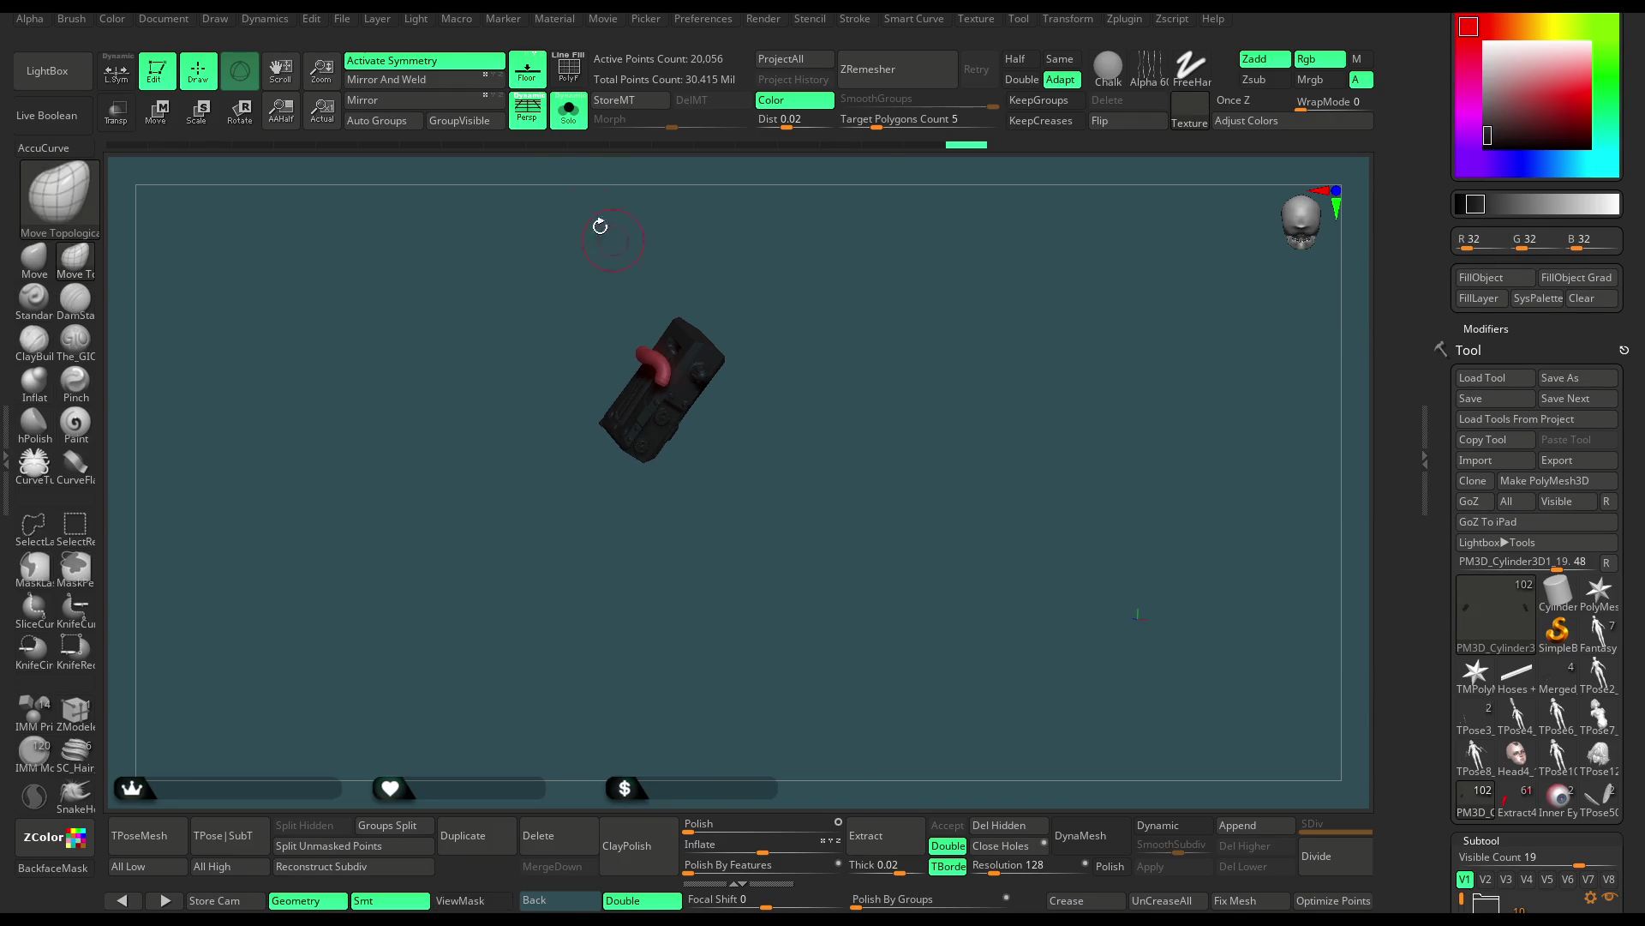
left_click(579, 120)
mouse_move(723, 618)
left_mouse_down()
mouse_move(721, 545)
mouse_move(754, 720)
mouse_move(999, 268)
mouse_move(803, 436)
left_mouse_up()
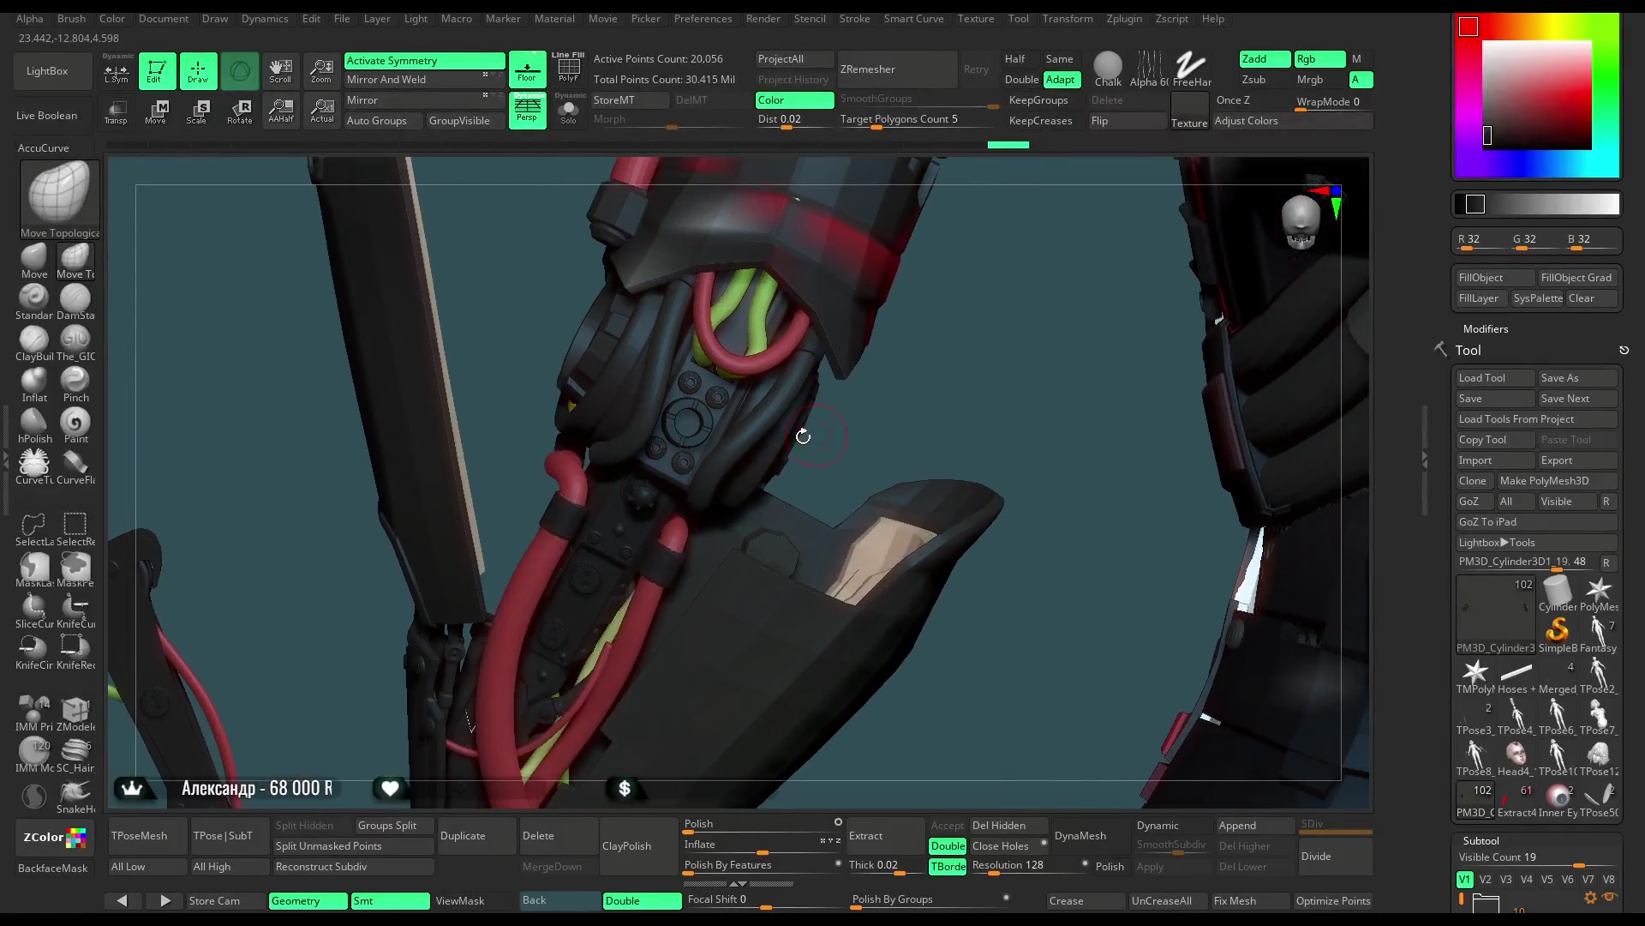
Select PM3D_Cylinder3D1_6 and choose an IMM ModelKit cylinder insert mesh
left_click(699, 437, "alt")
left_click_drag(911, 483, 765, 500)
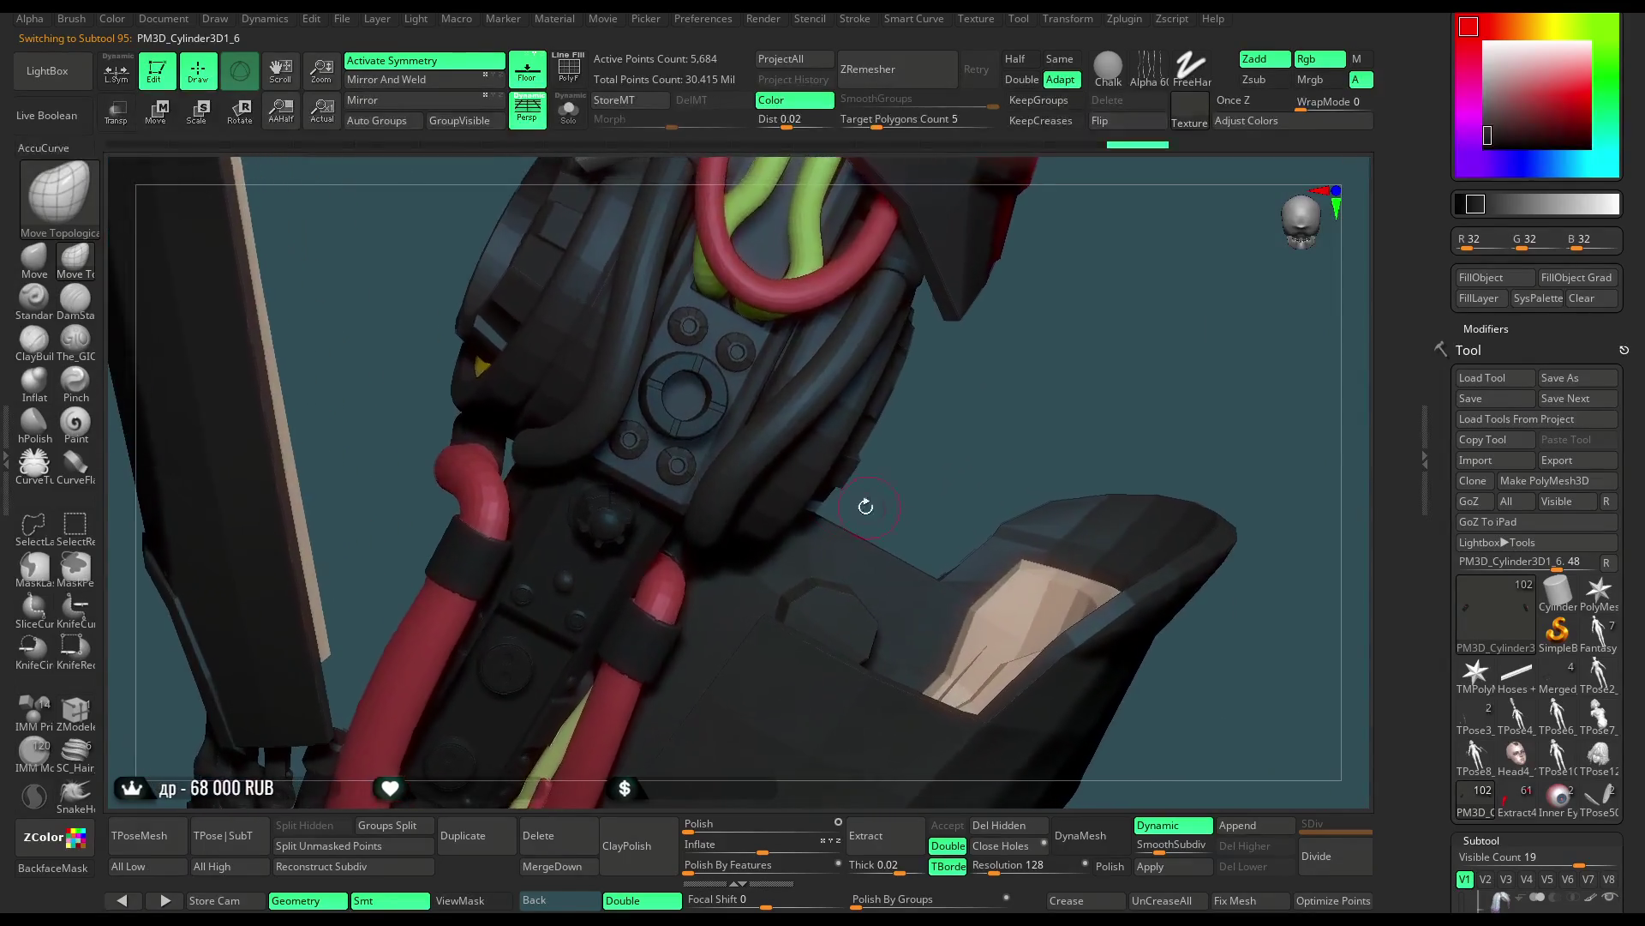
left_click(35, 750)
key("m")
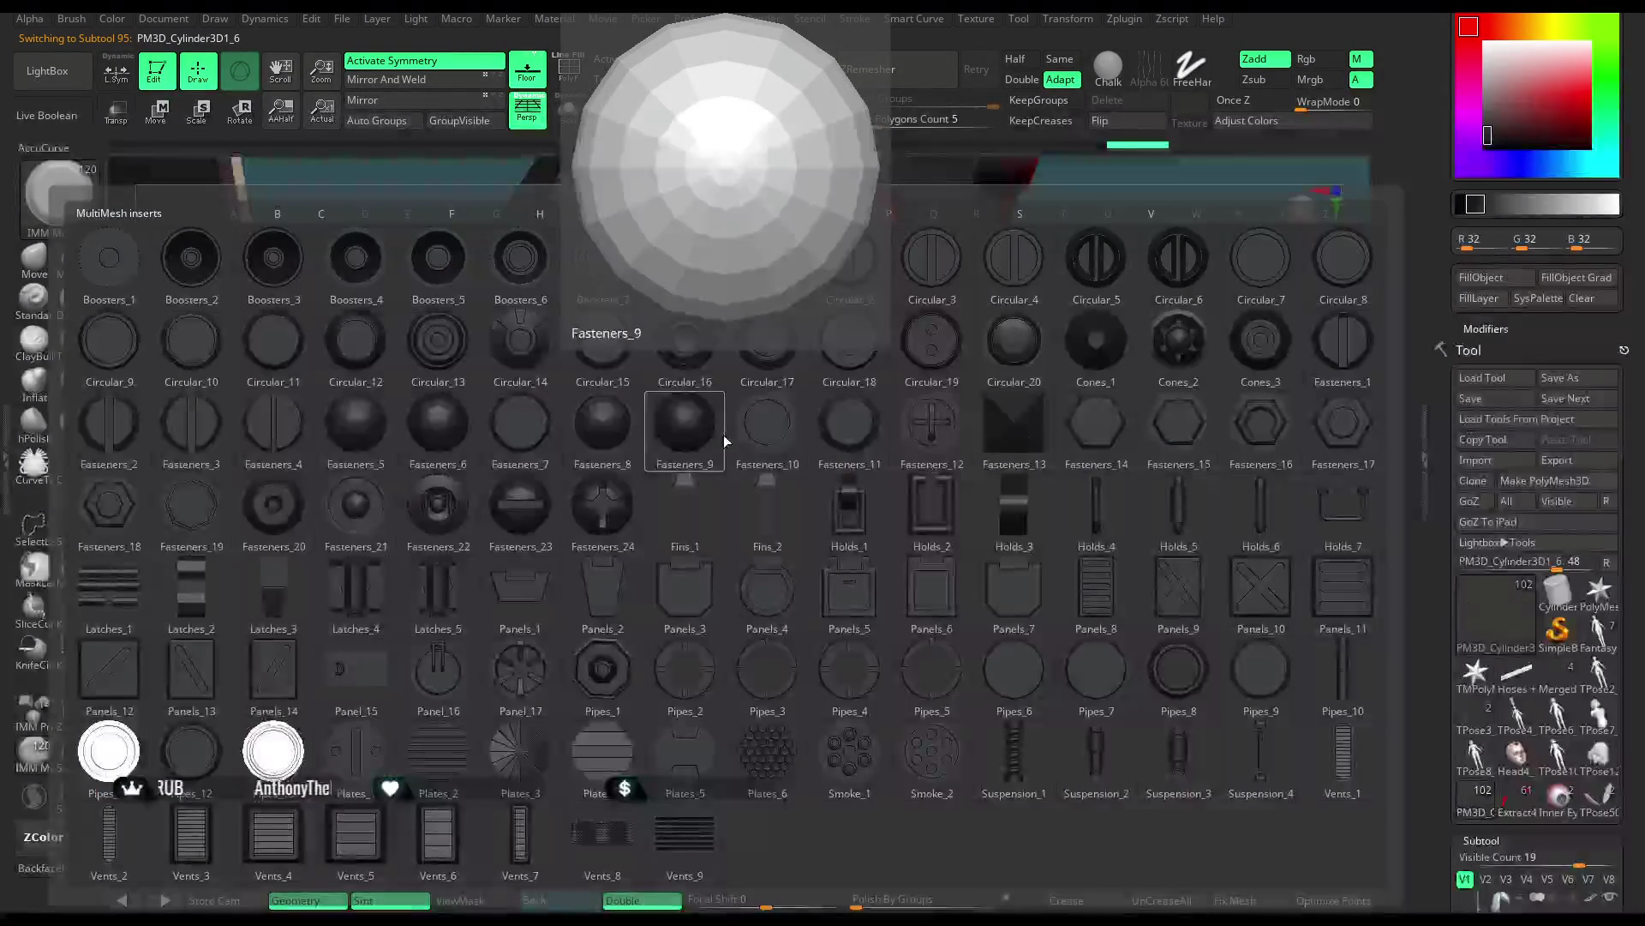
left_click(725, 439)
left_click_drag(1474, 103, 1487, 63)
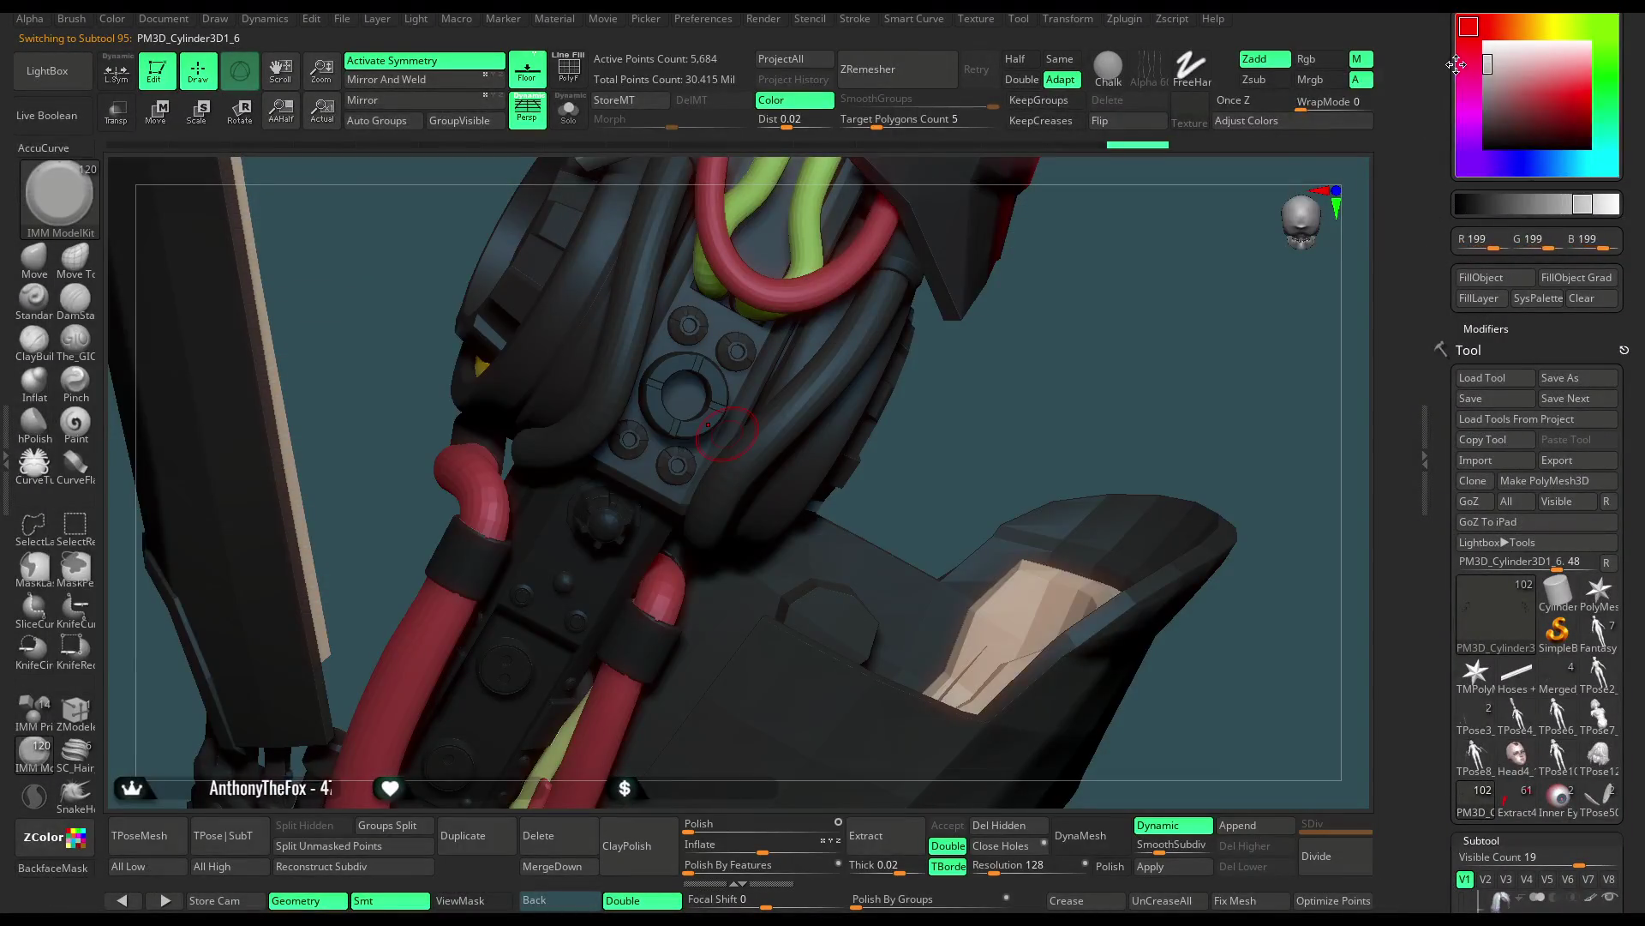
key("m")
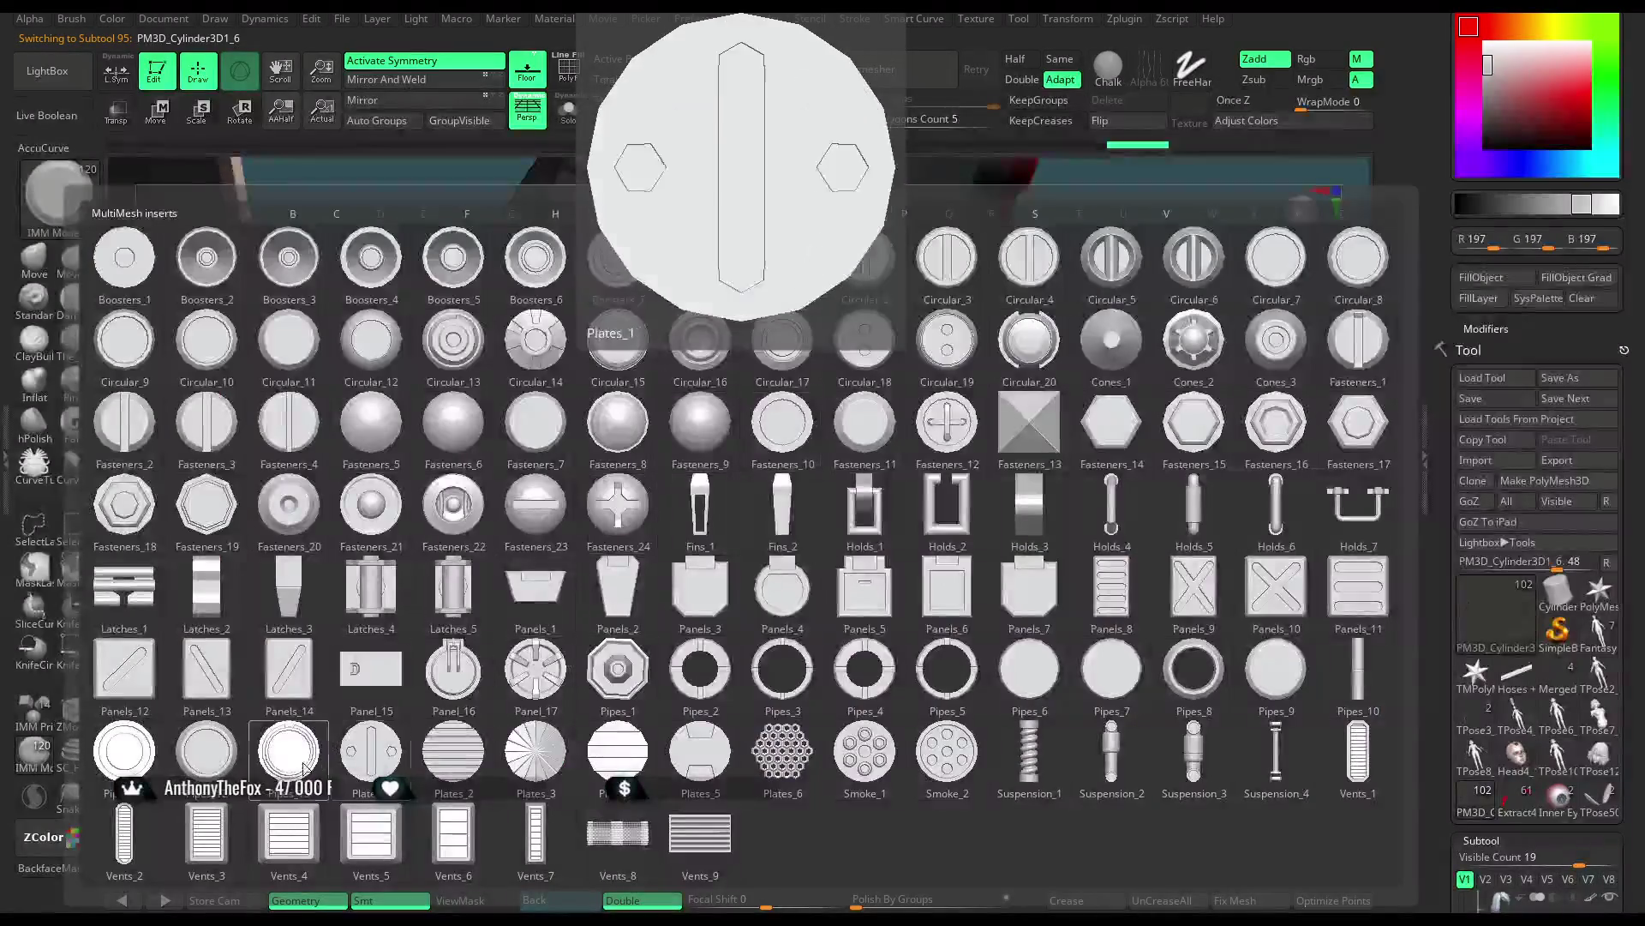
left_click(366, 666)
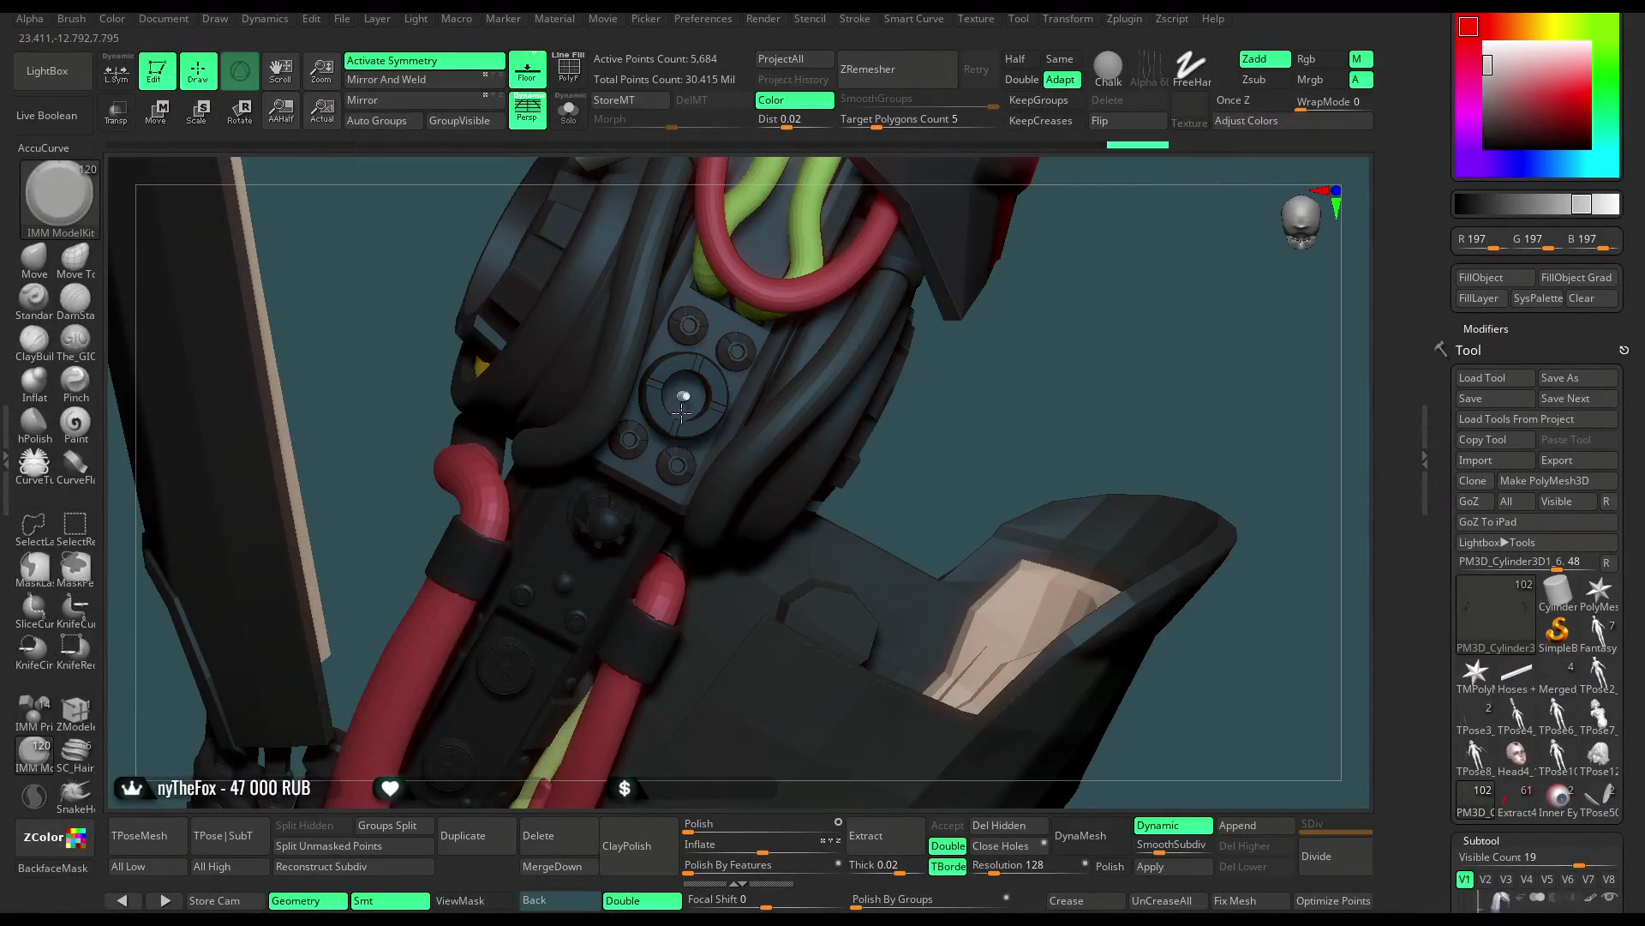
Draw the peg into the round socket, nudge it with Move, and fill dark grey R37 G36 B37
mouse_move(918, 397)
left_mouse_down()
mouse_move(1101, 419)
mouse_move(1127, 445)
mouse_move(1105, 450)
left_mouse_up()
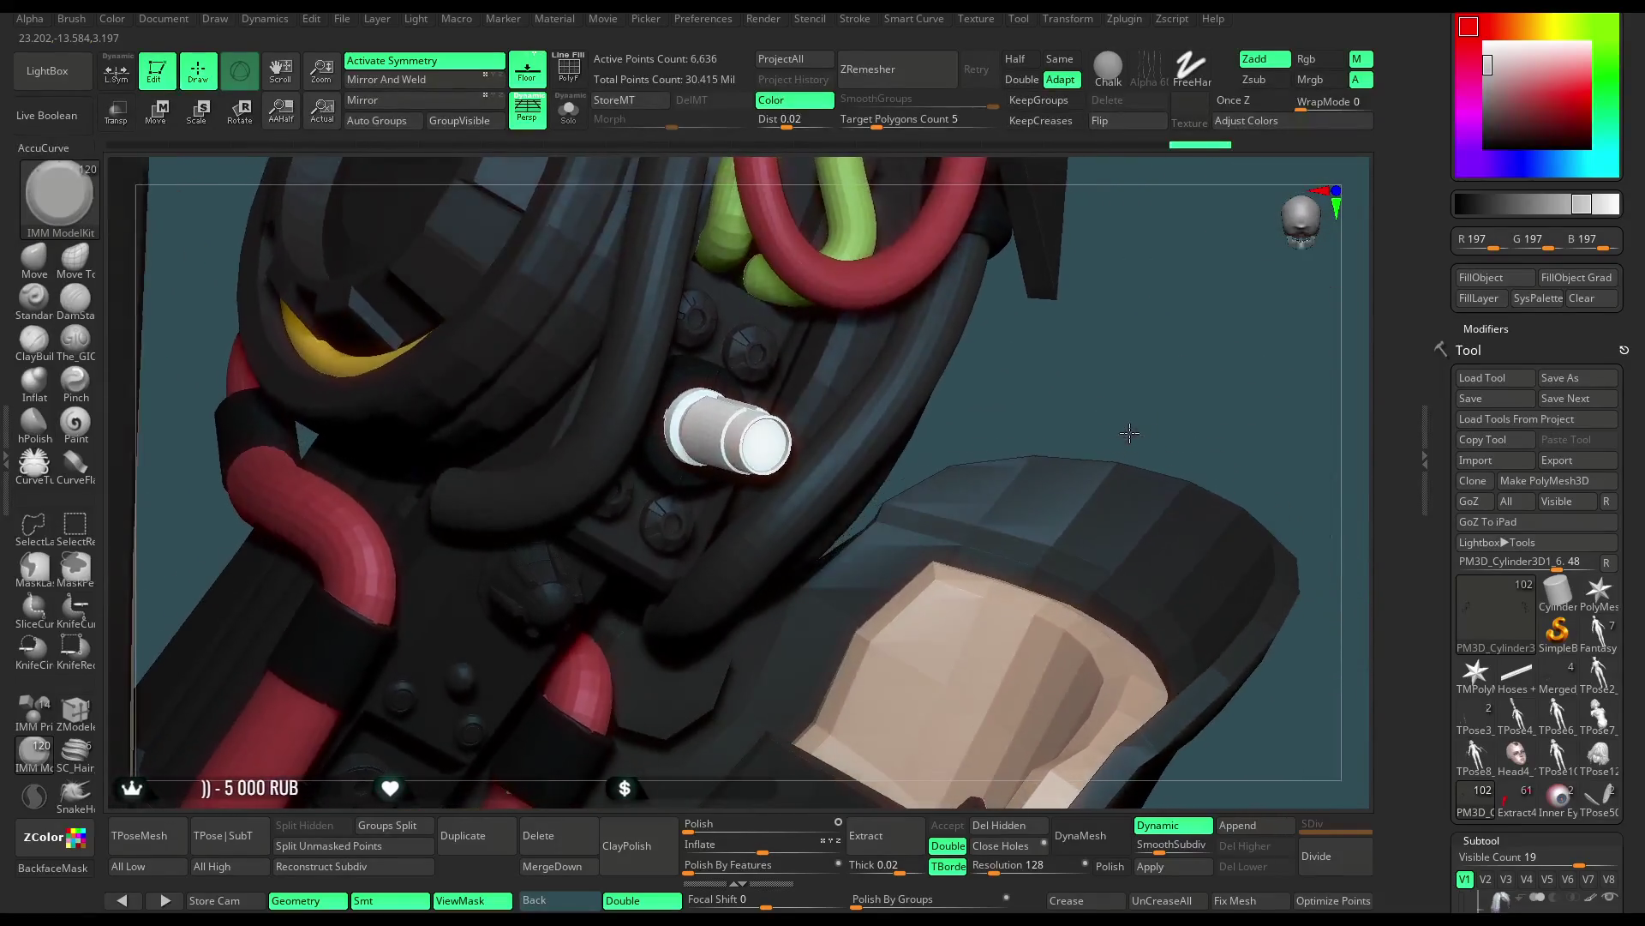
key("w")
left_click_drag(728, 465, 739, 449)
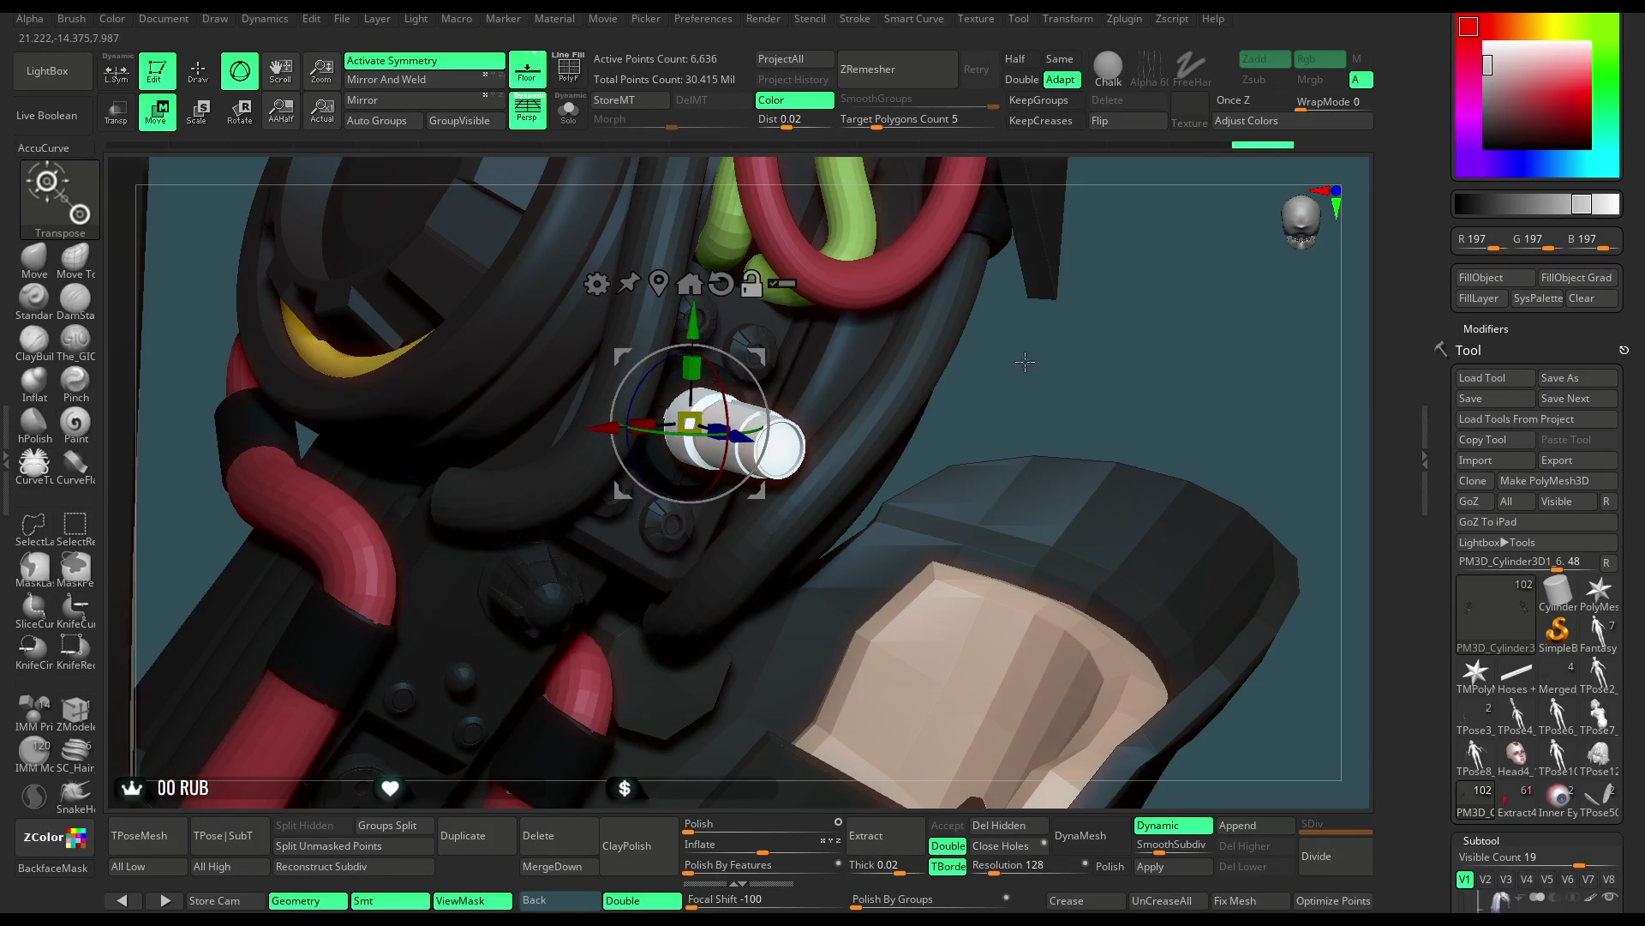
left_click_drag(1025, 385, 908, 341)
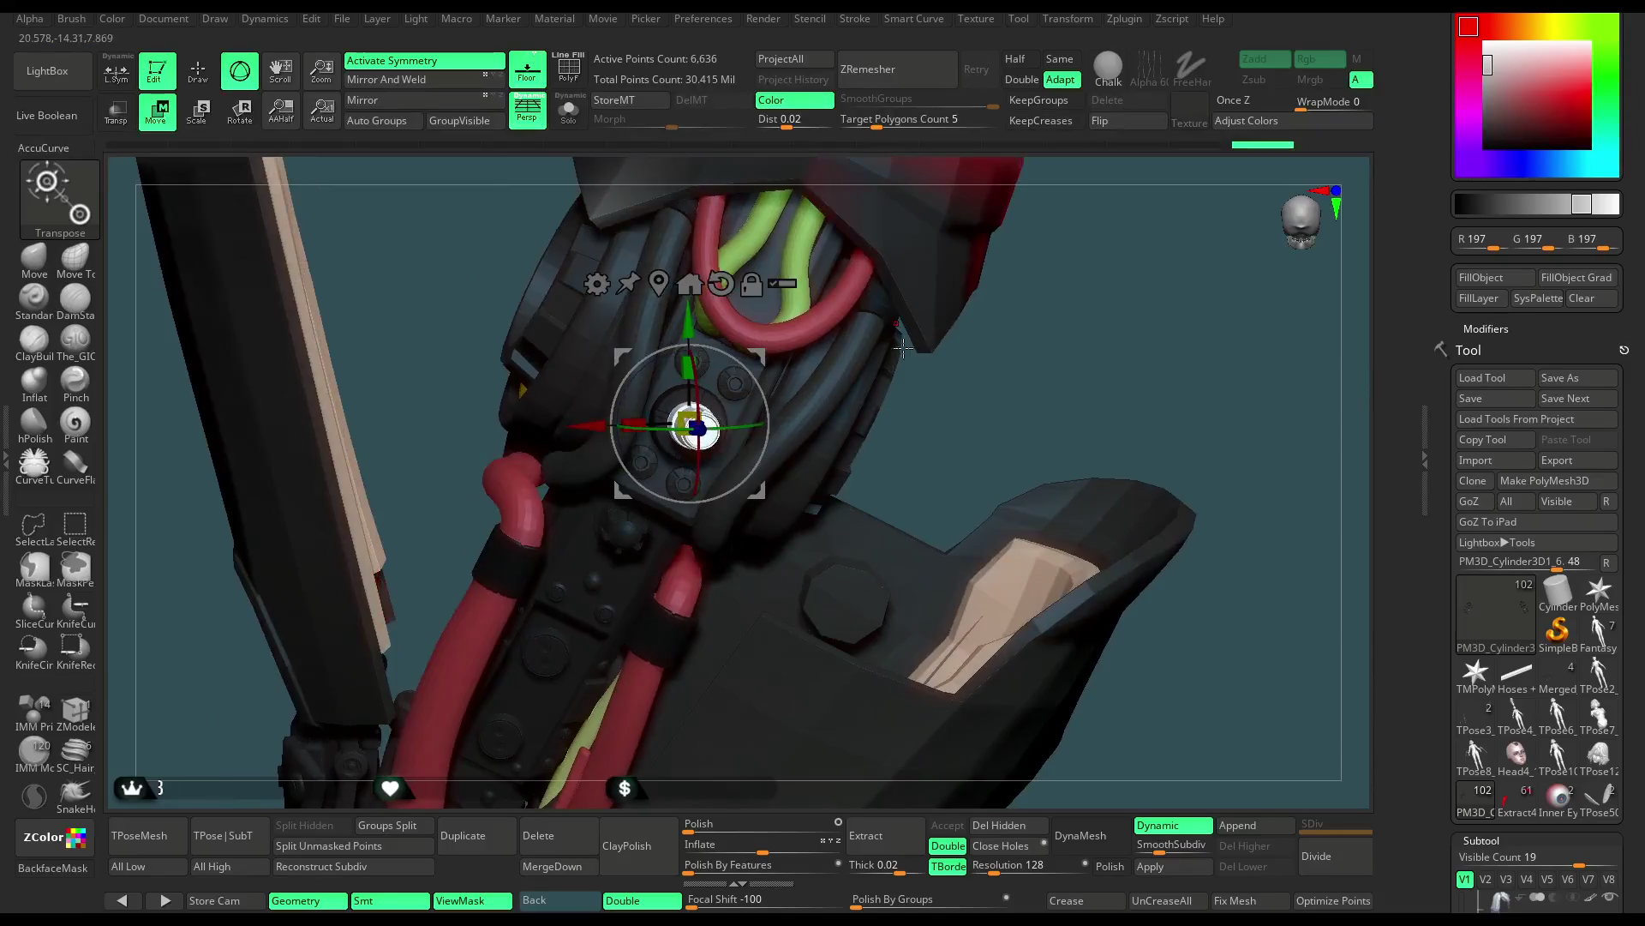
key("q")
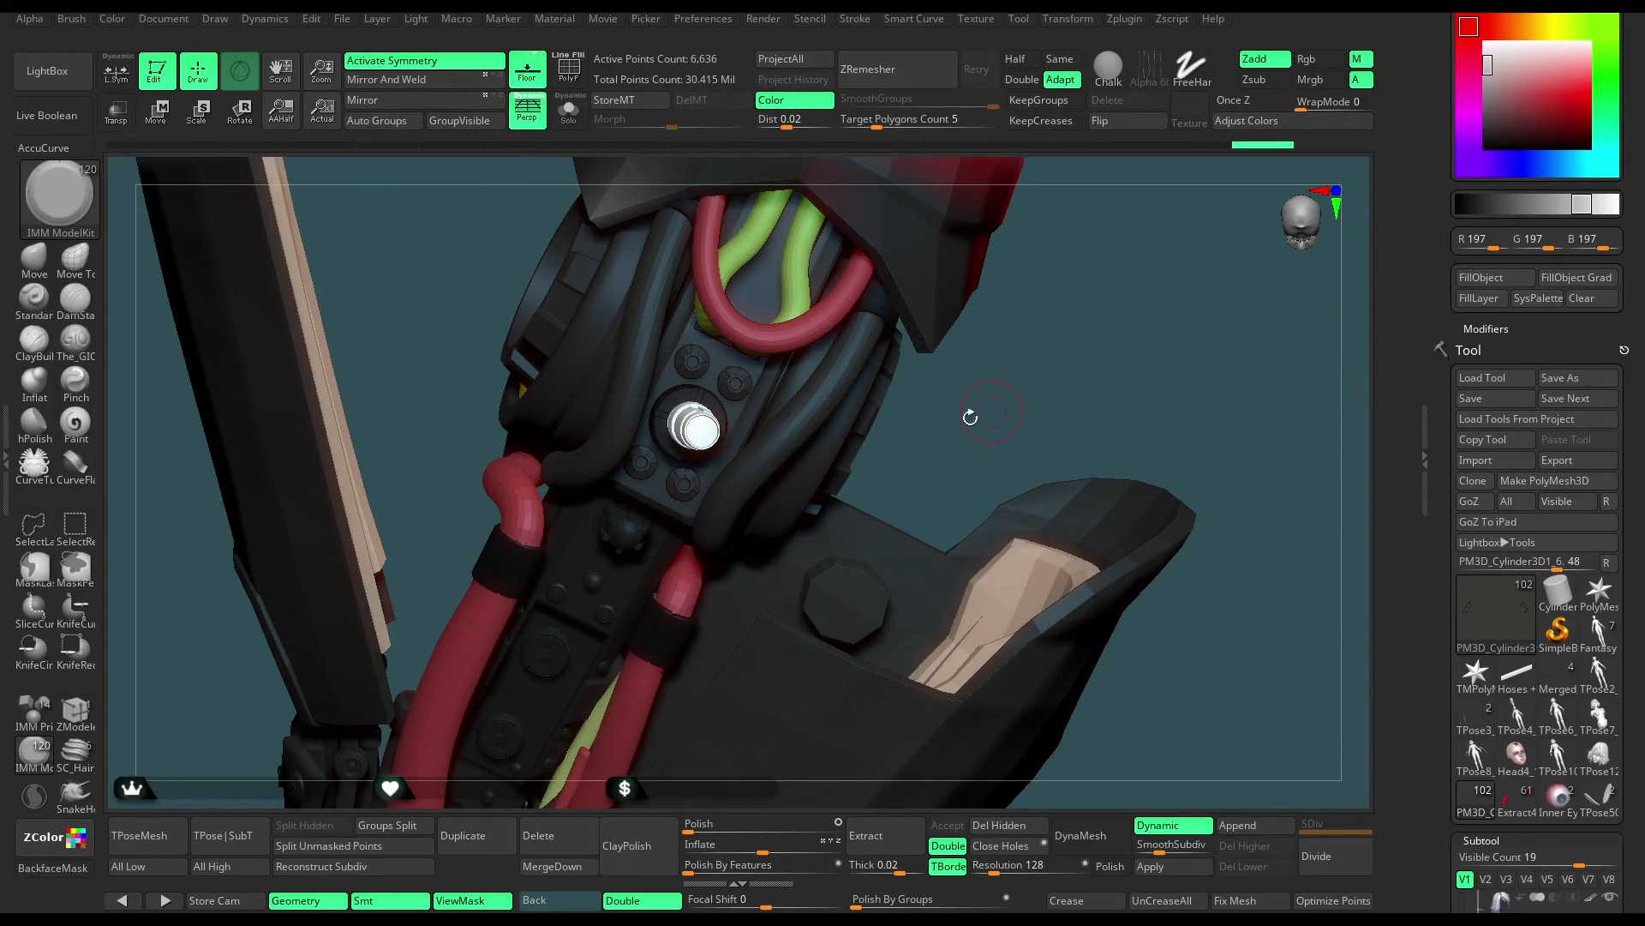
left_click(1477, 203)
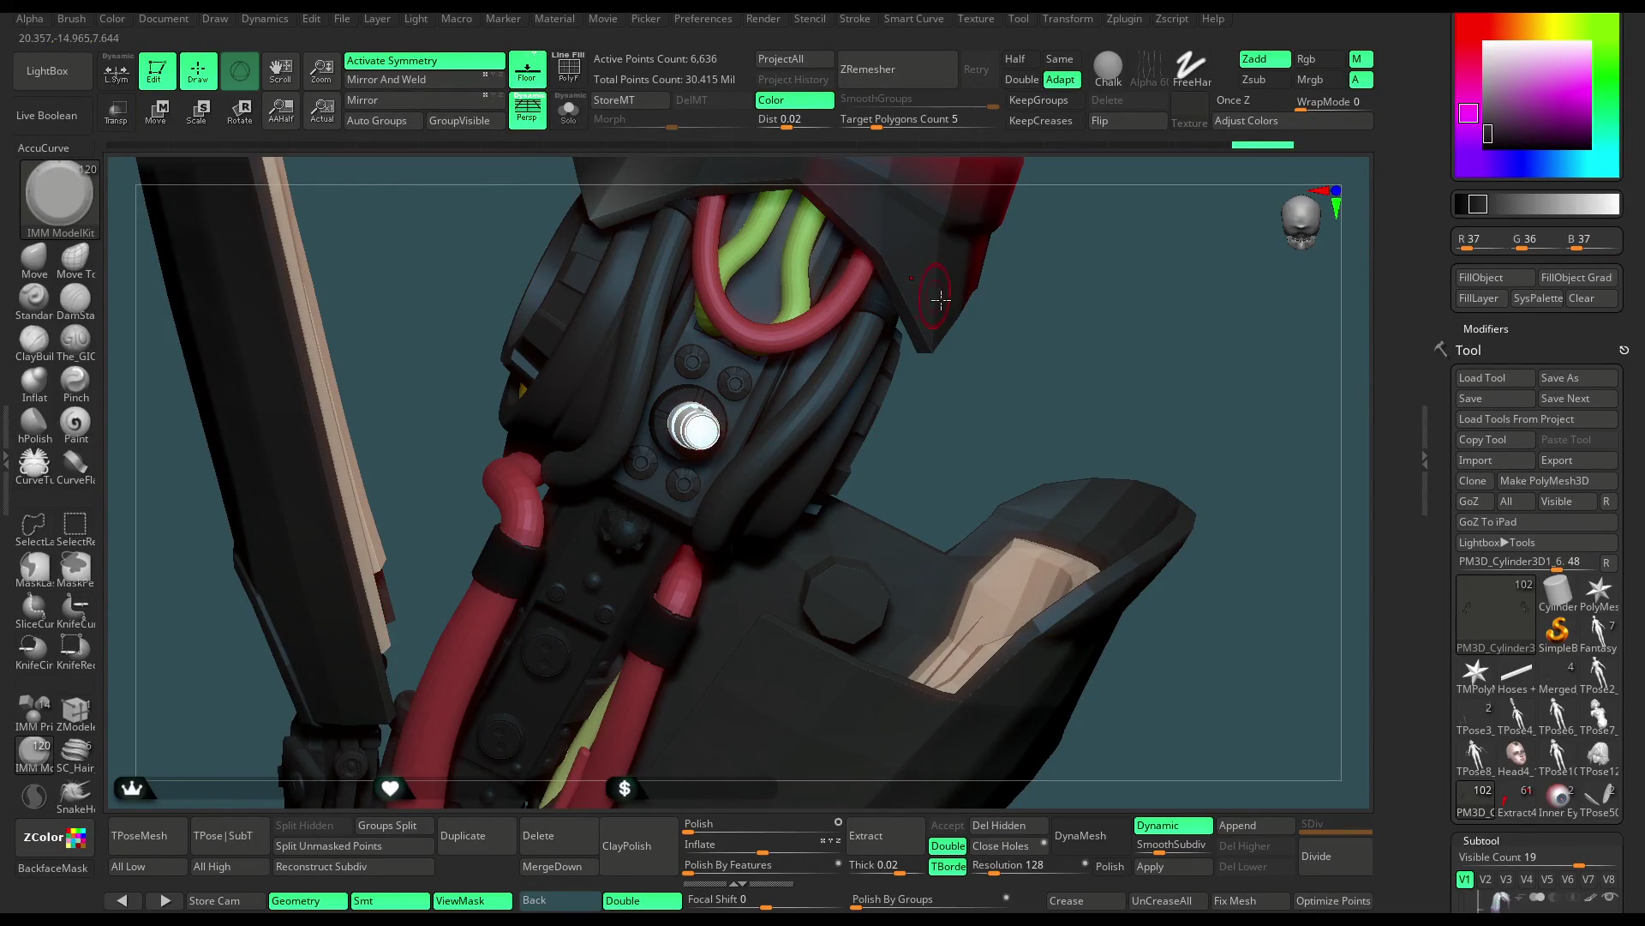
left_click(1482, 281)
mouse_move(1065, 326)
left_mouse_down()
mouse_move(1039, 379)
mouse_move(856, 447)
mouse_move(933, 450)
left_mouse_up()
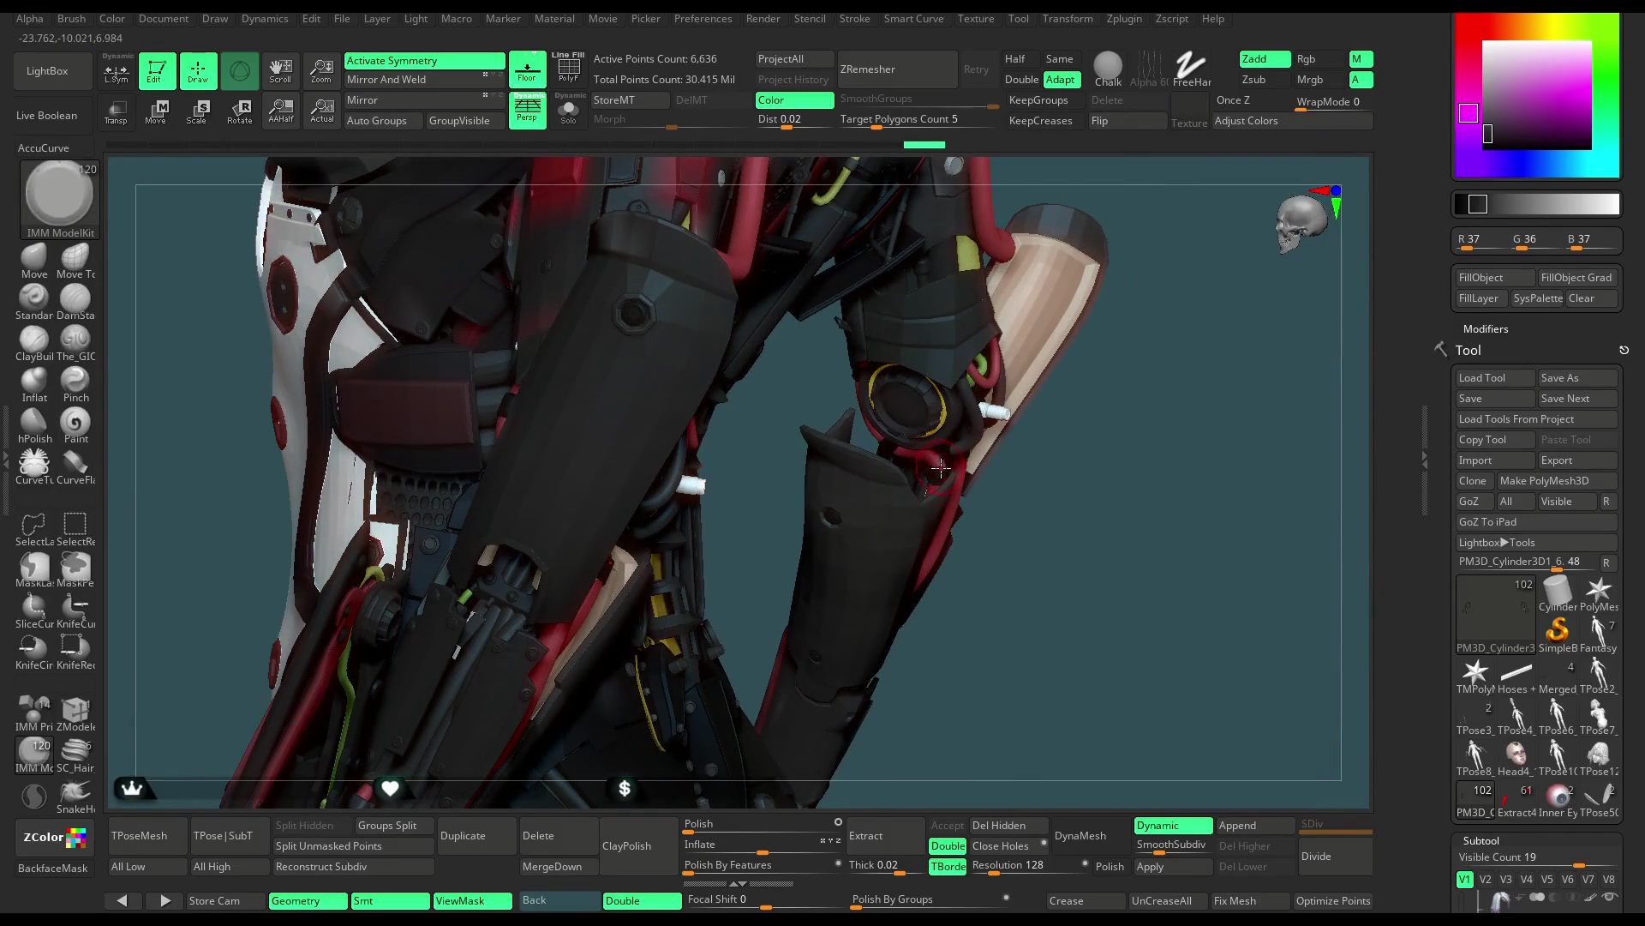
Solo the PM3D_Cylinder3D1_6 subtool and orbit and zoom around its cylinder pieces
mouse_move(1085, 471)
left_mouse_down()
mouse_move(1124, 466)
mouse_move(589, 424)
left_mouse_up()
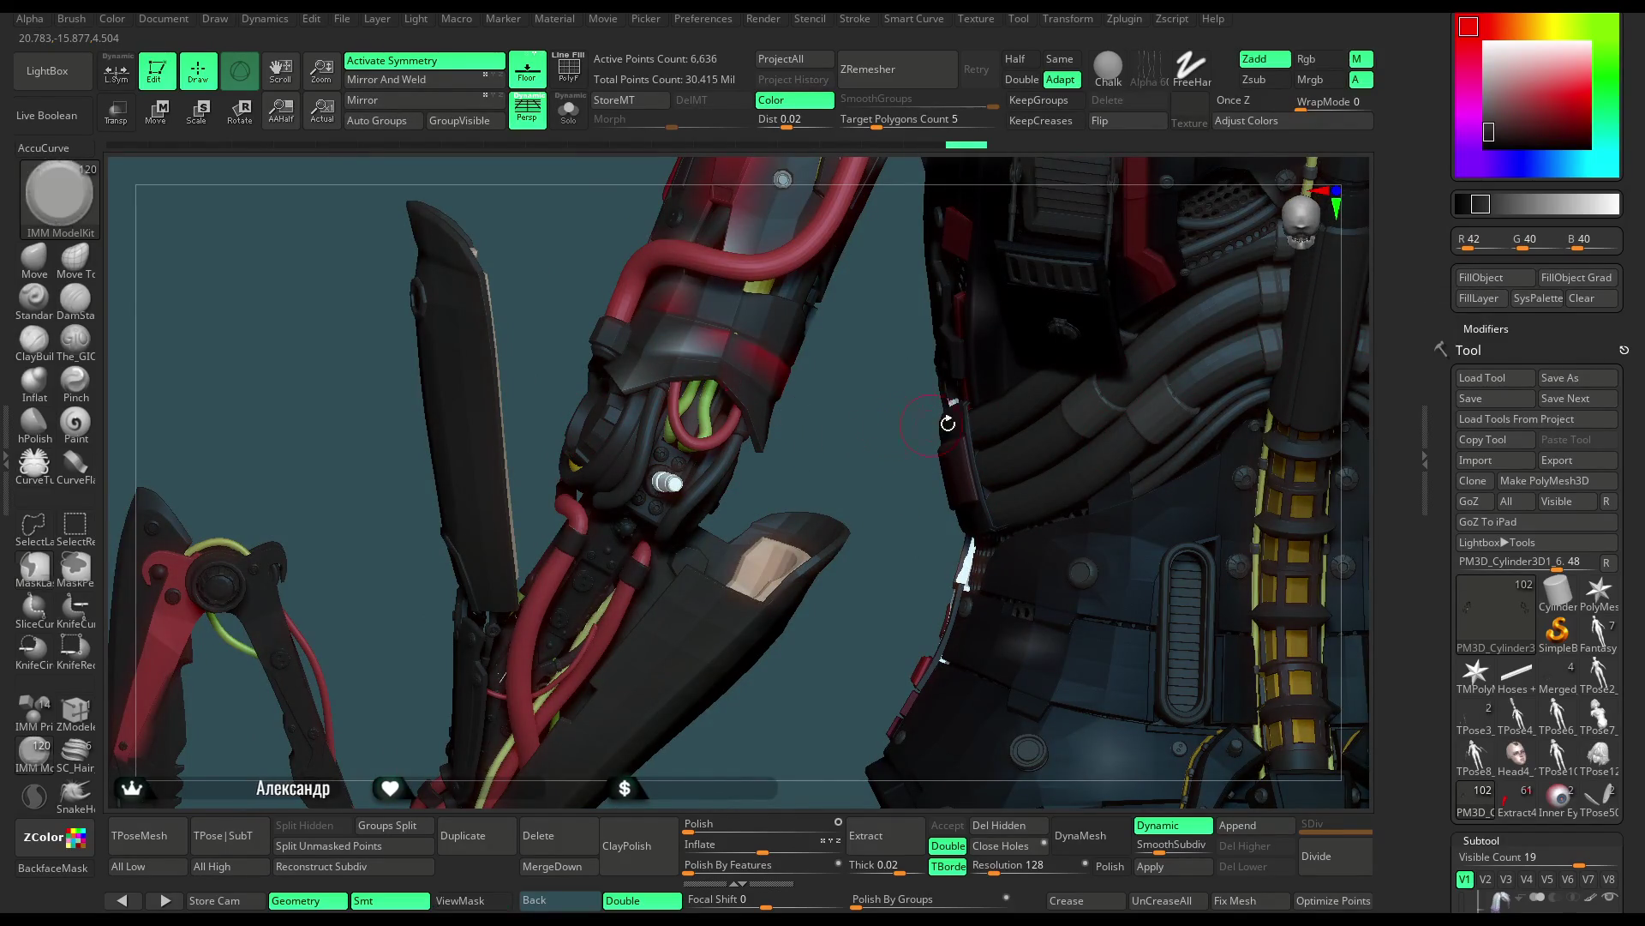
left_click(568, 110)
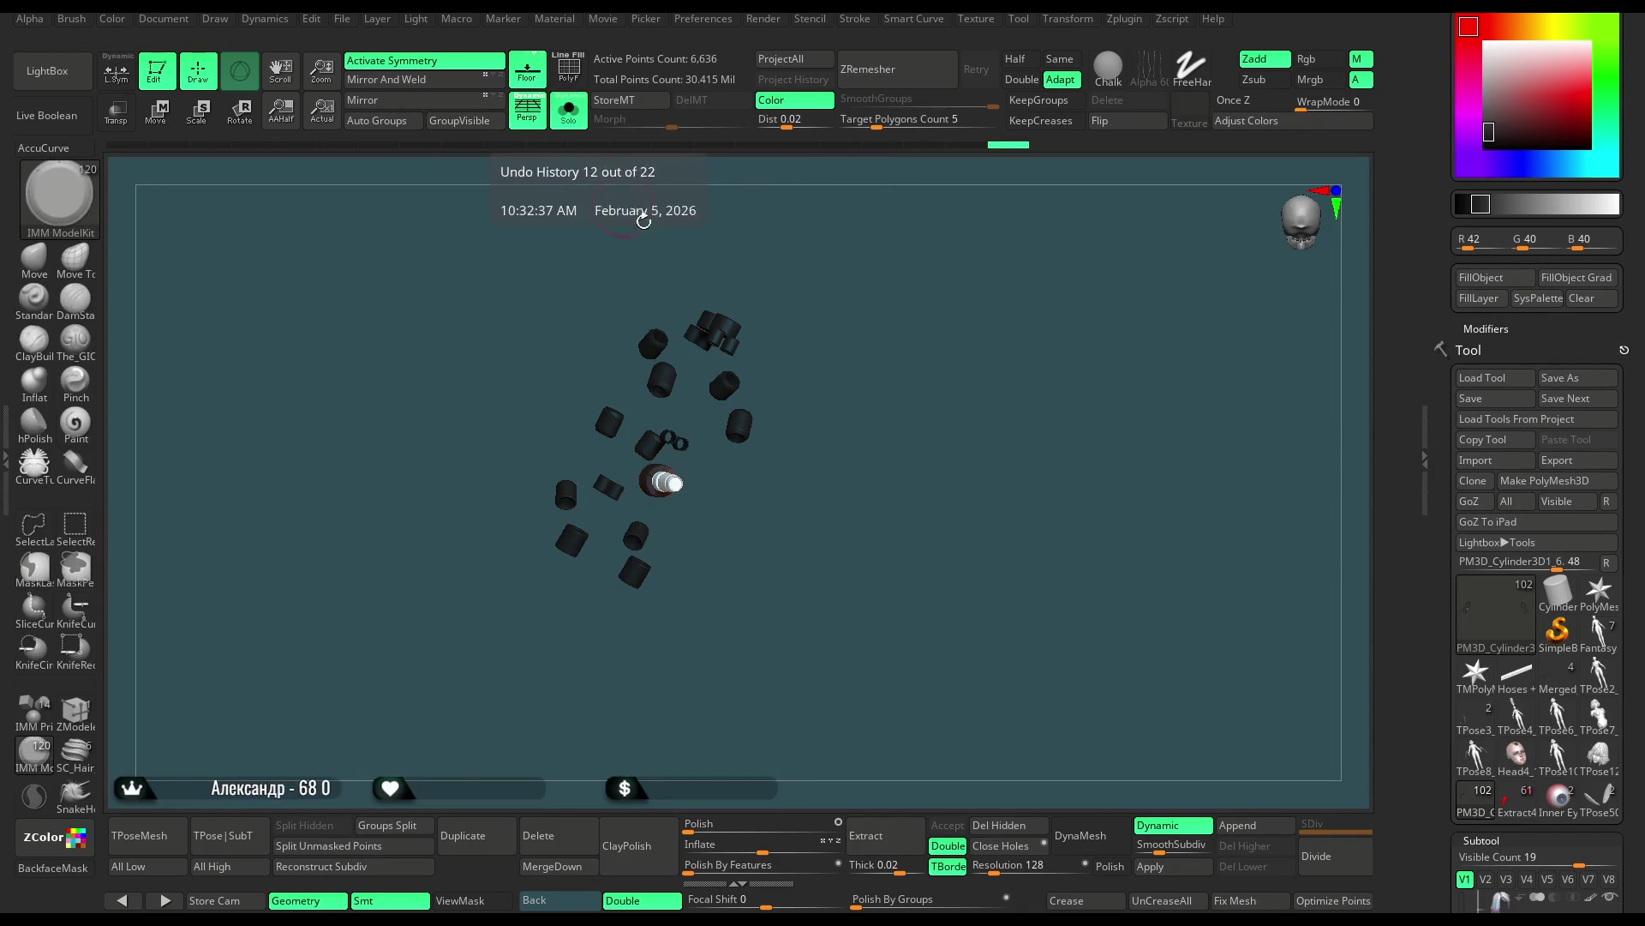
left_click_drag(989, 430, 925, 590)
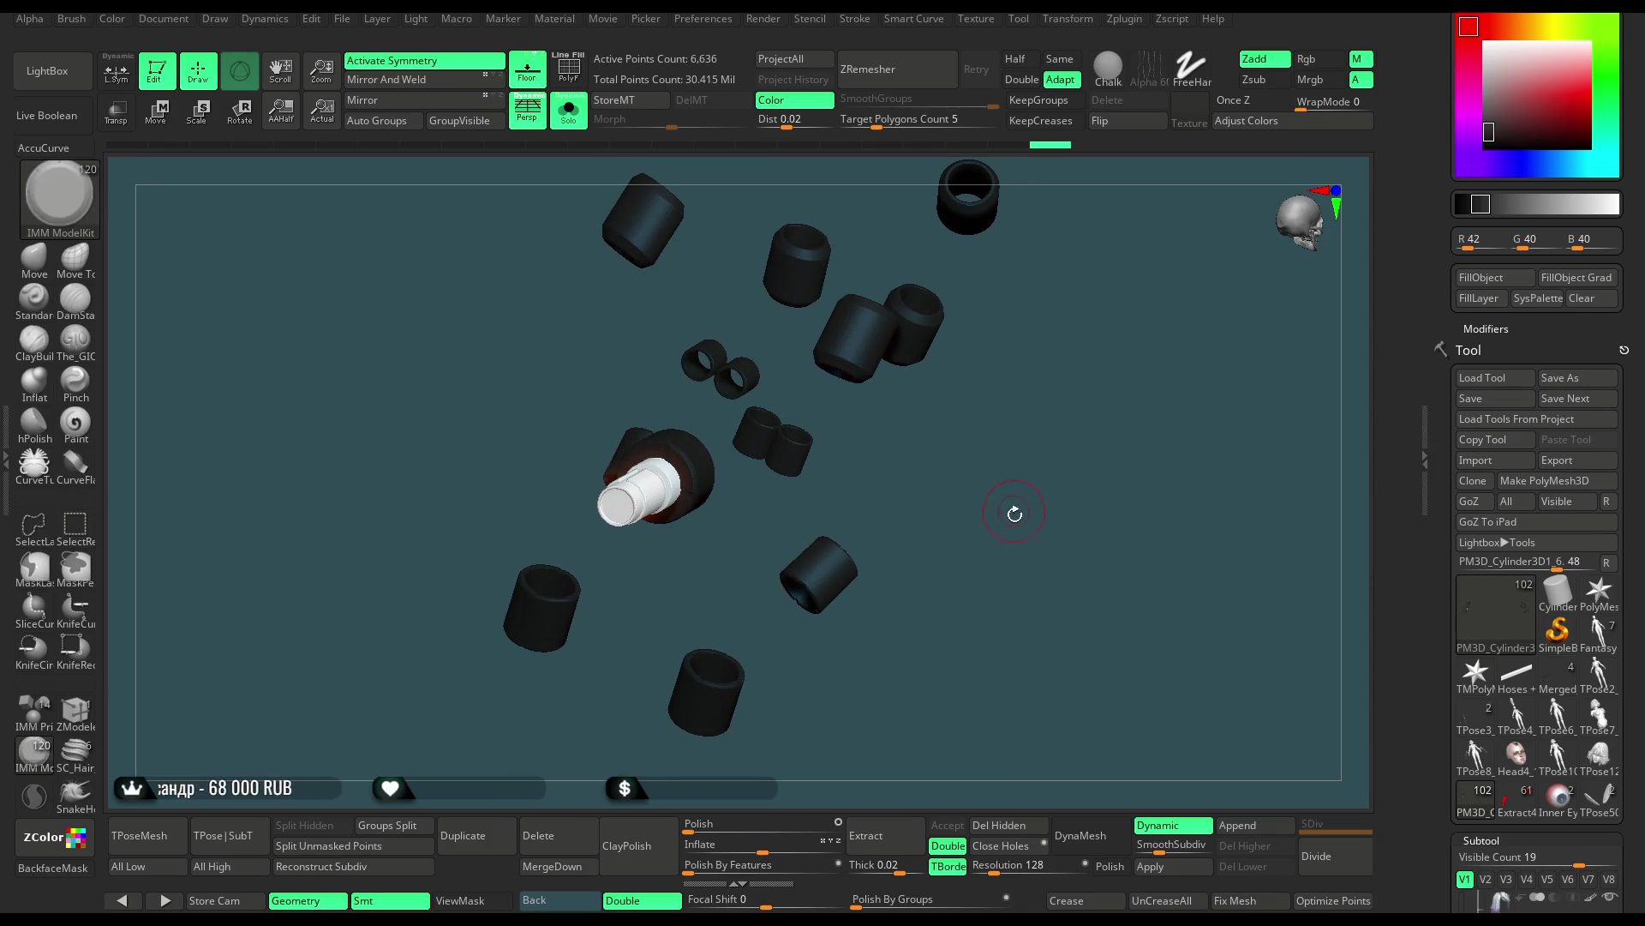
left_click_drag(1013, 511, 1054, 359)
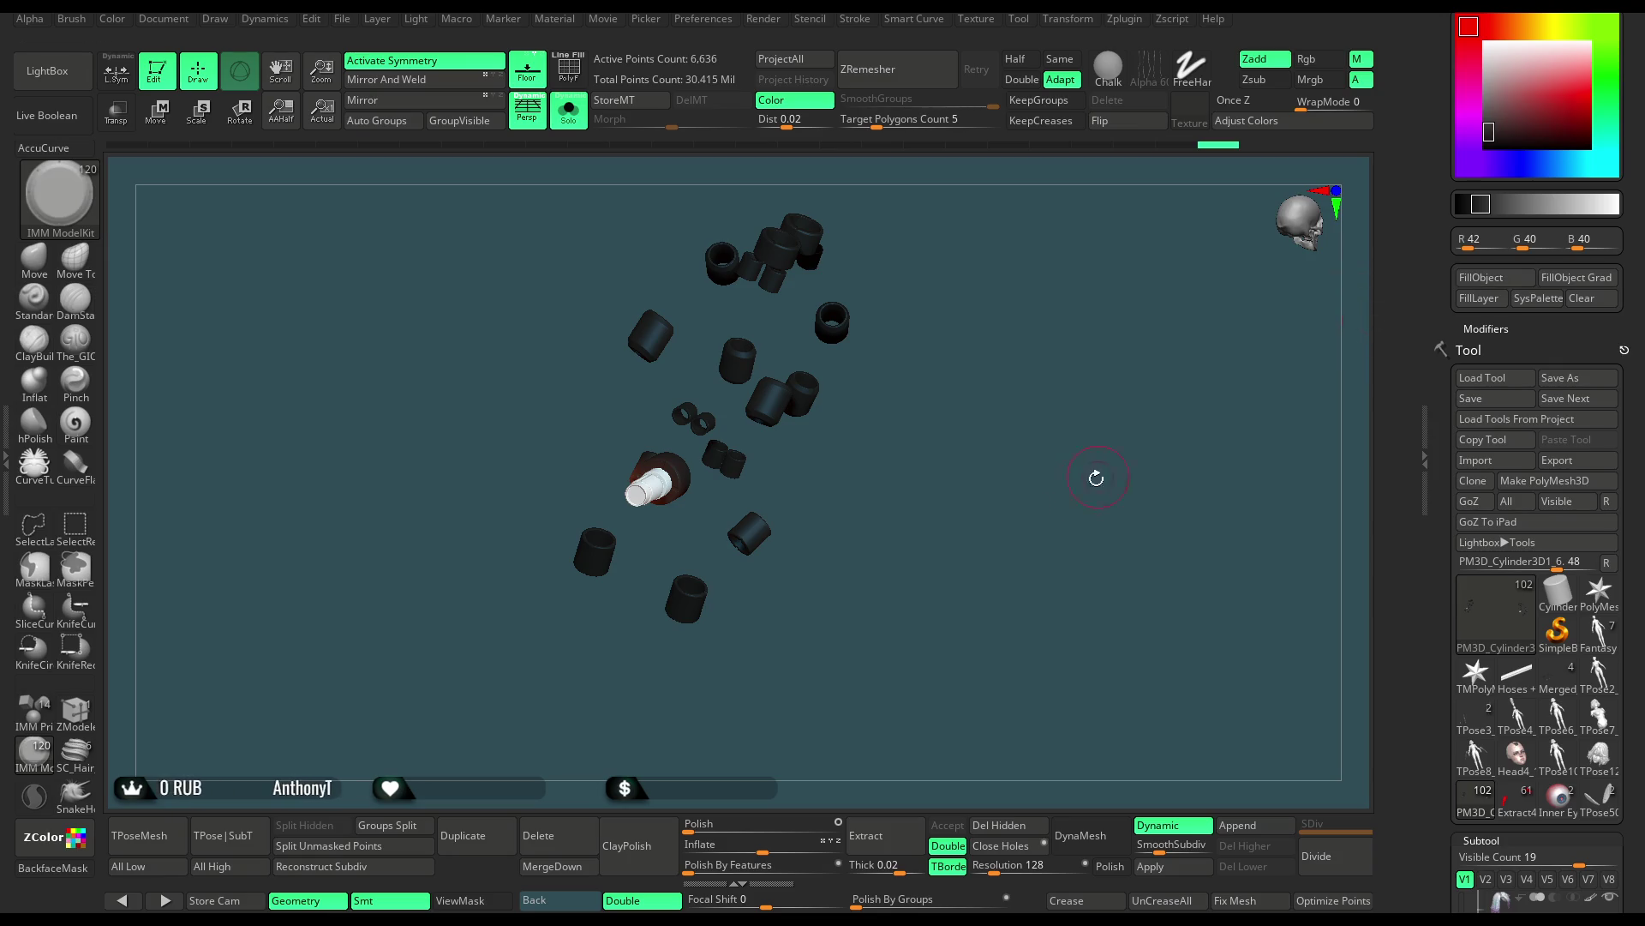
left_click_drag(1106, 466, 1039, 469)
Switch to the Paint brush, look over the cylinders and bolt, then turn Solo off
key("space")
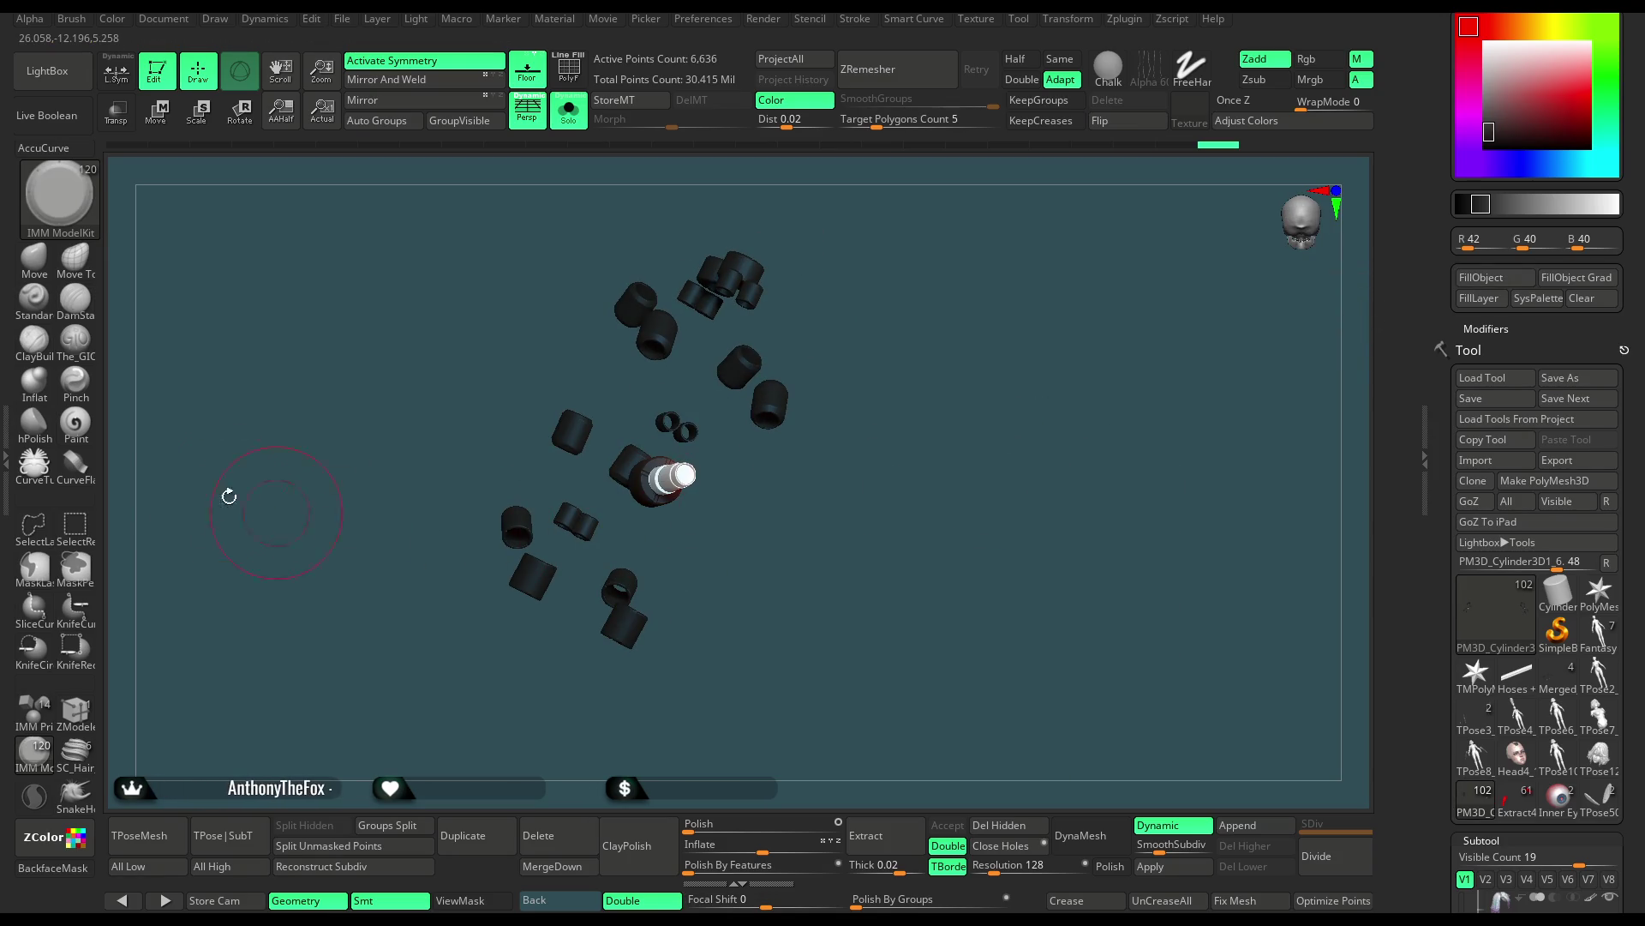
left_click(76, 422)
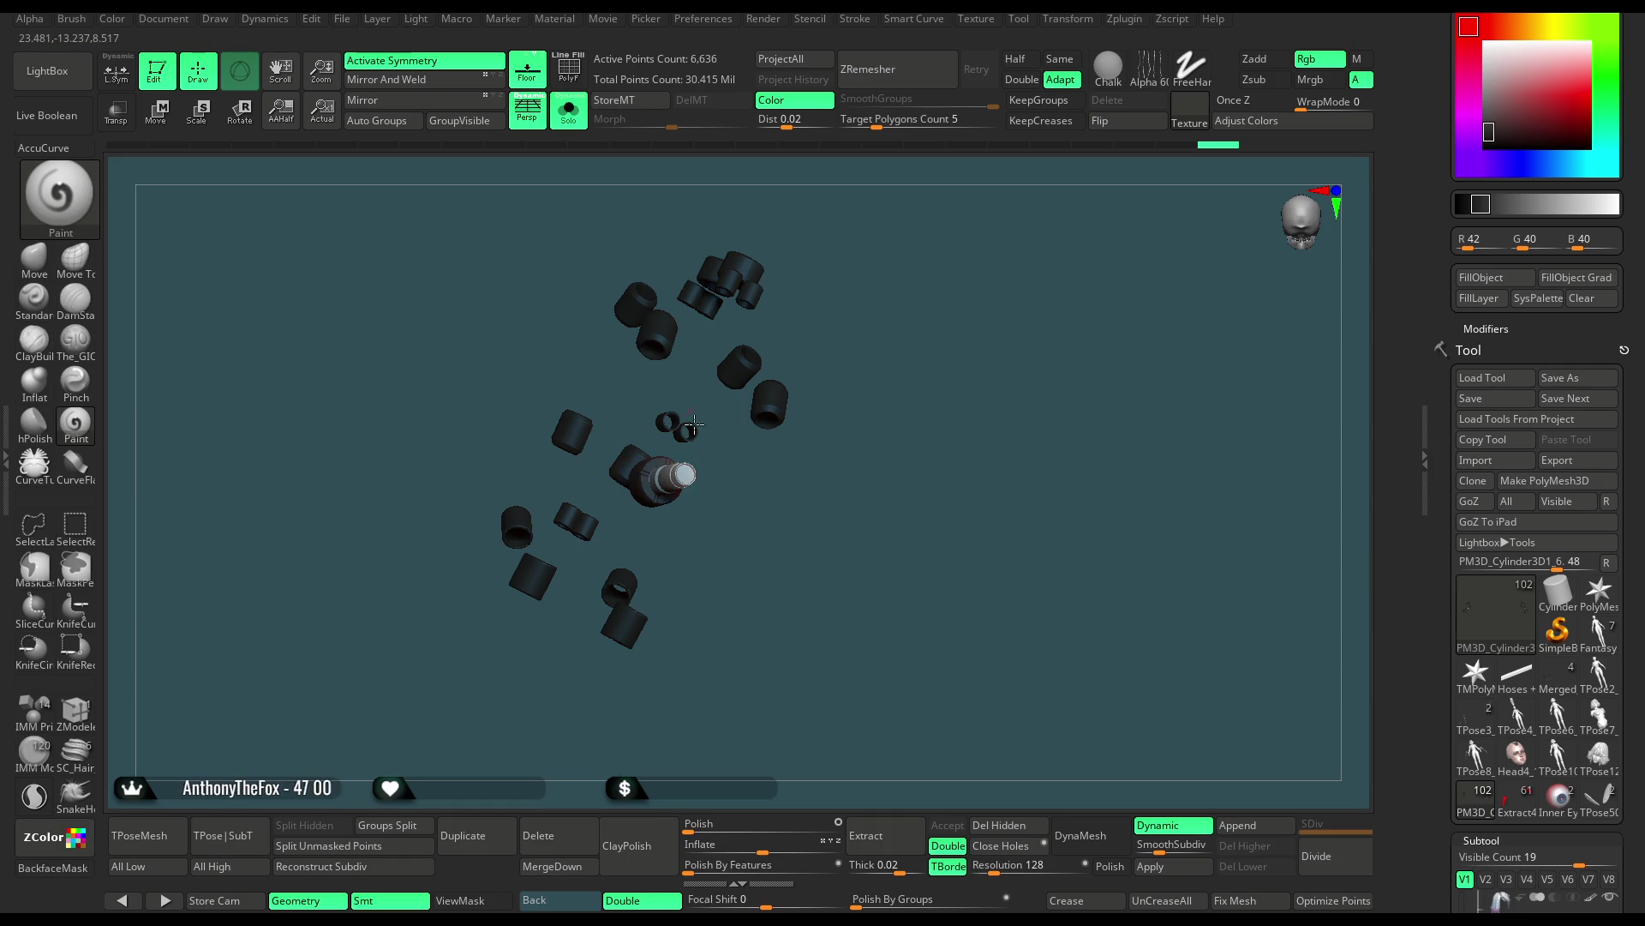
mouse_move(771, 503)
left_mouse_down()
mouse_move(710, 600)
mouse_move(557, 497)
left_mouse_up()
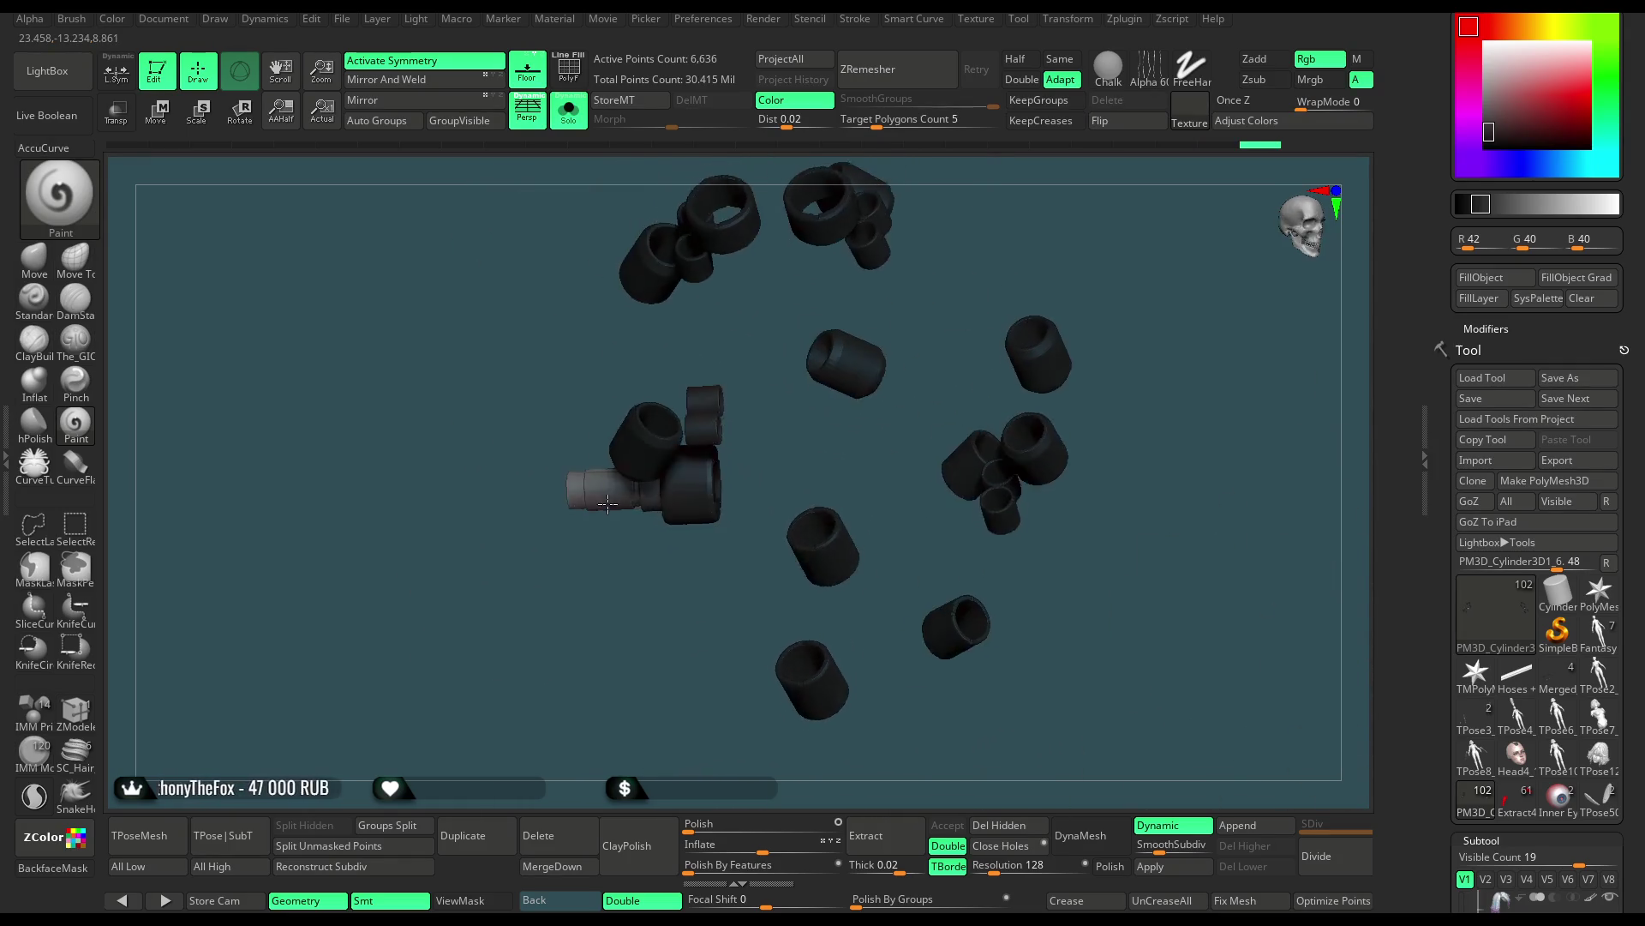
mouse_move(539, 588)
left_mouse_down()
mouse_move(606, 521)
mouse_move(676, 506)
left_mouse_up()
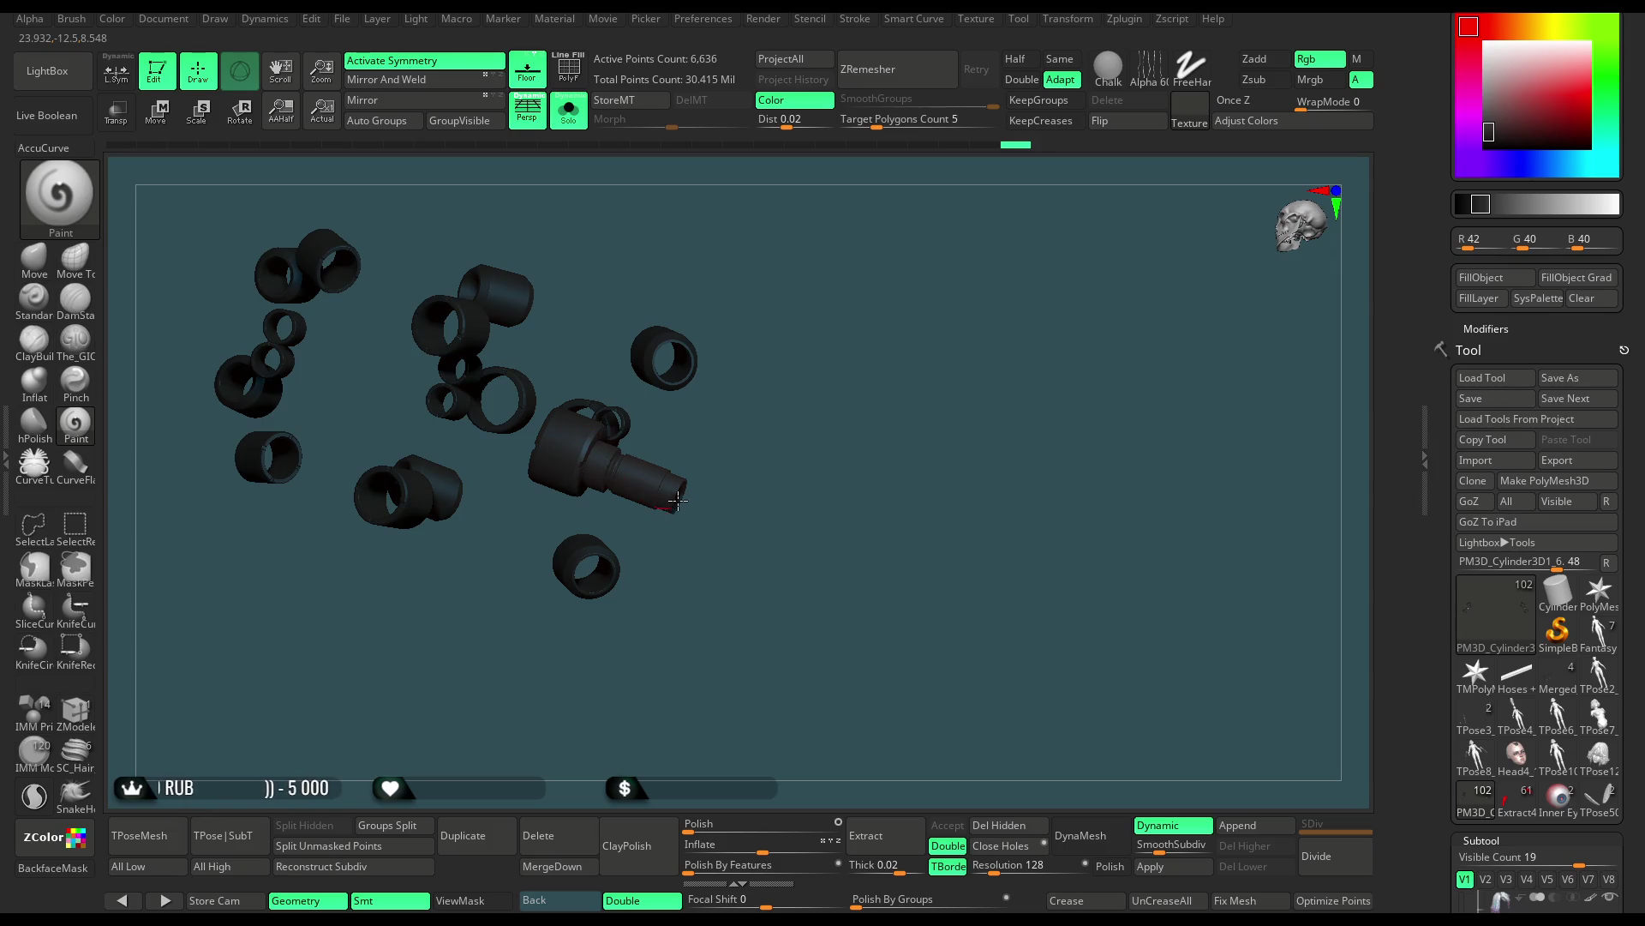
left_click(568, 110)
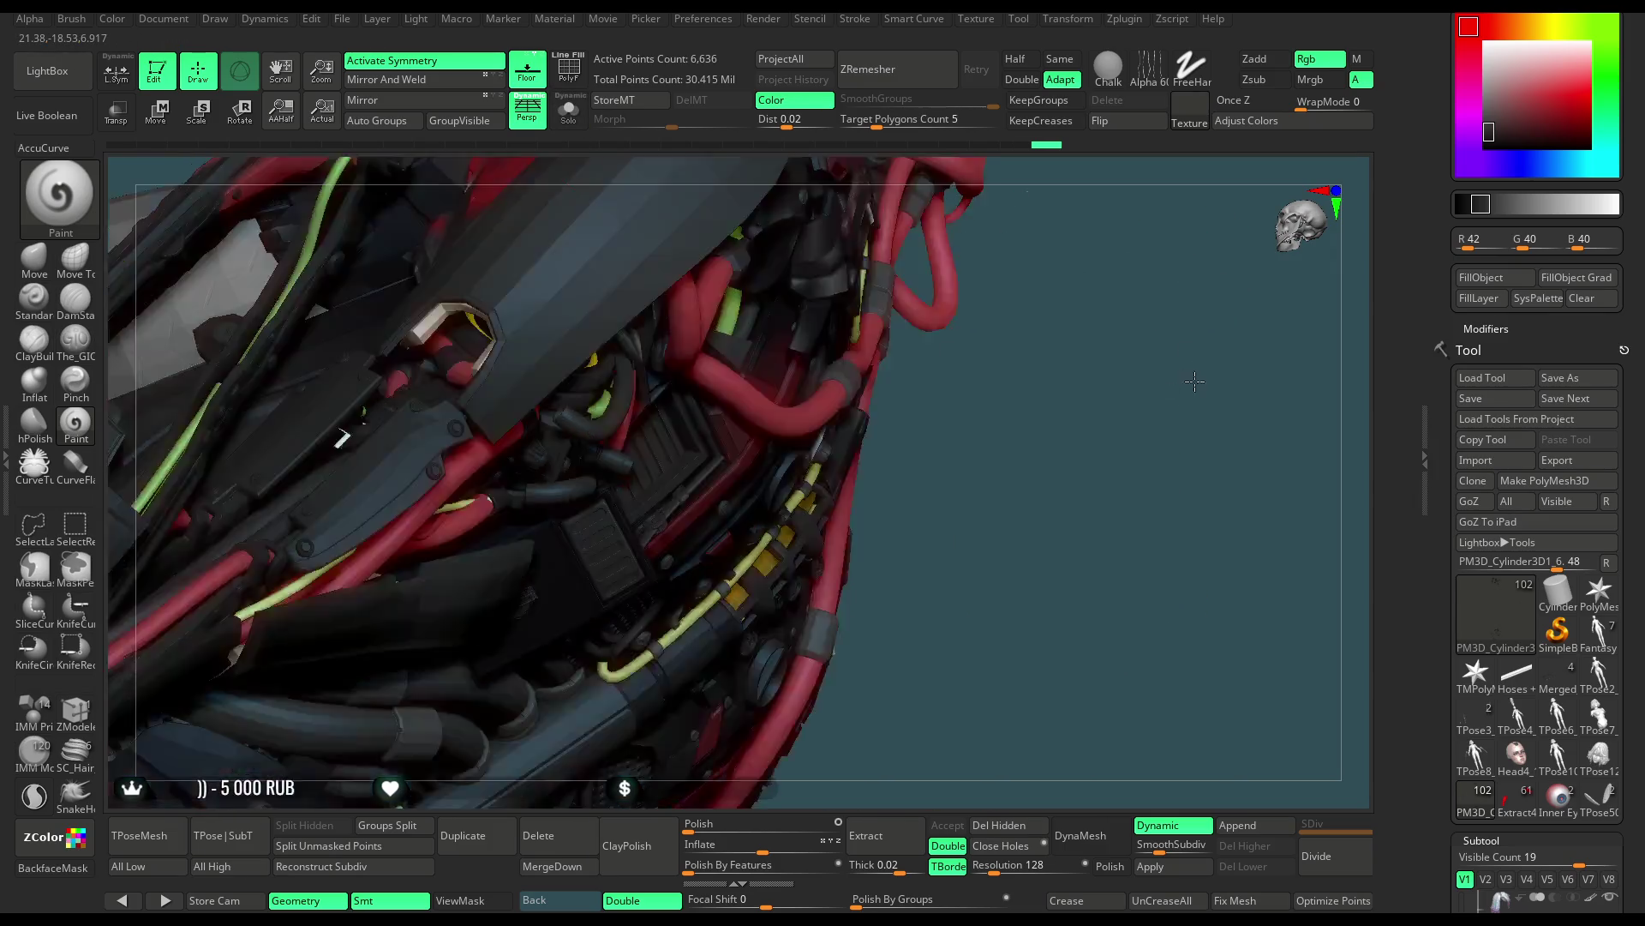
mouse_move(1130, 334)
left_mouse_down()
mouse_move(994, 424)
mouse_move(921, 371)
mouse_move(793, 431)
mouse_move(884, 351)
mouse_move(954, 371)
mouse_move(859, 379)
mouse_move(740, 435)
mouse_move(870, 376)
left_mouse_up()
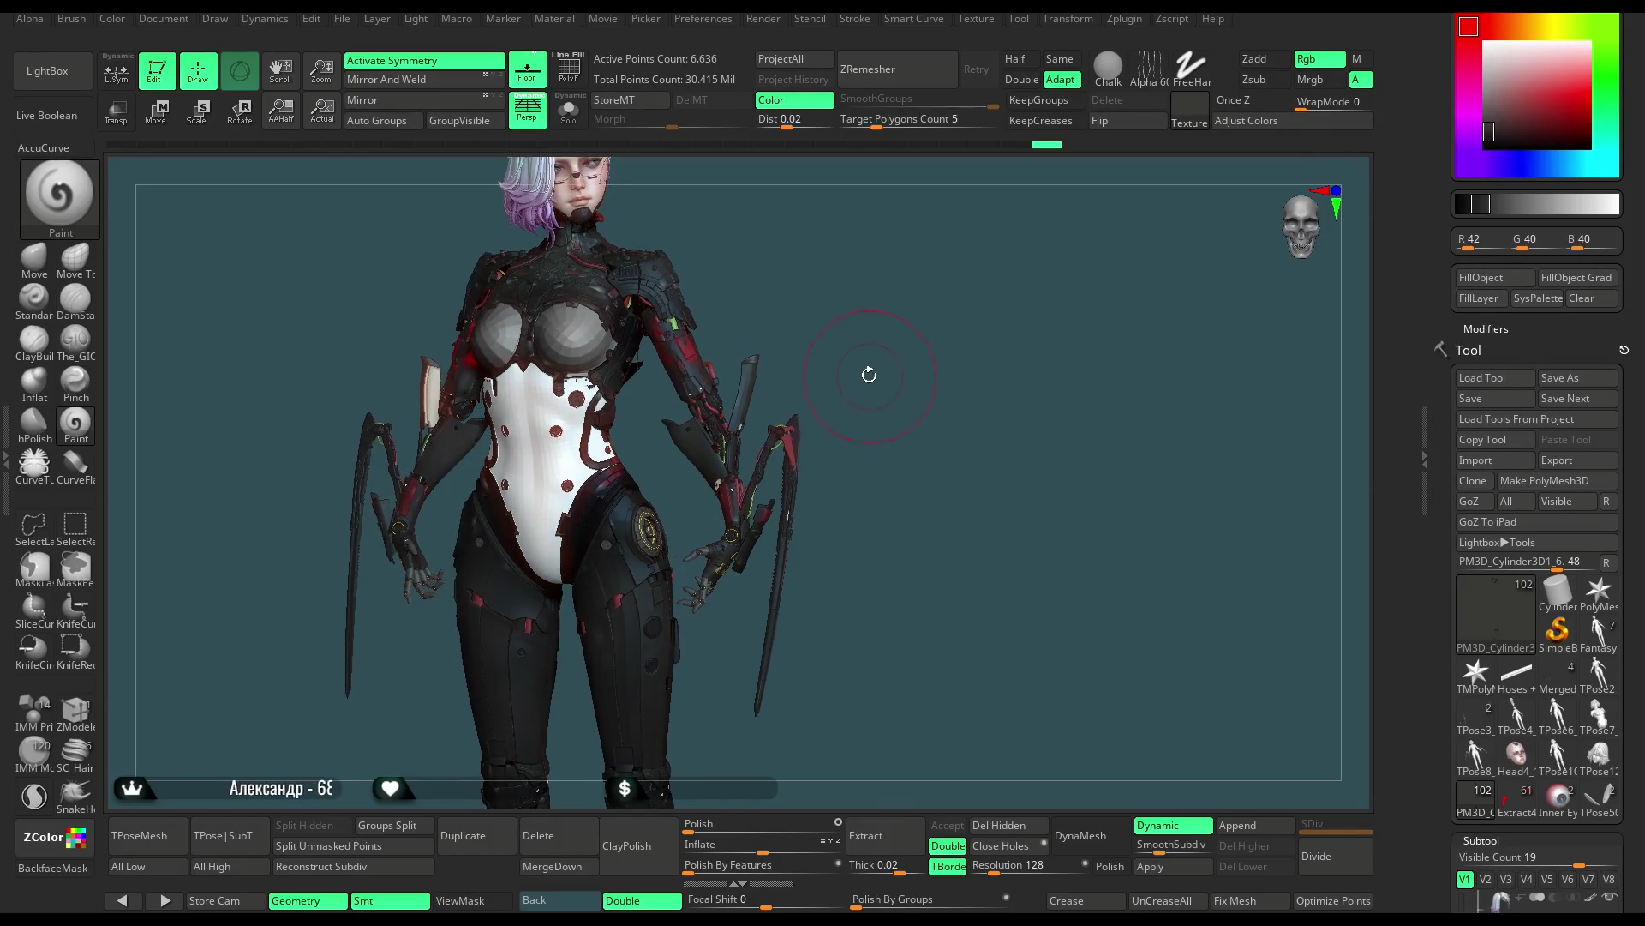
Save the cyborg project file with Ctrl+S
left_click(342, 18)
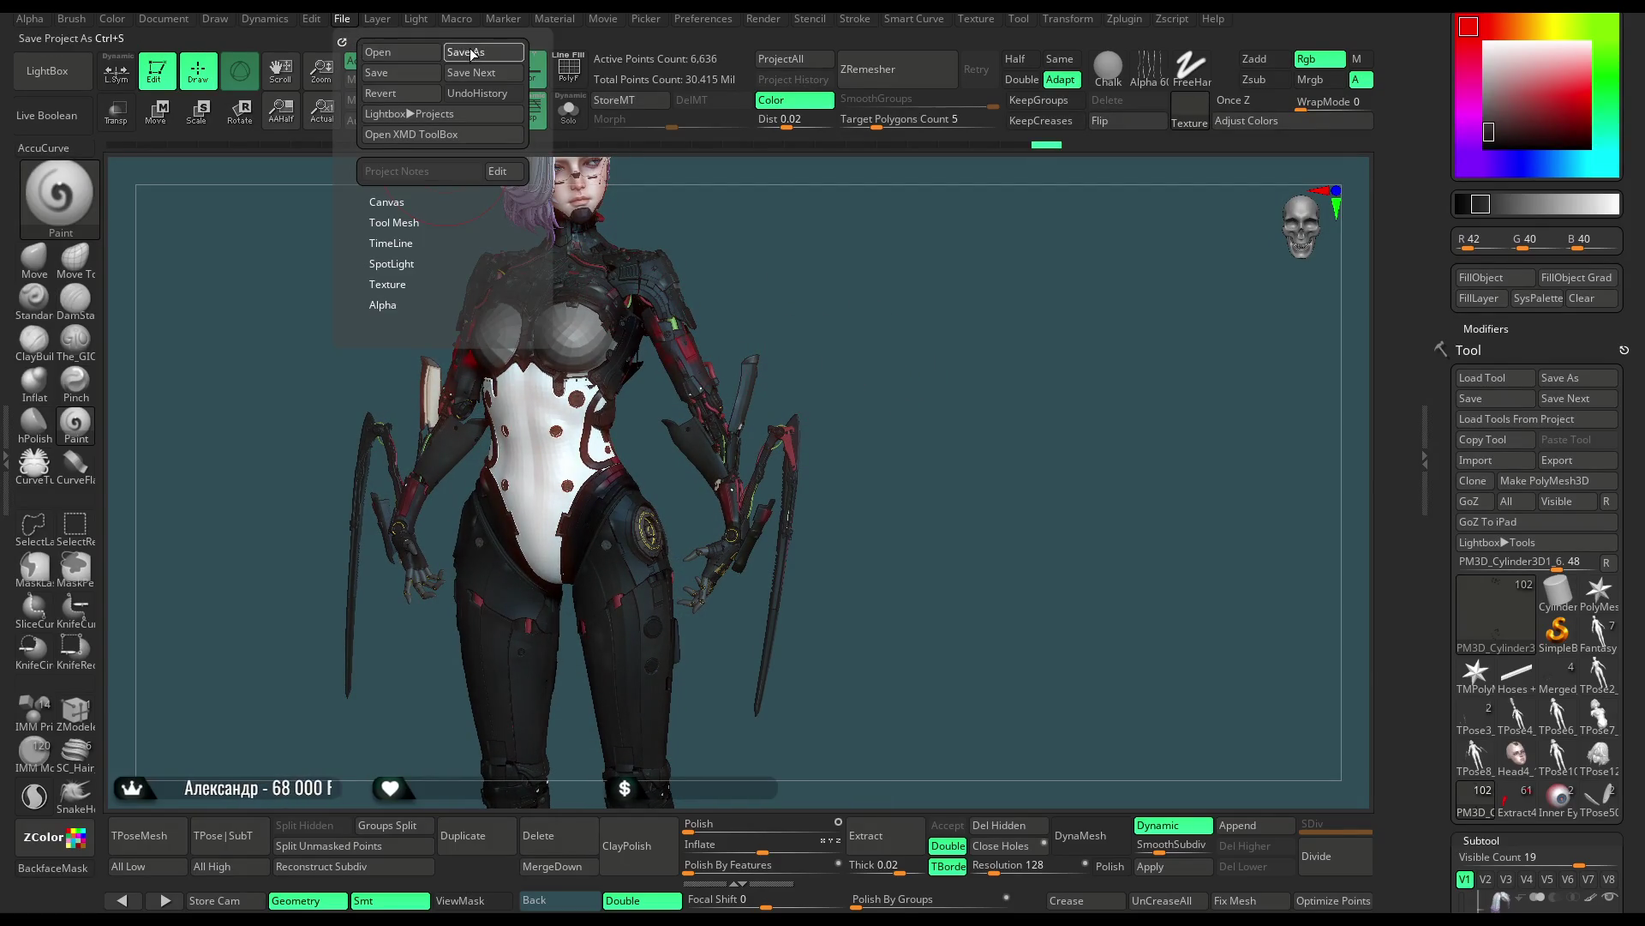
key("ctrl+s")
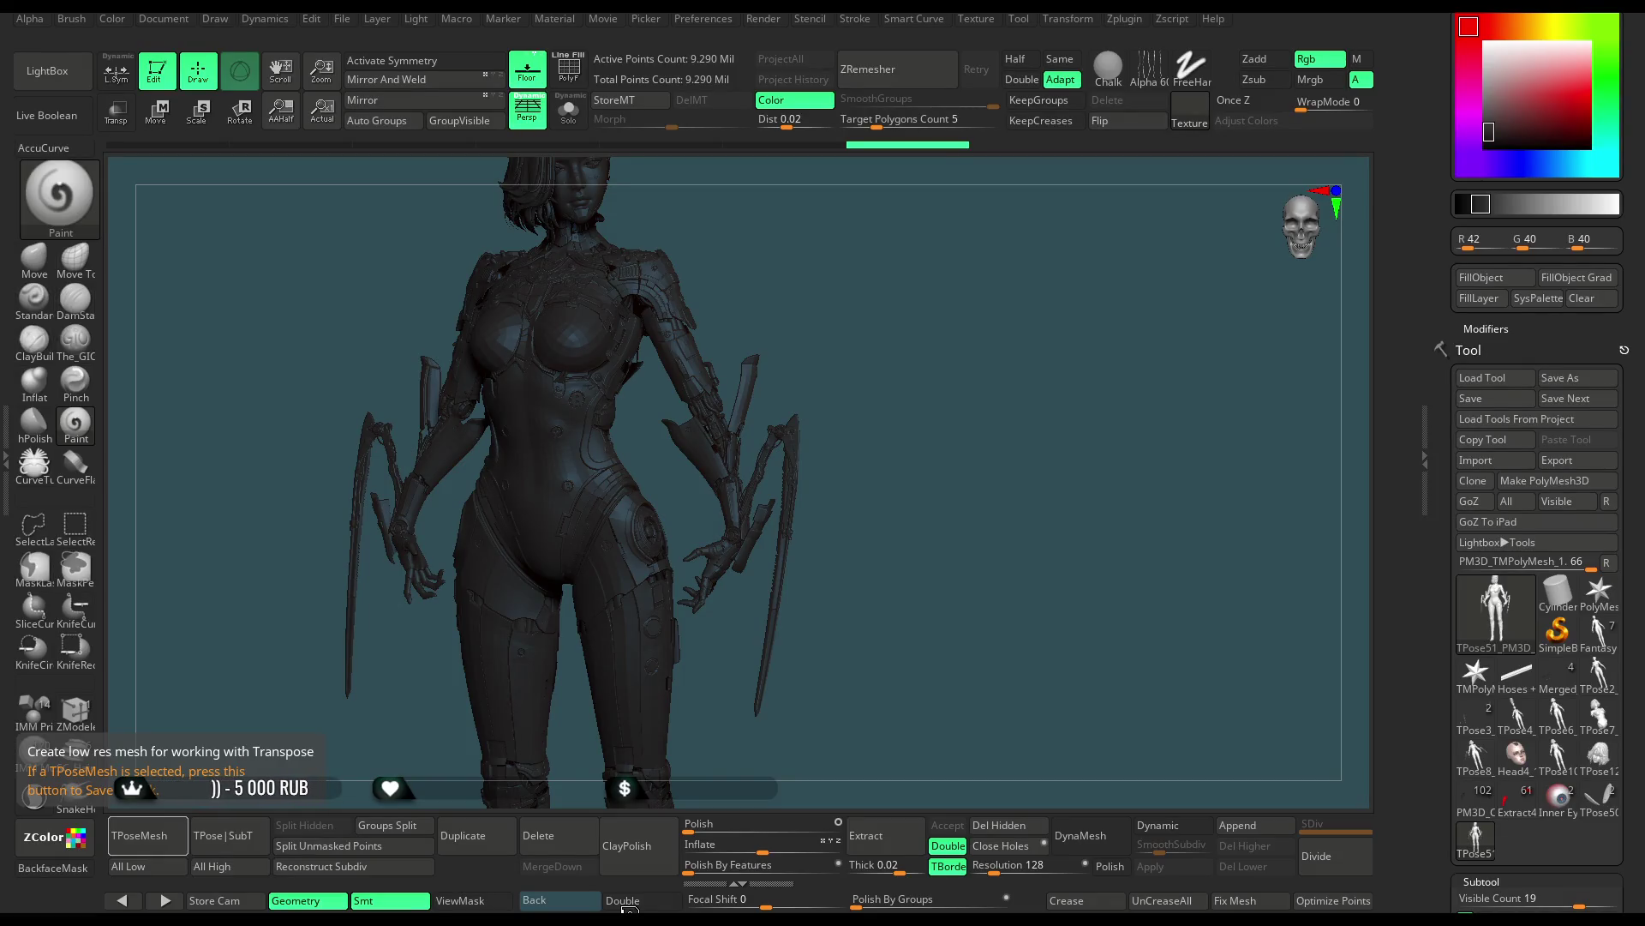
Set the main colour to light grey and enable PolyF to inspect the TPose mesh's polygroups
left_click_drag(1493, 128, 1488, 75)
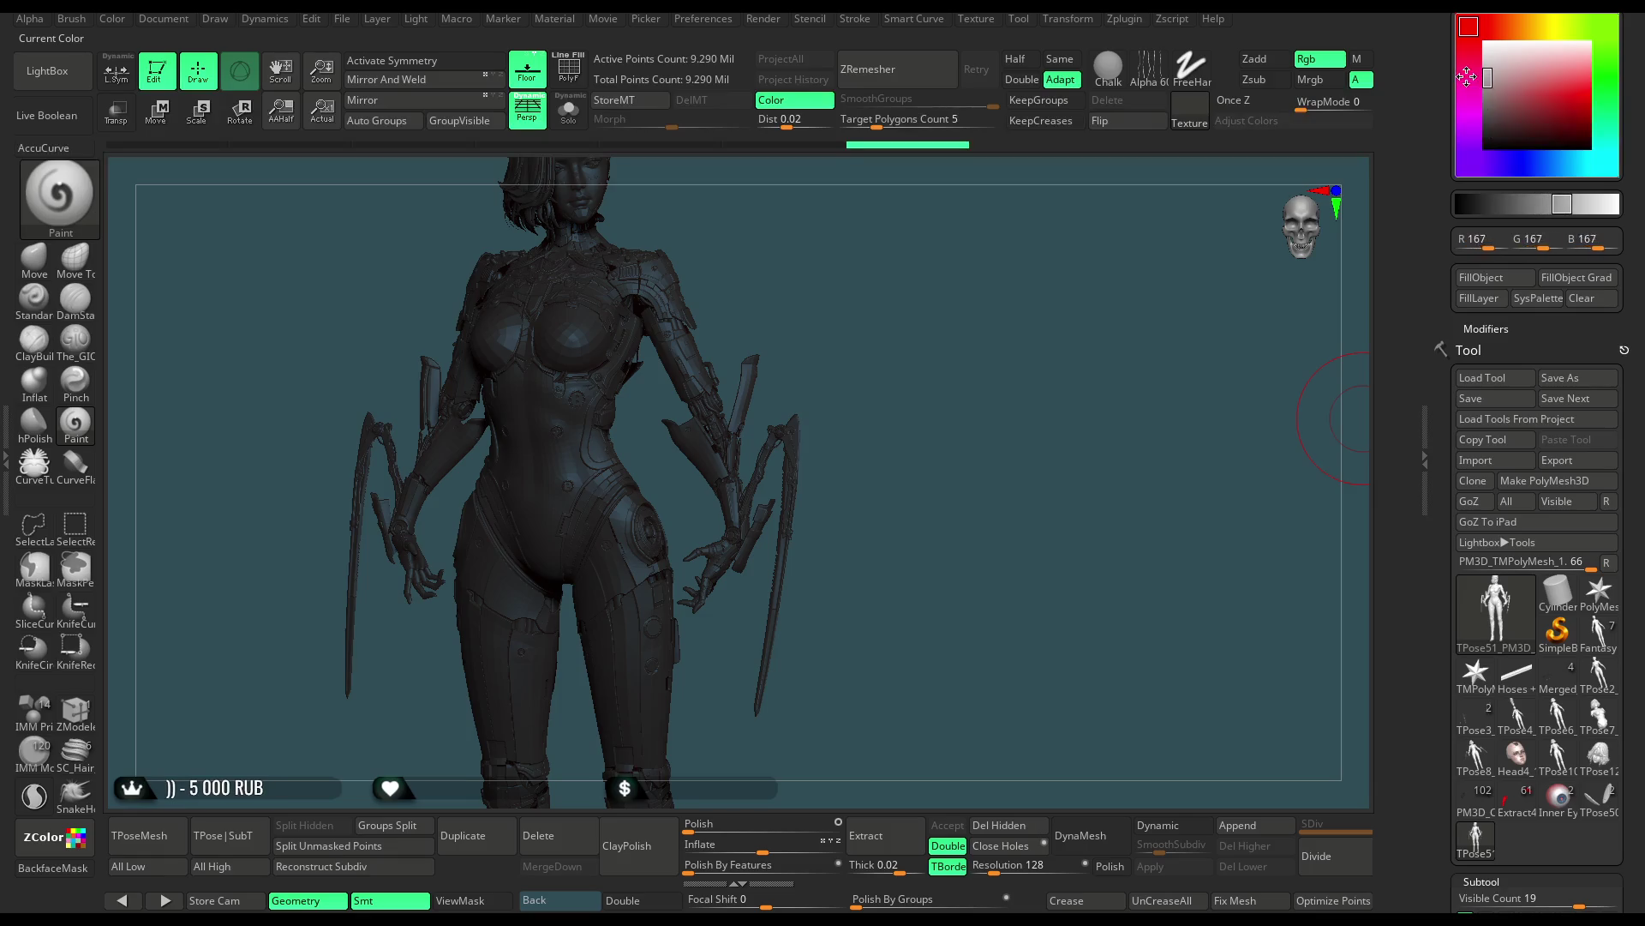
left_click_drag(845, 360, 874, 341)
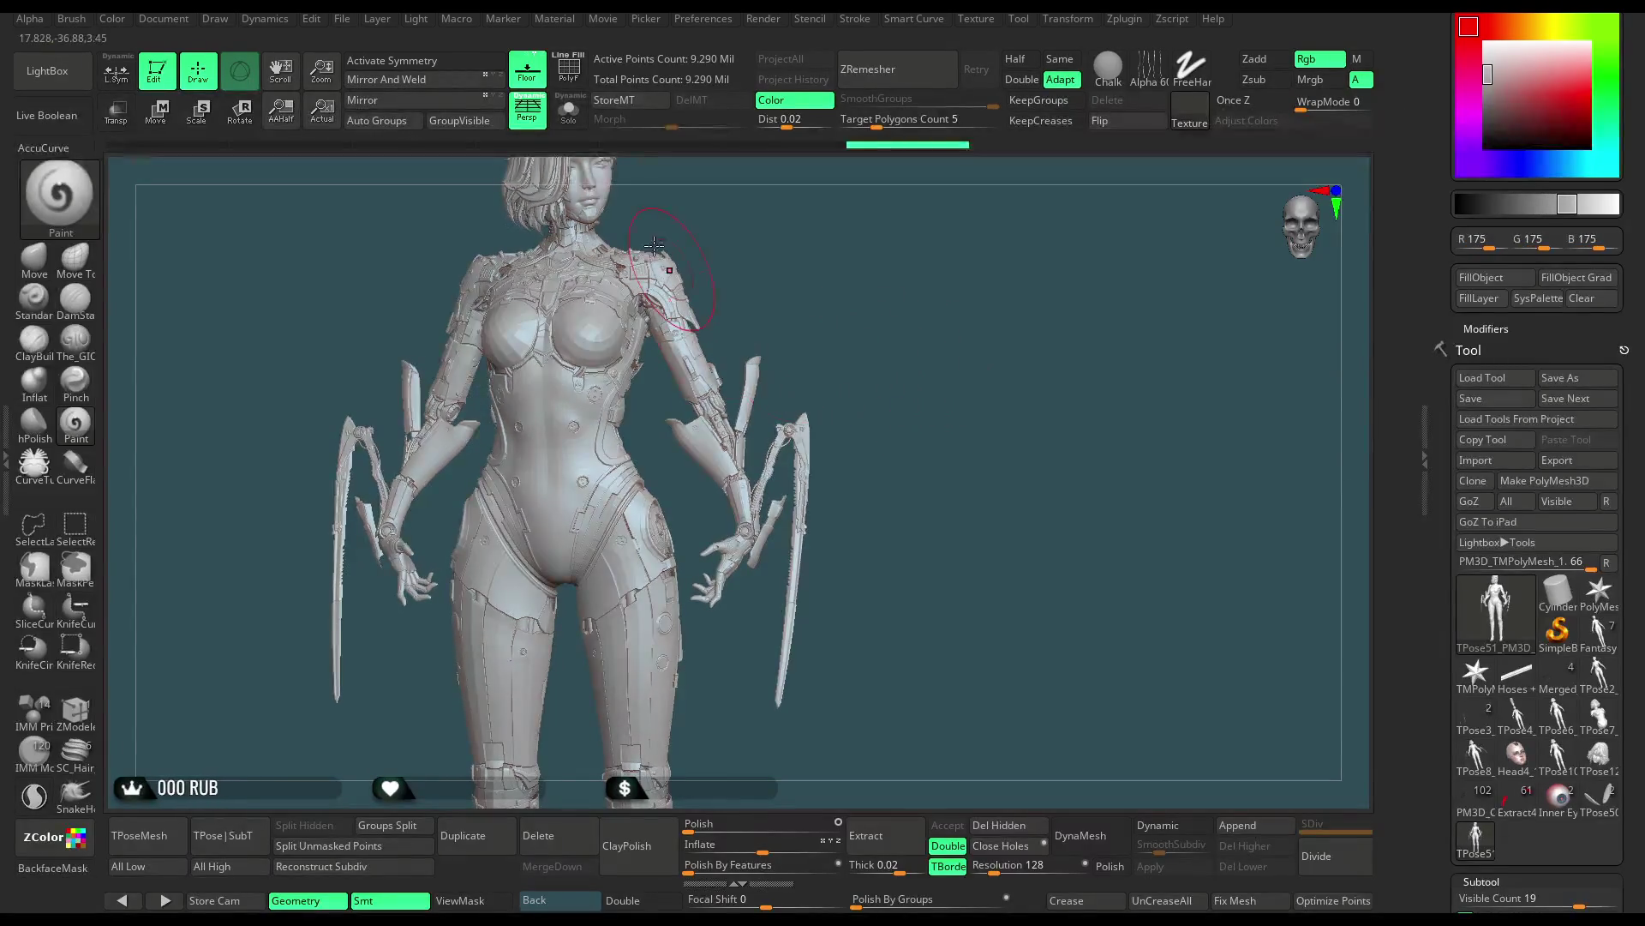
left_click(579, 81)
left_click_drag(930, 397, 943, 361)
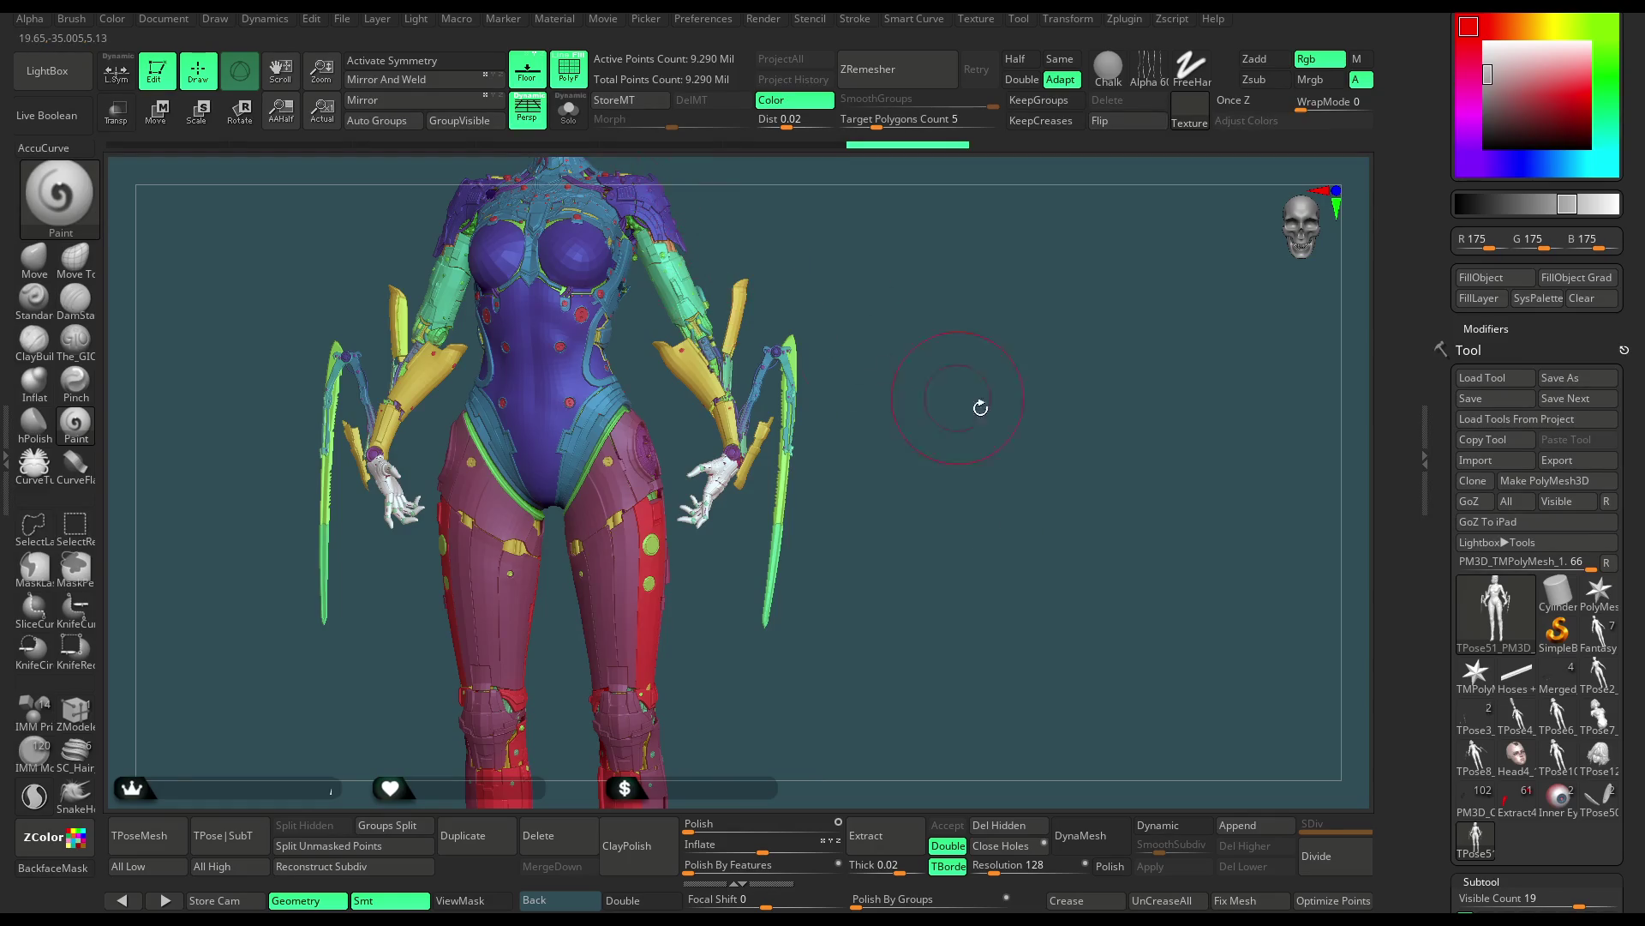
left_click_drag(962, 397, 997, 364, "alt")
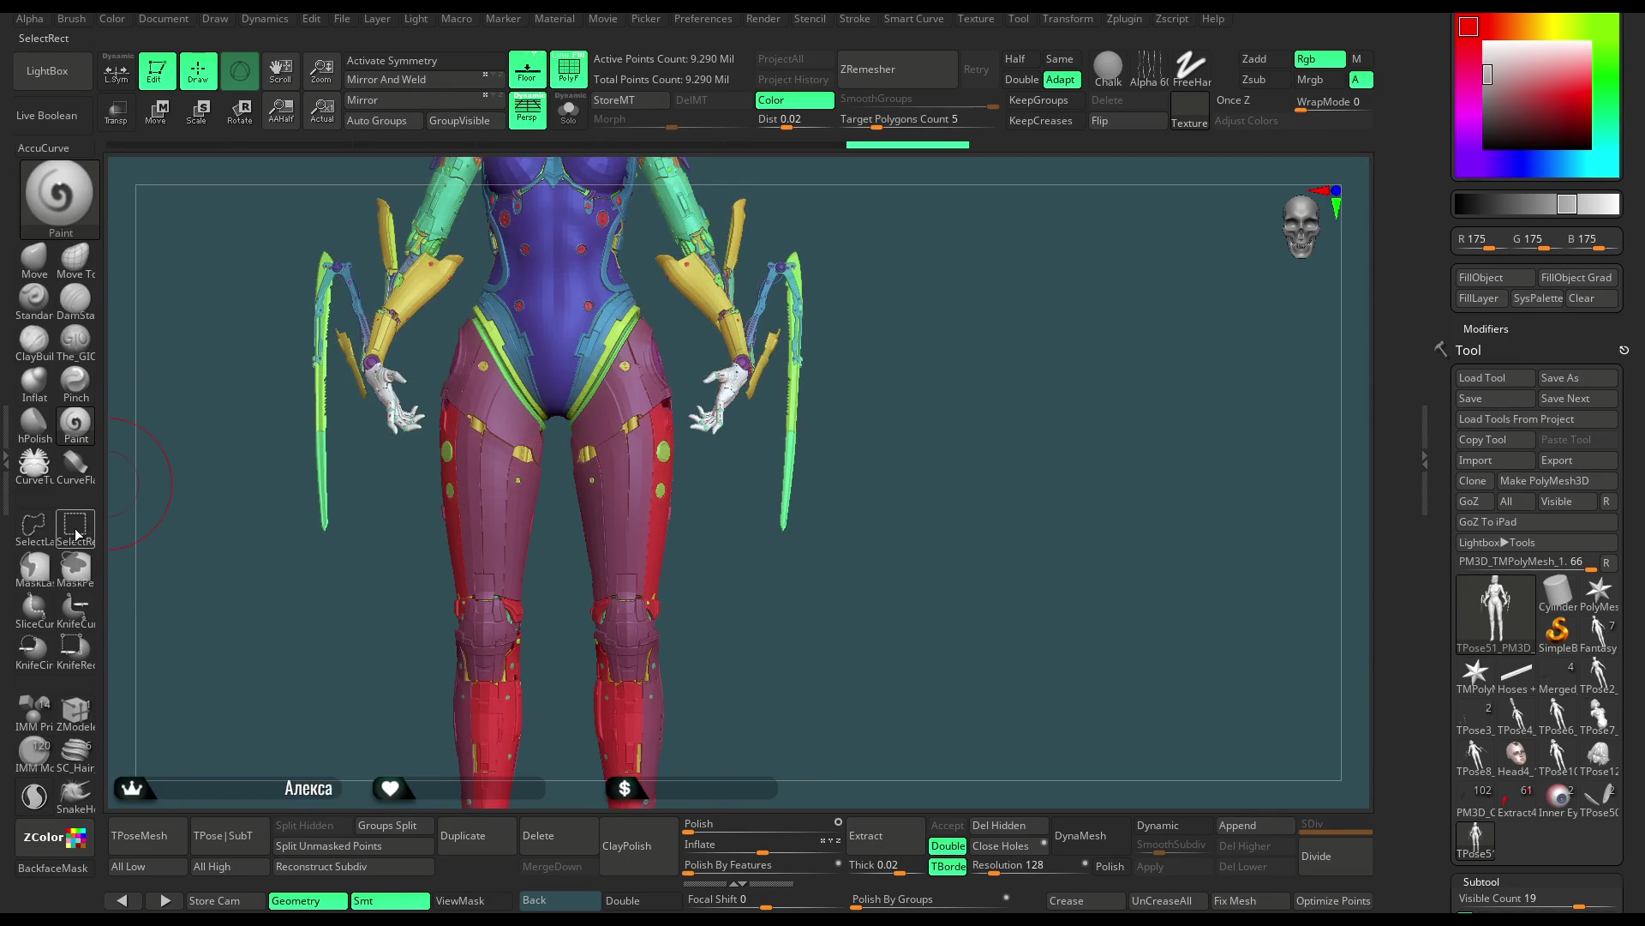
left_click_drag(652, 592, 725, 600)
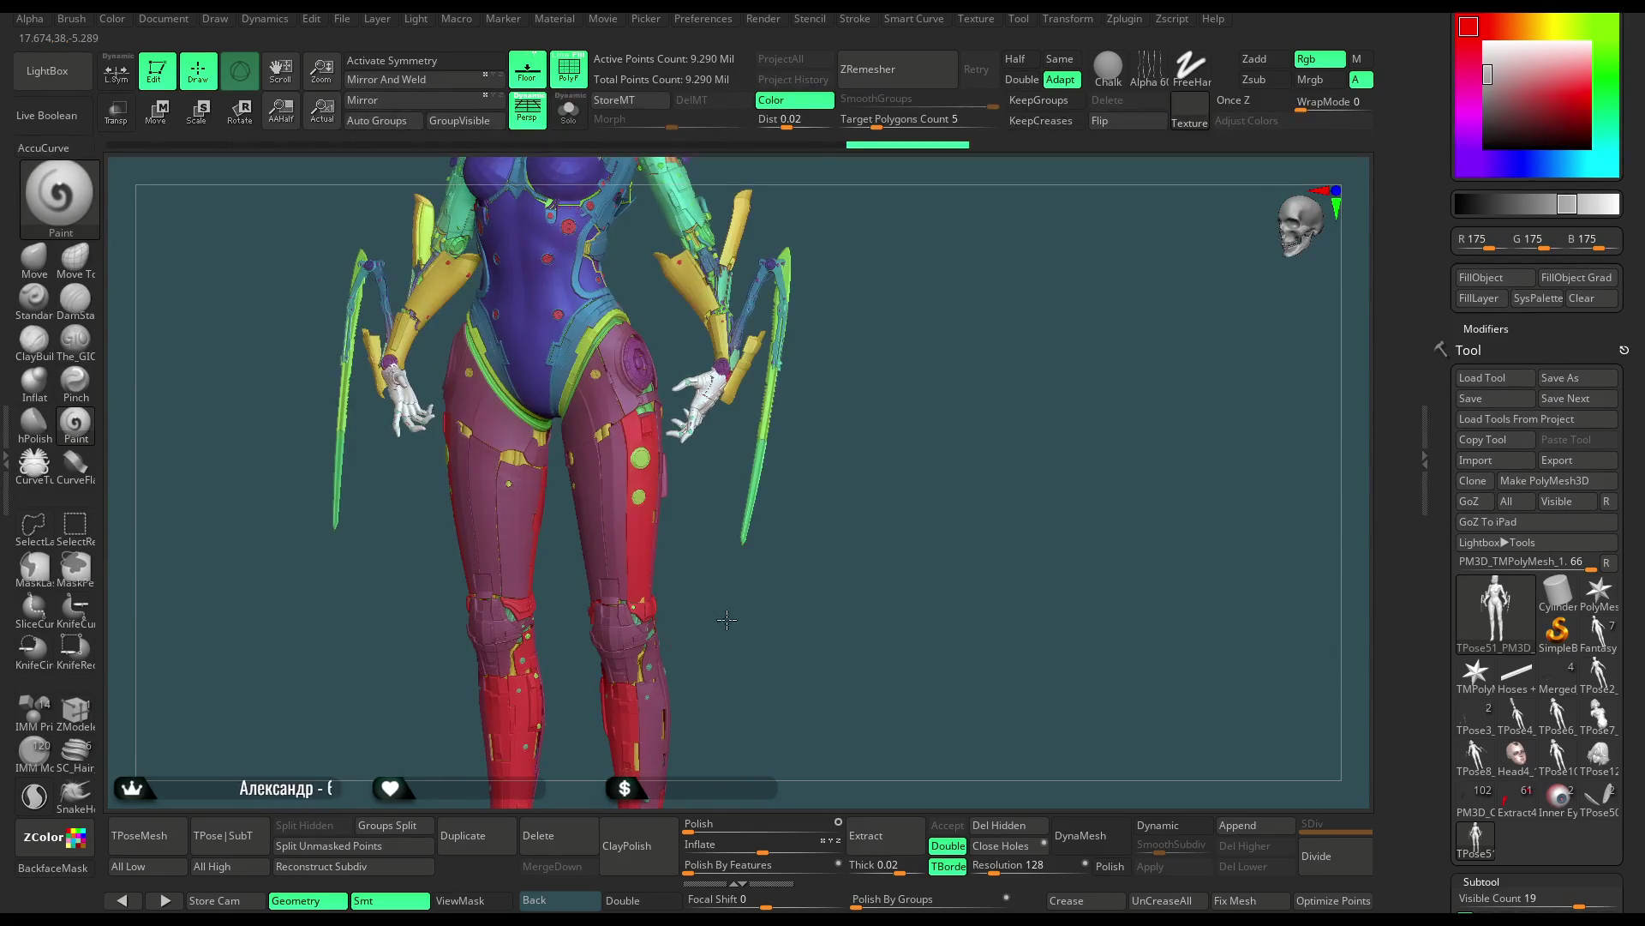
scroll(729, 614, "up", 3)
scroll(754, 615, "up", 3)
scroll(780, 615, "up", 2)
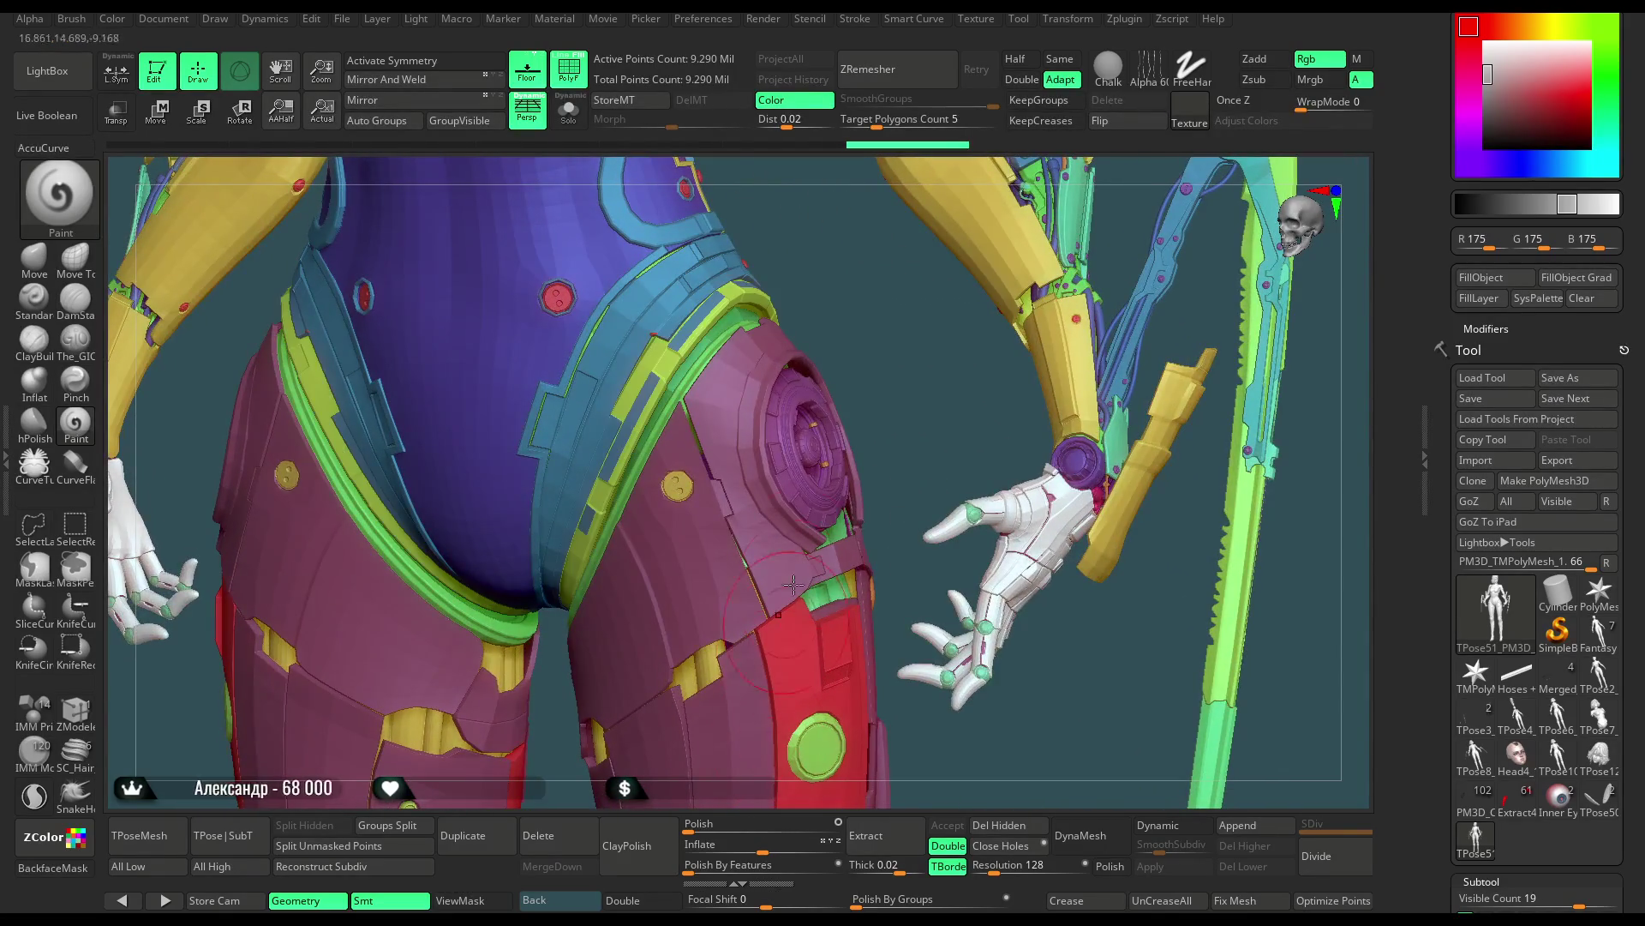
left_click_drag(871, 362, 876, 336)
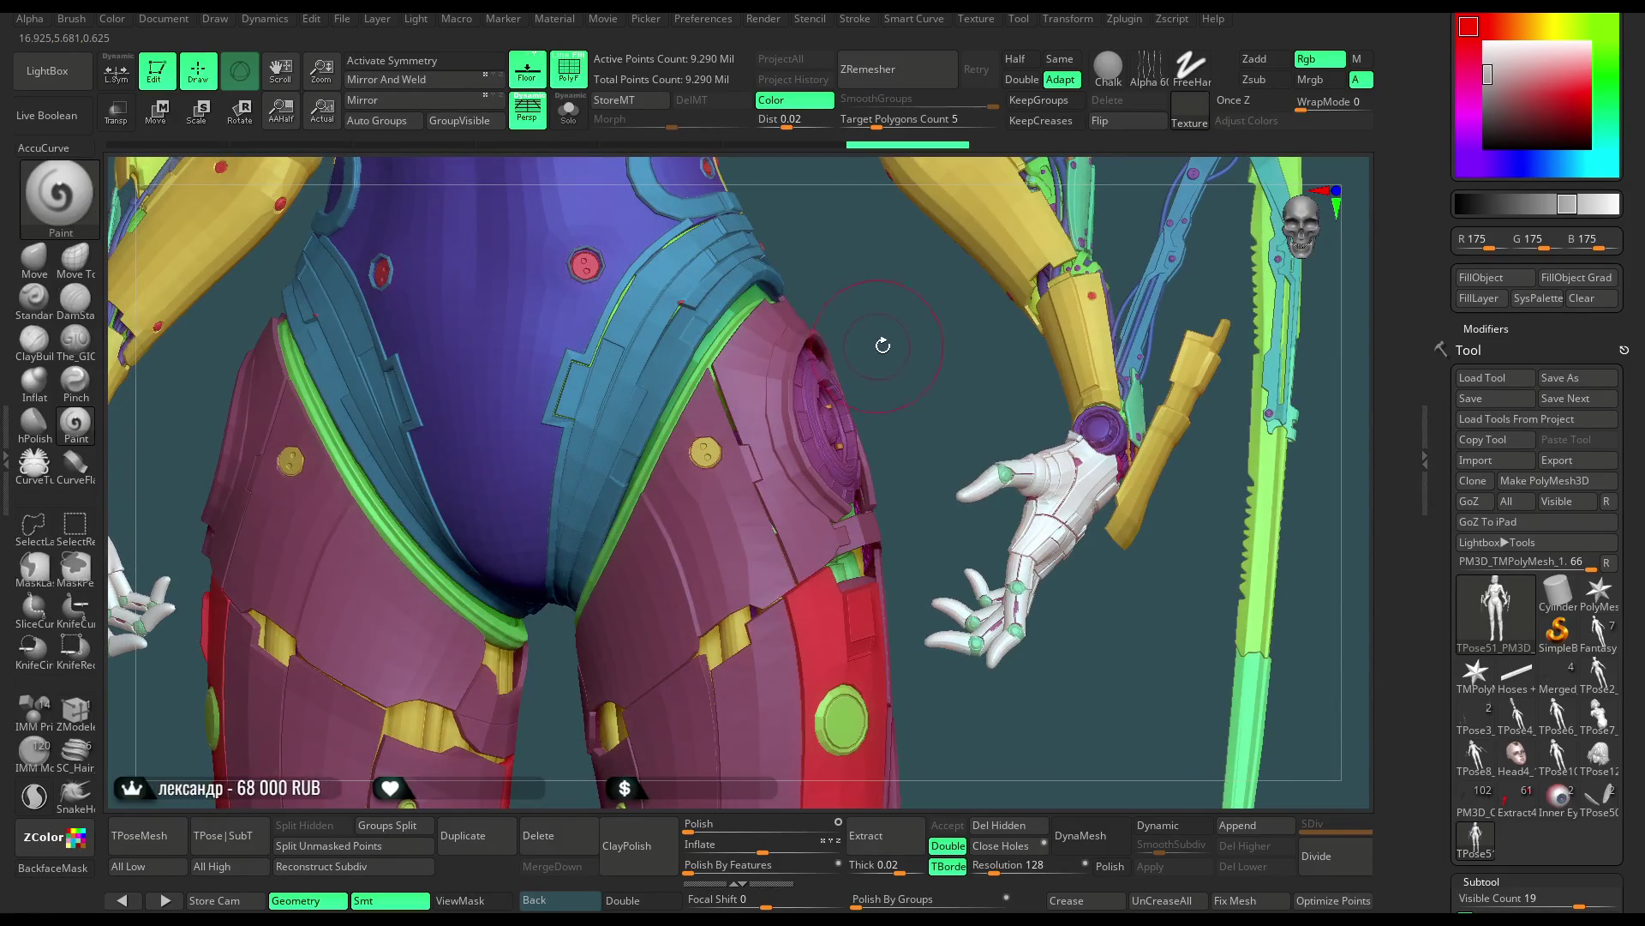
Delete the TPose51 mesh and switch back to TPose8_PM3D_Sphere3D1
left_click_drag(1641, 364, 1641, 131)
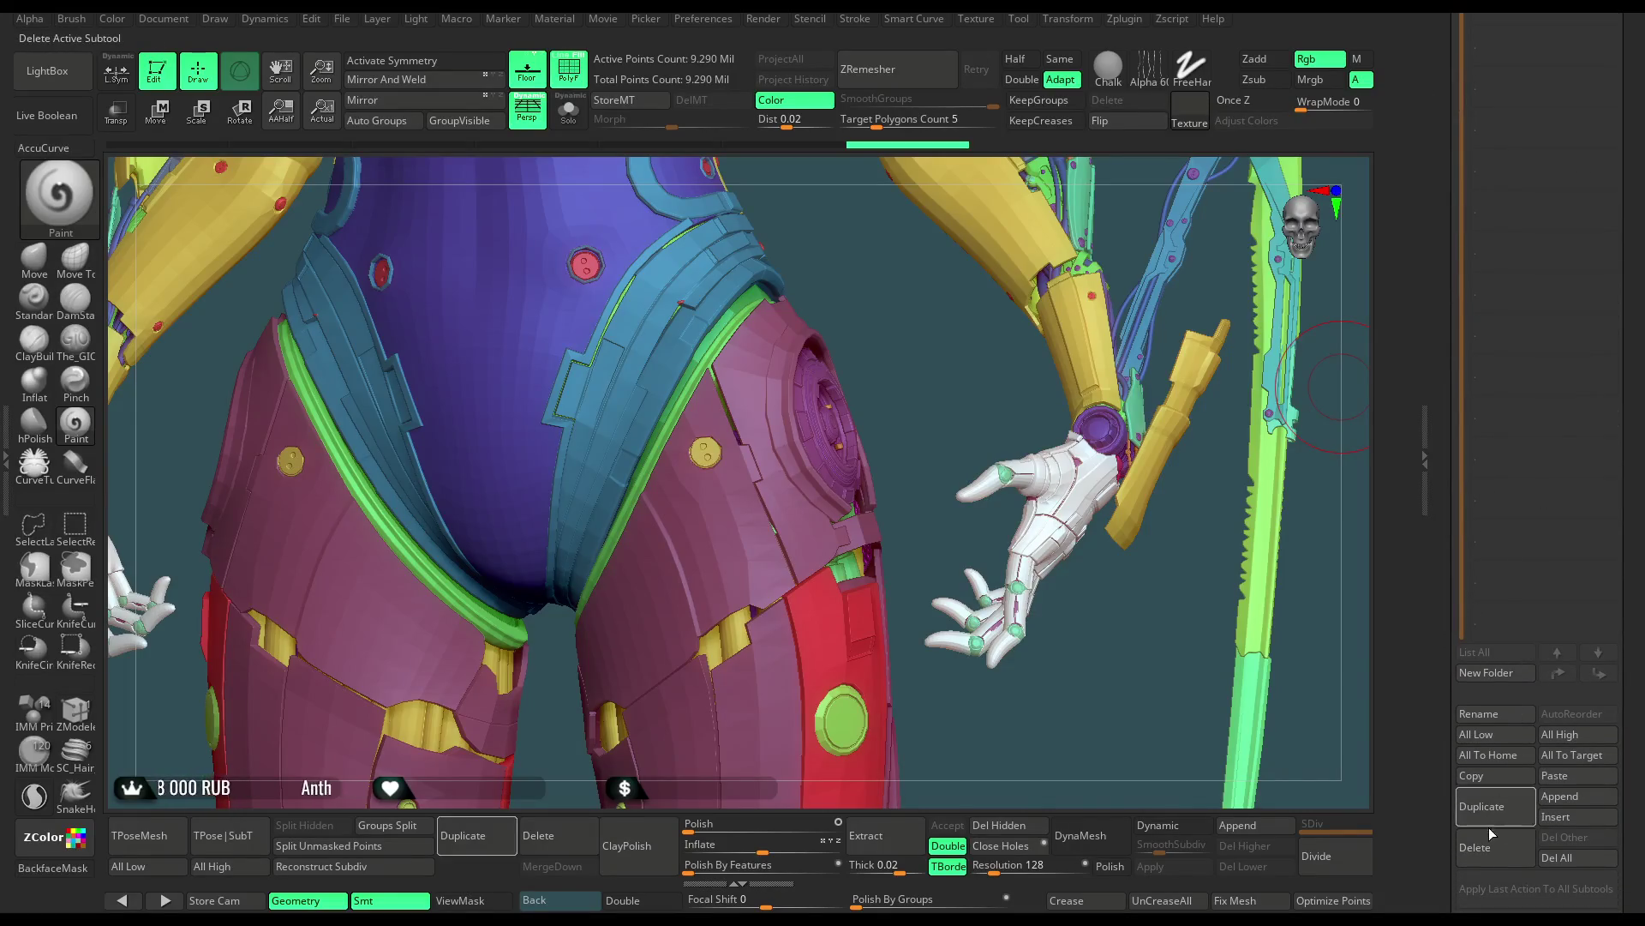
left_click(1491, 846)
left_click(1339, 883)
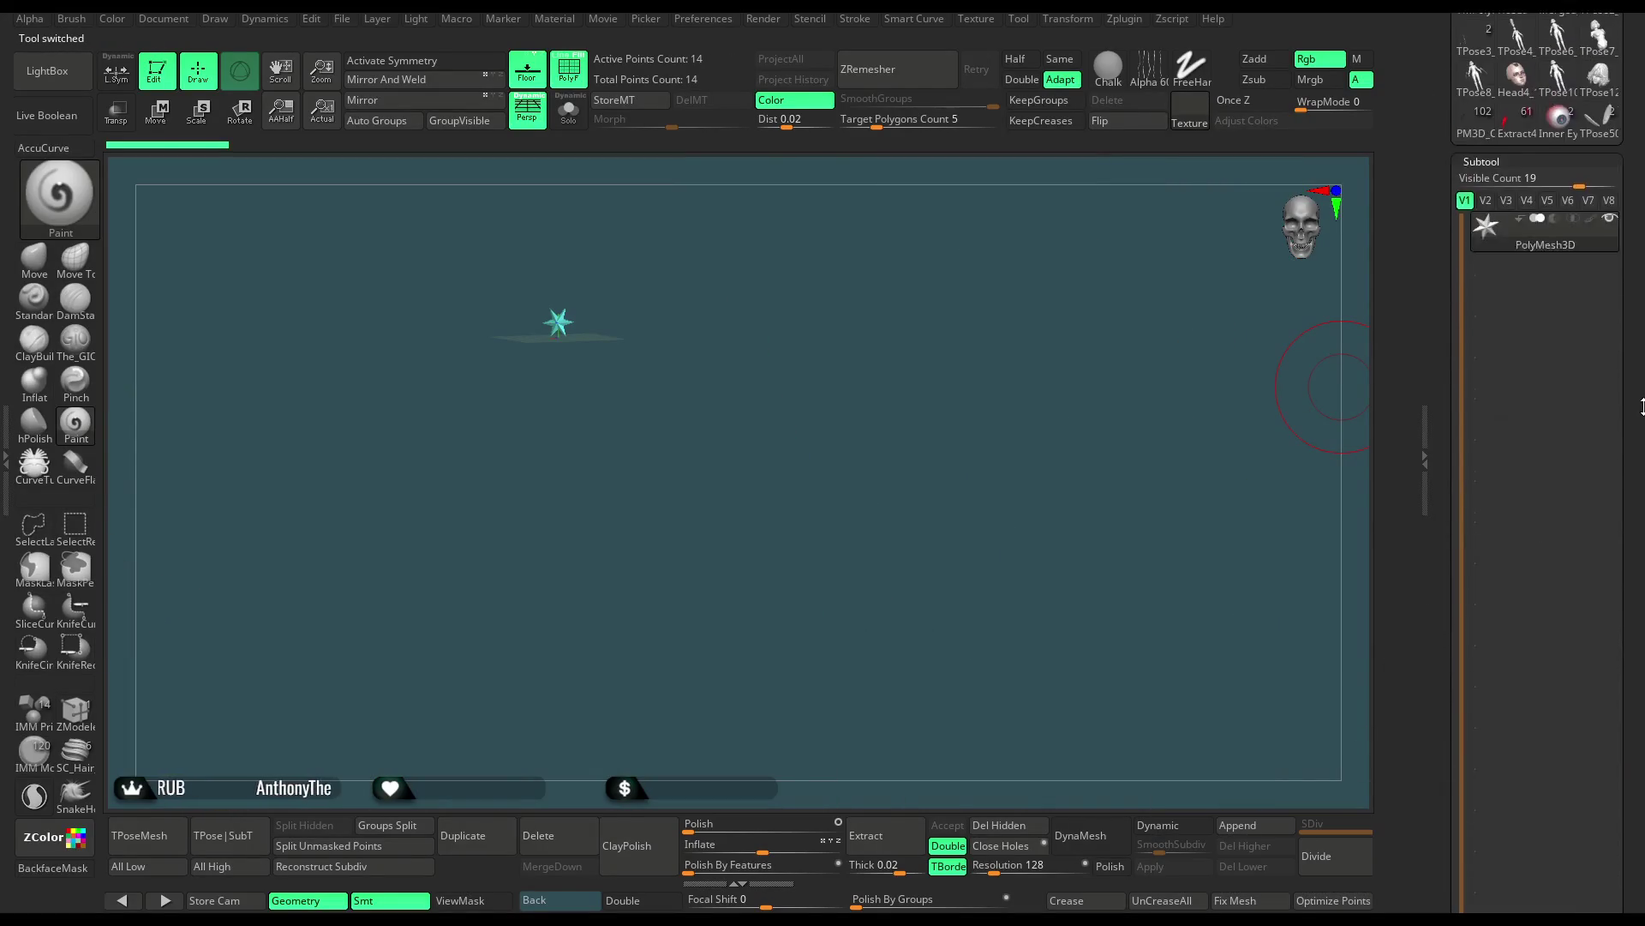
left_click(1476, 331)
mouse_move(893, 323)
left_mouse_down("alt")
mouse_move(1044, 235)
mouse_move(1119, 389)
left_mouse_up("alt")
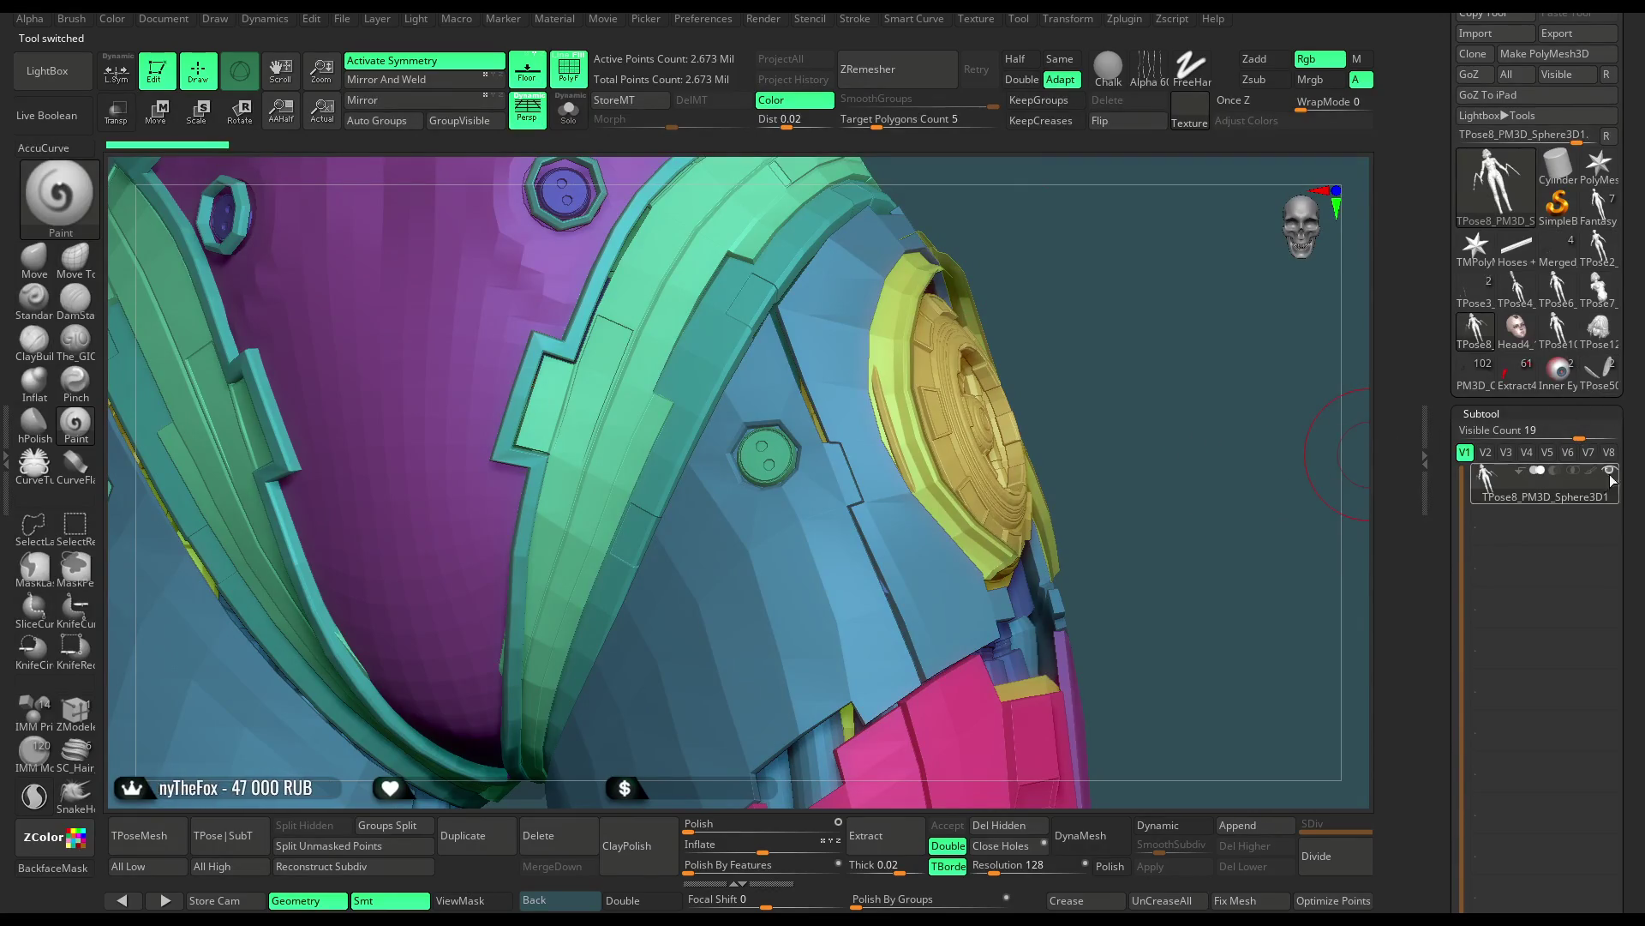
left_click(1480, 386)
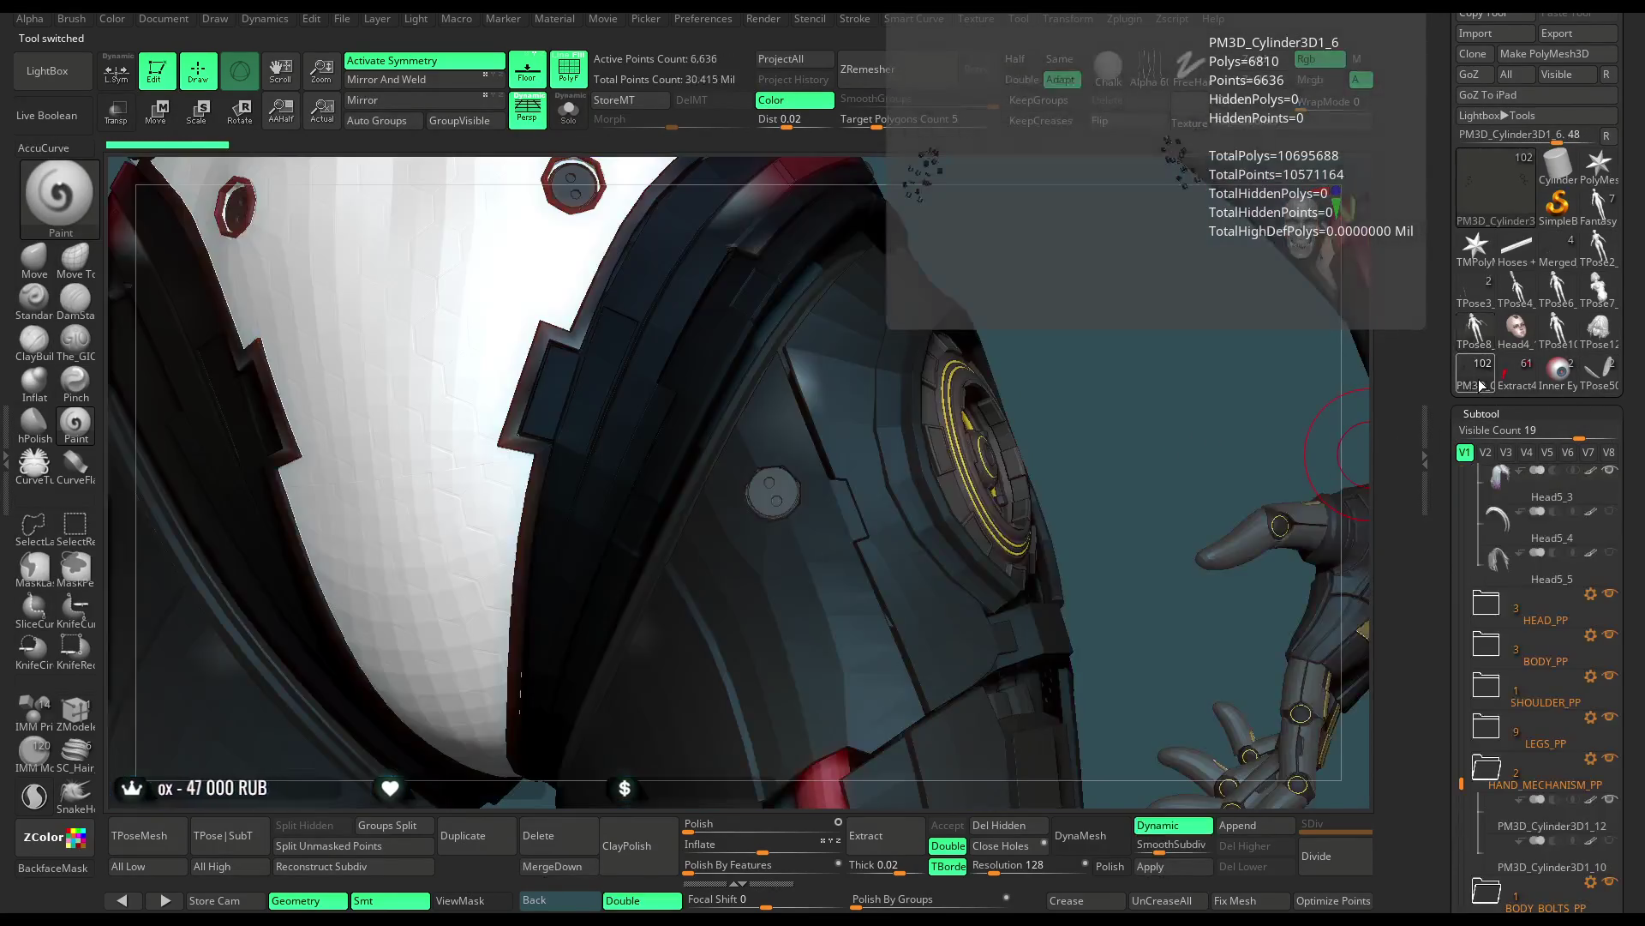
left_click_drag(1069, 397, 1065, 420)
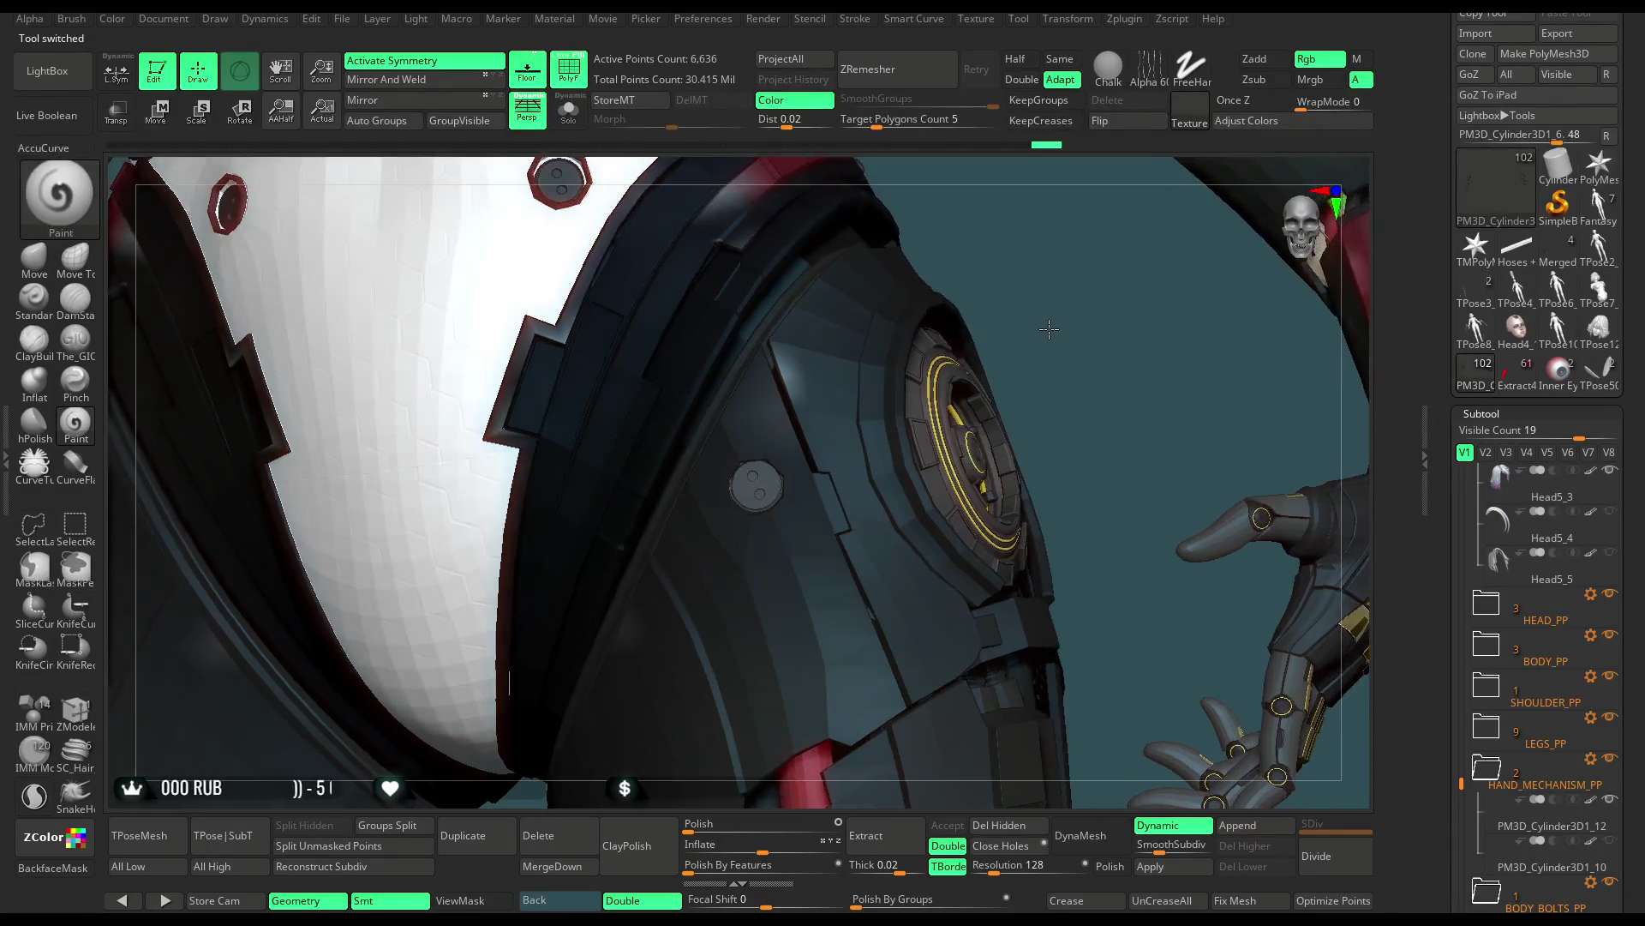
mouse_move(1064, 419)
left_mouse_down()
mouse_move(1114, 455)
mouse_move(1075, 372)
mouse_move(1114, 394)
left_mouse_up()
mouse_move(1642, 797)
left_mouse_down()
mouse_move(1642, 428)
mouse_move(1460, 343)
mouse_move(1460, 402)
mouse_move(1475, 129)
left_mouse_up()
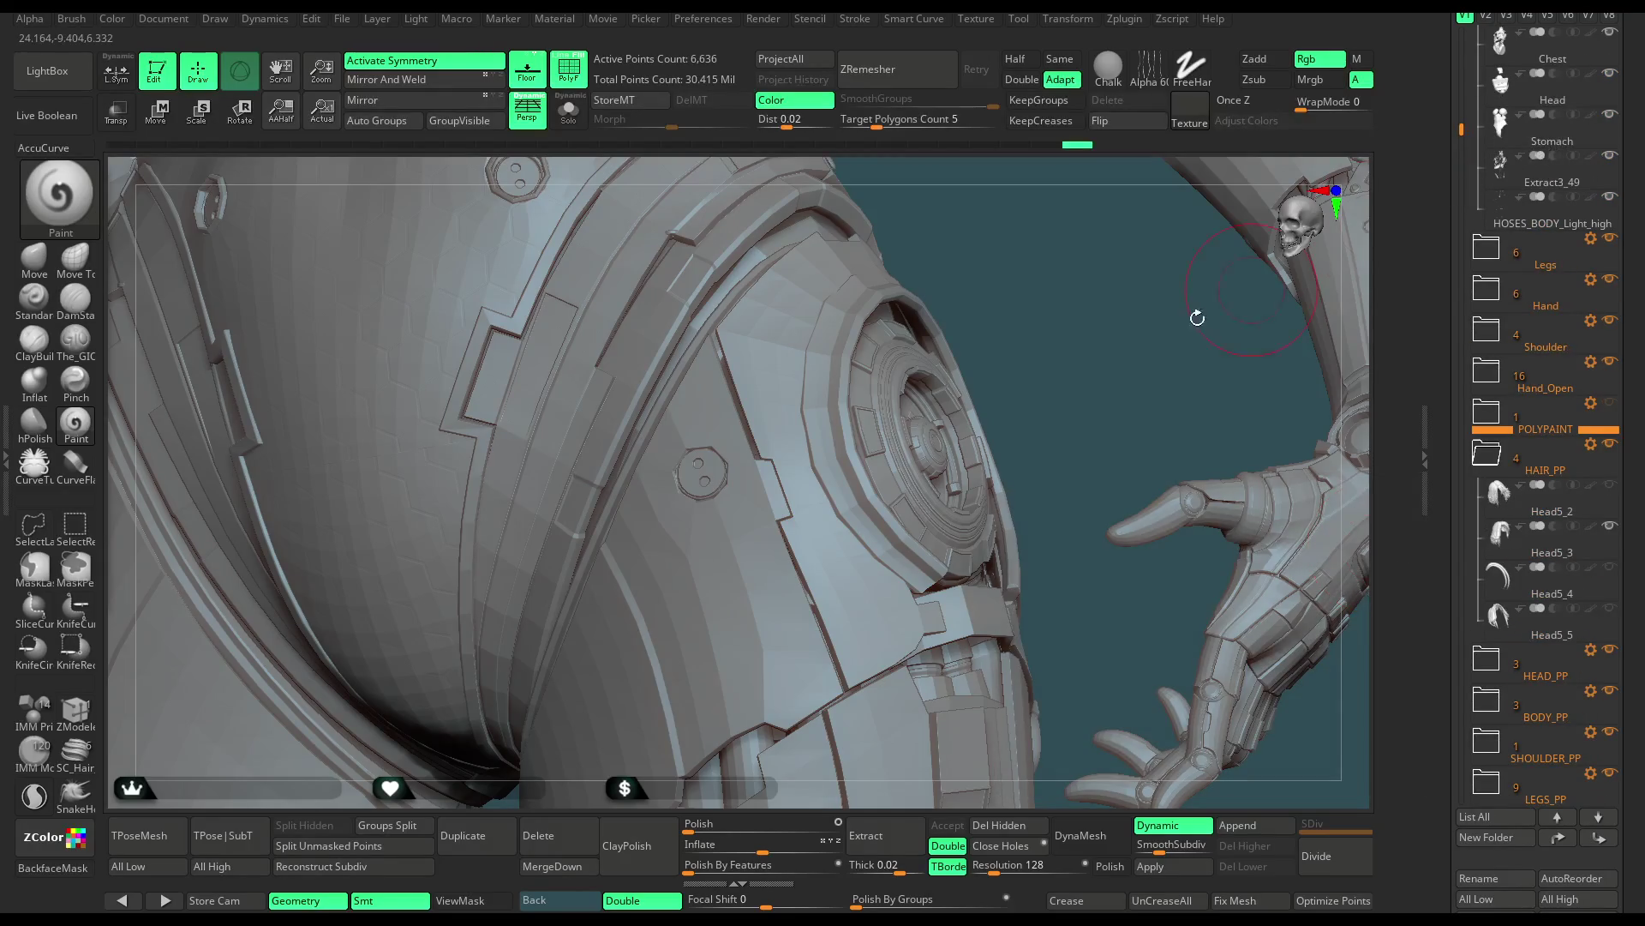
left_click(657, 337, "alt")
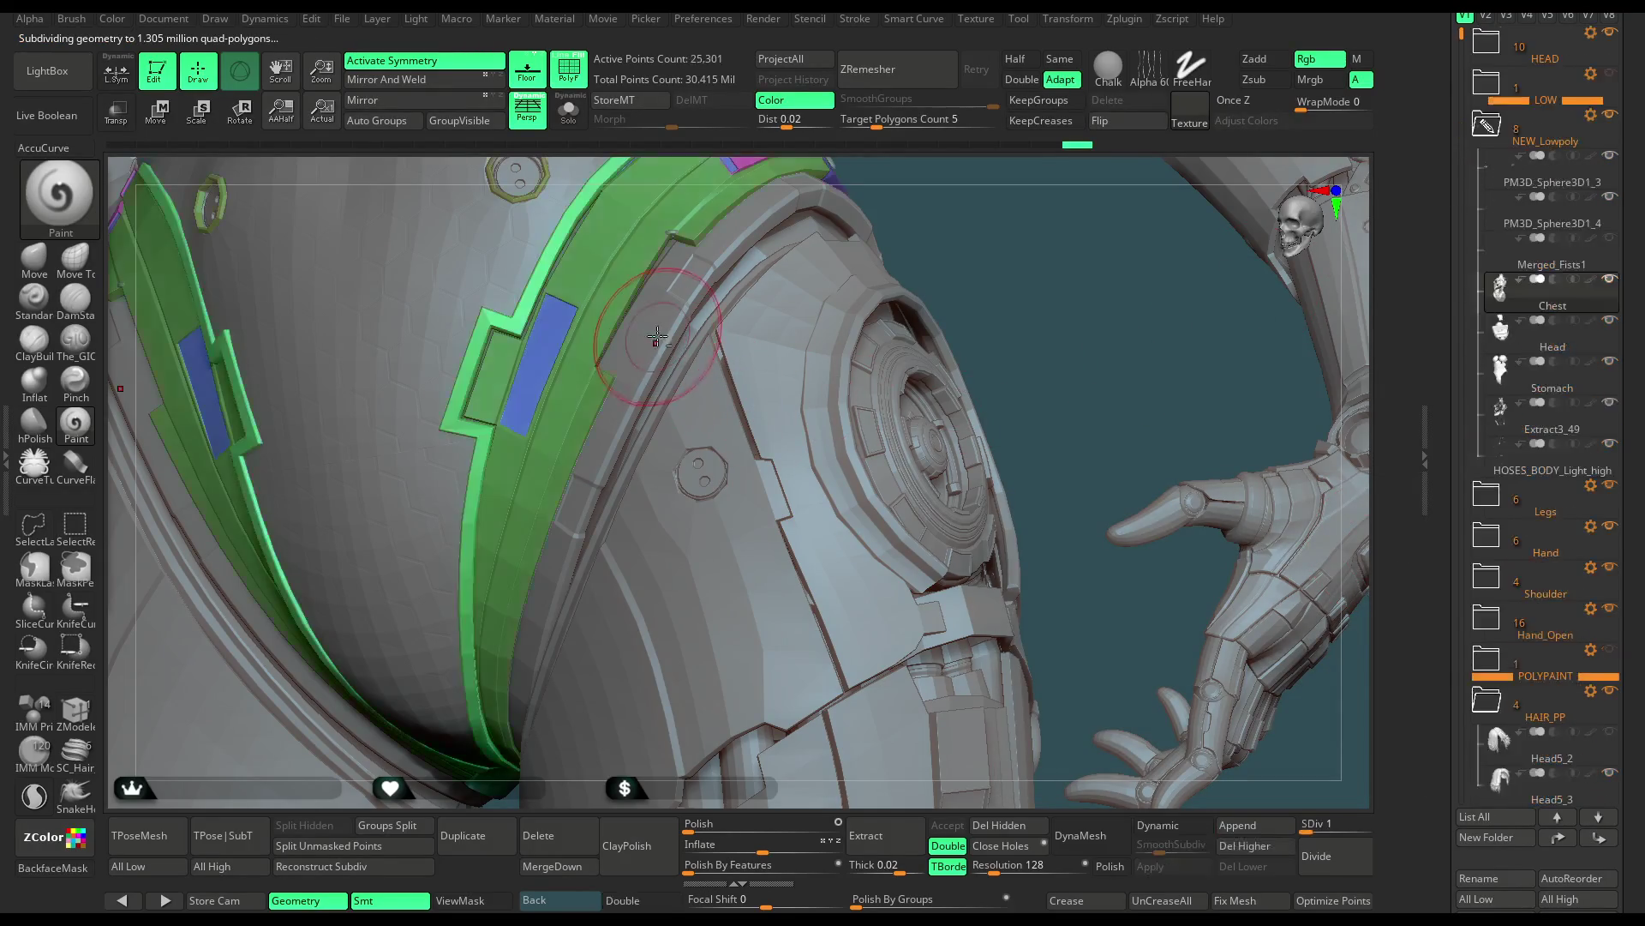
left_click(572, 81)
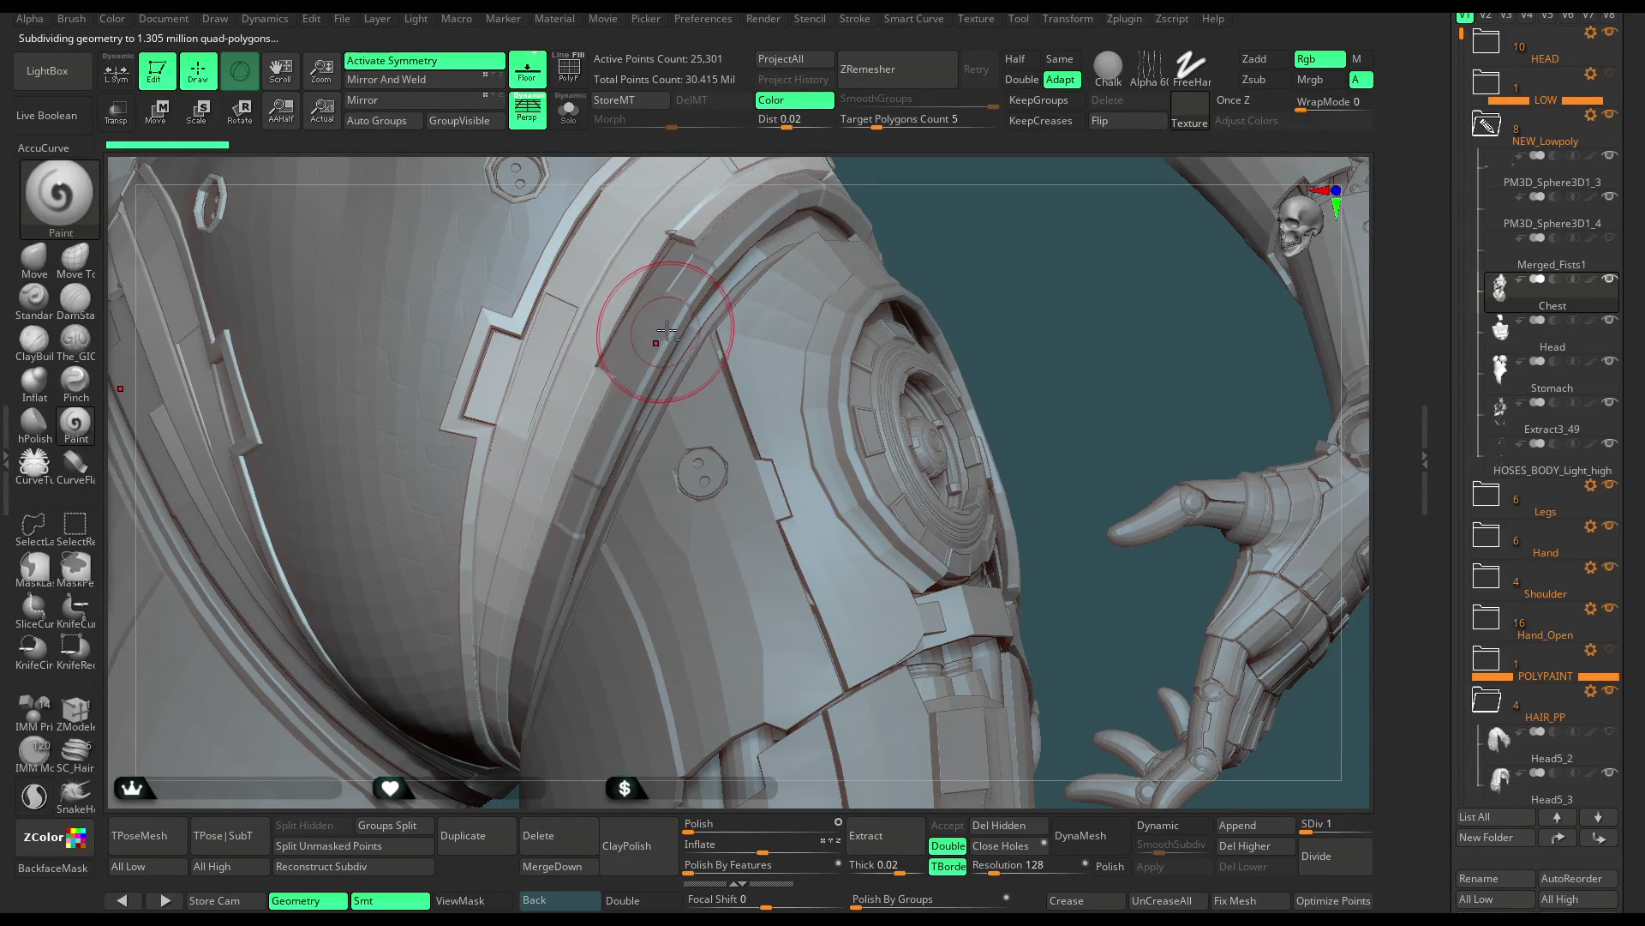
left_click(581, 125)
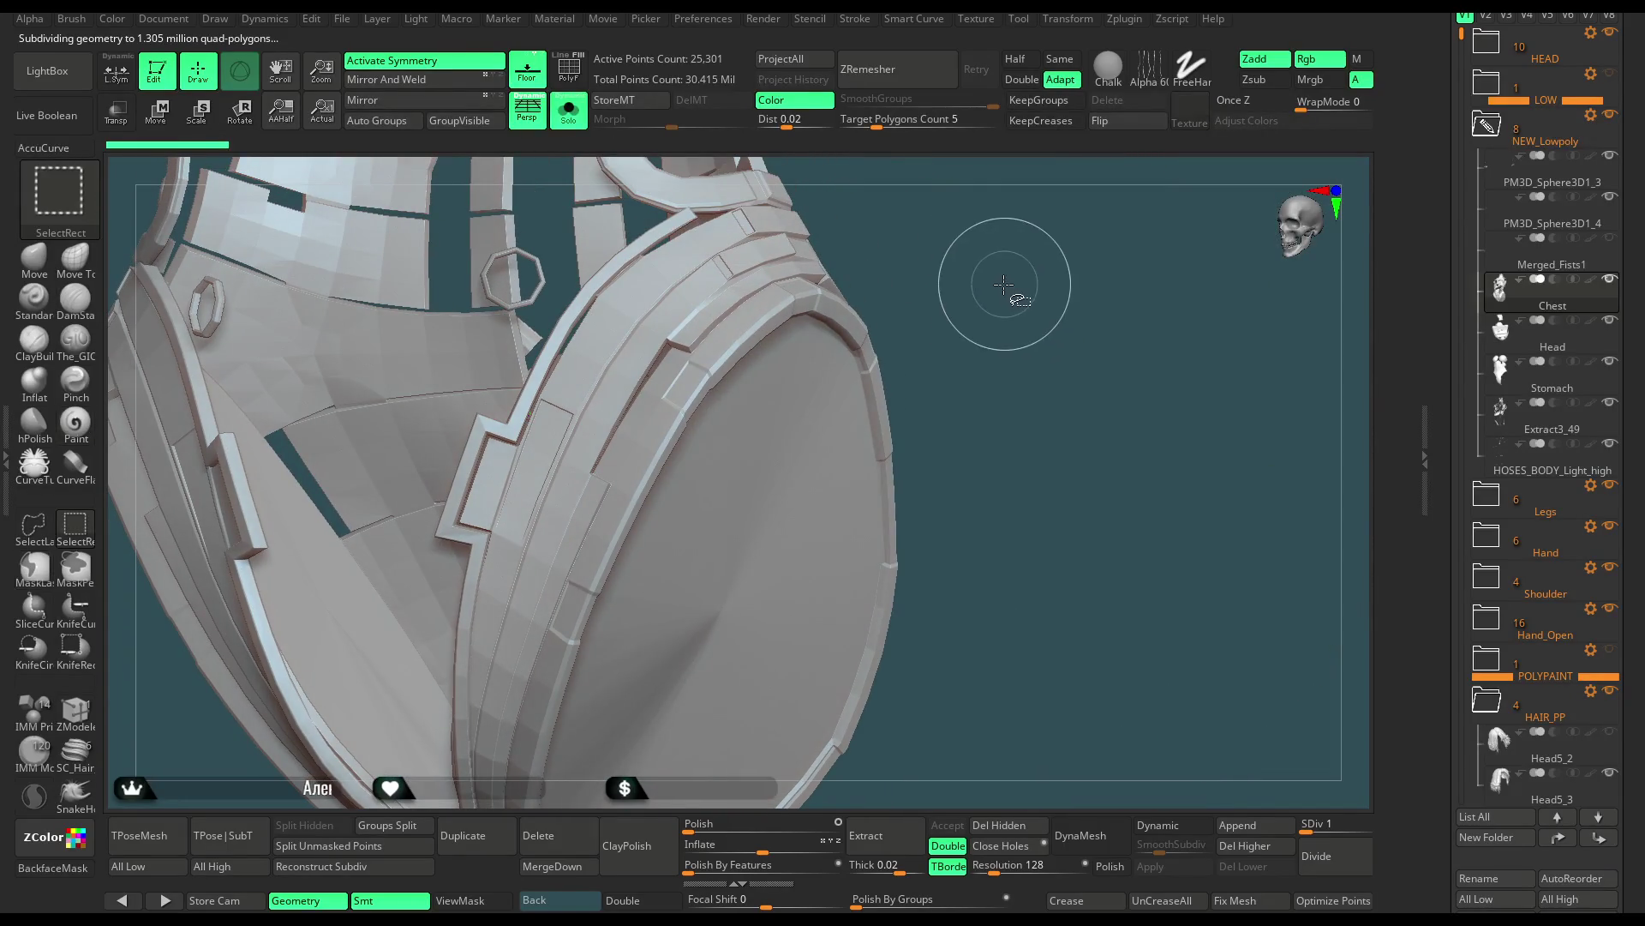
left_click(574, 125)
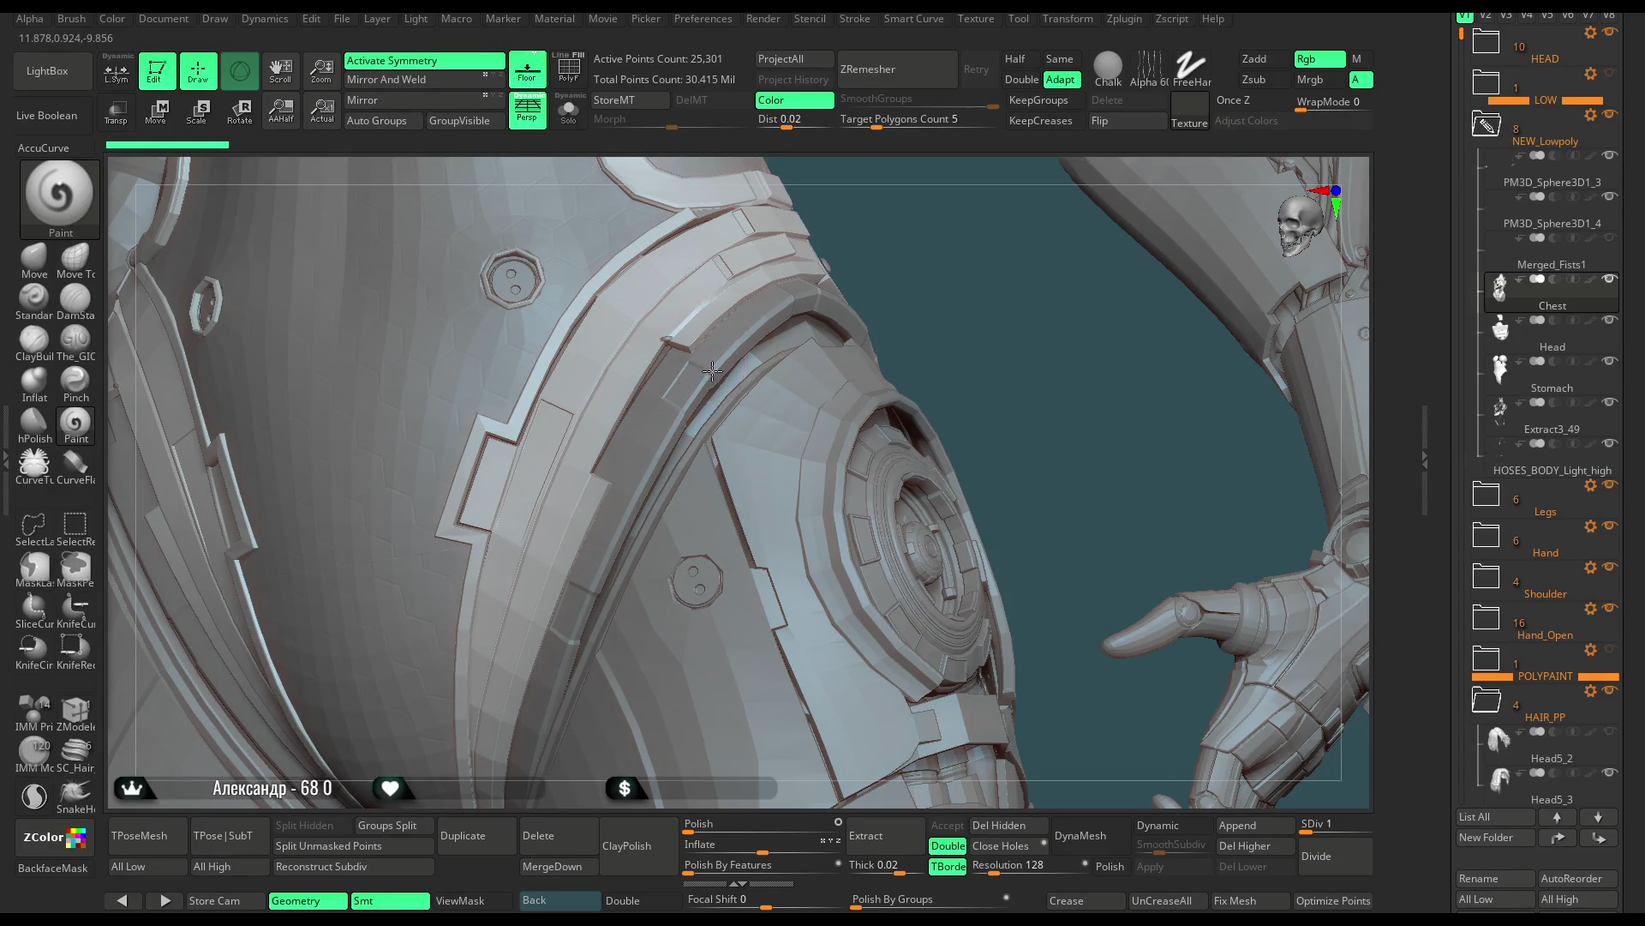
left_click(569, 110)
left_click_drag(943, 312, 944, 320)
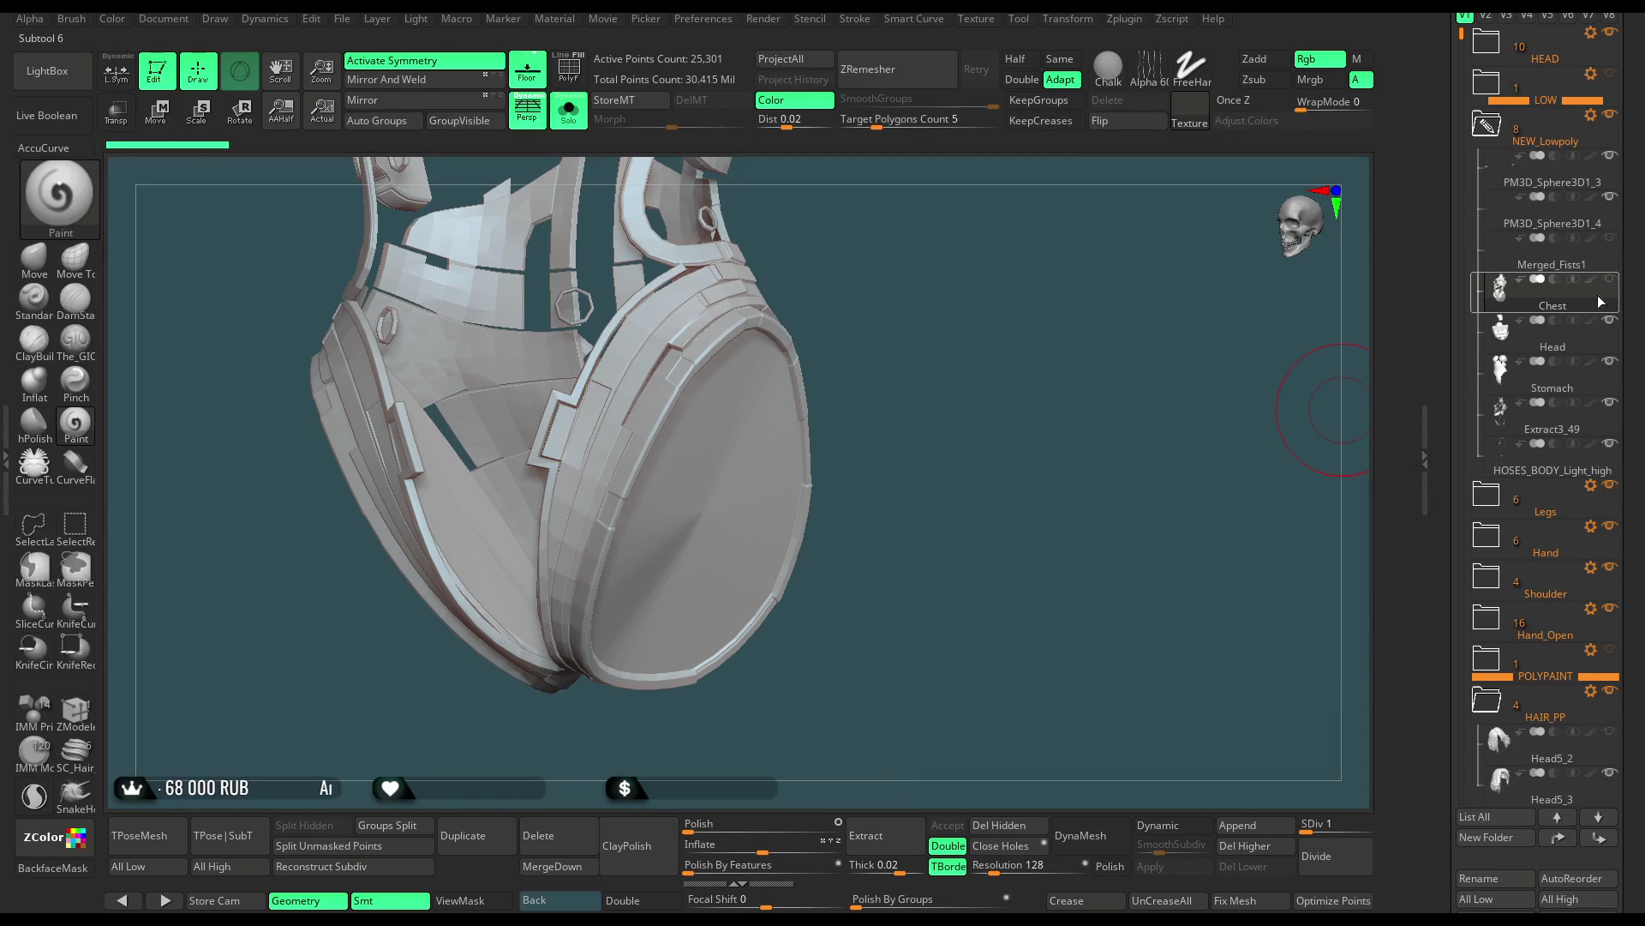
left_click(1535, 339)
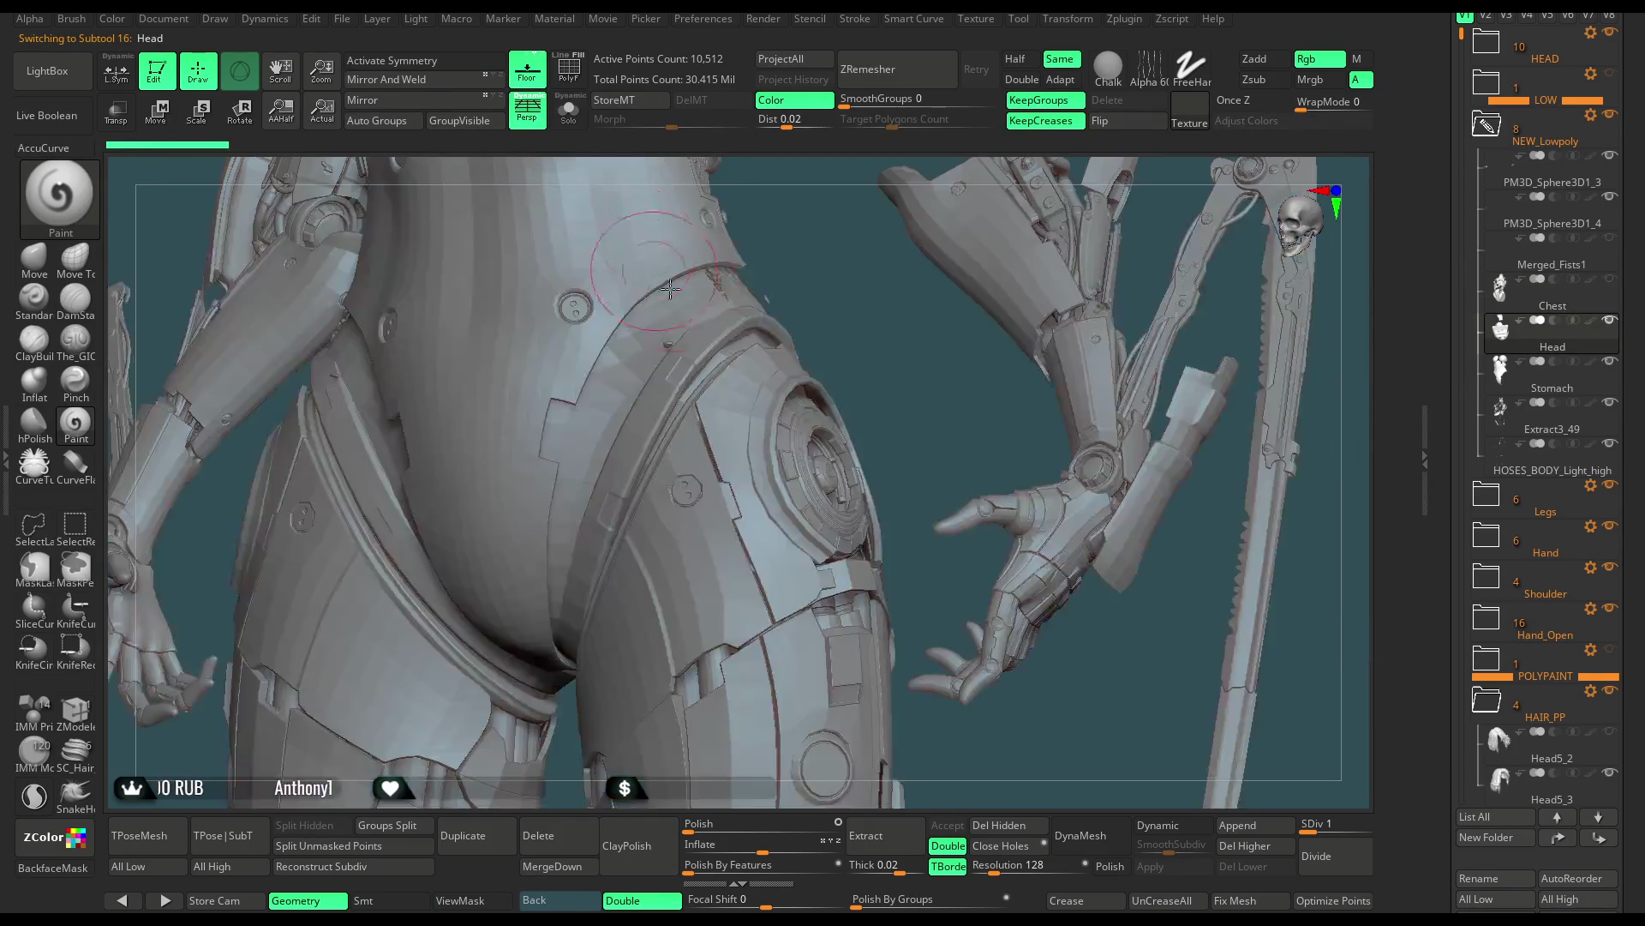
Select the Chest1 strap, turn on PolyF, and Solo it
left_click(737, 346, "alt")
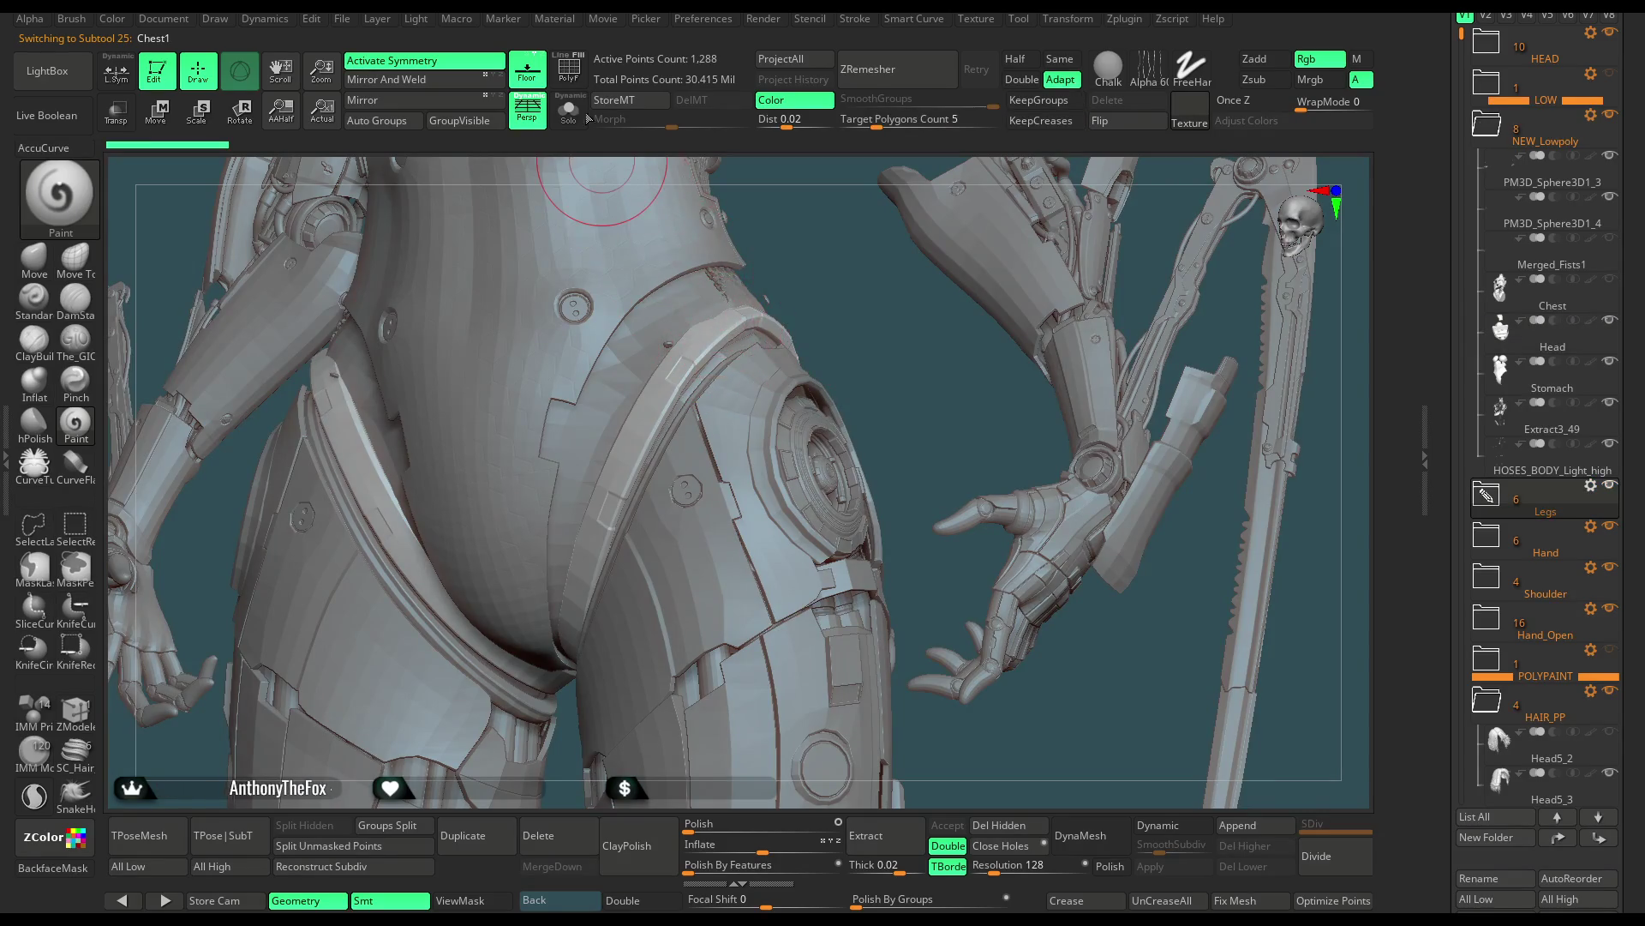
left_click(569, 68)
left_click(569, 110)
mouse_move(872, 300)
left_mouse_down()
mouse_move(857, 355)
mouse_move(870, 293)
mouse_move(1111, 429)
left_mouse_up()
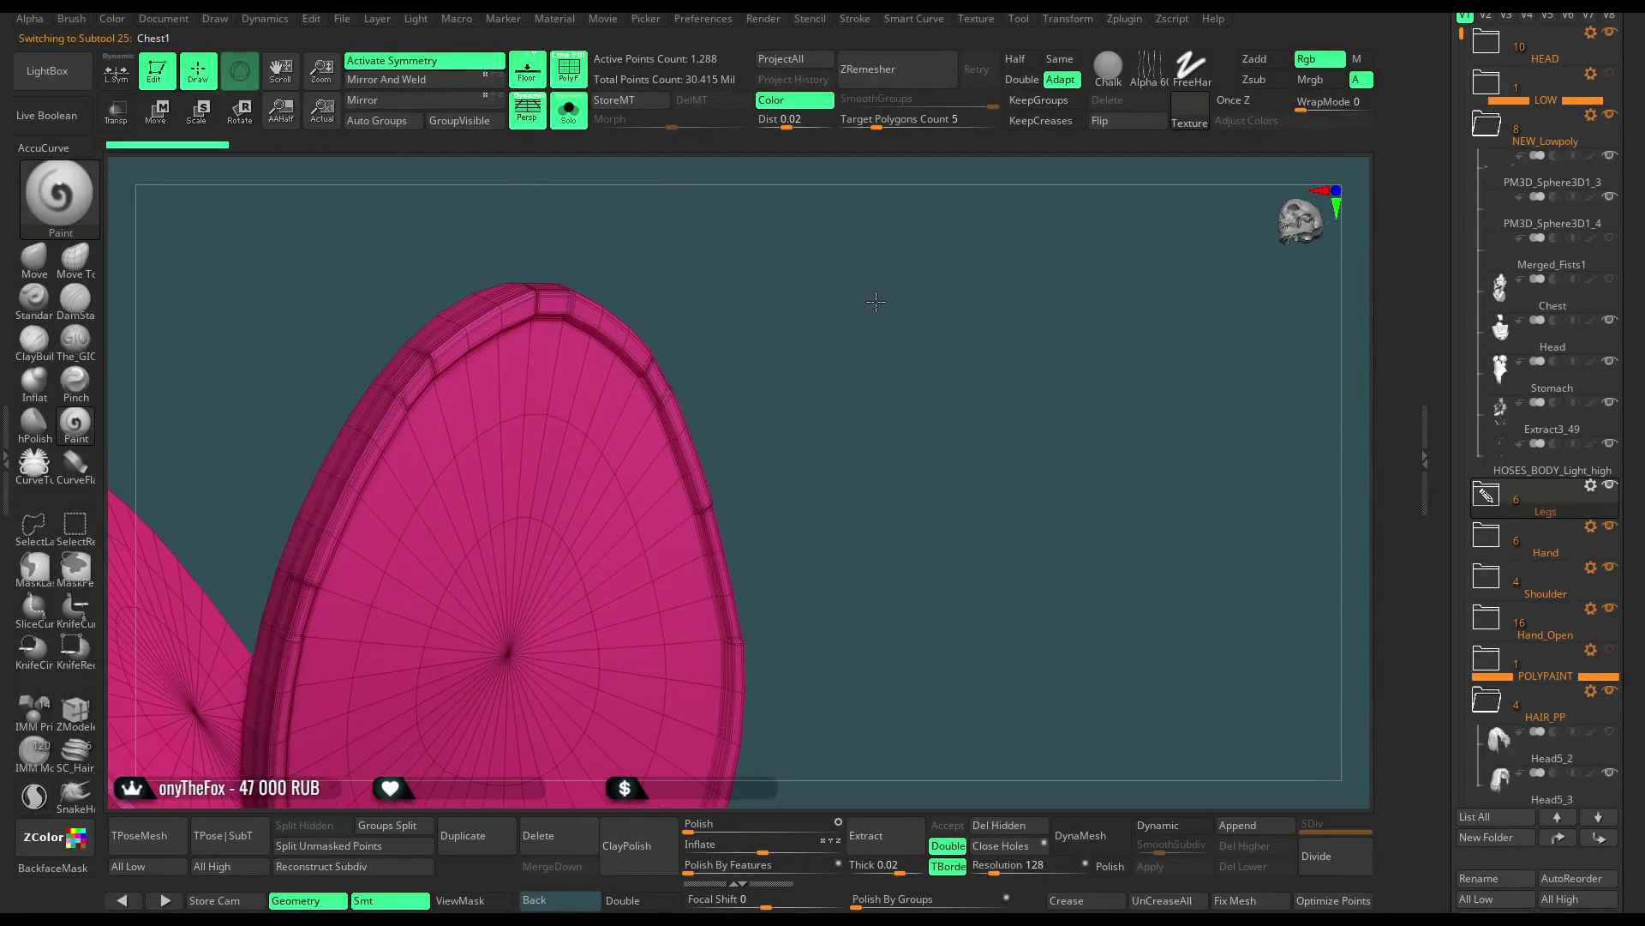
Drag Chest1 from the Legs folder into NEW_Lowpoly below Chest, then turn PolyF off
left_click(1485, 501)
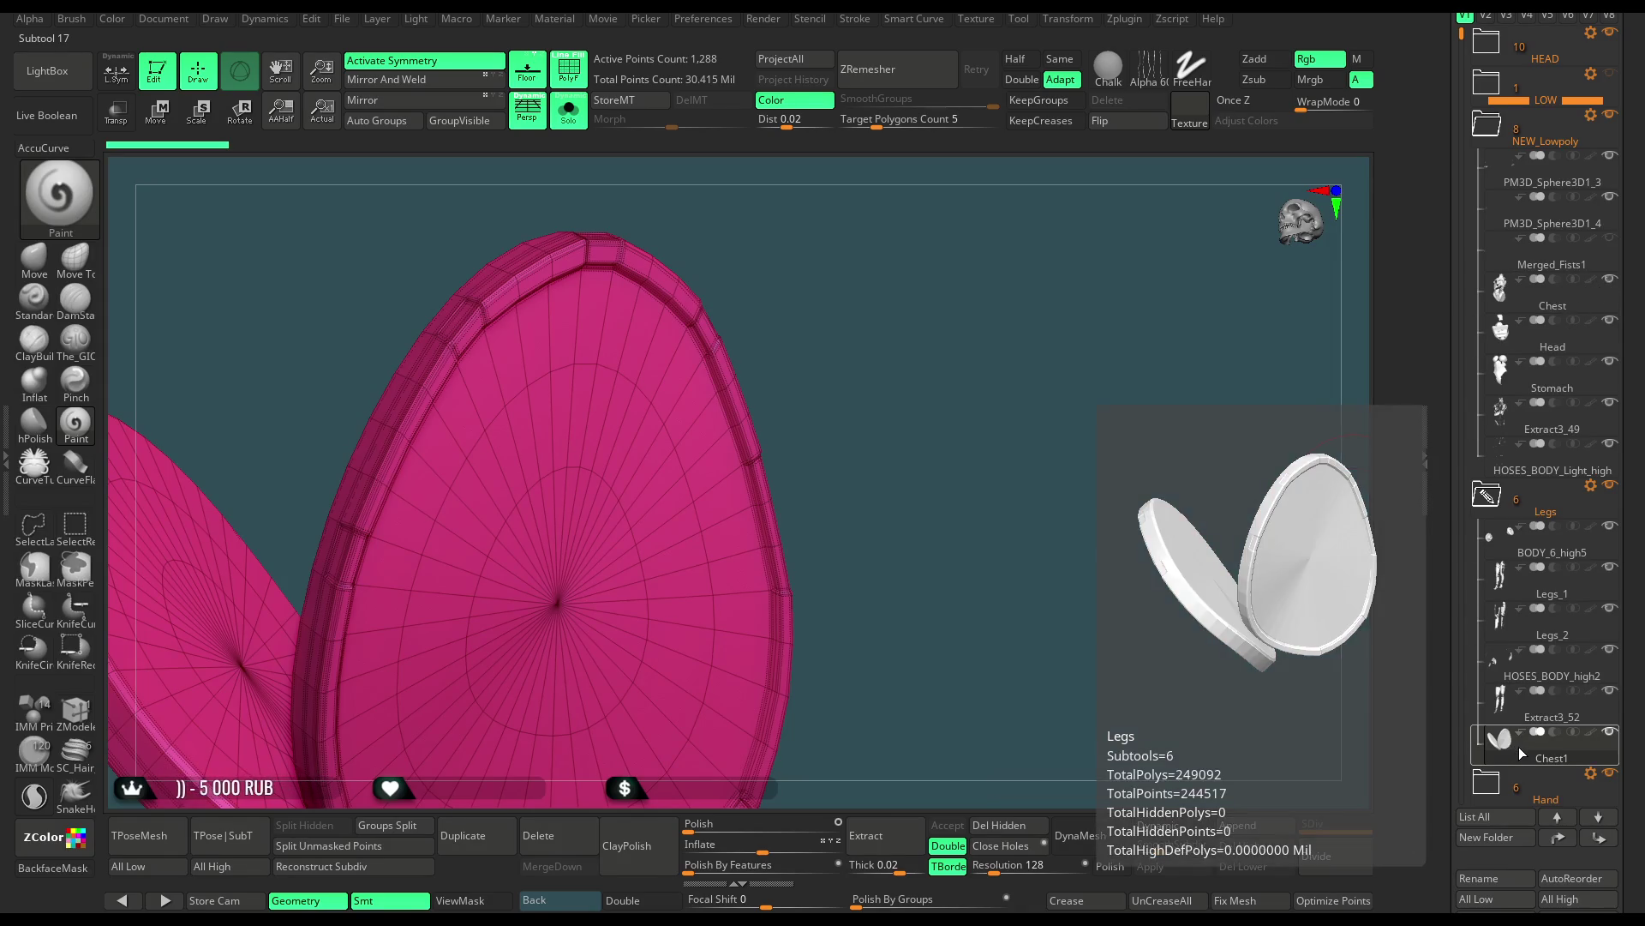
left_click_drag(1522, 753, 1556, 319)
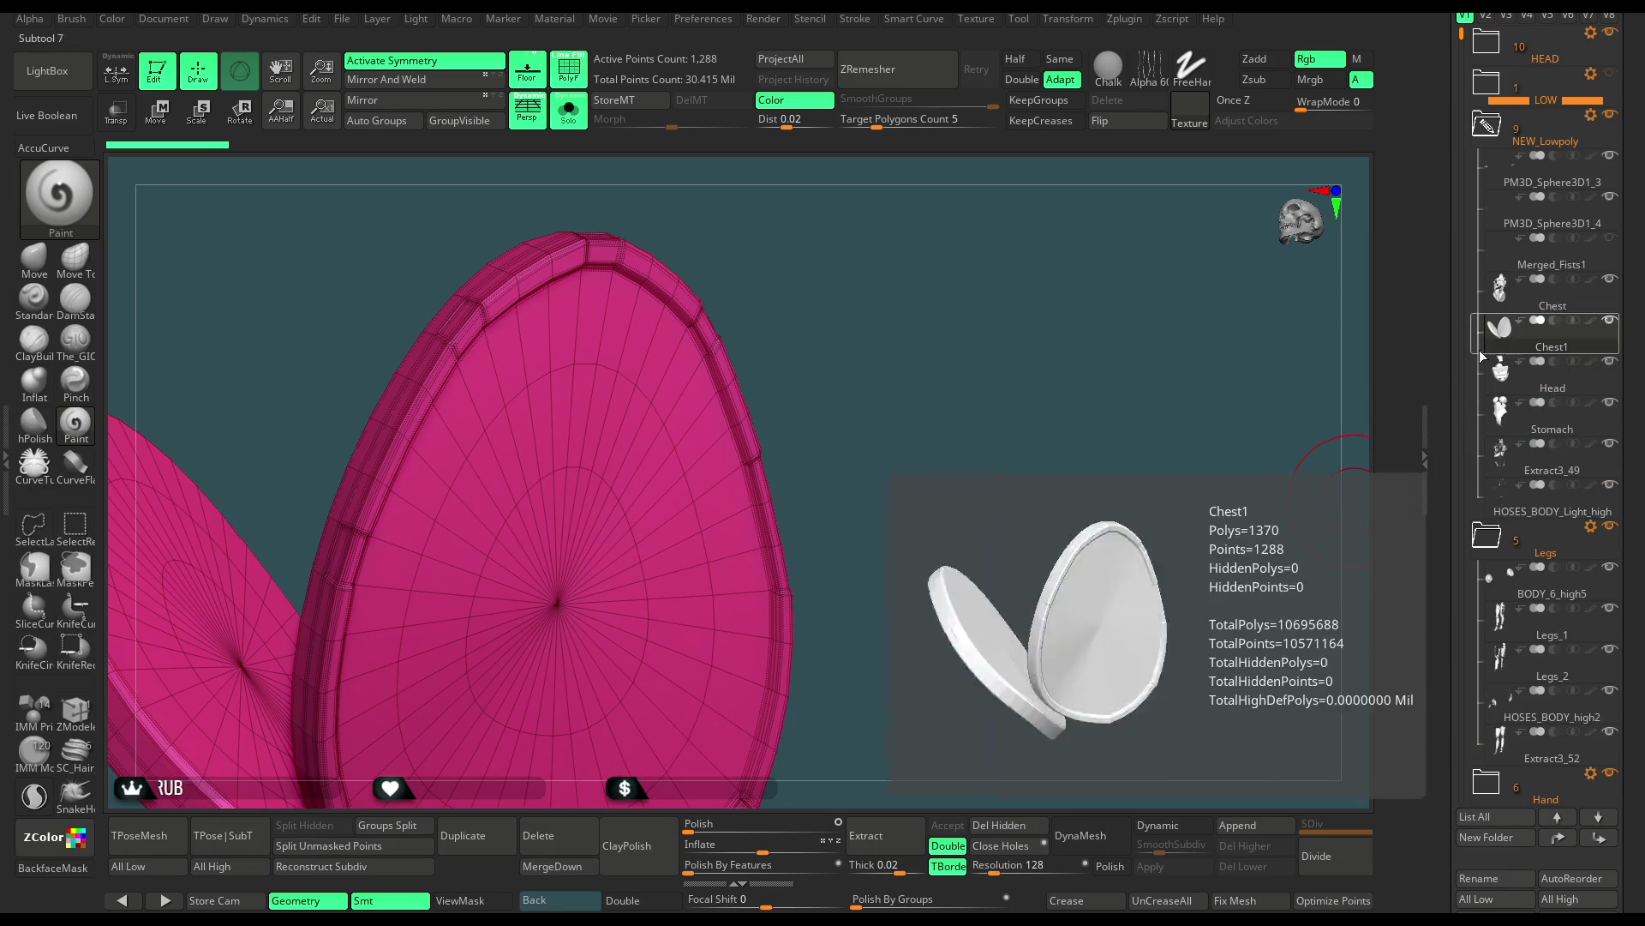
key("alt+Up")
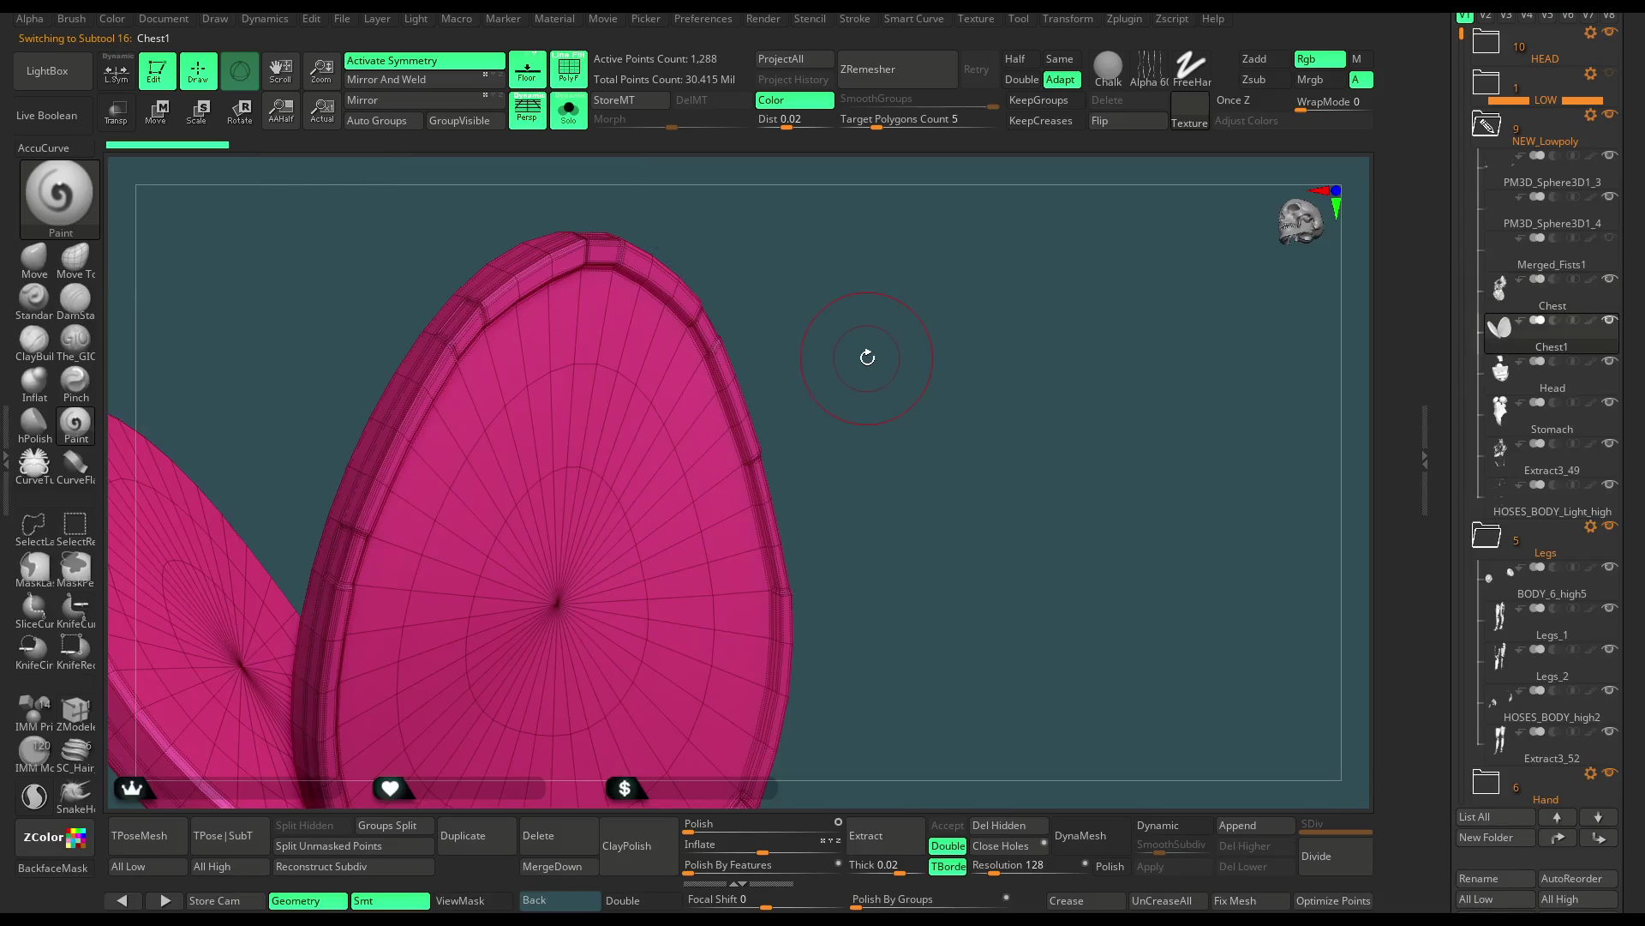
key("alt+Down")
key("alt+Up")
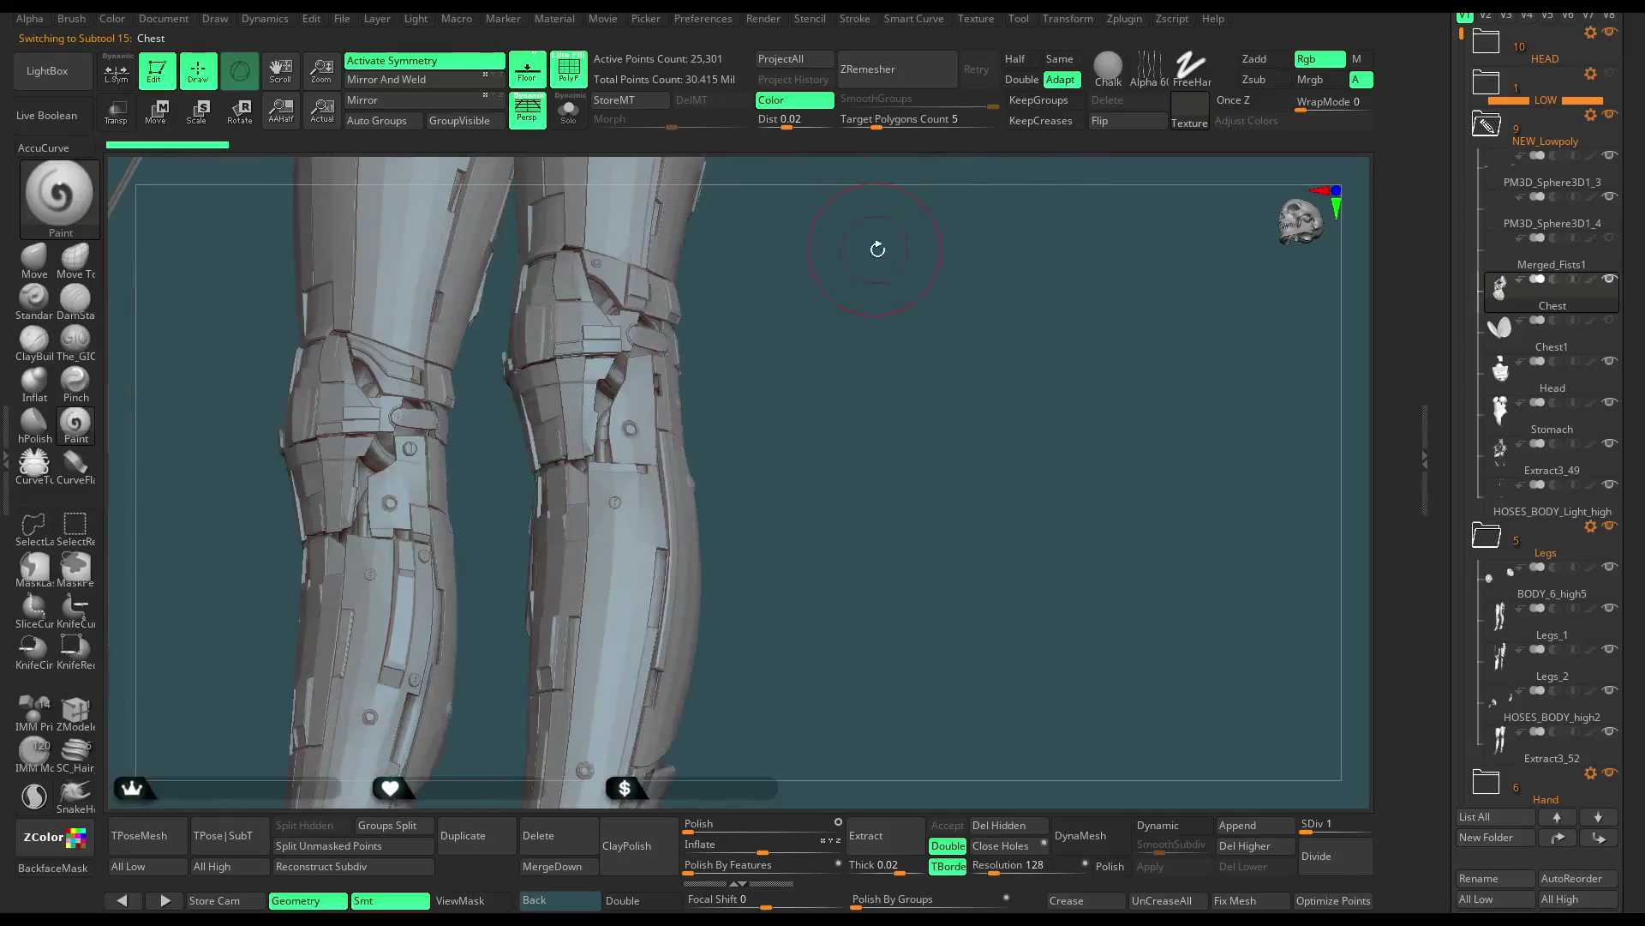
left_click_drag(873, 247, 1040, 442)
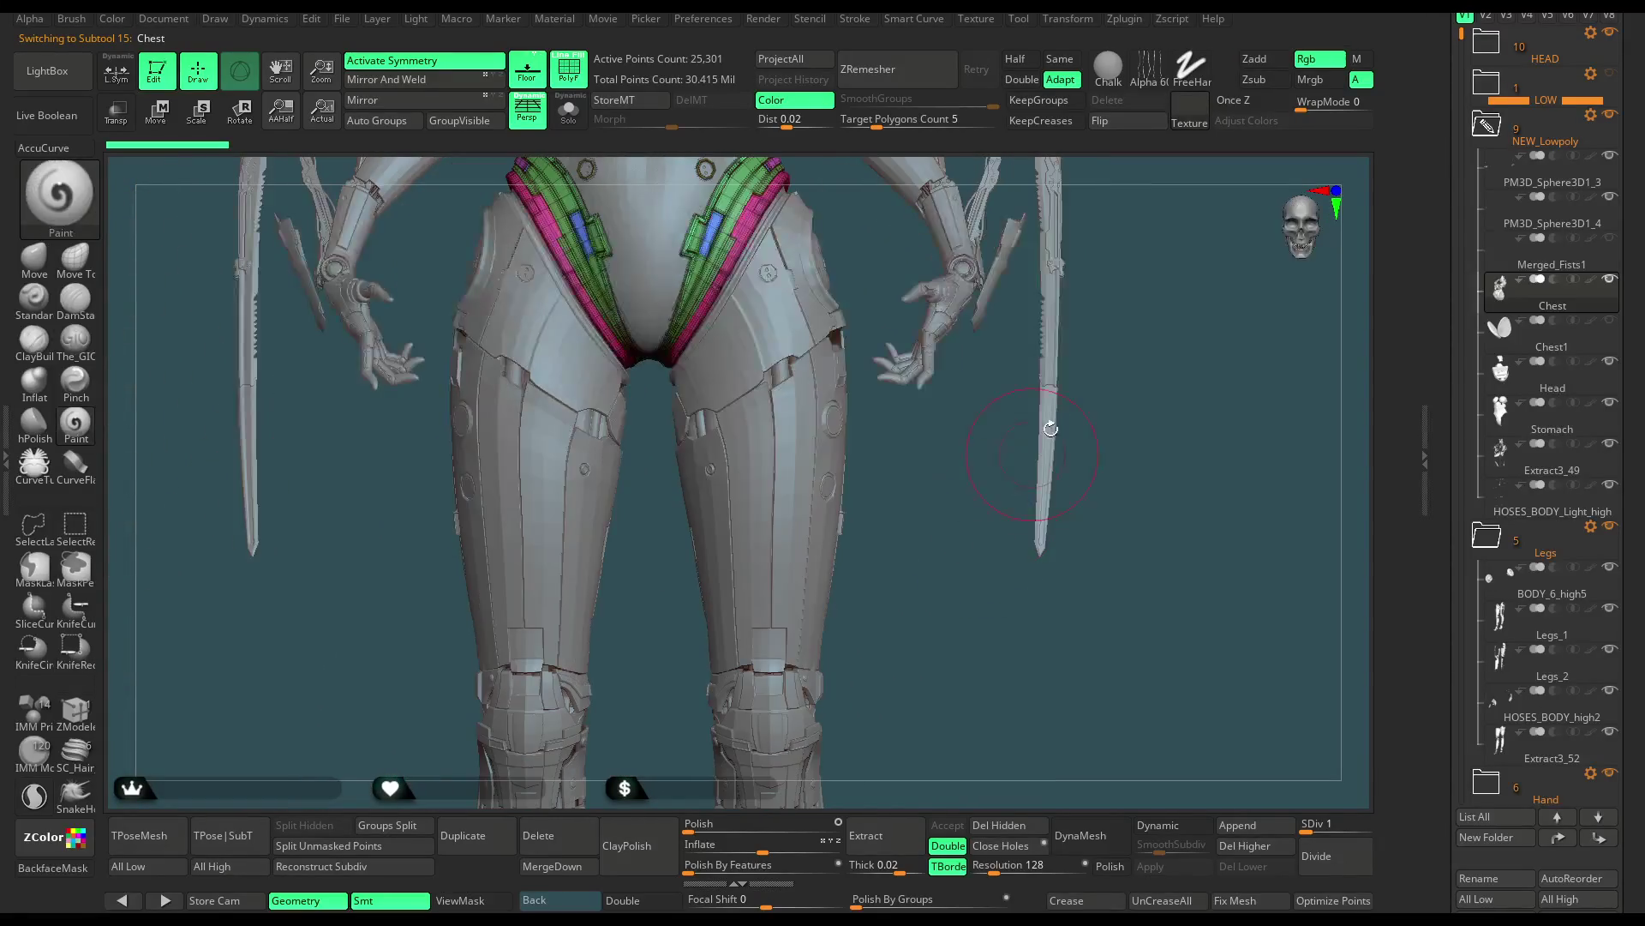
left_click(568, 68)
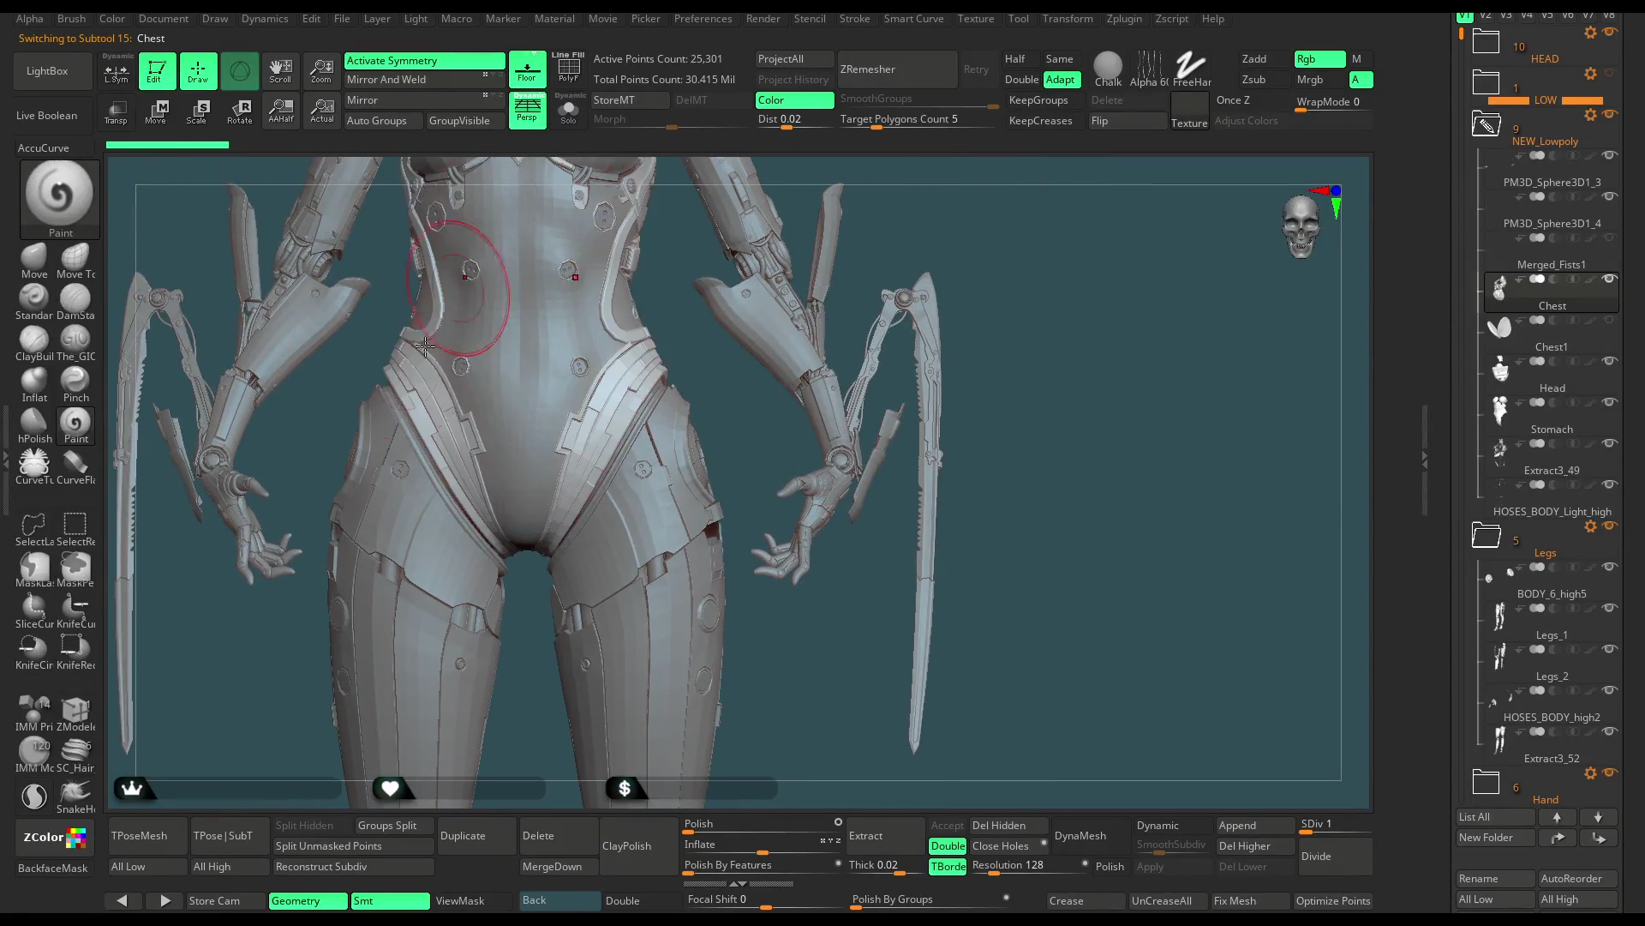
Generate the TPose52_PM3D_Sphere3D1 mesh from all subtools and show its polygroups with wireframe
left_click(156, 839)
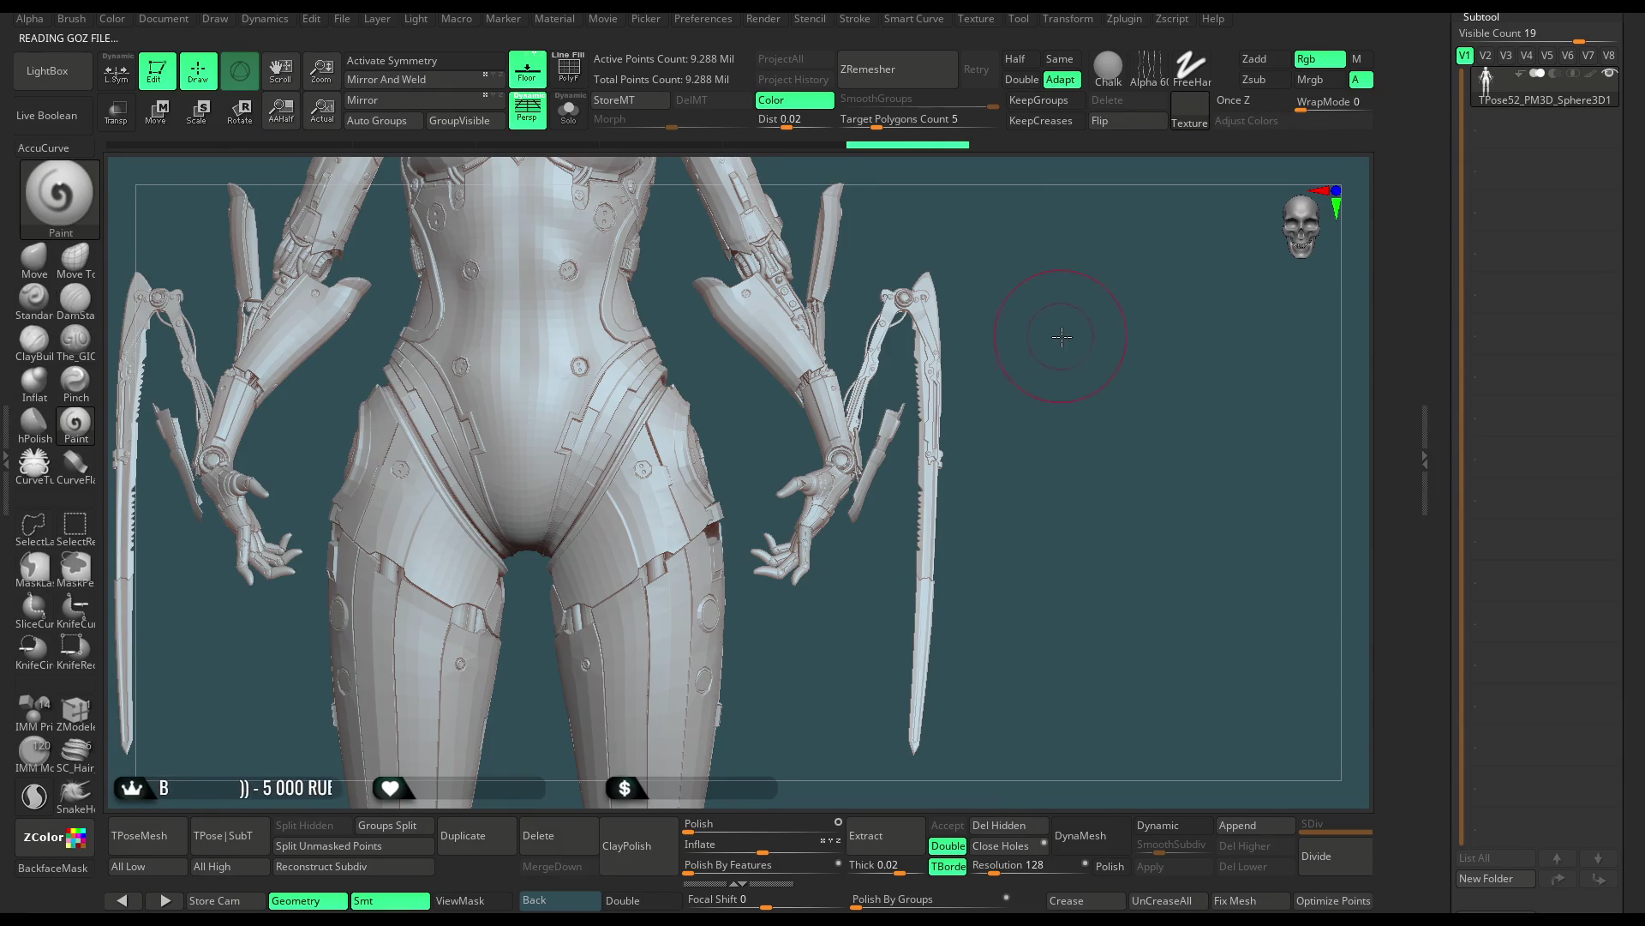
key("shift+f")
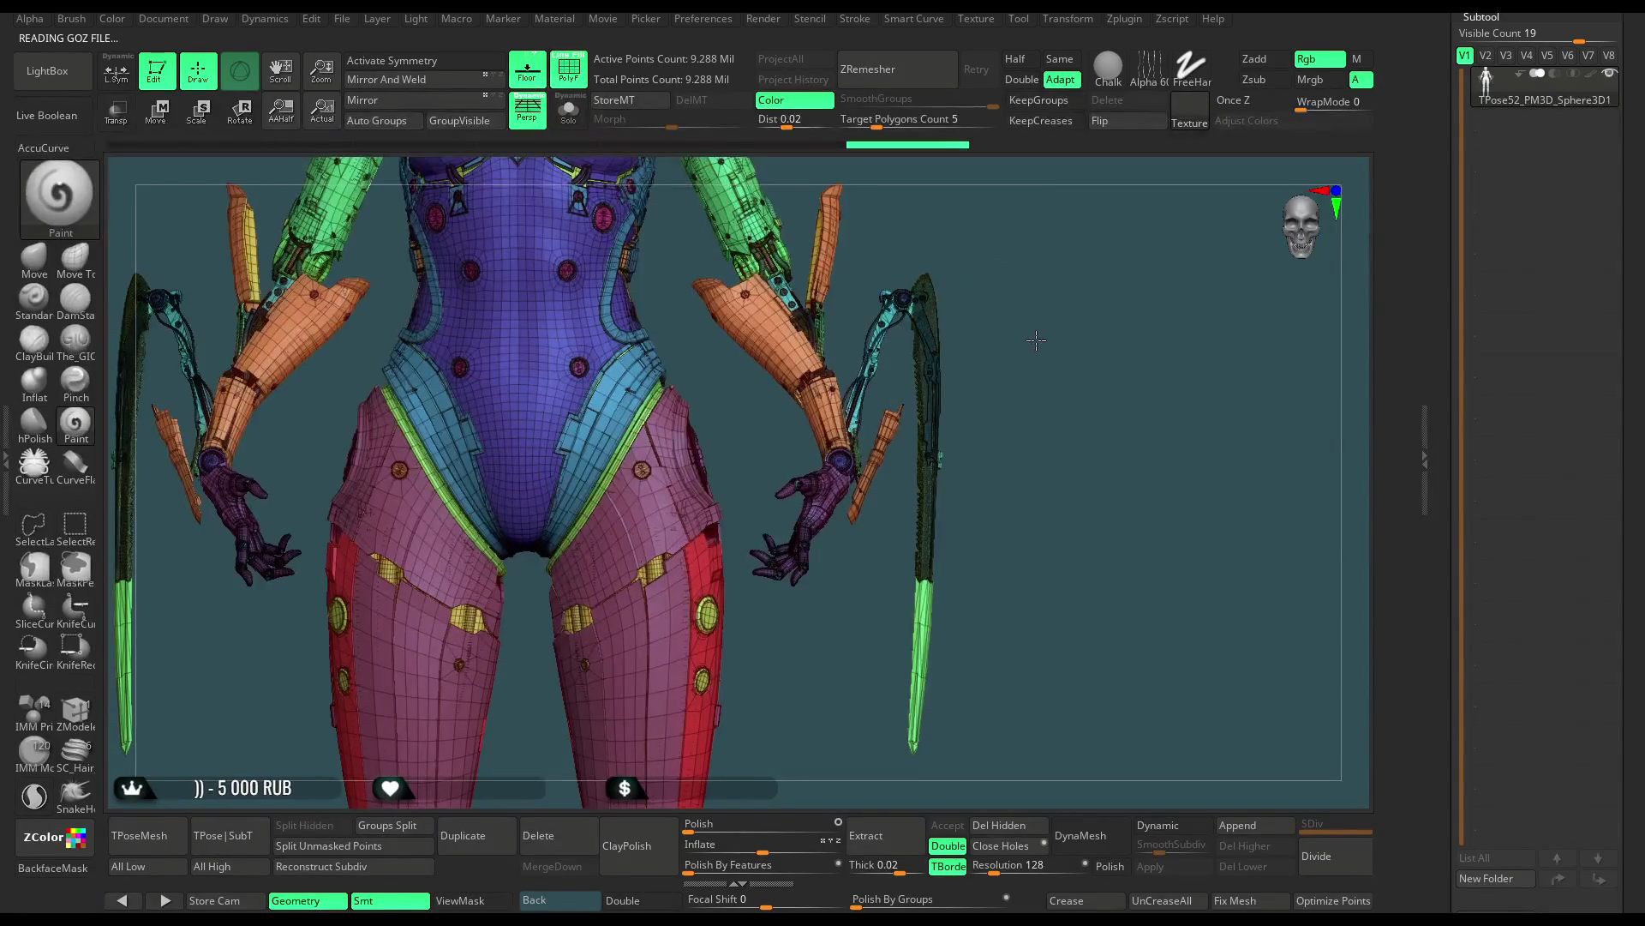
Turn off the wireframe and hide the thigh polygroups, including yellow tubes and blue pistons
left_click_drag(1036, 344, 1026, 284, "alt")
left_click(568, 68)
mouse_move(849, 342)
left_mouse_down("alt")
mouse_move(944, 423)
mouse_move(838, 588)
left_mouse_up("alt")
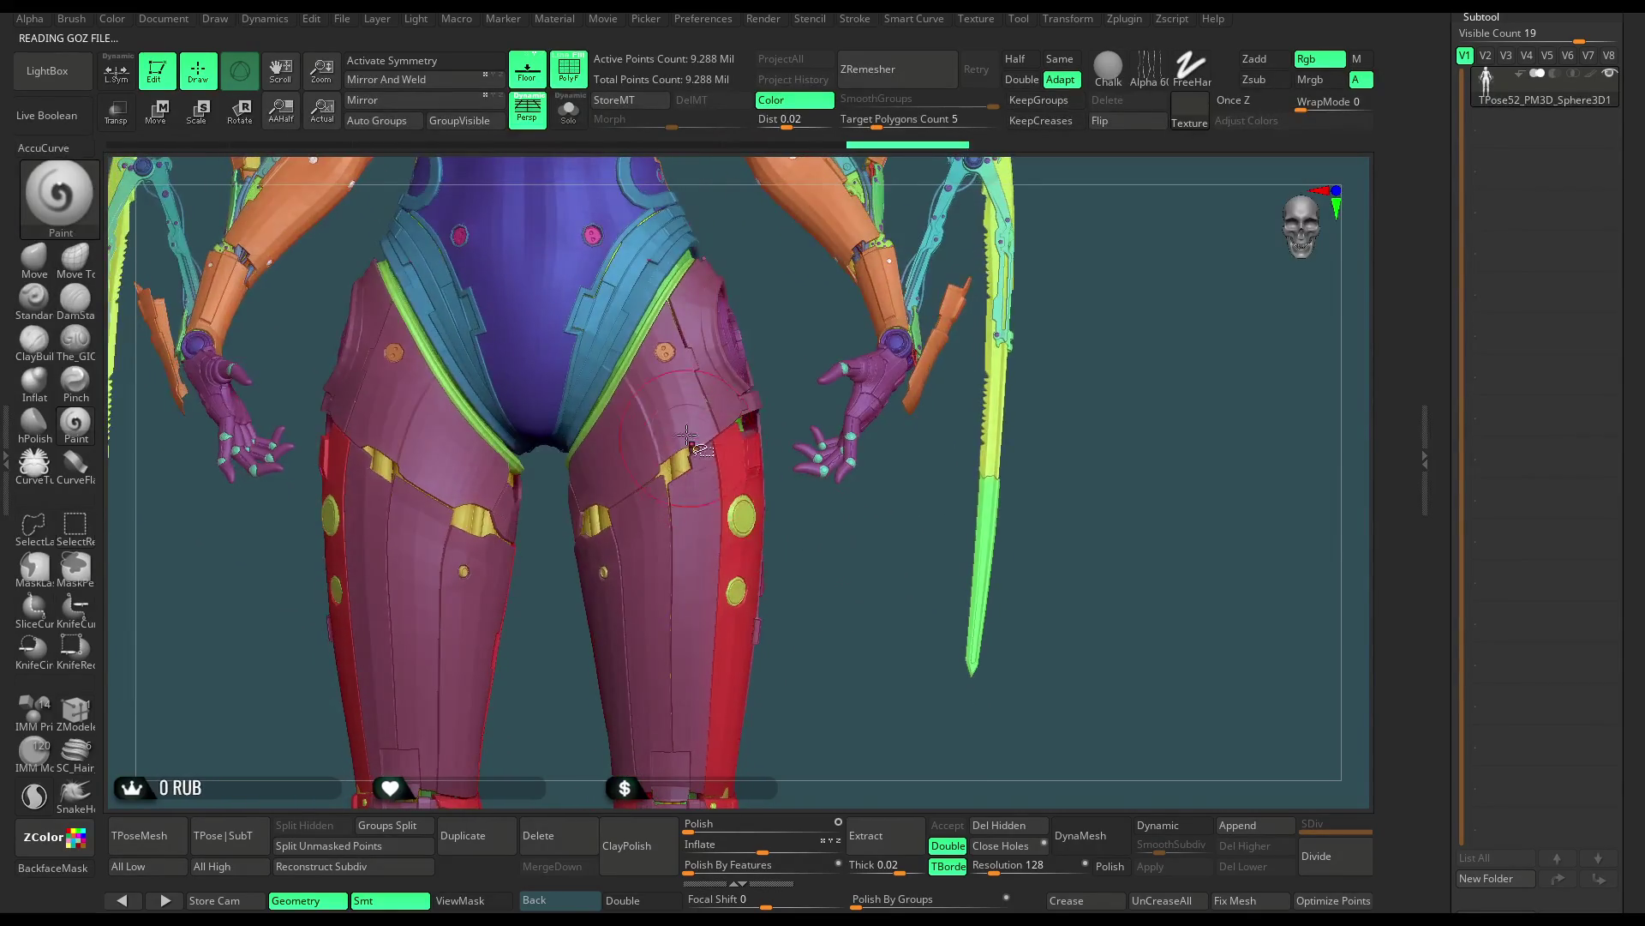
key("x")
left_click(676, 406, "ctrl+shift")
left_click_drag(827, 447, 831, 519, "ctrl+shift")
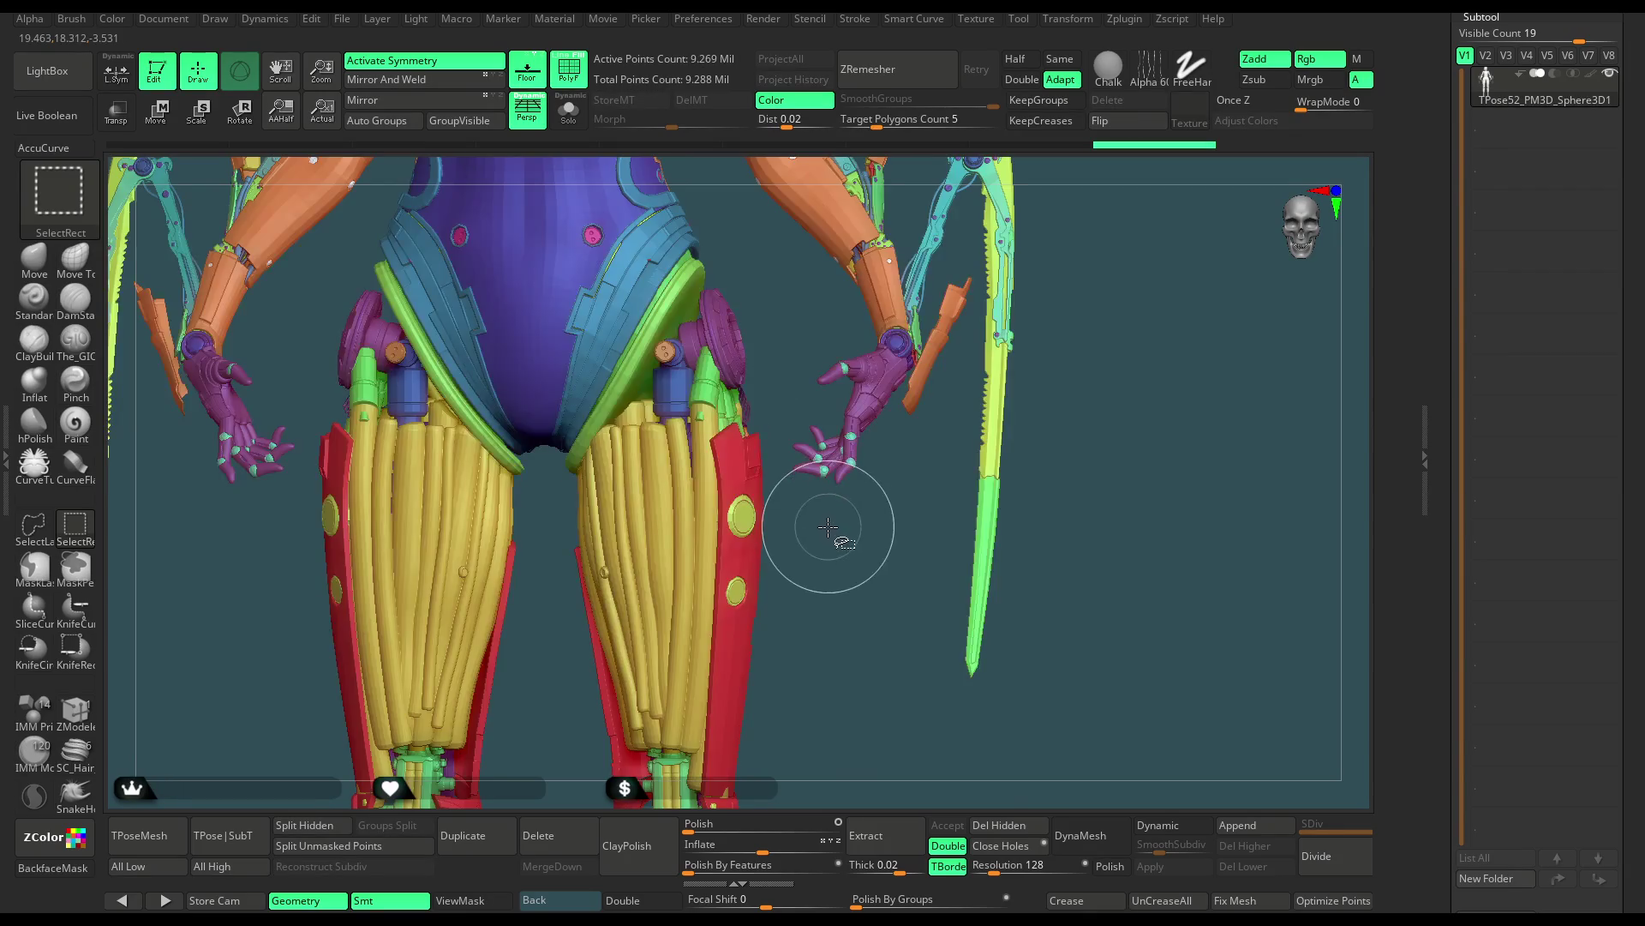
left_click(665, 505, "ctrl+alt+shift")
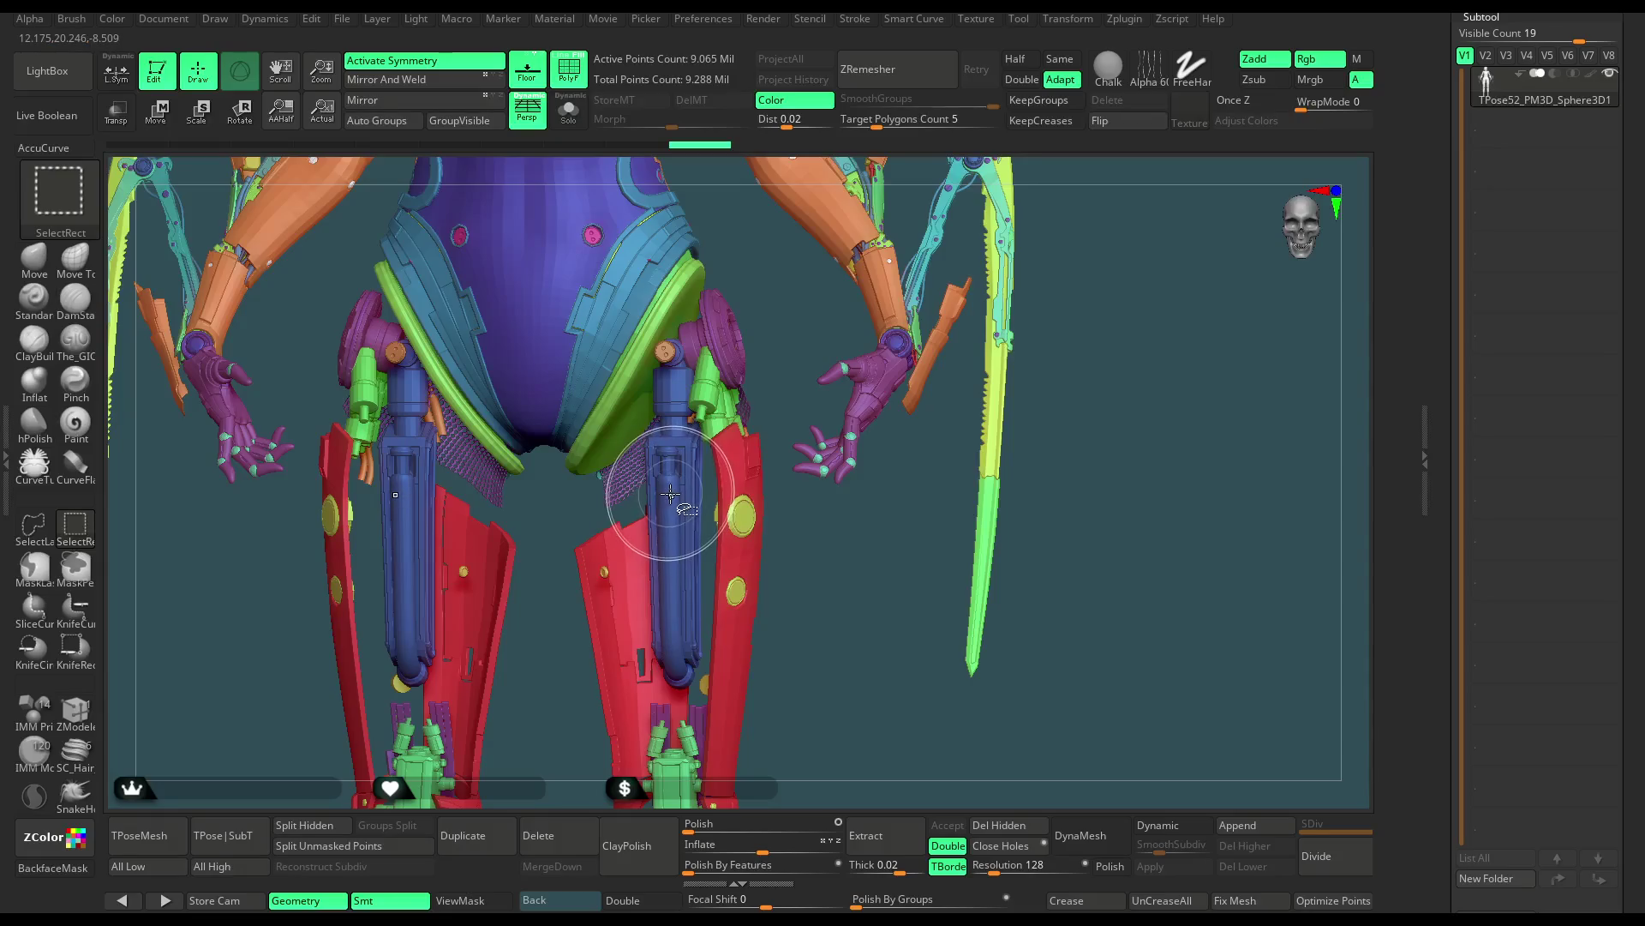
left_click(641, 490, "ctrl+alt+shift")
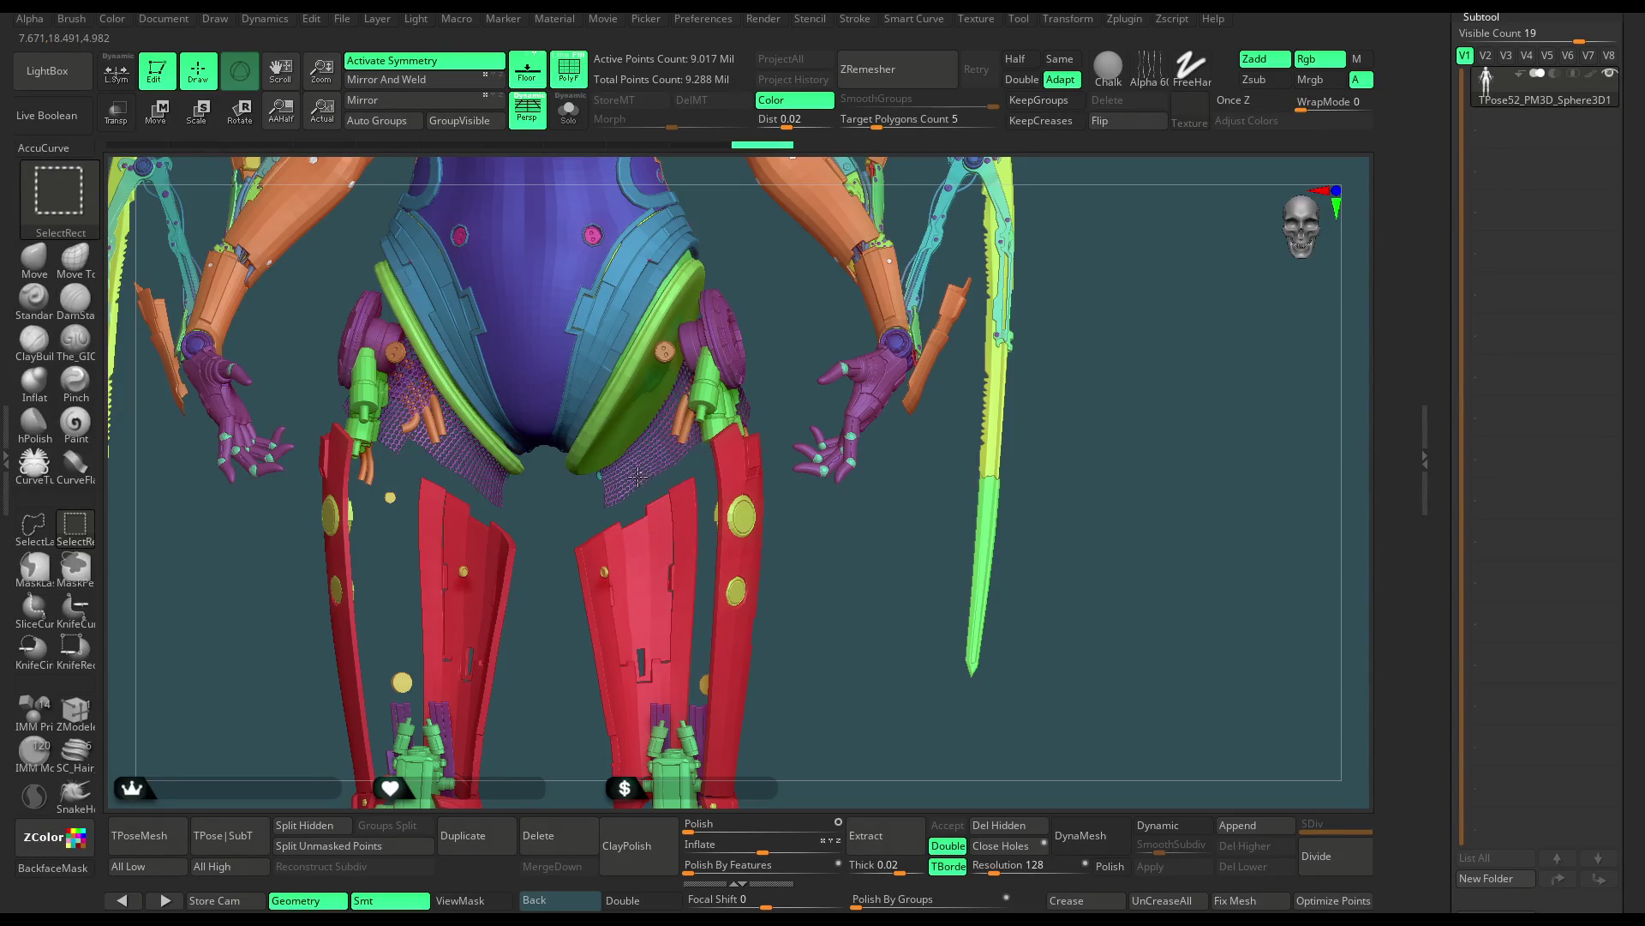
Hide the hip polygroups: purple netting, orange tubes, purple hip discs and their ring outlines
left_click(630, 486, "ctrl+alt+shift")
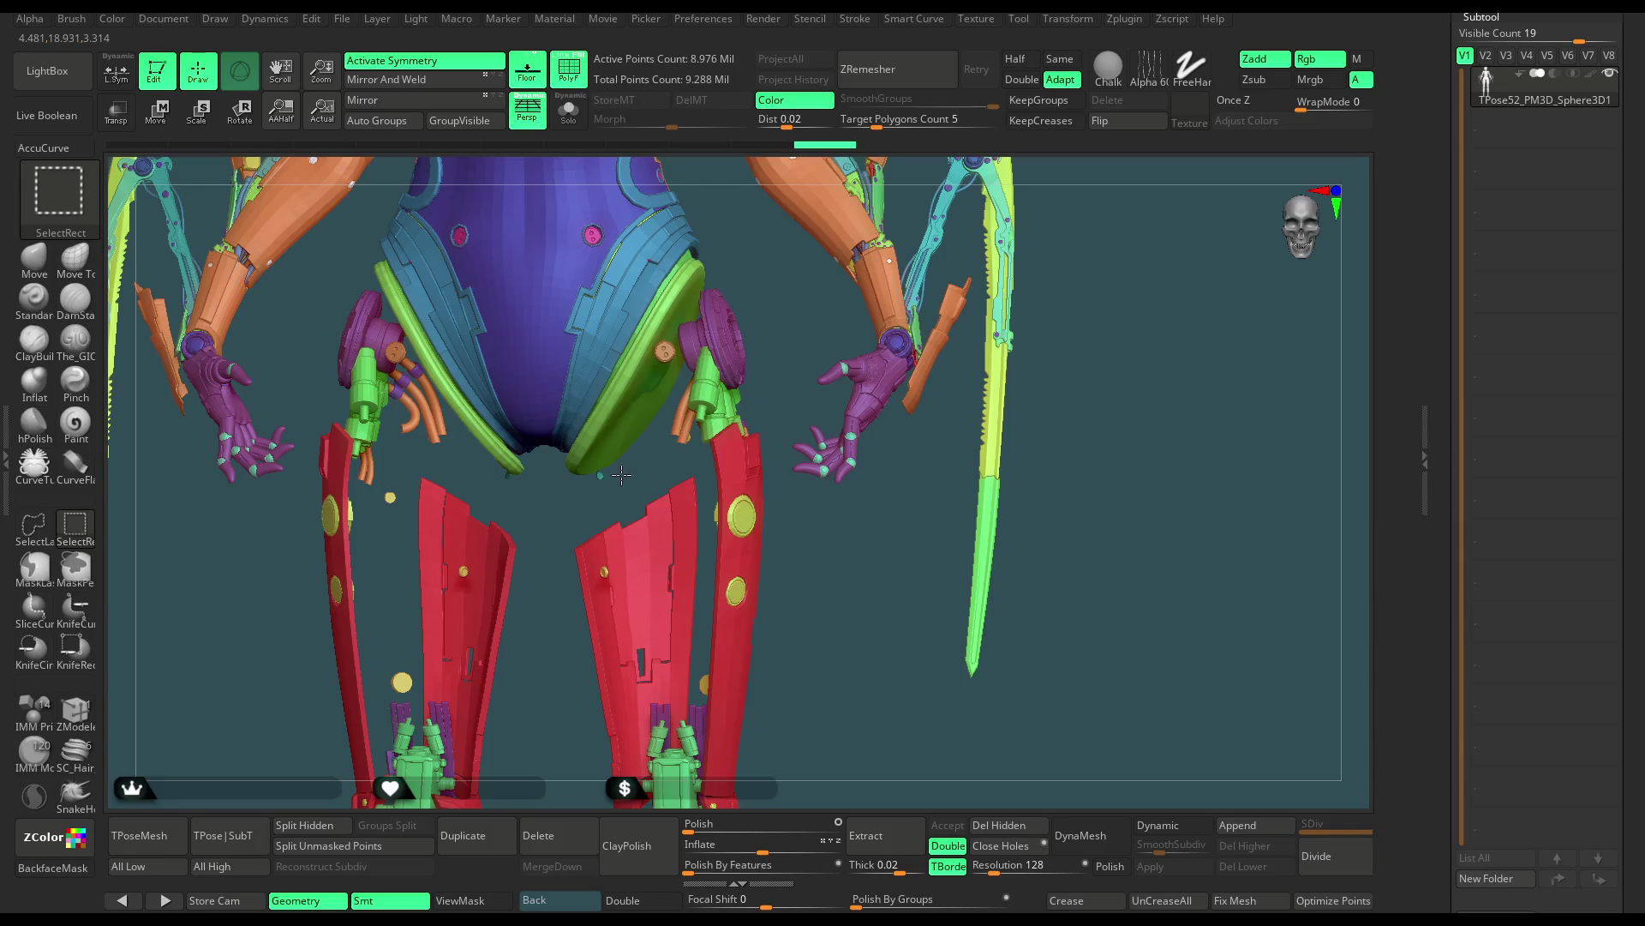
left_click(683, 416, "ctrl+alt+shift")
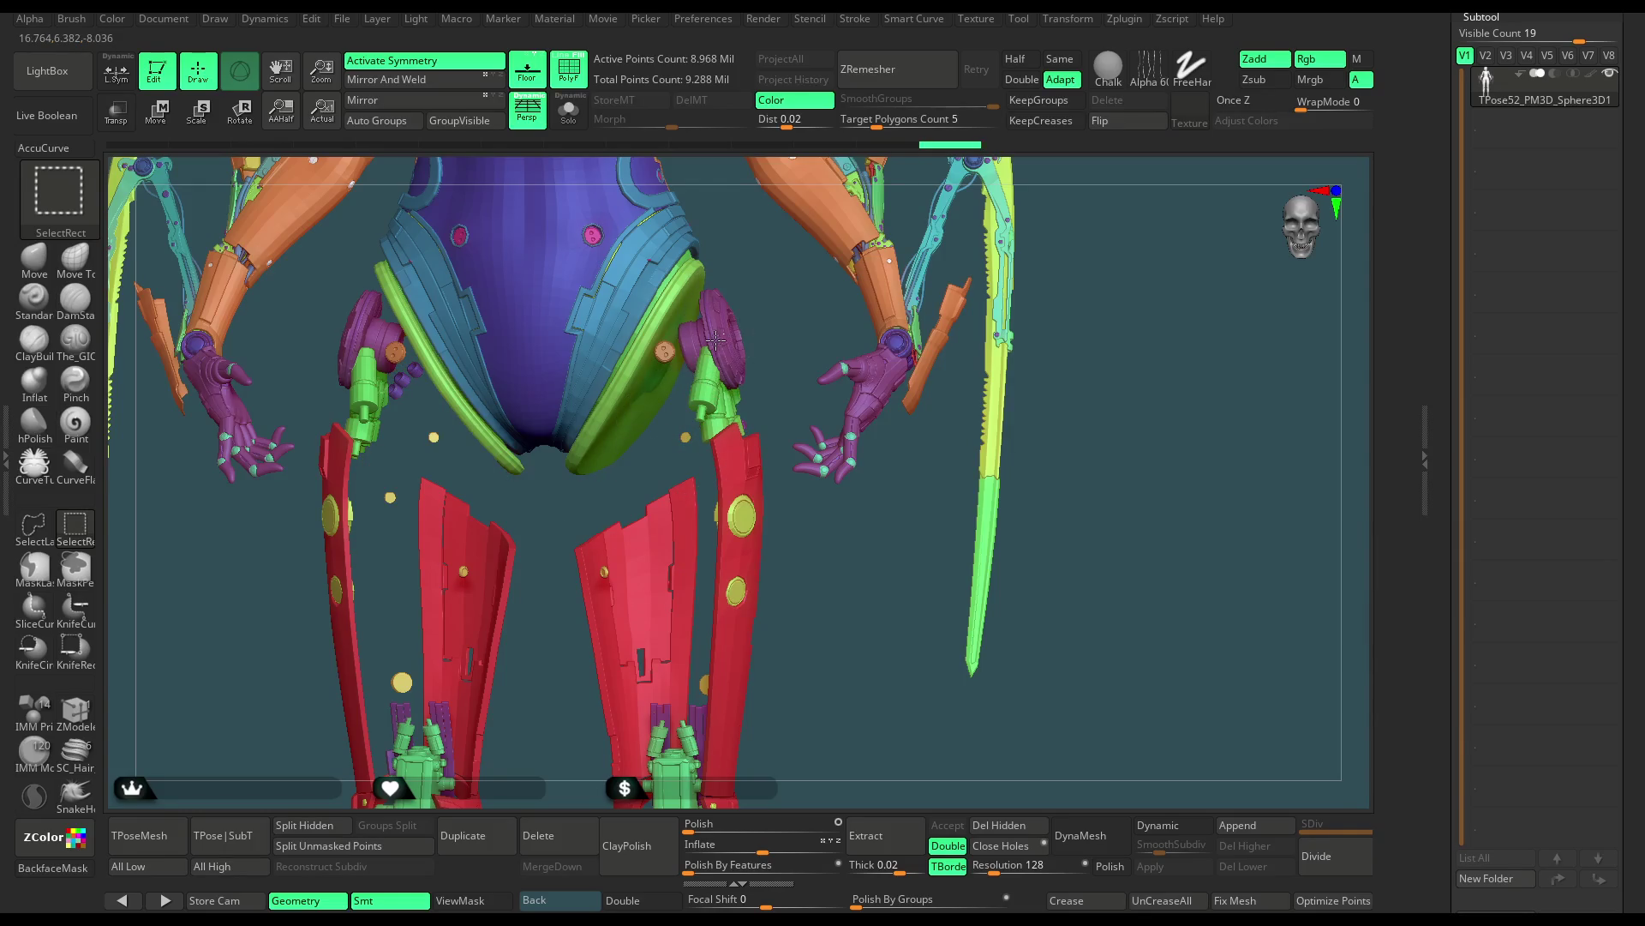
left_click(672, 355, "ctrl+alt+shift")
left_click(727, 344, "ctrl+alt+shift")
left_click(713, 367, "ctrl+alt+shift")
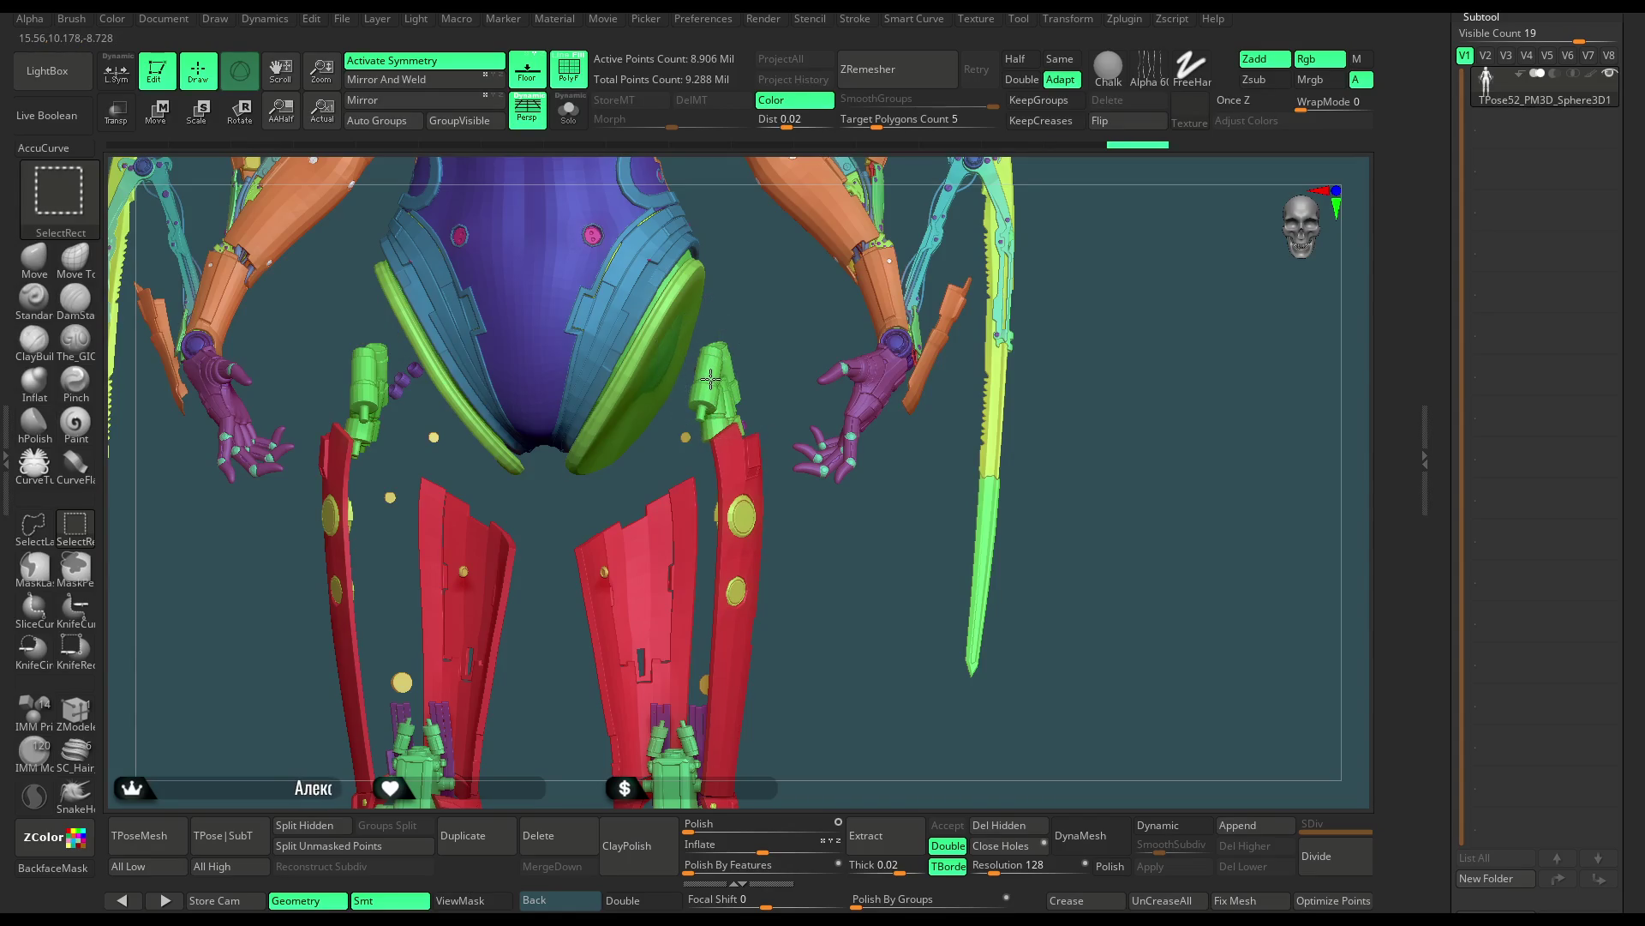
Hide the green leg cylinders, yellow dots and purple bolts, leaving only the leg armour
left_click(708, 383, "ctrl+alt+shift")
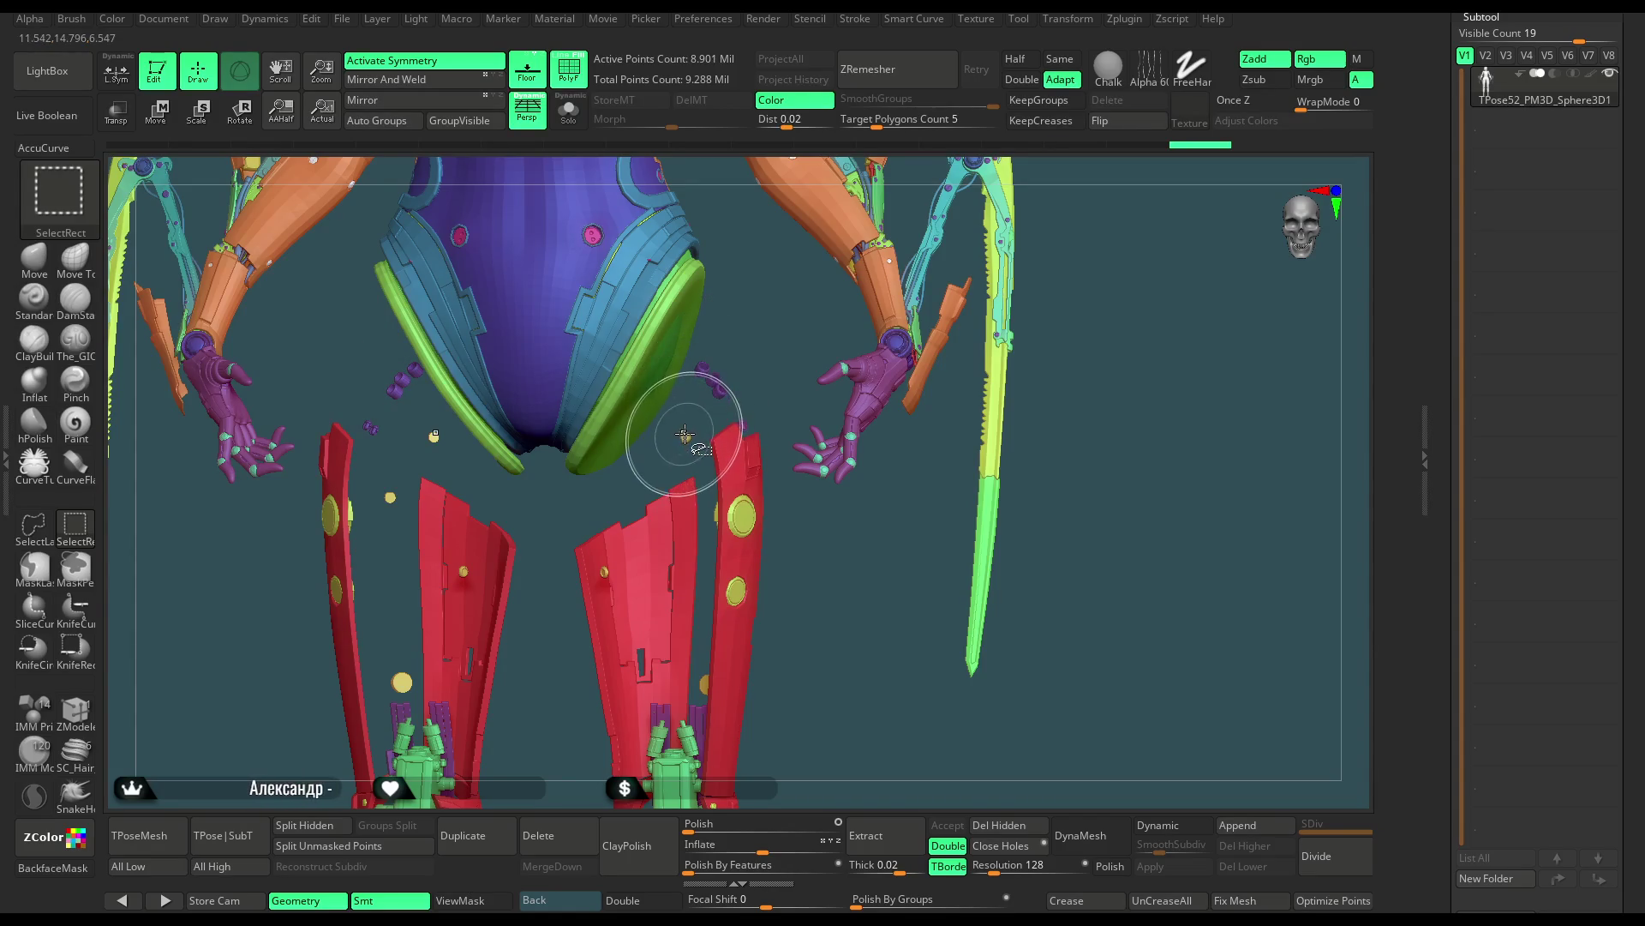
left_click(719, 390, "ctrl+alt+shift")
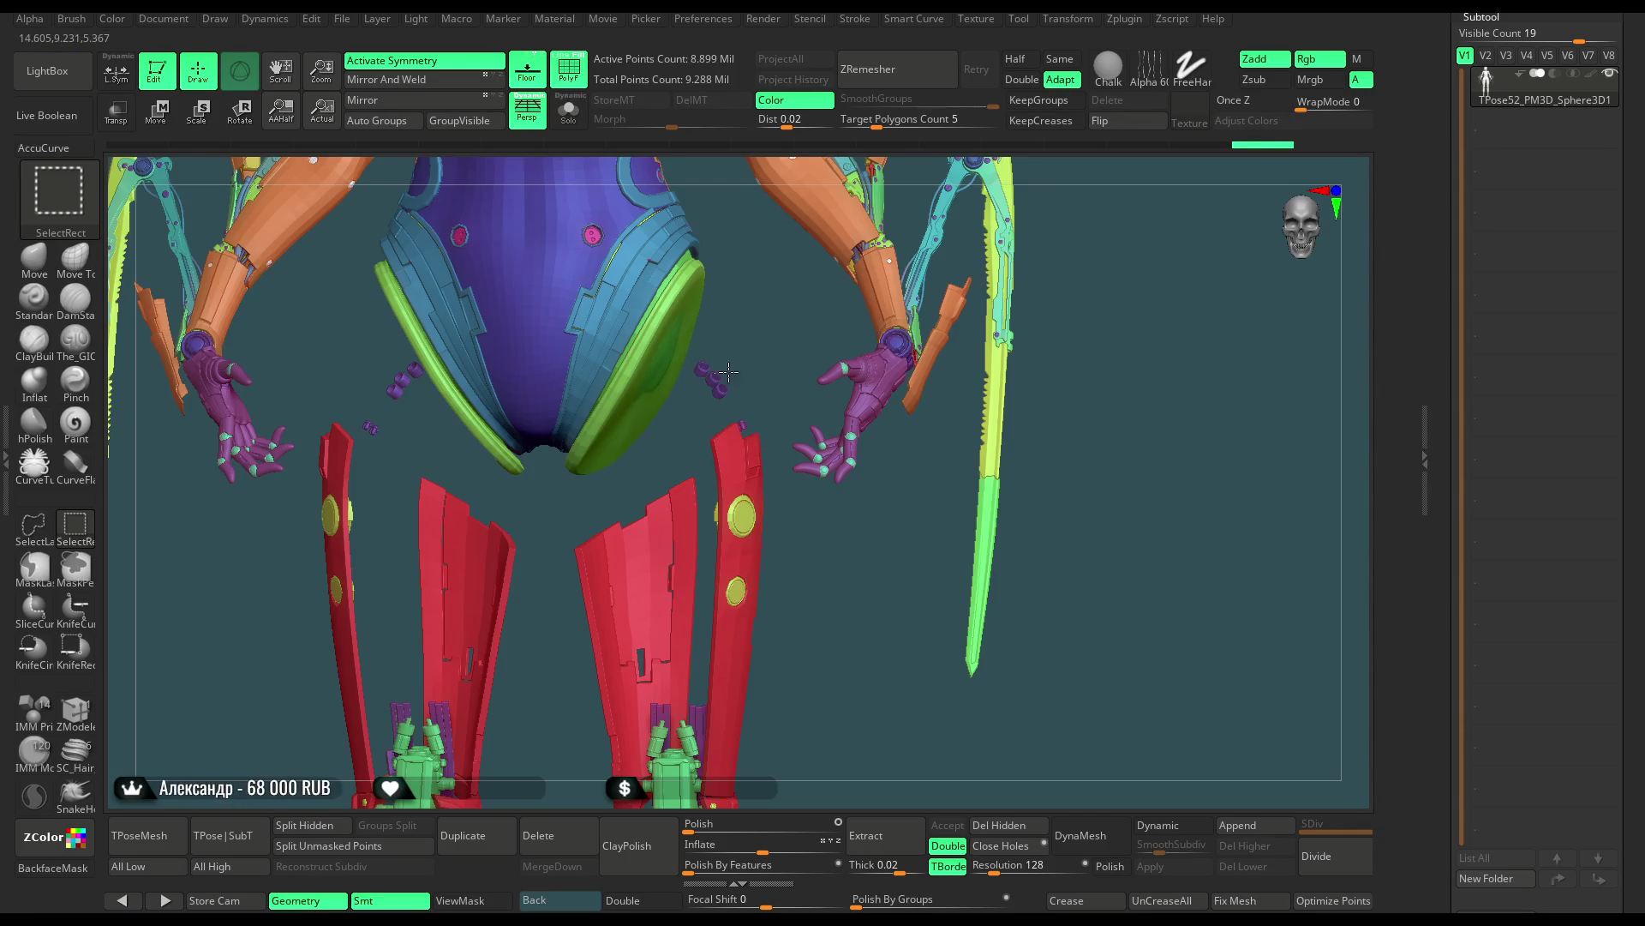
left_click(718, 378, "ctrl+alt+shift")
left_click(742, 442, "ctrl+shift")
left_click_drag(823, 480, 852, 564)
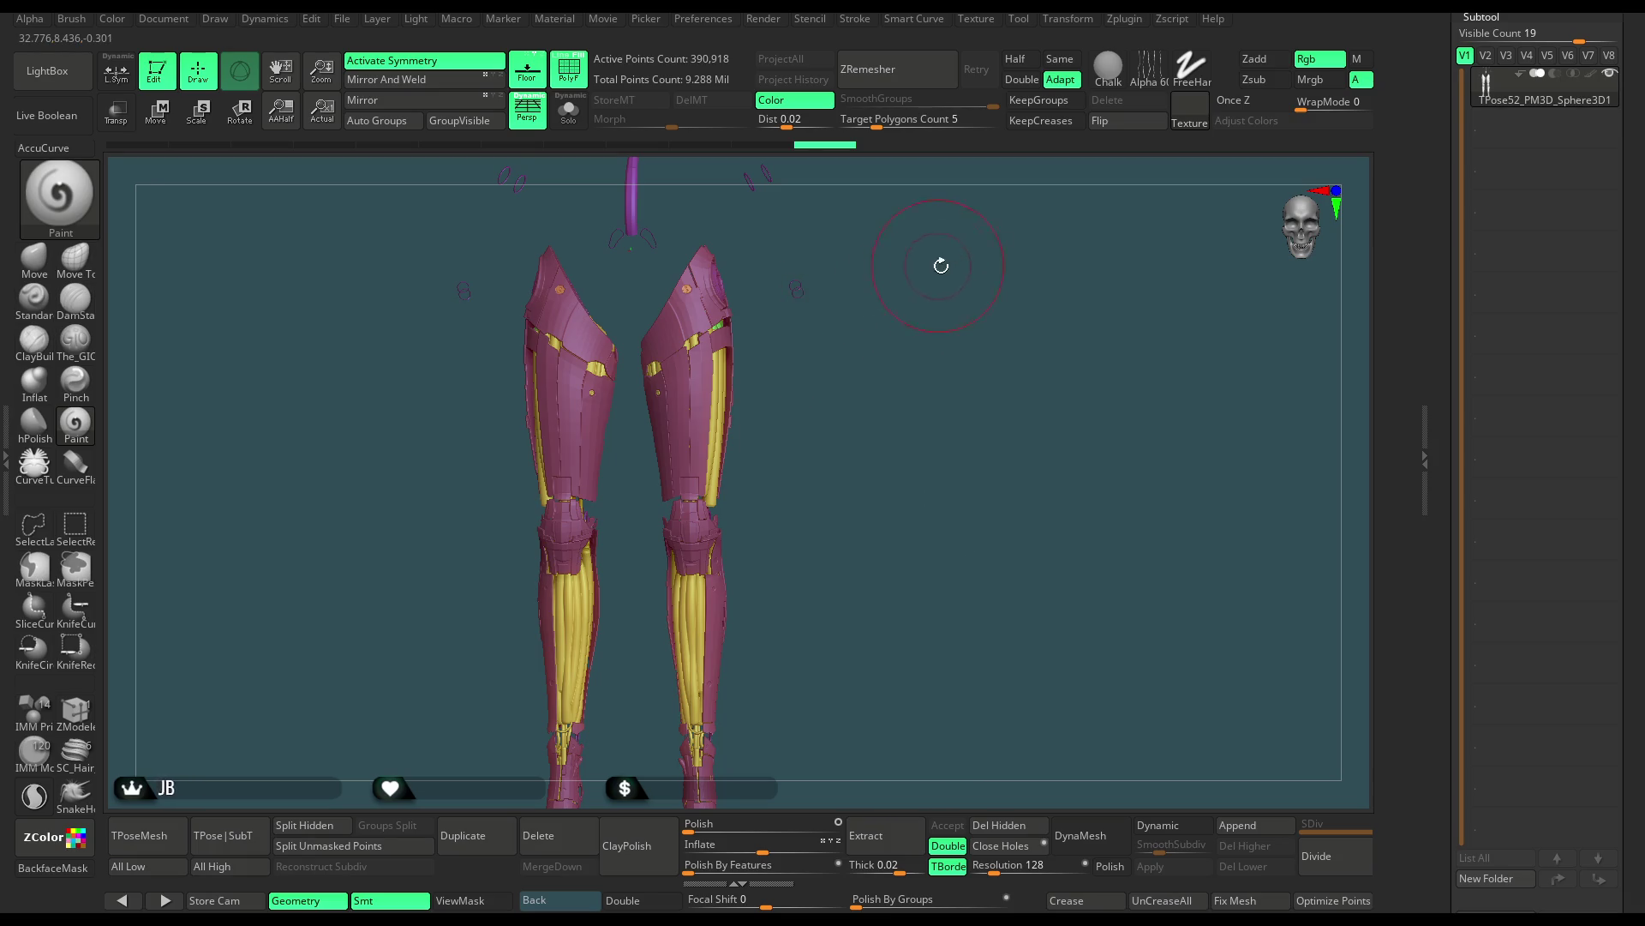
Lasso-hide the small floating rings above the legs and the purple rod between them
left_click_drag(940, 265, 853, 491)
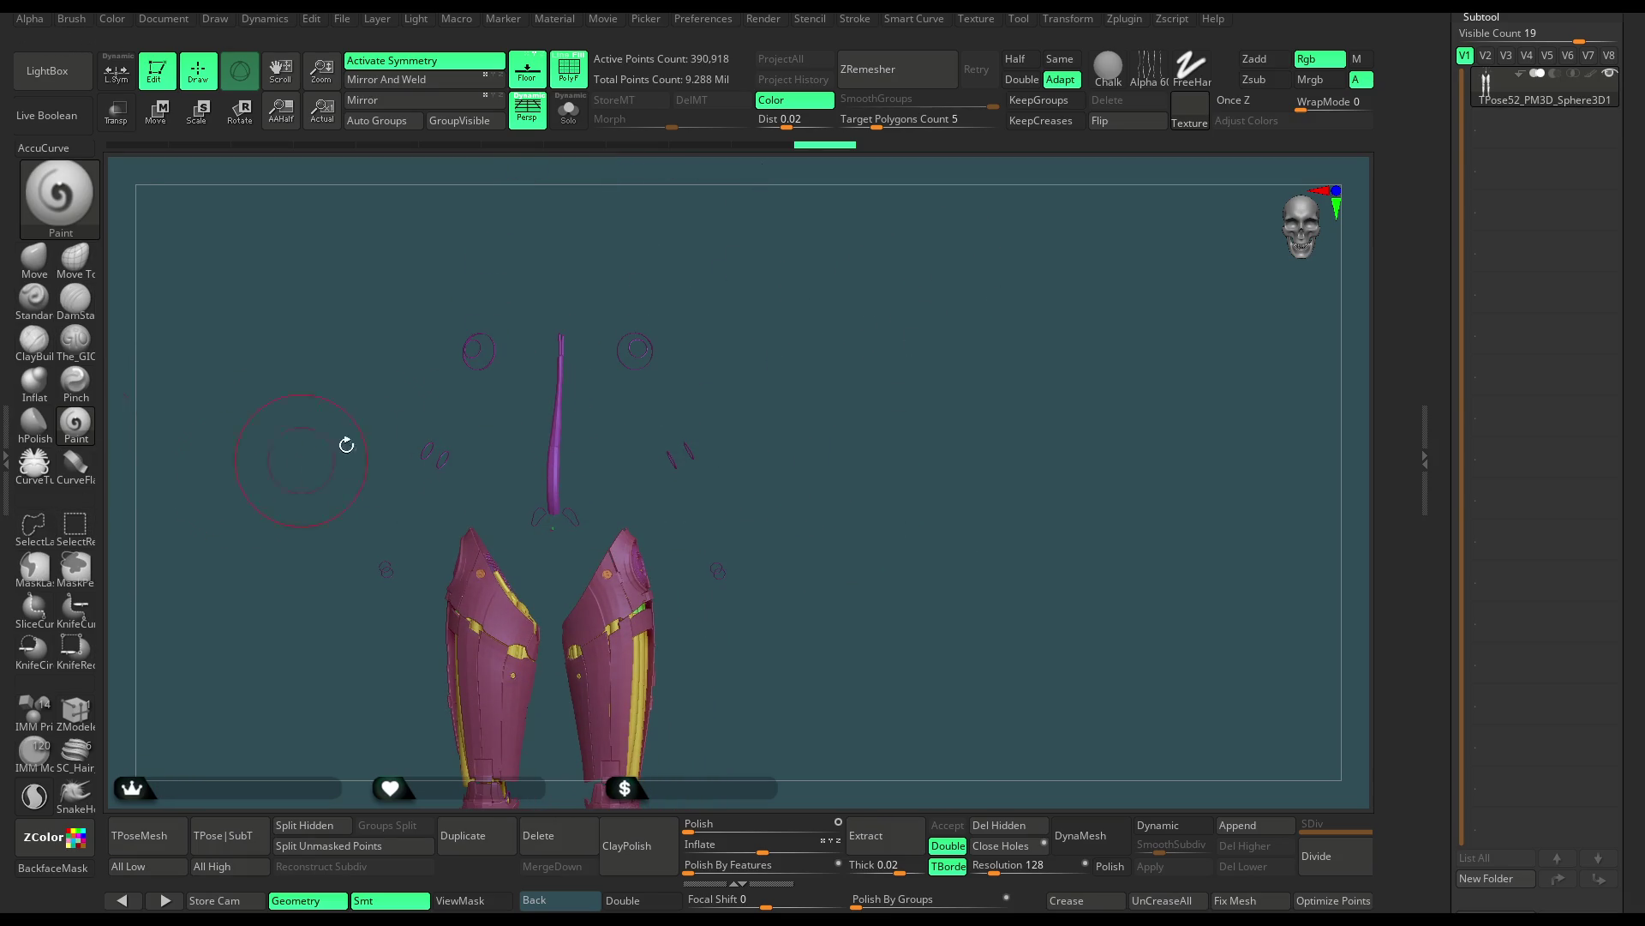
left_click_drag(635, 290, 605, 387, "ctrl+alt+shift")
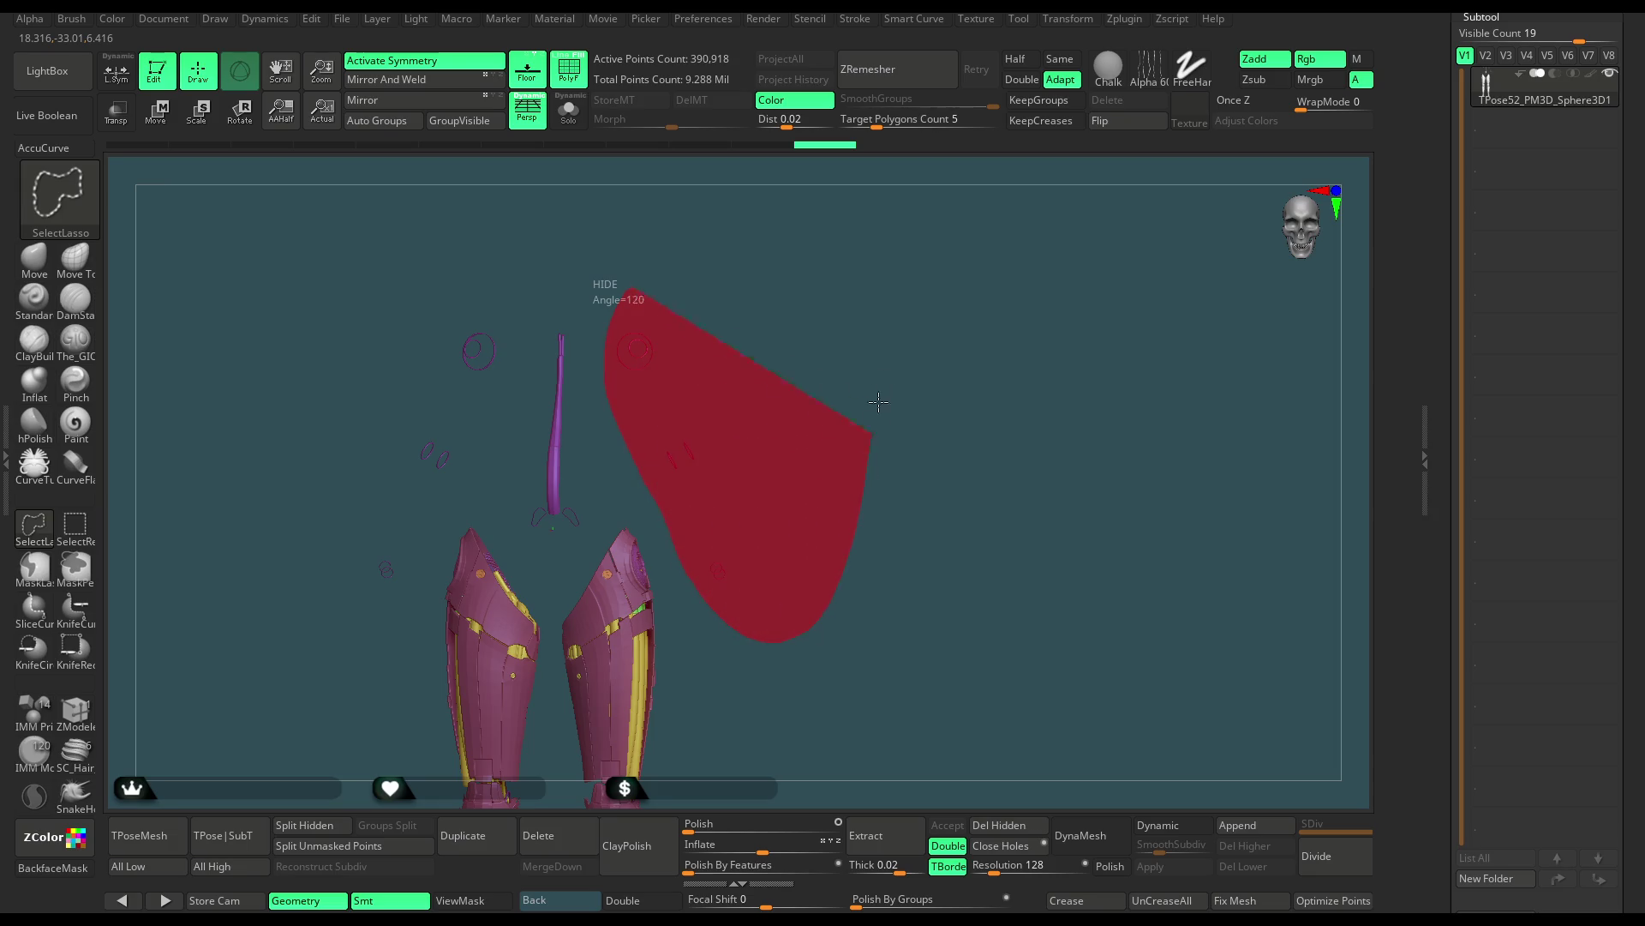
left_click_drag(874, 423, 895, 298, "ctrl+alt+shift")
left_click_drag(634, 463, 650, 220, "ctrl+alt+shift")
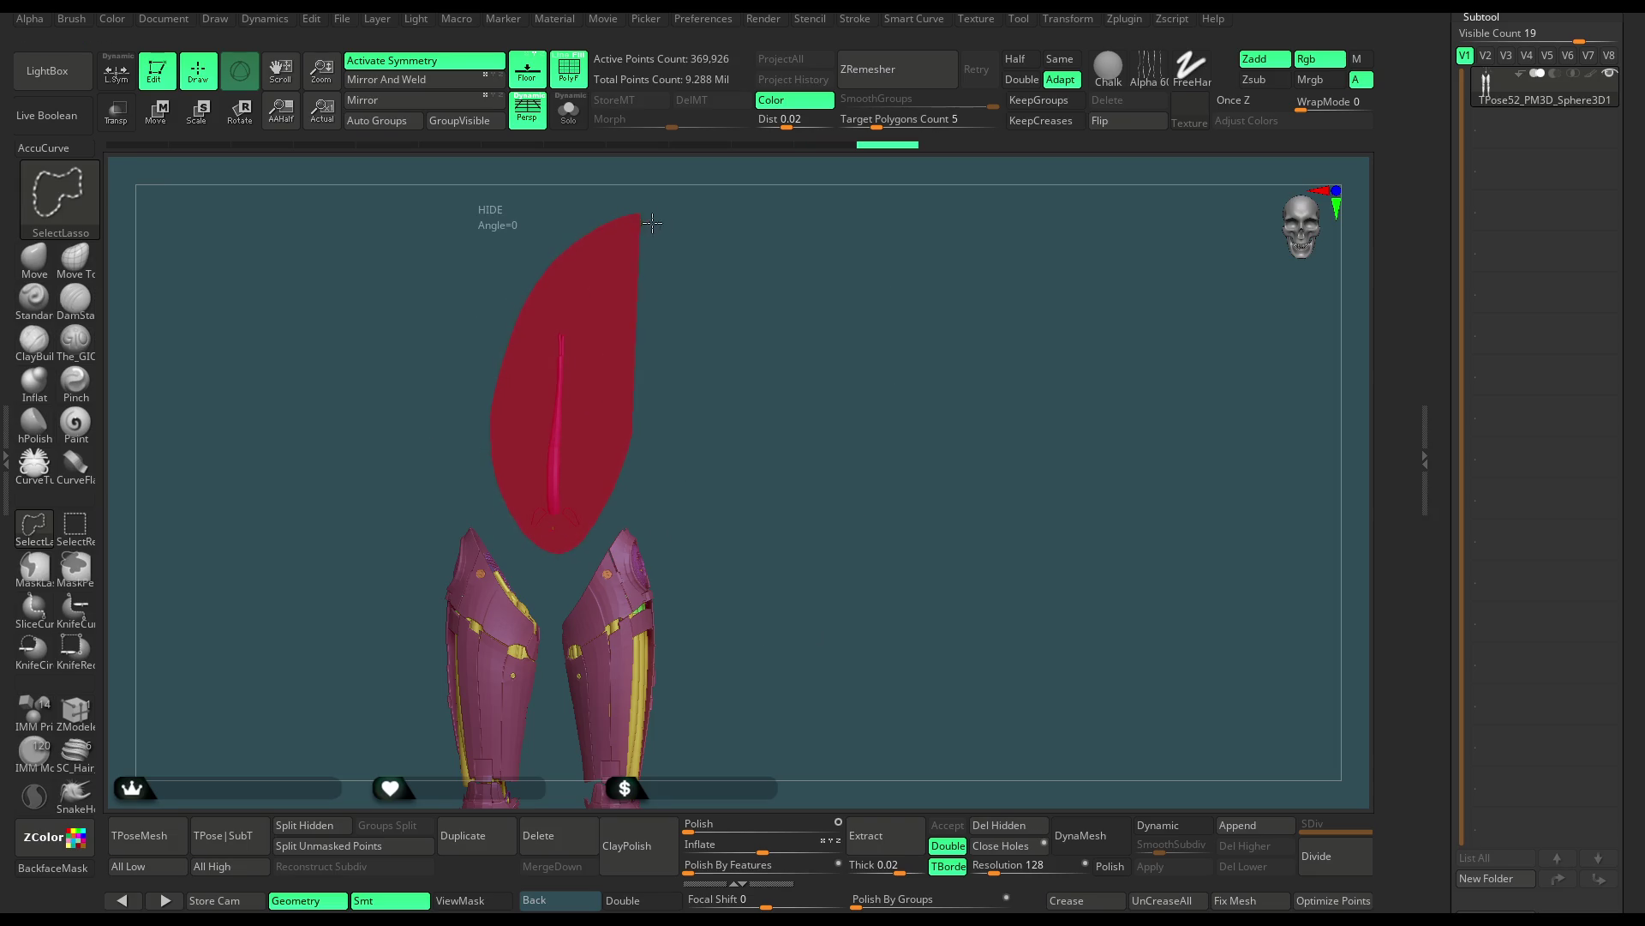
mouse_move(749, 423)
left_mouse_down("alt")
mouse_move(789, 311)
mouse_move(673, 277)
mouse_move(633, 285)
mouse_move(718, 278)
left_mouse_up("alt")
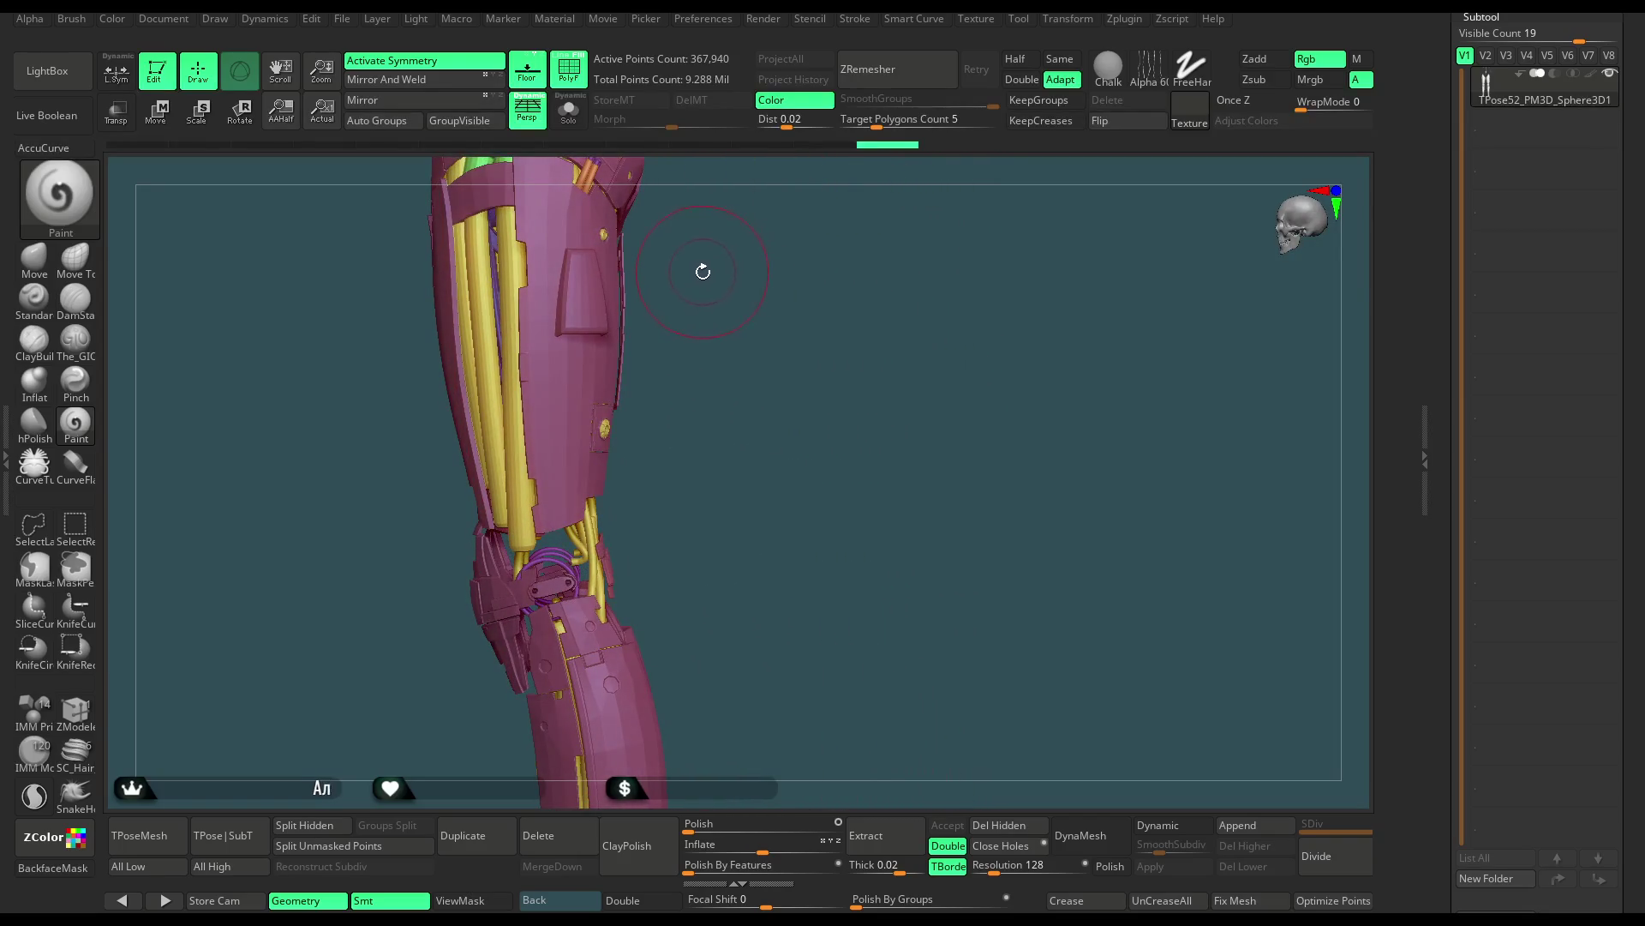
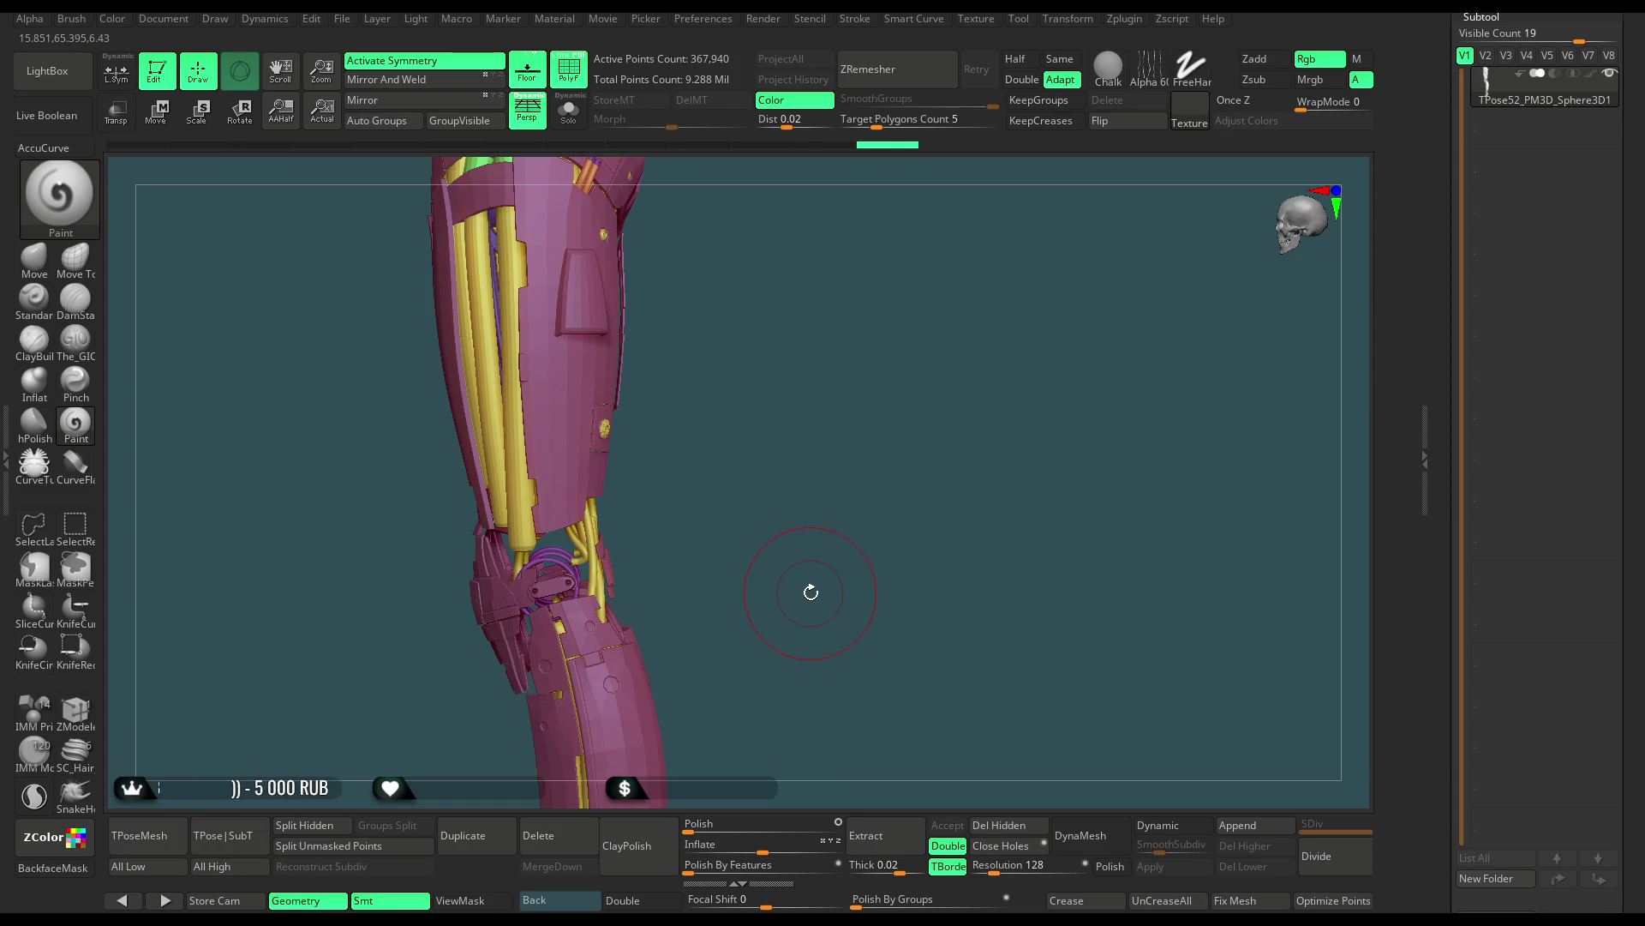
Show all the hidden armour parts and frame the whole high-res figure
mouse_move(833, 385)
left_mouse_down()
mouse_move(874, 343)
mouse_move(830, 476)
mouse_move(777, 411)
mouse_move(944, 351)
mouse_move(896, 370)
mouse_move(886, 311)
mouse_move(947, 318)
left_mouse_up()
left_click(817, 332, "ctrl+shift")
key("f")
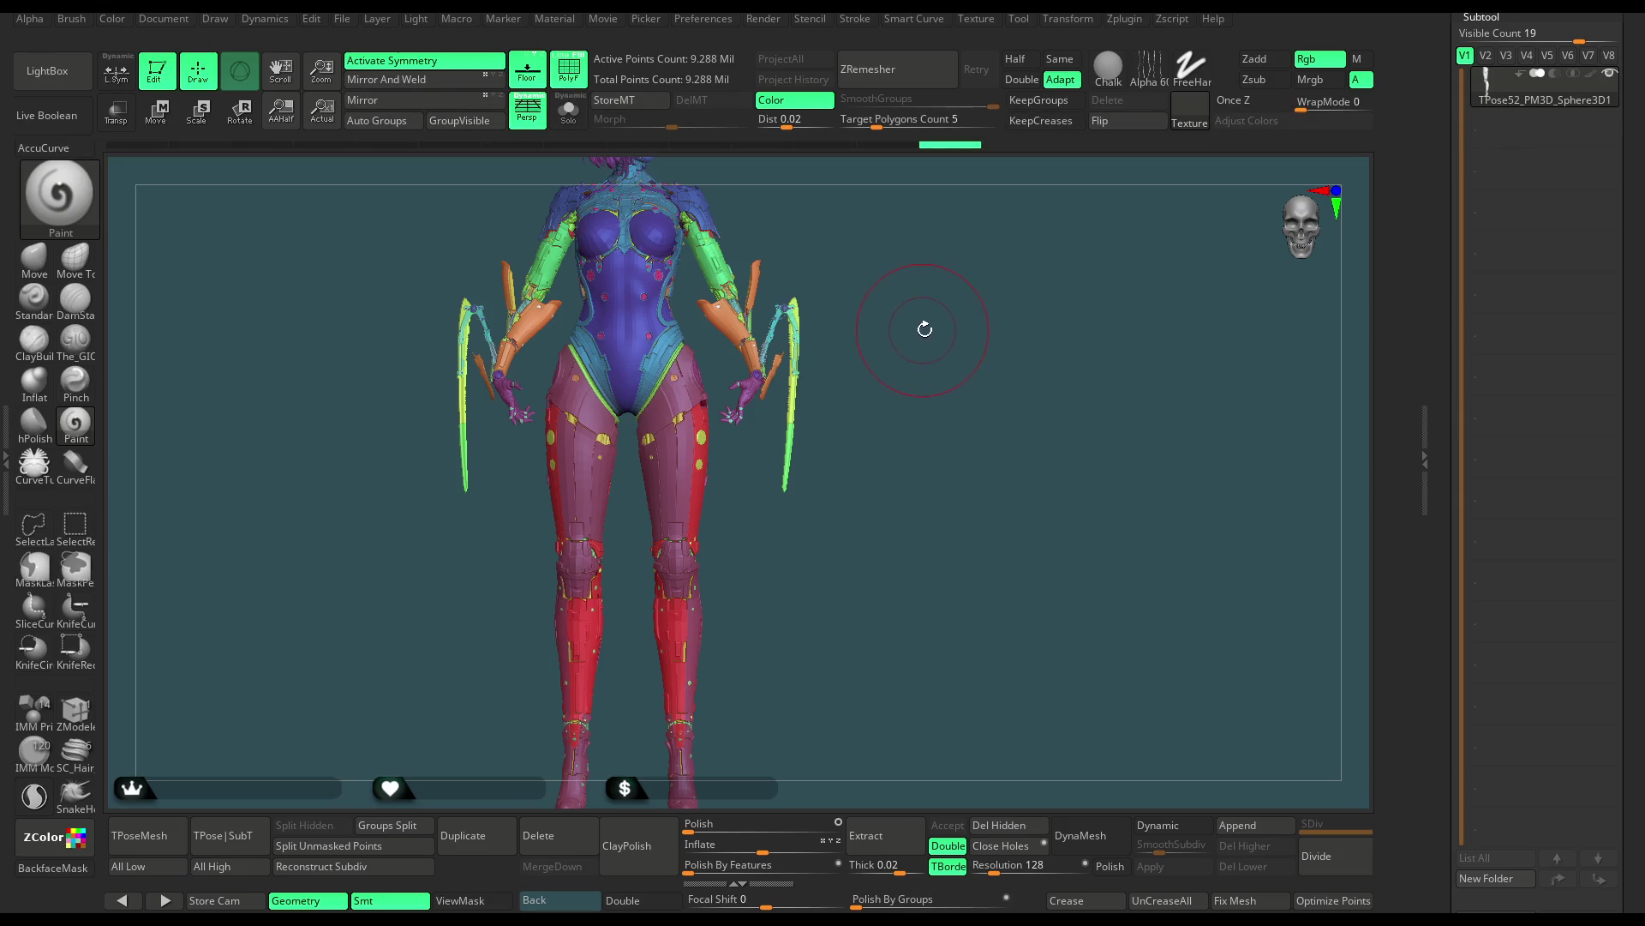
Inspect the figure from three-quarter, side and front views, then save the project
left_click_drag(955, 341, 949, 351)
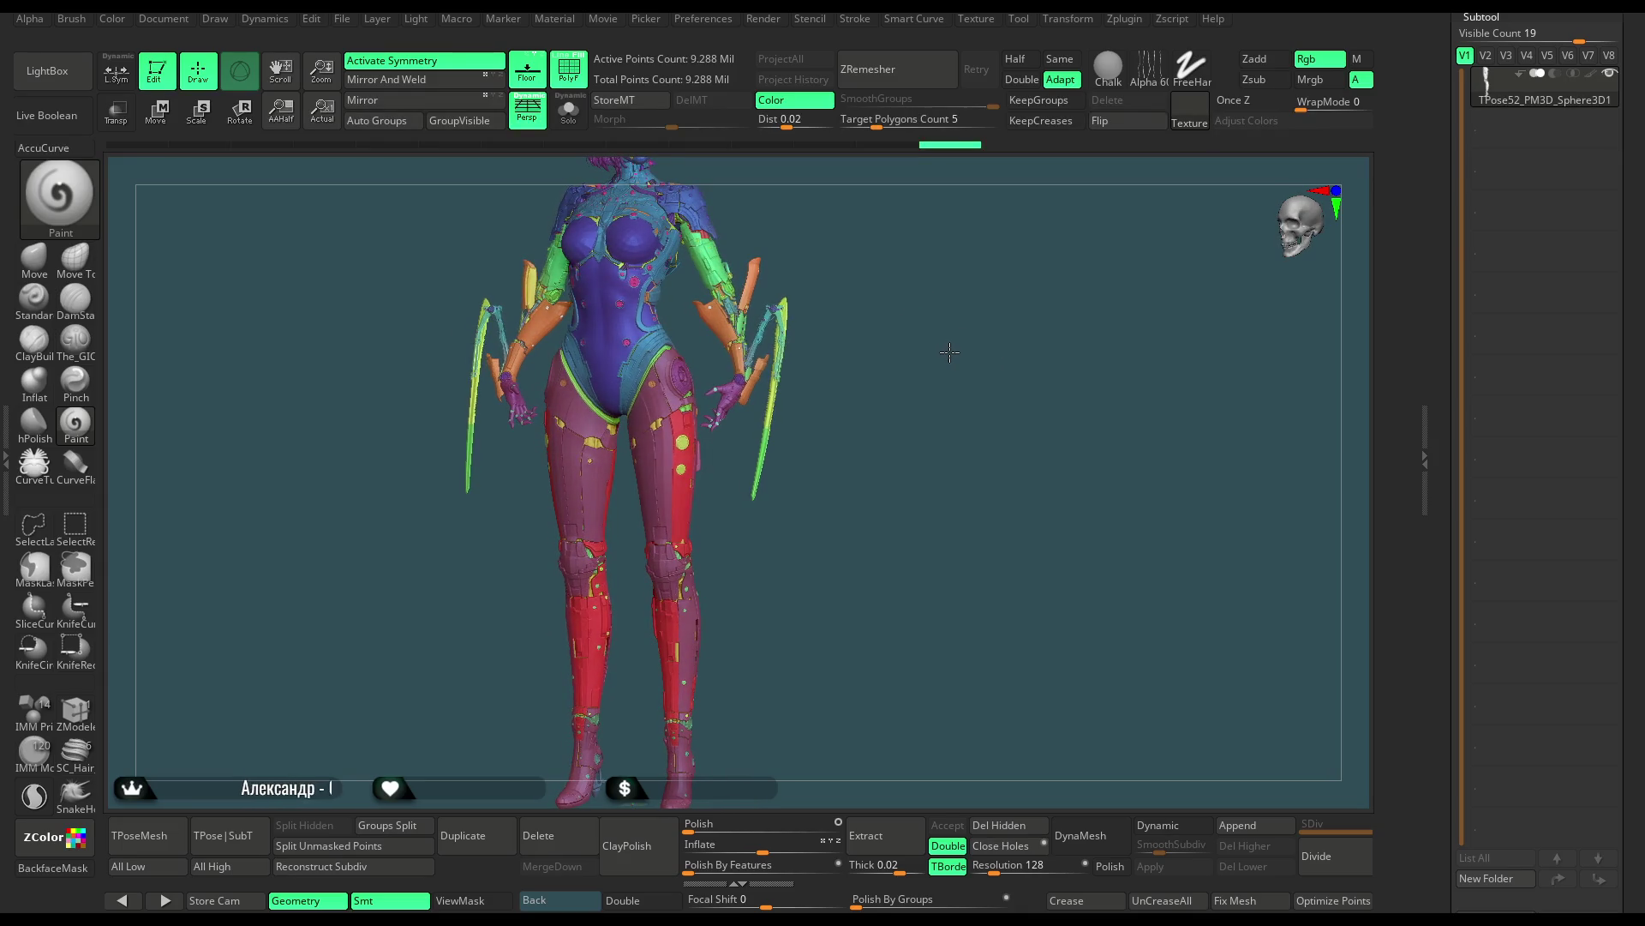
left_click_drag(949, 352, 896, 356)
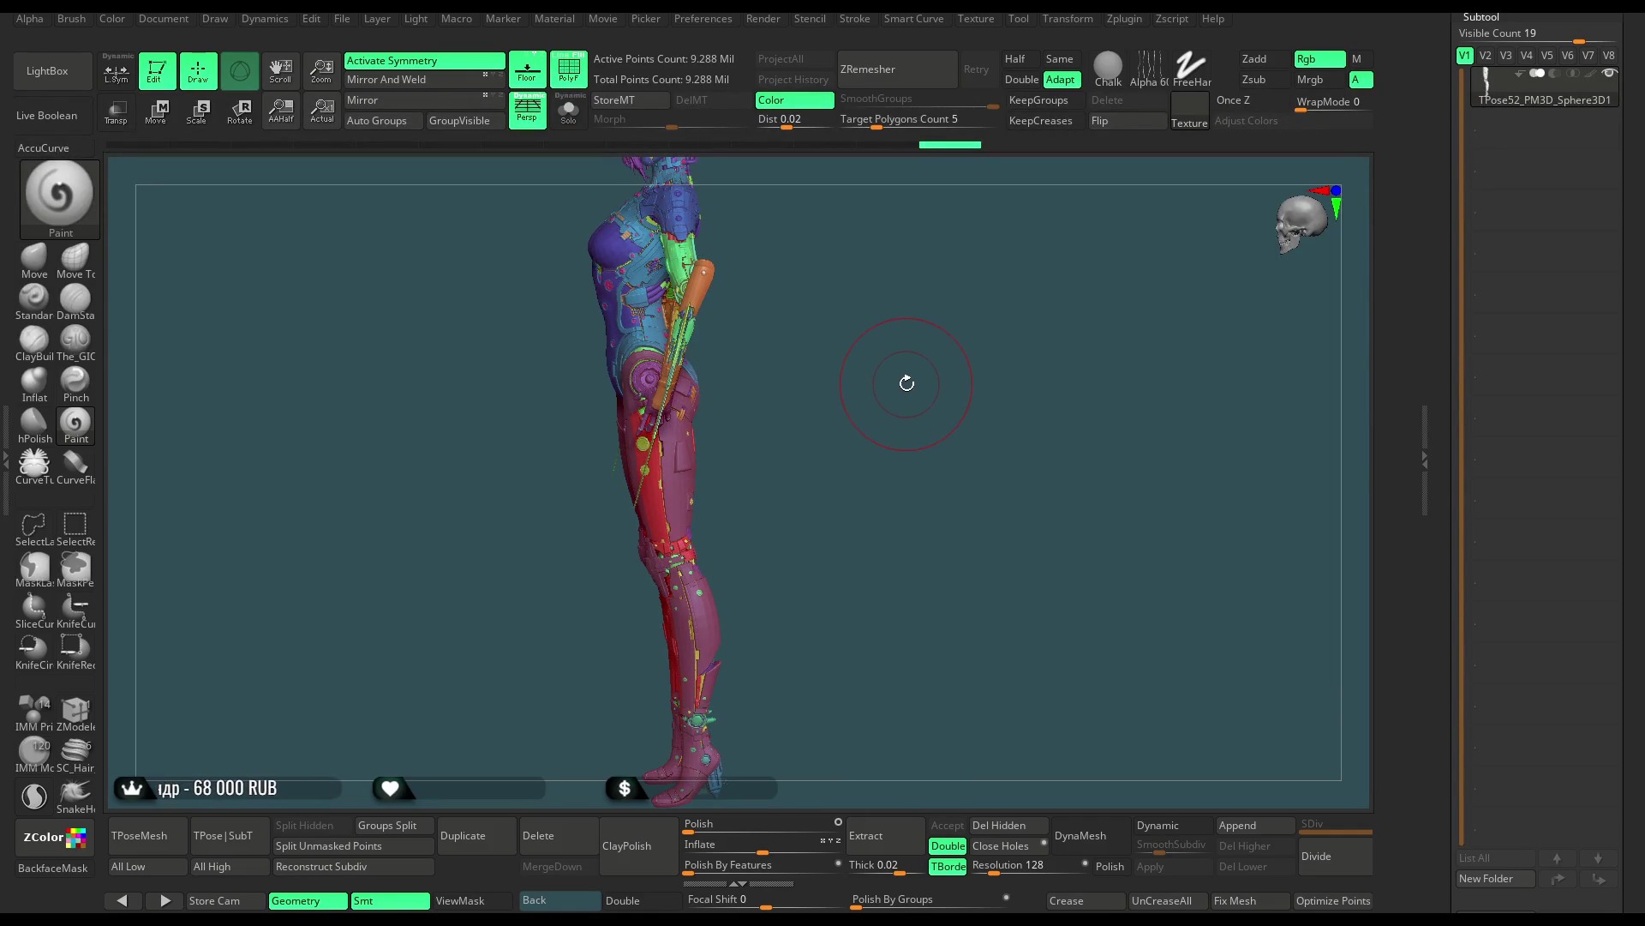
left_click_drag(906, 387, 958, 370)
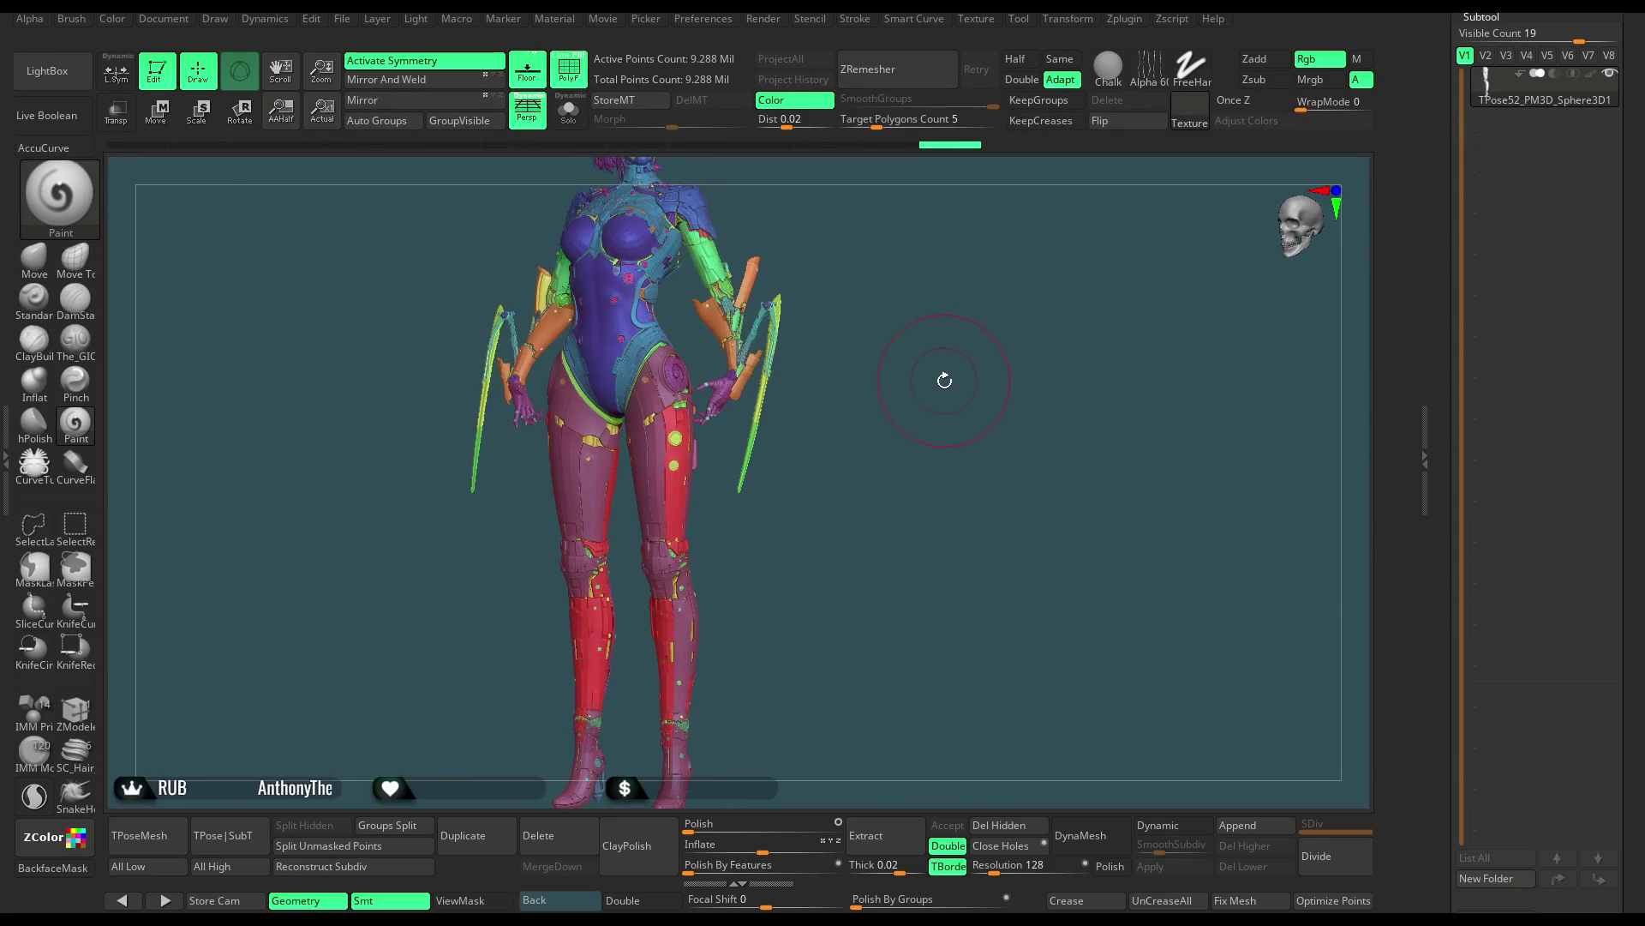
left_click_drag(940, 384, 967, 385)
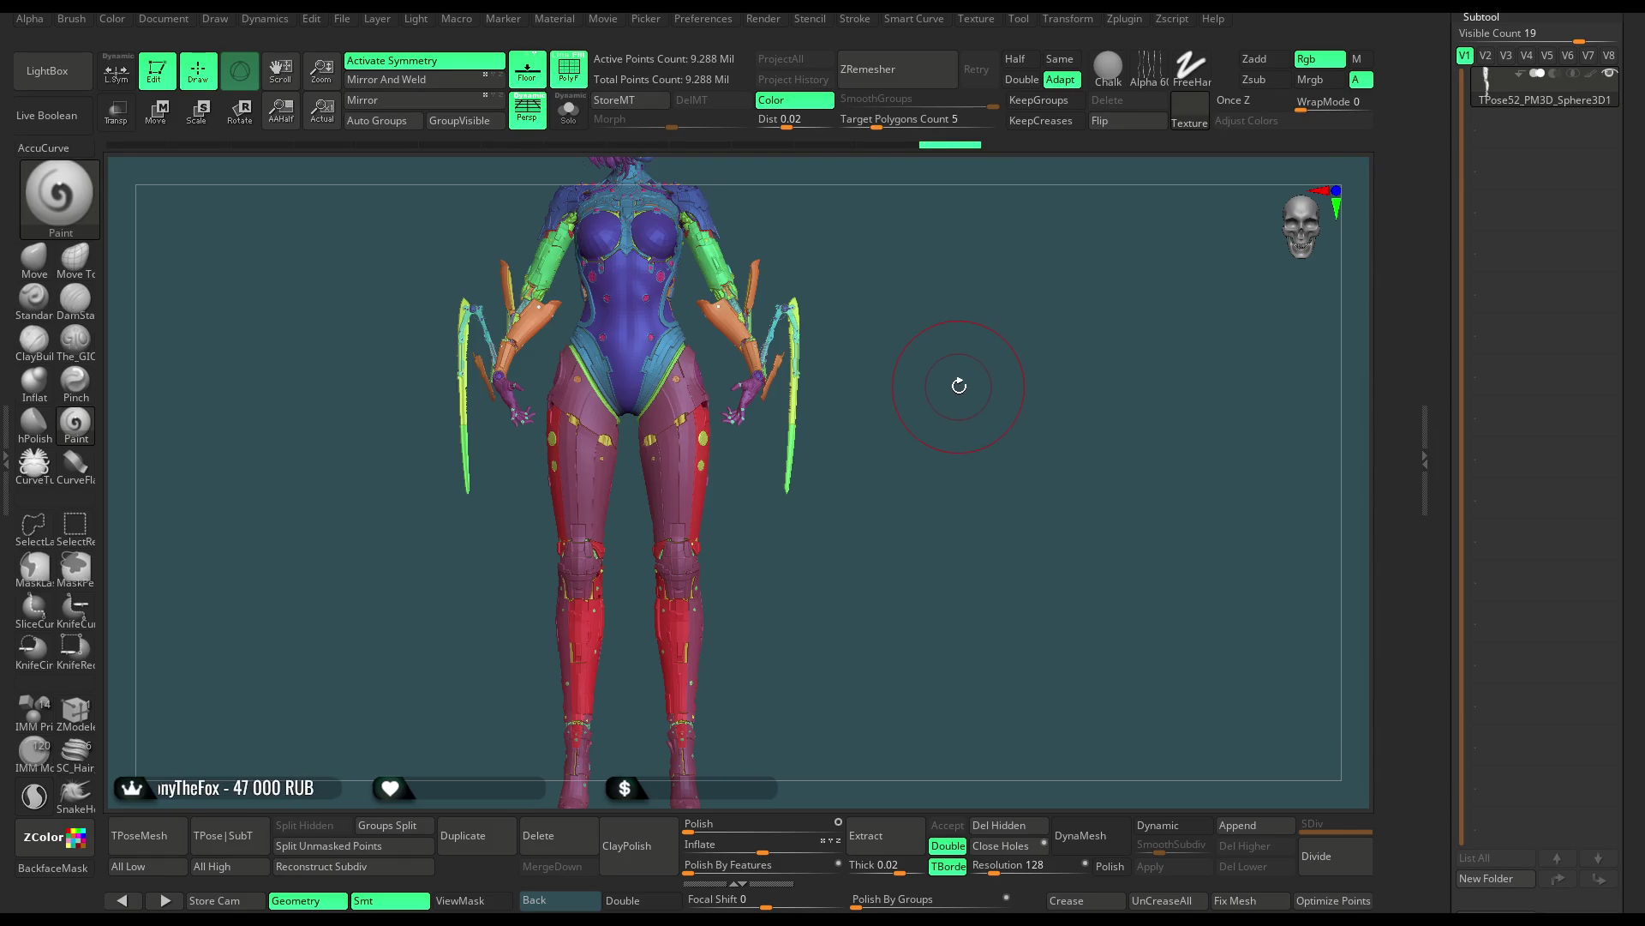
left_click(342, 18)
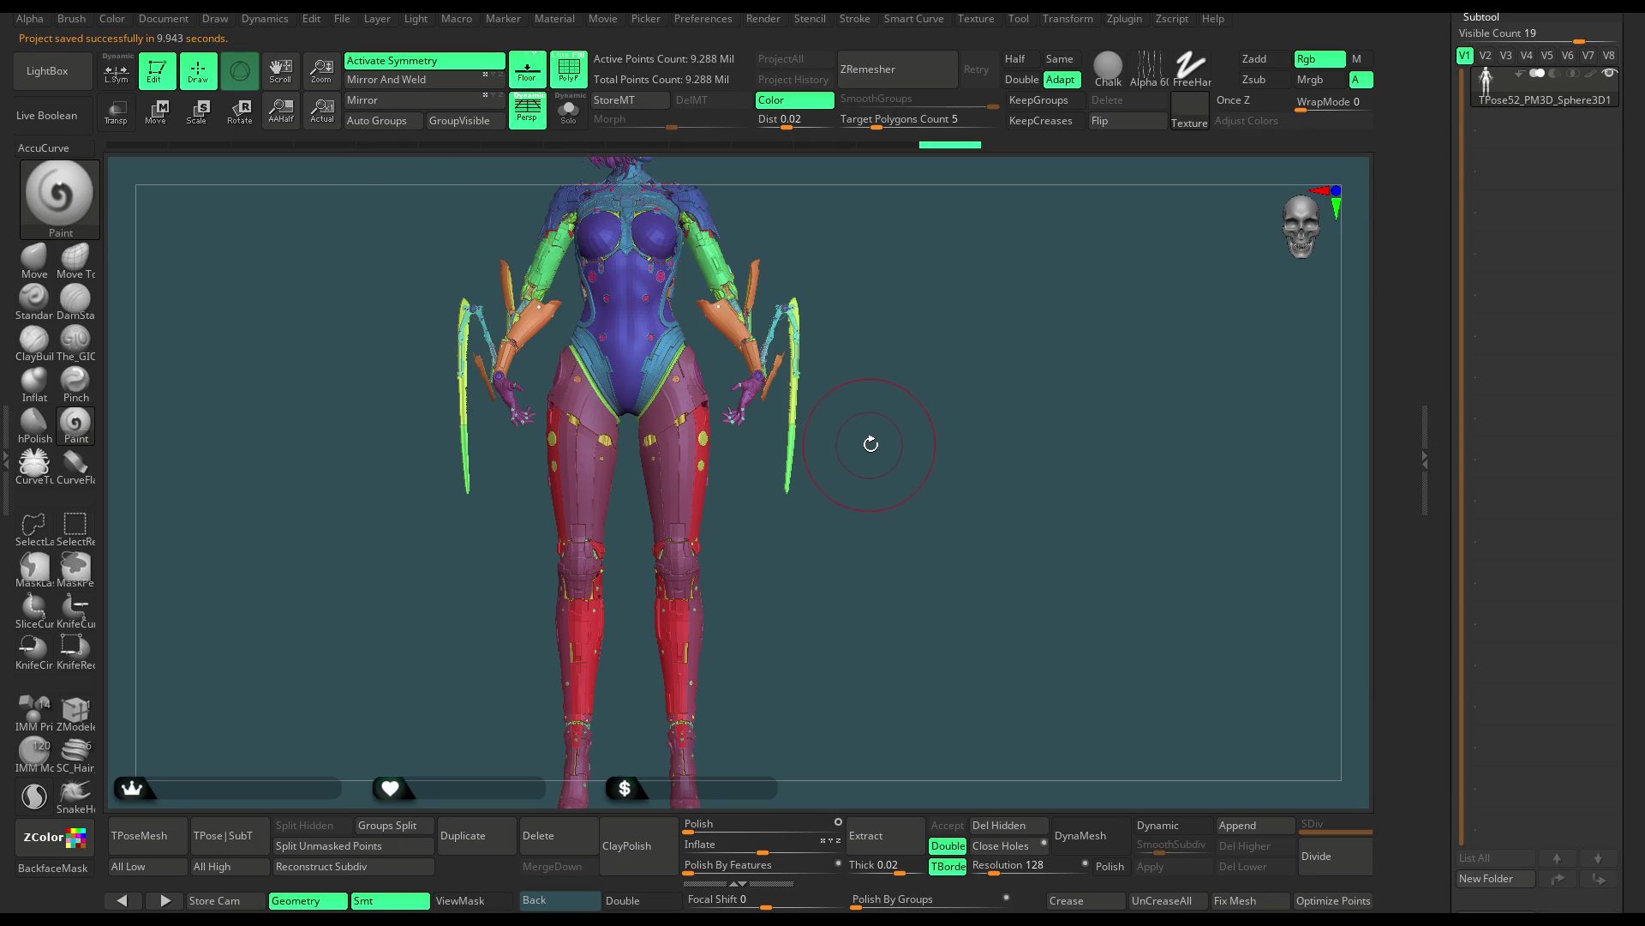
Zoom in on the knees and isolate the pink armour shells
left_click_drag(882, 449, 834, 468)
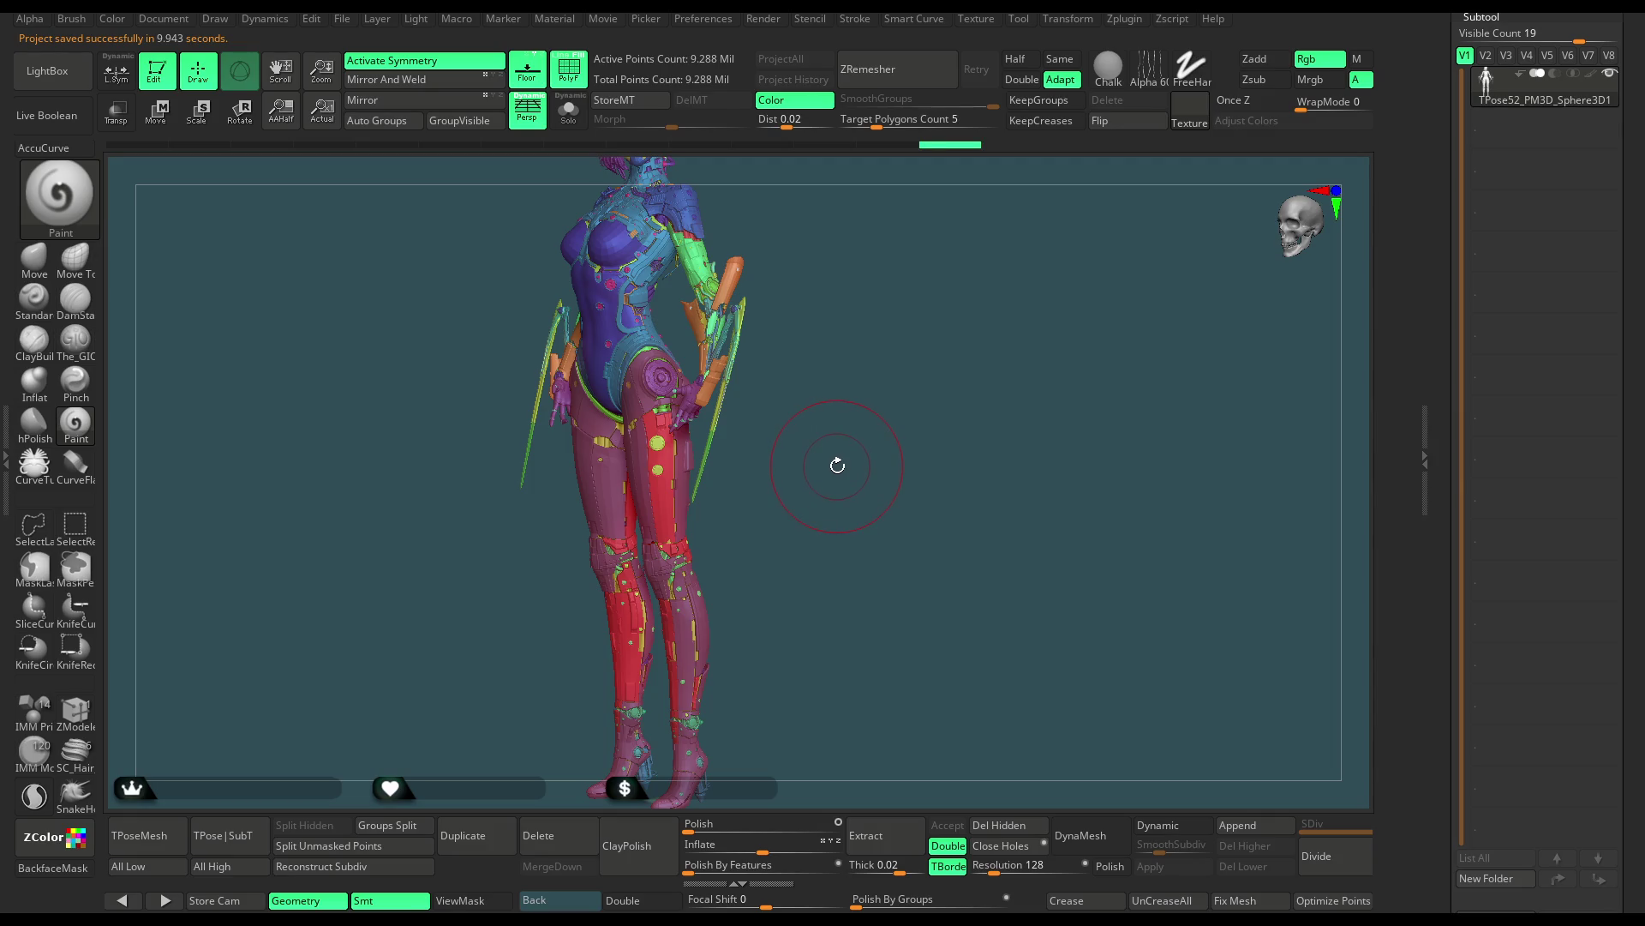
mouse_move(798, 471)
left_mouse_down()
mouse_move(909, 408)
mouse_move(900, 382)
mouse_move(883, 444)
mouse_move(849, 432)
left_mouse_up()
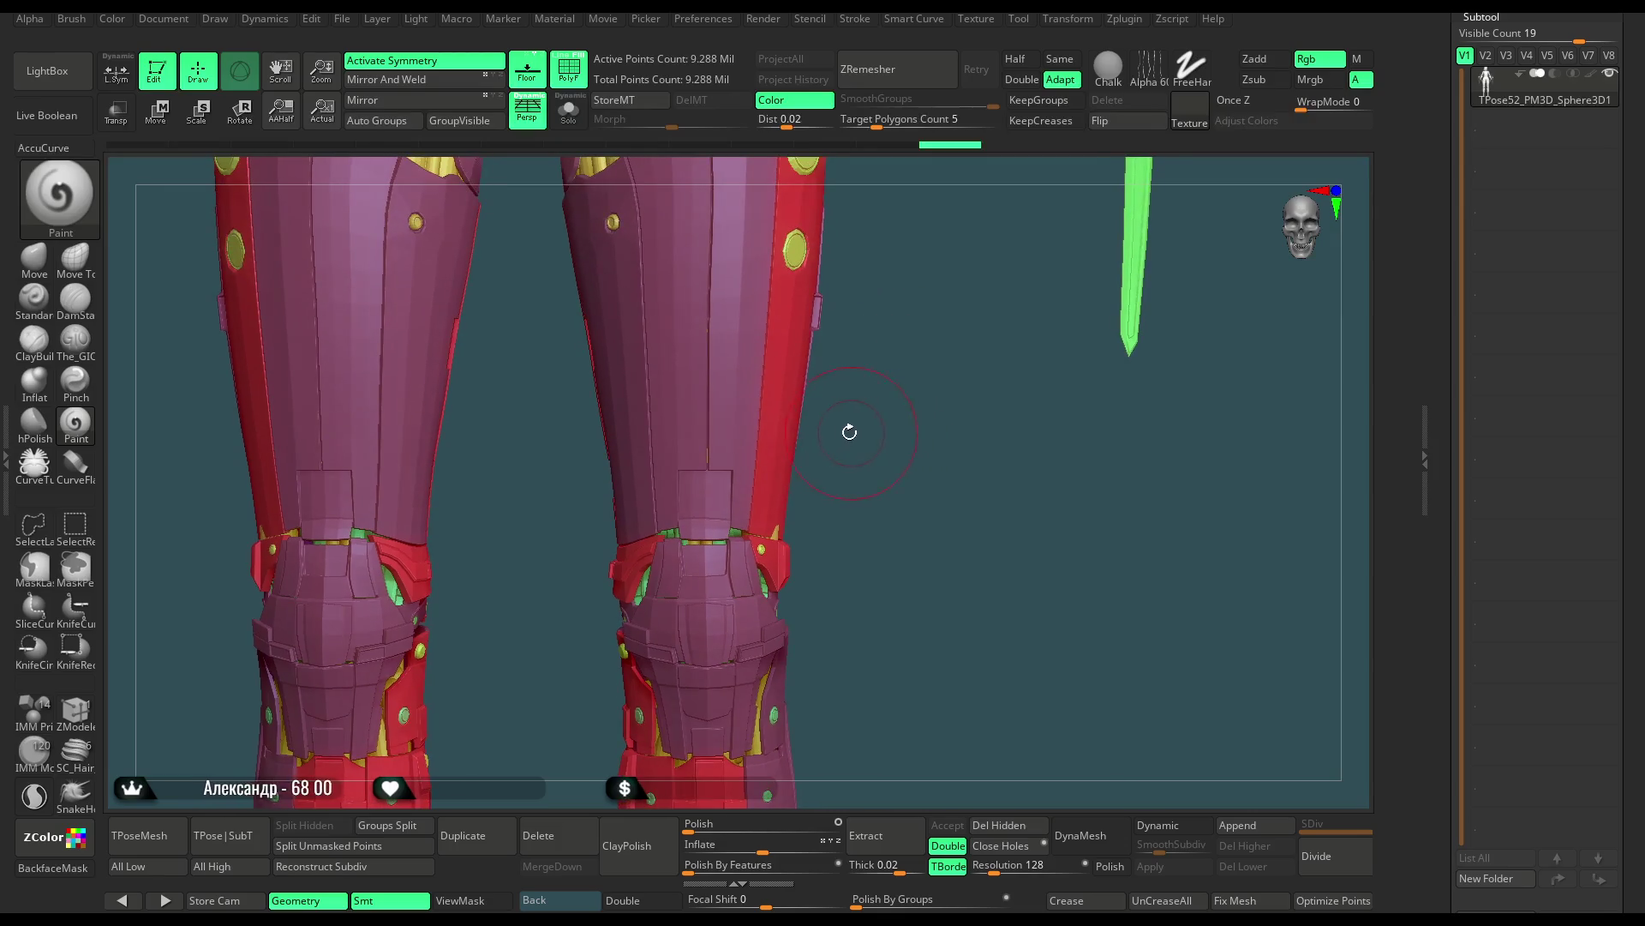
left_click(705, 615, "ctrl+shift")
Set the ZModeler brush's polygon action to PolyGroup on the knee shells
mouse_move(698, 607)
left_mouse_down()
mouse_move(885, 363)
mouse_move(964, 447)
mouse_move(970, 390)
mouse_move(938, 377)
left_mouse_up()
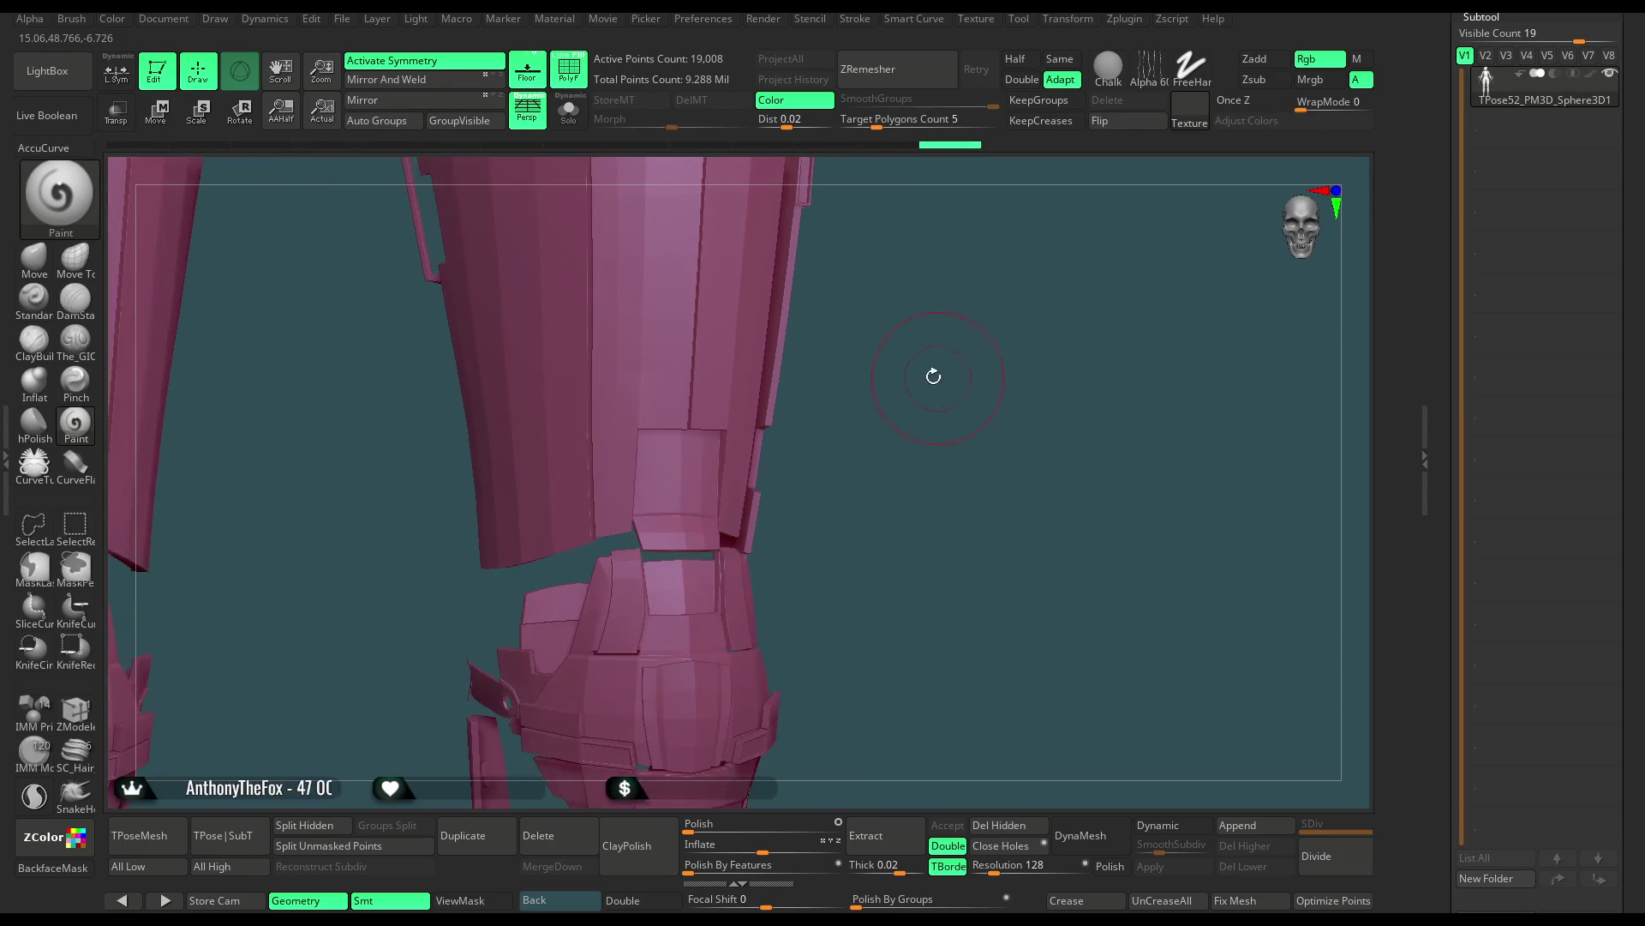
left_click(88, 715)
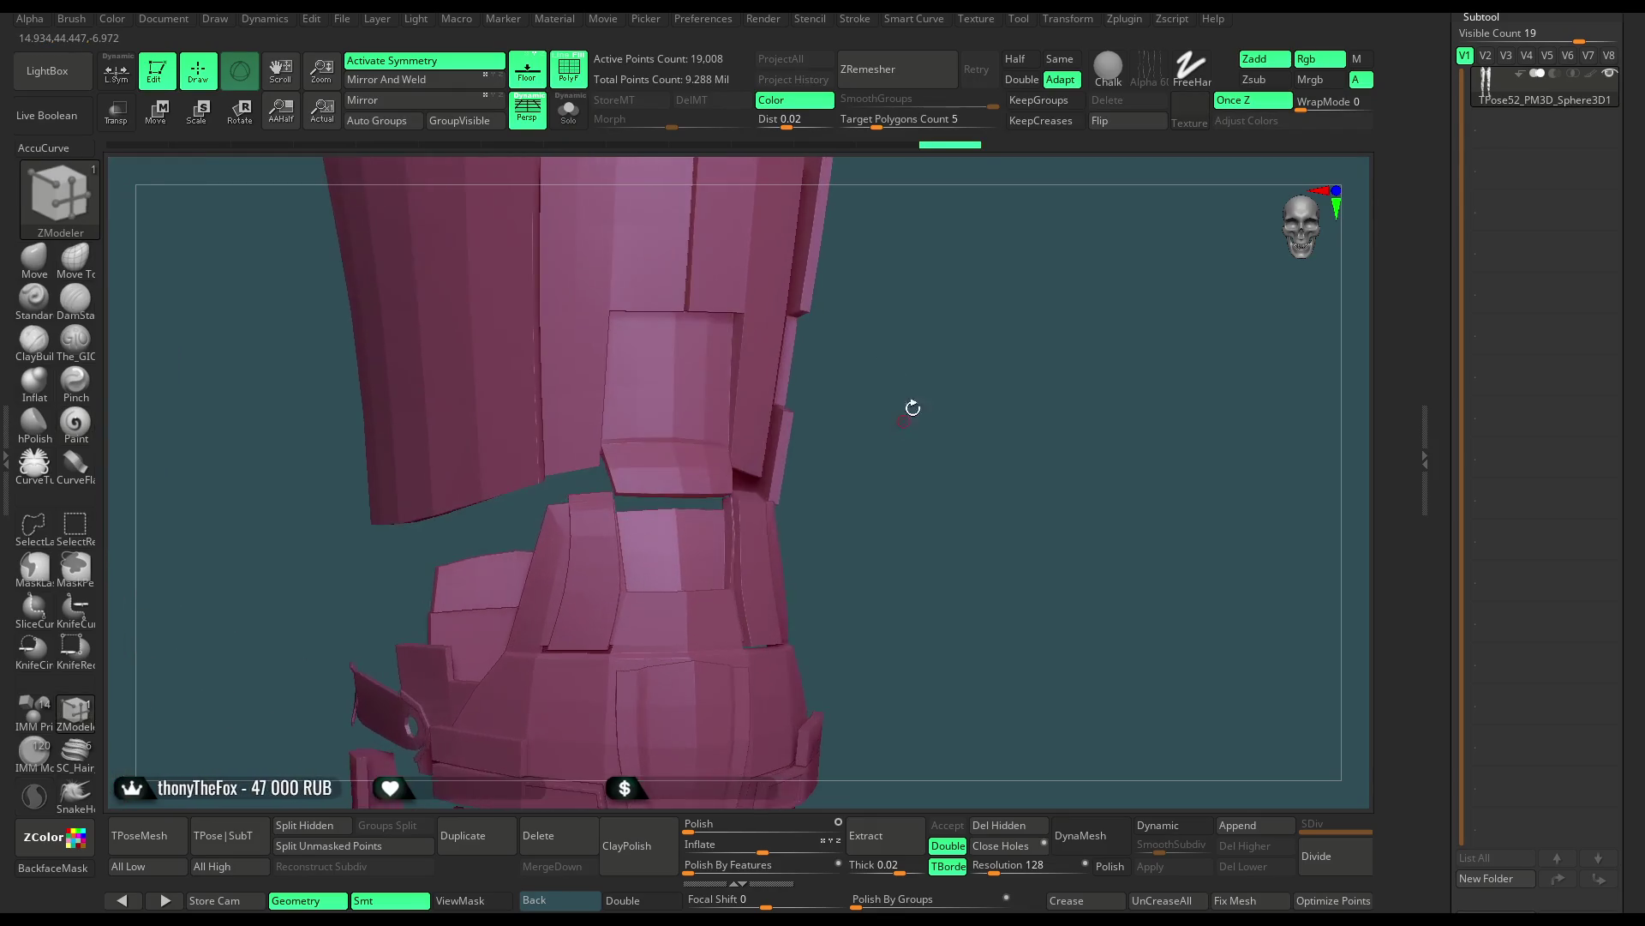
left_click_drag(791, 446, 698, 424)
key("space")
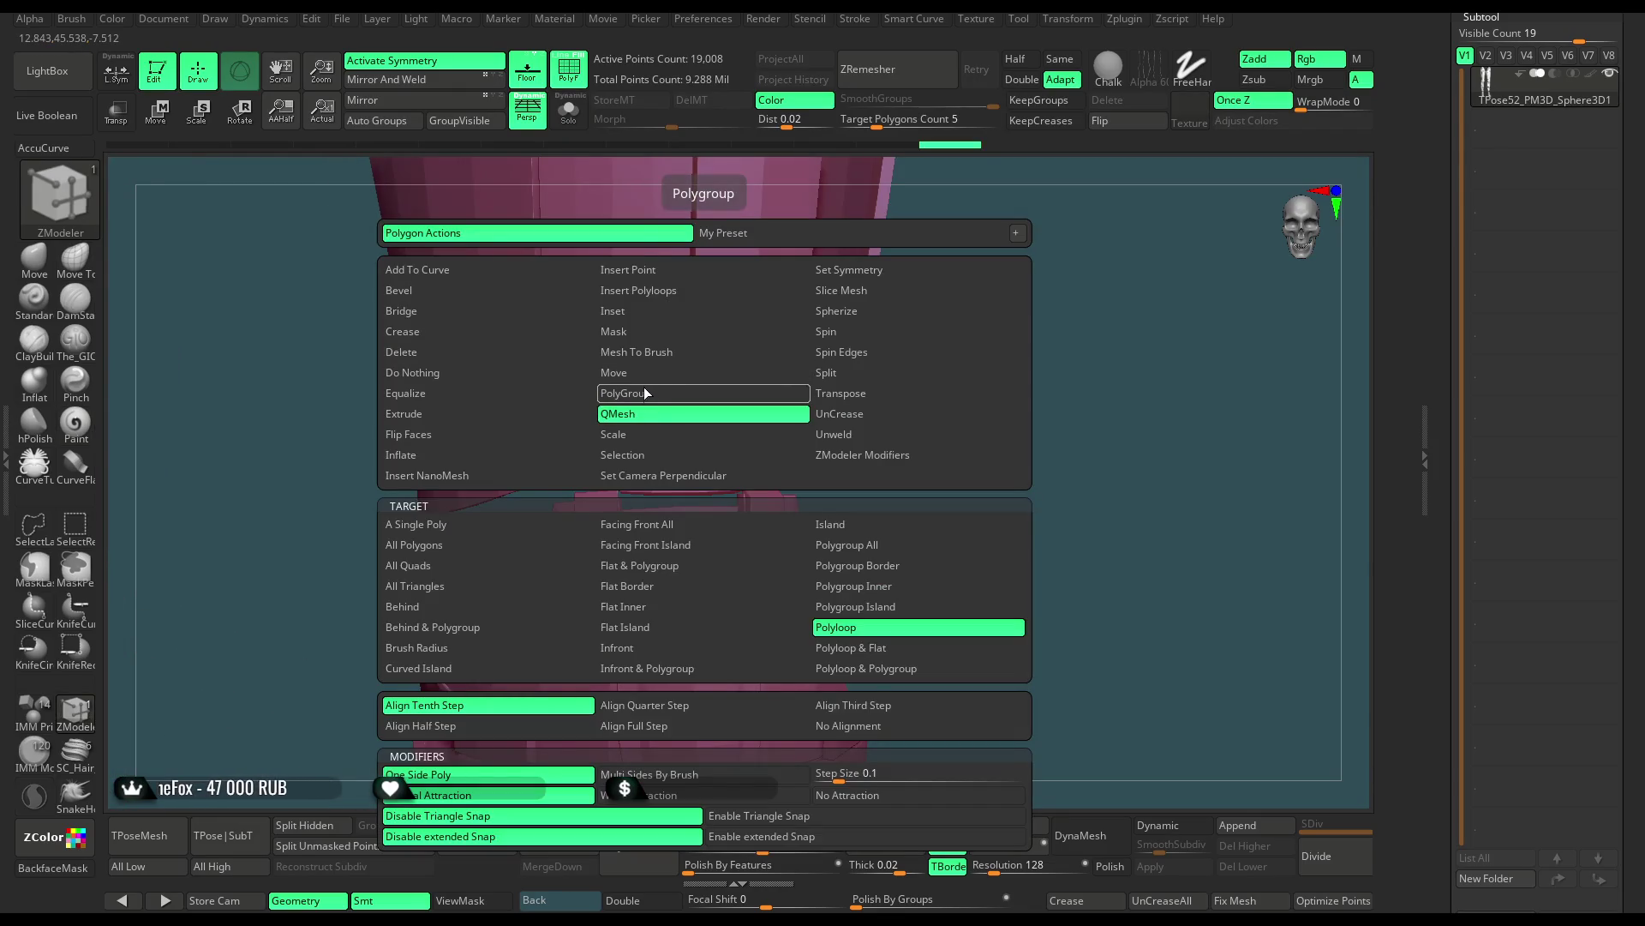
left_click(646, 393)
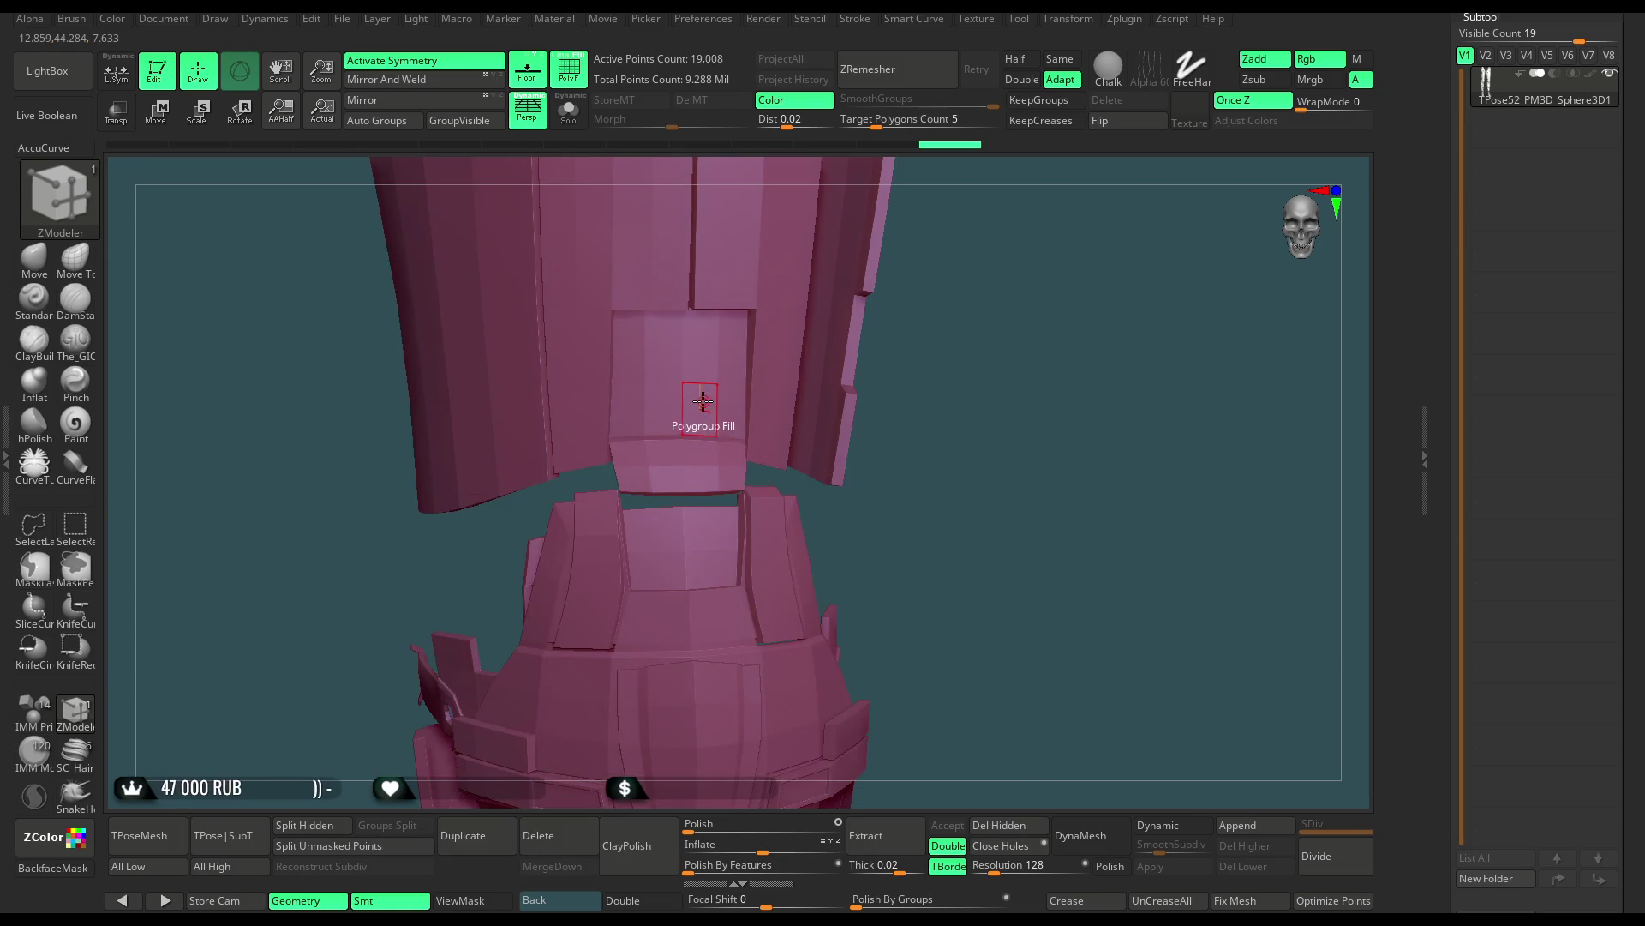
Polygroup the right and left knee panels together and delete them
left_click(700, 403)
left_click_drag(952, 378, 930, 268, "shift")
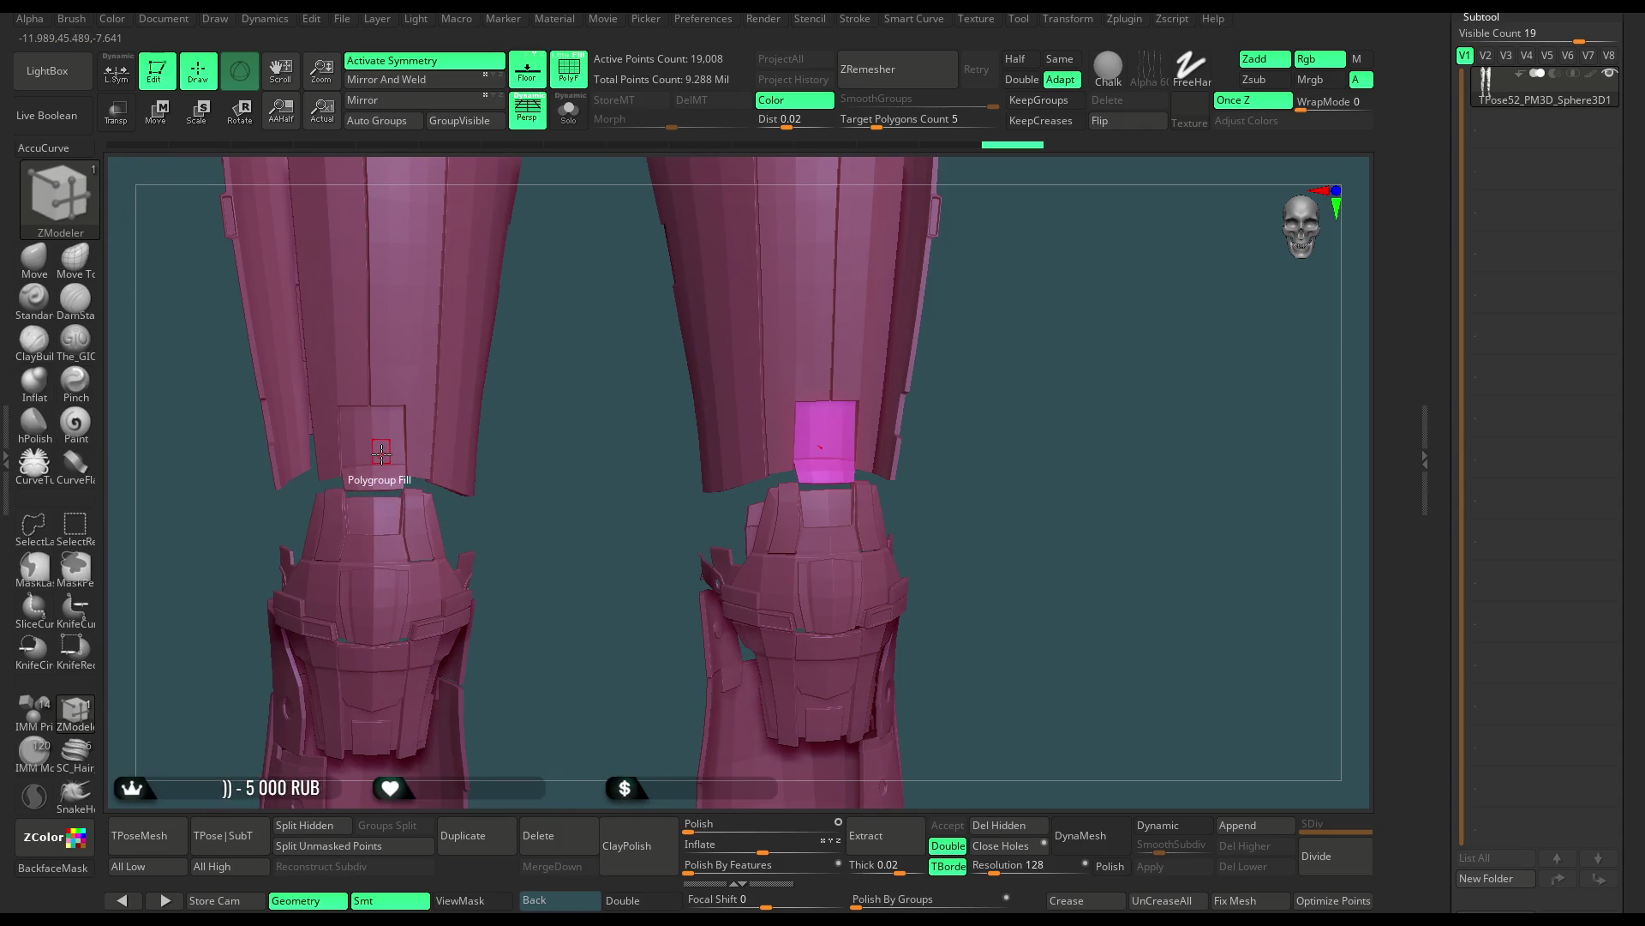
left_click(381, 453)
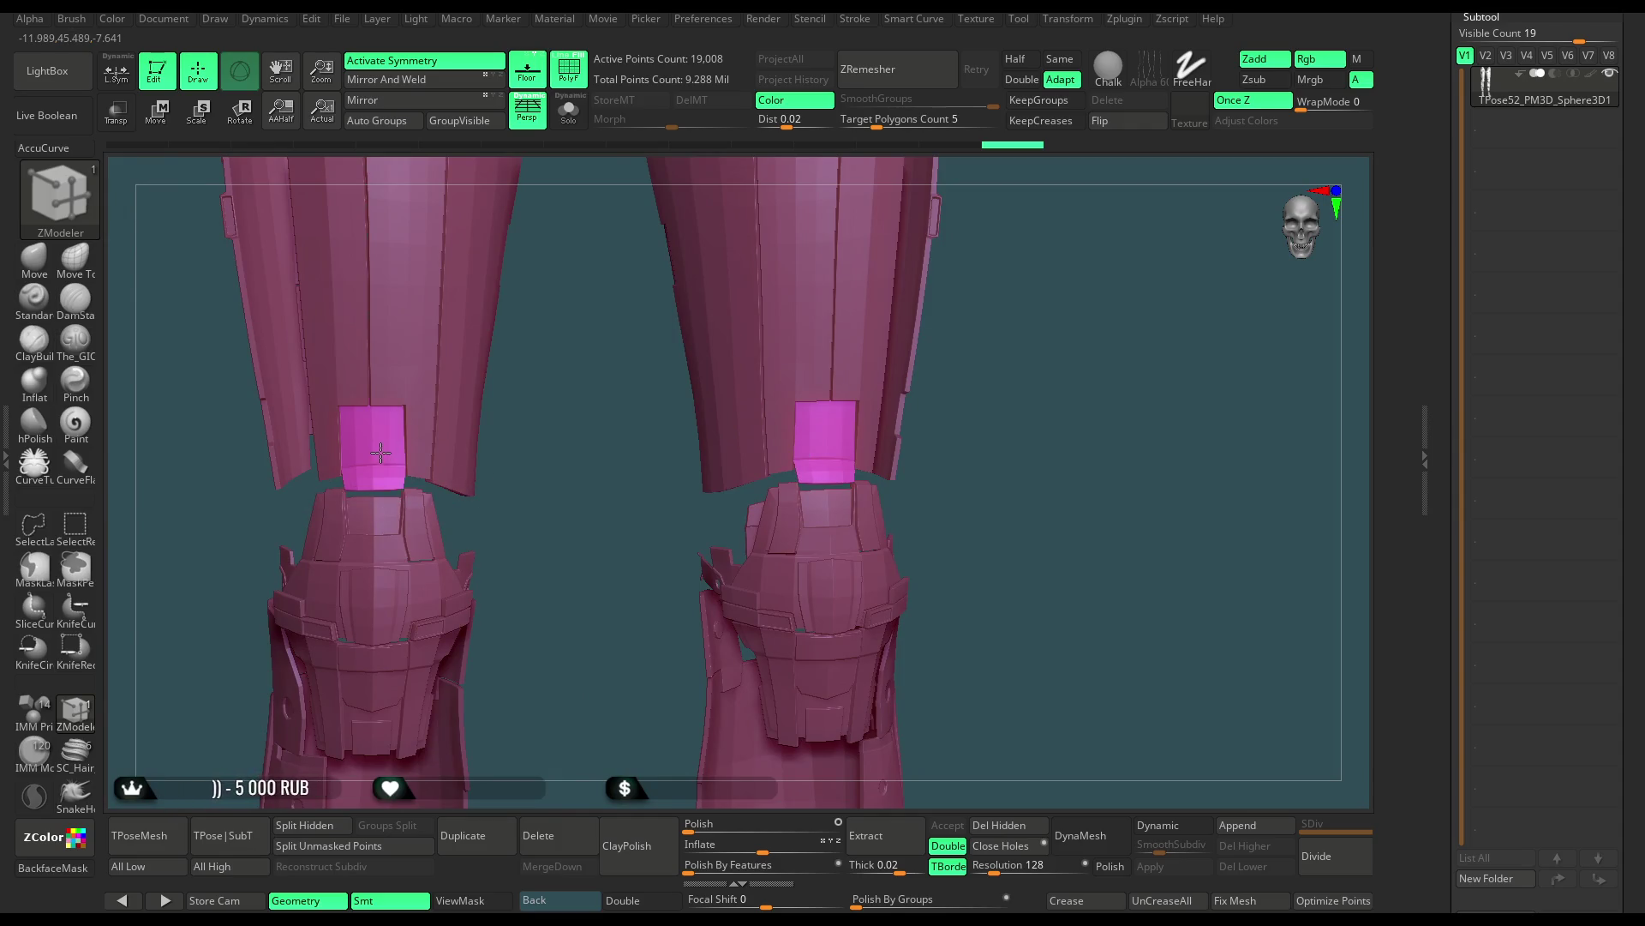
left_click(827, 454)
Polygroup the small tabs on both knee parts, delete them, and check both knee assemblies
mouse_move(1037, 353)
left_mouse_down()
mouse_move(1023, 318)
mouse_move(642, 490)
left_mouse_up()
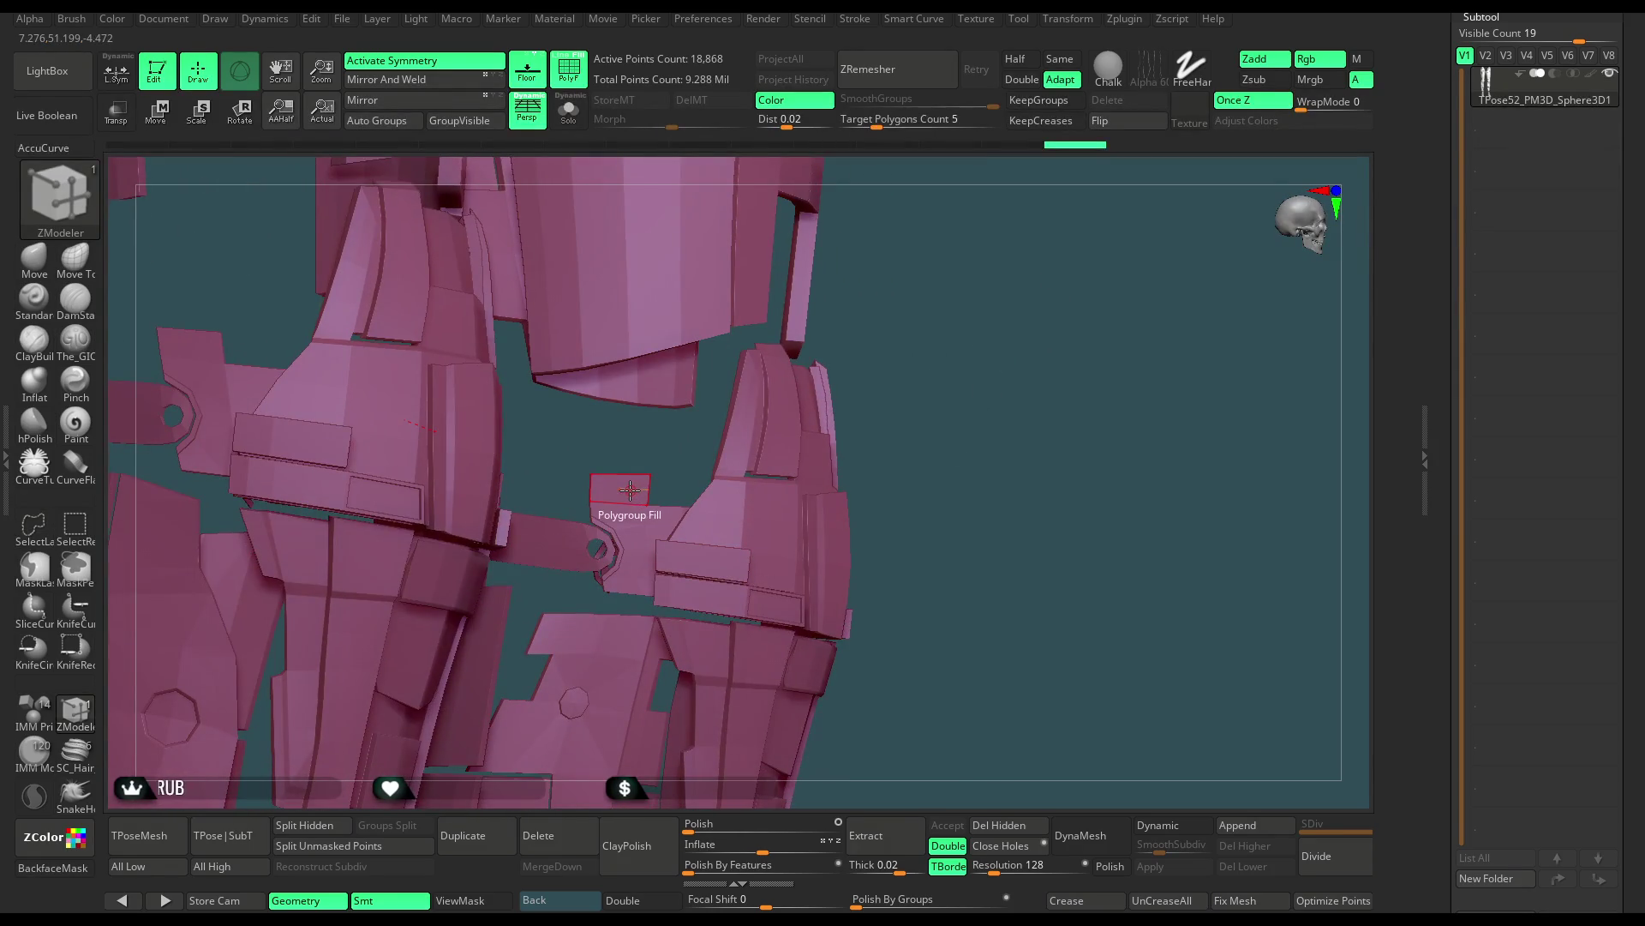
left_click(628, 488)
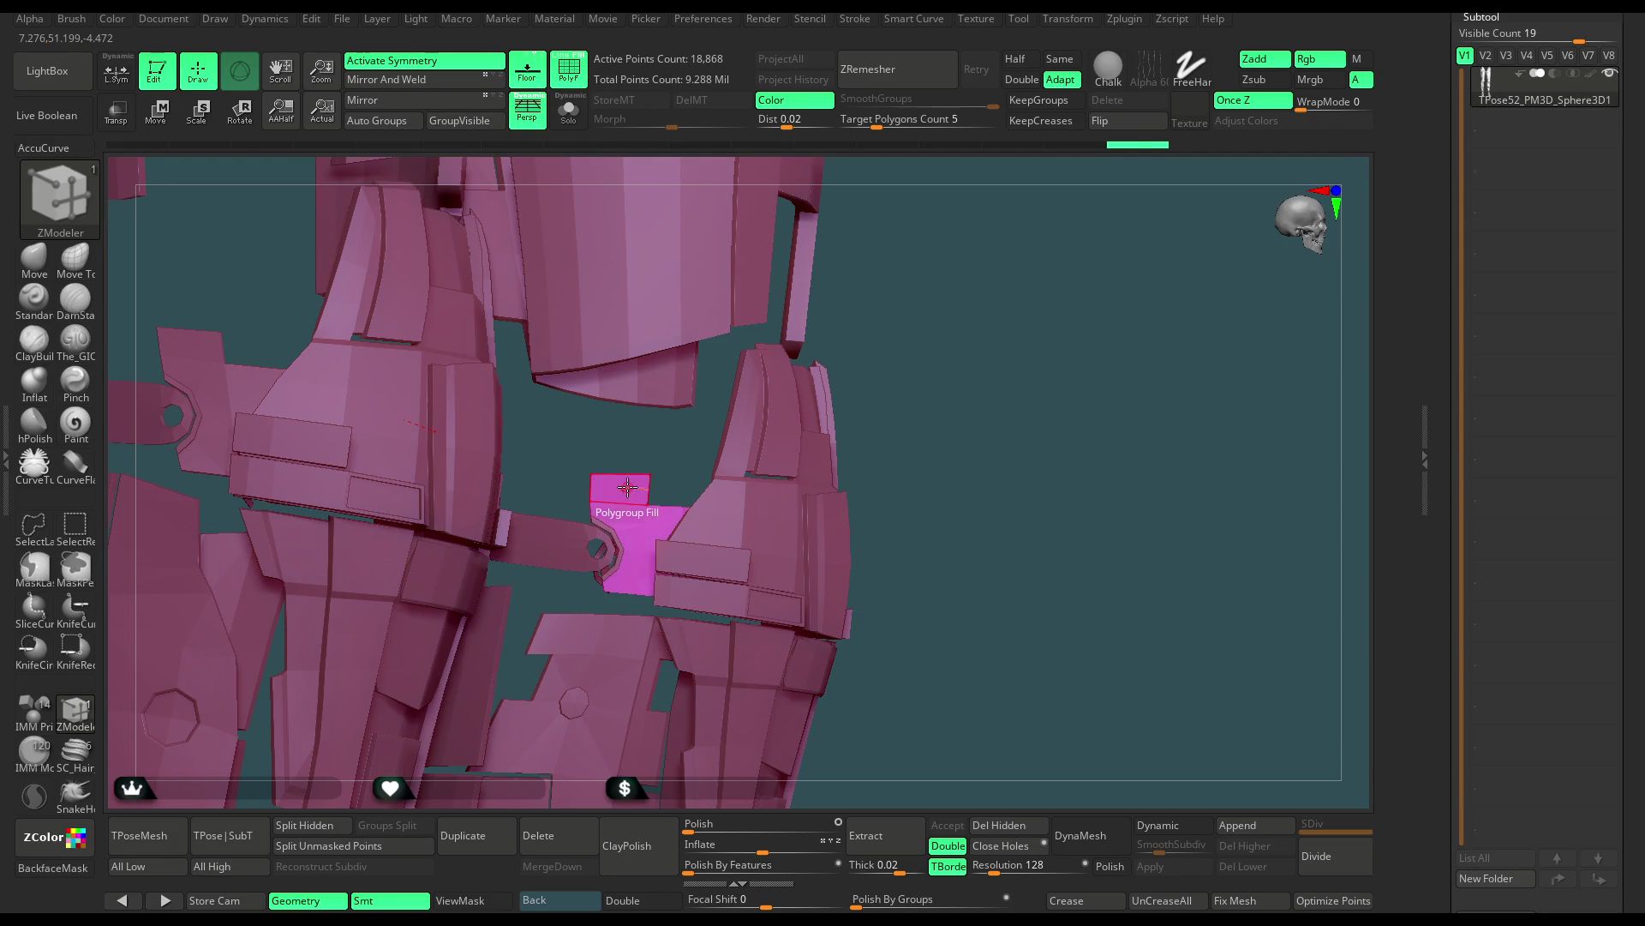
left_click_drag(635, 497, 540, 489)
left_click_drag(409, 458, 458, 467)
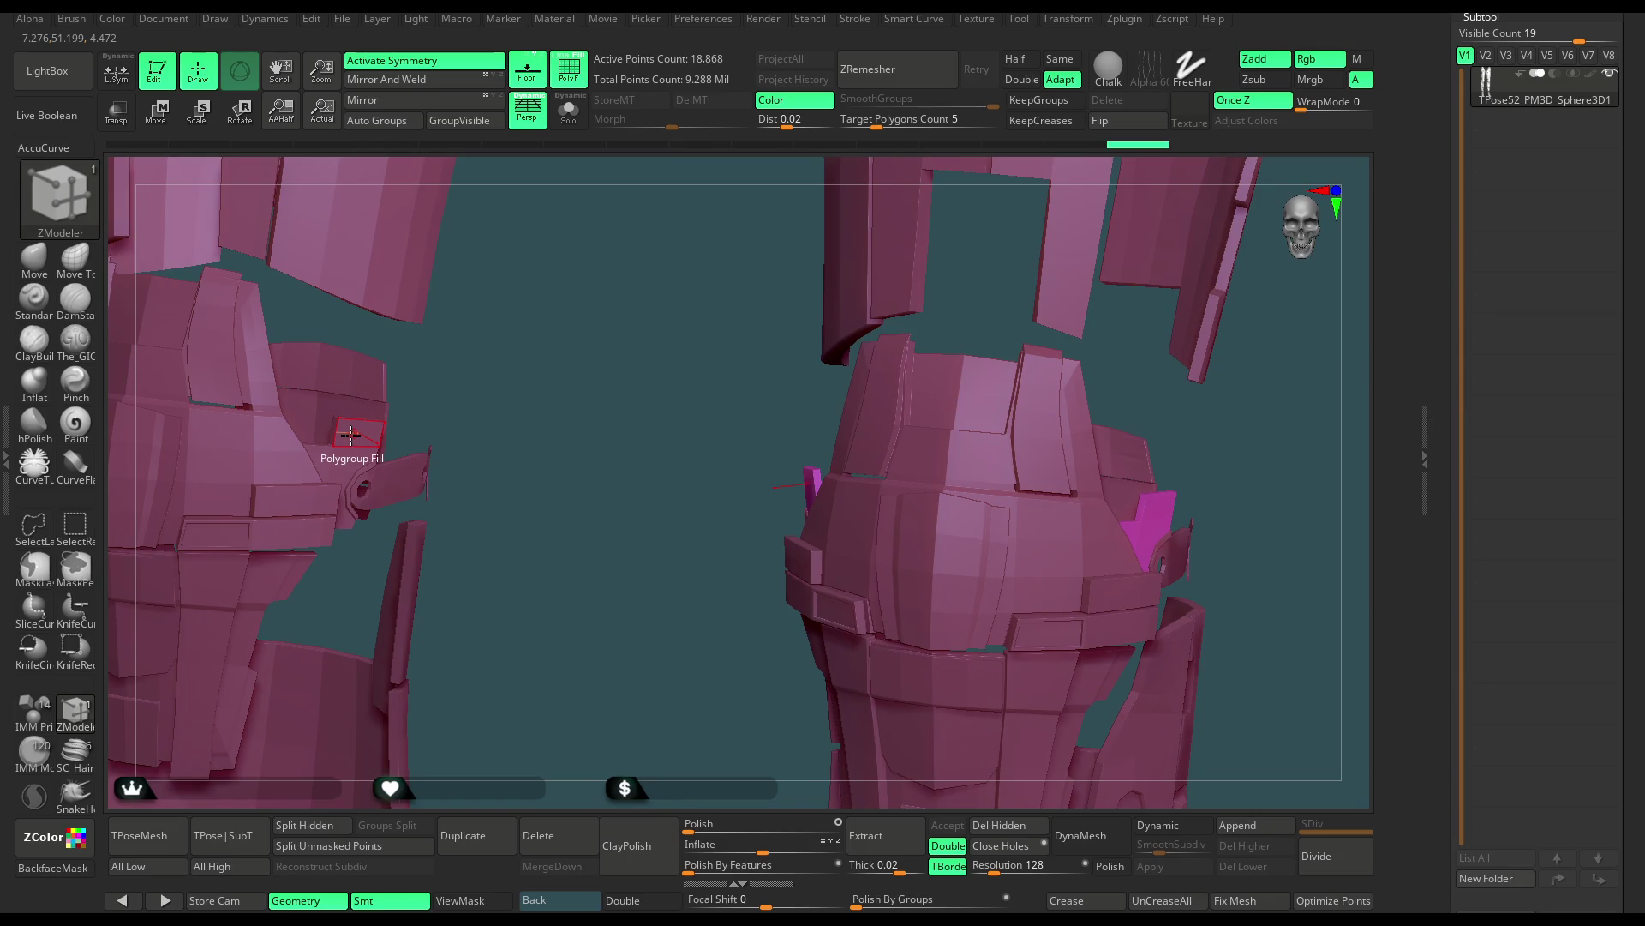
left_click(350, 435)
left_click_drag(509, 410, 604, 413)
key("ctrl+shift")
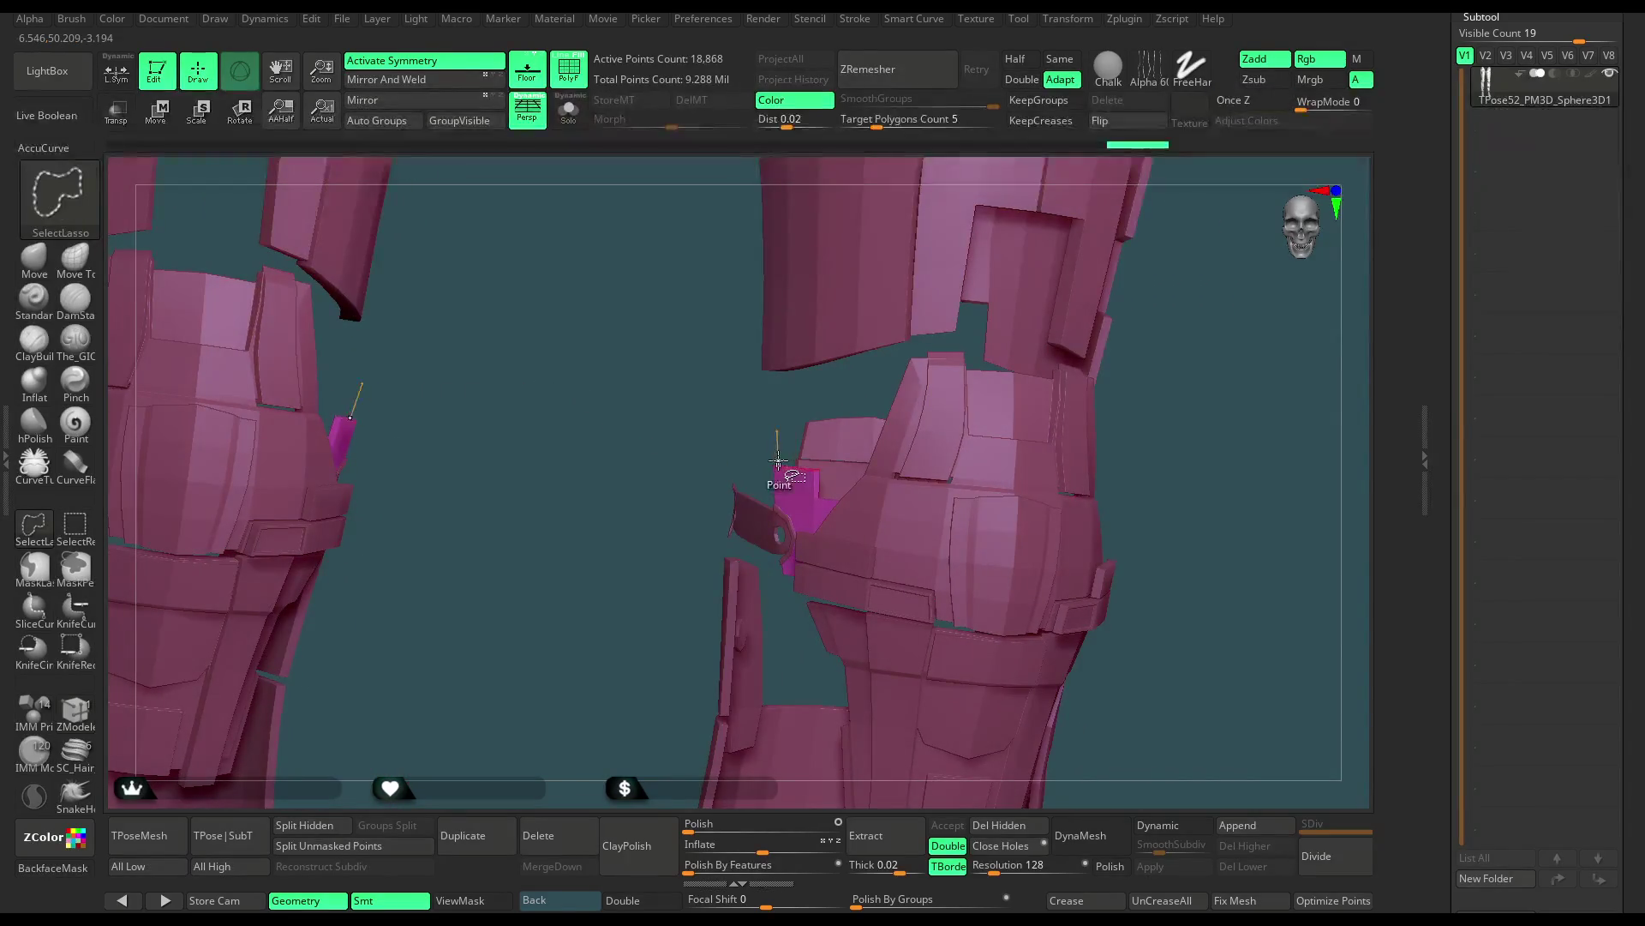
mouse_move(1243, 343)
left_mouse_down()
mouse_move(1129, 290)
mouse_move(1101, 383)
left_mouse_up()
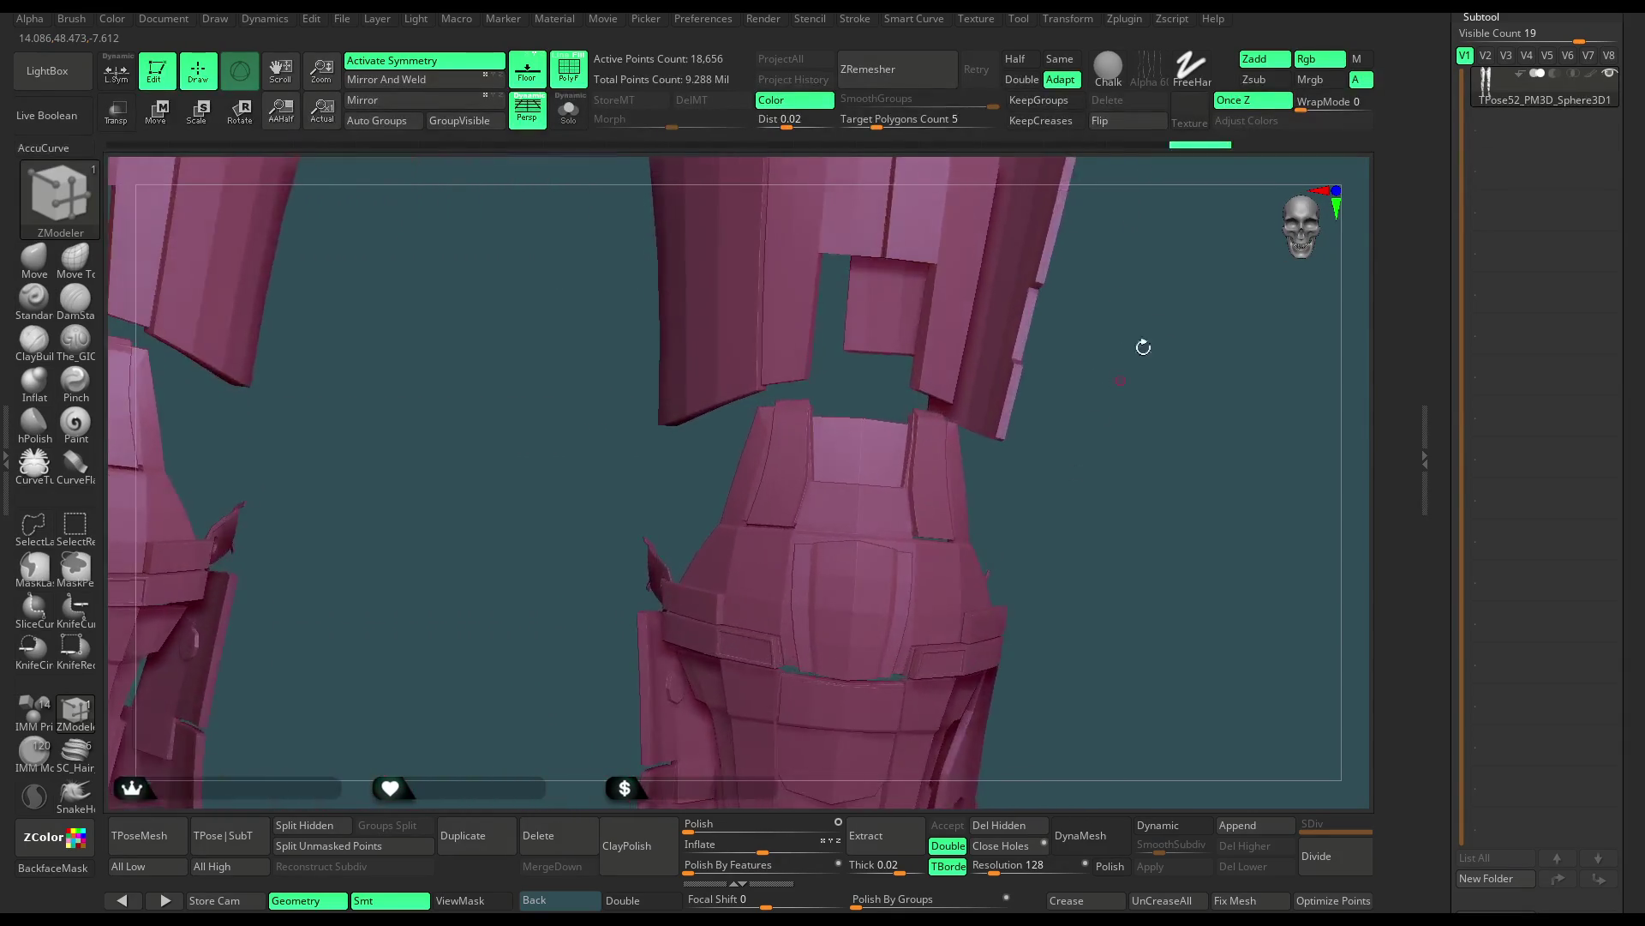
key("ctrl+shift")
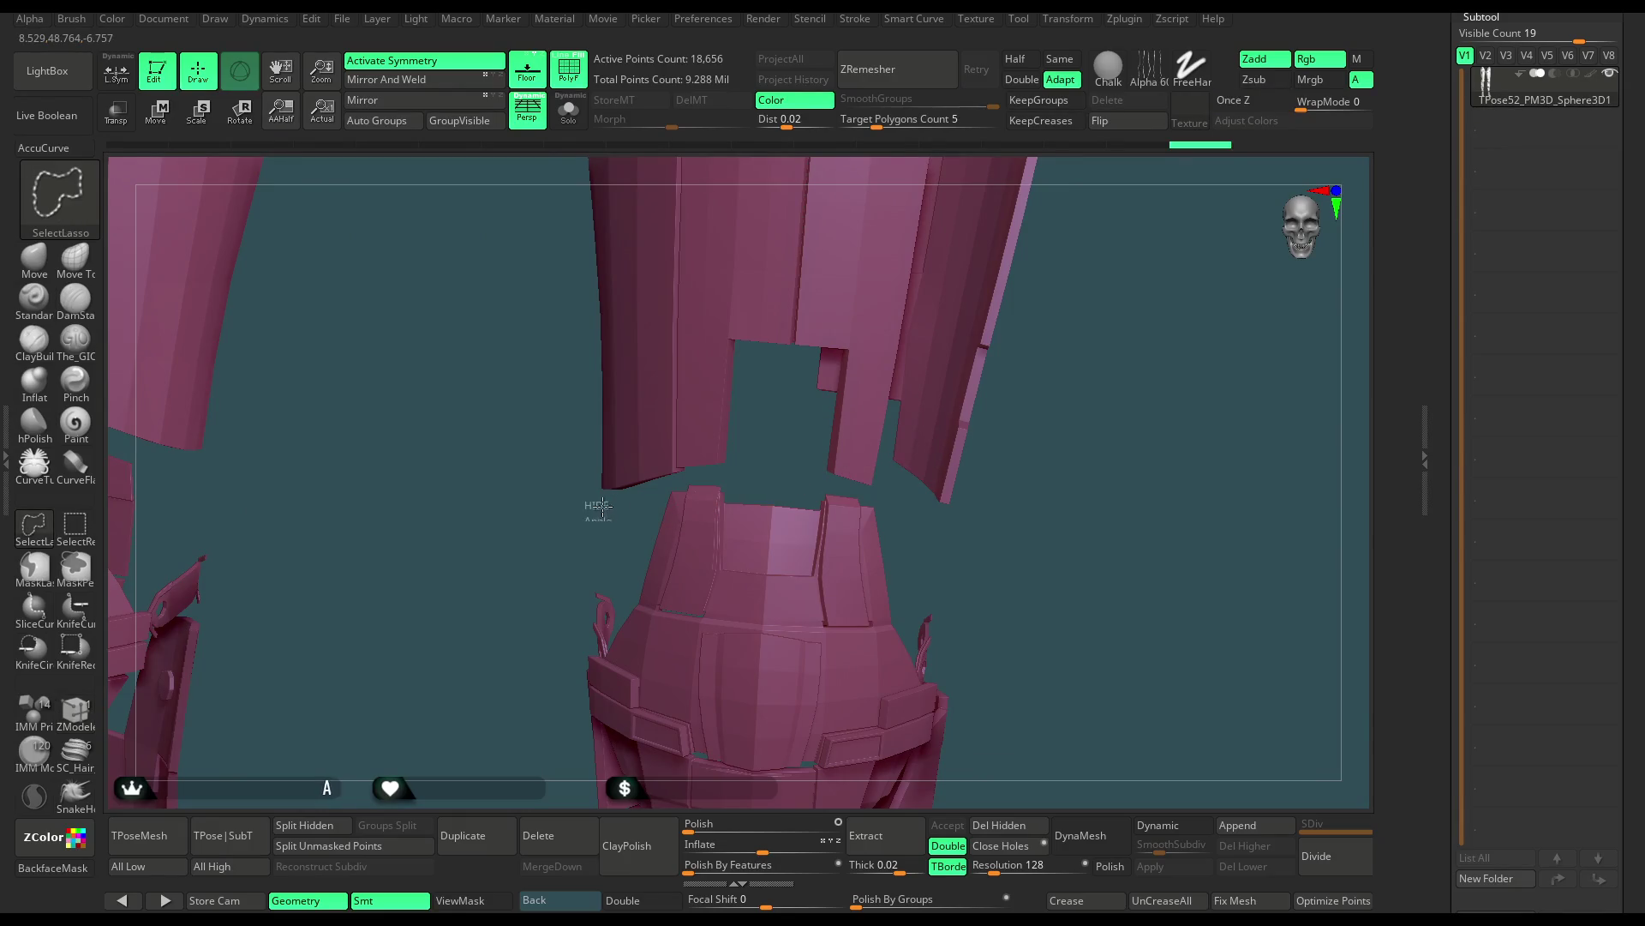
Lasso-hide the armour sections, strap and middle shard around the knees
mouse_move(652, 490)
left_mouse_down("ctrl+shift")
mouse_move(681, 474)
mouse_move(831, 502)
left_mouse_up("ctrl+shift")
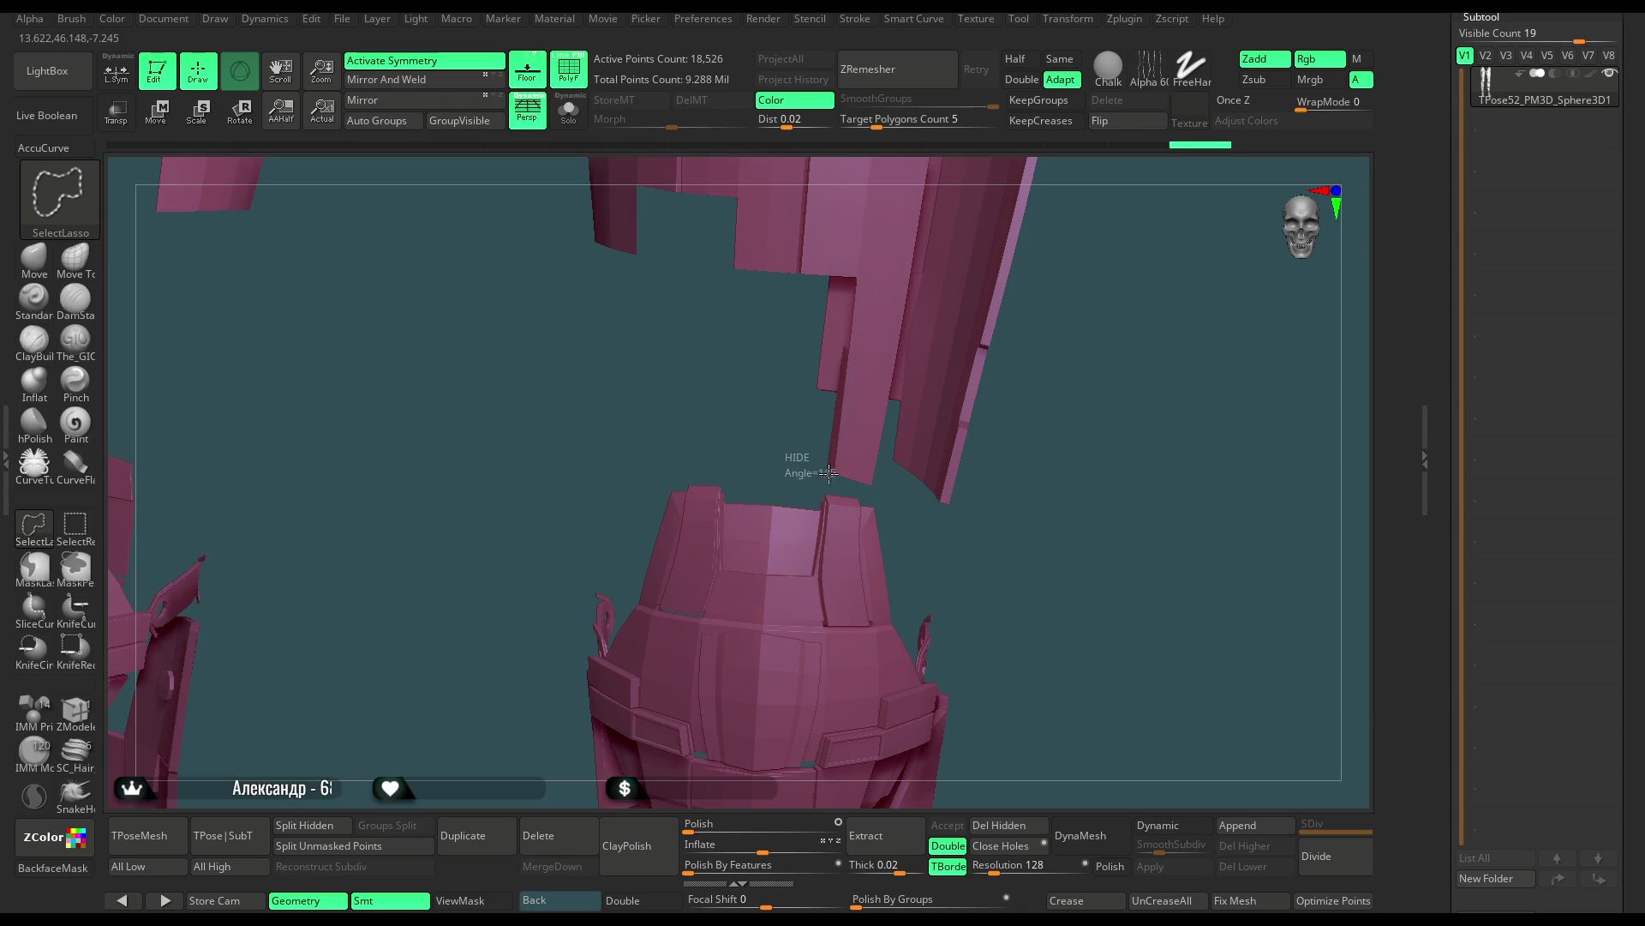
left_click_drag(866, 489, 857, 480, "ctrl+shift")
mouse_move(1020, 369)
left_mouse_down()
mouse_move(1018, 514)
mouse_move(1003, 367)
left_mouse_up()
mouse_move(814, 261)
left_mouse_down("ctrl+shift")
mouse_move(496, 565)
mouse_move(857, 565)
mouse_move(955, 261)
mouse_move(682, 288)
left_mouse_up("ctrl+shift")
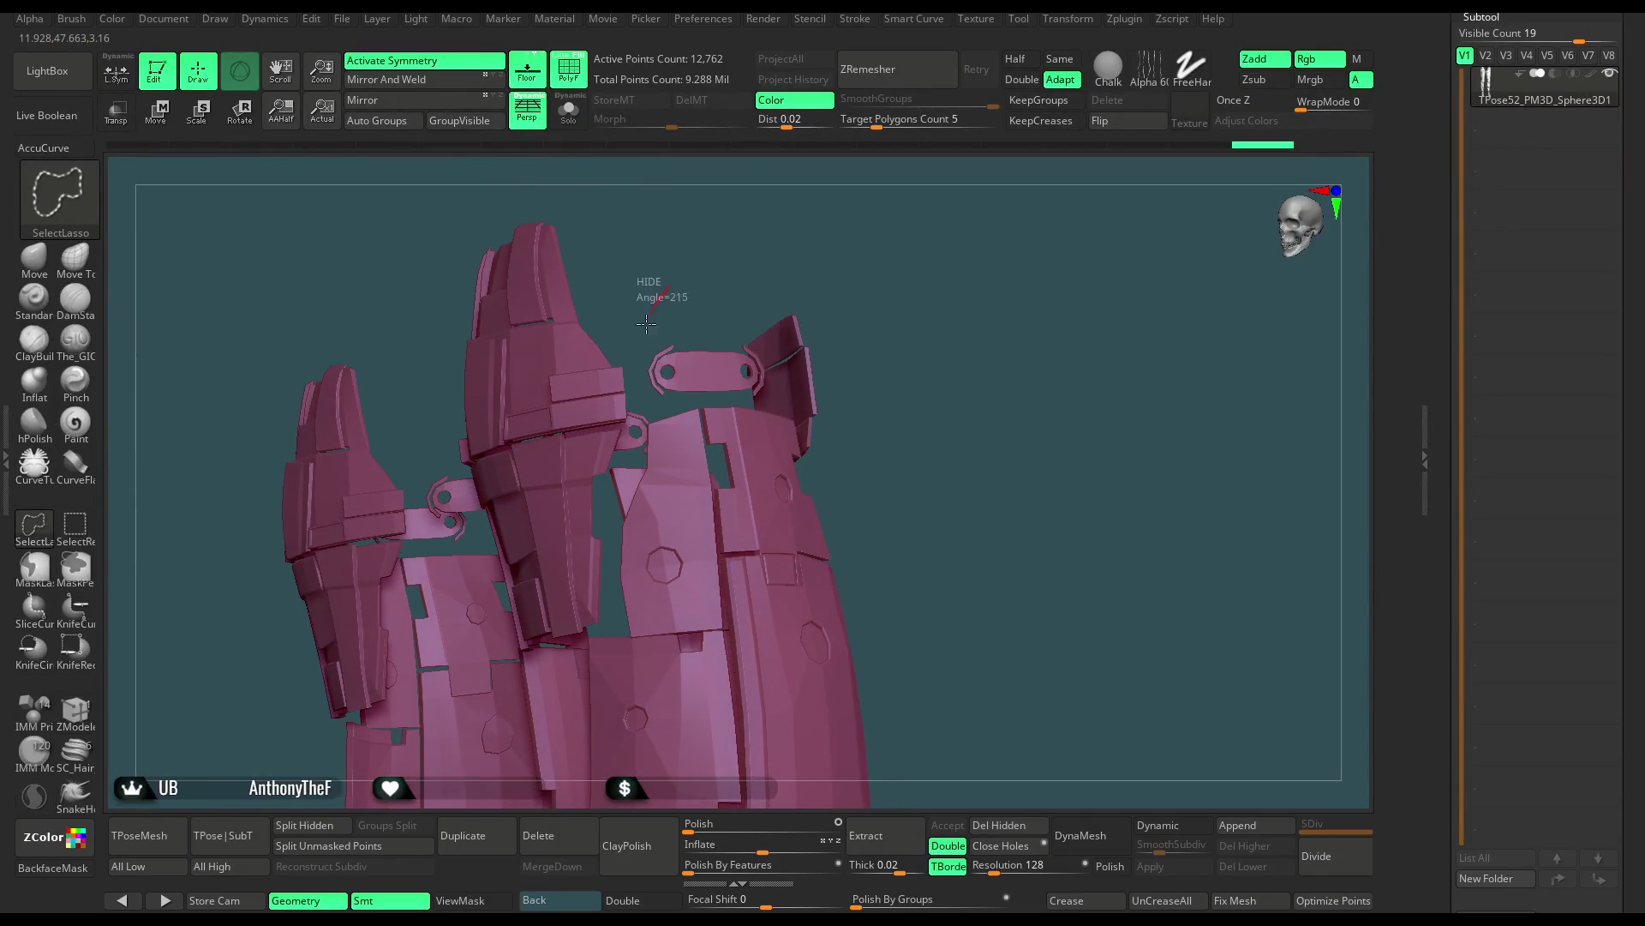
mouse_move(679, 405)
left_mouse_down("ctrl+shift")
mouse_move(885, 334)
mouse_move(859, 306)
mouse_move(605, 377)
left_mouse_up("ctrl+shift")
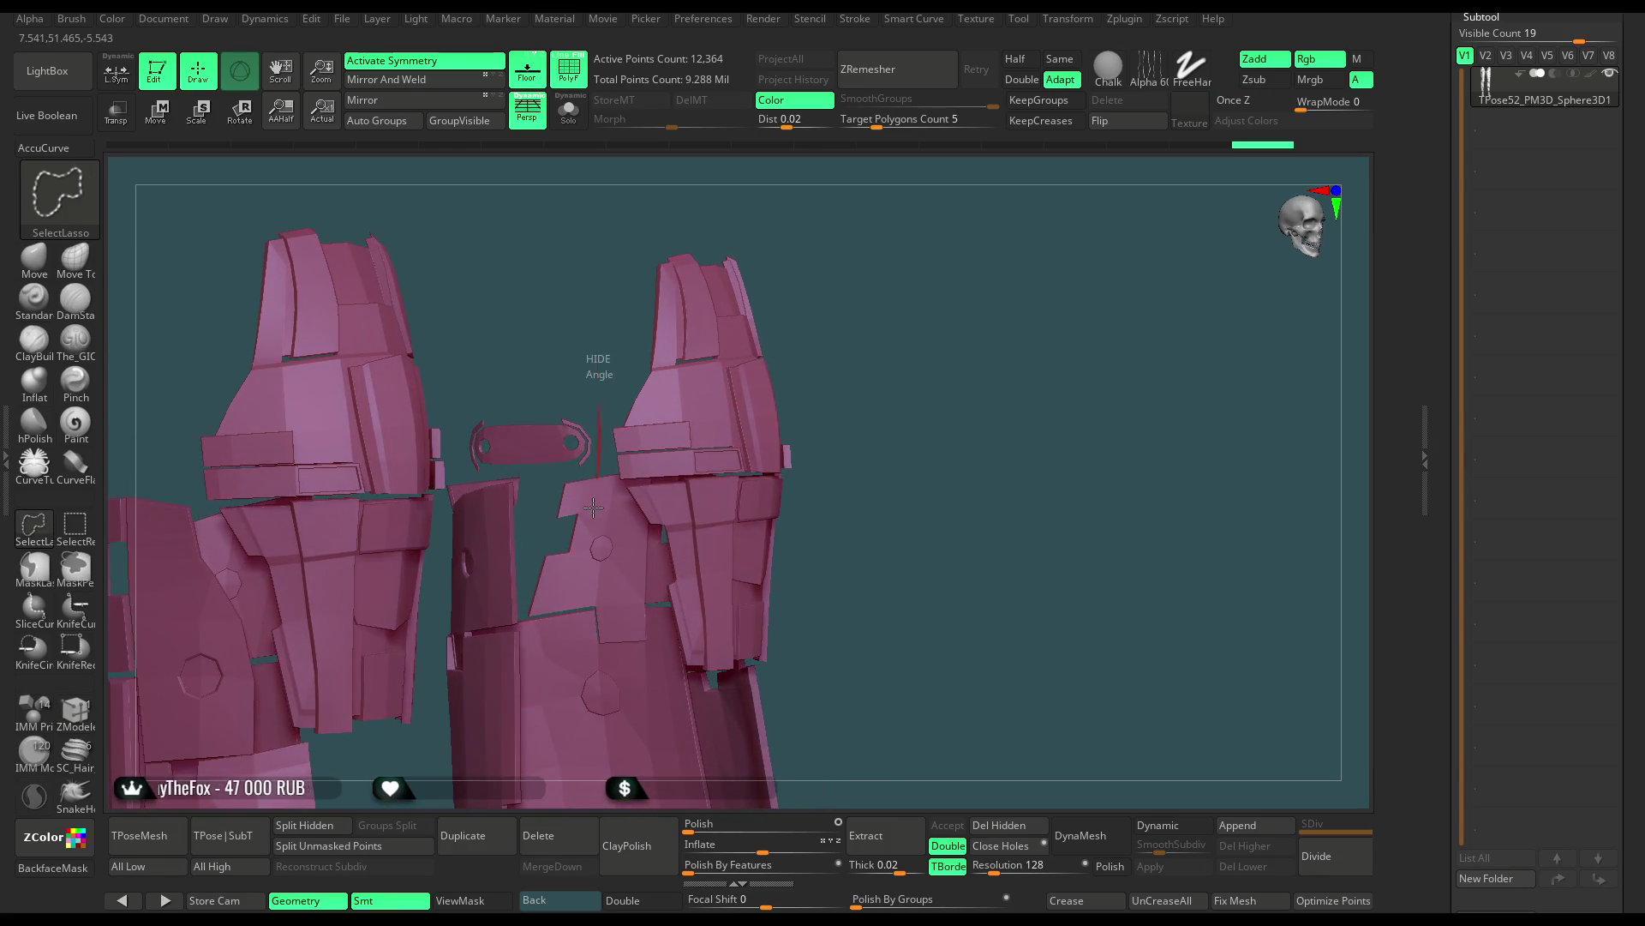
left_click_drag(594, 498, 600, 514, "ctrl+shift")
Hide the upper, inner and lower leg armour pieces, leaving just the knee shells
left_click_drag(867, 329, 840, 217)
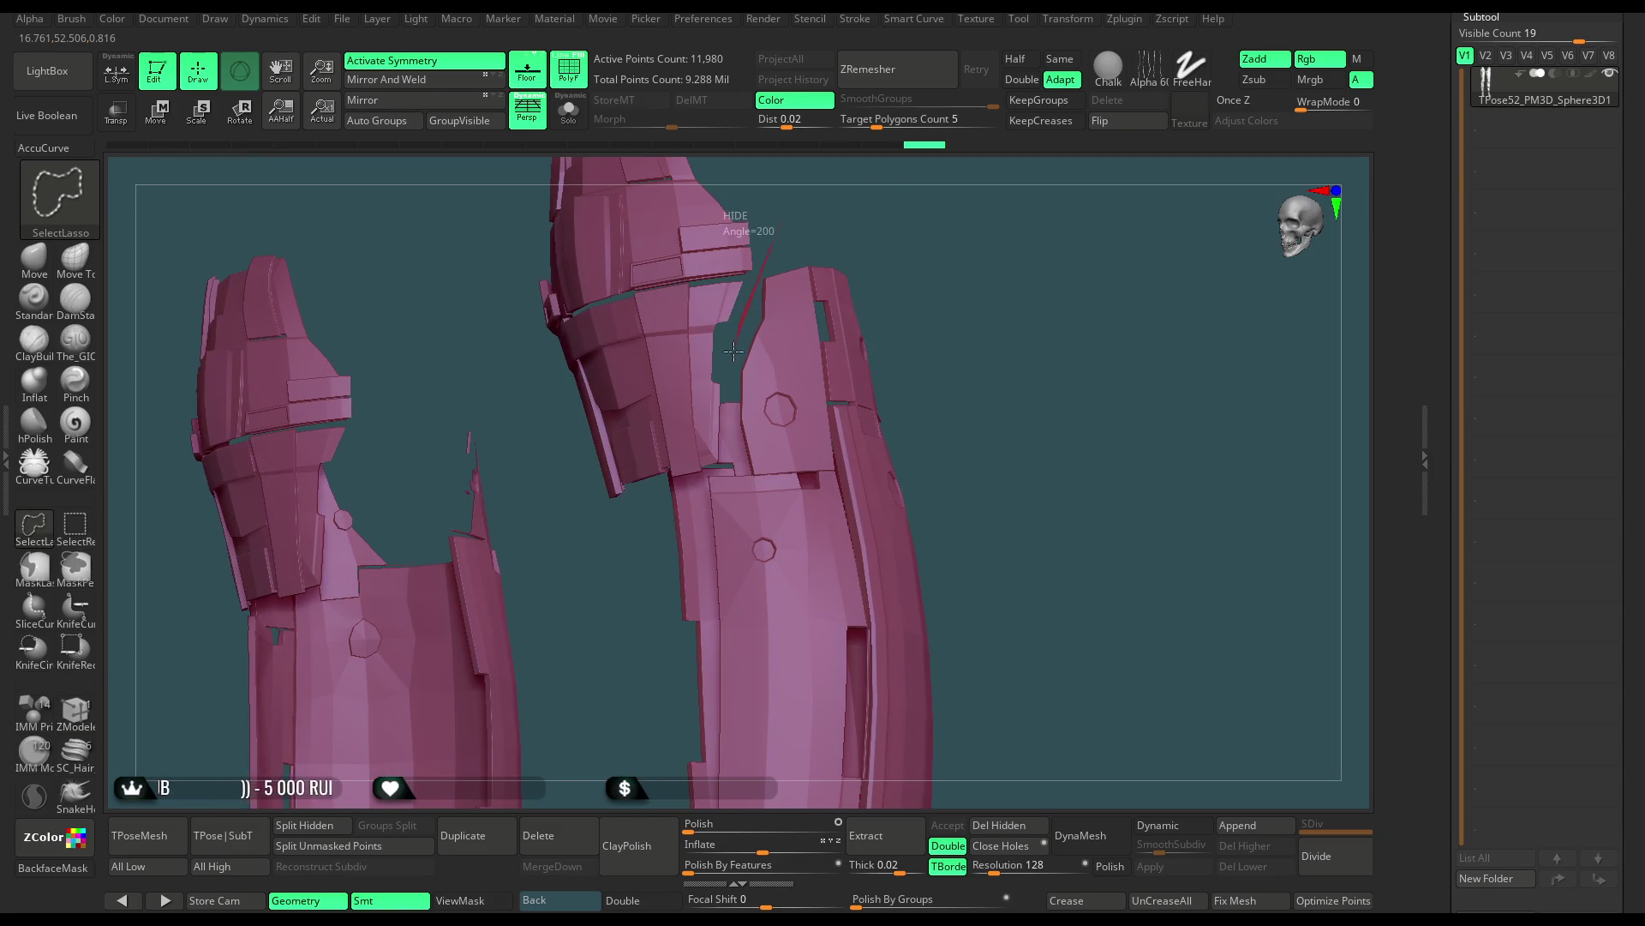
mouse_move(732, 392)
left_mouse_down("ctrl+shift")
mouse_move(1013, 262)
mouse_move(971, 329)
mouse_move(643, 407)
left_mouse_up("ctrl+shift")
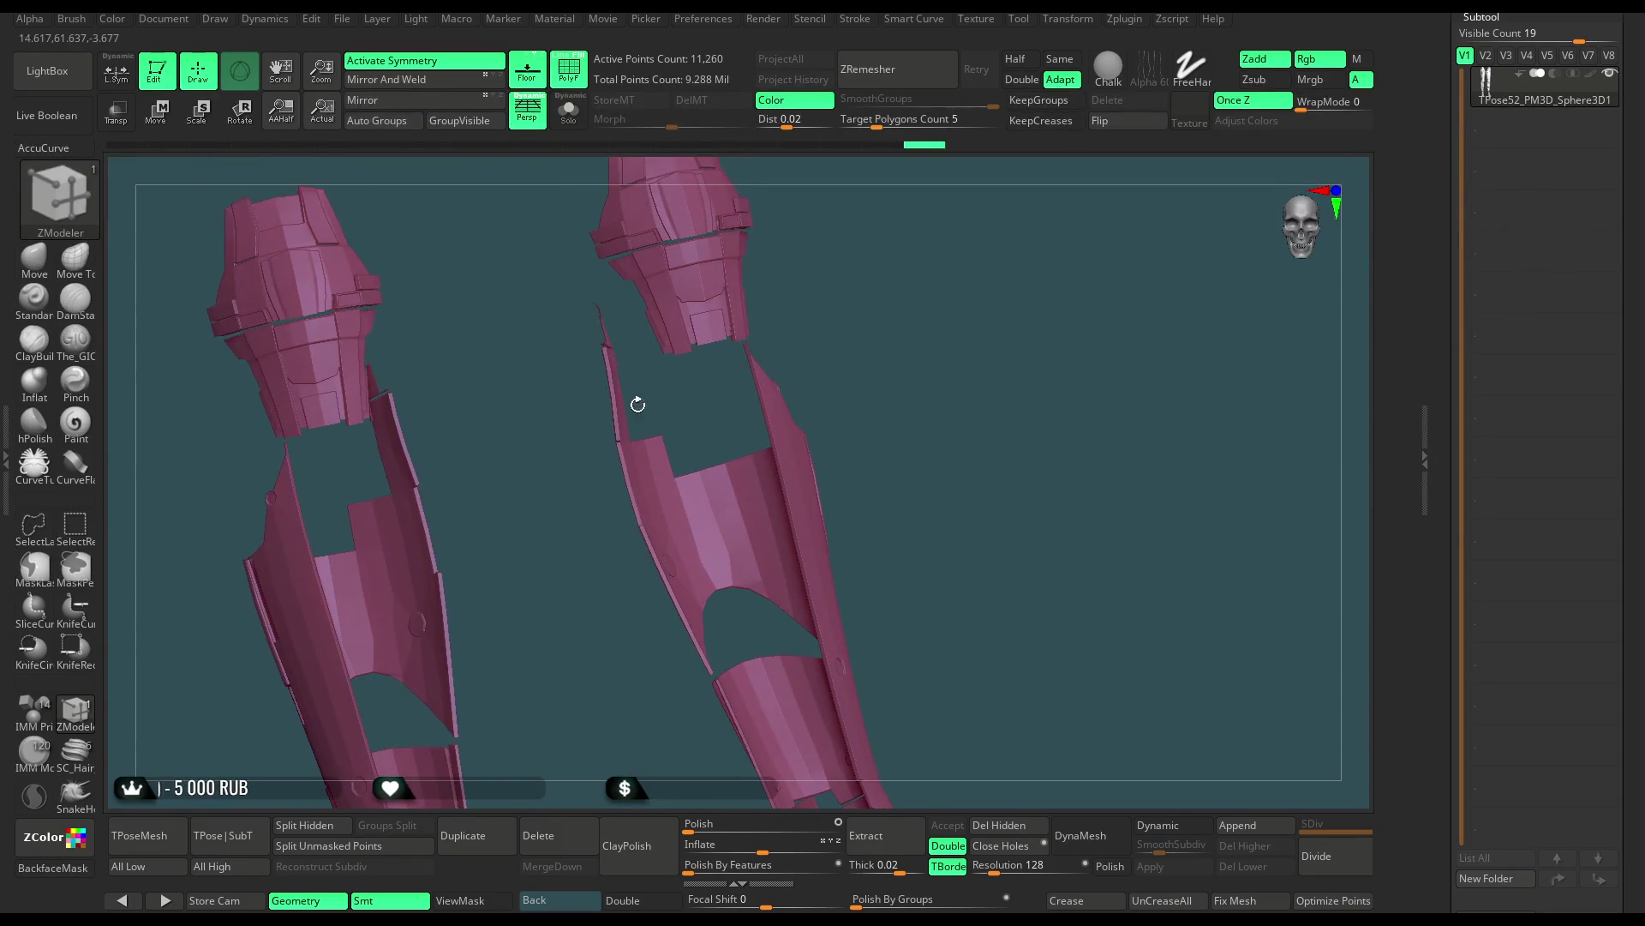
left_click_drag(609, 304, 548, 274, "ctrl+shift")
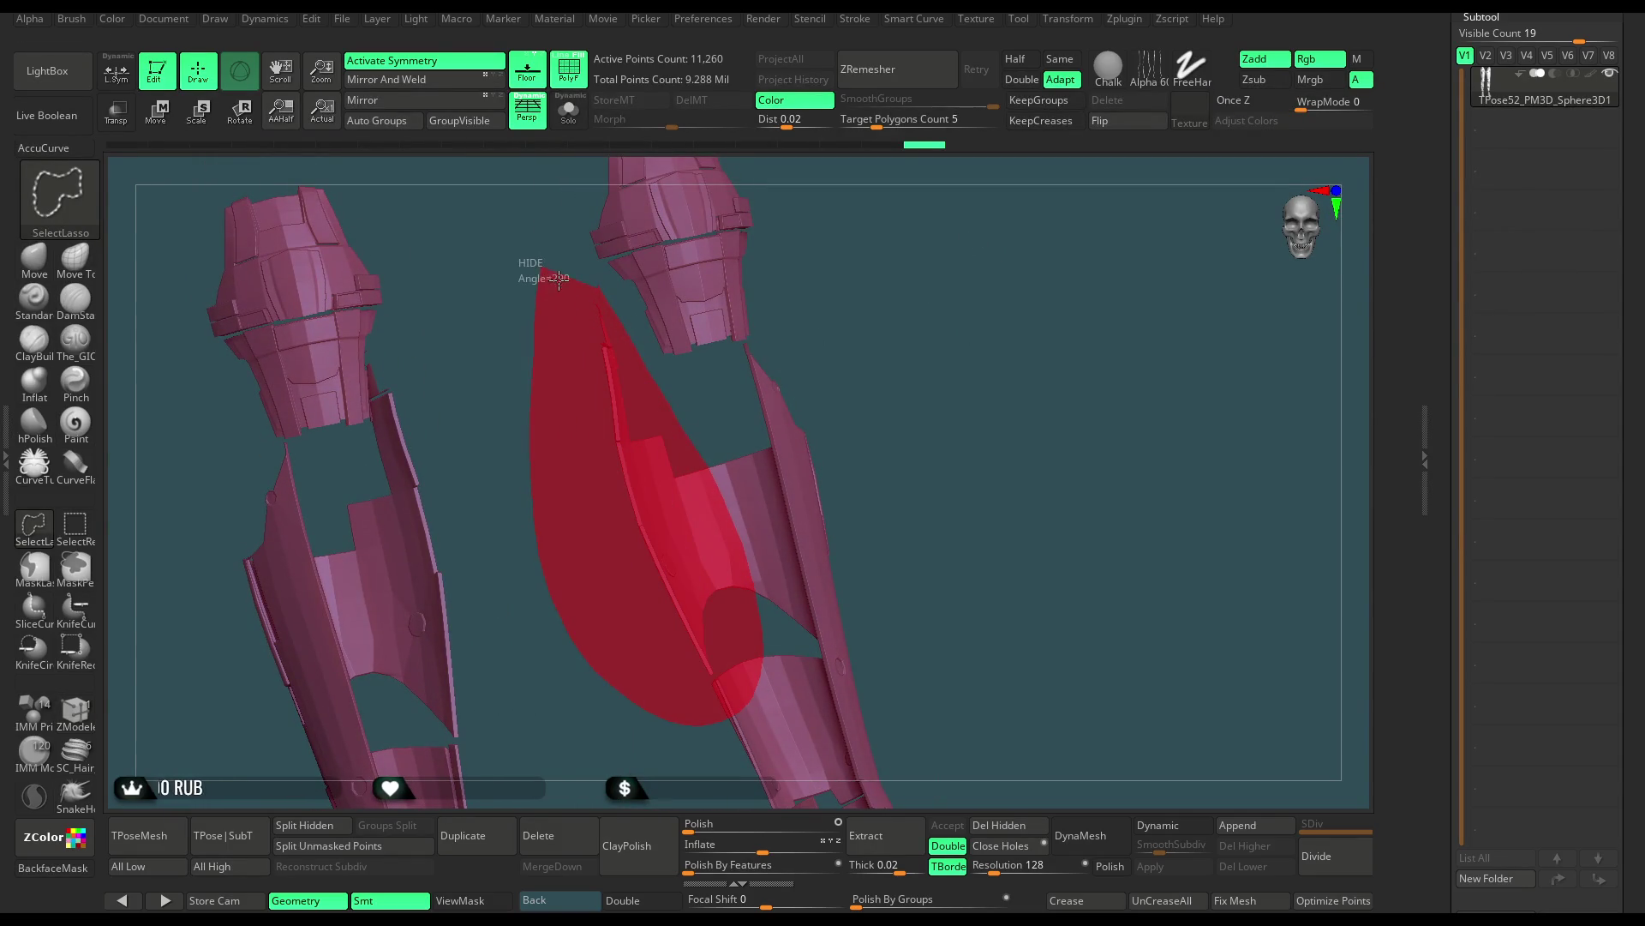
left_click_drag(886, 350, 890, 270)
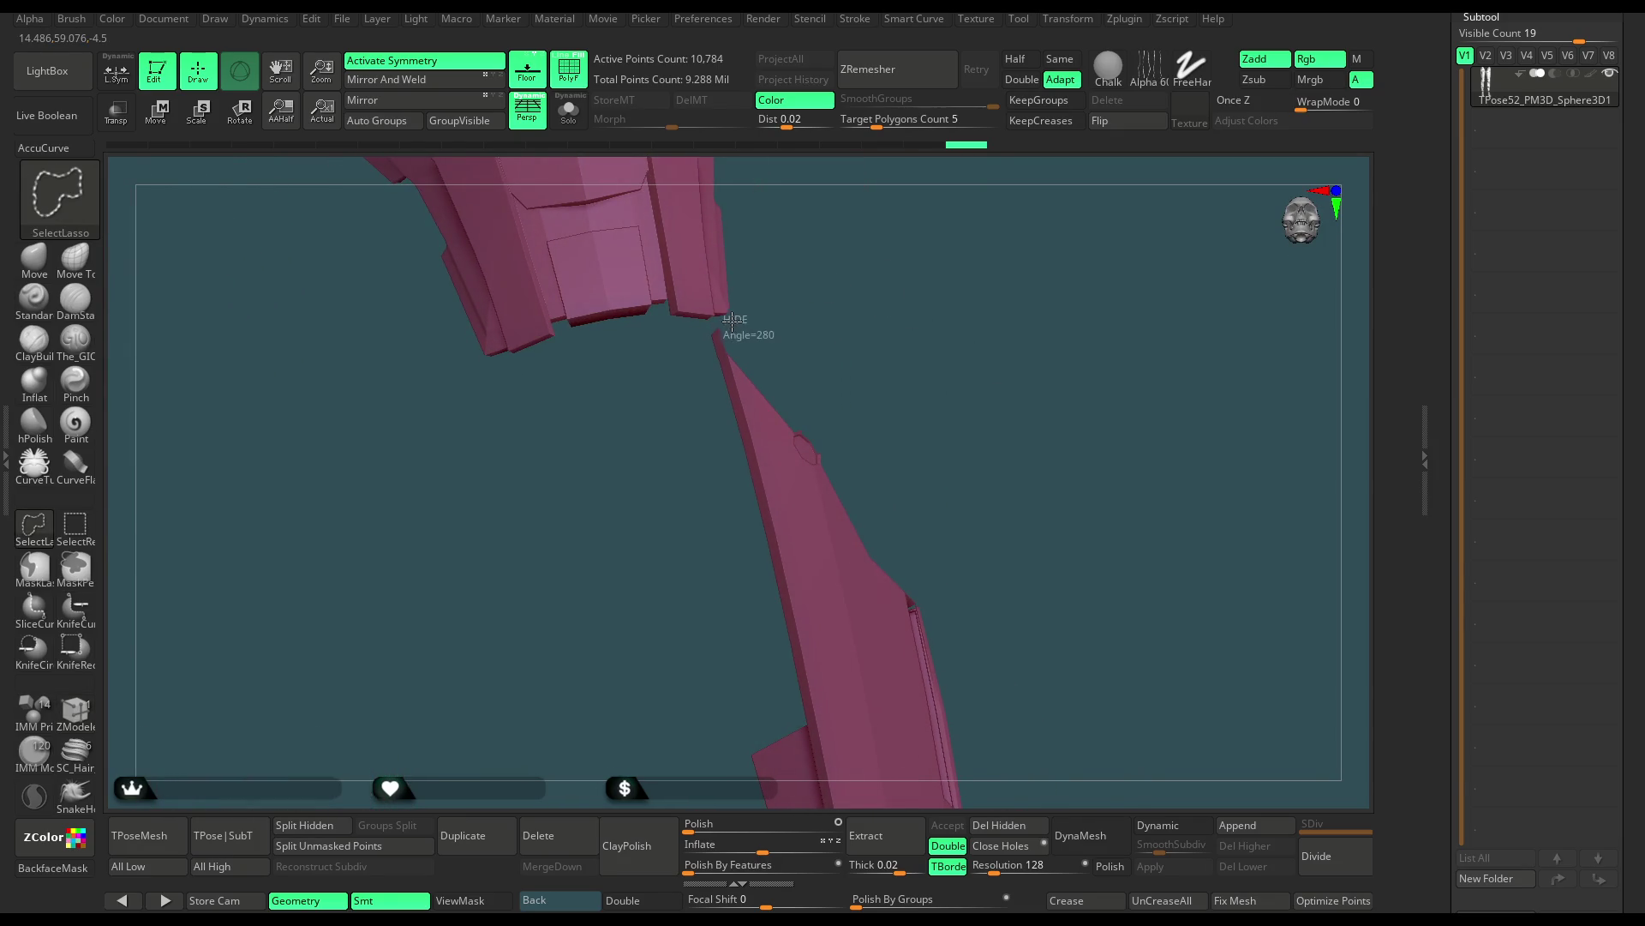
mouse_move(677, 365)
left_mouse_down("ctrl+shift")
mouse_move(908, 420)
mouse_move(897, 282)
mouse_move(703, 334)
left_mouse_up("ctrl+shift")
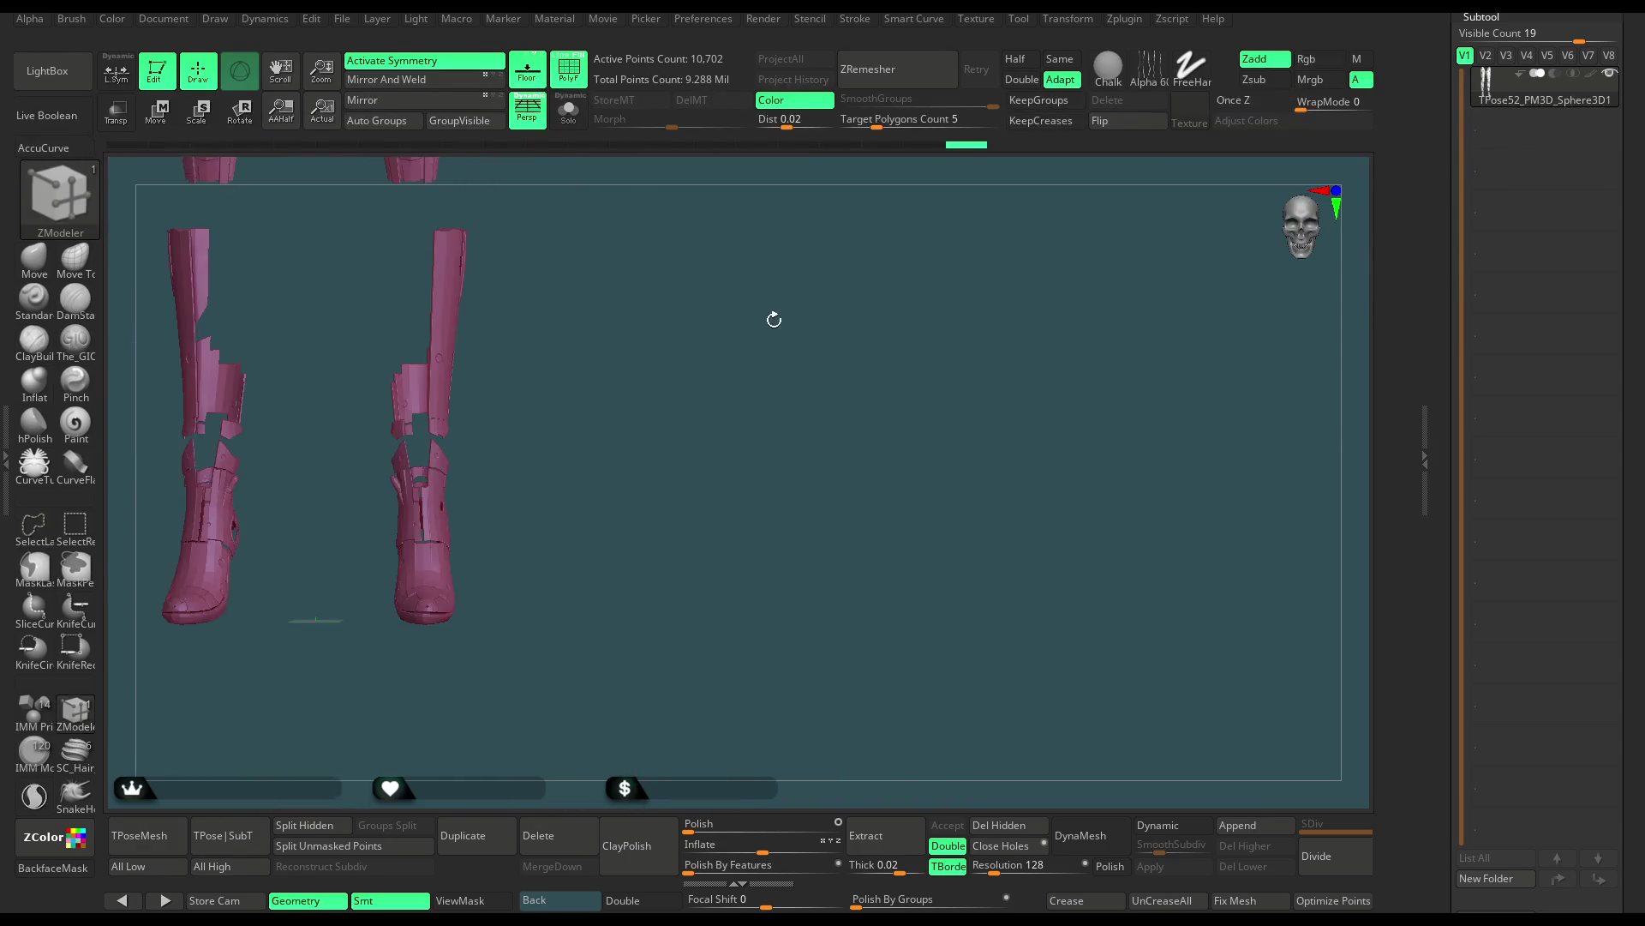
mouse_move(686, 278)
left_mouse_down("ctrl+shift")
mouse_move(743, 526)
mouse_move(895, 97)
mouse_move(601, 210)
left_mouse_up("ctrl+shift")
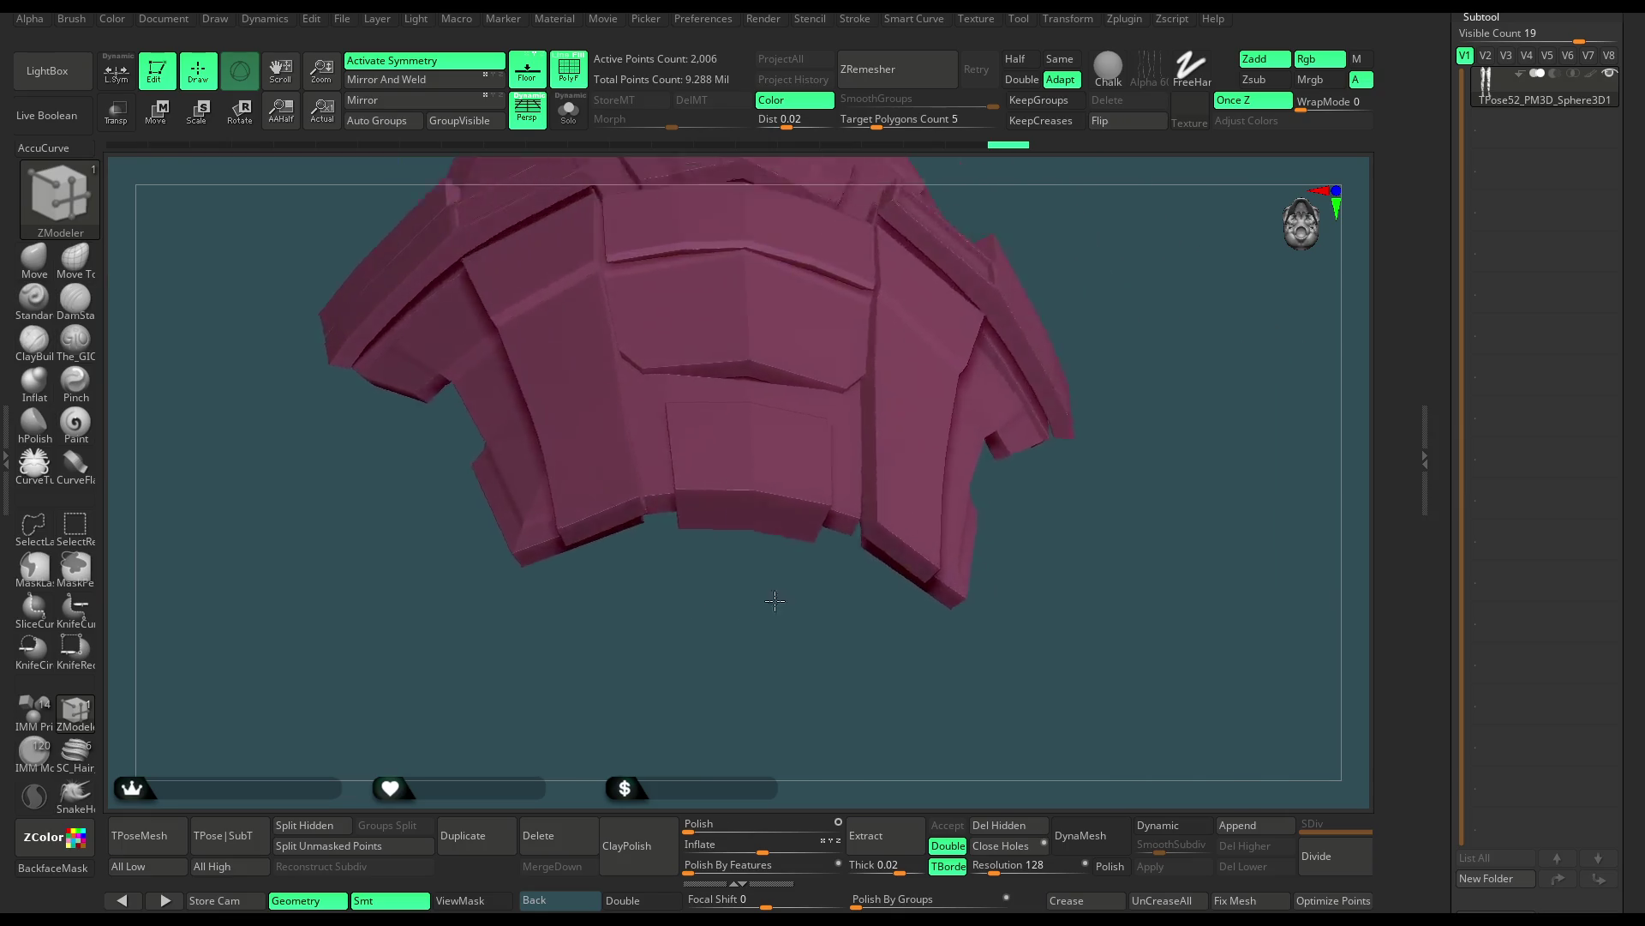
Turn on the PolyF wireframe and frame both knee pieces from the side
left_click(568, 69)
mouse_move(798, 349)
left_mouse_down()
mouse_move(840, 564)
mouse_move(736, 342)
mouse_move(683, 378)
mouse_move(918, 279)
left_mouse_up()
key("ctrl")
Turn Solo off, unhide all leg geometry, and show polygroup colours
left_click(580, 122)
key("ctrl+shift")
left_click(820, 336, "ctrl+shift")
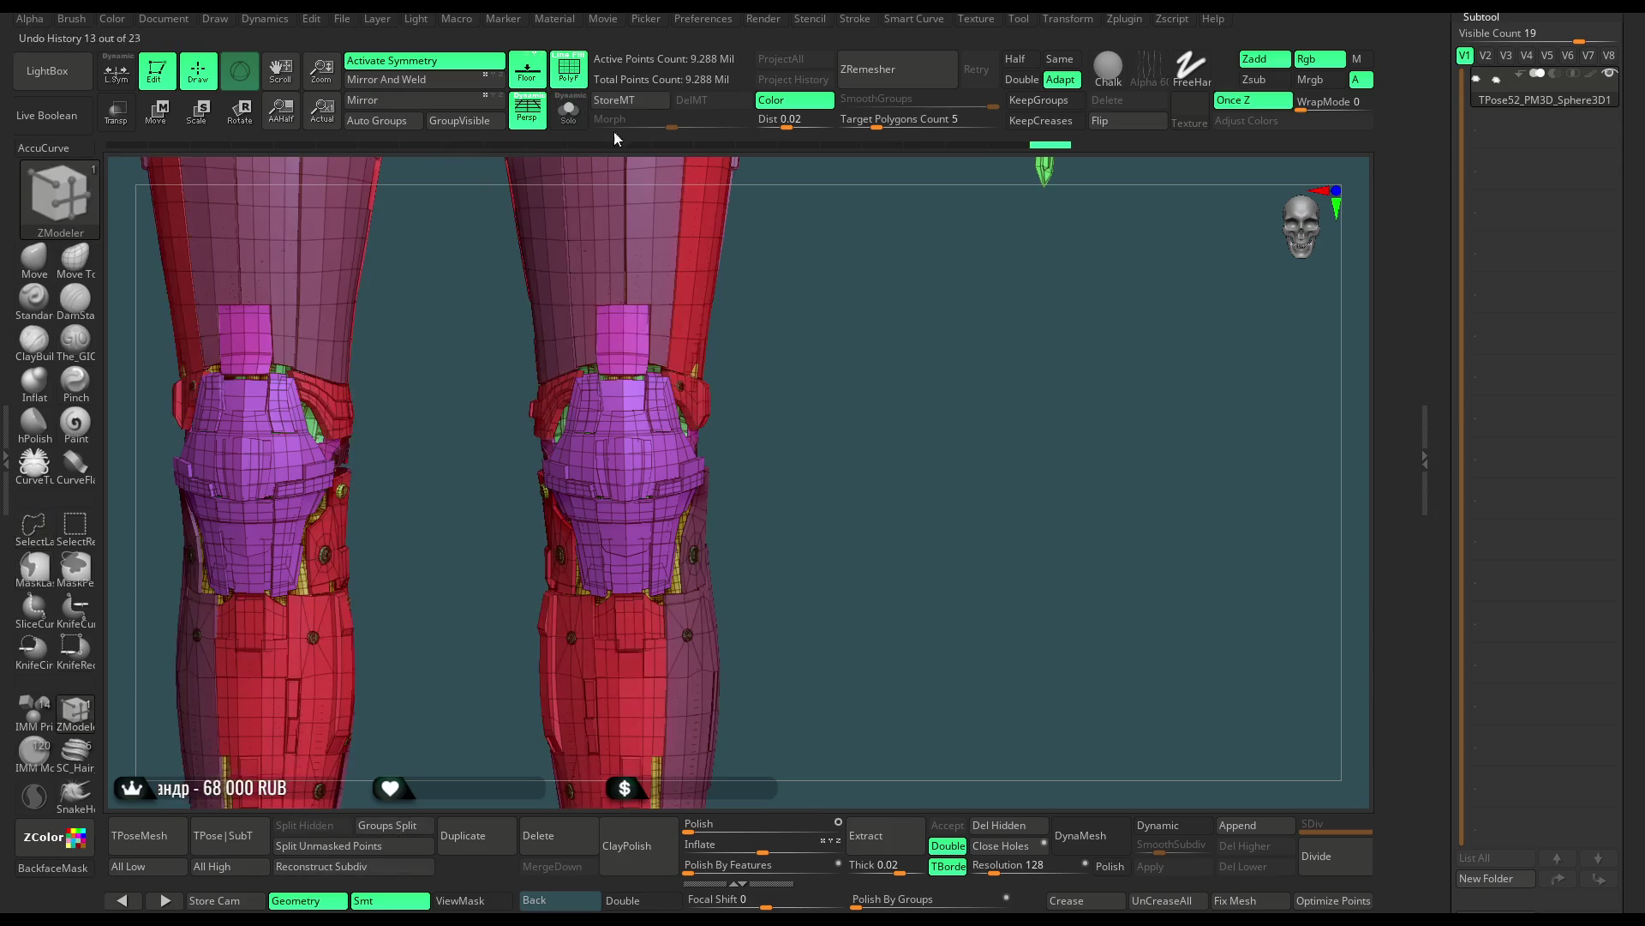
left_click(568, 68)
key("shift+f")
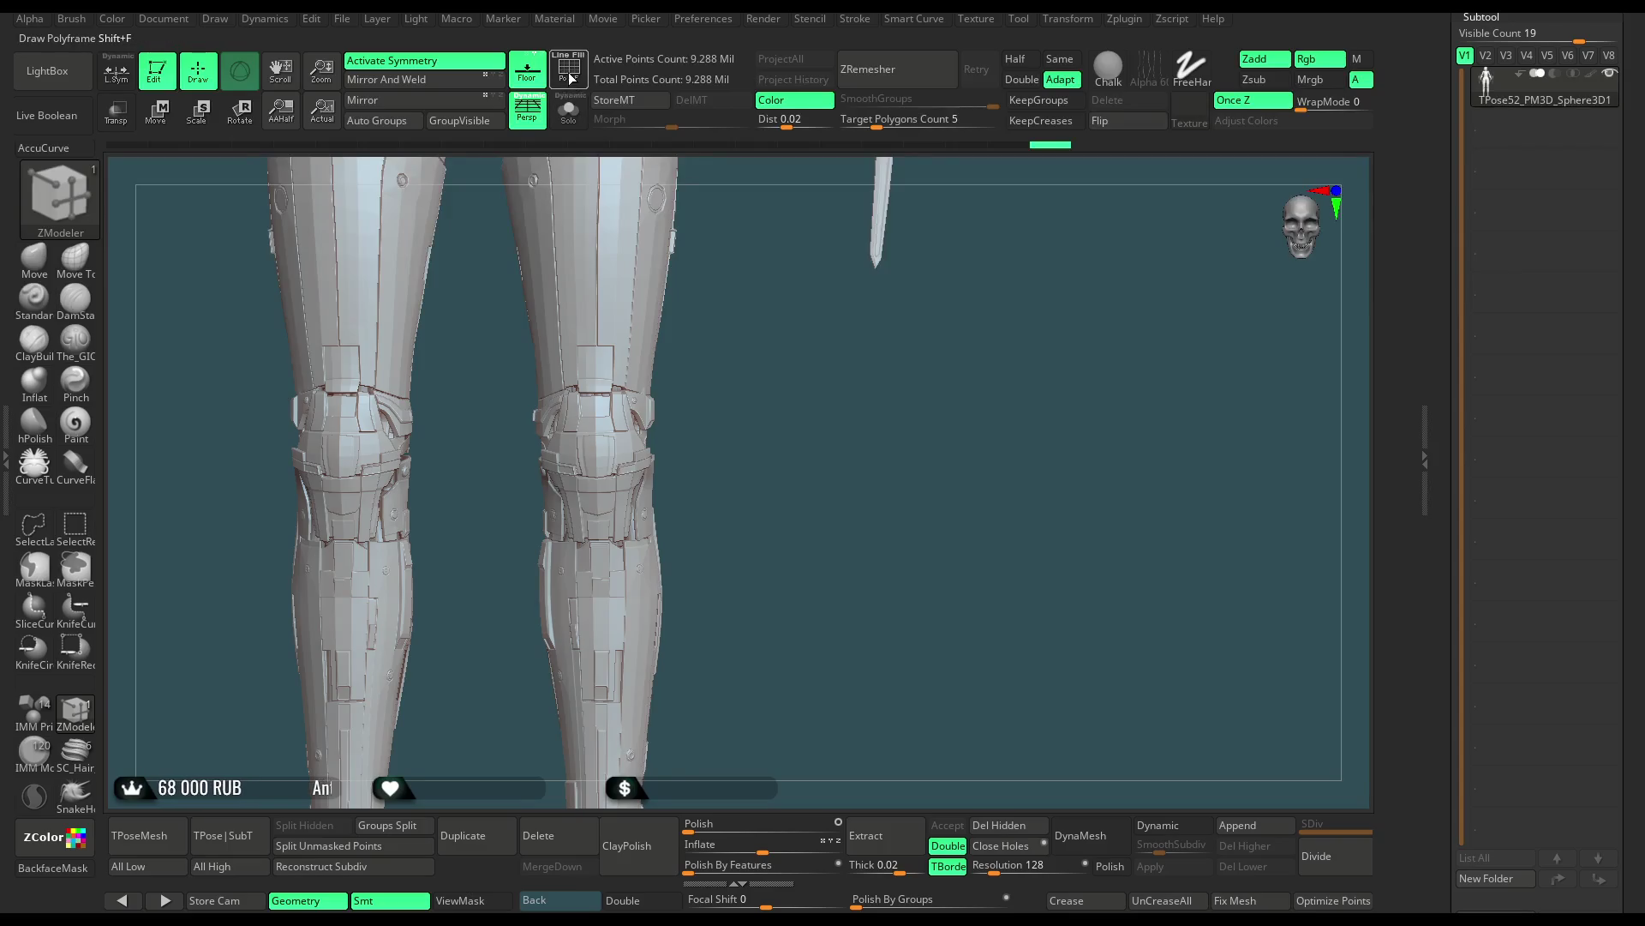
mouse_move(736, 273)
left_mouse_down()
mouse_move(747, 369)
mouse_move(695, 465)
left_mouse_up()
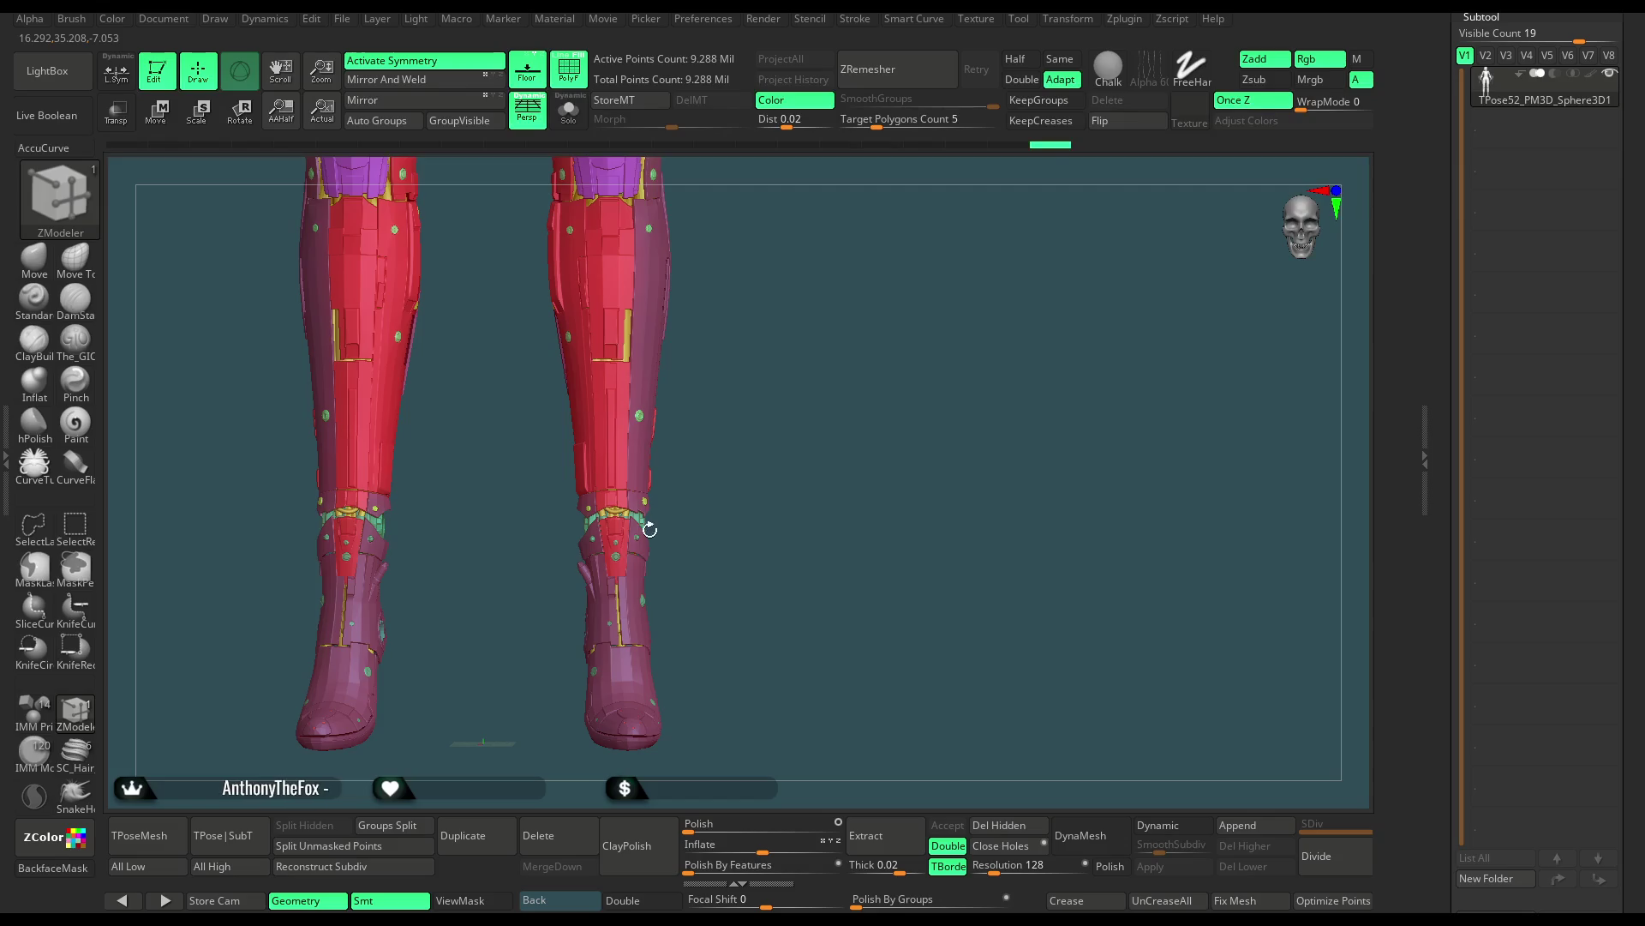
Hide the purple boot and red lower-leg shell polygroups to expose the yellow cables
key("ctrl+shift")
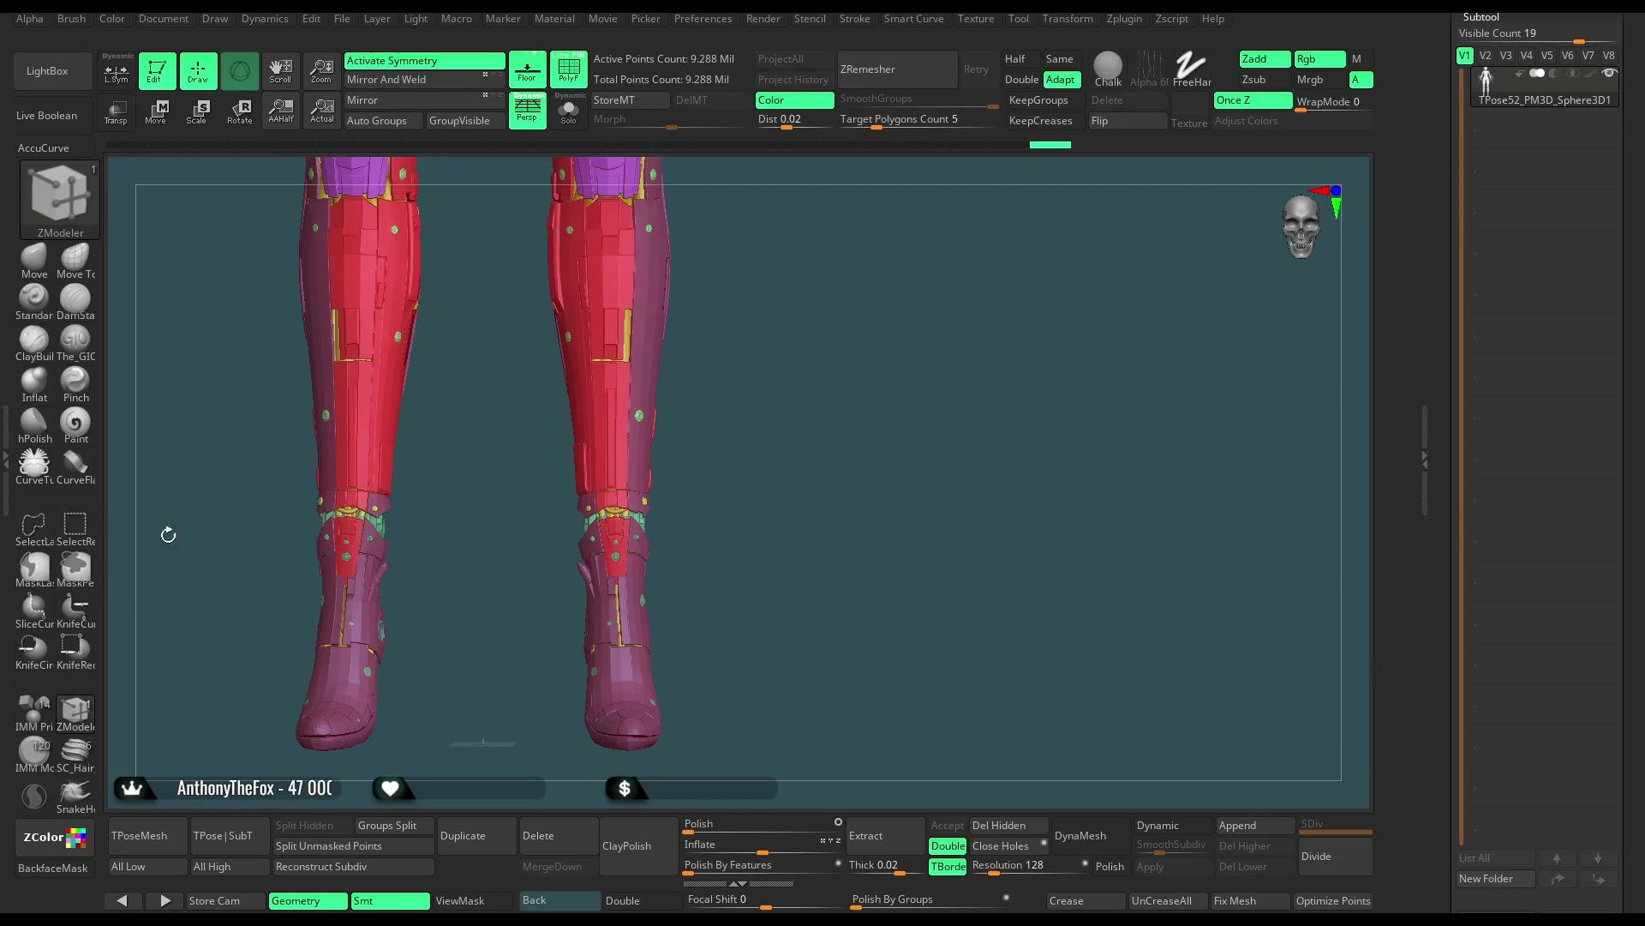
left_click(75, 525)
left_click(638, 553, "ctrl+shift")
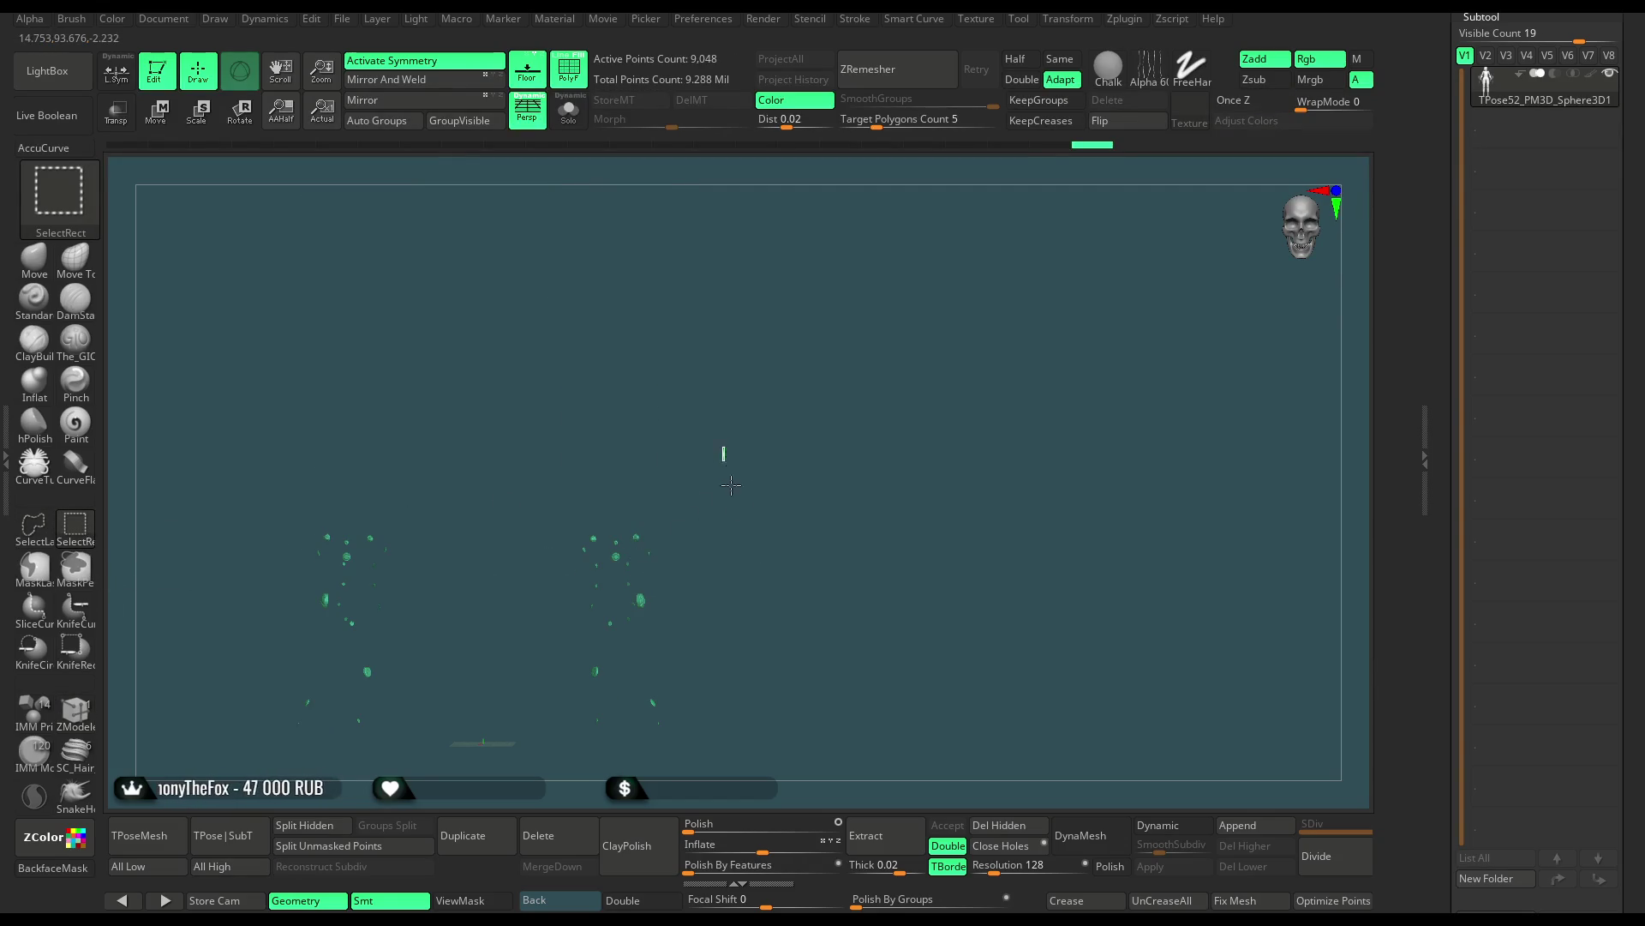
left_click(638, 558, "ctrl+shift")
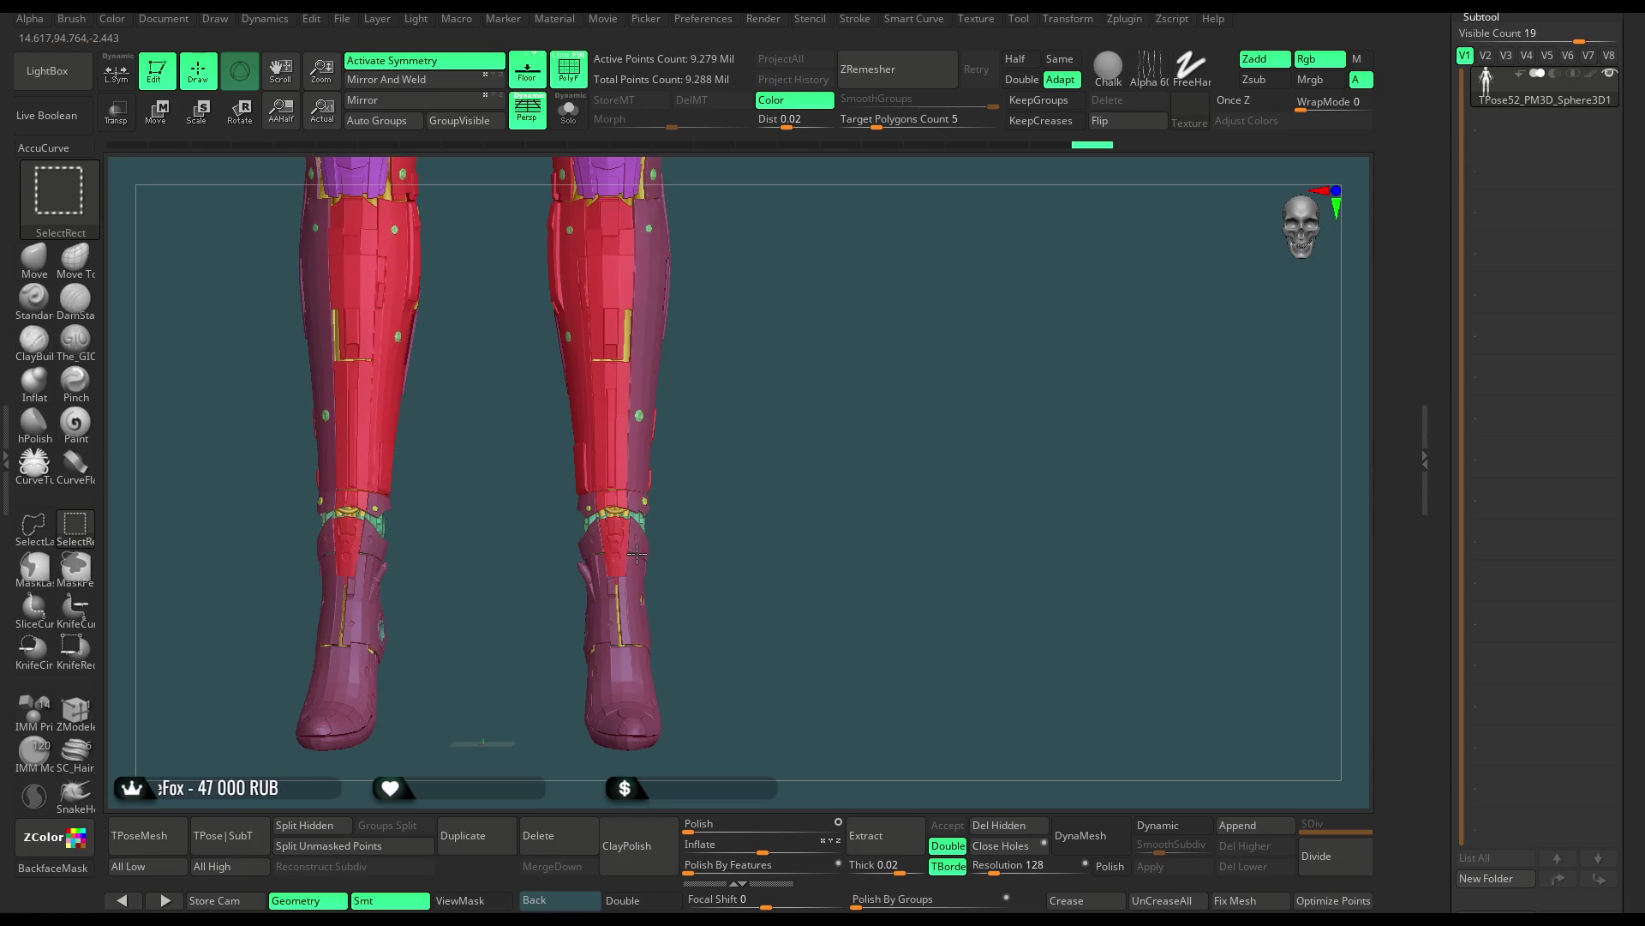
left_click(628, 555, "ctrl+shift")
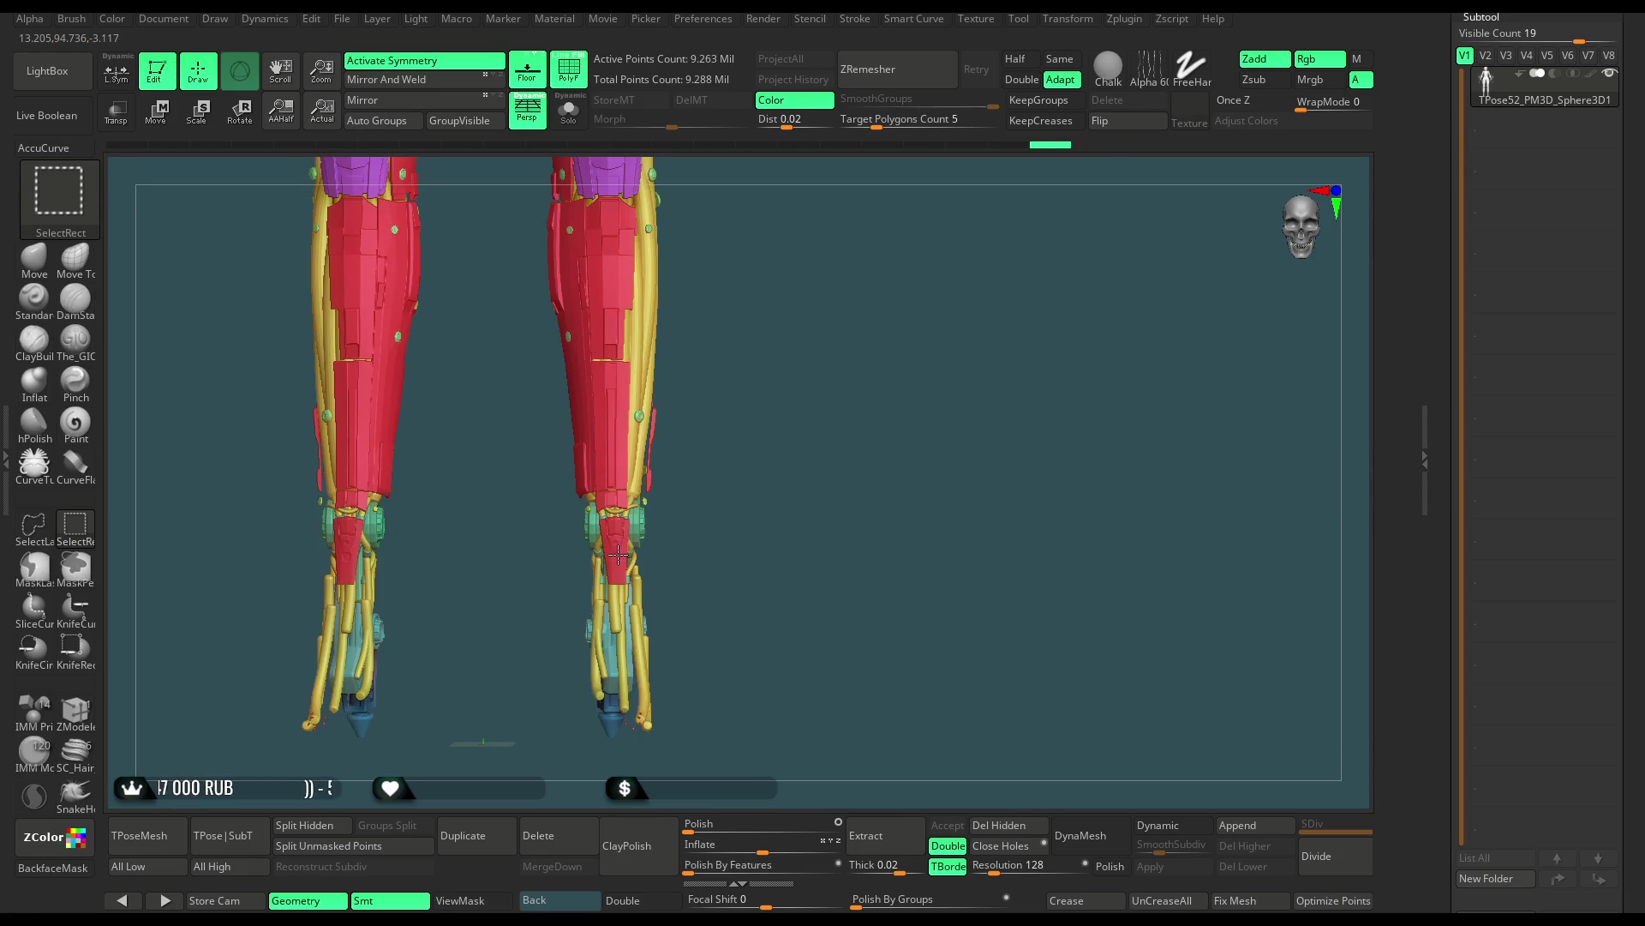
left_click(617, 555, "ctrl+alt+shift")
left_click_drag(763, 411, 779, 534, "alt")
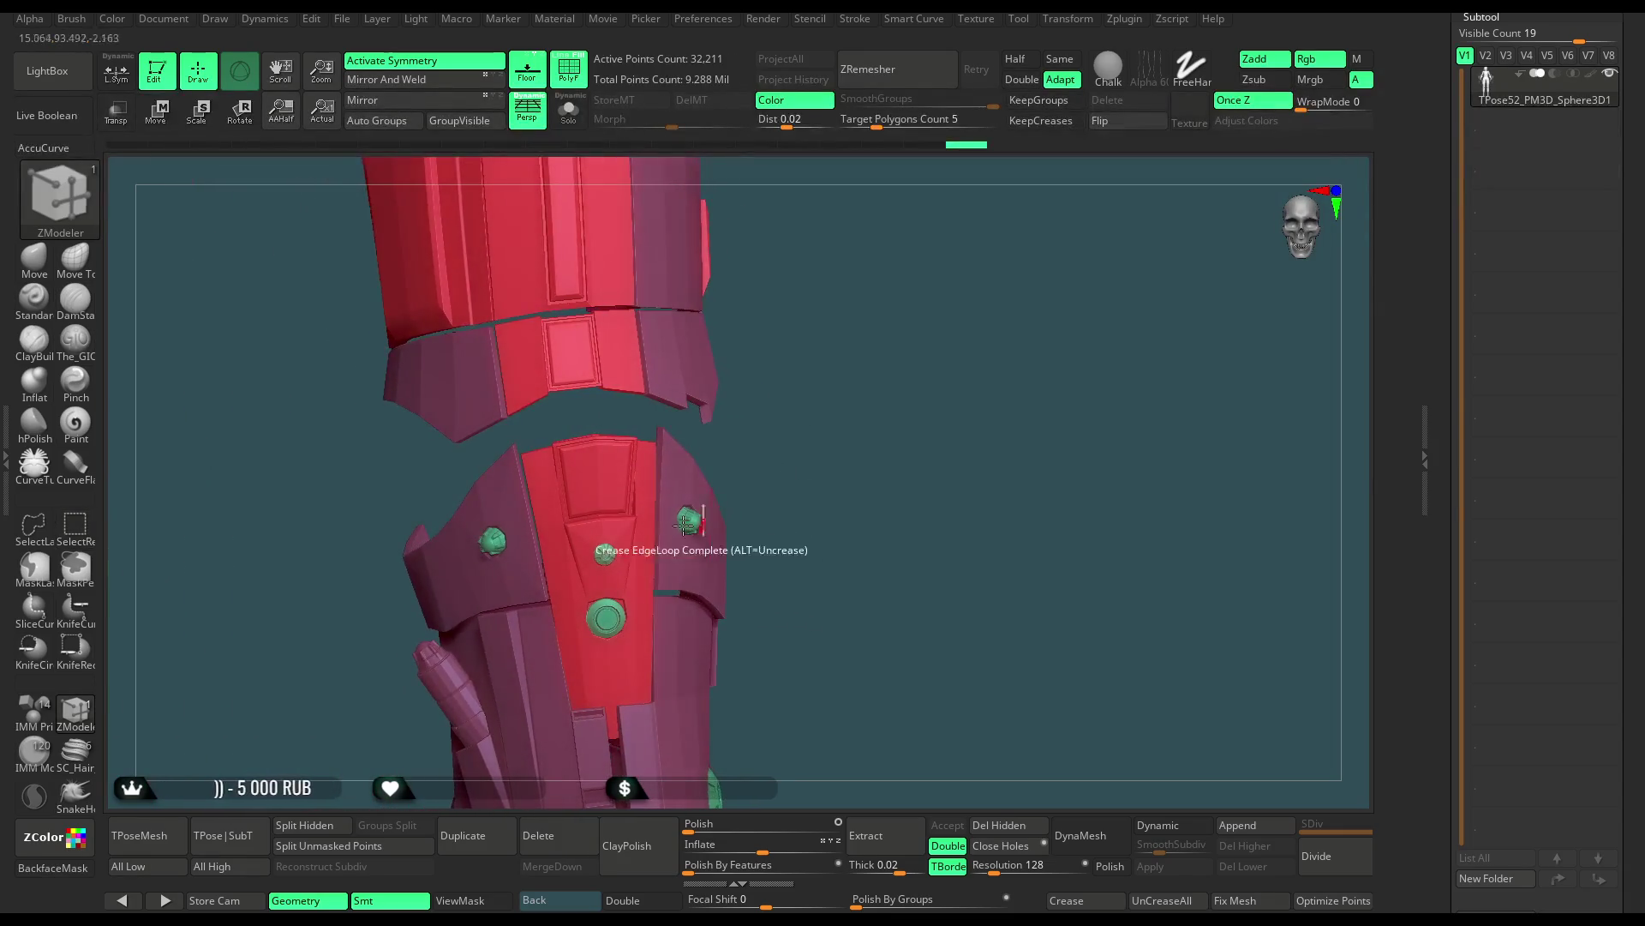
Lasso-hide the upper and surrounding leg armour so only the boot remains
key("ctrl+shift")
mouse_move(808, 360)
left_mouse_down()
mouse_move(394, 521)
mouse_move(446, 536)
left_mouse_up()
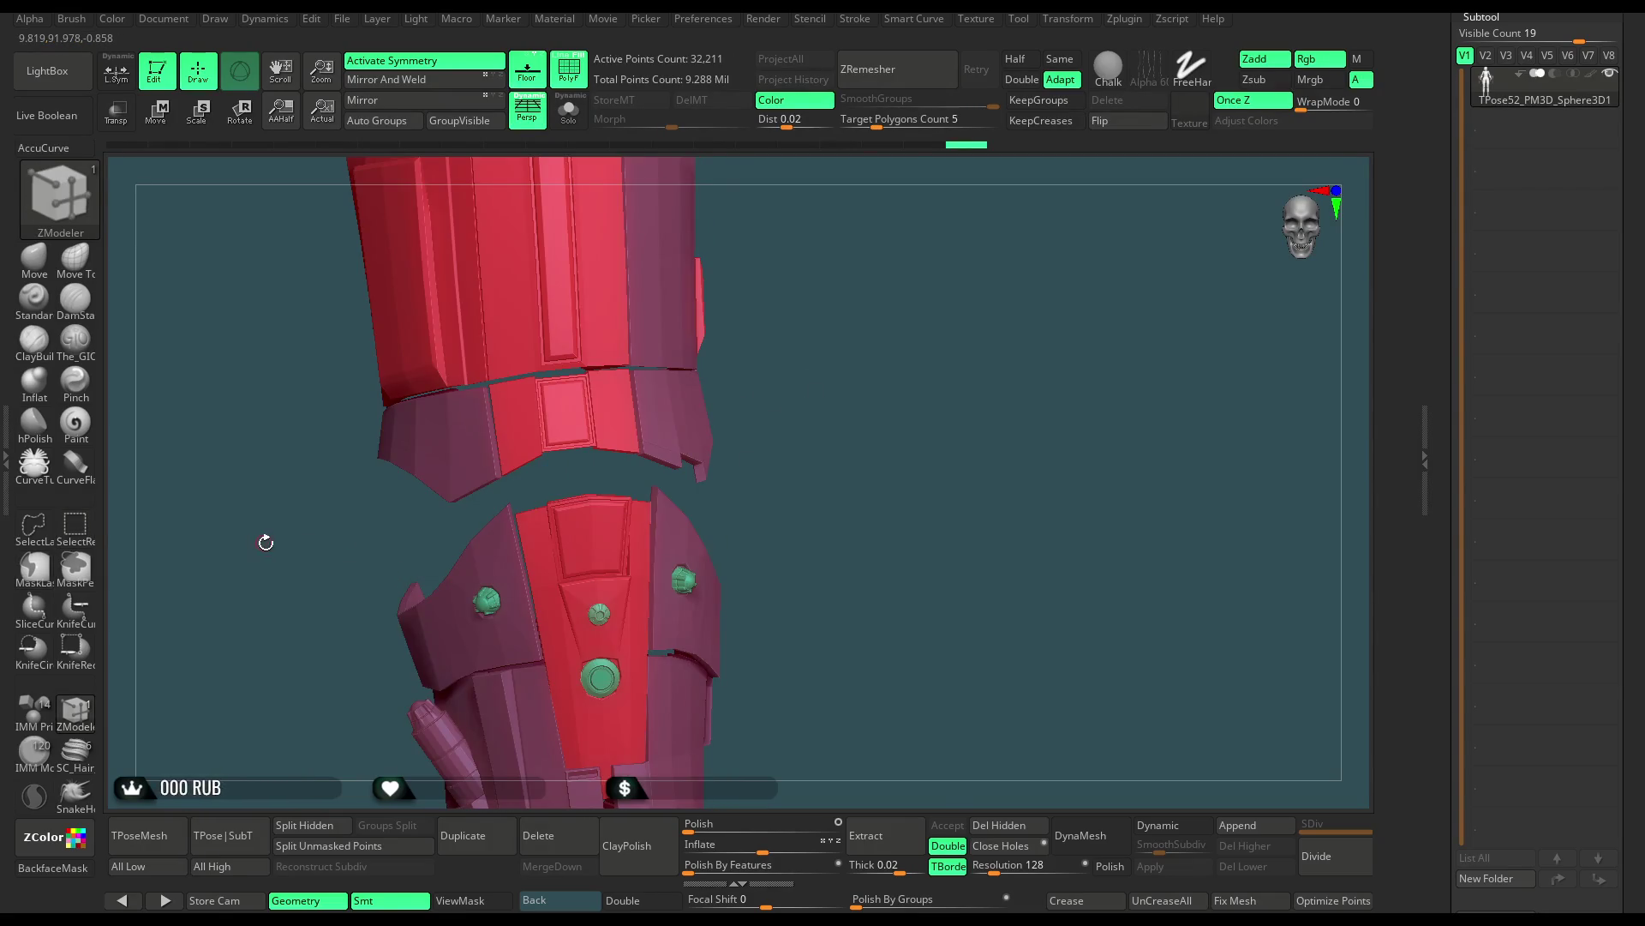
left_click_drag(398, 521, 481, 502, "ctrl+shift")
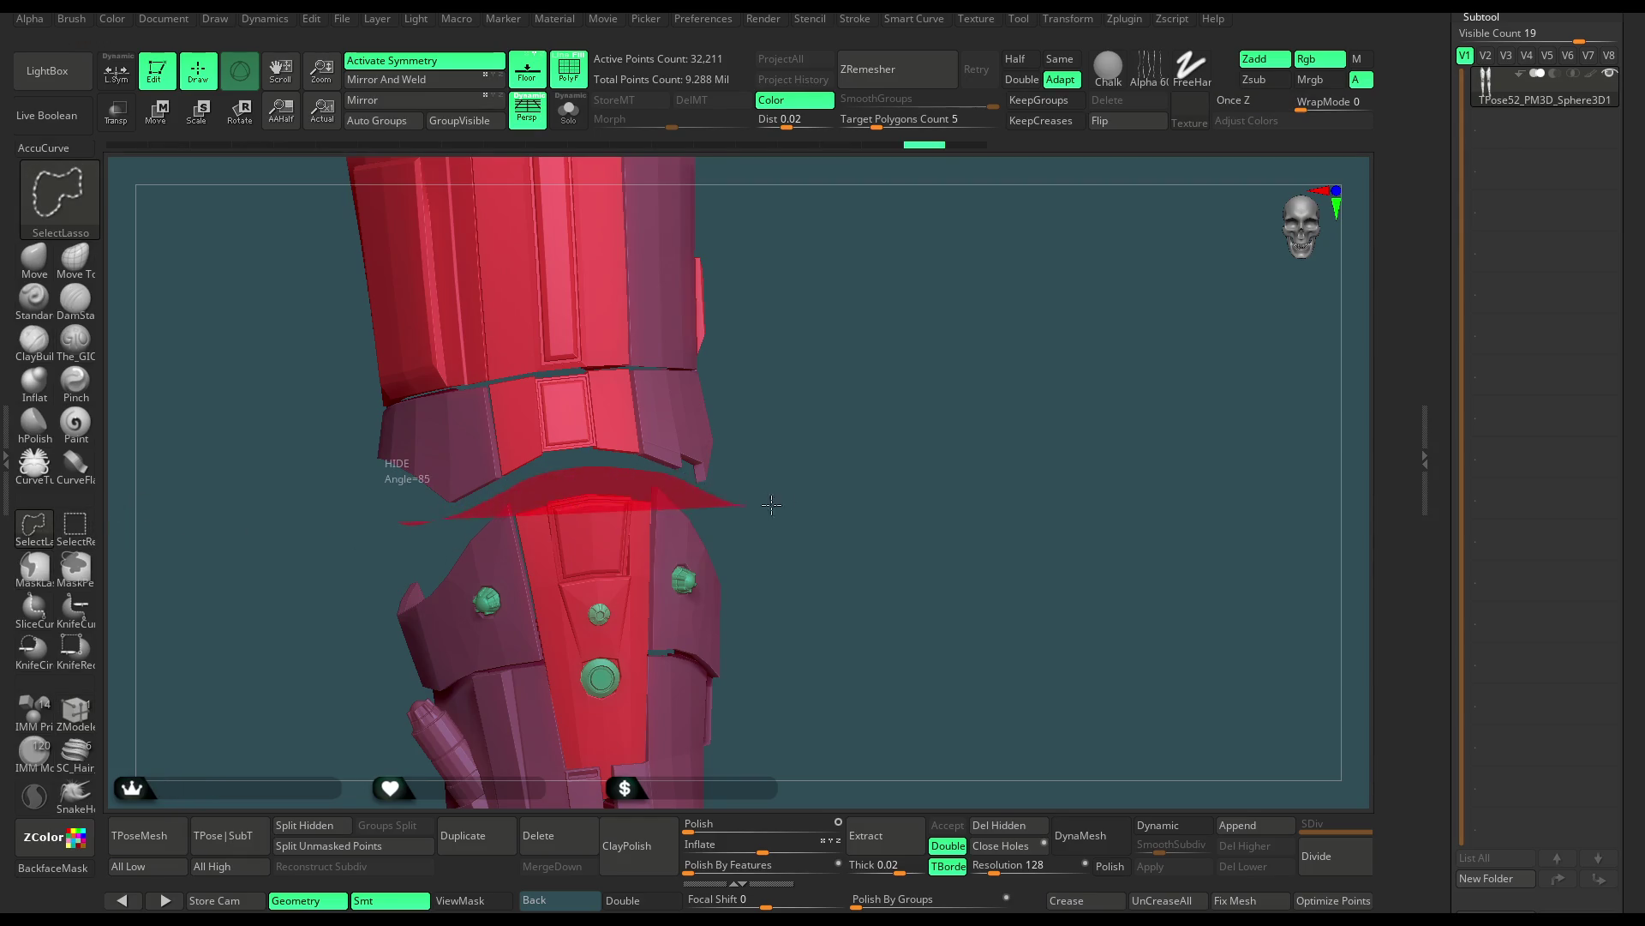
mouse_move(648, 468)
left_mouse_down("ctrl+shift")
mouse_move(794, 350)
mouse_move(606, 602)
mouse_move(518, 127)
left_mouse_up("ctrl+shift")
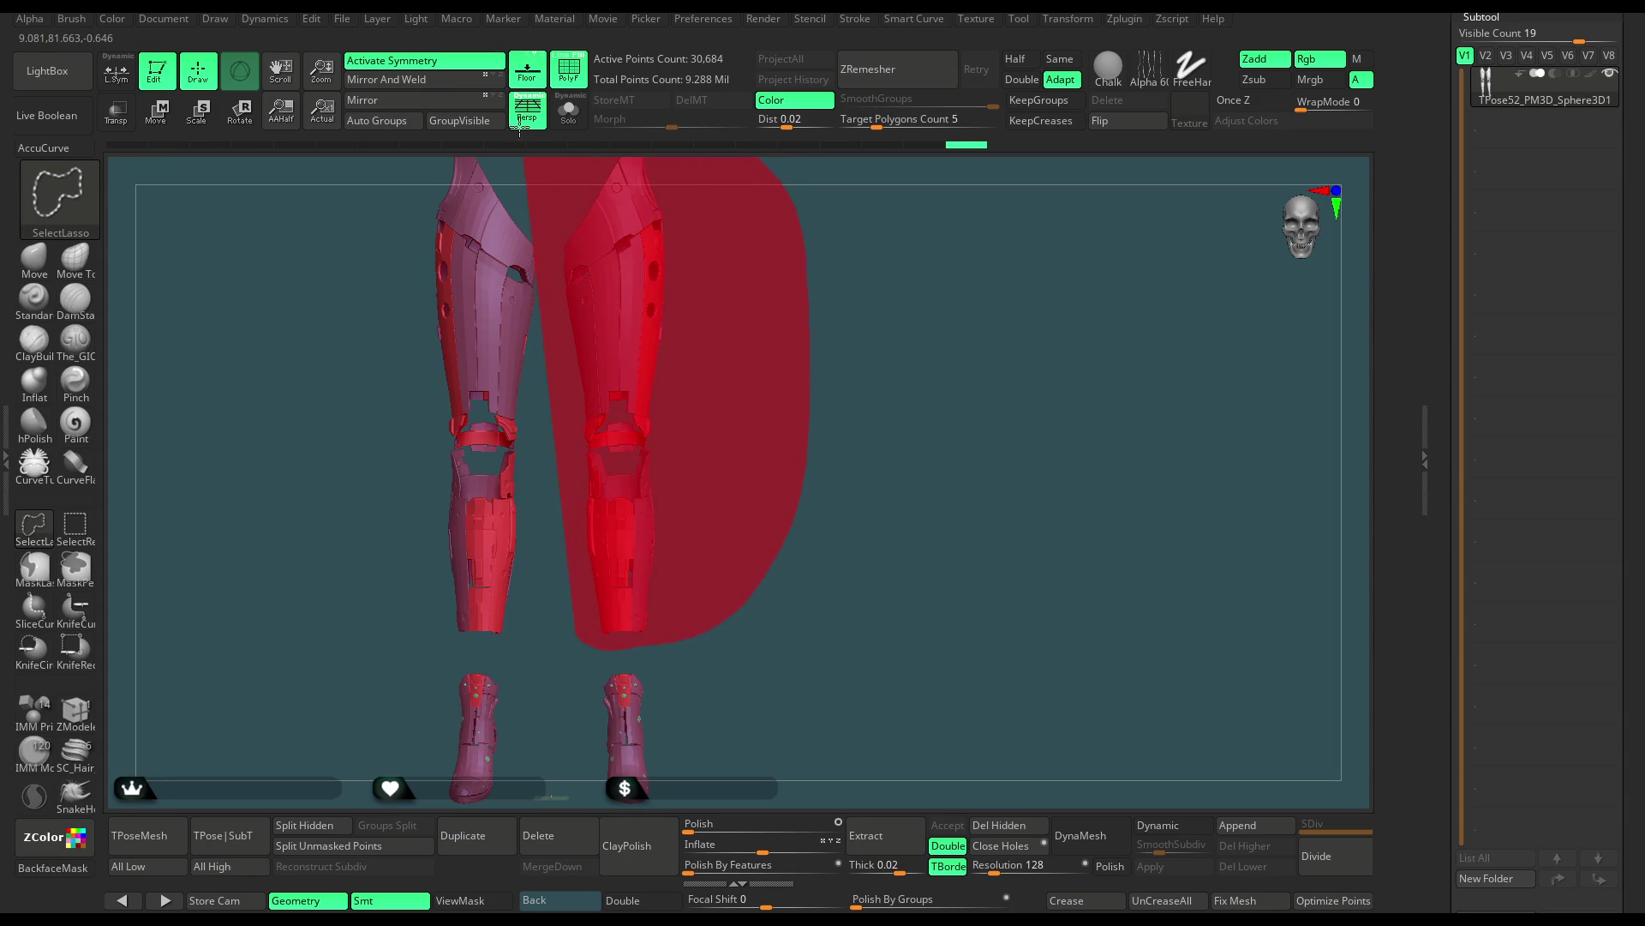
left_click_drag(626, 203, 630, 206, "ctrl+alt+shift")
mouse_move(737, 367)
left_mouse_down()
mouse_move(747, 250)
mouse_move(433, 378)
mouse_move(821, 574)
mouse_move(753, 327)
mouse_move(812, 624)
mouse_move(721, 362)
mouse_move(443, 166)
left_mouse_up()
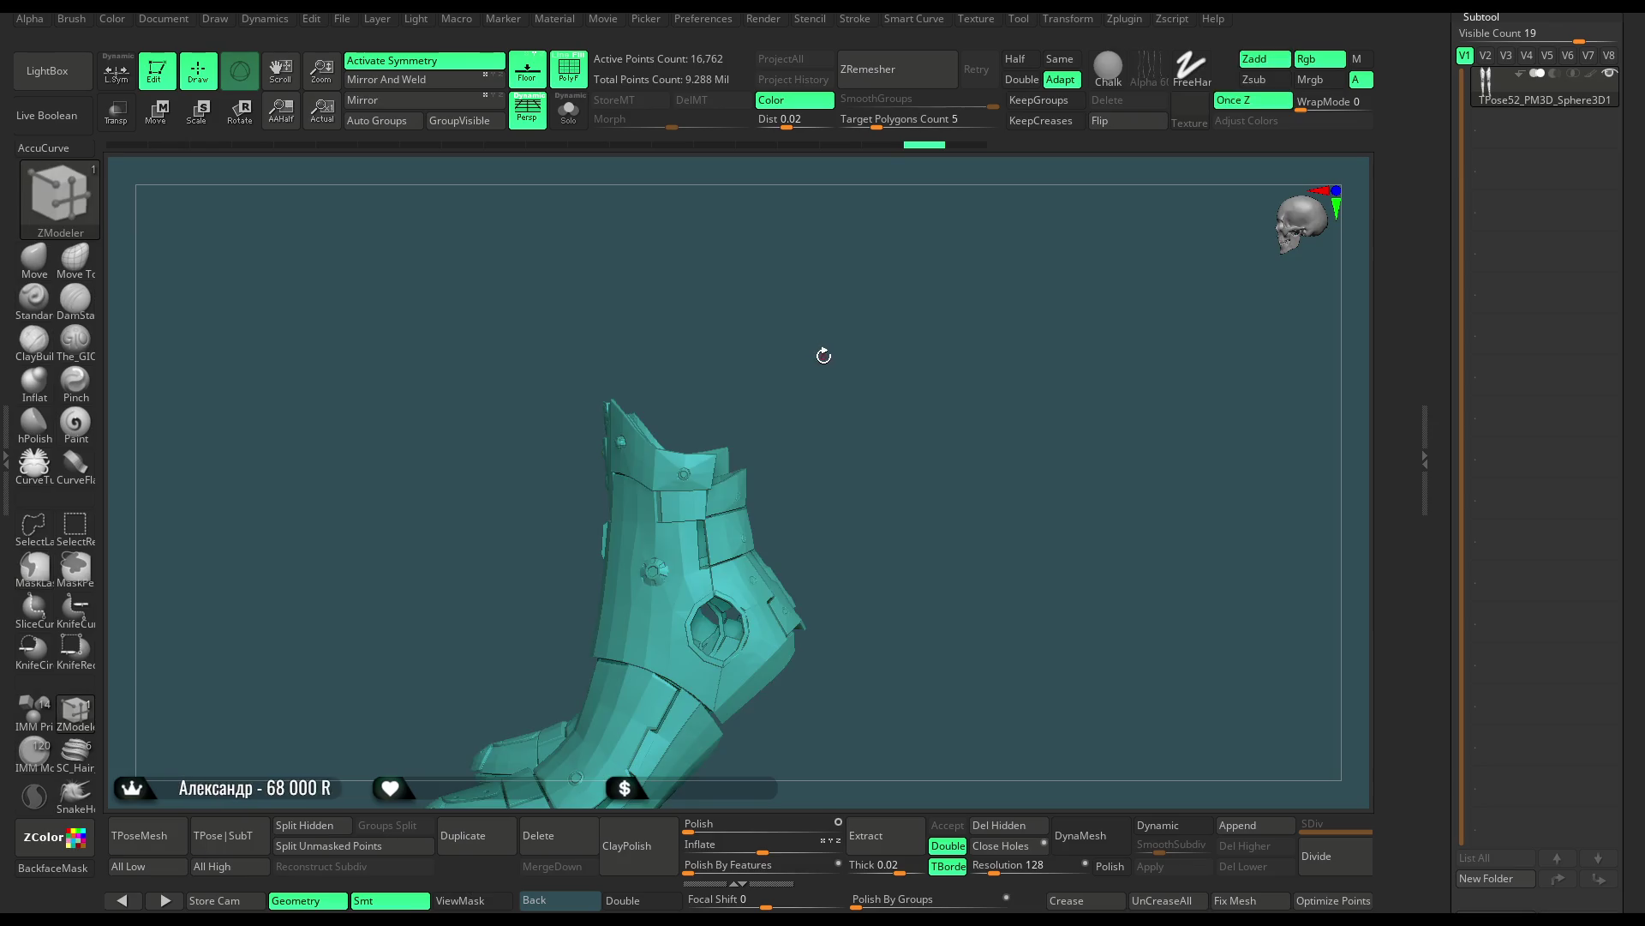
Give the boot its own teal polygroup, then isolate the pink armour panels
left_click(904, 431, "ctrl+shift")
mouse_move(904, 431)
left_mouse_down()
mouse_move(900, 514)
mouse_move(760, 459)
left_mouse_up()
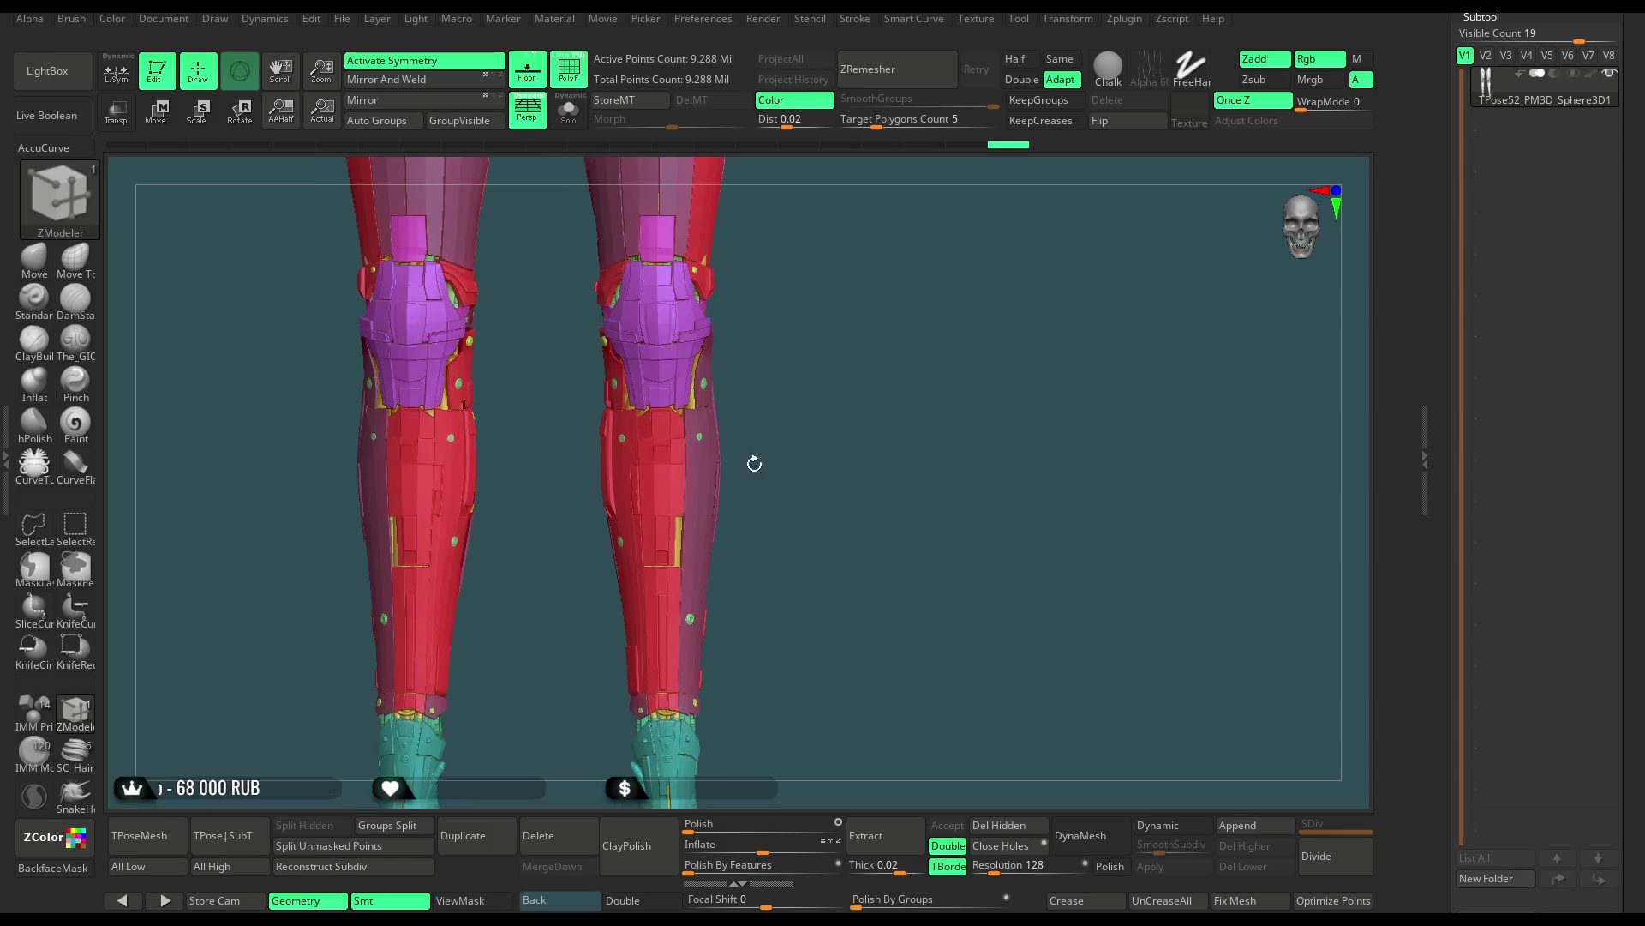
left_click(75, 527)
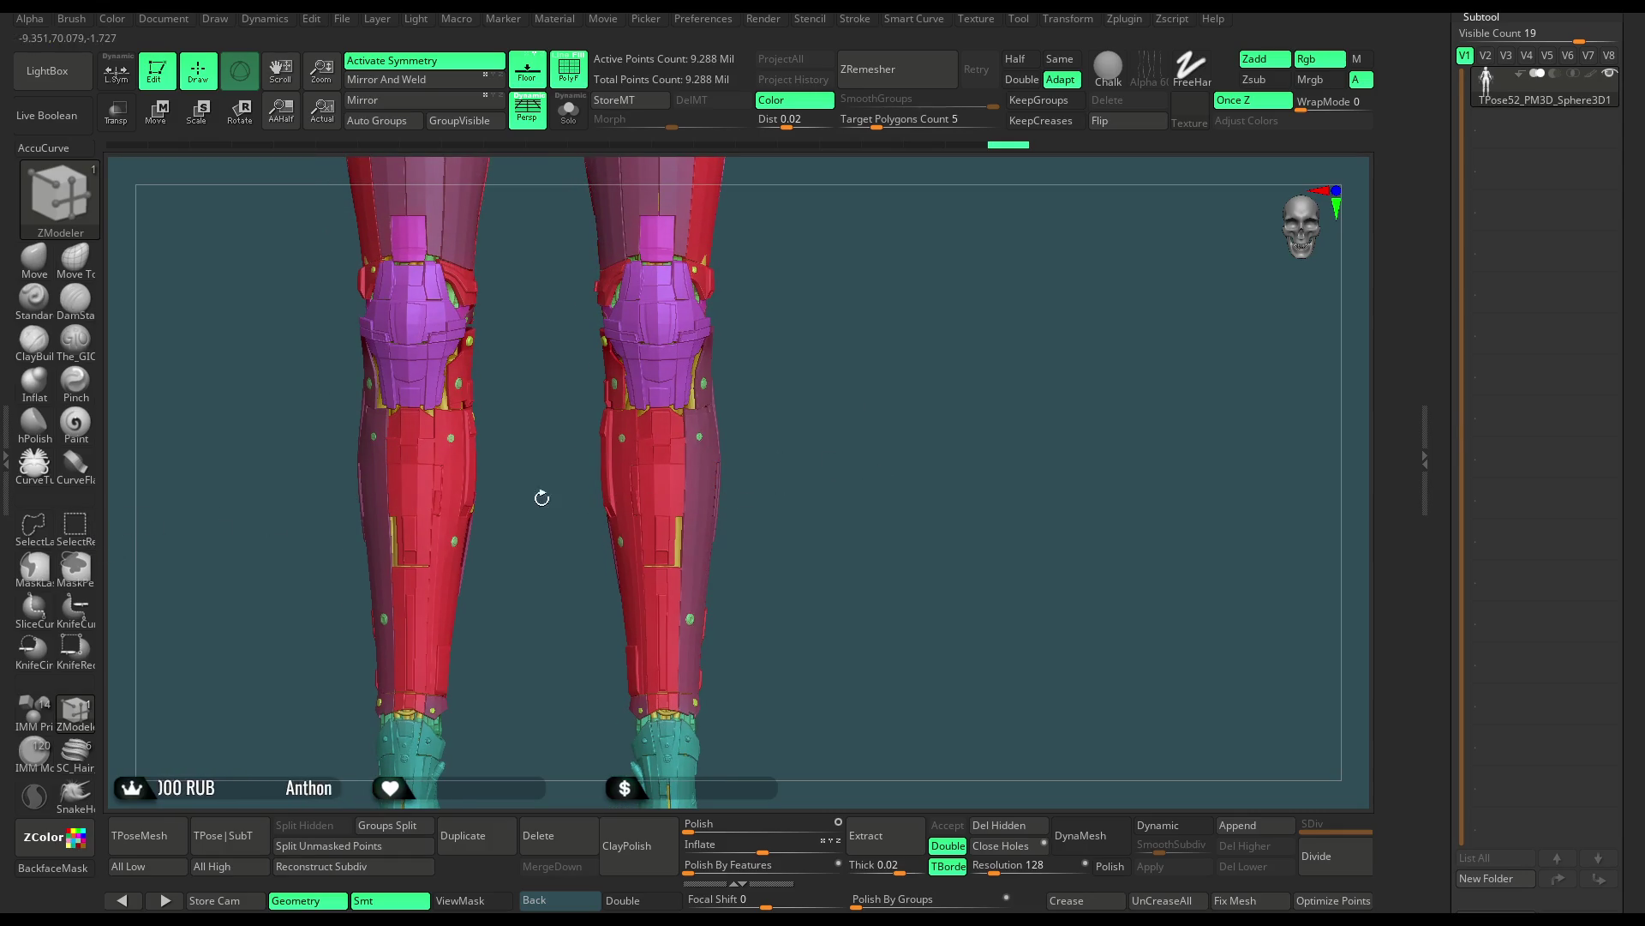
left_click(701, 443, "ctrl+shift")
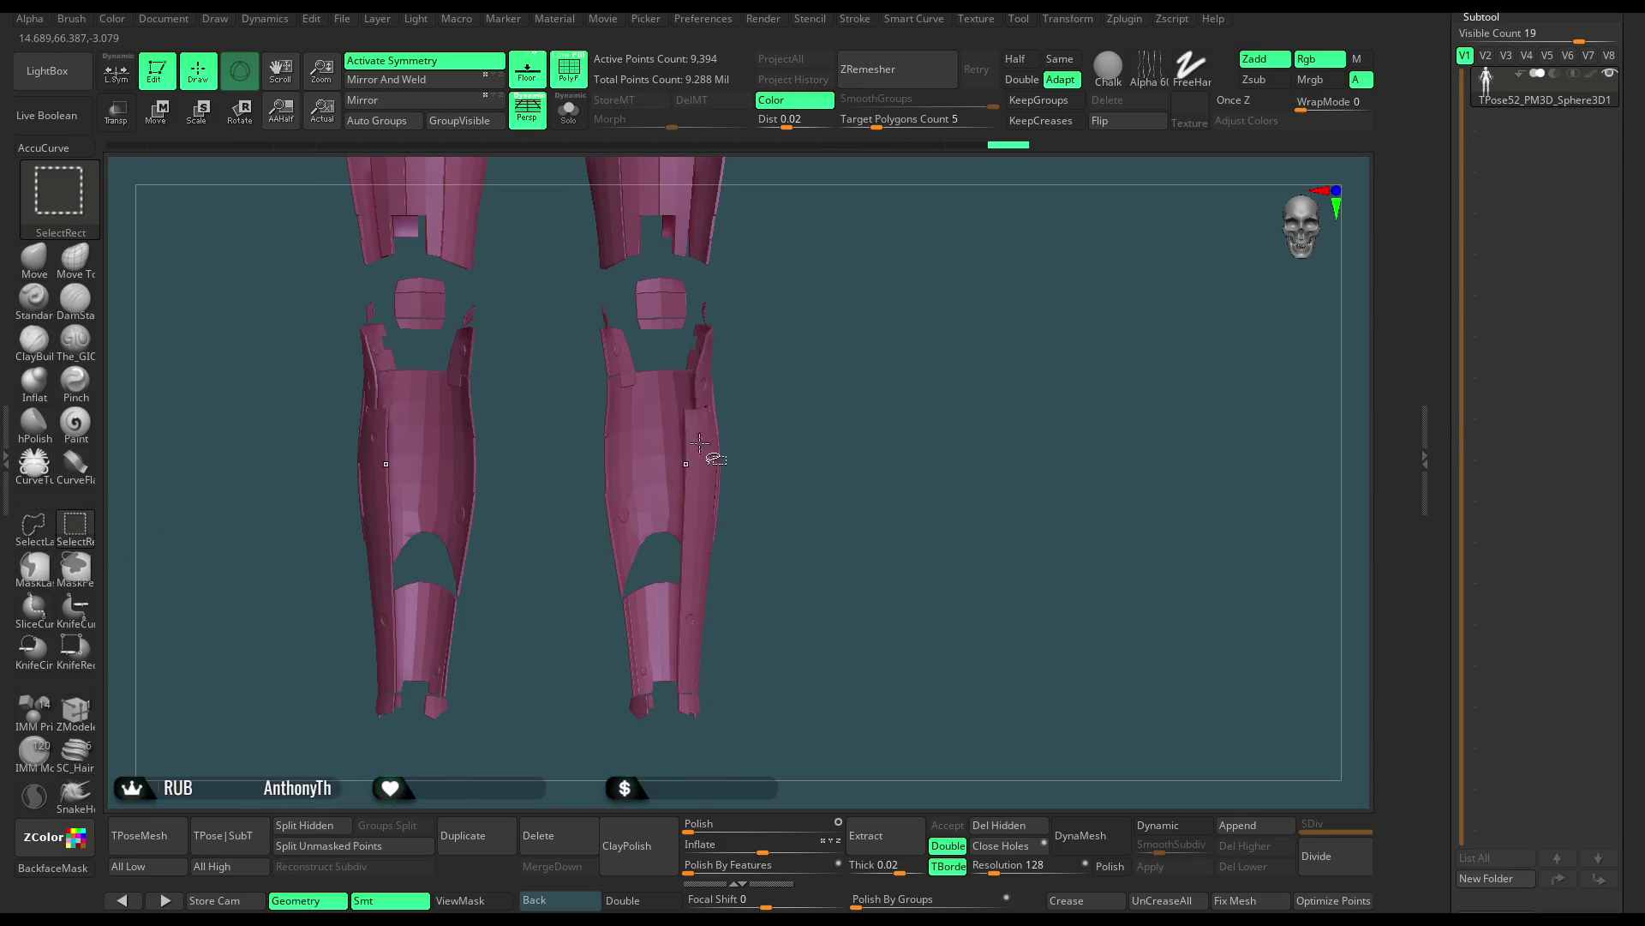
Unhide all, hide the red, yellow and green polygroups to inspect beneath, then unhide everything
left_click(755, 315, "ctrl+shift")
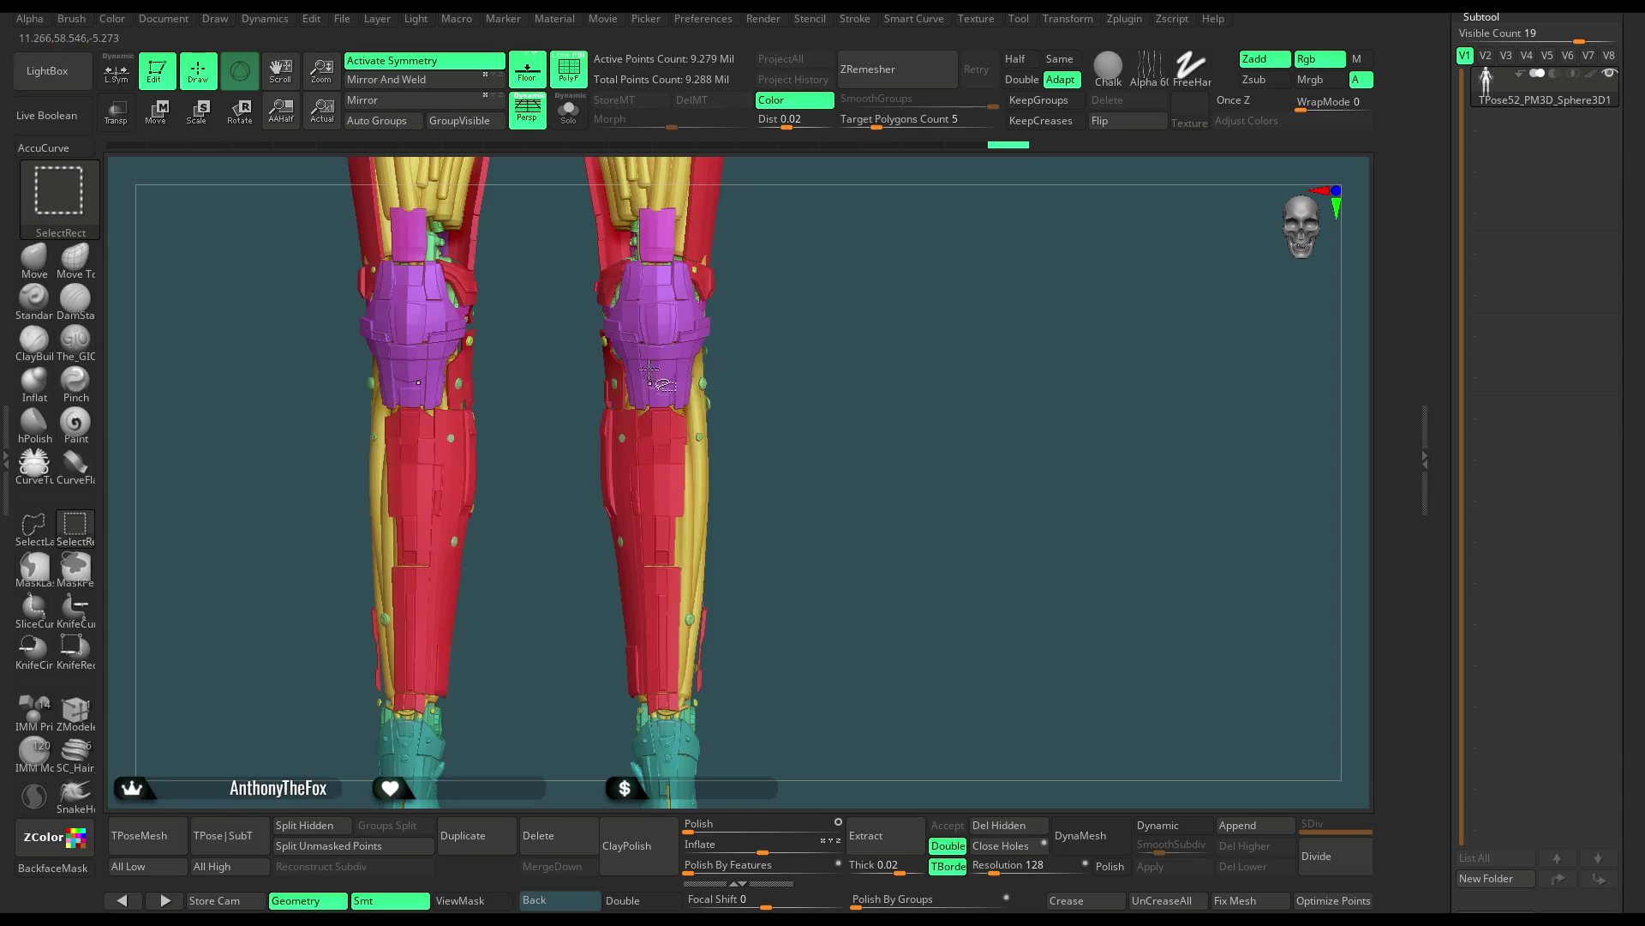
left_click(678, 484, "ctrl+alt+shift")
left_click(706, 387, "ctrl+alt+shift")
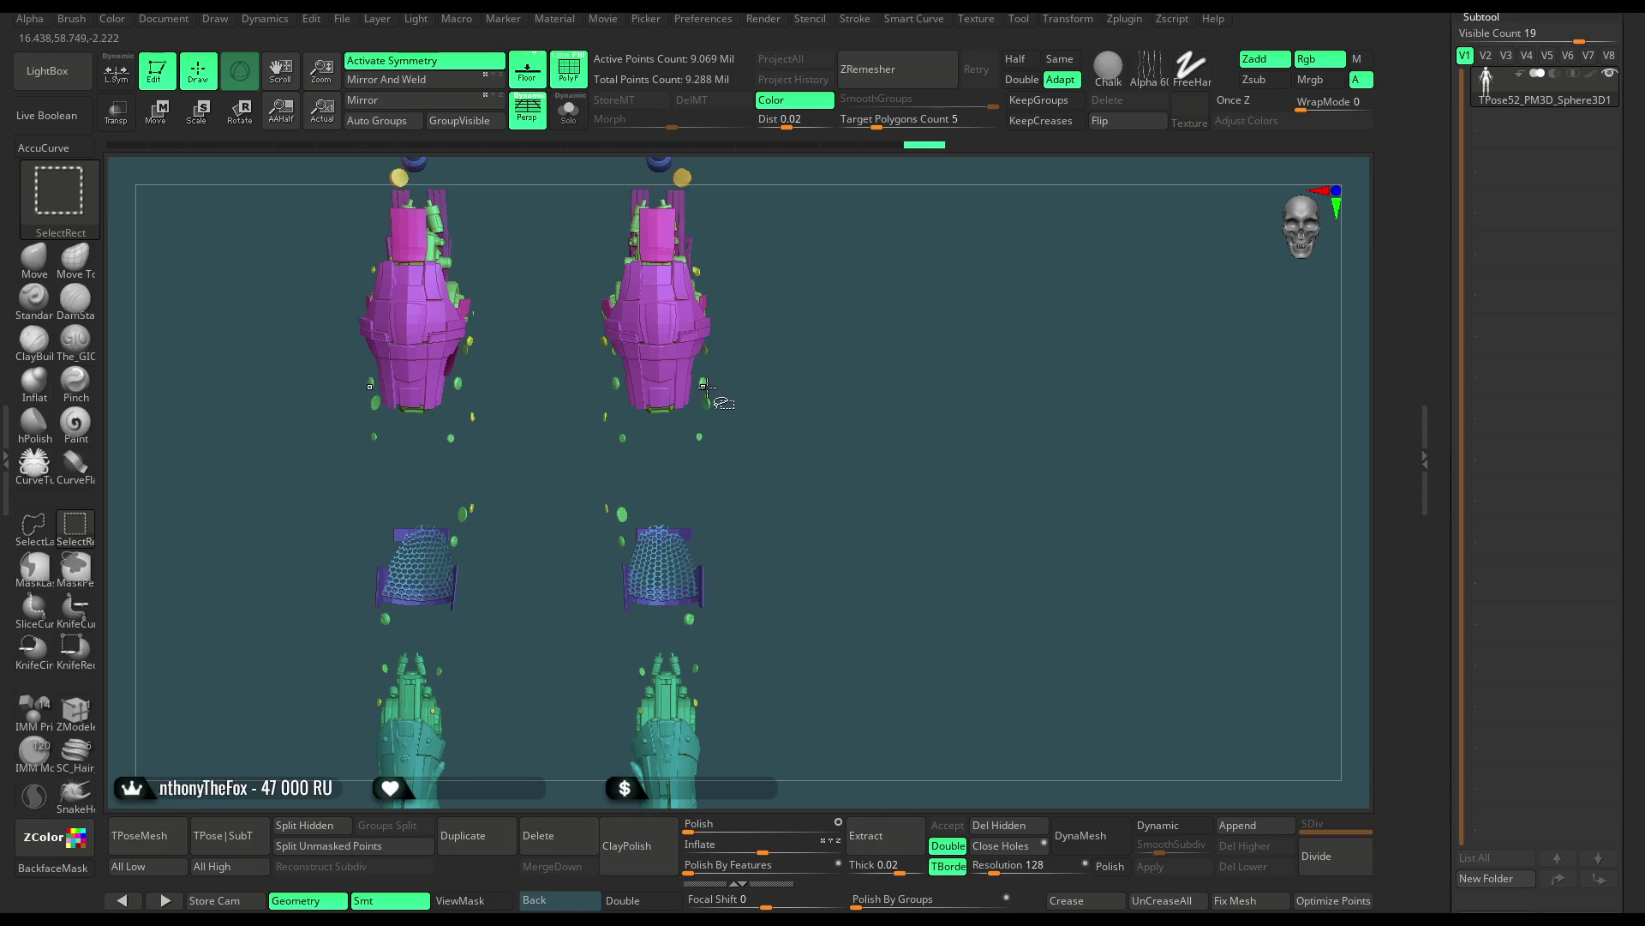
left_click(704, 387, "ctrl+alt+shift")
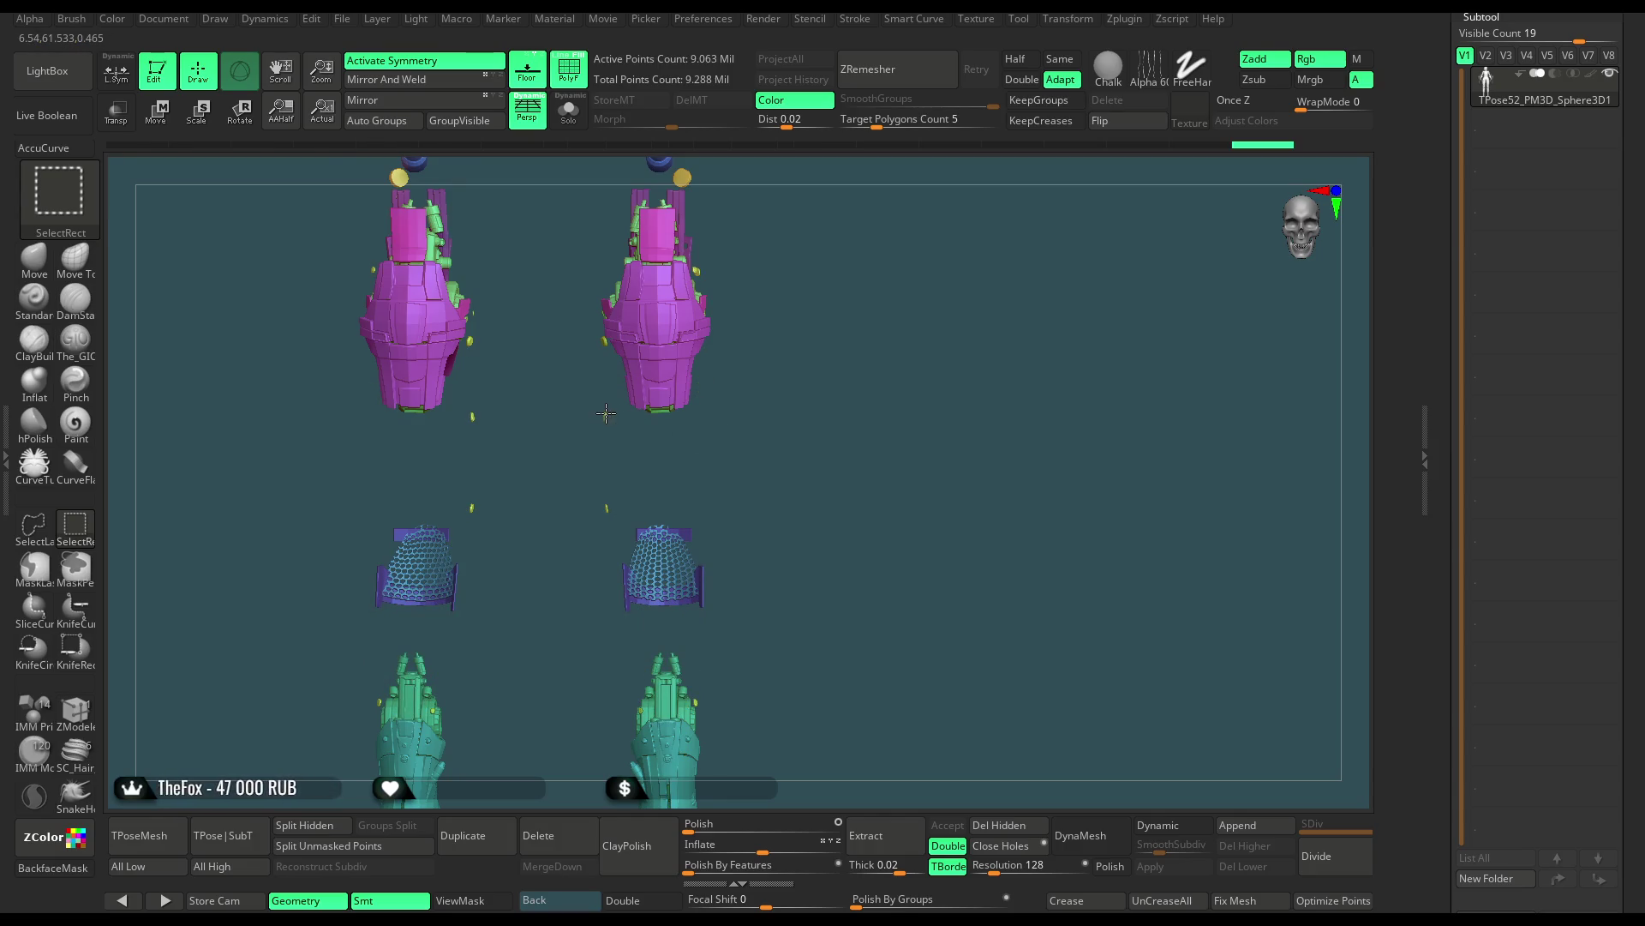
mouse_move(794, 300)
left_mouse_down("ctrl+shift")
mouse_move(849, 498)
mouse_move(766, 343)
mouse_move(714, 441)
mouse_move(911, 278)
mouse_move(902, 329)
mouse_move(852, 296)
mouse_move(846, 319)
left_mouse_up("ctrl+shift")
key("b")
key("z")
key("m")
key("ctrl+shift")
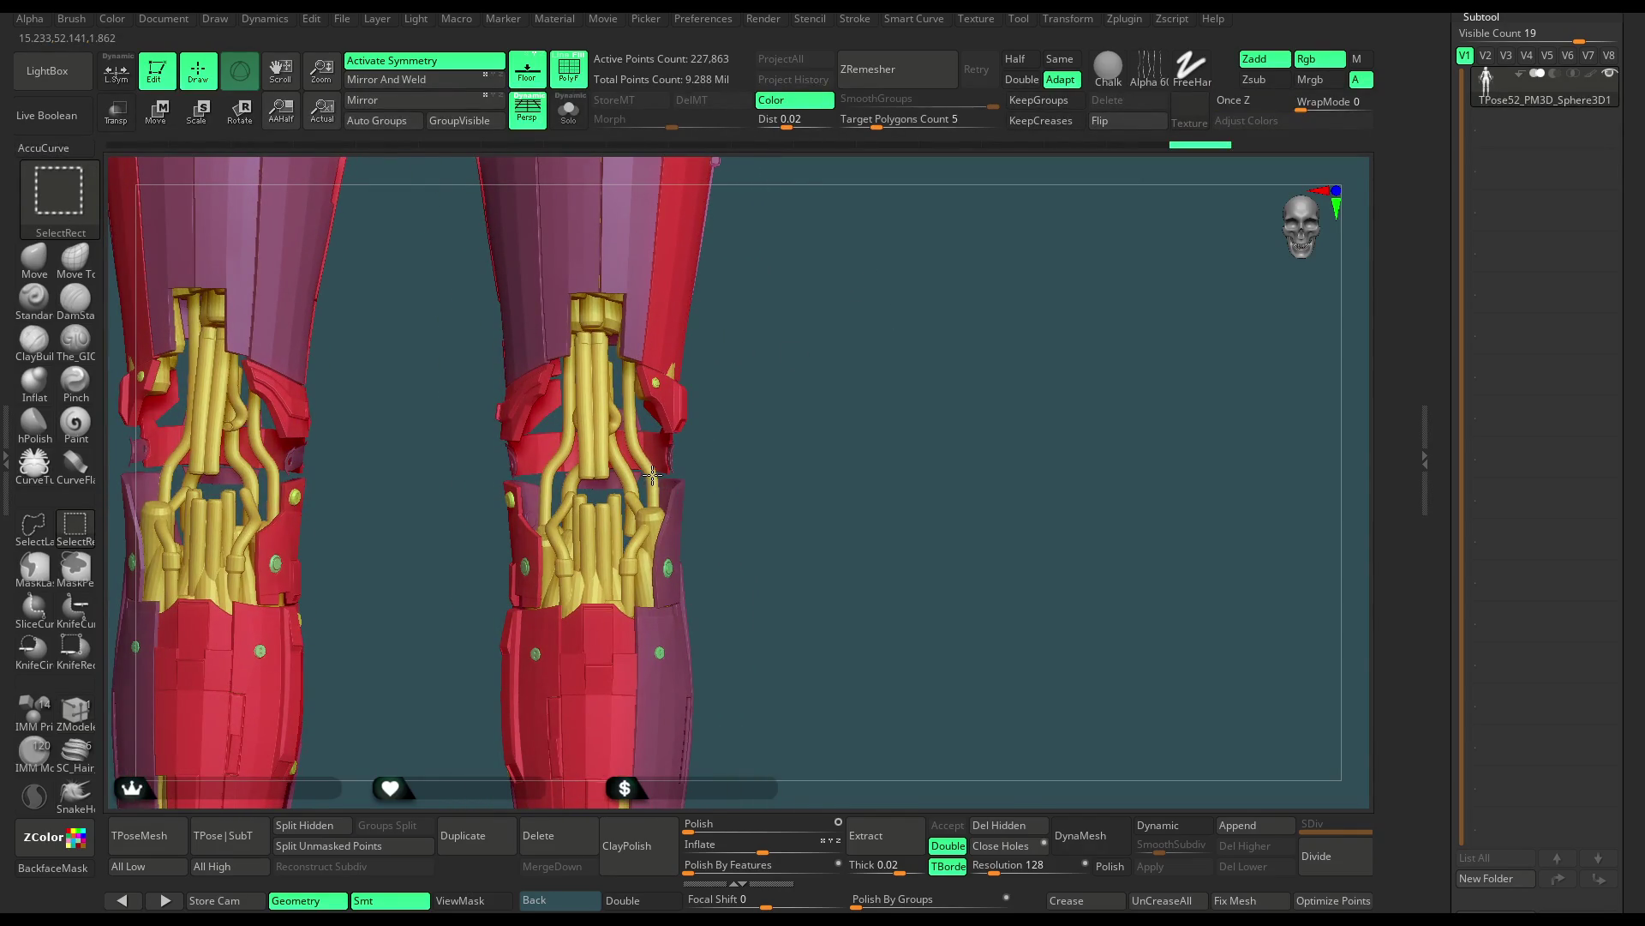
Hide the yellow knee tubes and lasso-hide the armour above the knee
left_click(652, 475, "ctrl+shift")
mouse_move(665, 481)
left_mouse_down()
mouse_move(813, 482)
mouse_move(846, 416)
mouse_move(908, 451)
mouse_move(775, 480)
left_mouse_up()
key("ctrl+shift")
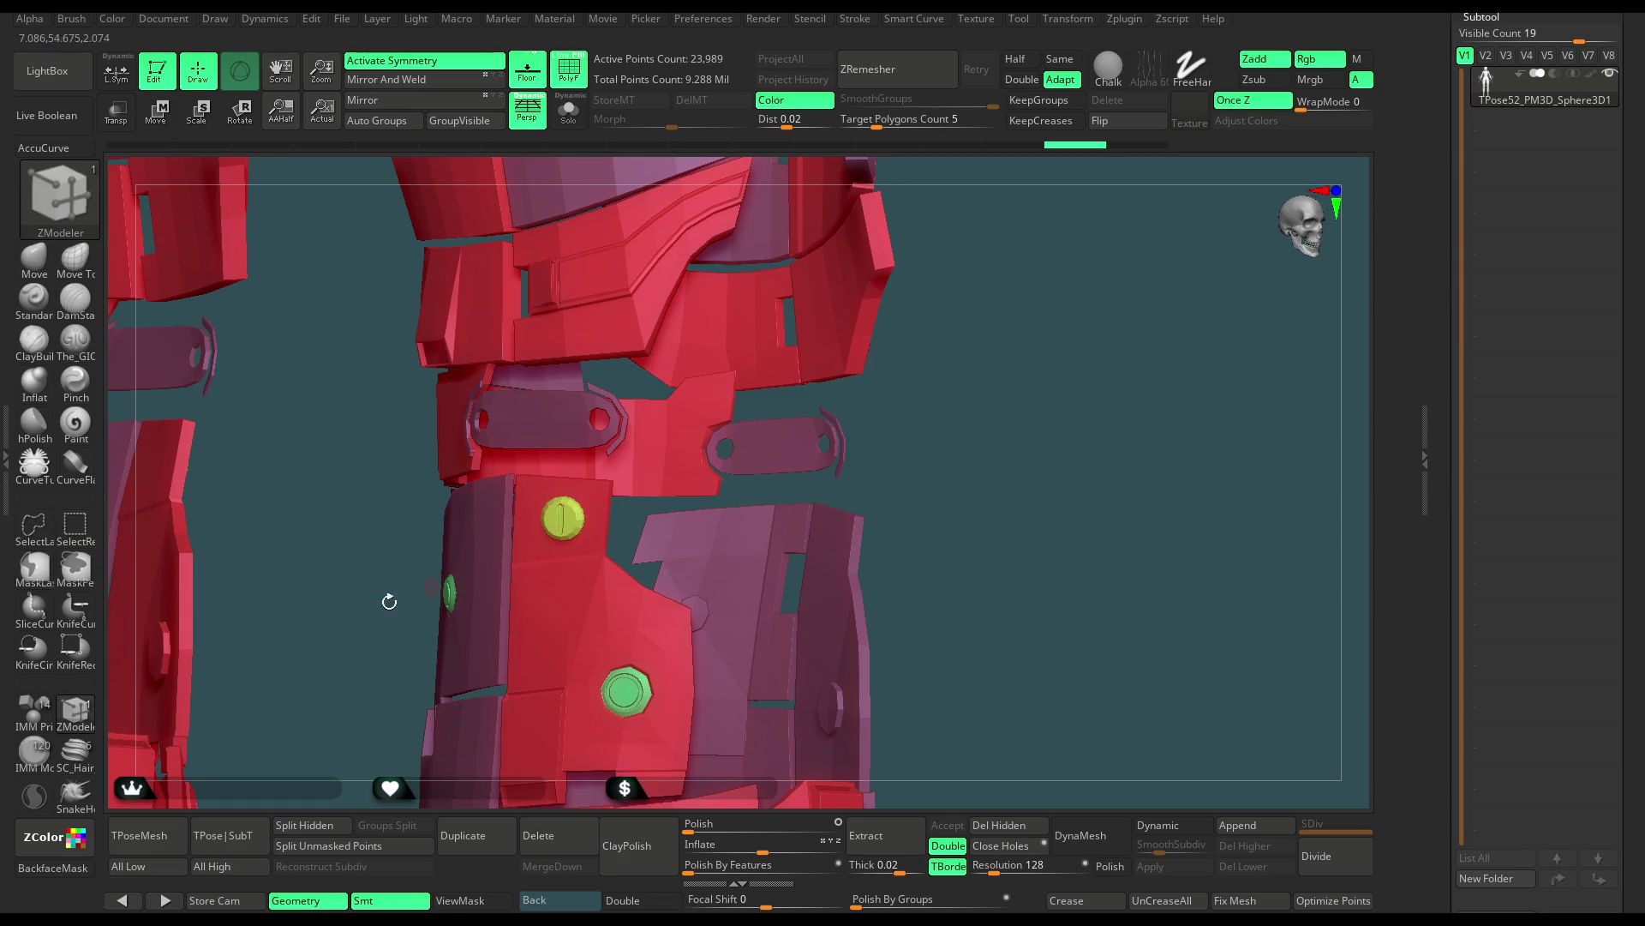
left_click(35, 525, "ctrl+shift")
mouse_move(810, 490)
left_mouse_down("ctrl+shift")
mouse_move(746, 500)
mouse_move(984, 168)
left_mouse_up("ctrl+shift")
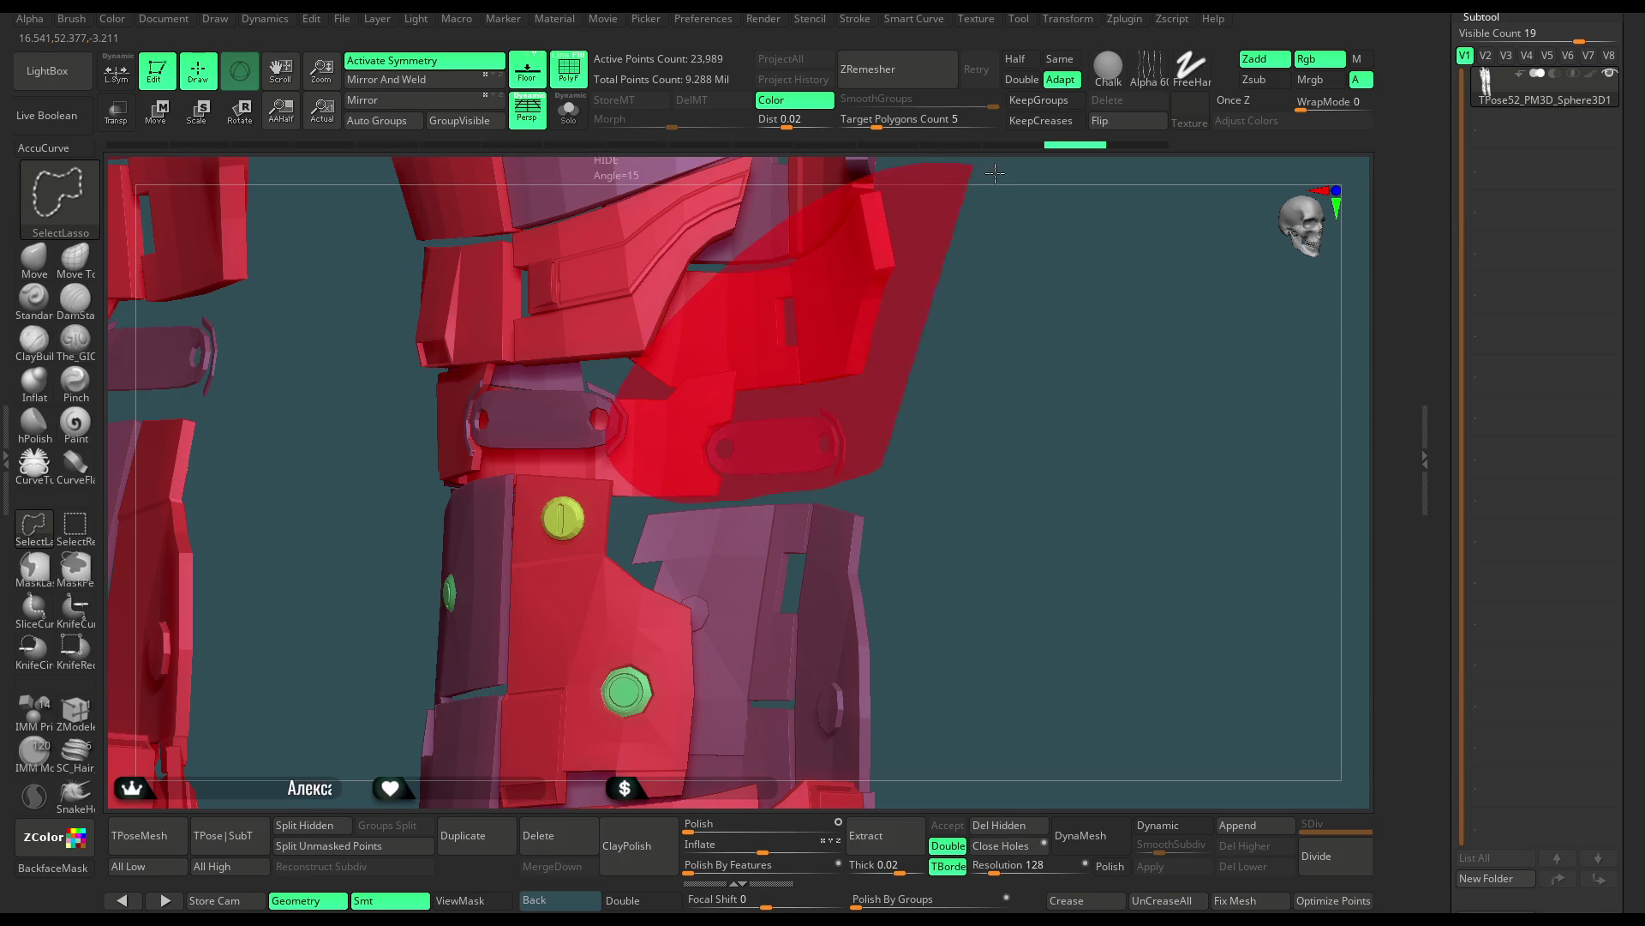
mouse_move(935, 324)
left_mouse_down("ctrl+shift")
mouse_move(677, 469)
mouse_move(956, 182)
left_mouse_up("ctrl+shift")
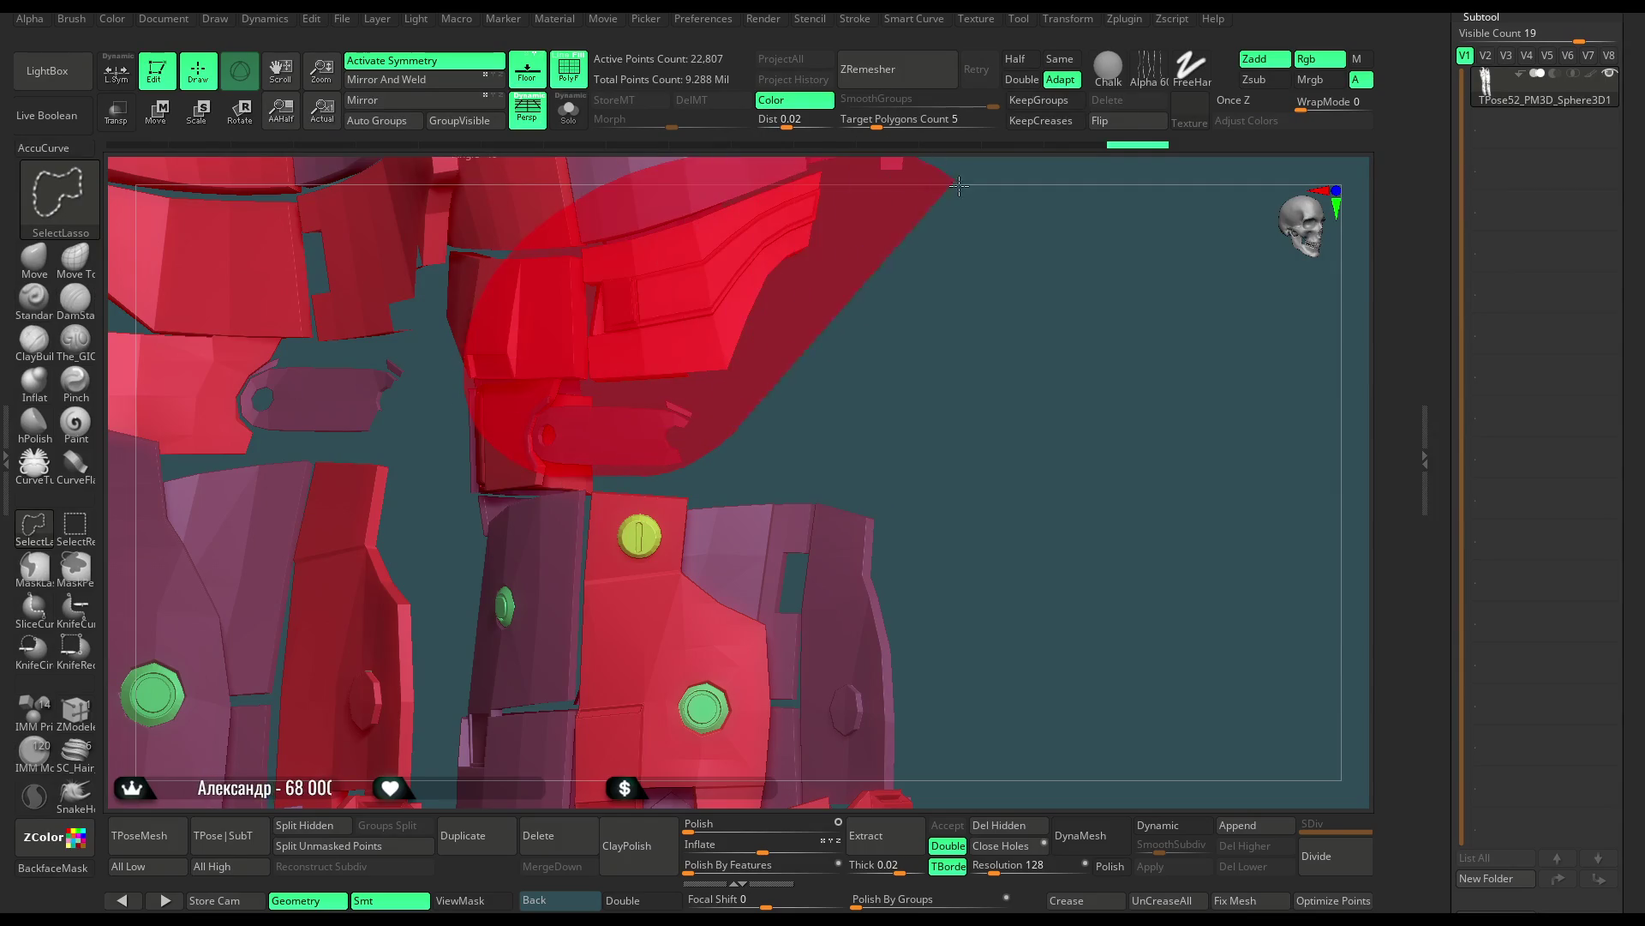
left_click_drag(917, 248, 791, 414, "ctrl+shift")
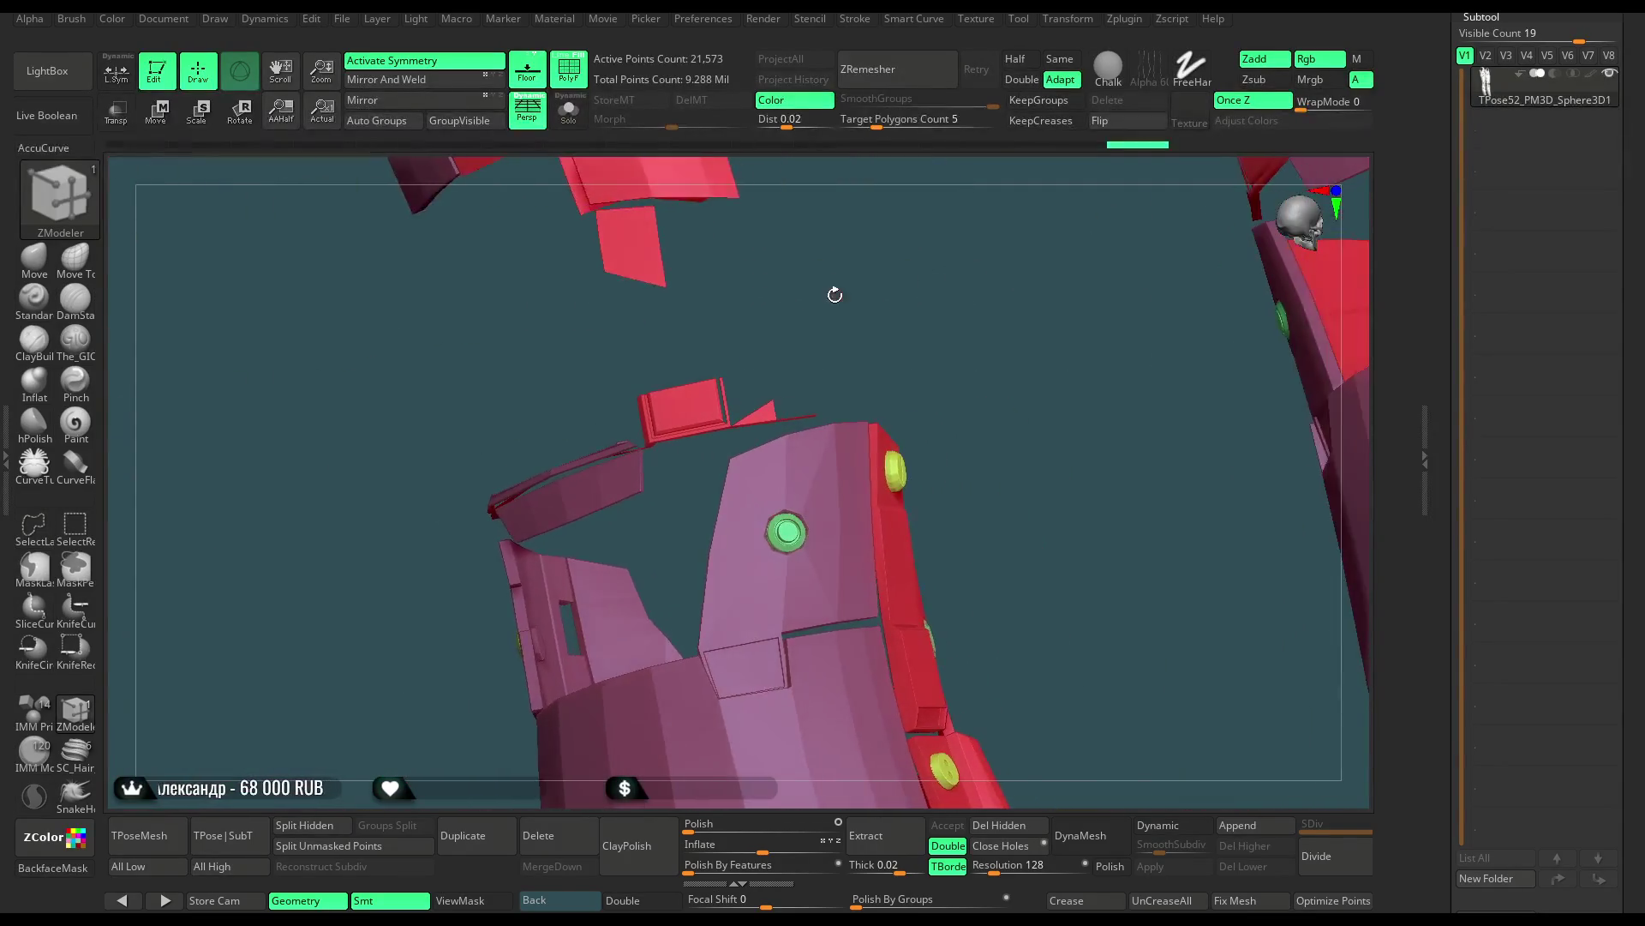
Hide the red cap and floating pink panel, leaving red and pink pieces with green bolts
key("ctrl+shift")
left_click_drag(827, 413, 605, 417, "ctrl+shift")
left_click_drag(661, 309, 498, 495)
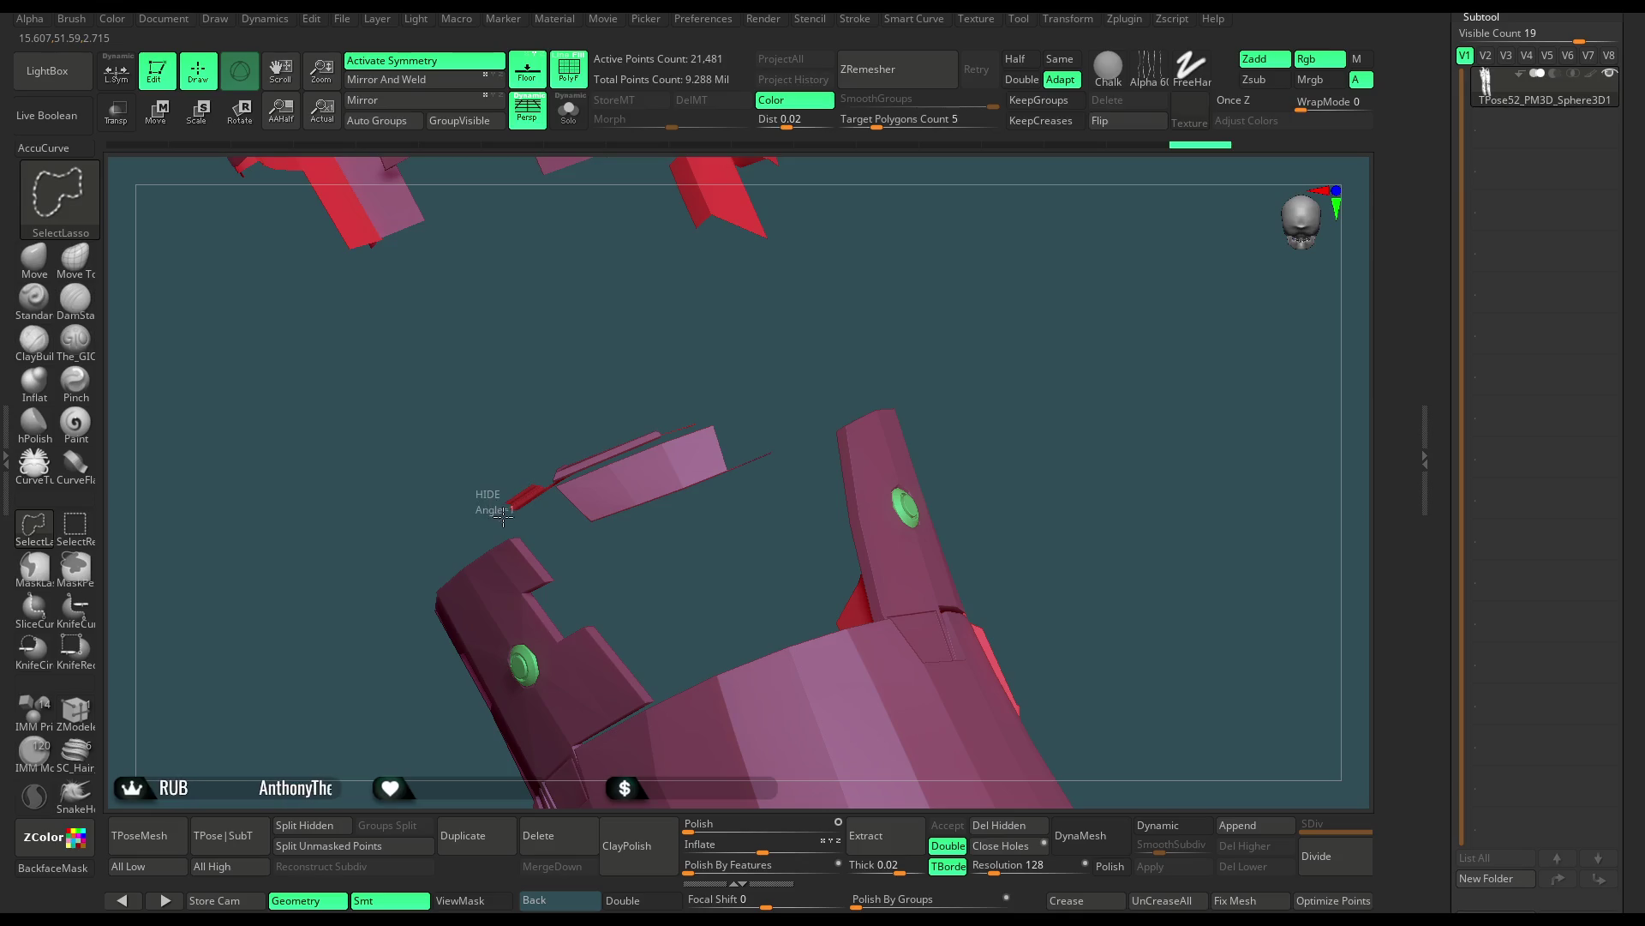
mouse_move(574, 538)
left_mouse_down("ctrl+shift")
mouse_move(643, 405)
mouse_move(662, 493)
left_mouse_up("ctrl+shift")
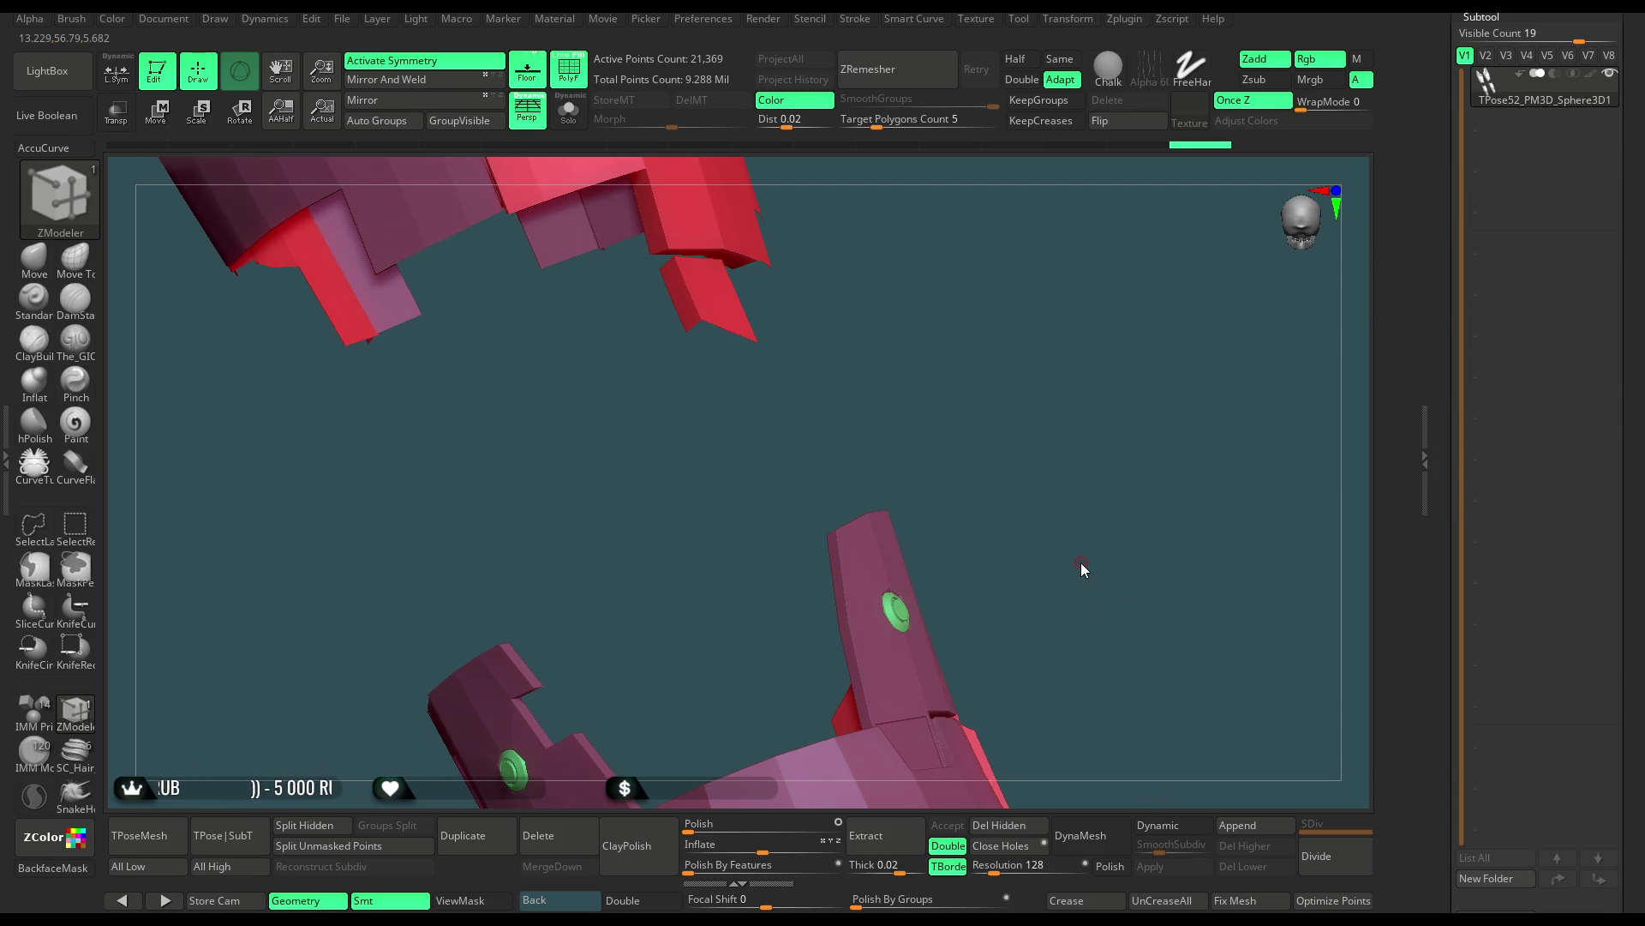
left_click(343, 18)
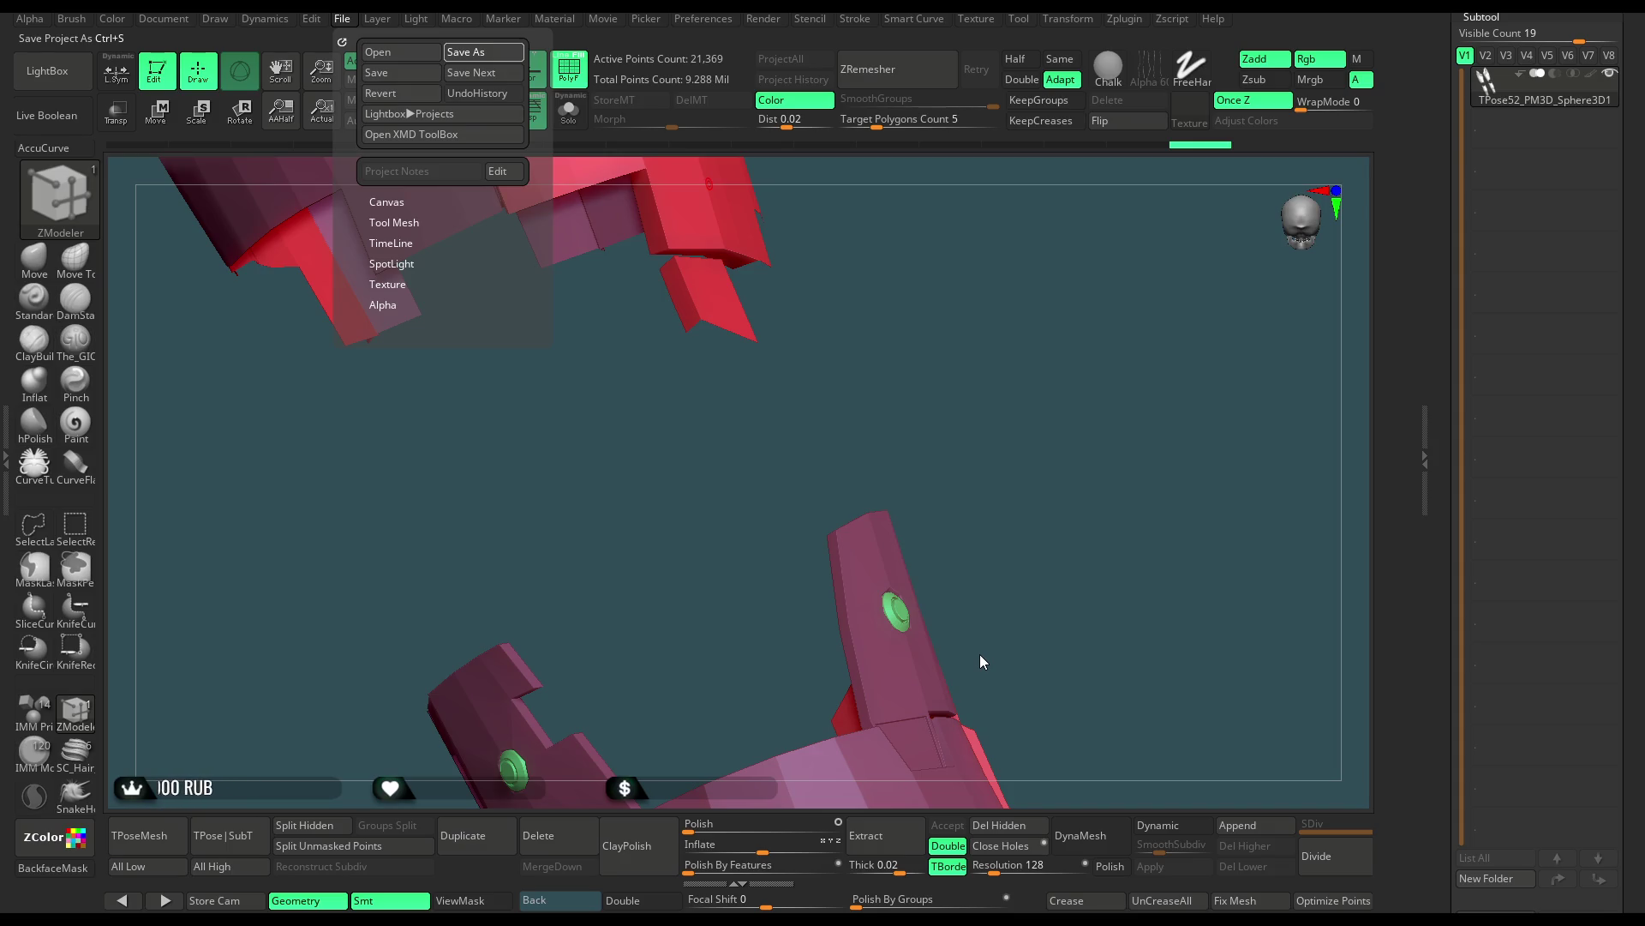
Save the ZBrush project with Ctrl+S
key("ctrl+s")
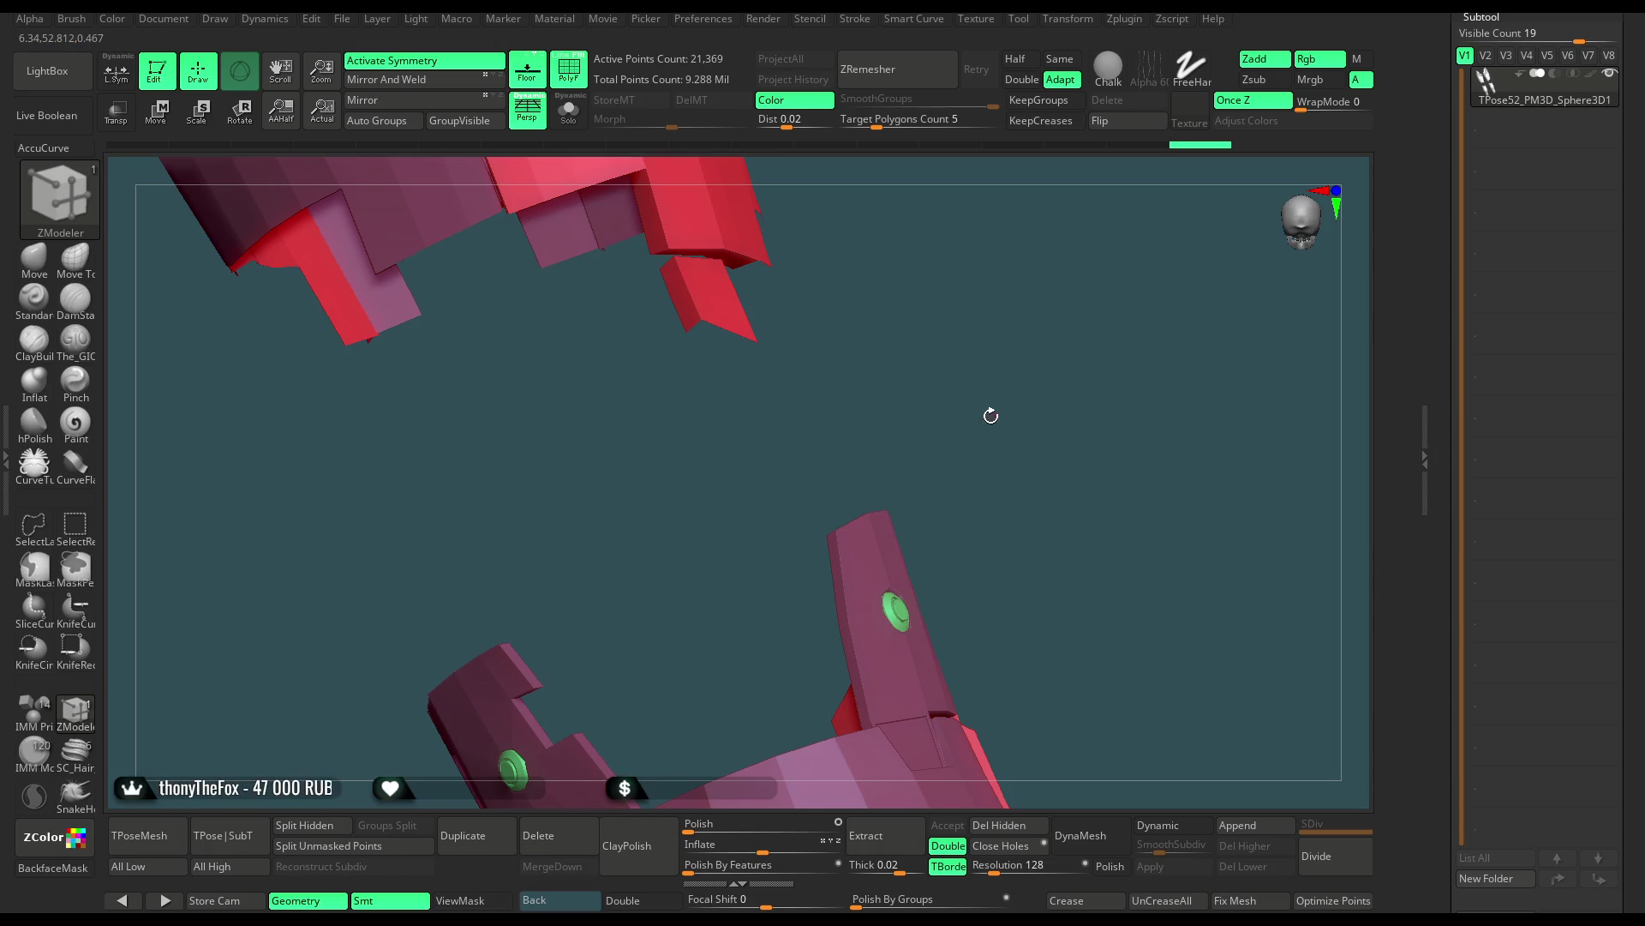
Lasso-hide the upper armour pieces and face the leg pieces
mouse_move(985, 304)
left_mouse_down()
mouse_move(801, 464)
mouse_move(863, 283)
left_mouse_up()
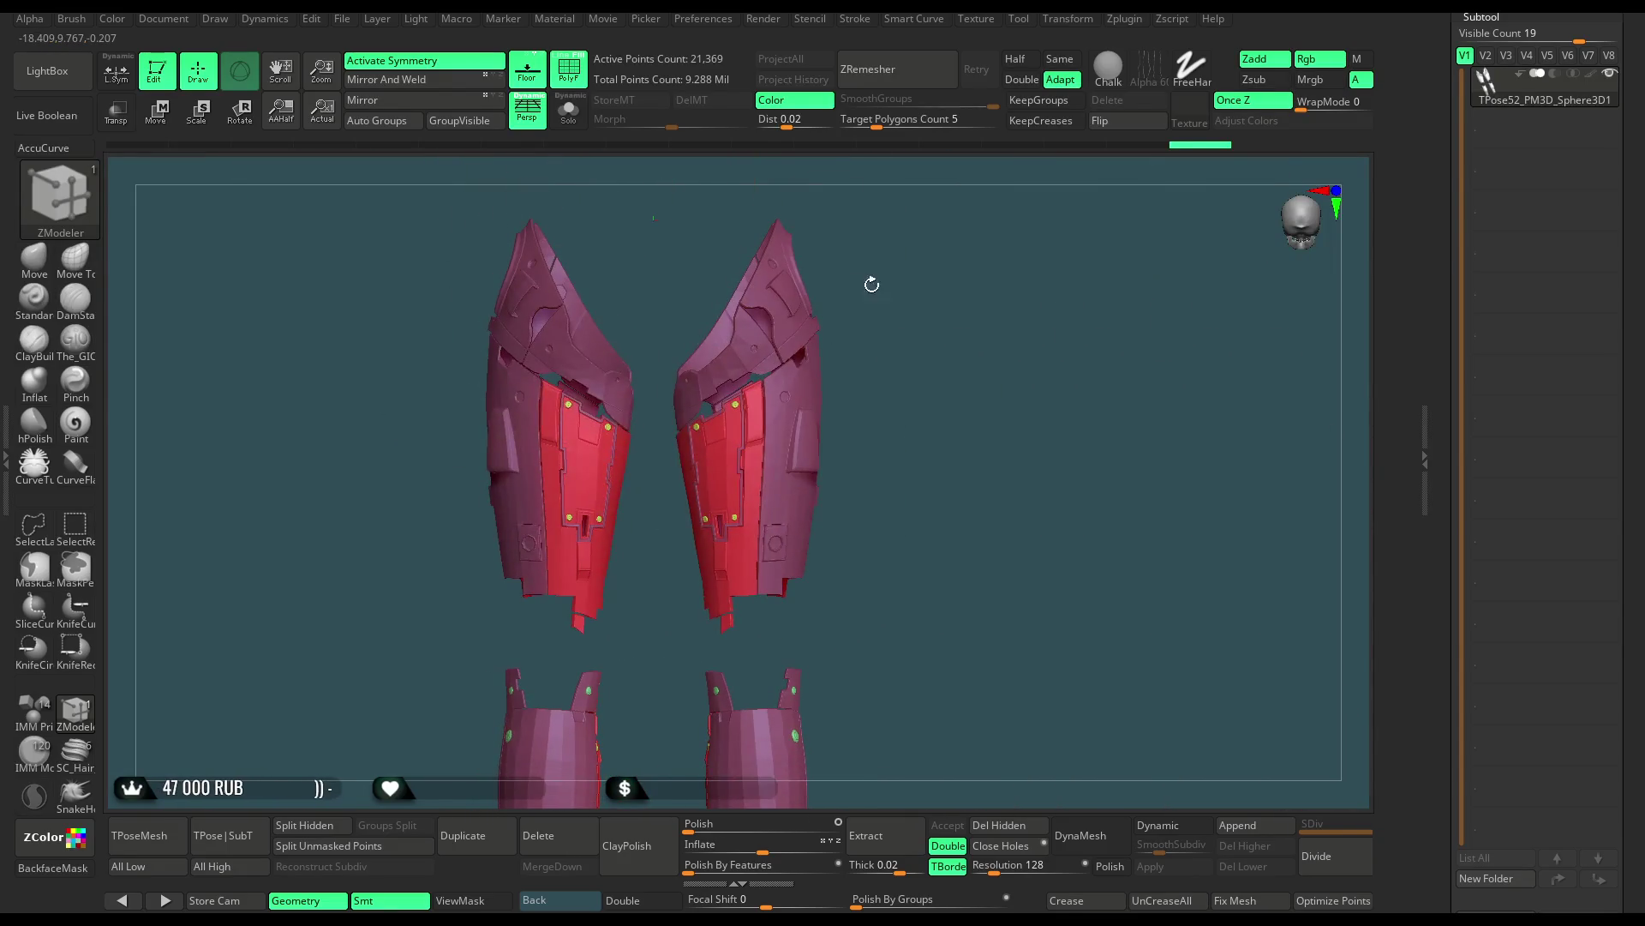
key("ctrl+shift")
left_click_drag(607, 639, 383, 287, "ctrl+shift")
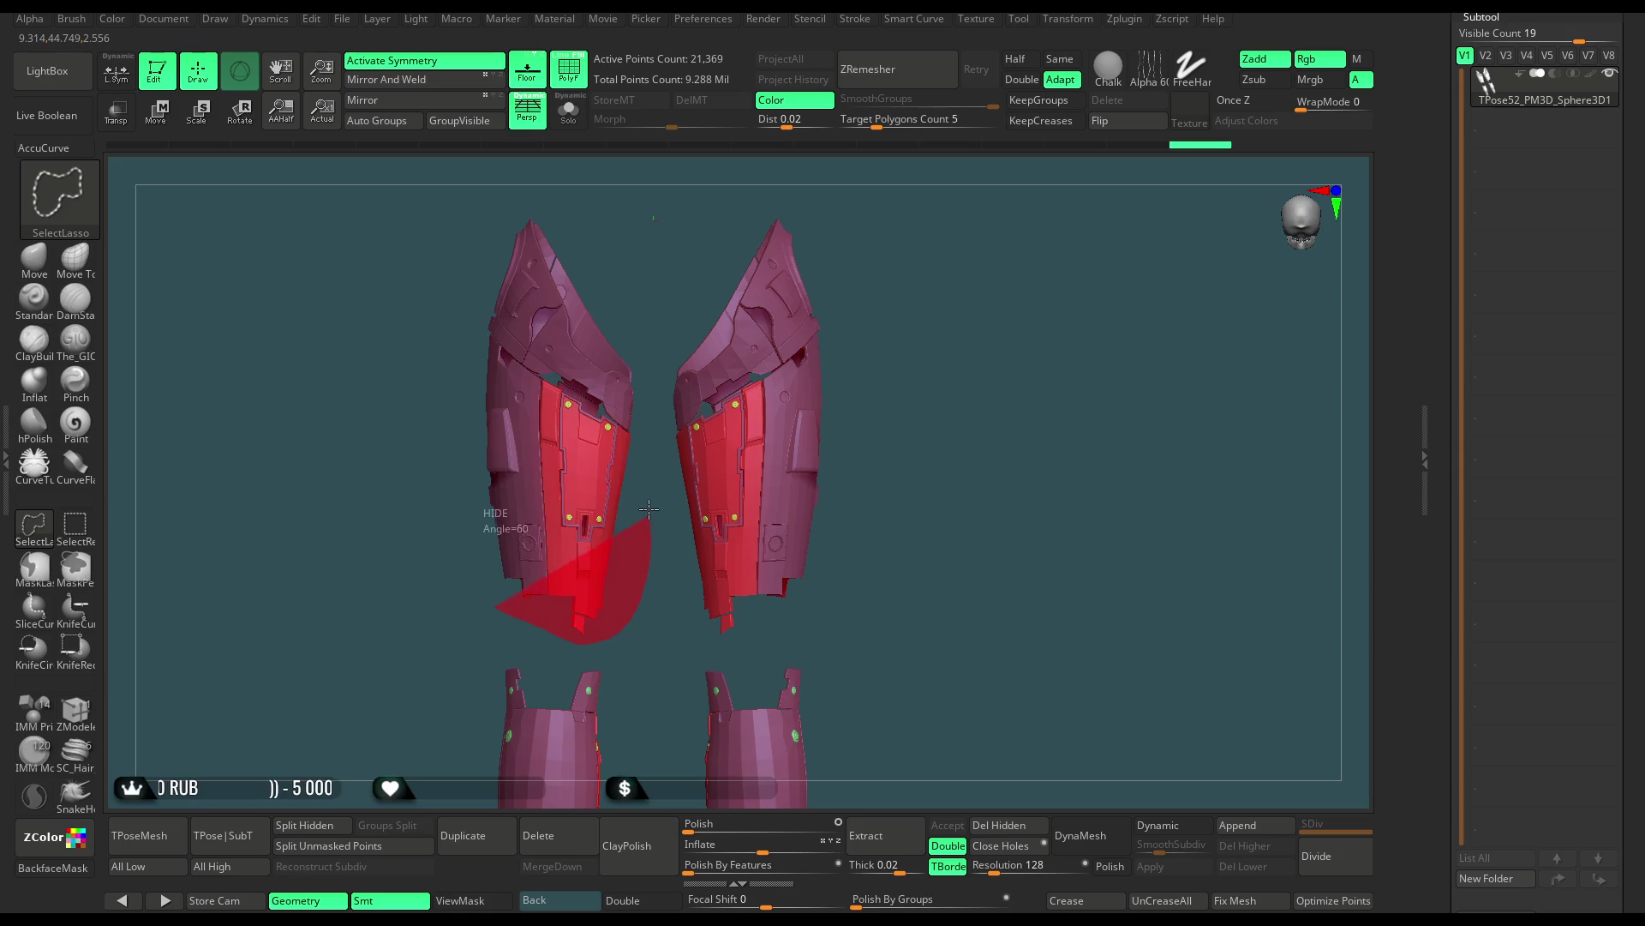
left_click_drag(385, 383, 385, 383, "ctrl+shift")
mouse_move(830, 526)
left_mouse_down("shift")
mouse_move(913, 336)
mouse_move(897, 530)
mouse_move(871, 422)
left_mouse_up("shift")
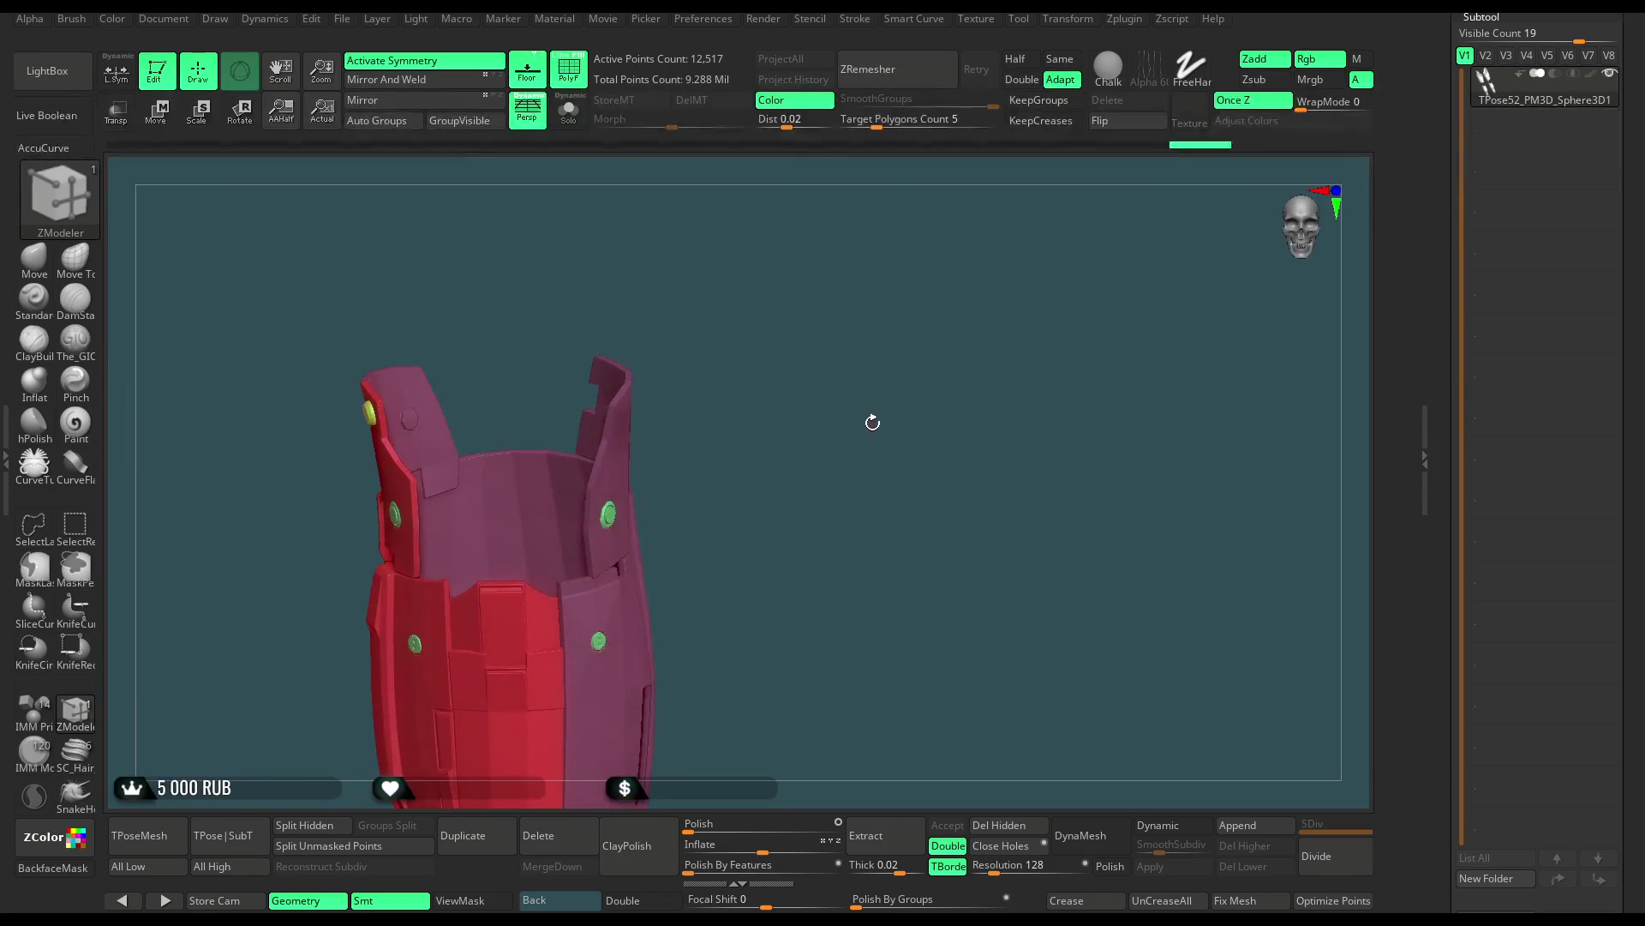
Show polygroup colours, unhide all, and check the pink and red knee pieces in isolation
key("shift+f")
left_click(825, 395, "ctrl+shift")
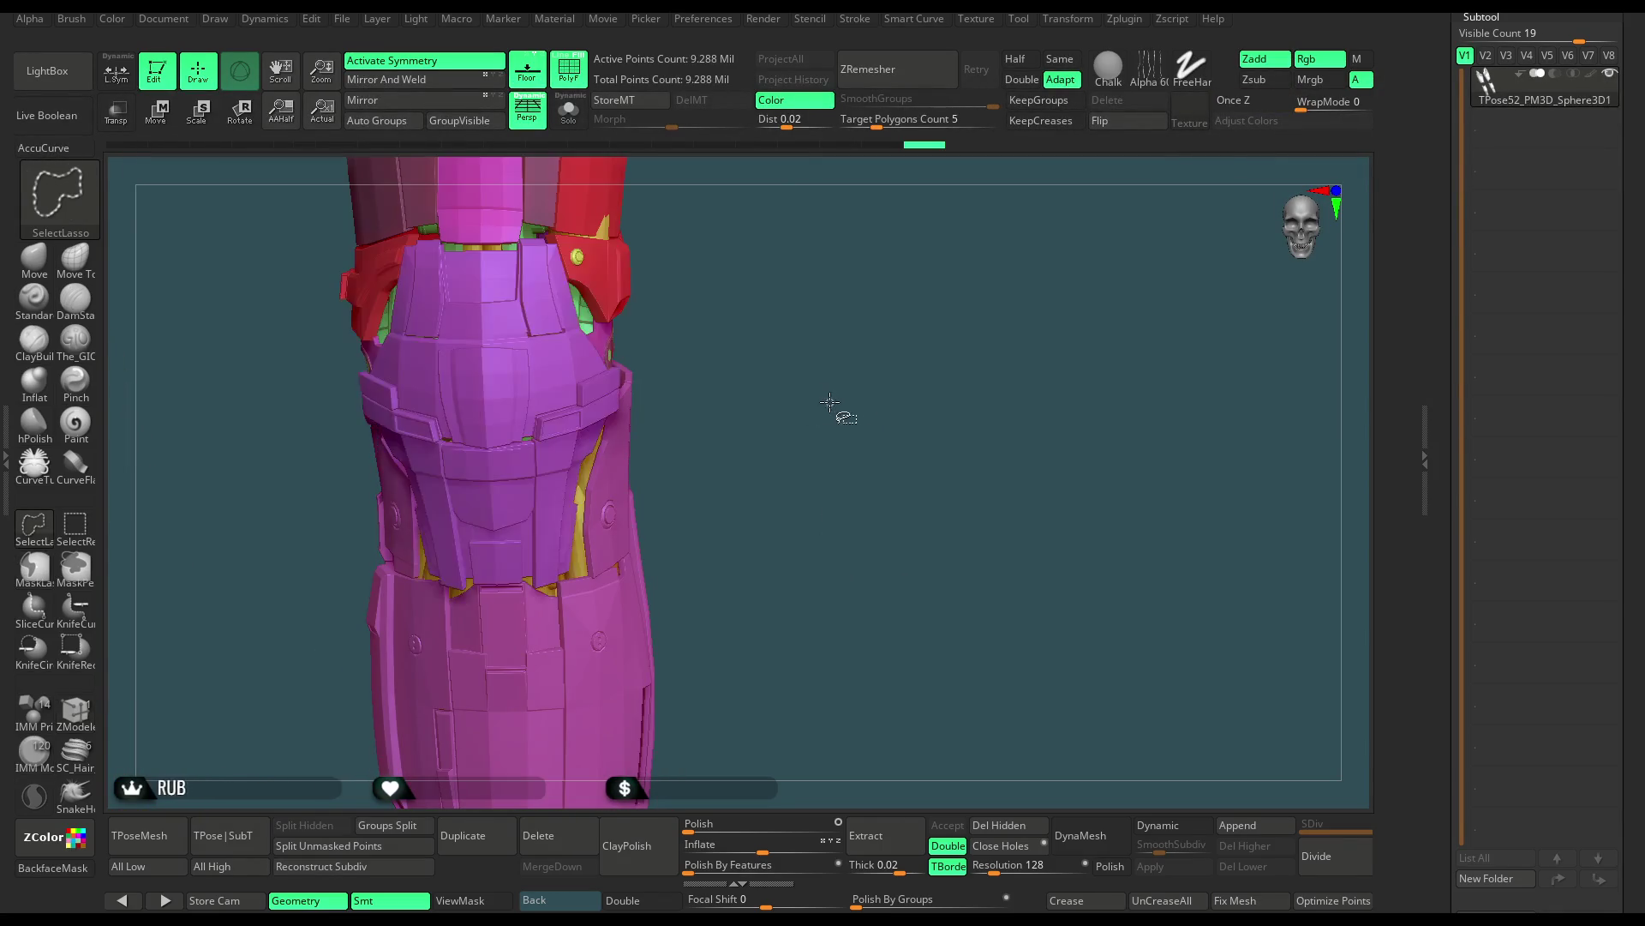
mouse_move(840, 409)
left_mouse_down()
mouse_move(791, 351)
mouse_move(817, 356)
mouse_move(815, 381)
left_mouse_up()
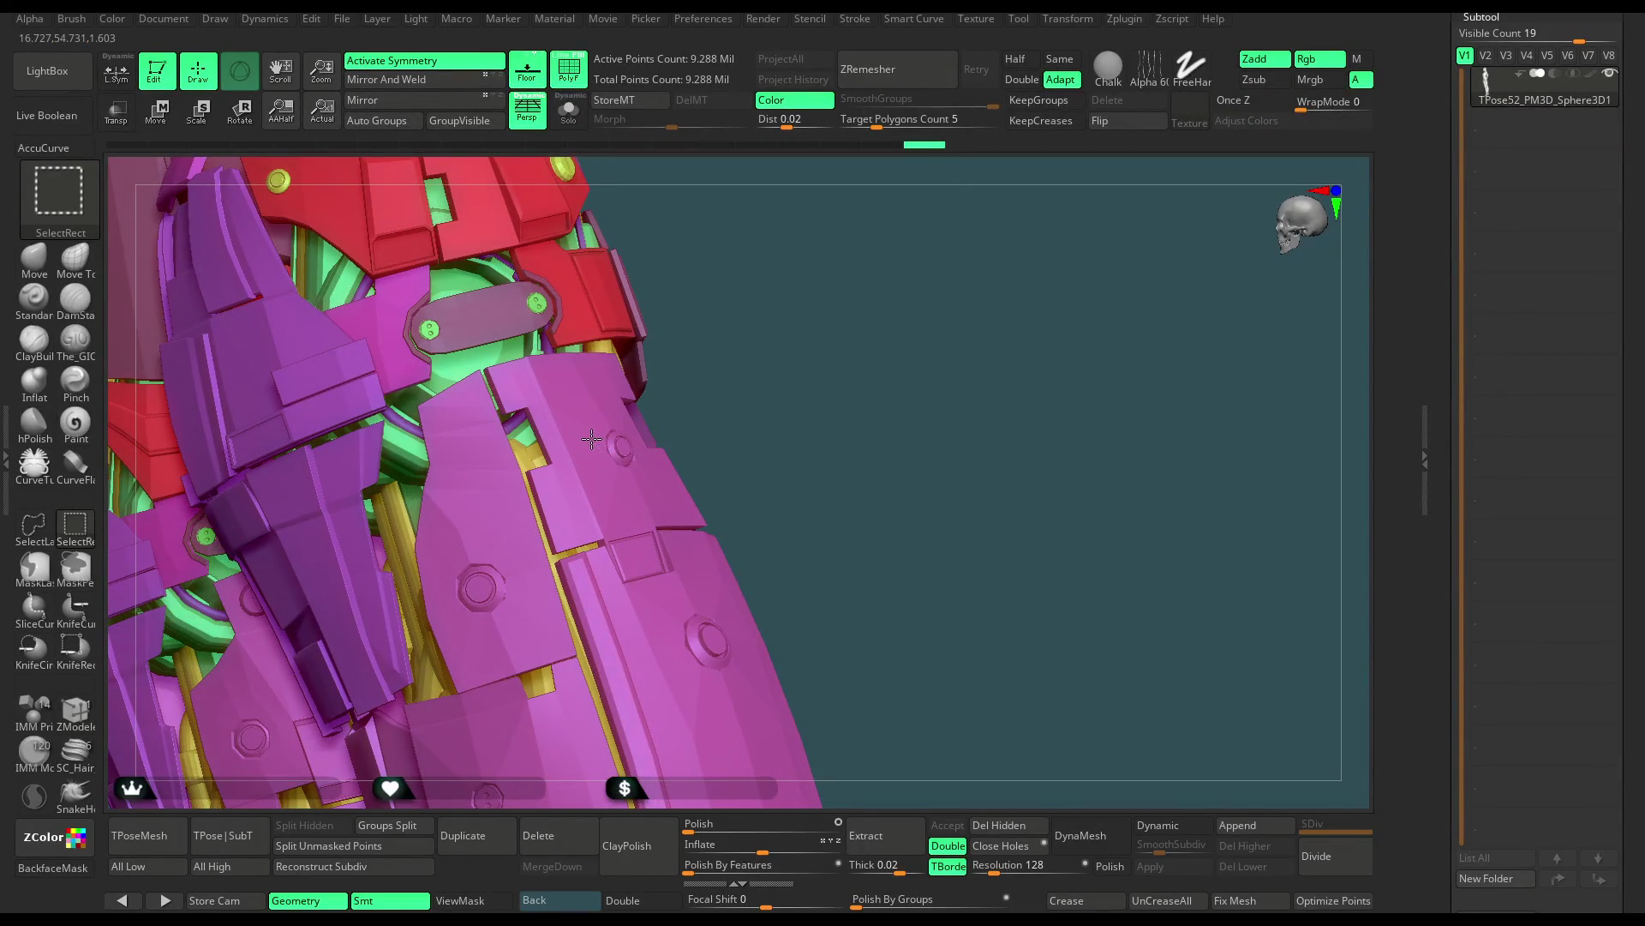
left_click(593, 441, "ctrl+shift")
left_click(785, 306, "ctrl+shift")
mouse_move(775, 258)
left_mouse_down()
mouse_move(777, 345)
mouse_move(605, 474)
left_mouse_up()
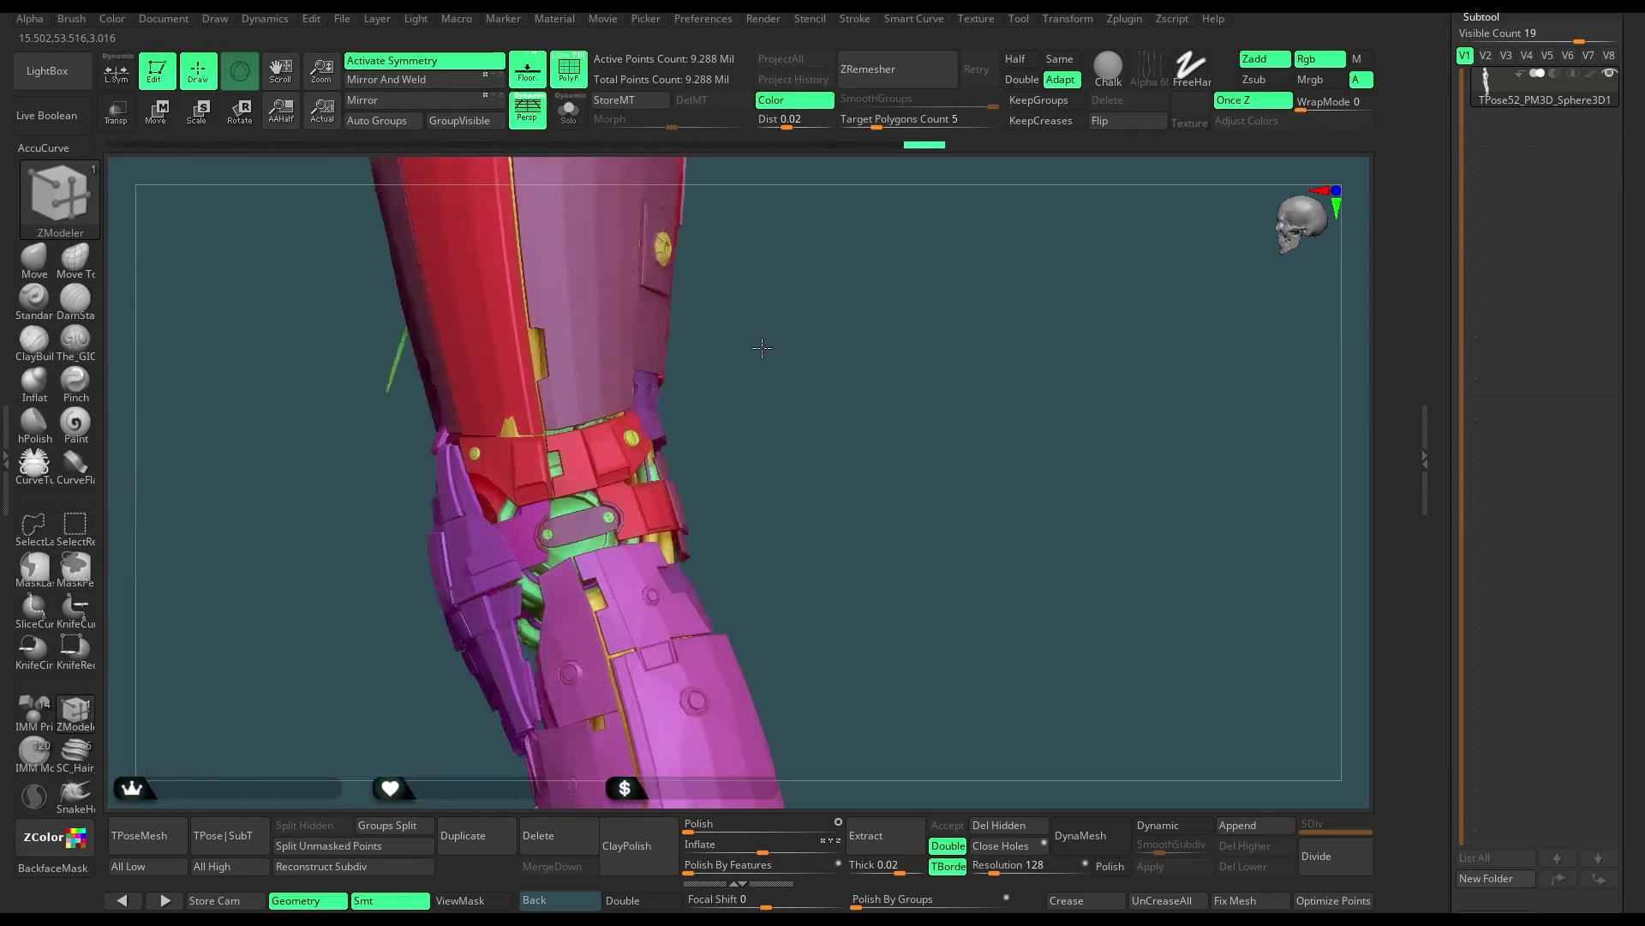
left_click(603, 470, "ctrl+shift")
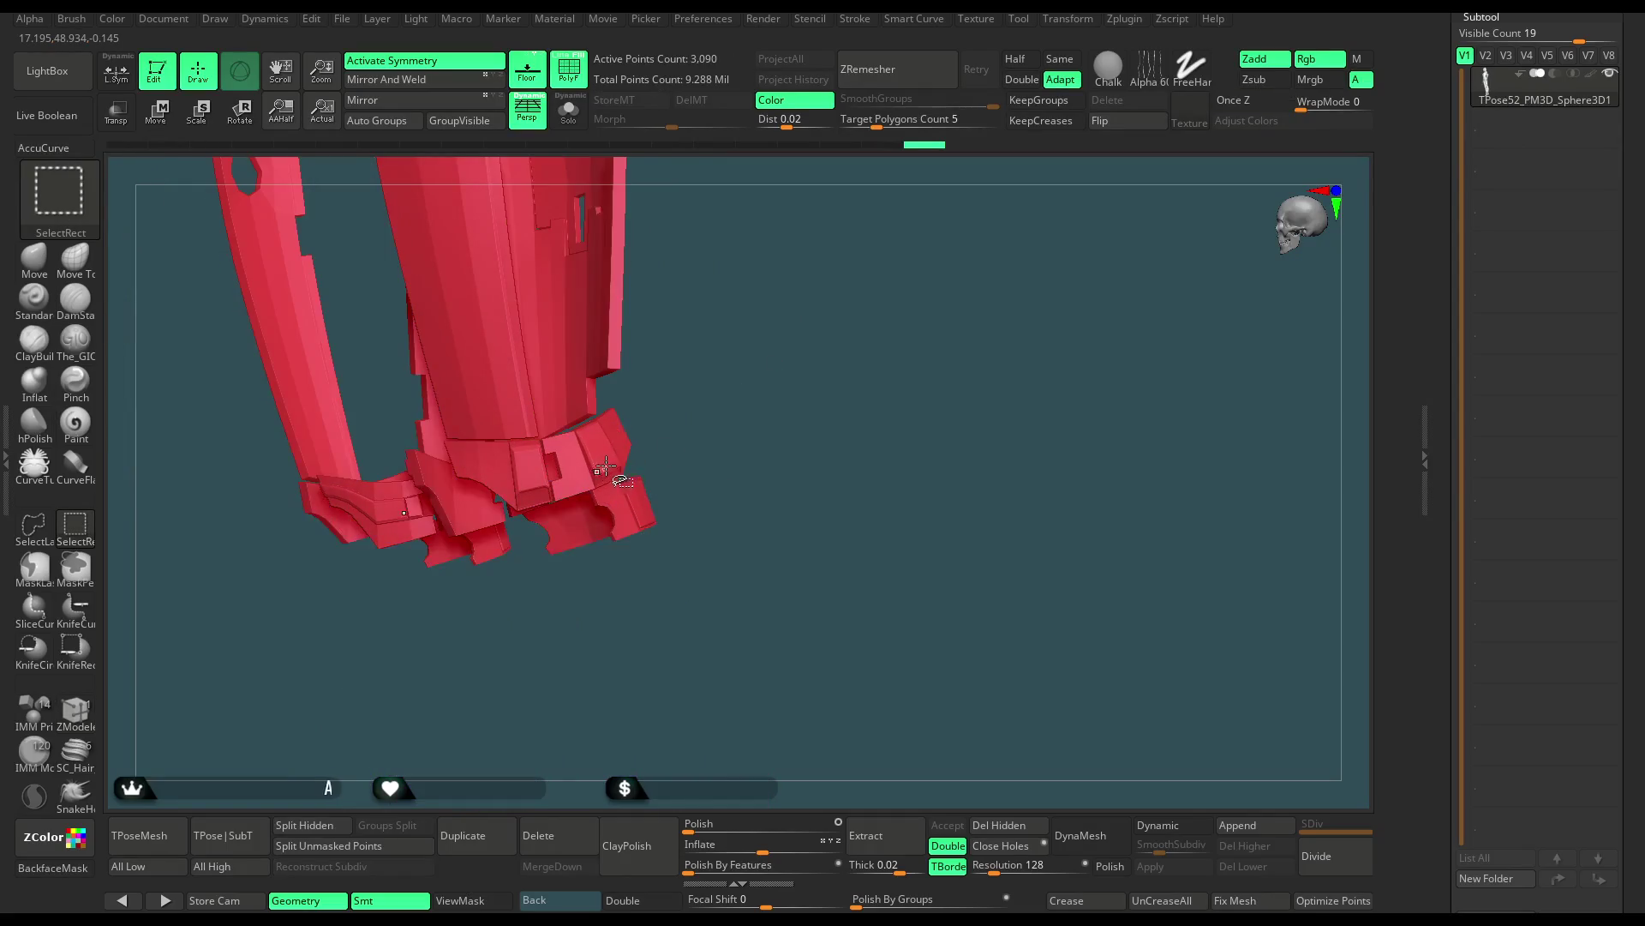
left_click(683, 395, "ctrl+shift")
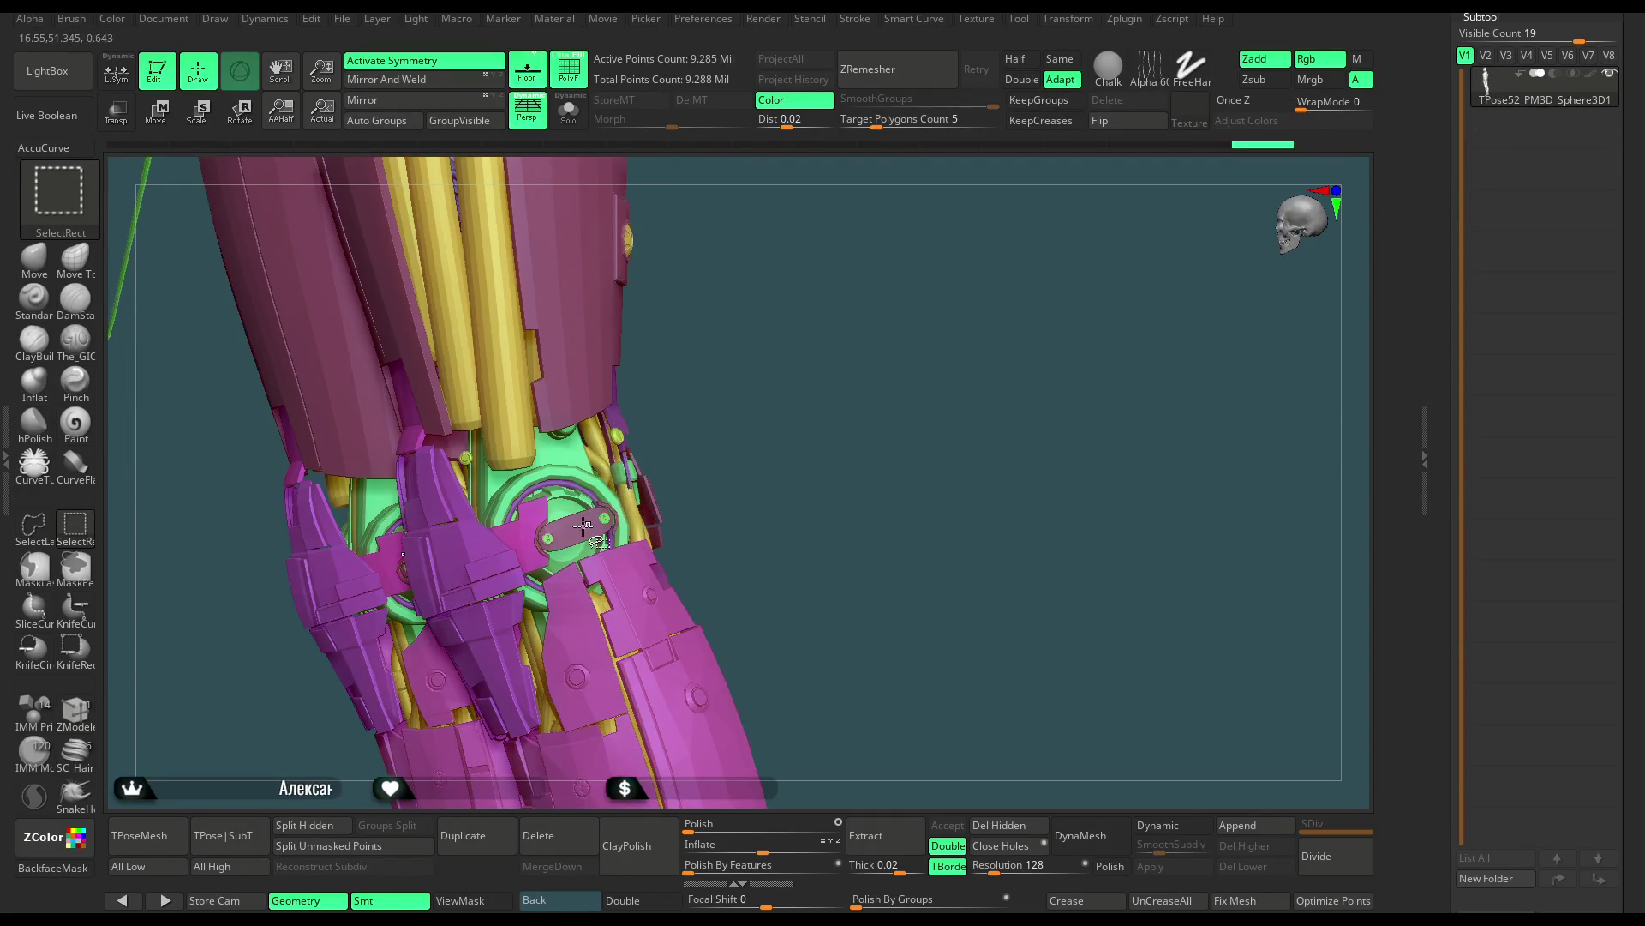
Hide the purple knee panel to reveal the yellow cables, then bring the knee parts back
left_click_drag(665, 422, 621, 476)
key("ctrl+shift")
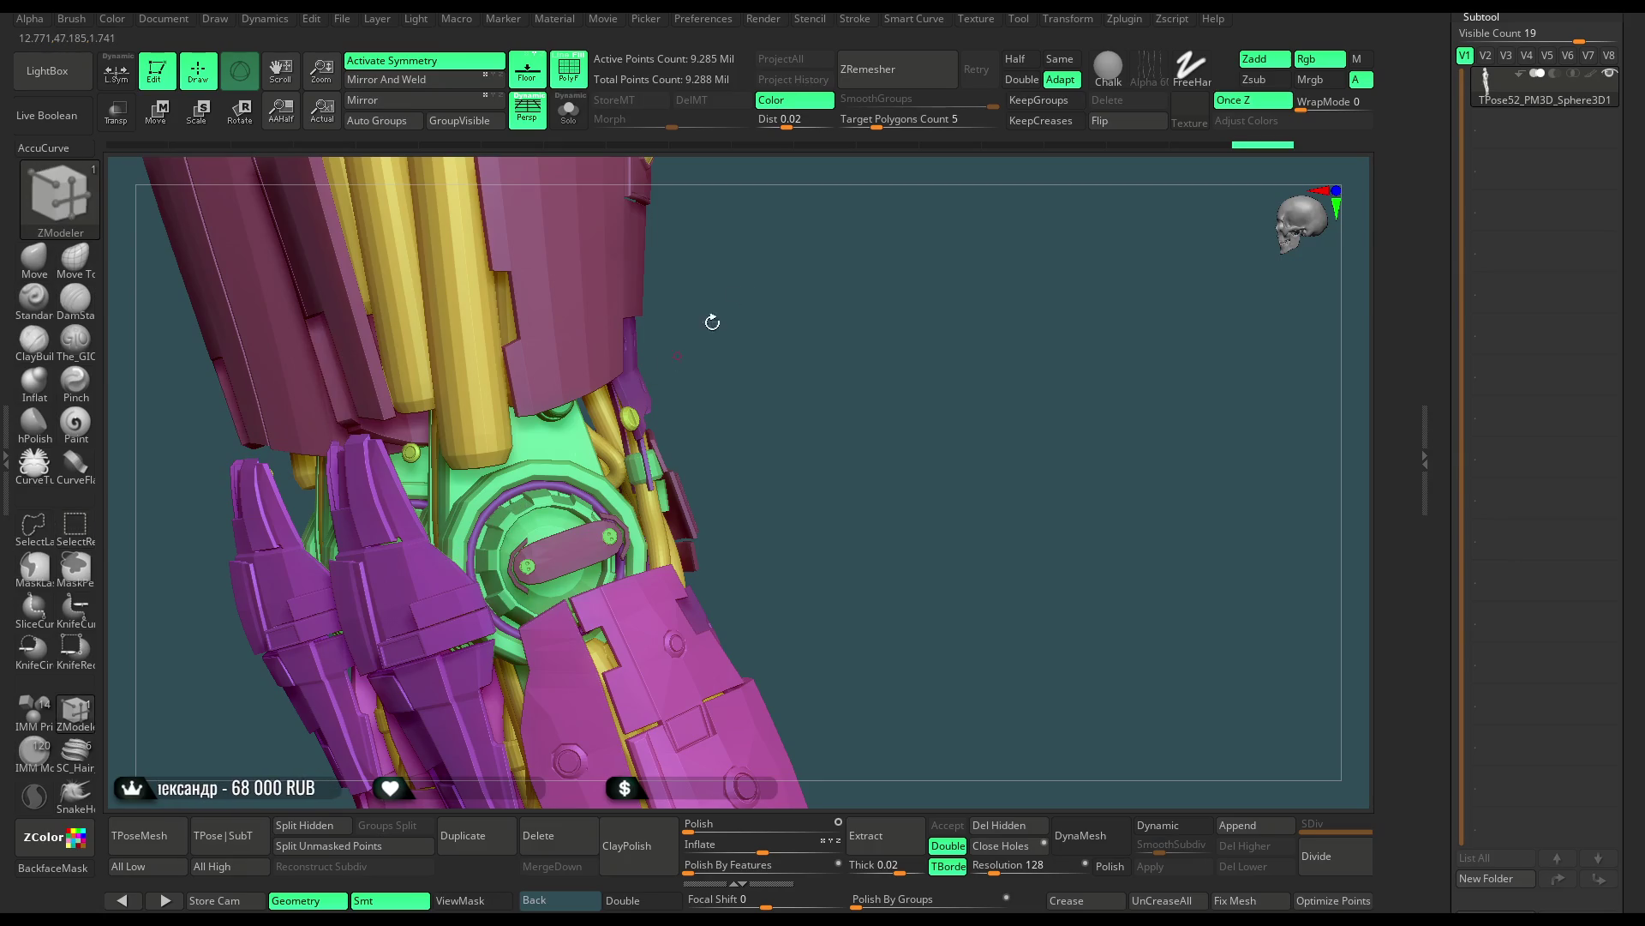
left_click_drag(690, 337, 572, 435)
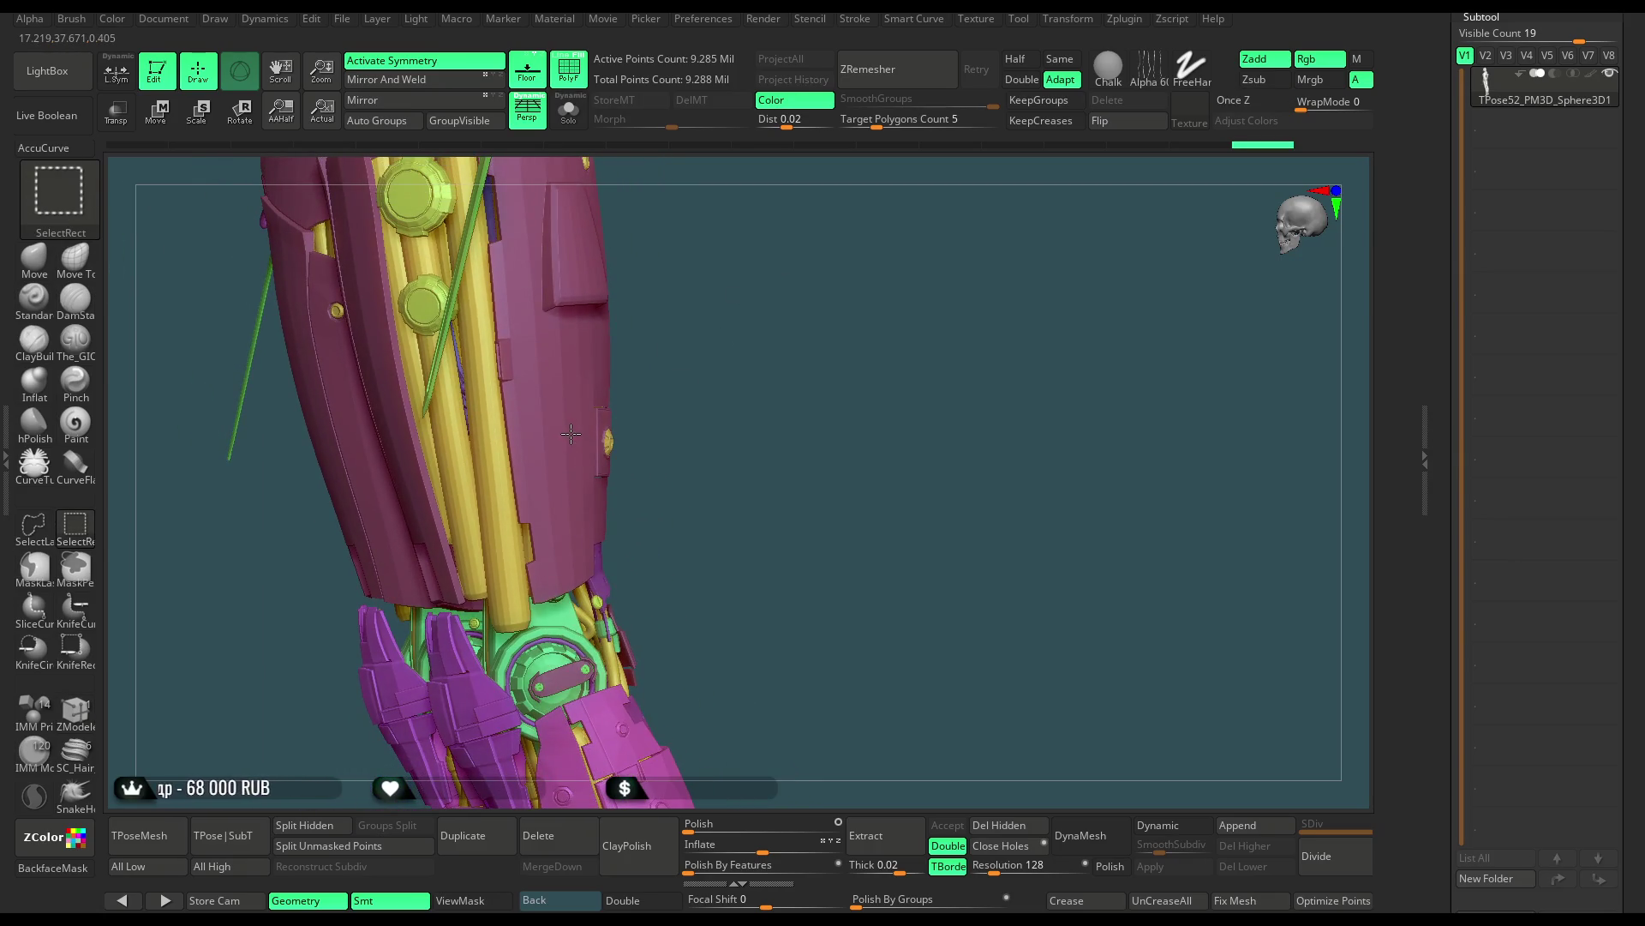
left_click(572, 435, "ctrl+alt+shift")
left_click_drag(640, 383, 747, 408)
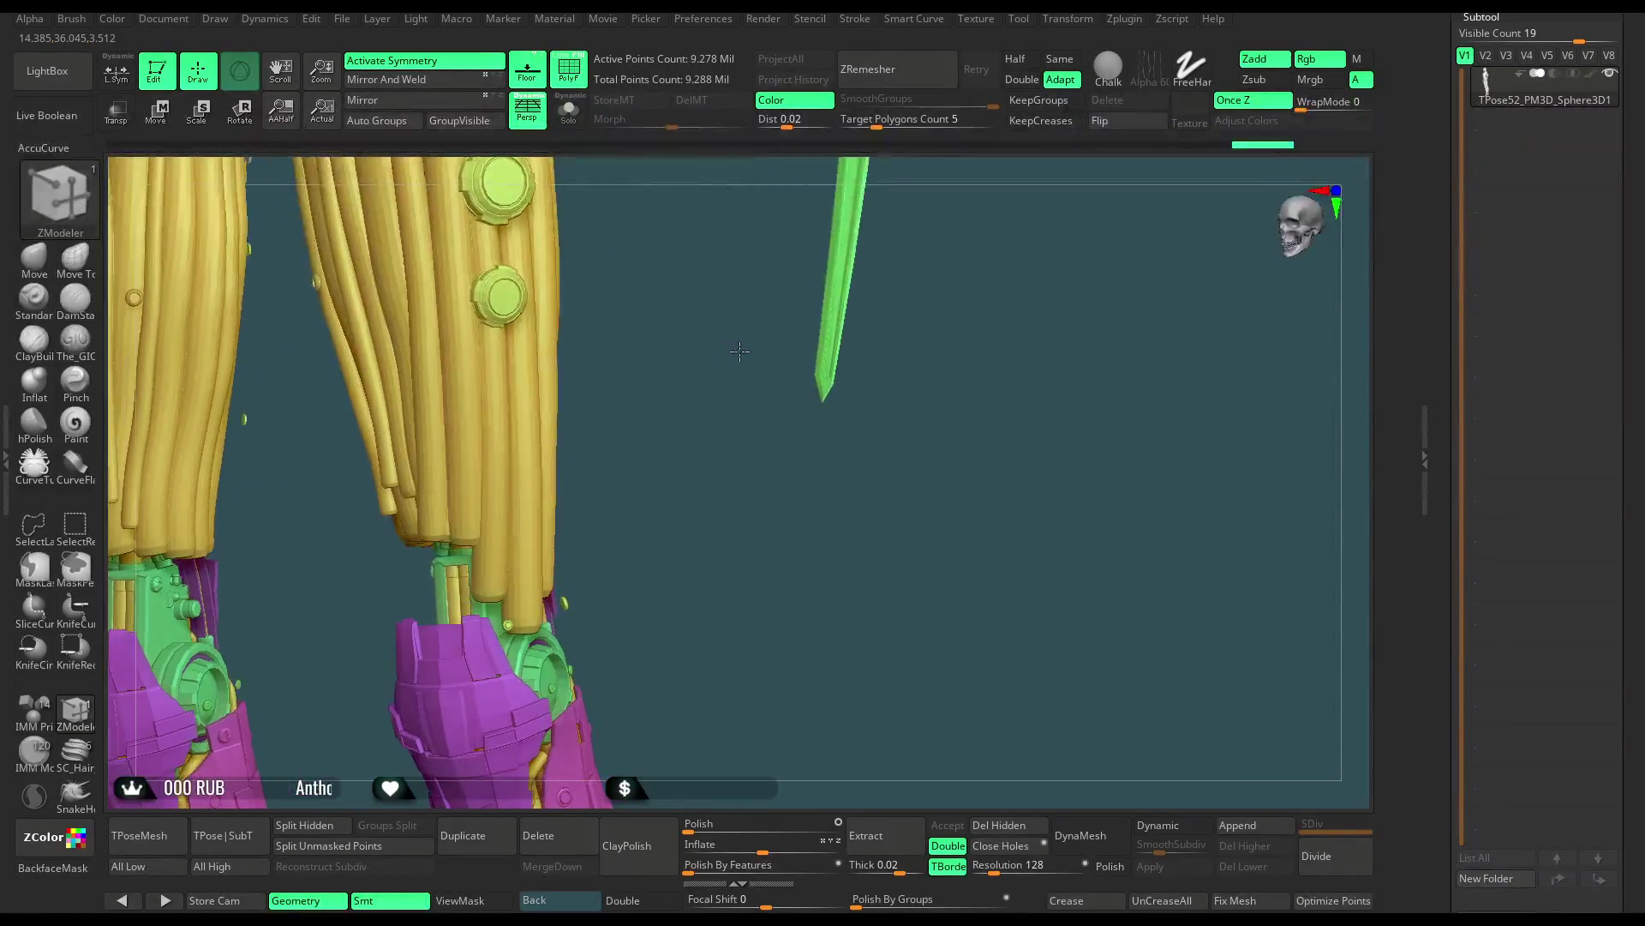
mouse_move(746, 408)
left_mouse_down()
mouse_move(718, 413)
mouse_move(719, 469)
mouse_move(656, 400)
mouse_move(629, 404)
mouse_move(827, 320)
mouse_move(769, 385)
mouse_move(763, 437)
left_mouse_up()
key("ctrl+shift")
left_click(823, 296, "ctrl+shift")
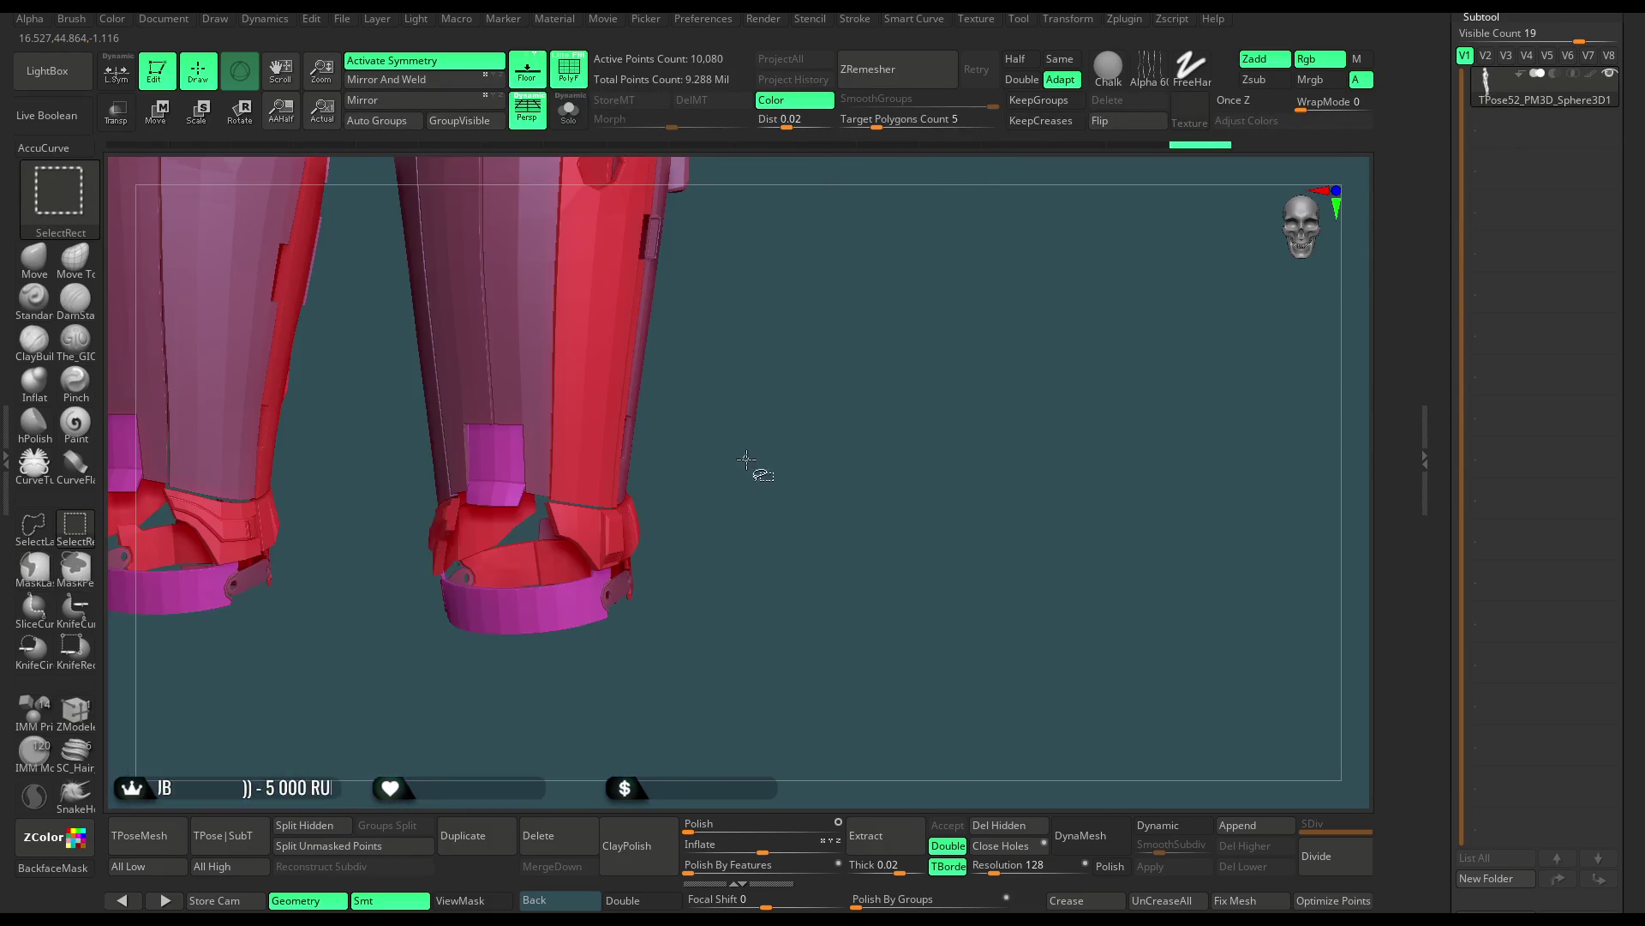
Unhide the whole character, frame it, and orbit to a front view of hips and legs
key("f")
left_click_drag(764, 294, 785, 350)
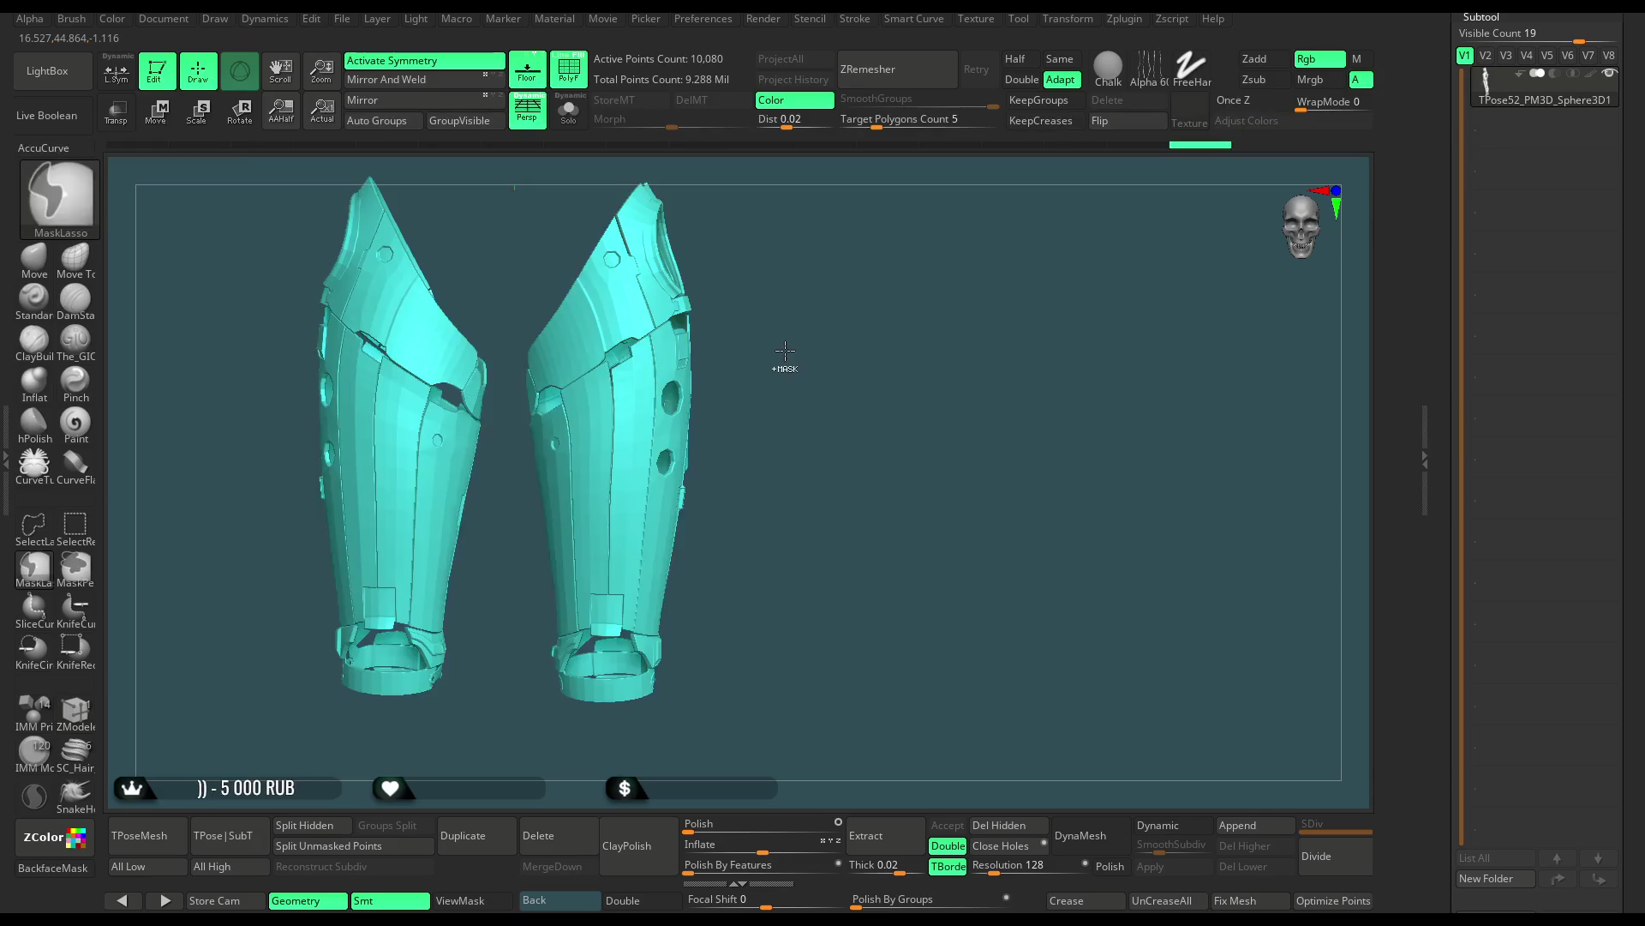
left_click(775, 385, "ctrl+shift")
key("f")
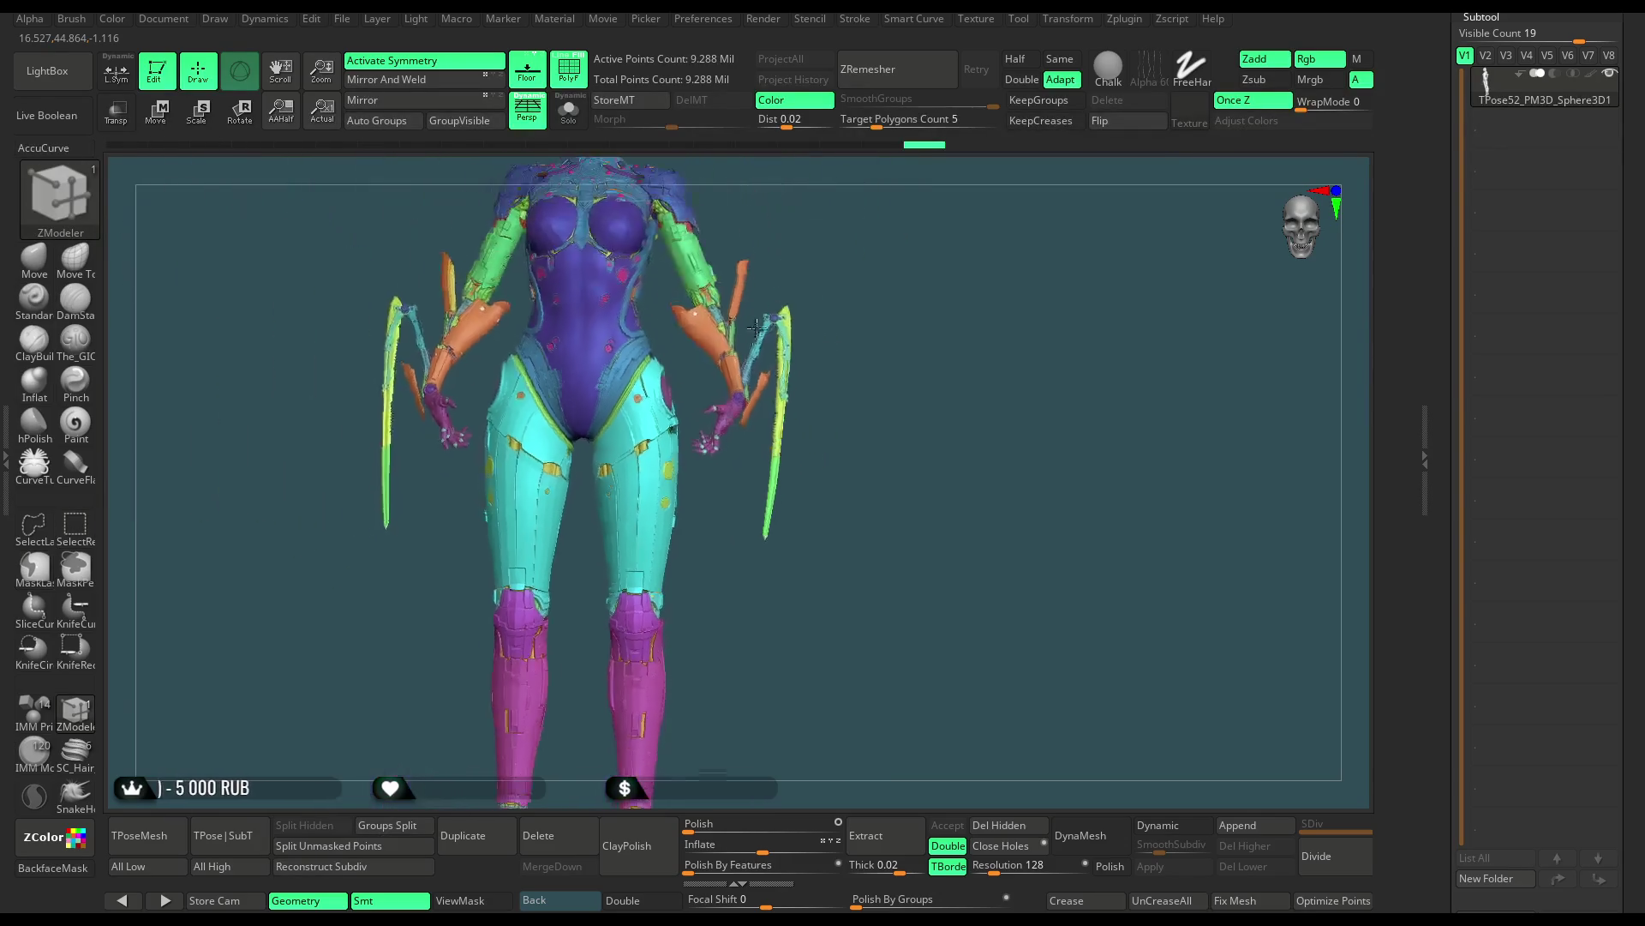
mouse_move(889, 232)
left_mouse_down()
mouse_move(834, 249)
mouse_move(867, 239)
mouse_move(868, 308)
left_mouse_up()
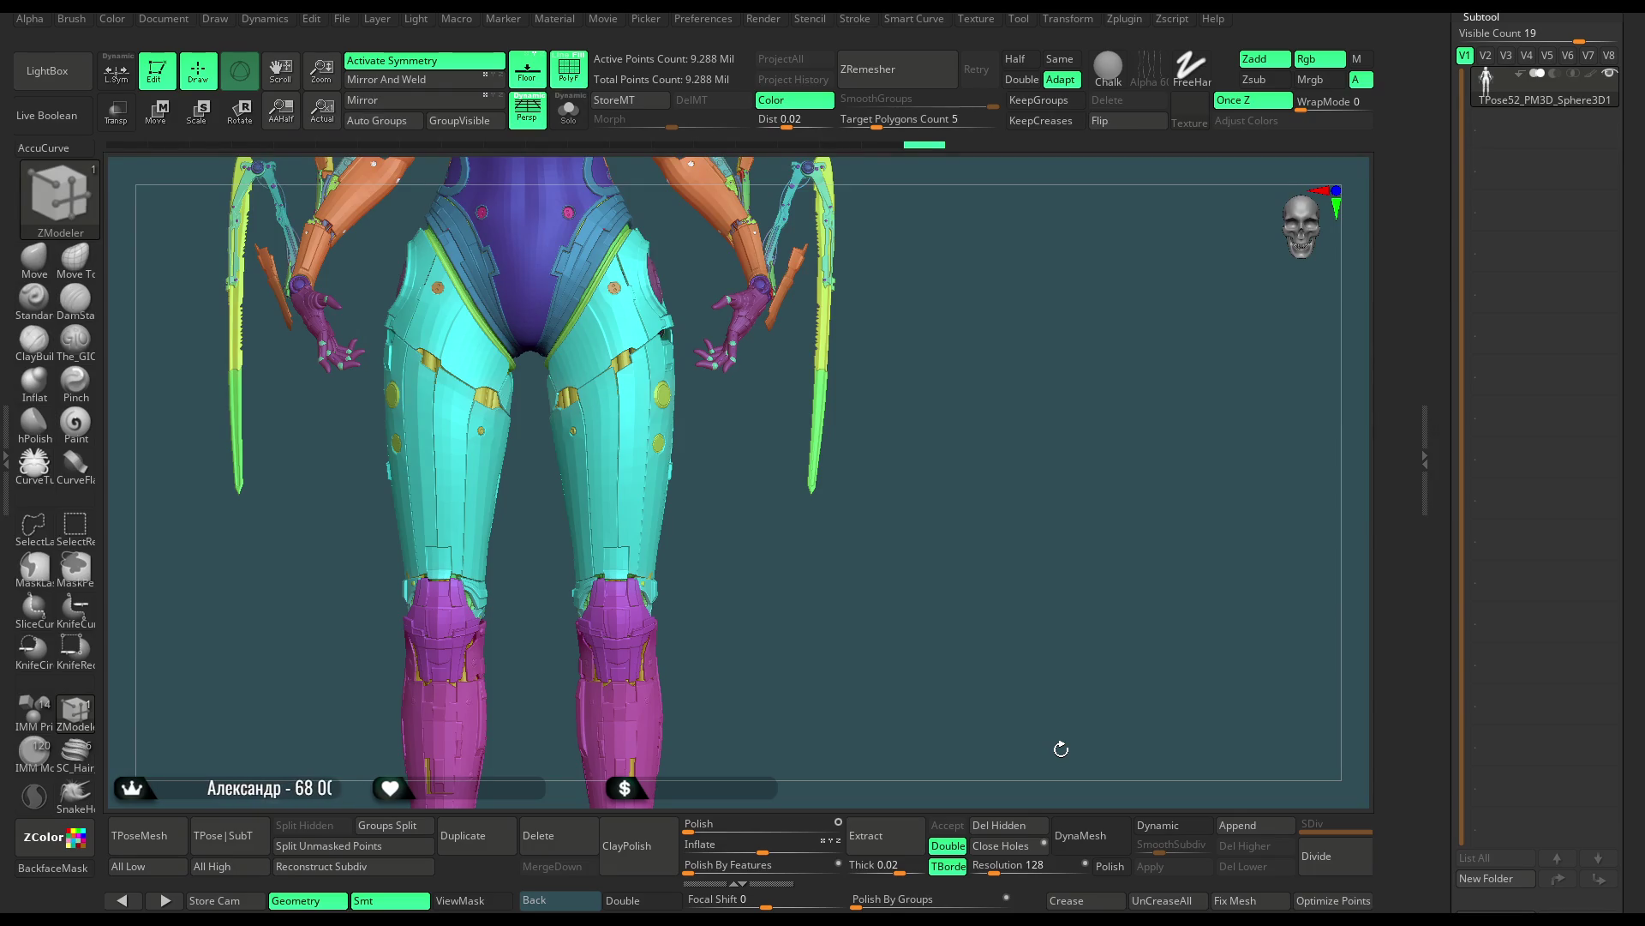
mouse_move(801, 522)
left_mouse_down()
mouse_move(718, 526)
mouse_move(760, 522)
mouse_move(779, 577)
left_mouse_up()
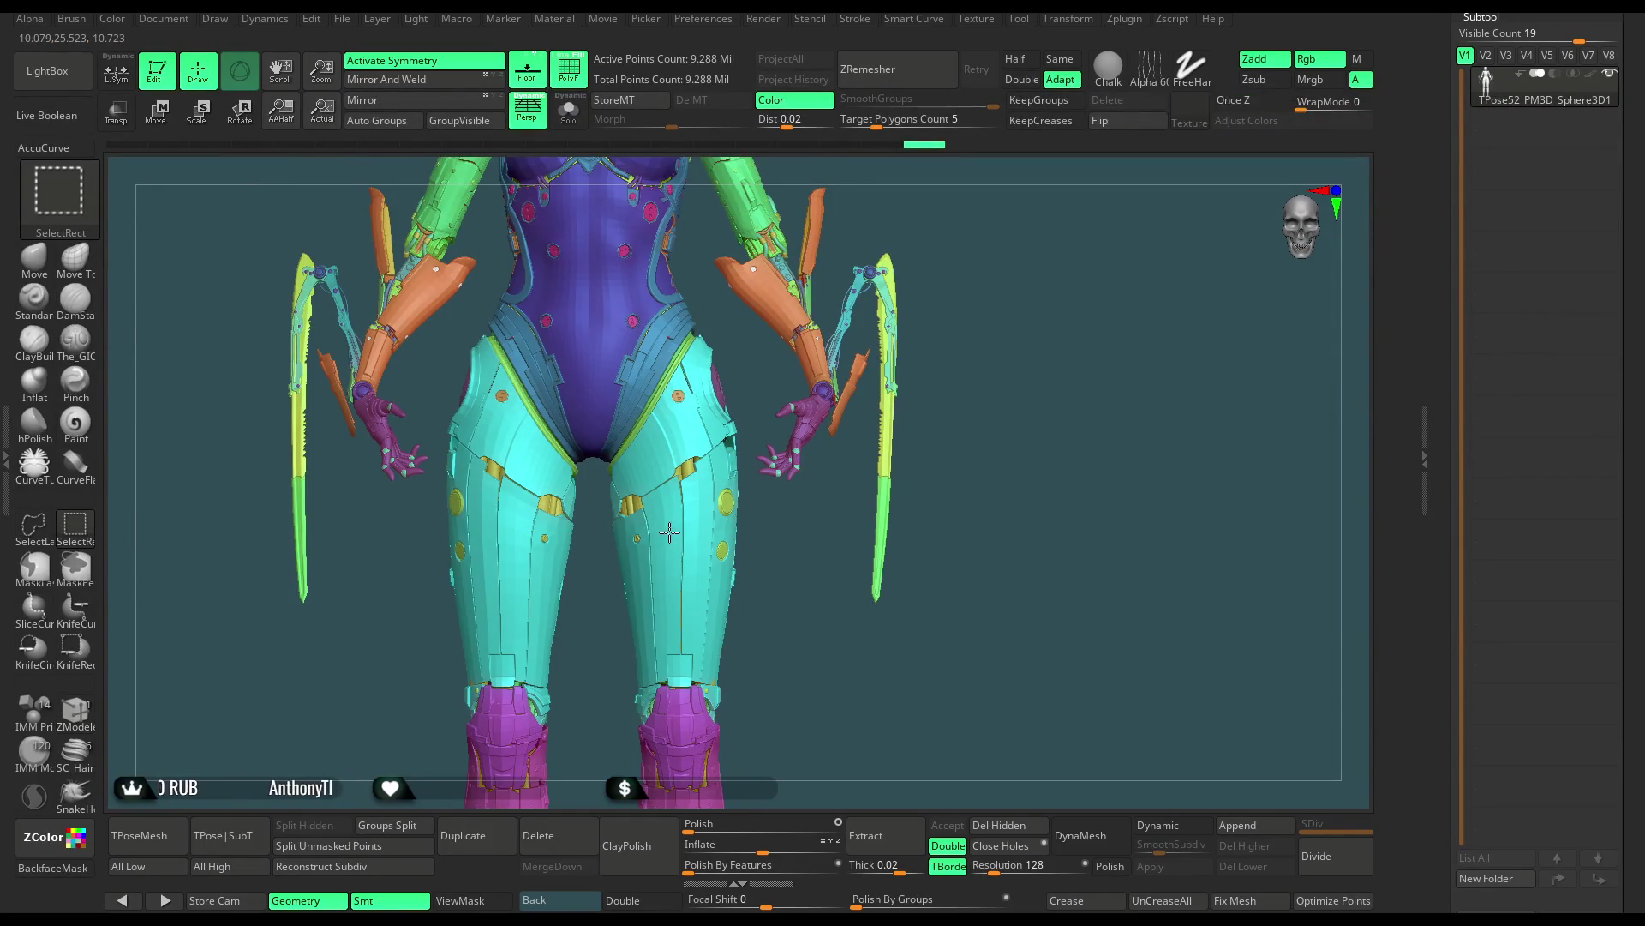
Isolate and invert the teal thigh shells, then hide the orange, maroon and blue hip parts
left_click(652, 500, "ctrl+shift")
left_click(710, 390, "ctrl+shift")
left_click(680, 396, "ctrl+alt+shift")
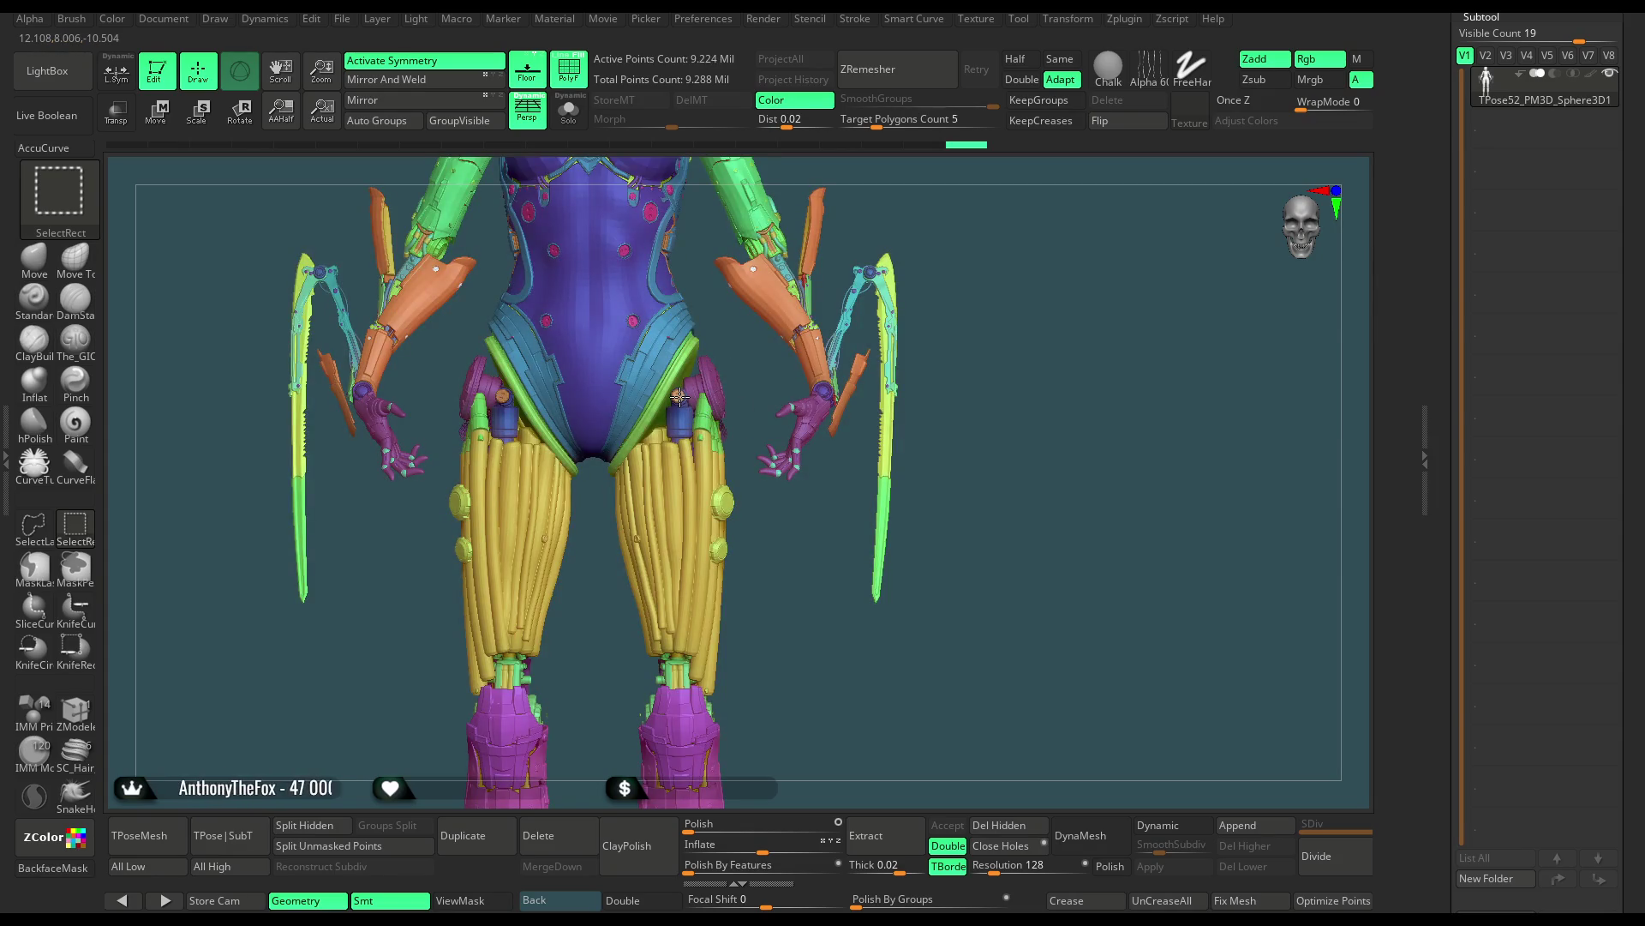
left_click(690, 396, "ctrl+alt+shift")
left_click(683, 426, "ctrl+alt+shift")
left_click(686, 407, "ctrl+alt+shift")
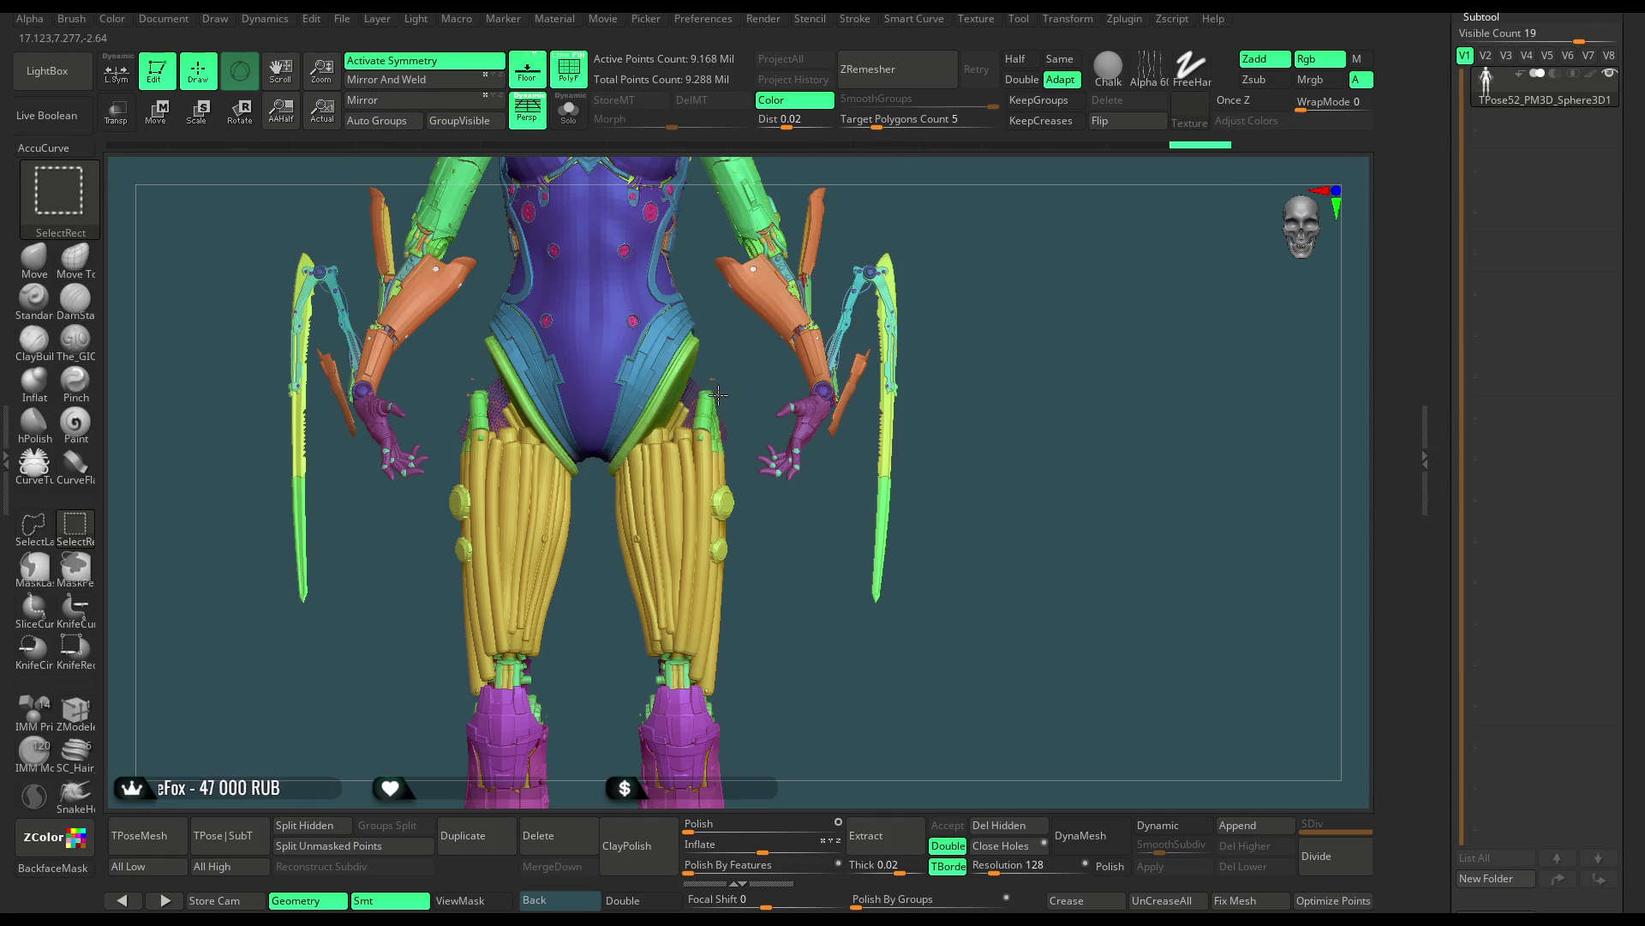
Hide the green and purple hip parts, yellow thigh armour, round pads and crotch dots
left_click(704, 401, "ctrl+alt+shift")
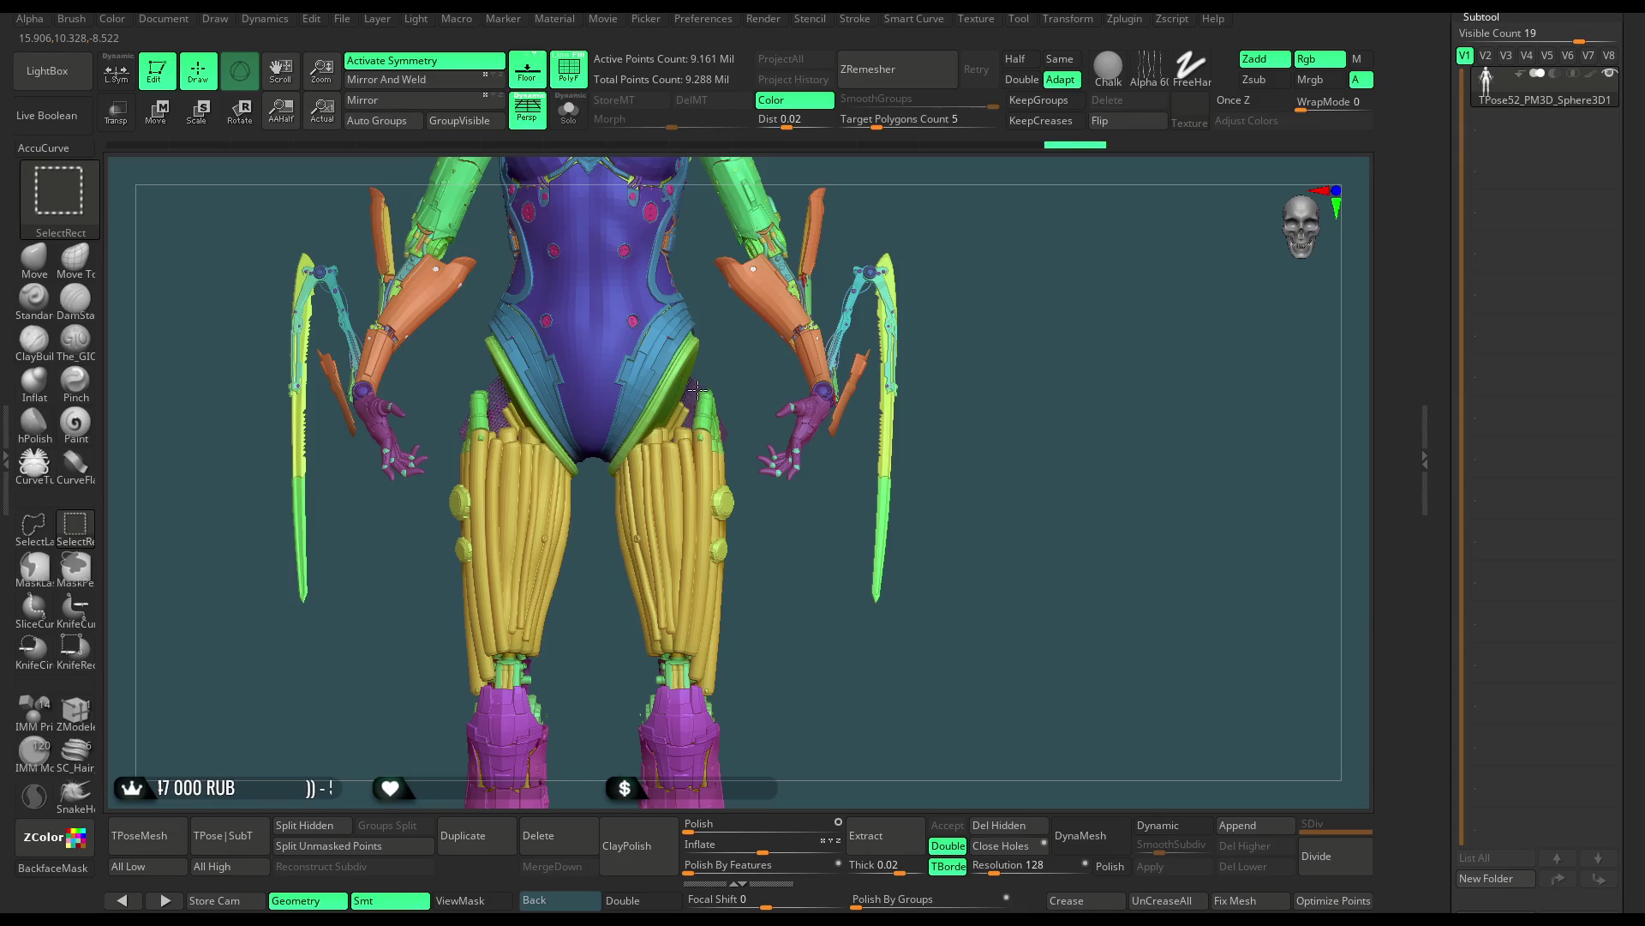
left_click(698, 390, "ctrl+alt+shift")
left_click(689, 408, "ctrl+alt+shift")
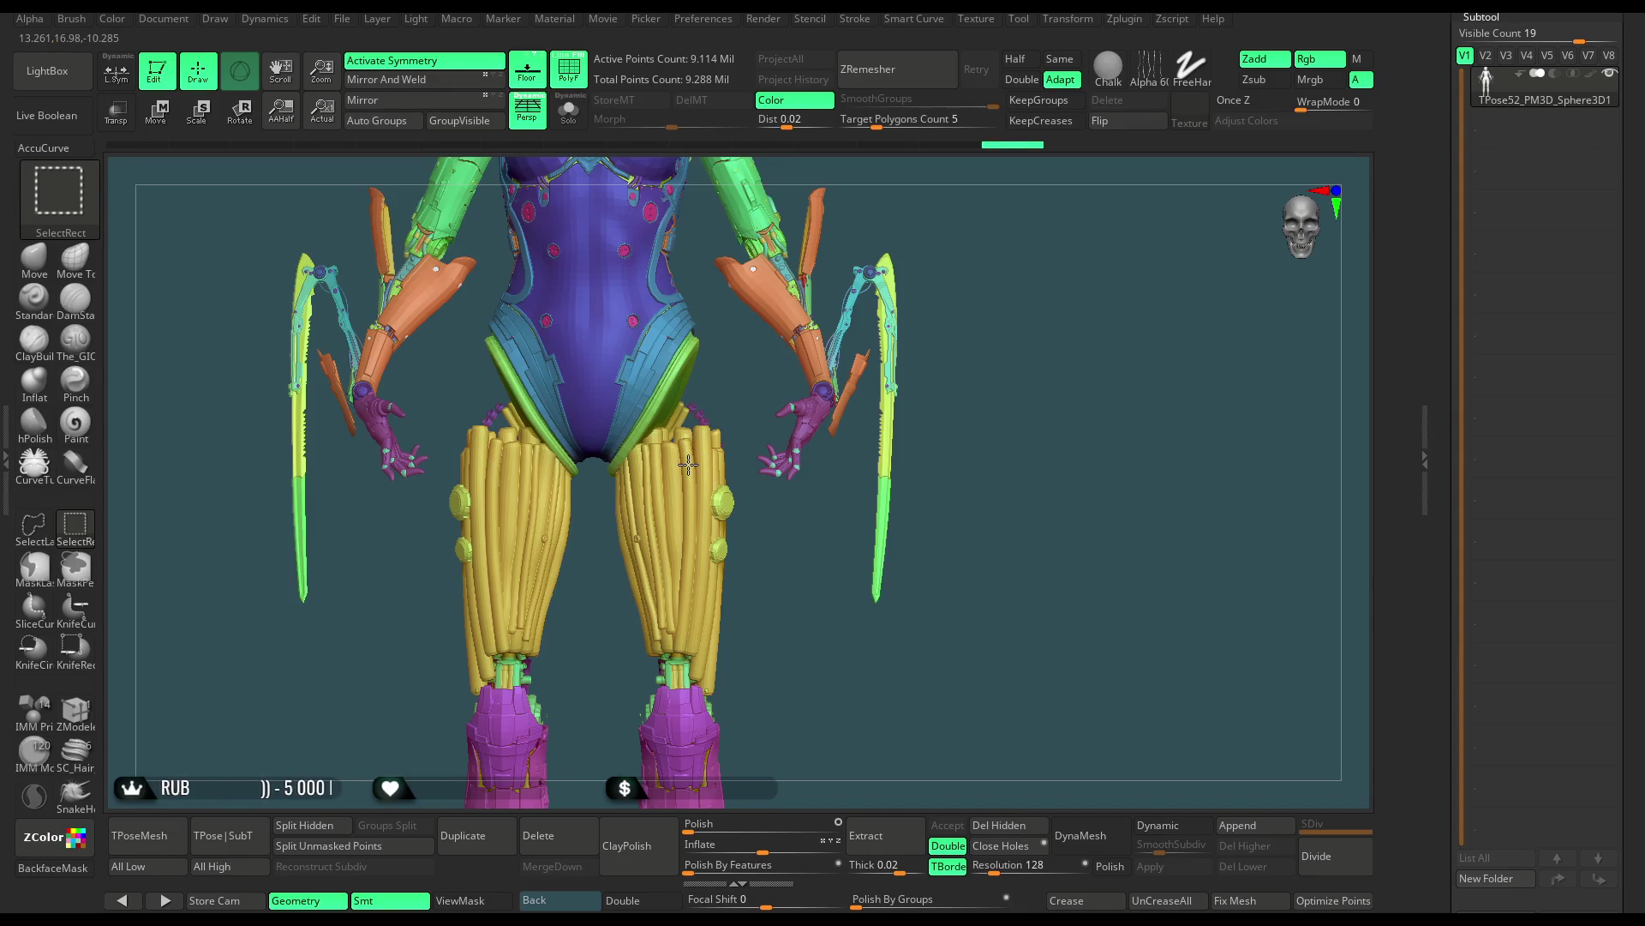
left_click(690, 461, "ctrl+alt+shift")
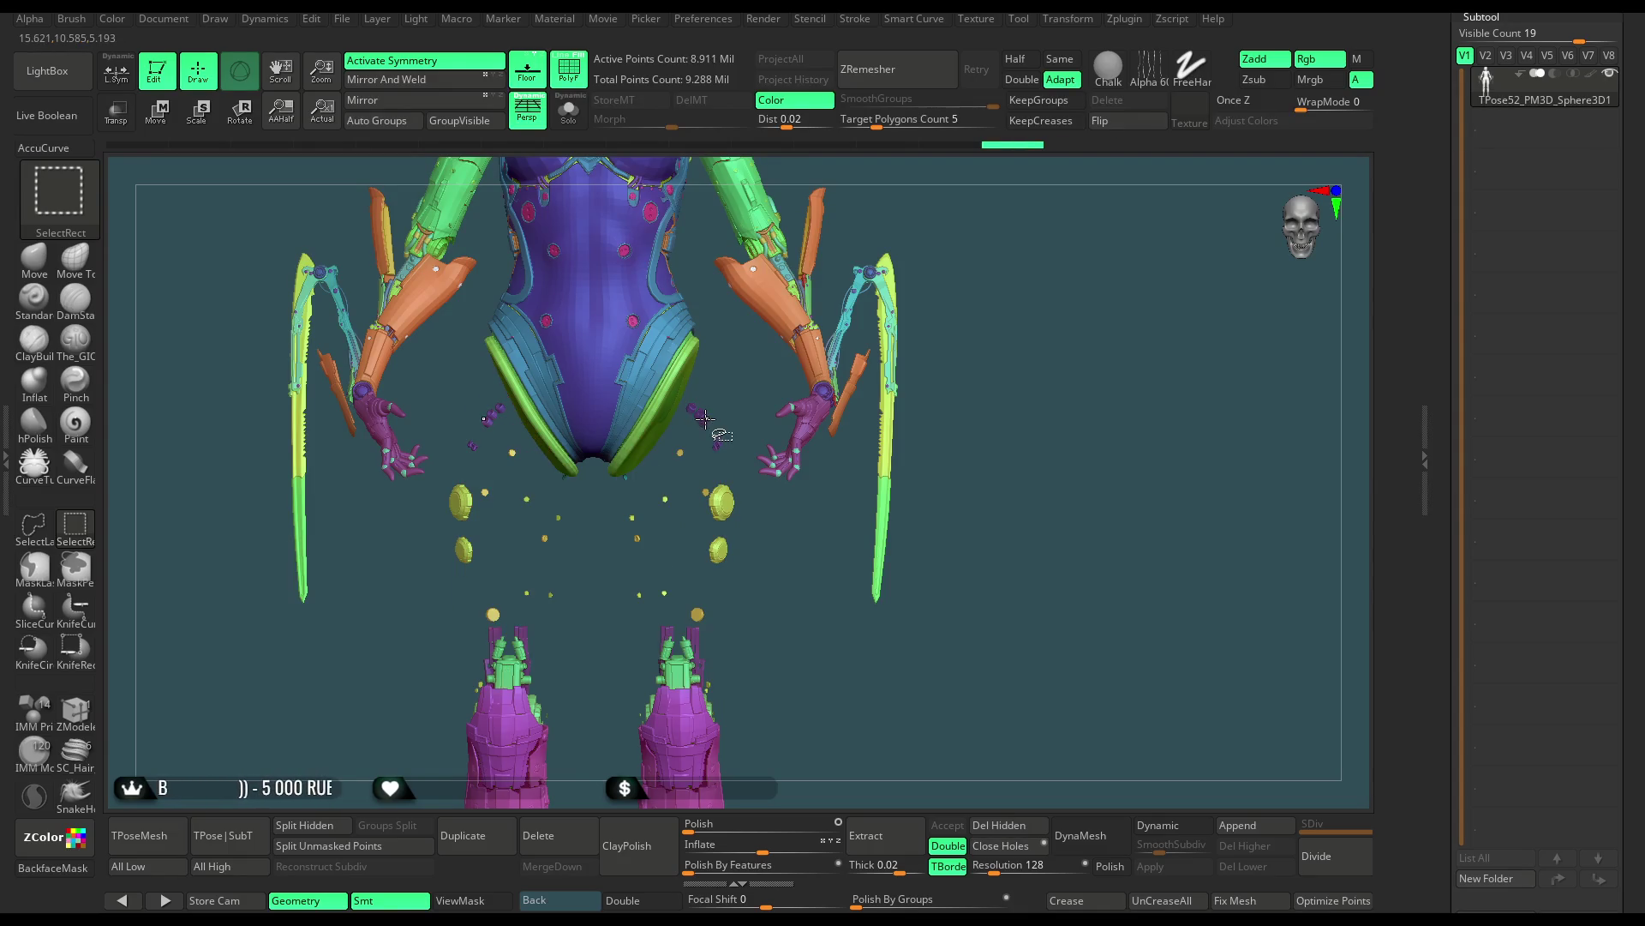
left_click(711, 490, "ctrl+alt+shift")
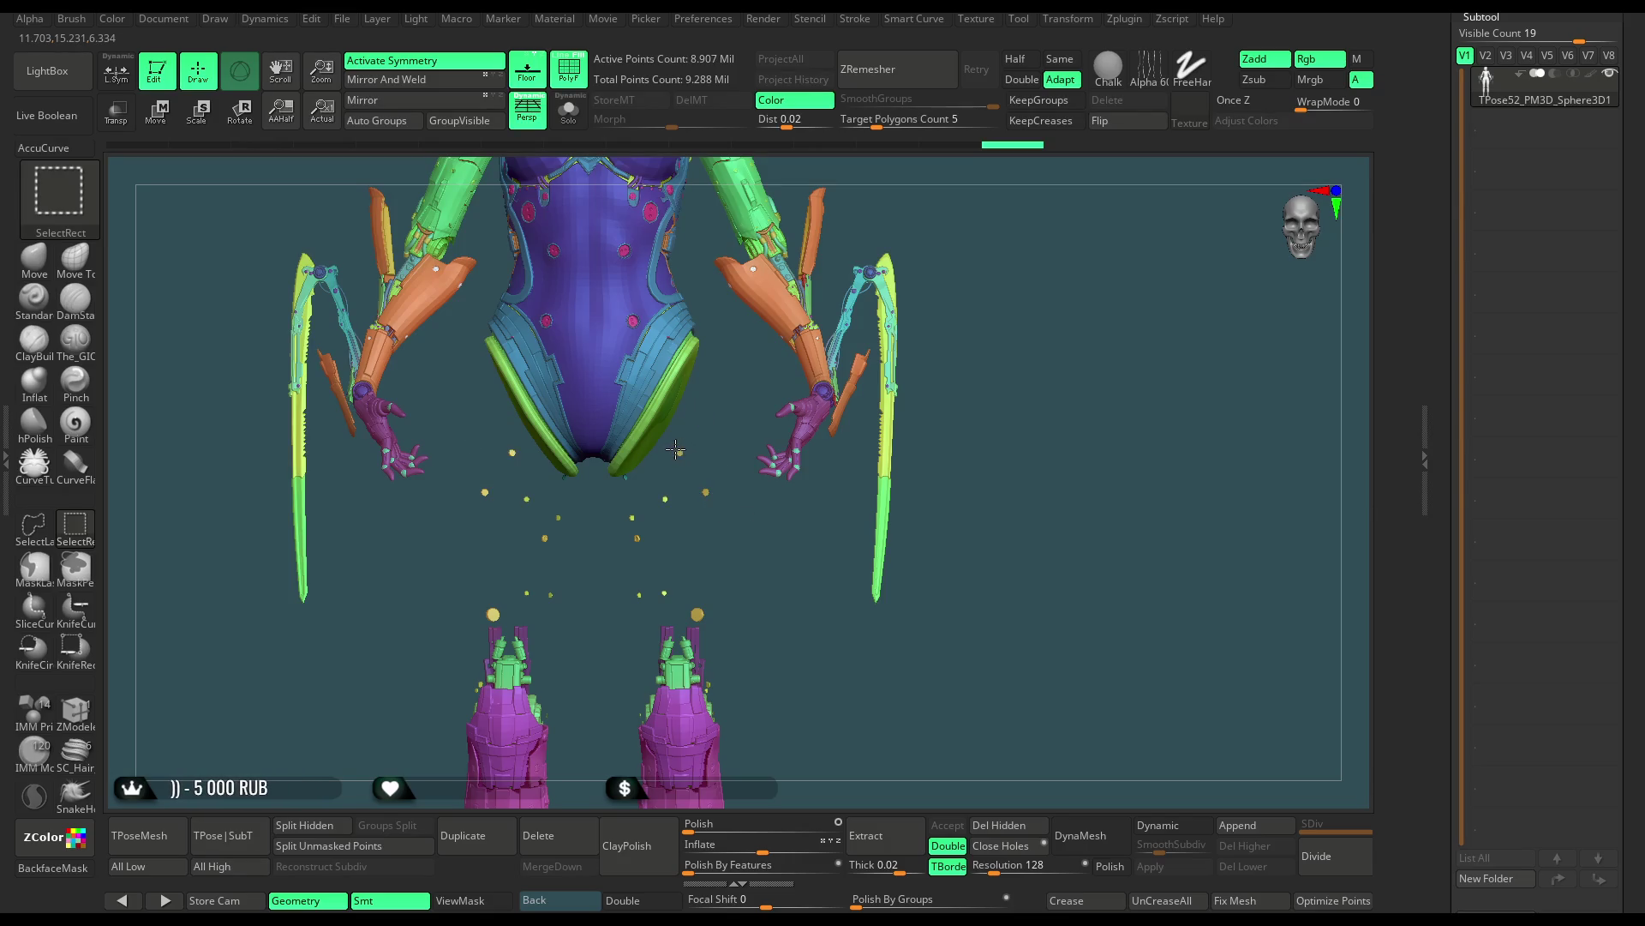
left_click(629, 474, "ctrl+alt+shift")
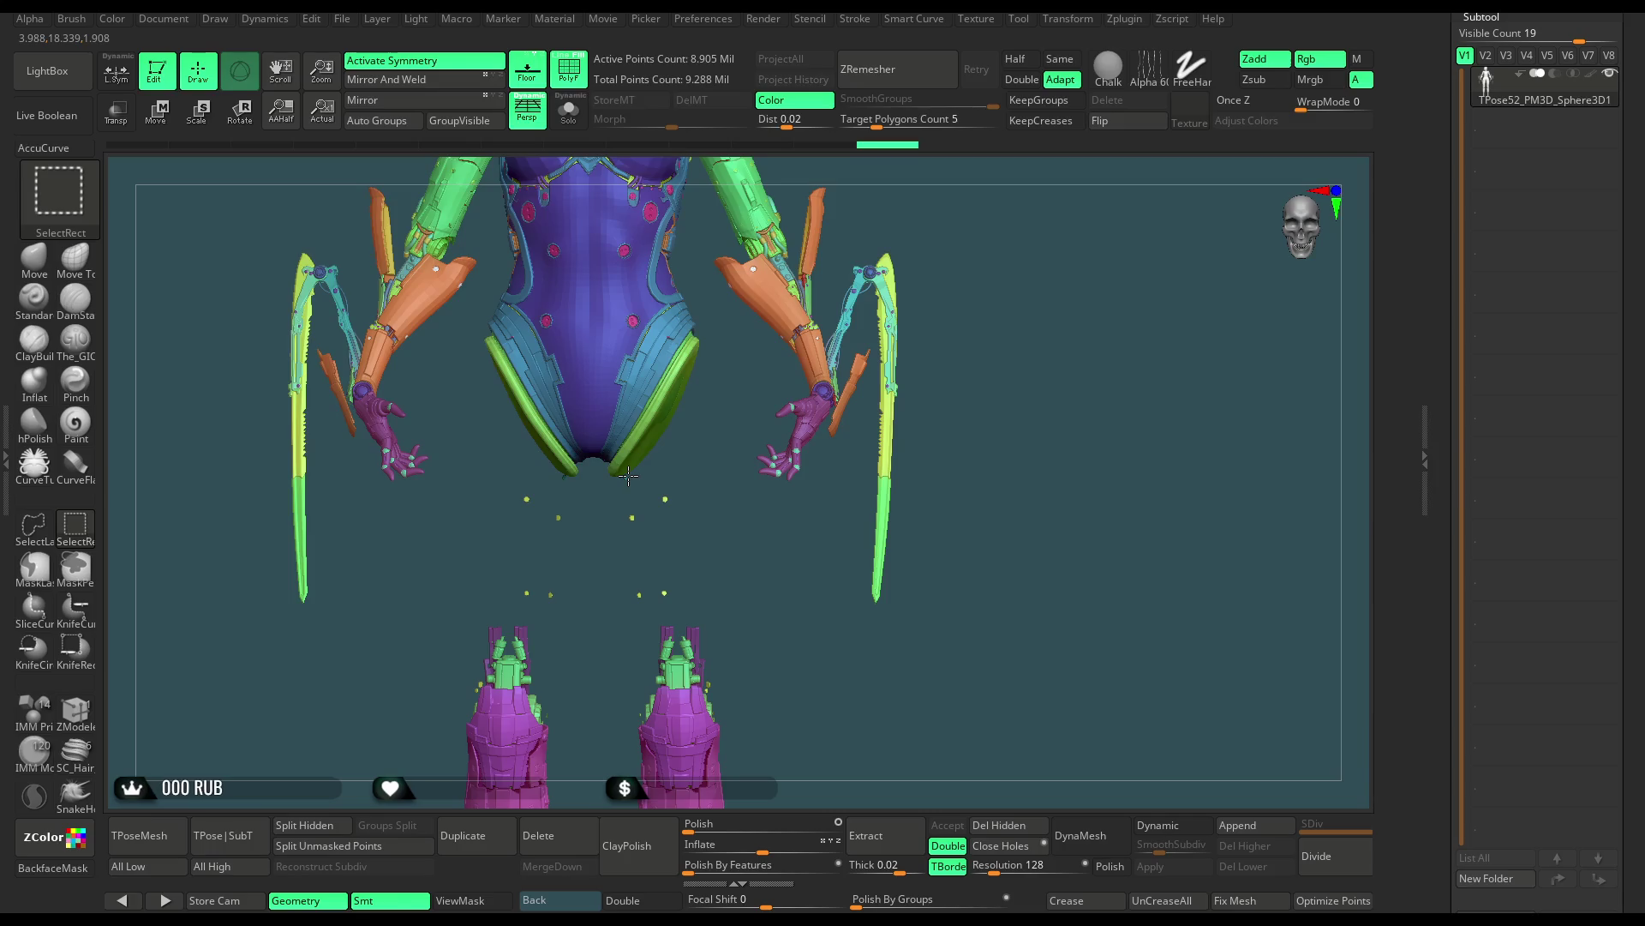
Frame the figure and lasso-mark the legs for hiding
scroll(632, 486, "up", 5)
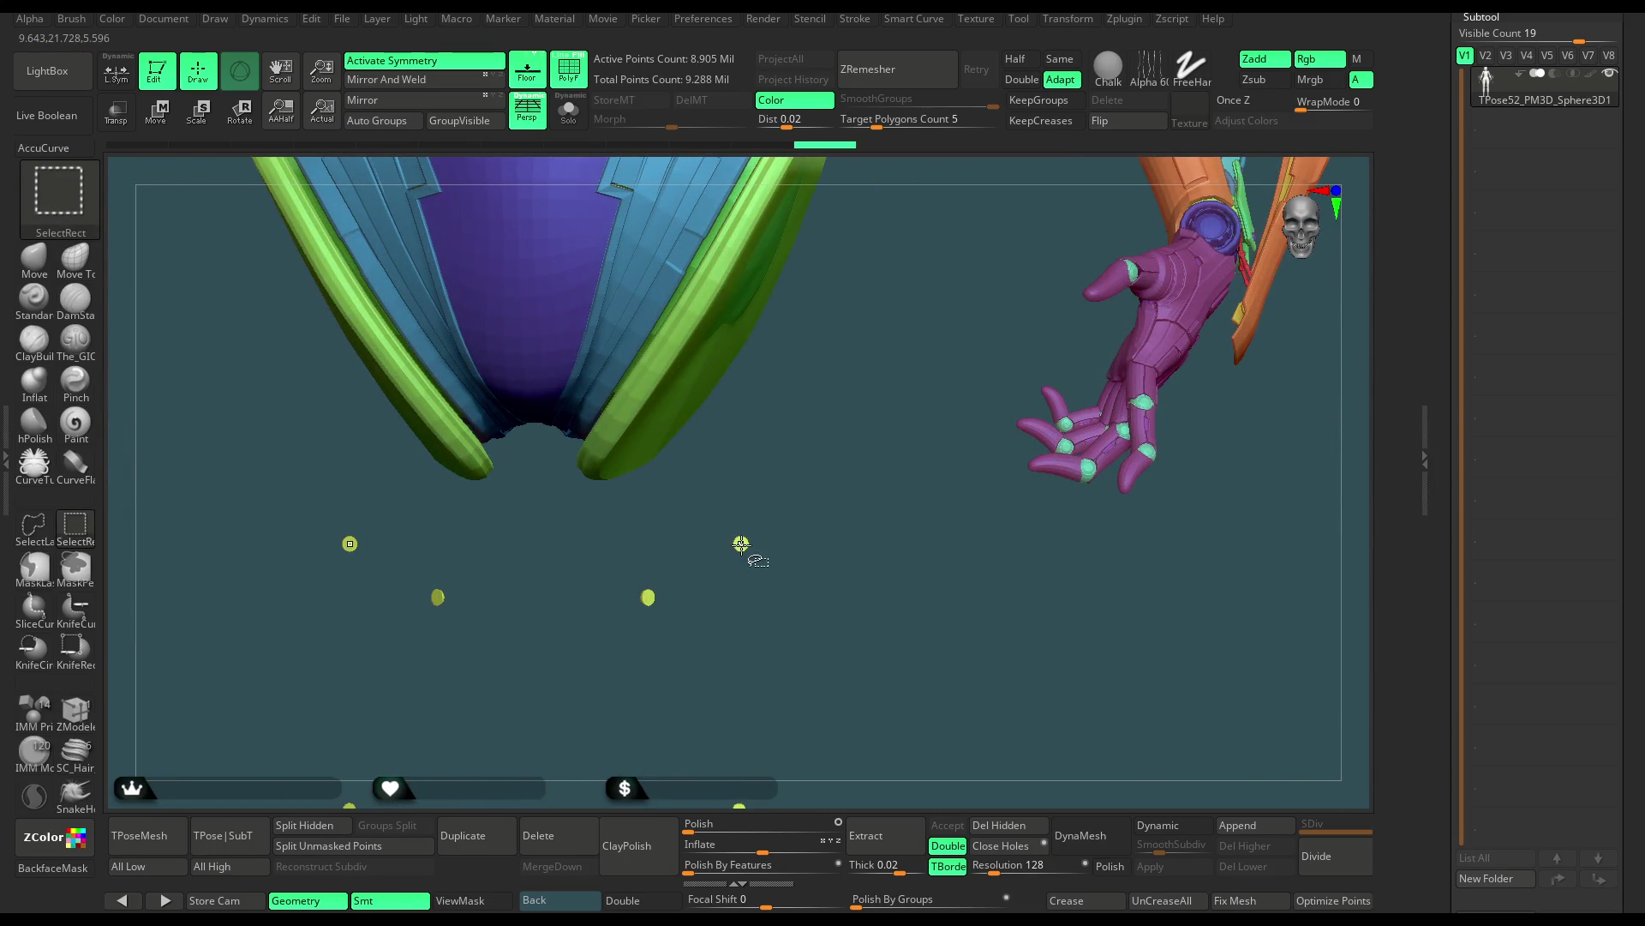
scroll(782, 562, "down", 3)
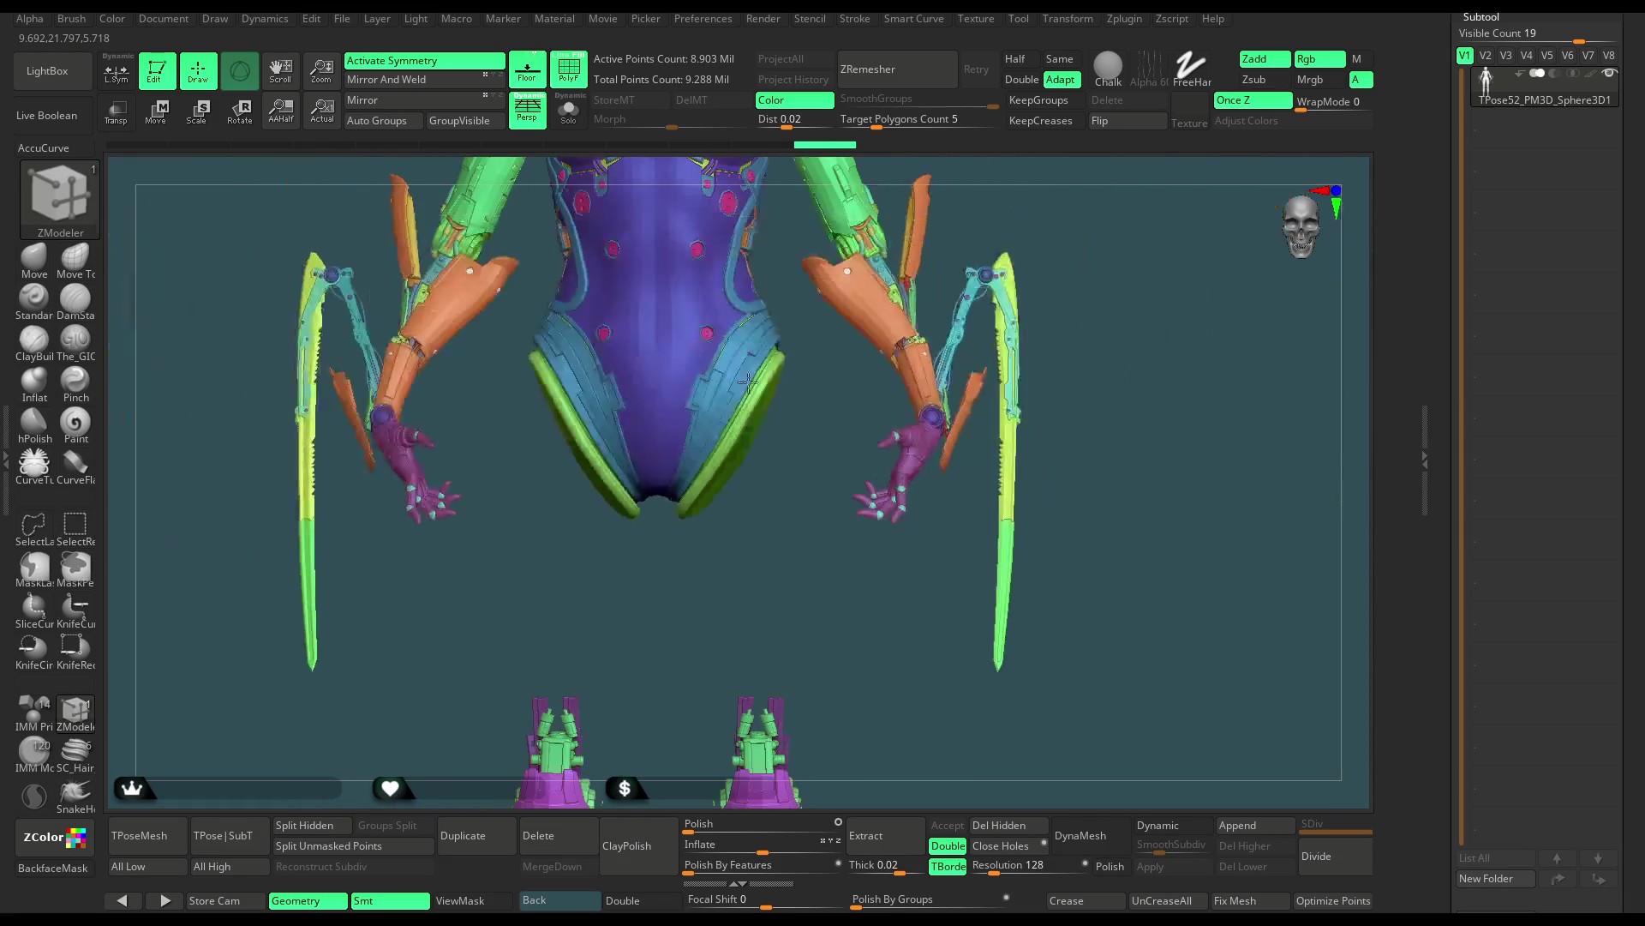
scroll(806, 617, "down", 2)
mouse_move(809, 628)
left_mouse_down("alt")
mouse_move(763, 480)
mouse_move(655, 427)
mouse_move(593, 437)
left_mouse_up("alt")
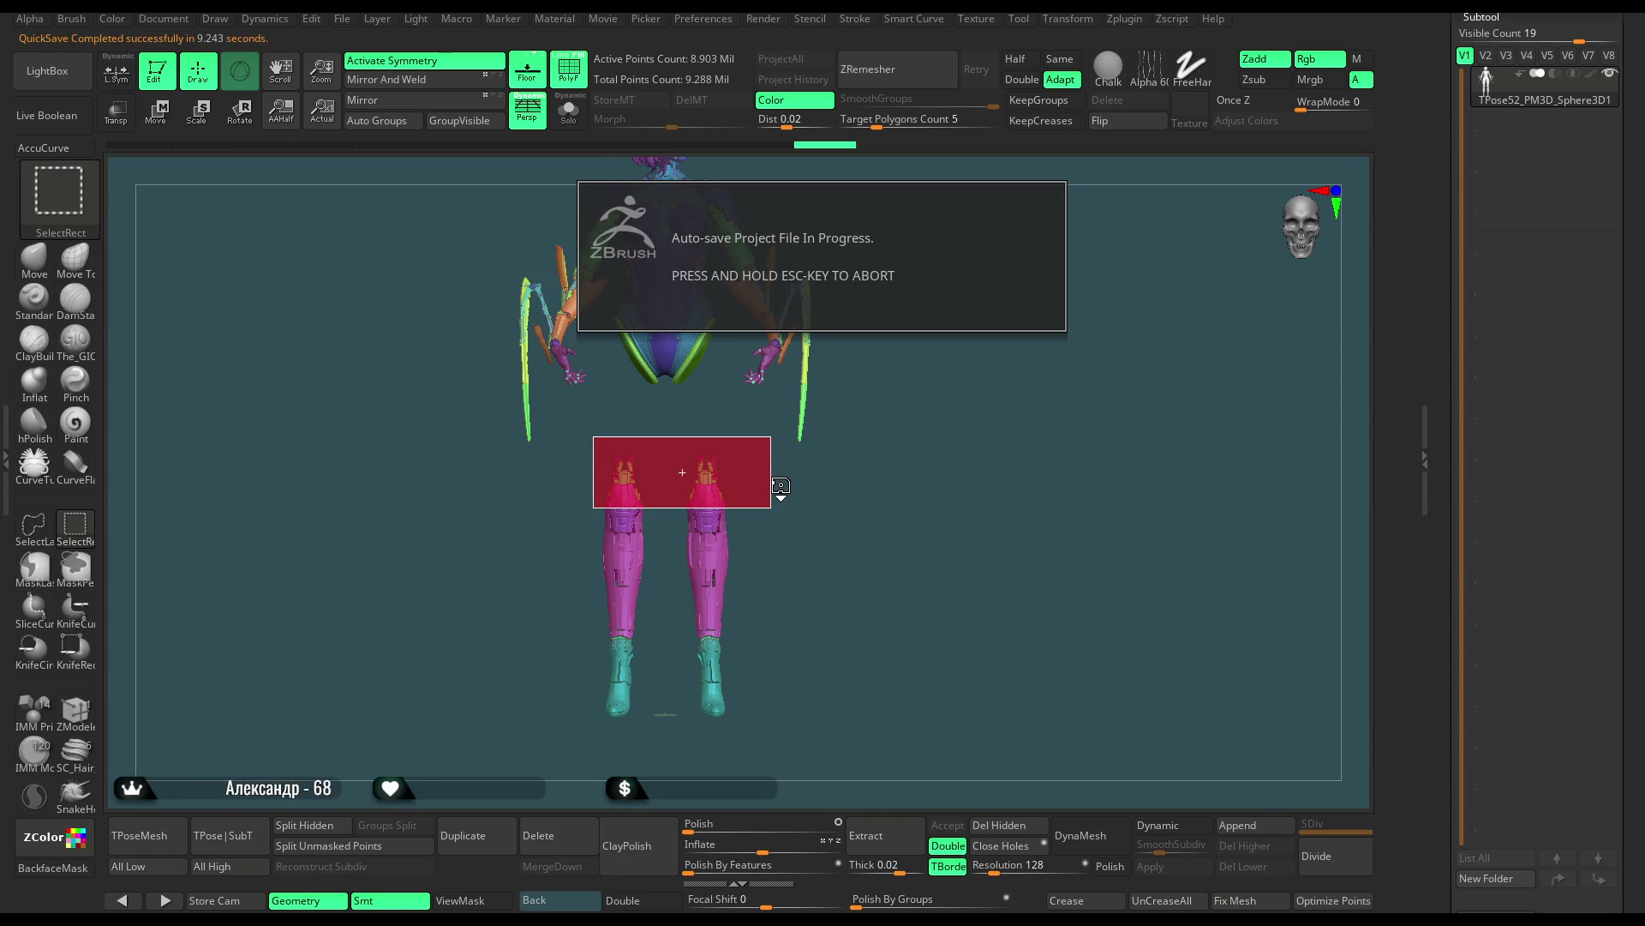
Hide the legs below the hips and save the project with Ctrl+S
mouse_move(796, 477)
left_mouse_down("ctrl+alt+shift")
mouse_move(620, 753)
mouse_move(586, 749)
left_mouse_up("ctrl+alt+shift")
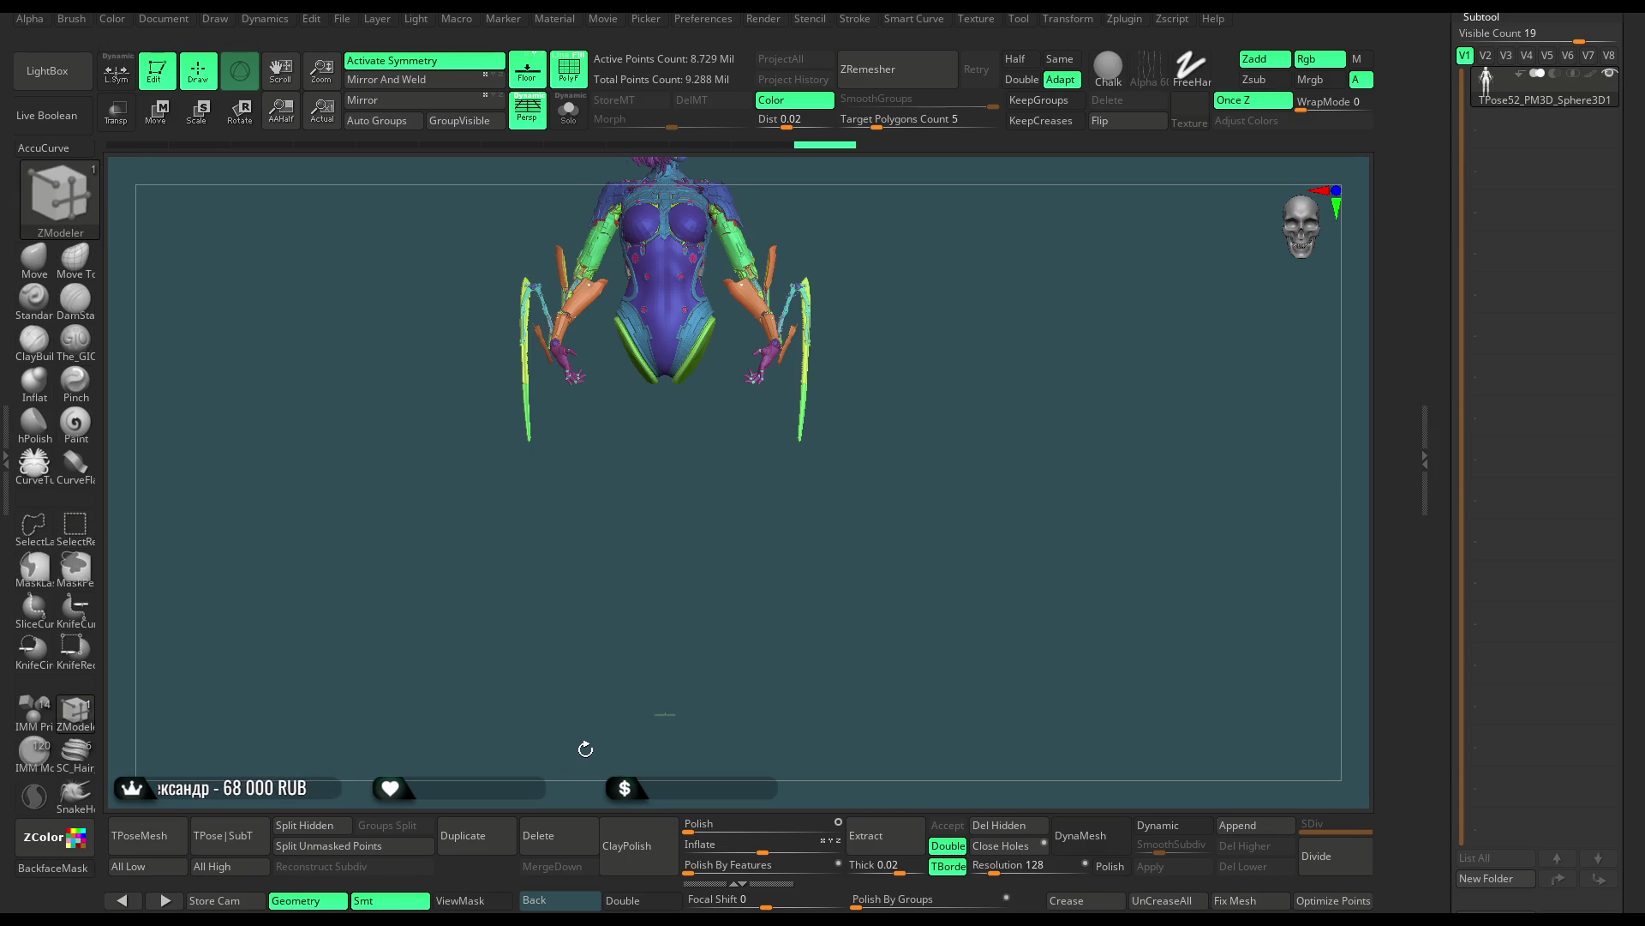
left_click(342, 18)
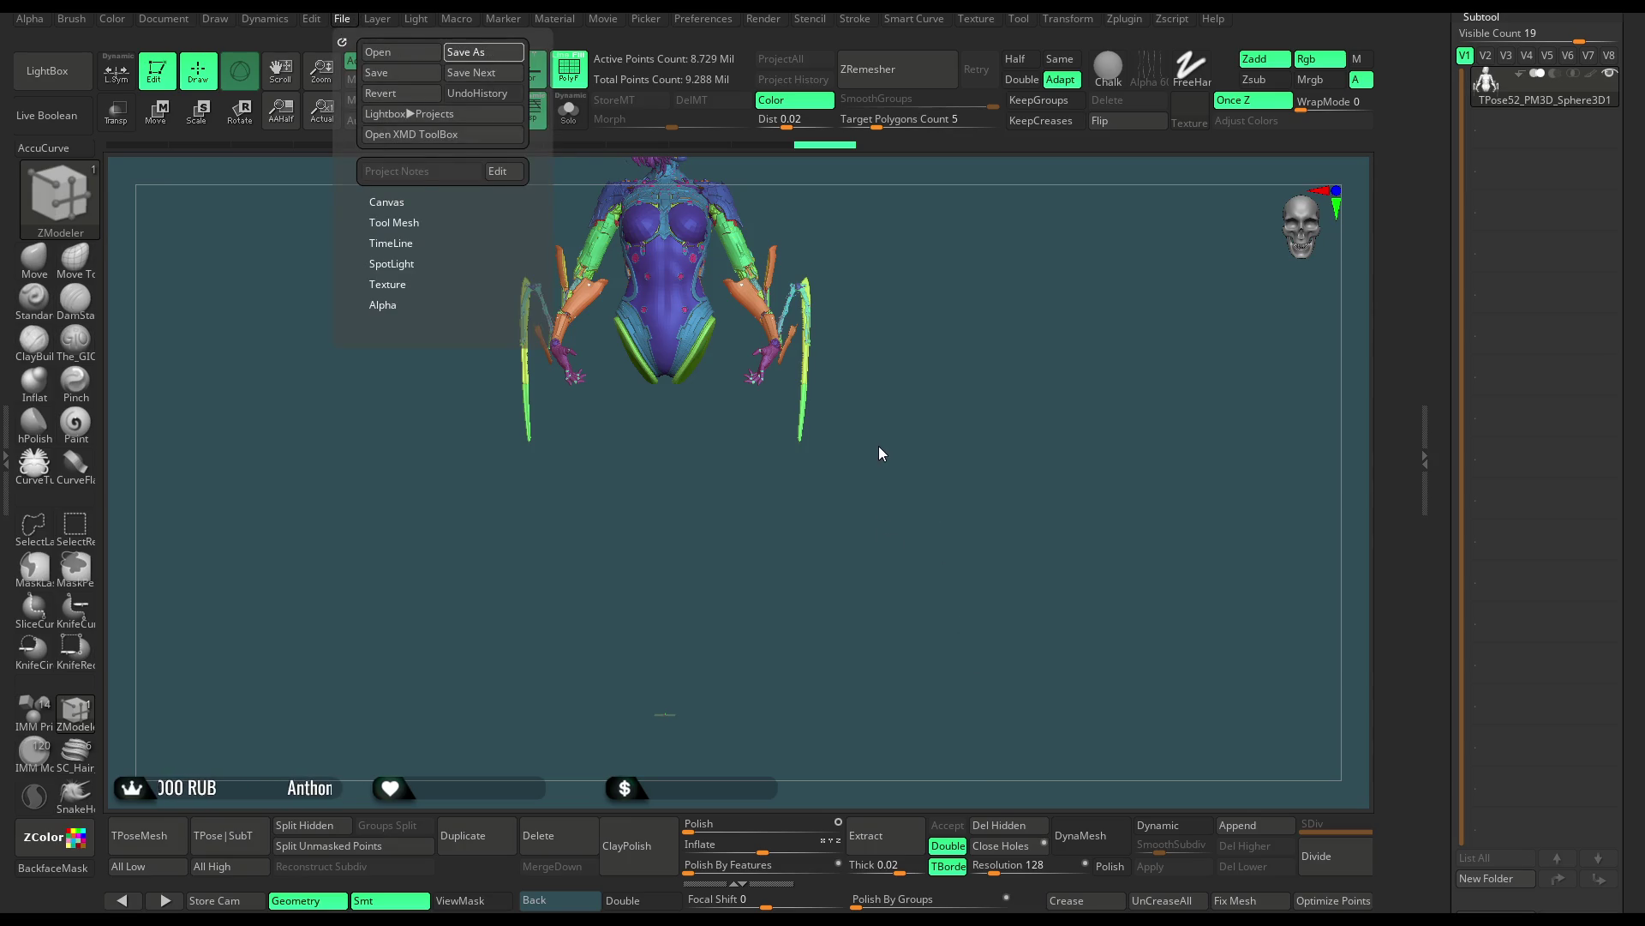
key("ctrl+s")
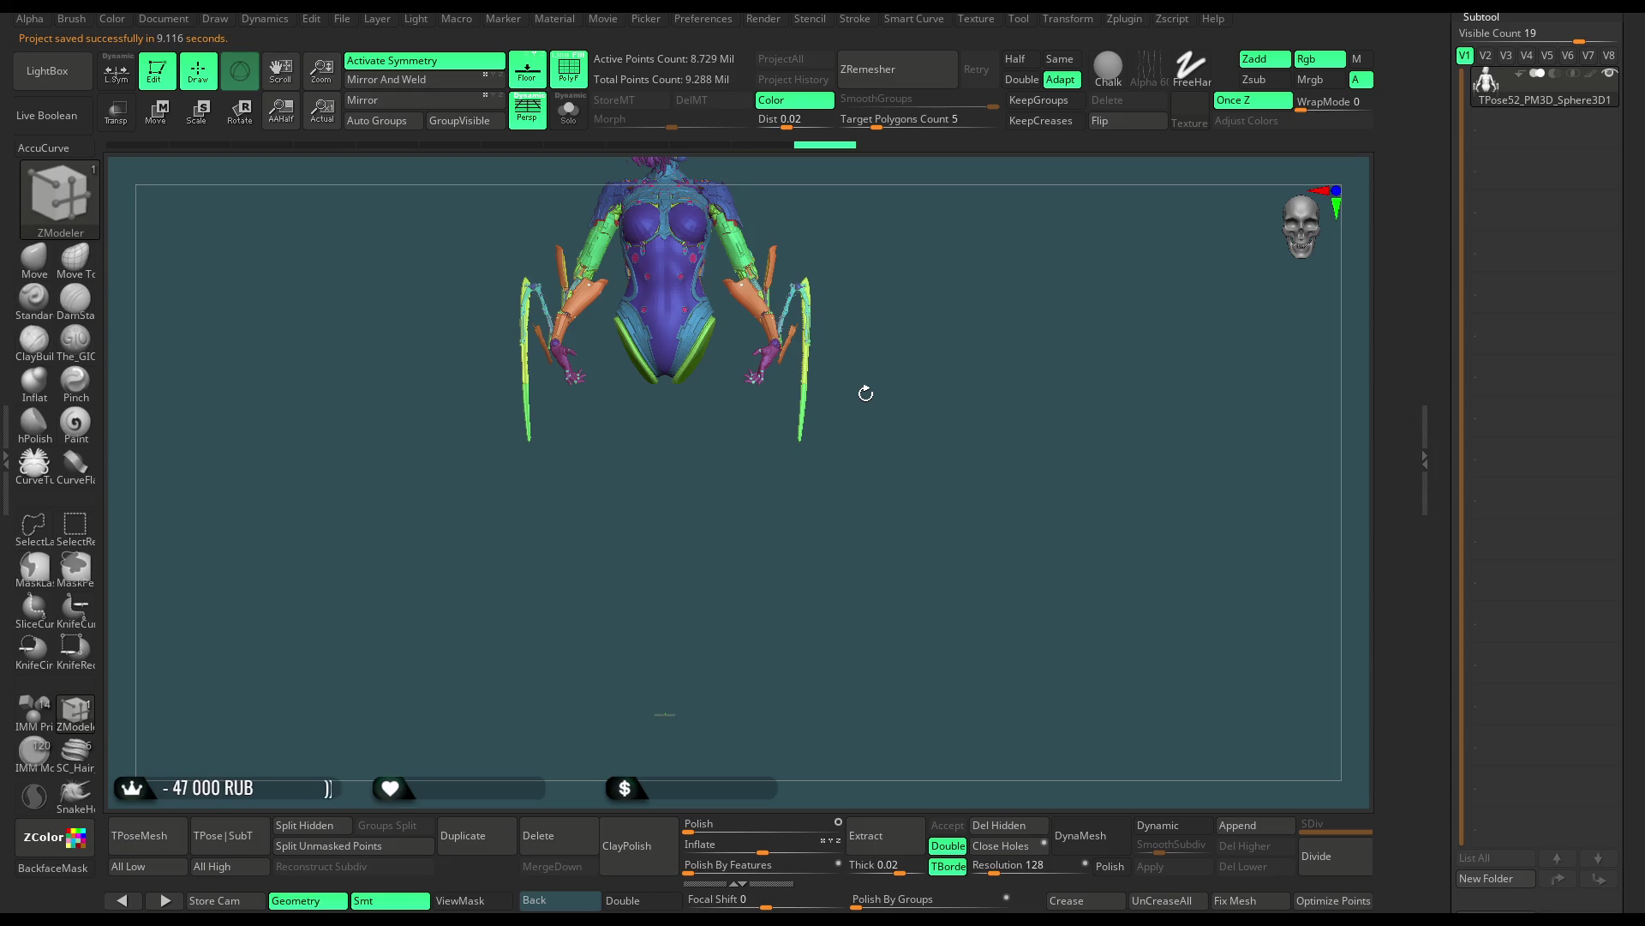
Isolate the legs, hide the rings and strap above them, then unhide the whole body
mouse_move(930, 287)
left_mouse_down("ctrl+shift")
mouse_move(930, 355)
mouse_move(536, 417)
left_mouse_up("ctrl+shift")
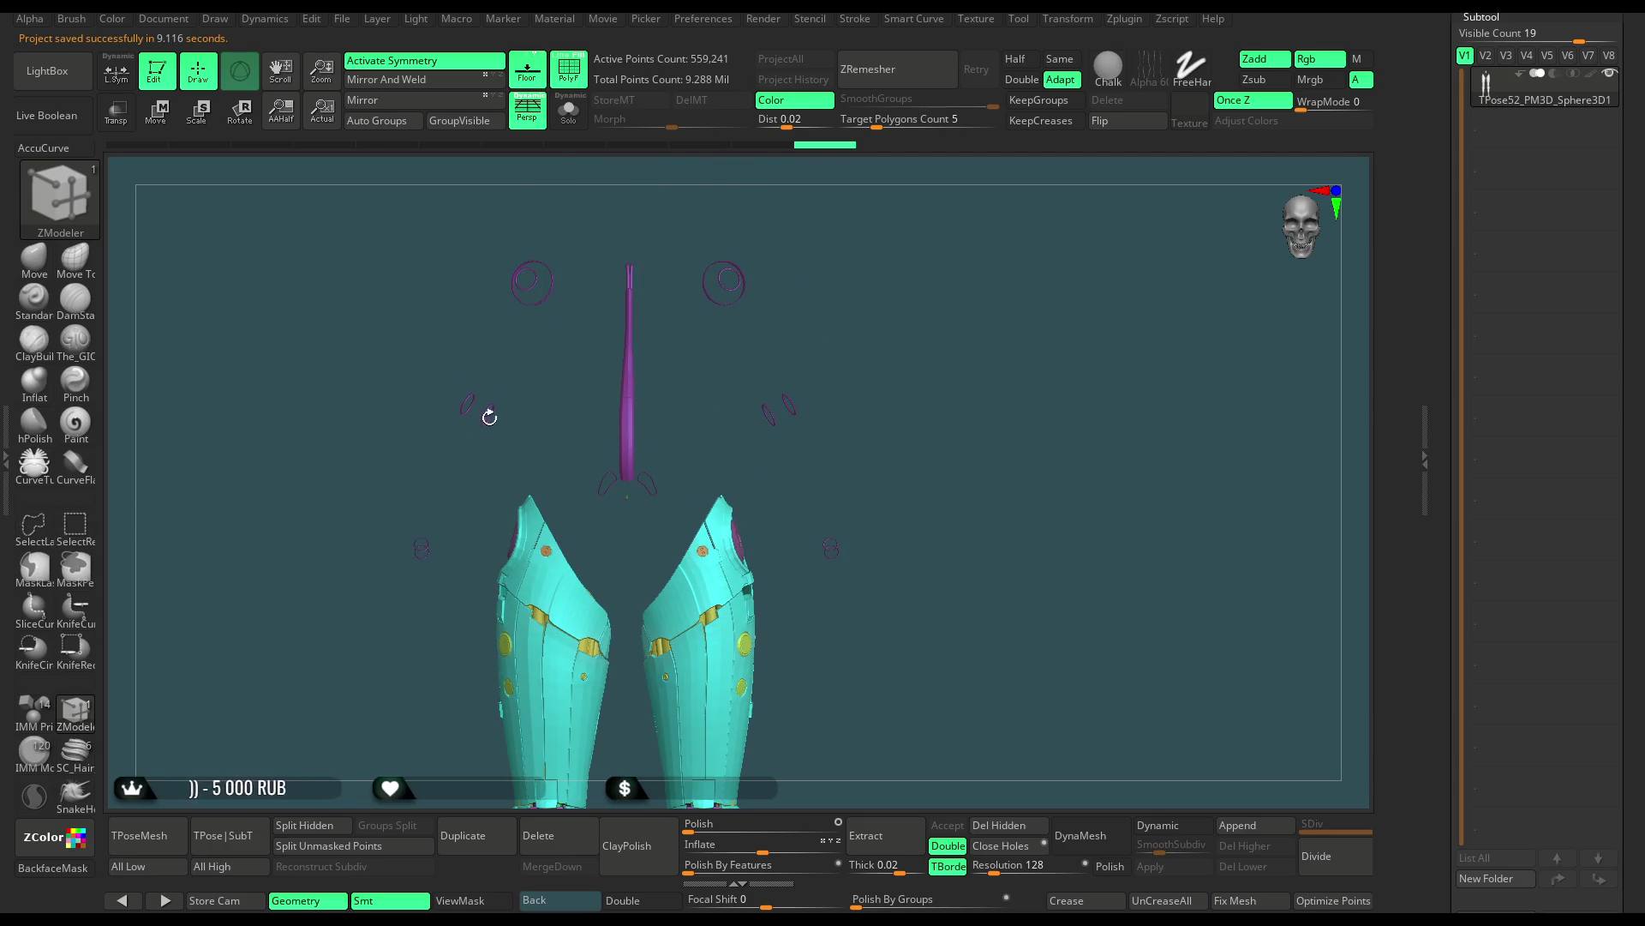
mouse_move(737, 225)
left_mouse_down("ctrl+shift")
mouse_move(687, 299)
mouse_move(634, 255)
mouse_move(783, 351)
mouse_move(833, 273)
mouse_move(813, 376)
left_mouse_up("ctrl+shift")
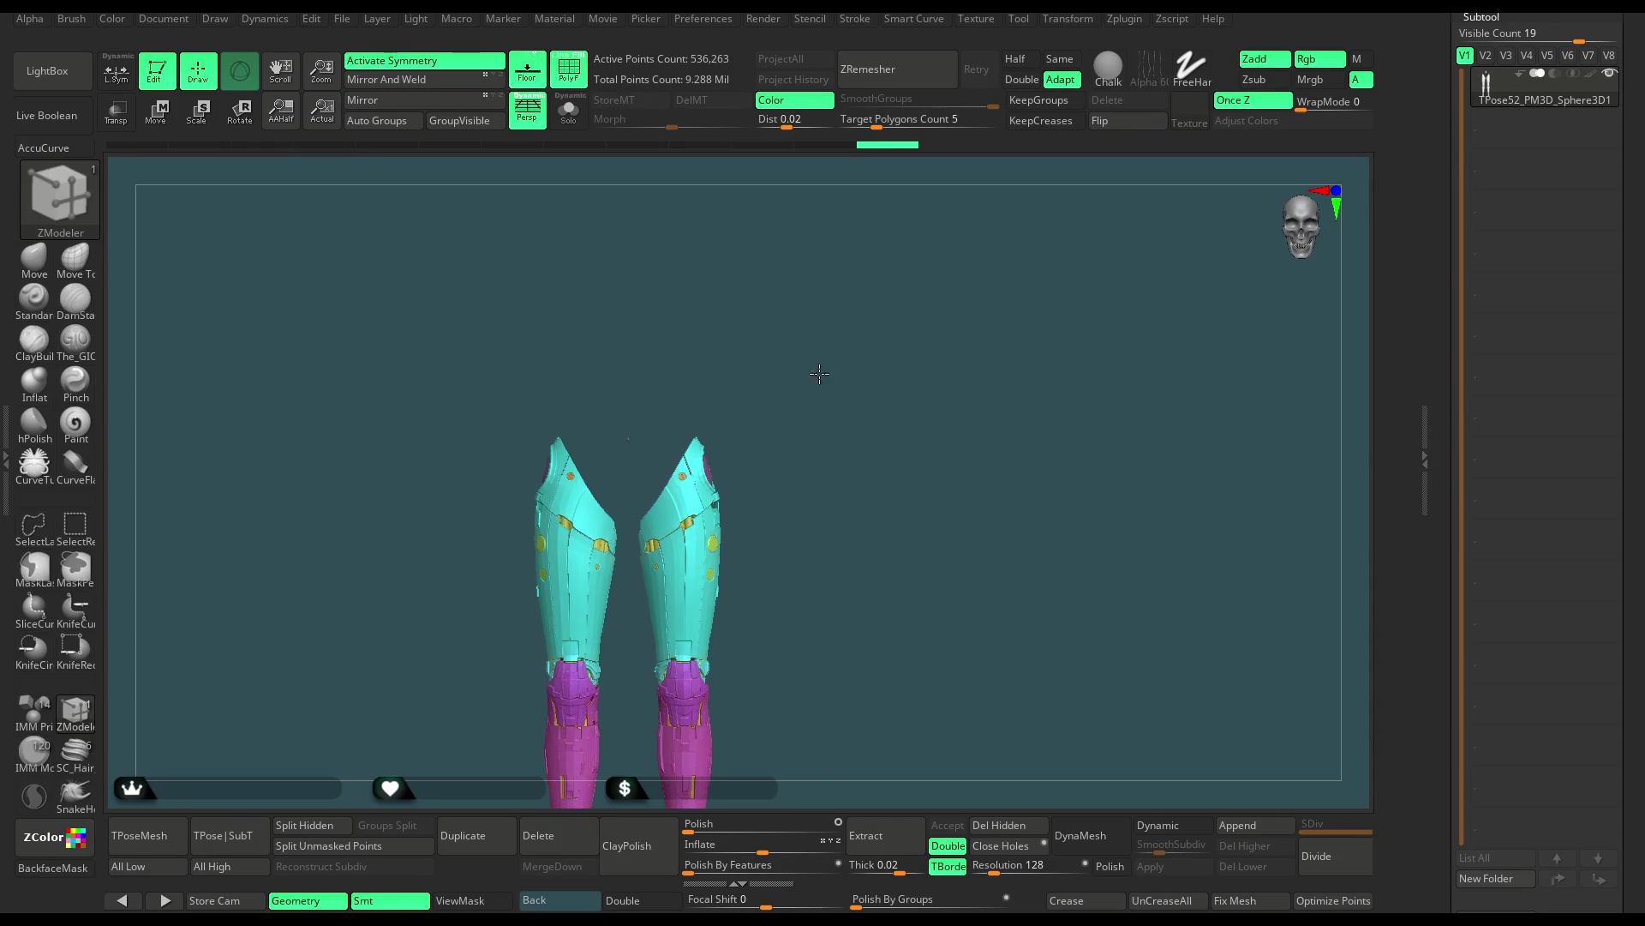
left_click(811, 353, "ctrl+shift")
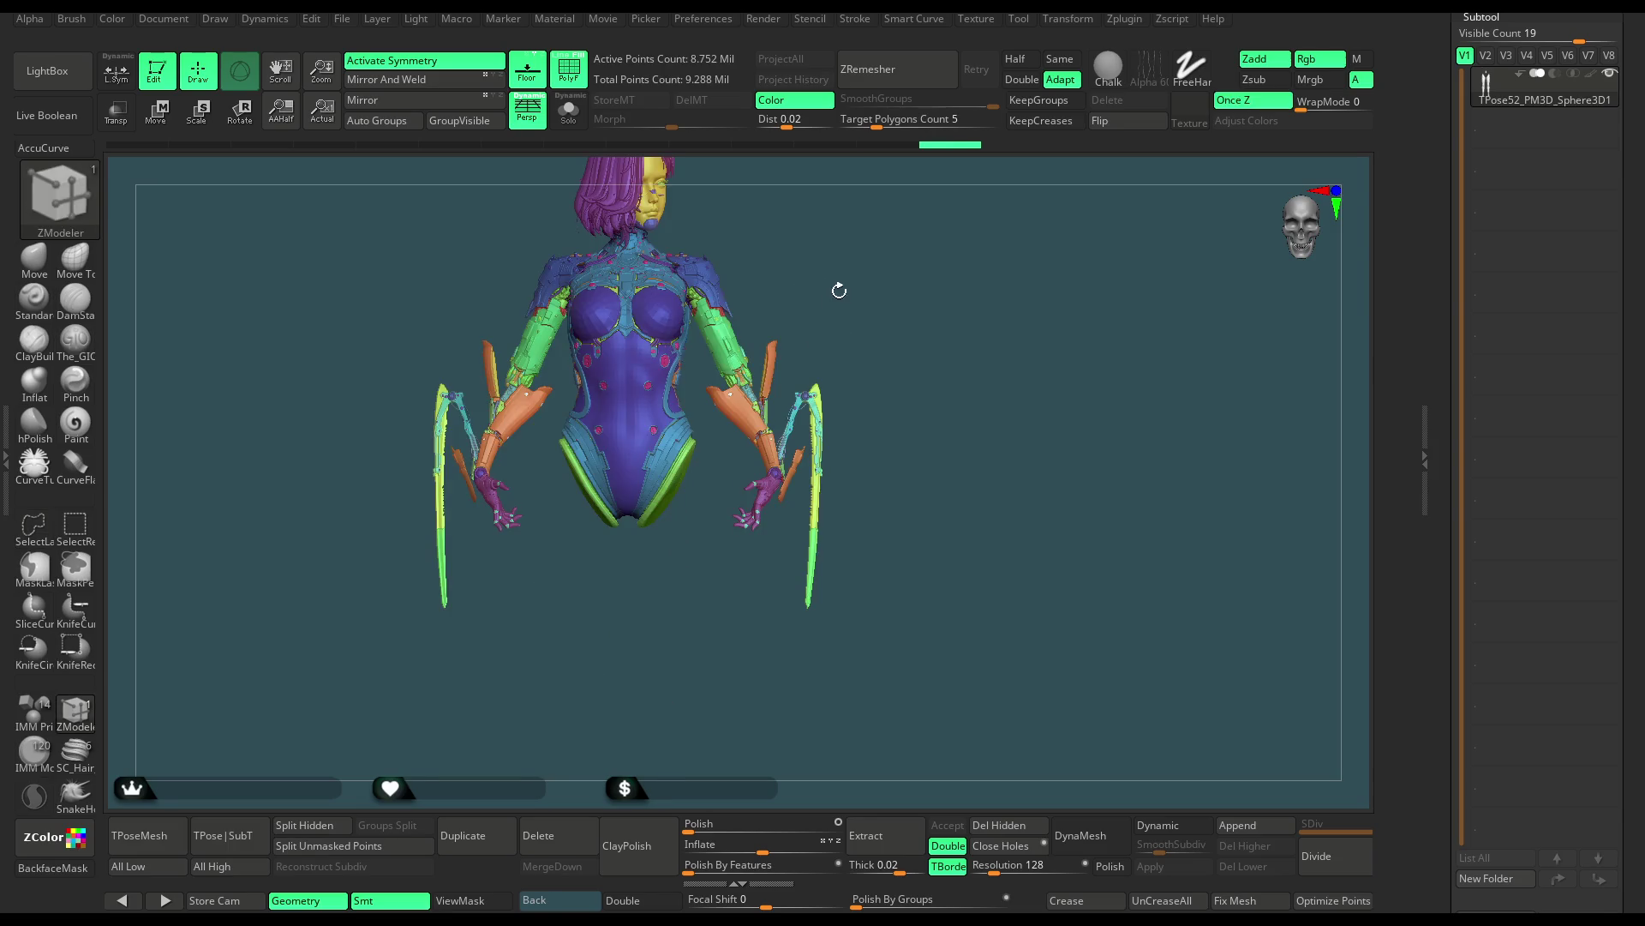
Toggle the mask overlay and polygroup display, then hide the body to isolate the leg armor
key("ctrl+h")
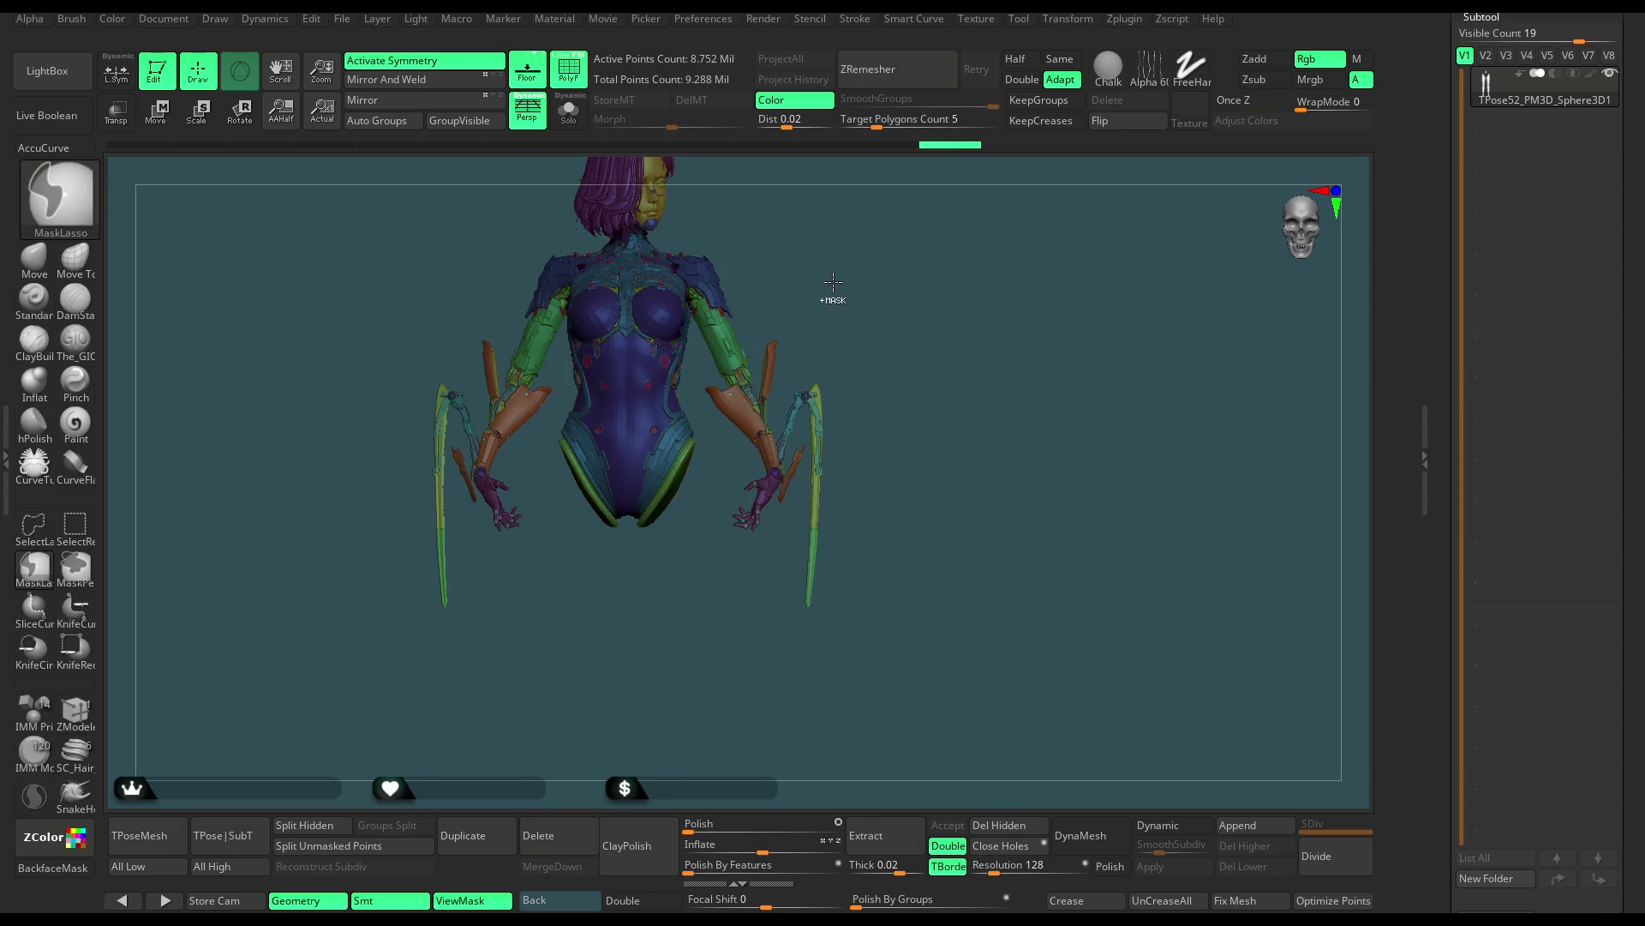
key("ctrl+h")
key("shift+f")
key("ctrl+shift")
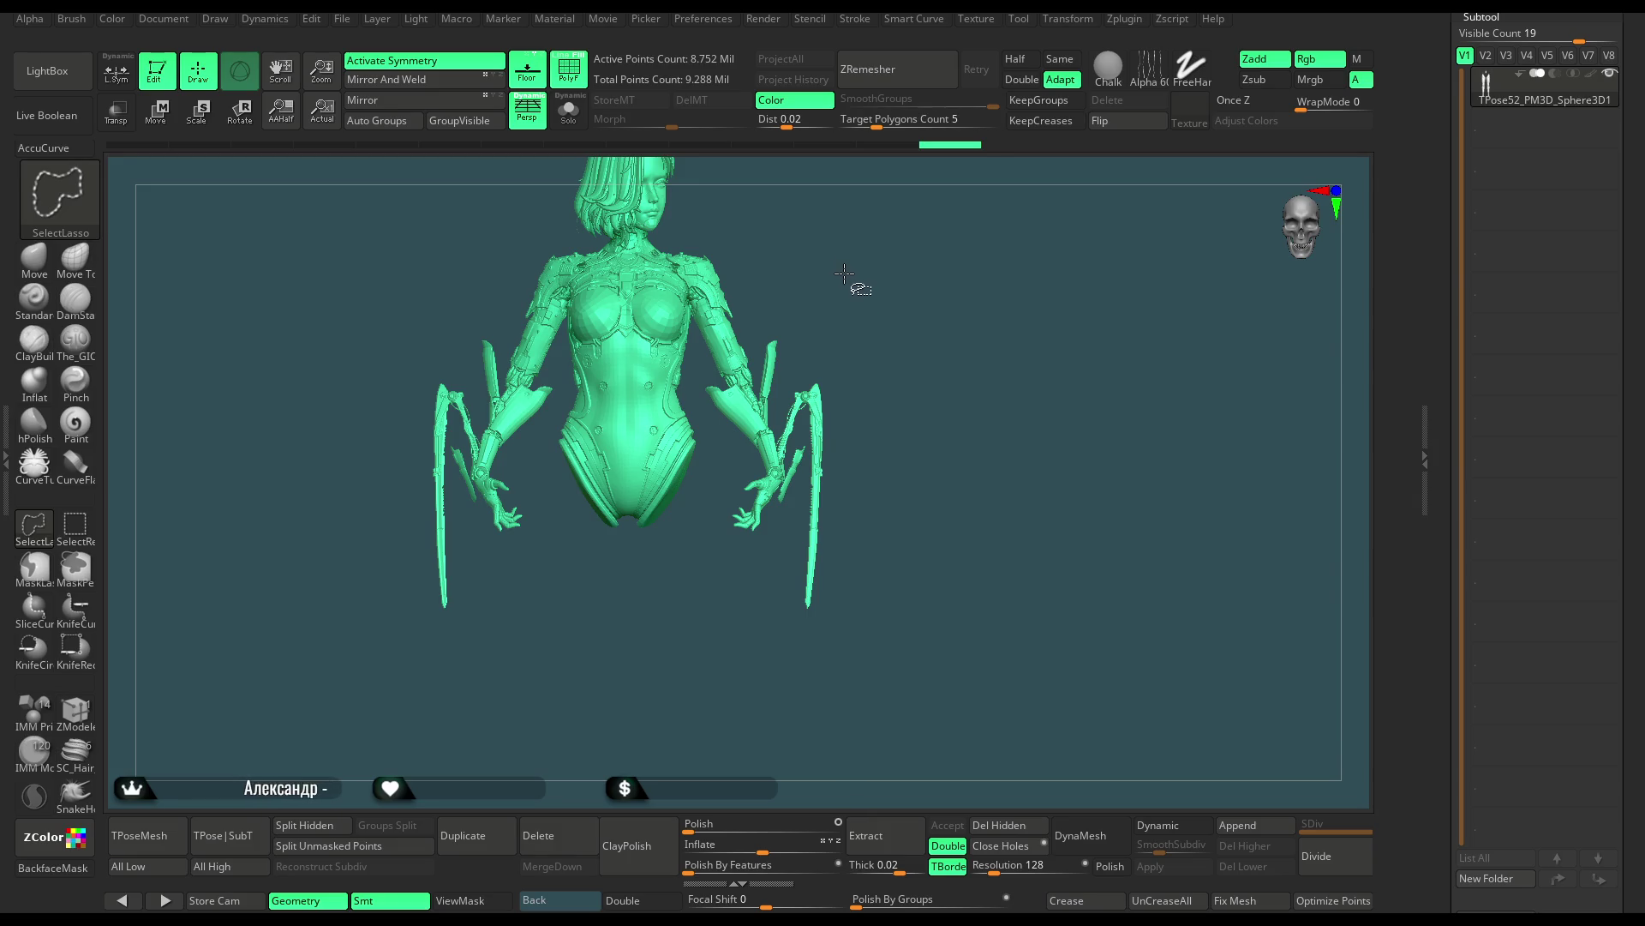
left_click(854, 310, "ctrl+shift")
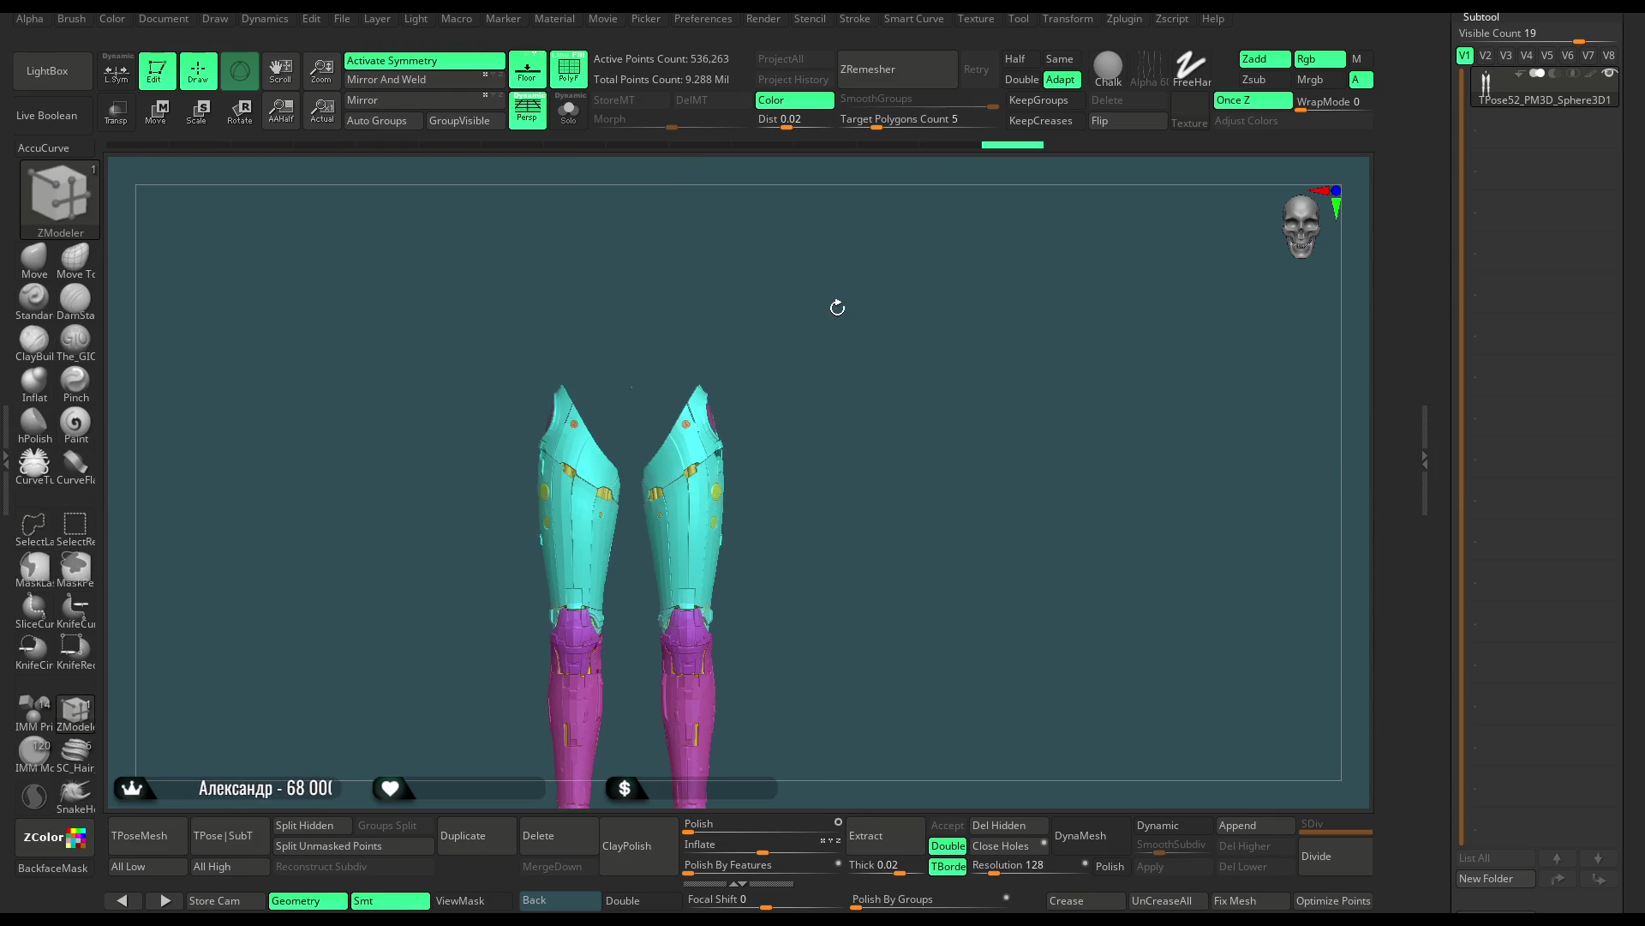
mouse_move(842, 329)
left_mouse_down()
mouse_move(871, 272)
mouse_move(848, 345)
mouse_move(869, 254)
mouse_move(799, 276)
mouse_move(903, 265)
mouse_move(862, 344)
mouse_move(863, 268)
left_mouse_up()
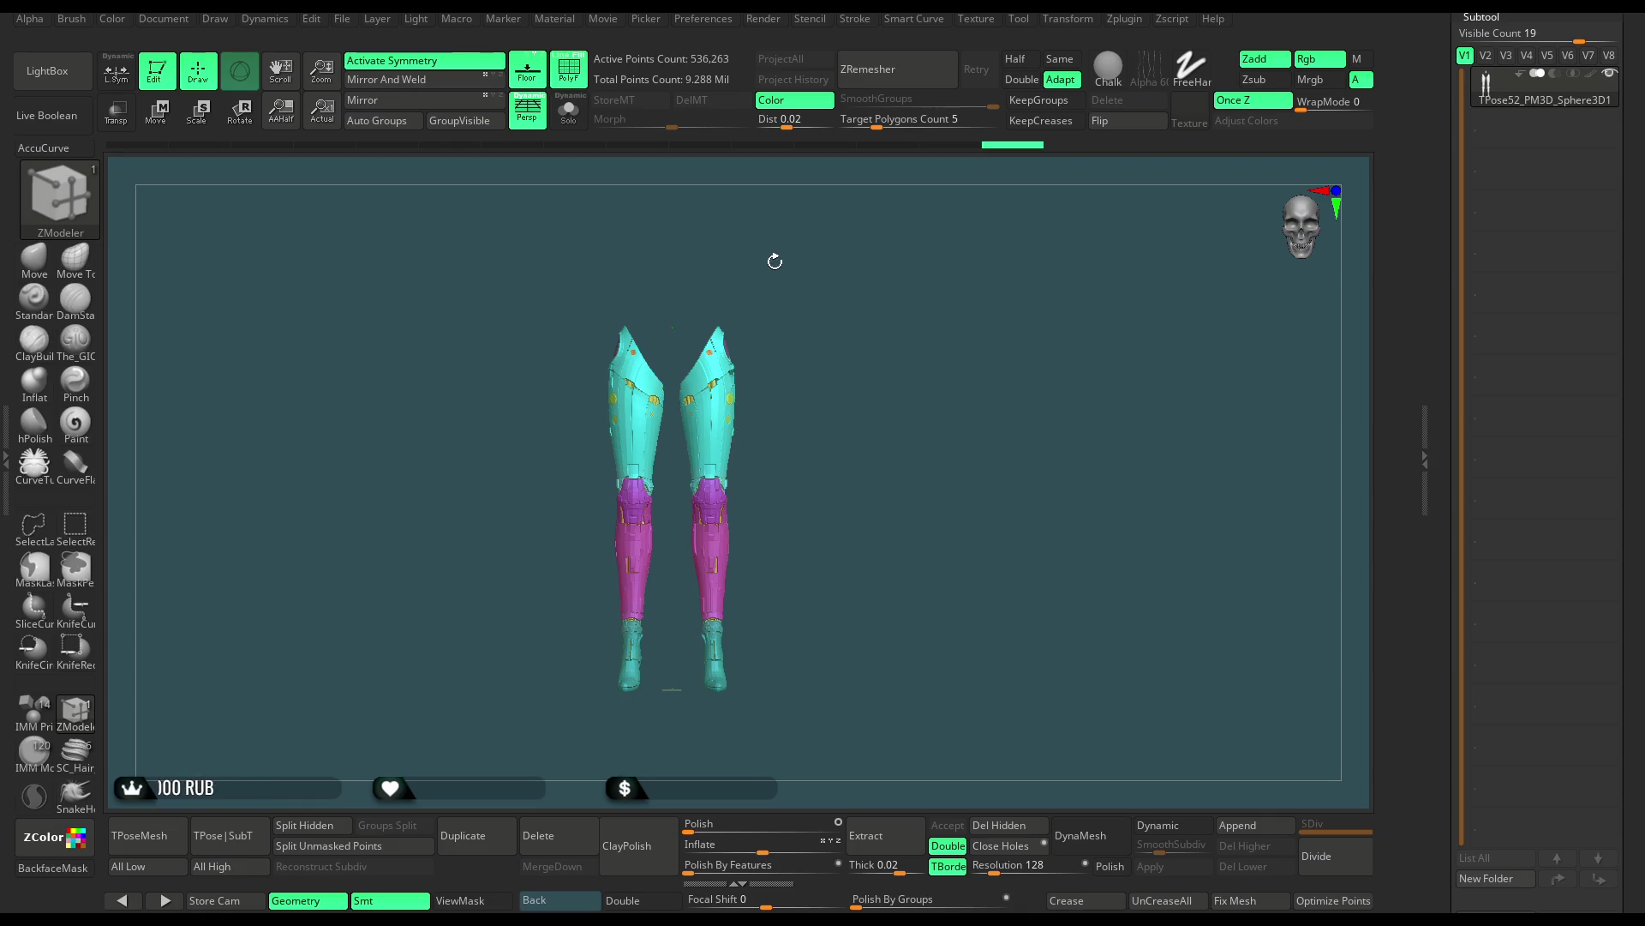
Turn off symmetry, mask just one leg, and unhide the whole figure
mouse_move(755, 262)
left_mouse_down("ctrl")
mouse_move(694, 291)
mouse_move(686, 679)
left_mouse_up("ctrl")
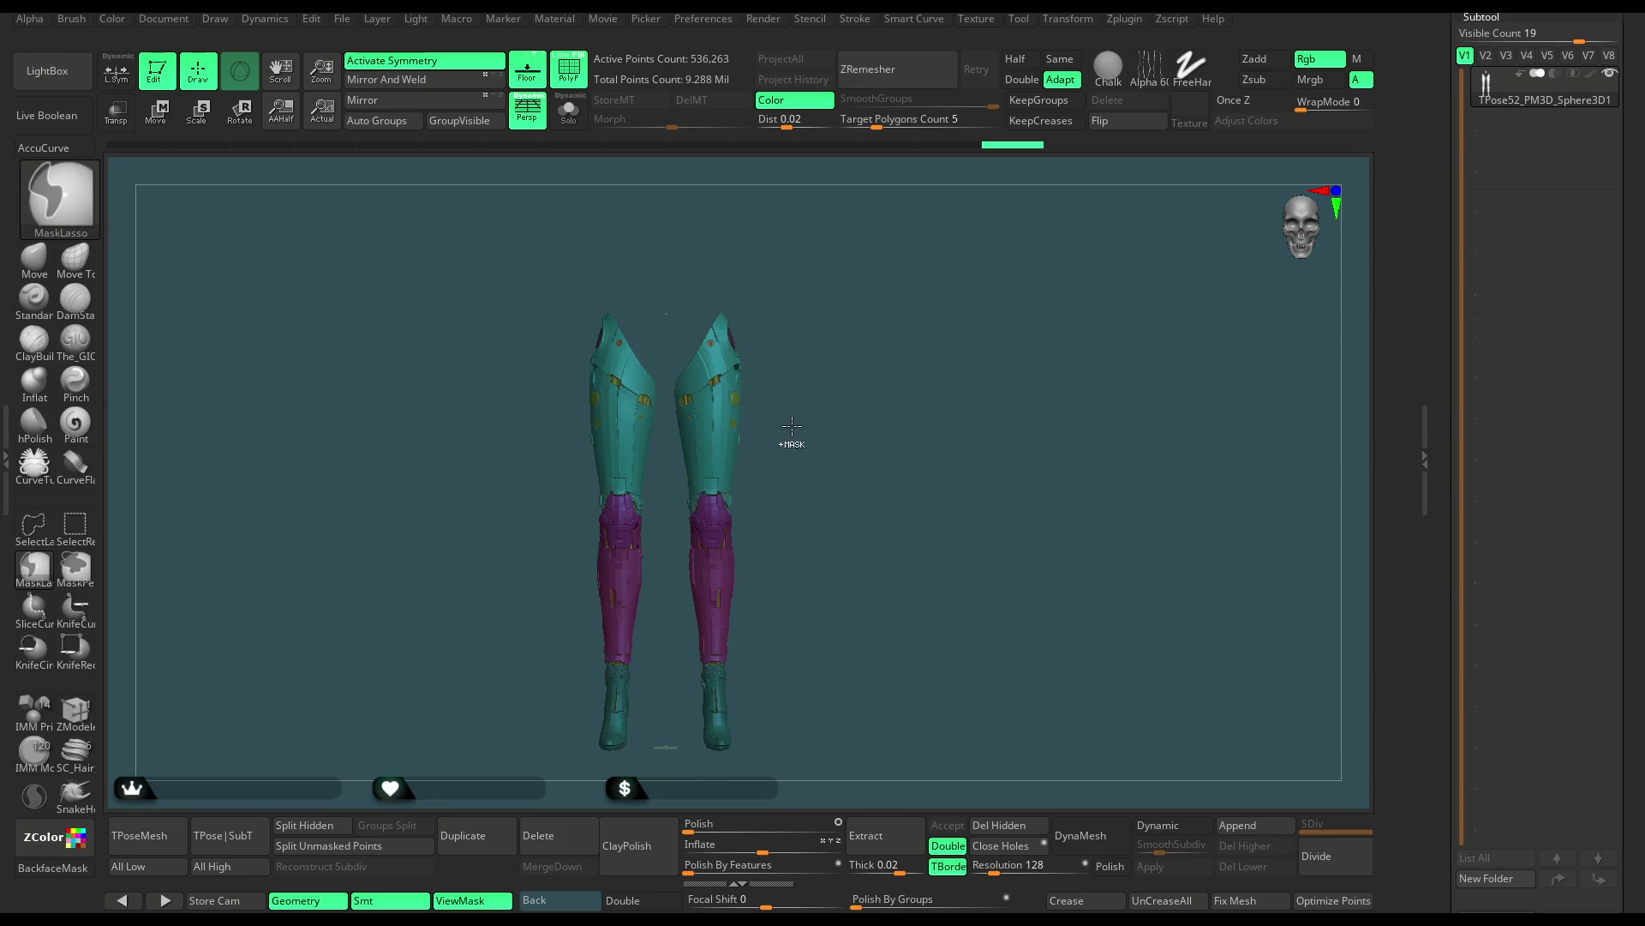
left_click_drag(801, 441, 803, 397, "ctrl")
key("x")
mouse_move(774, 253)
left_mouse_down("ctrl")
mouse_move(665, 429)
mouse_move(801, 451)
left_mouse_up("ctrl")
left_click(805, 364, "ctrl+shift")
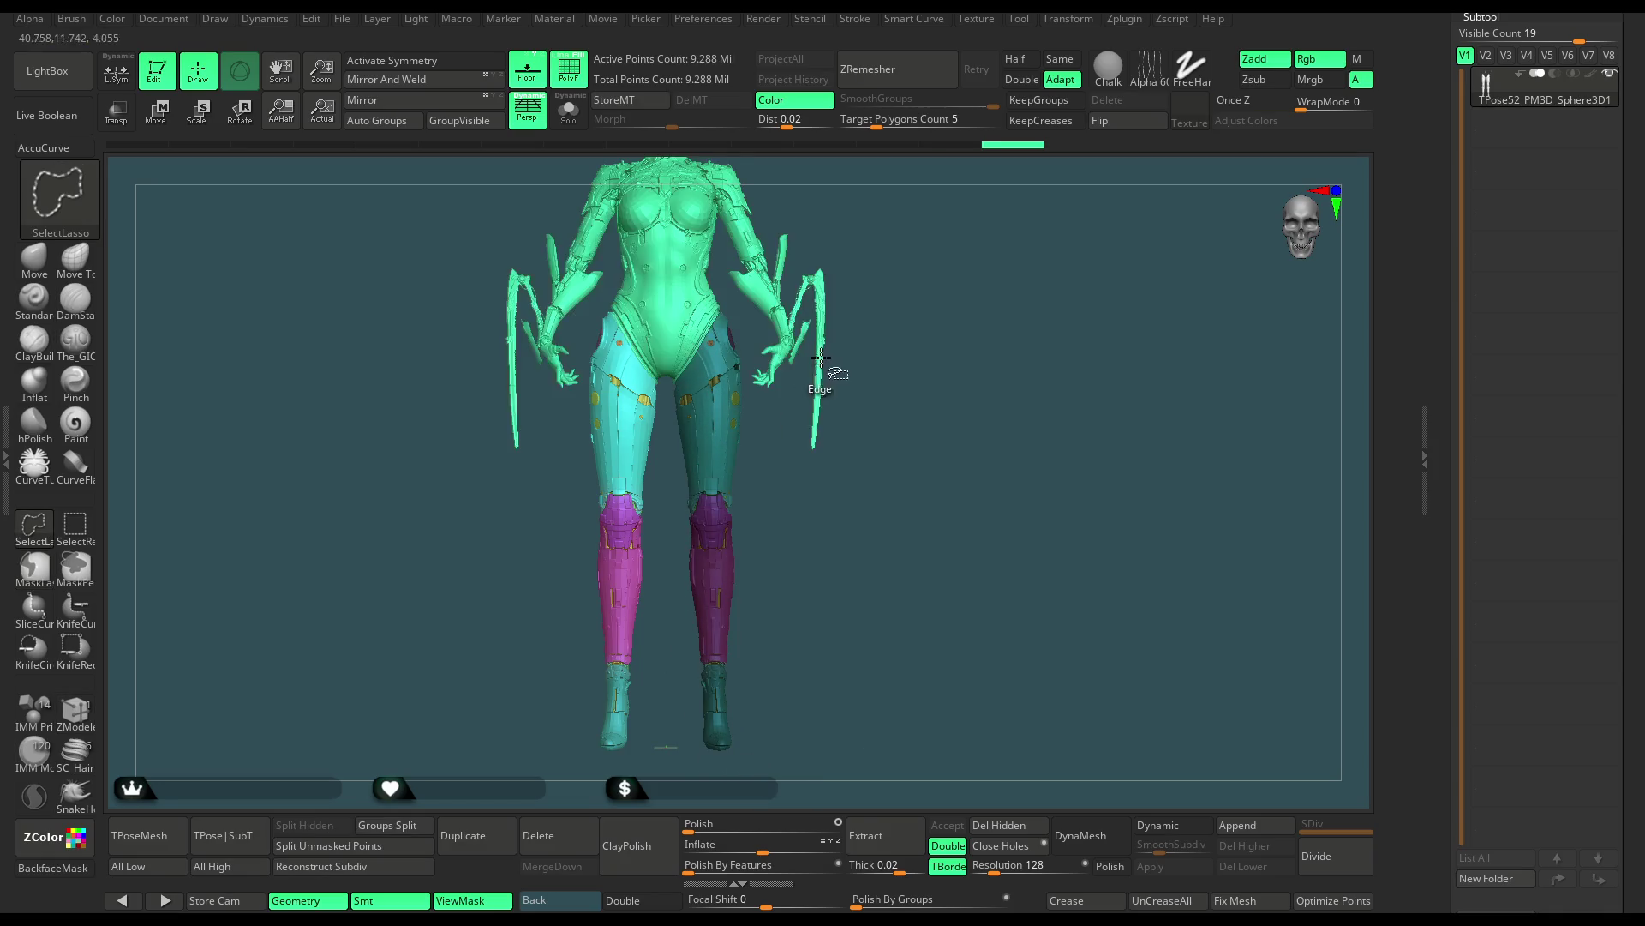
Invert the mask and draw a Rotate pivot line, Gizmo 3D off, from hip to foot
left_click(855, 506, "ctrl")
left_click_drag(857, 499, 779, 493, "shift")
left_click(243, 98)
left_click(243, 81)
left_click_drag(664, 291, 684, 729)
Adjust the pivot line so its top sits on the hip and its bottom on the ankle
left_click_drag(754, 592, 833, 443, "shift")
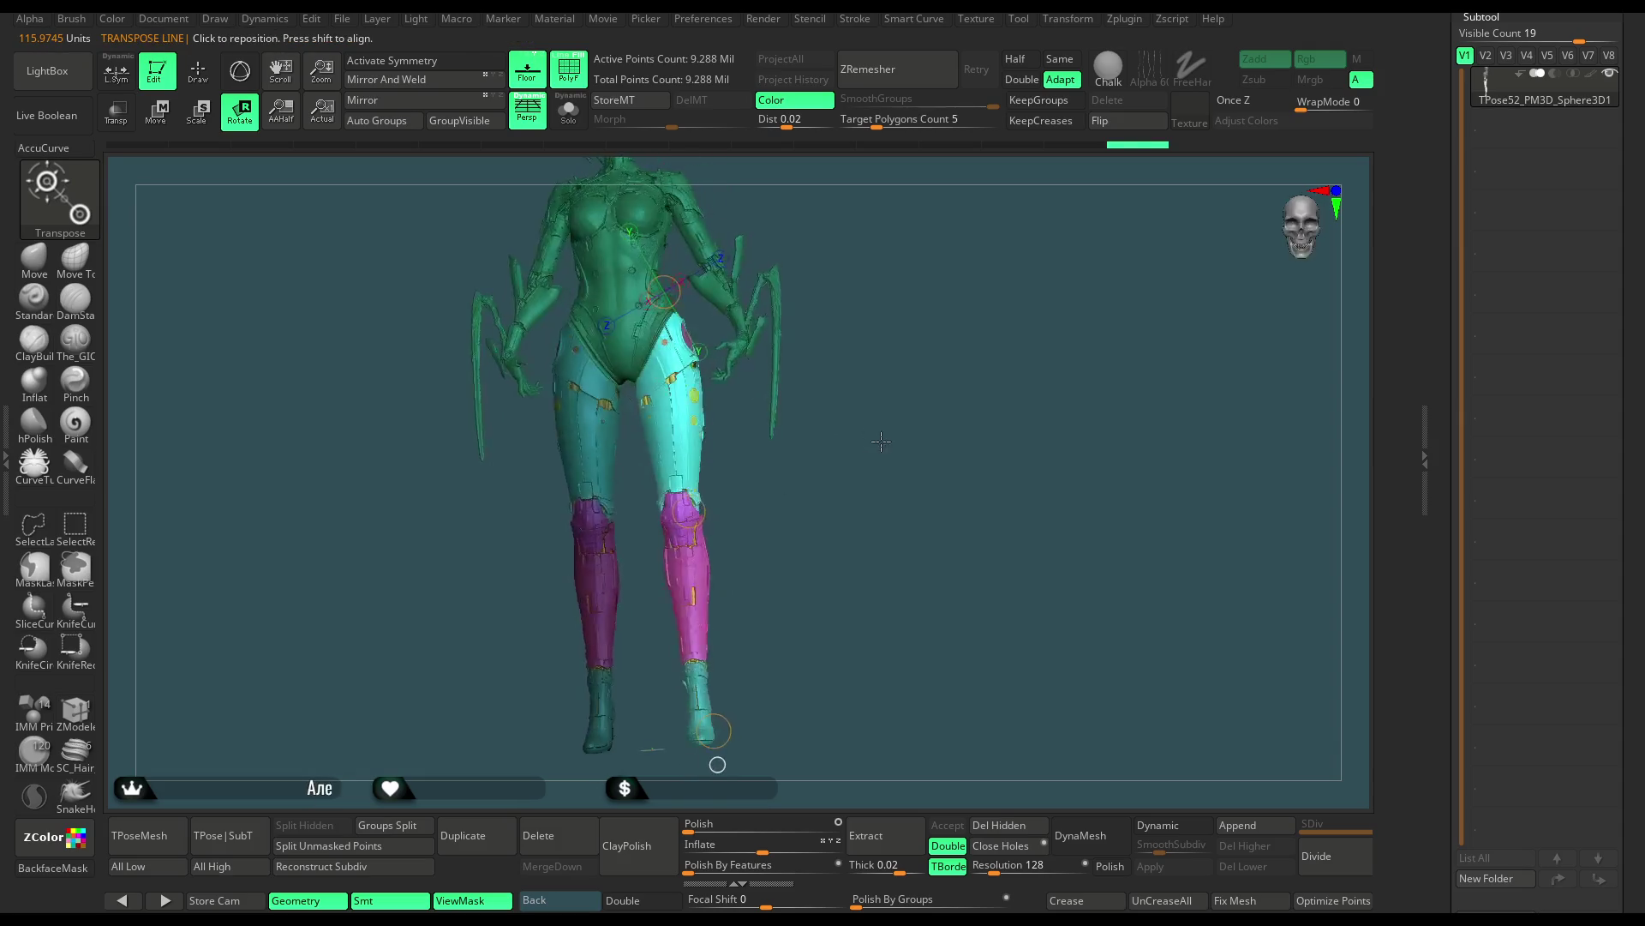
left_click_drag(684, 758, 833, 177, "shift")
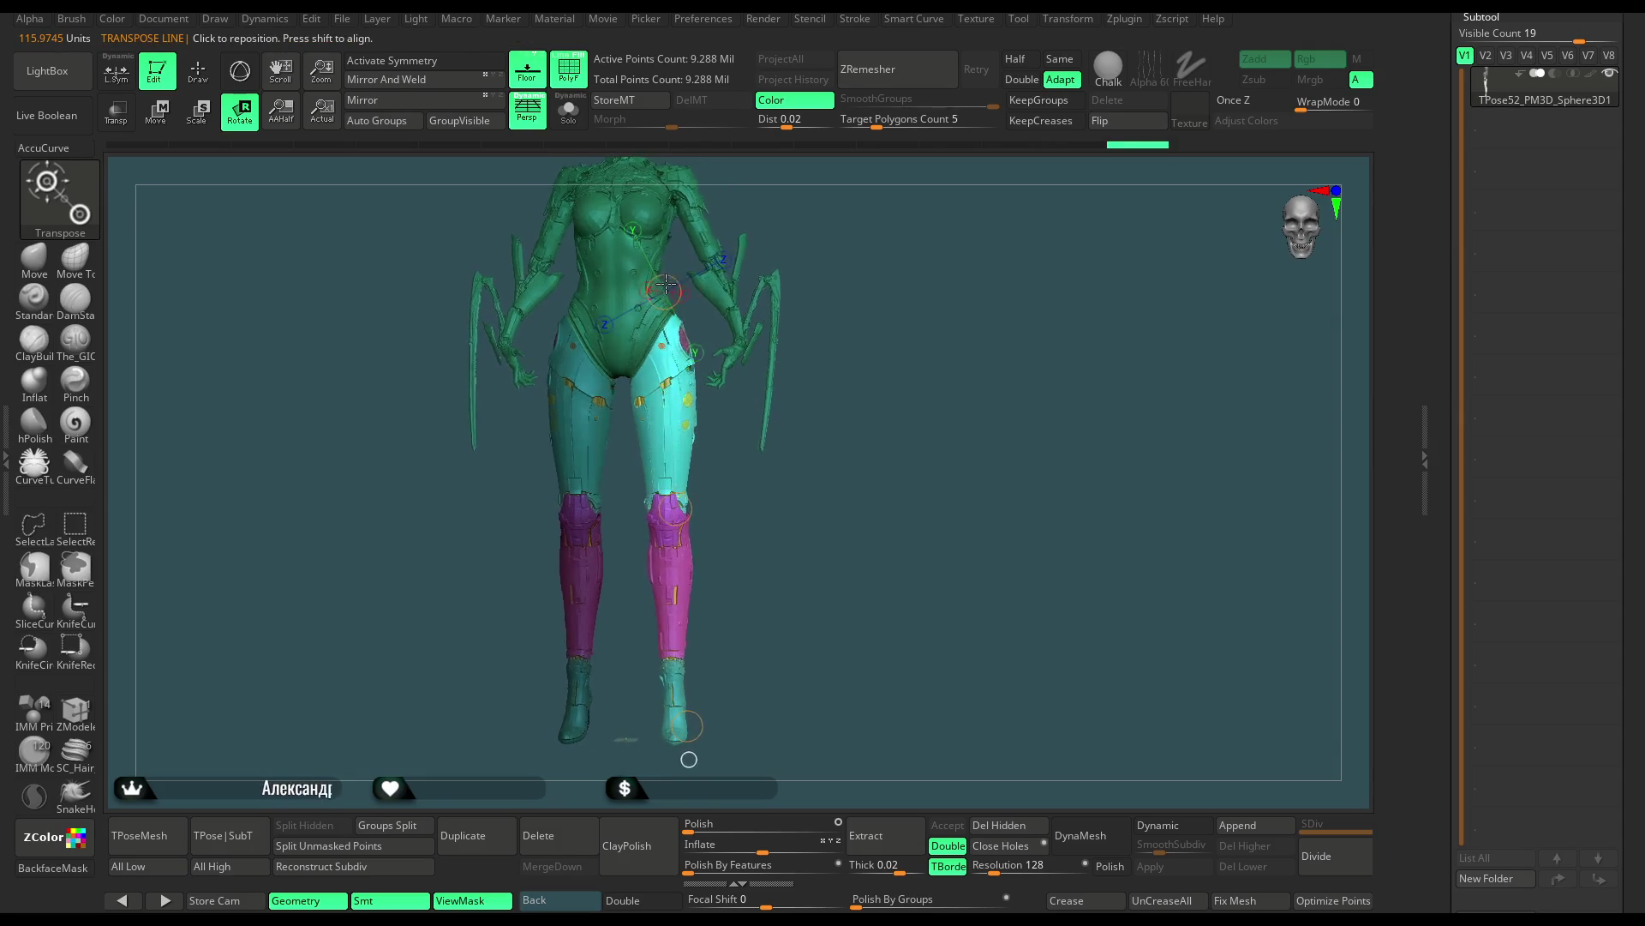
scroll(833, 176, "up", 3)
left_click_drag(668, 282, 667, 345)
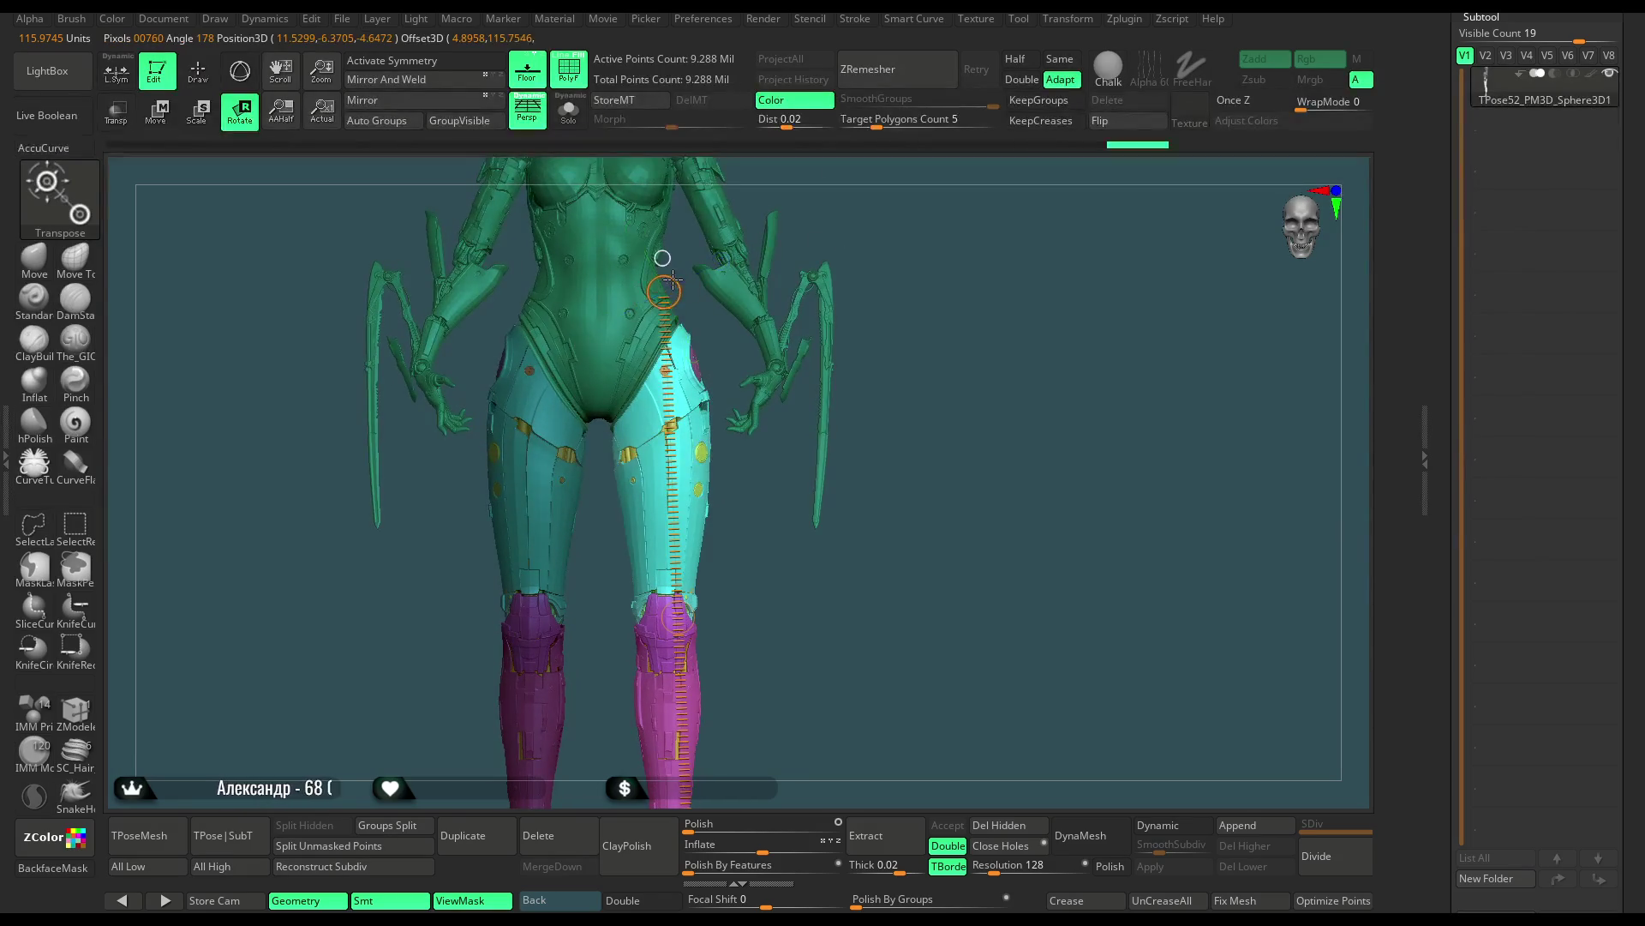
left_click_drag(943, 600, 981, 364, "alt")
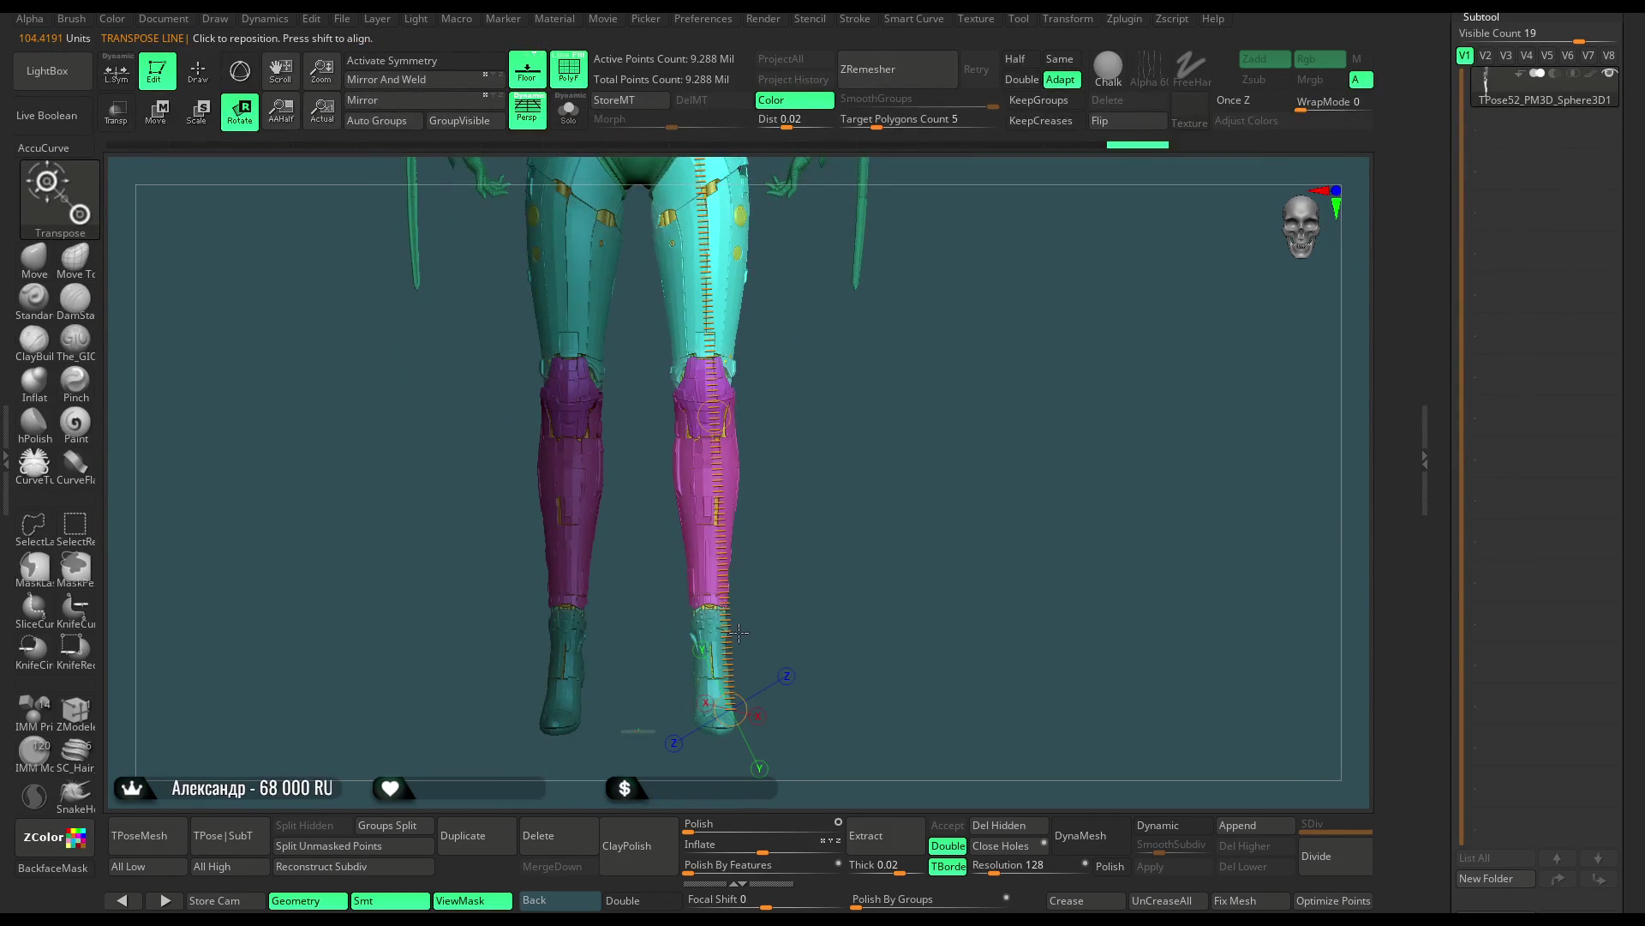
left_click_drag(727, 711, 720, 712)
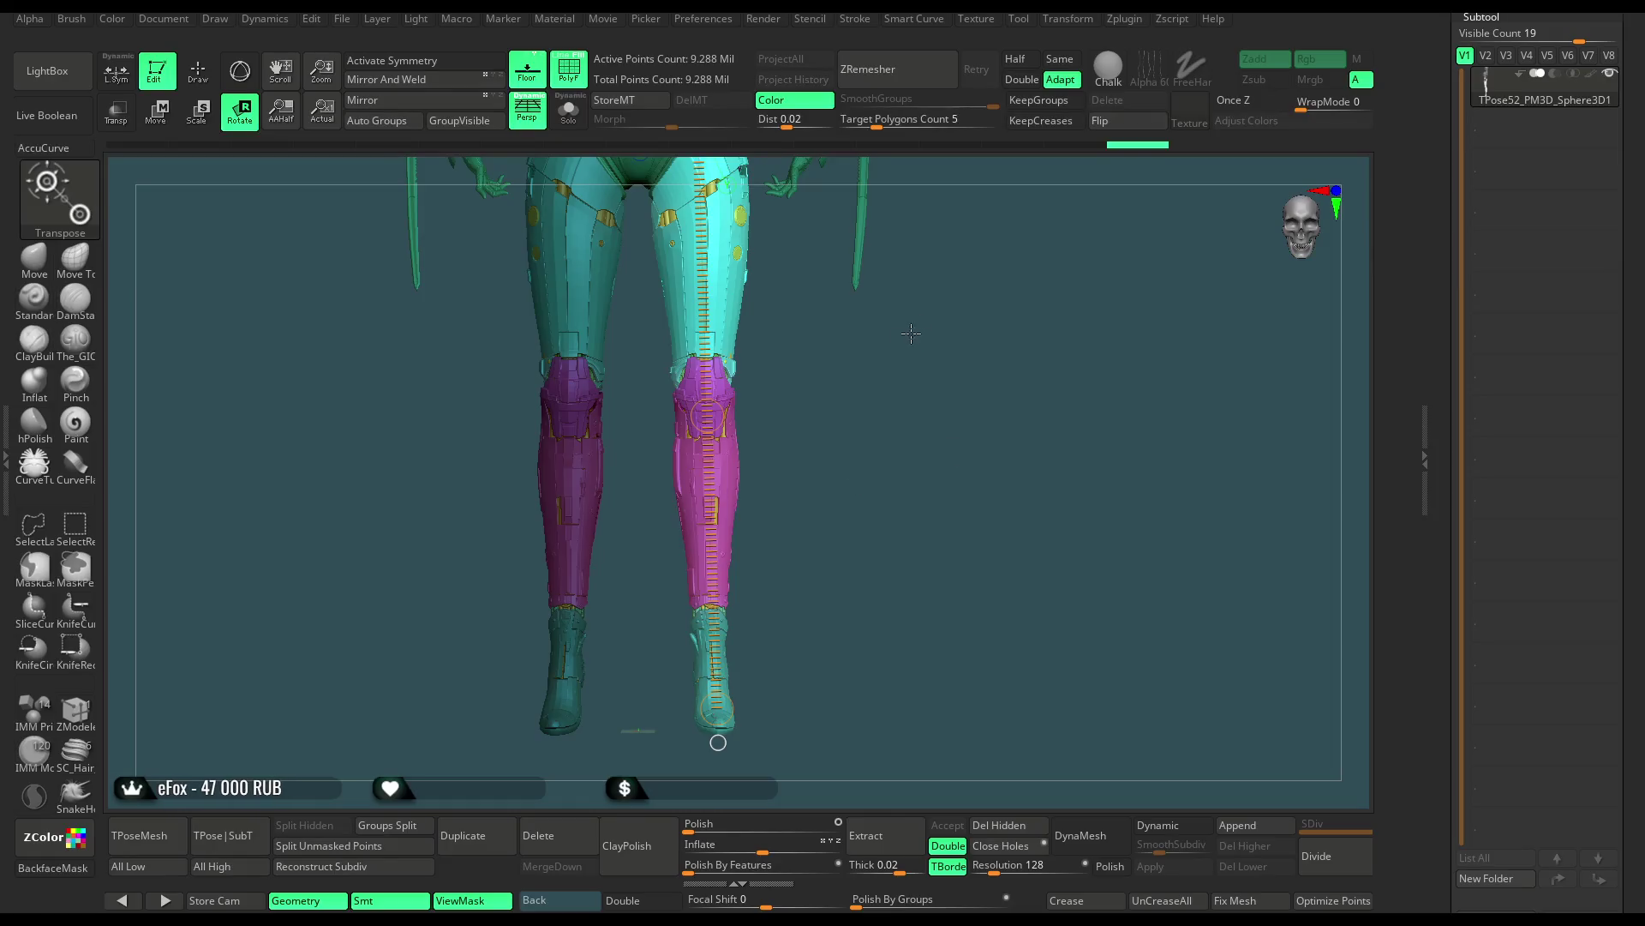
Rotate the free leg and lower leg around the hip-to-ankle pivot line
mouse_move(910, 336)
left_mouse_down()
mouse_move(837, 415)
mouse_move(894, 355)
left_mouse_up()
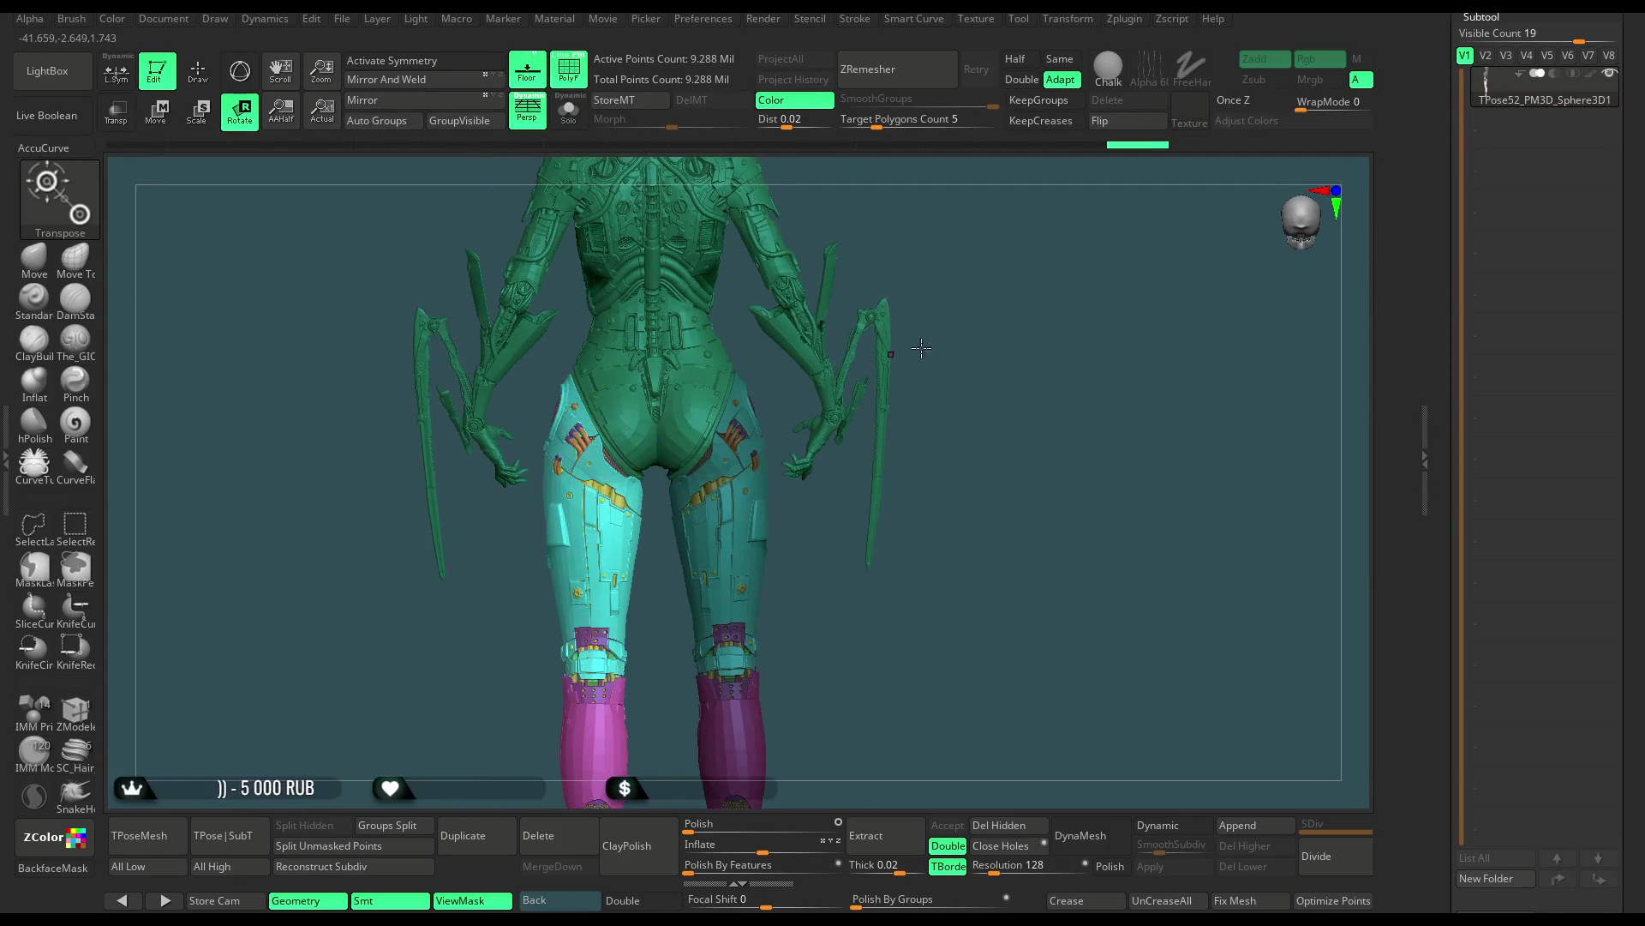
left_click_drag(894, 355, 714, 638)
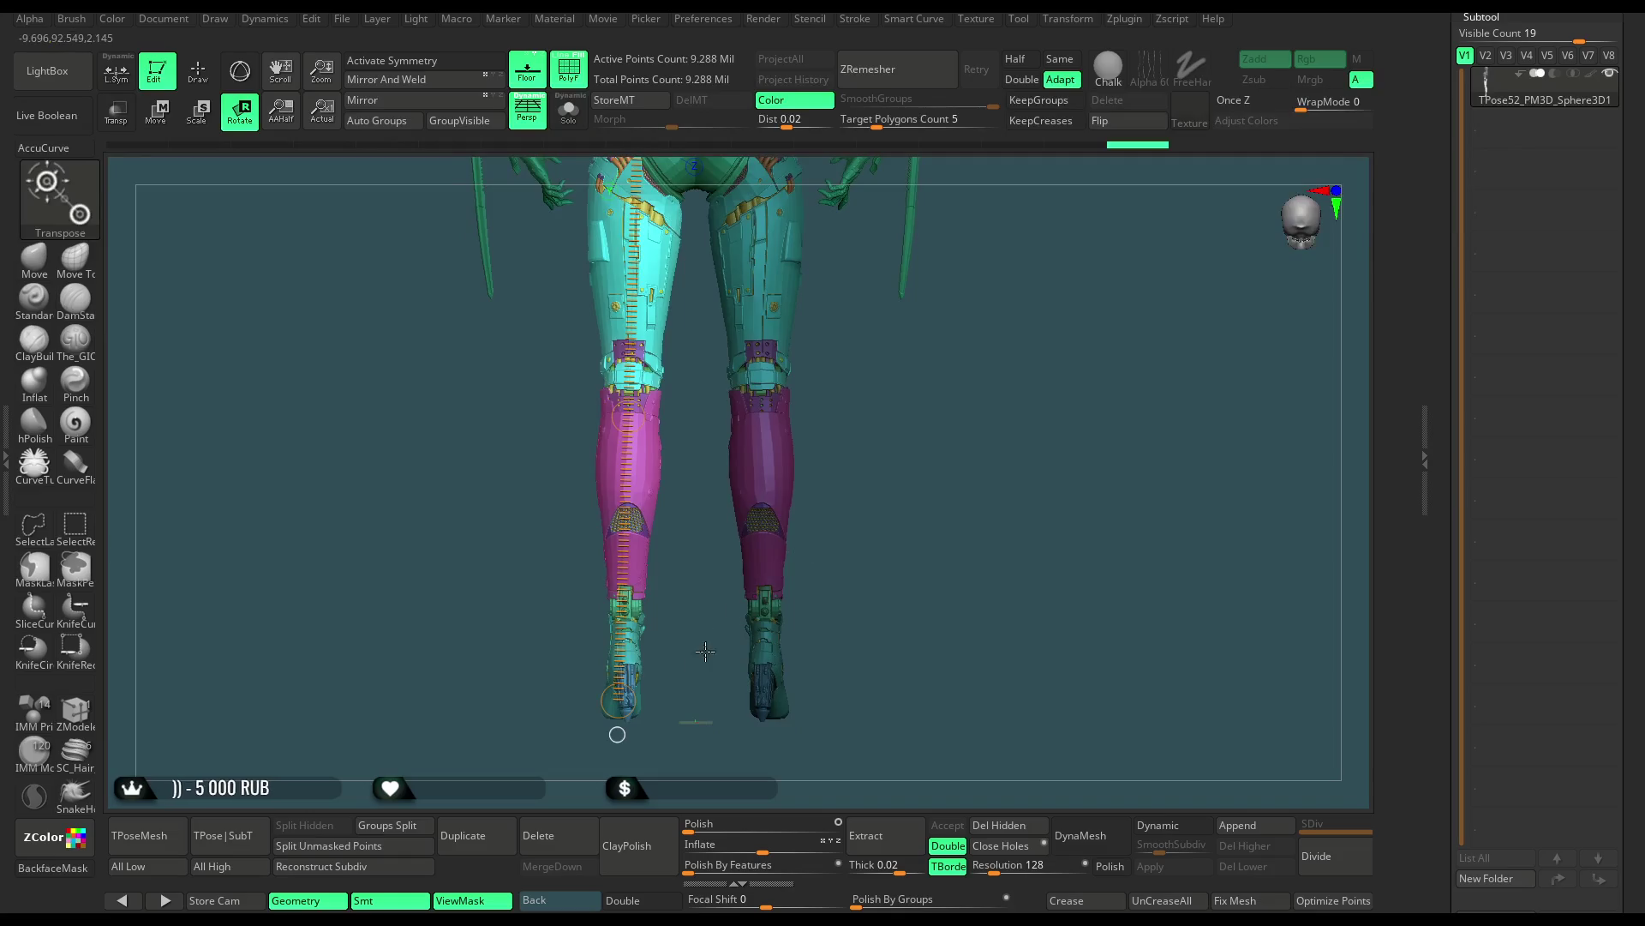
left_click_drag(618, 700, 667, 701)
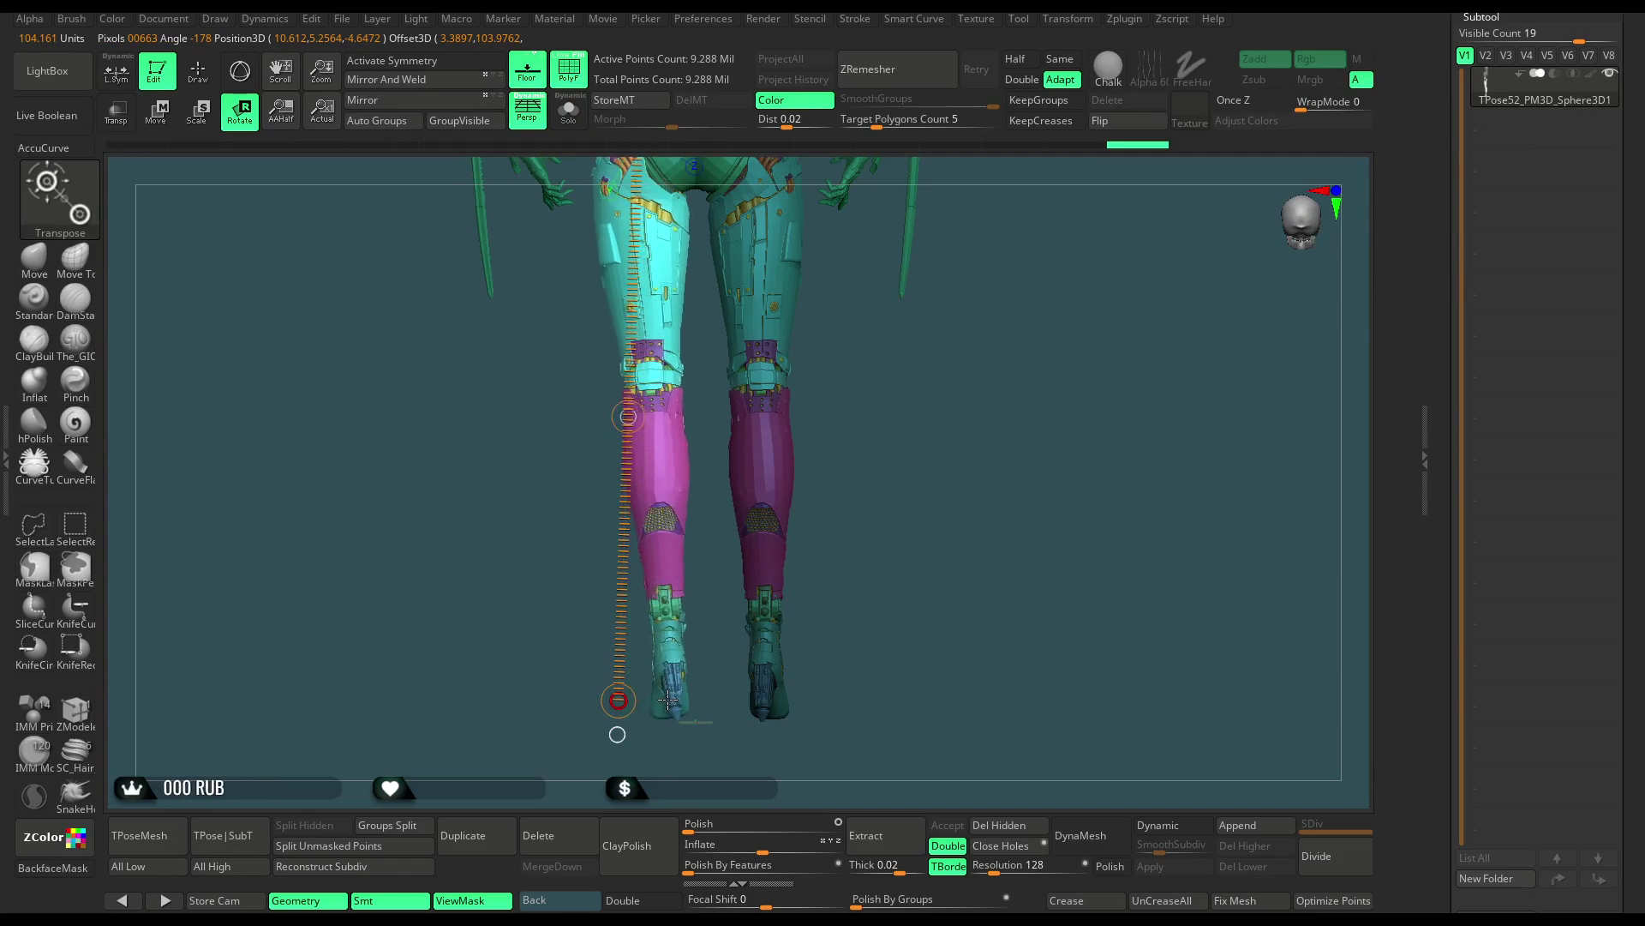
mouse_move(822, 403)
left_mouse_down()
mouse_move(927, 394)
mouse_move(925, 477)
left_mouse_up()
left_click_drag(811, 615, 803, 527, "alt")
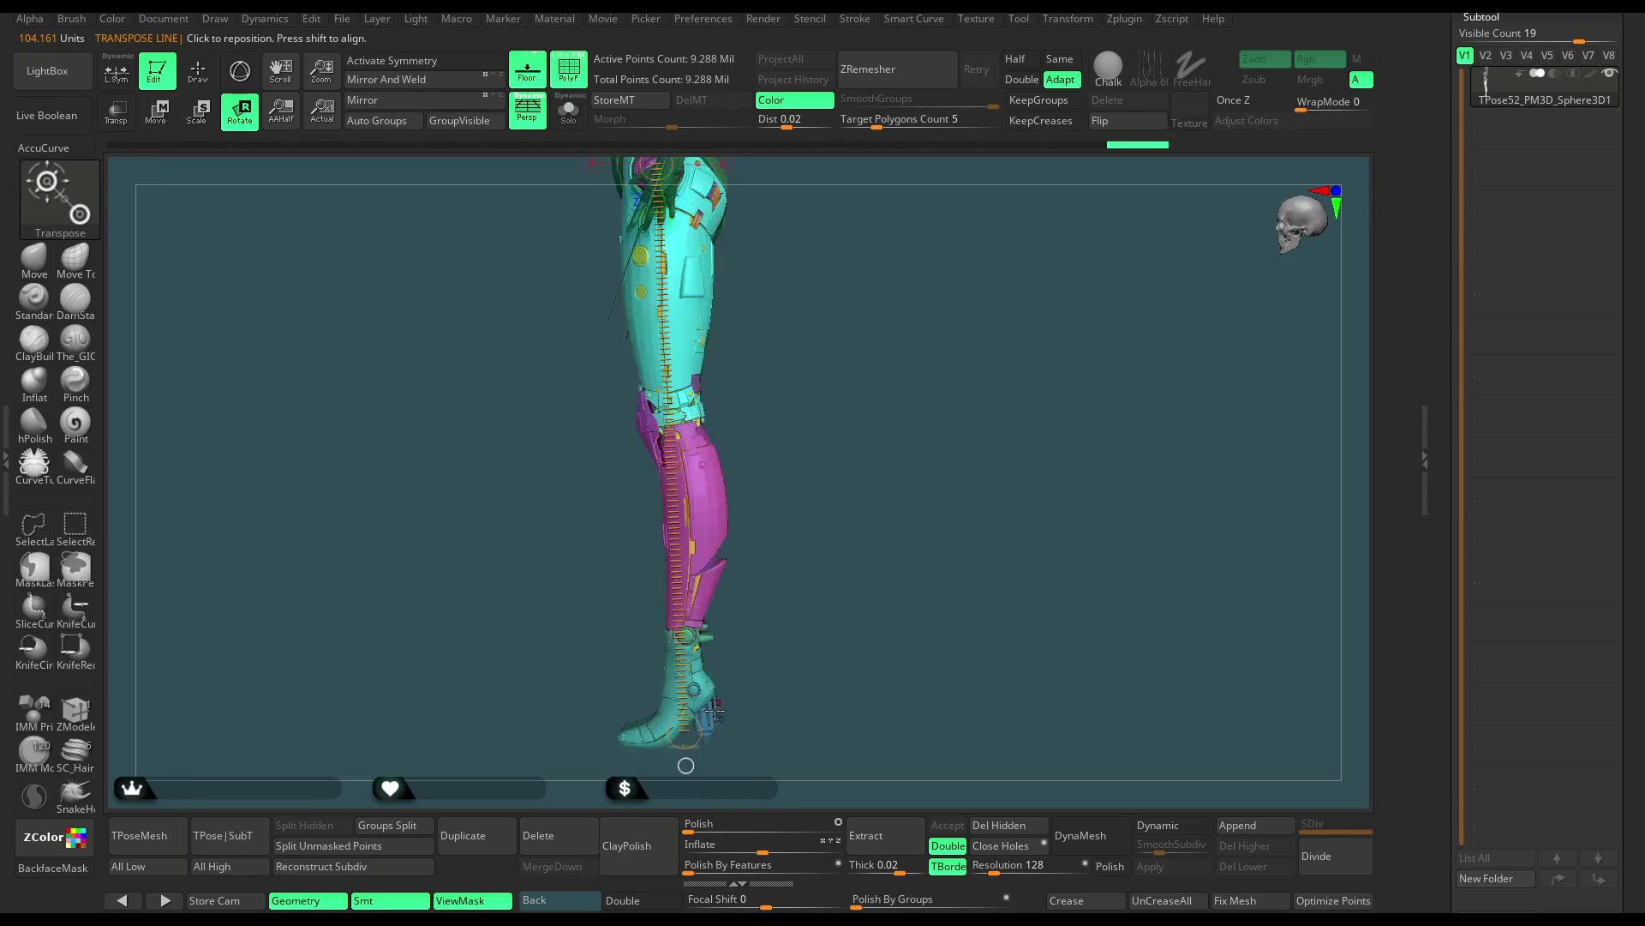
left_click_drag(684, 731, 792, 733)
mouse_move(849, 450)
left_mouse_down()
mouse_move(974, 450)
mouse_move(857, 544)
mouse_move(749, 704)
left_mouse_up()
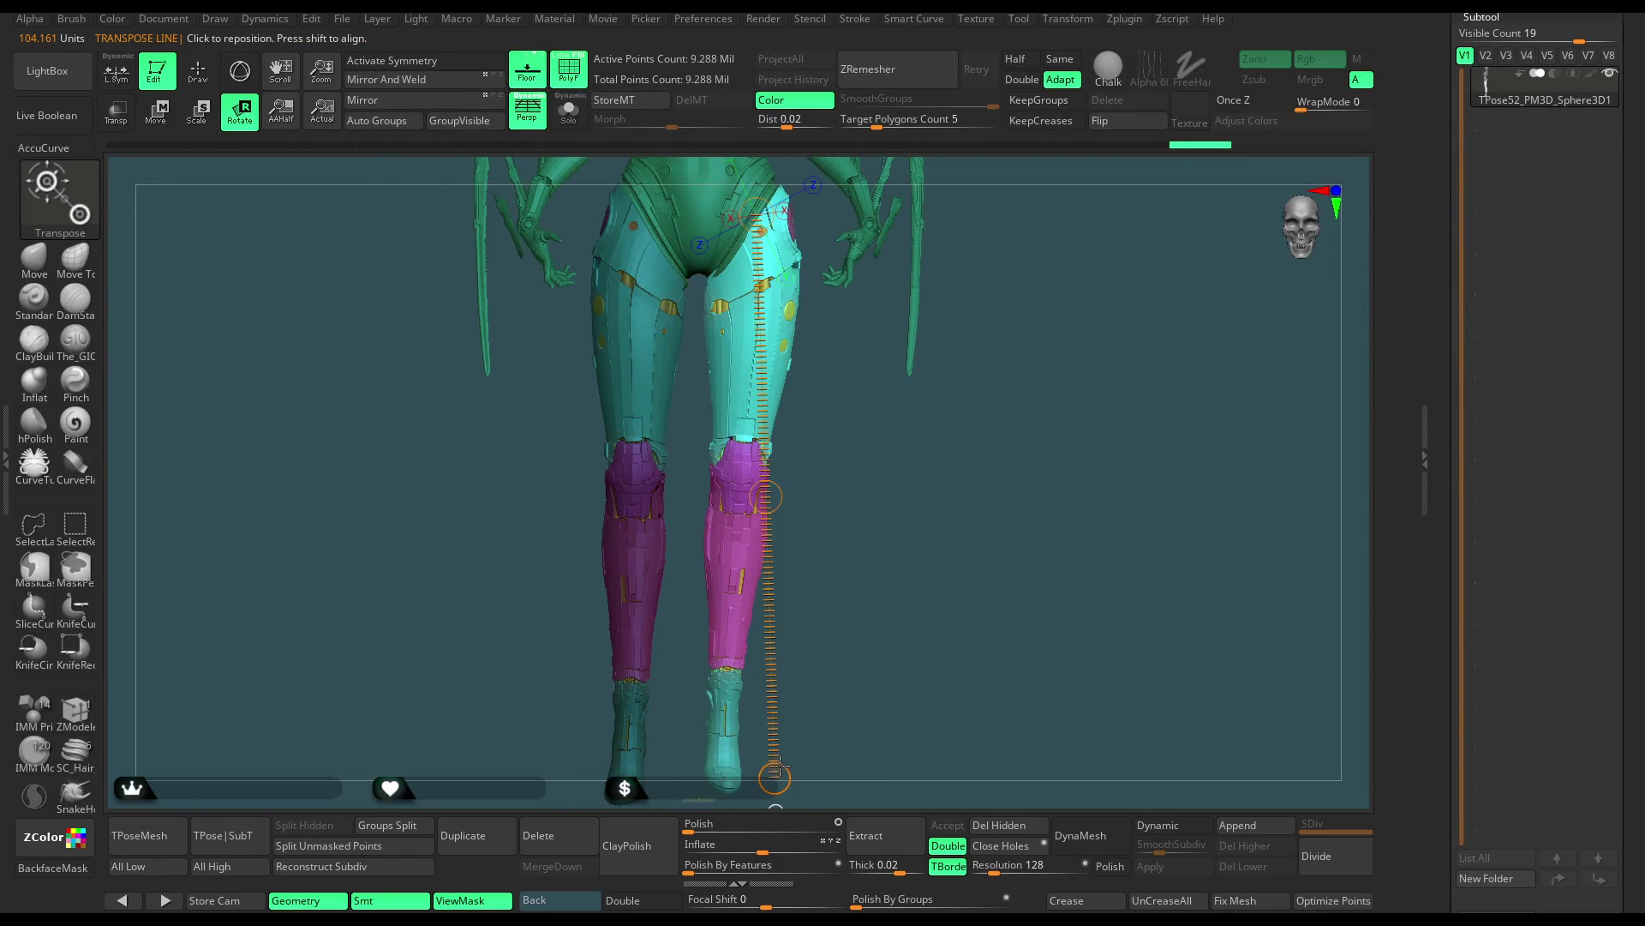
mouse_move(779, 764)
left_mouse_down("alt")
mouse_move(777, 712)
mouse_move(745, 734)
mouse_move(676, 605)
mouse_move(803, 574)
left_mouse_up("alt")
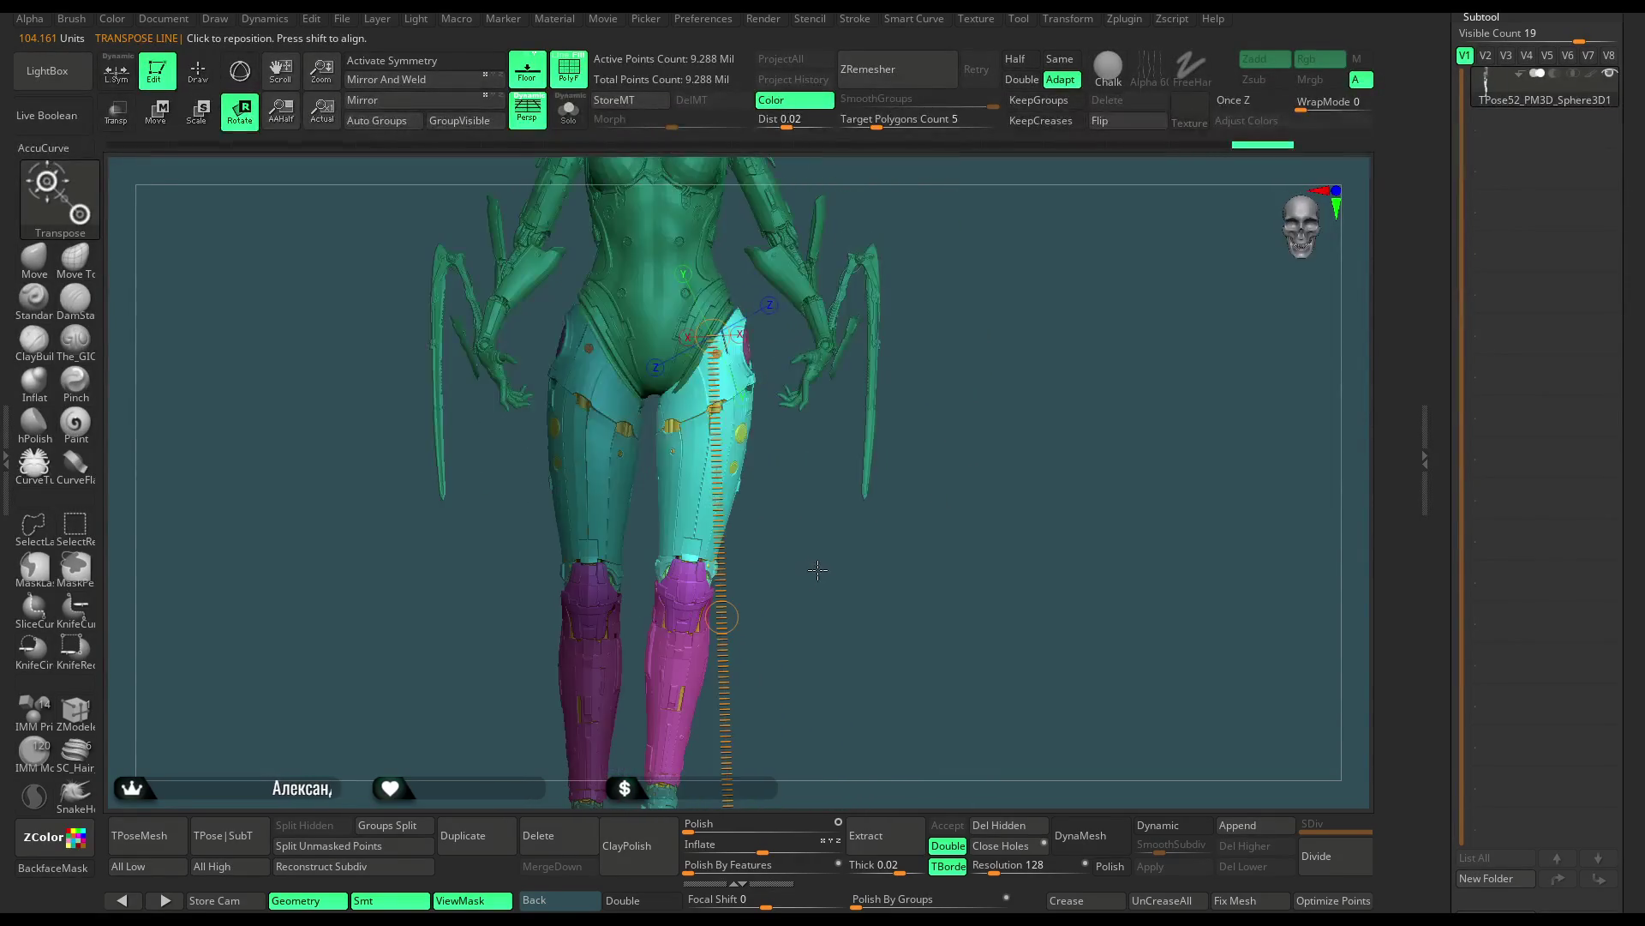
Draw a new pivot line from the knee to the ankle in a front view
key("ctrl")
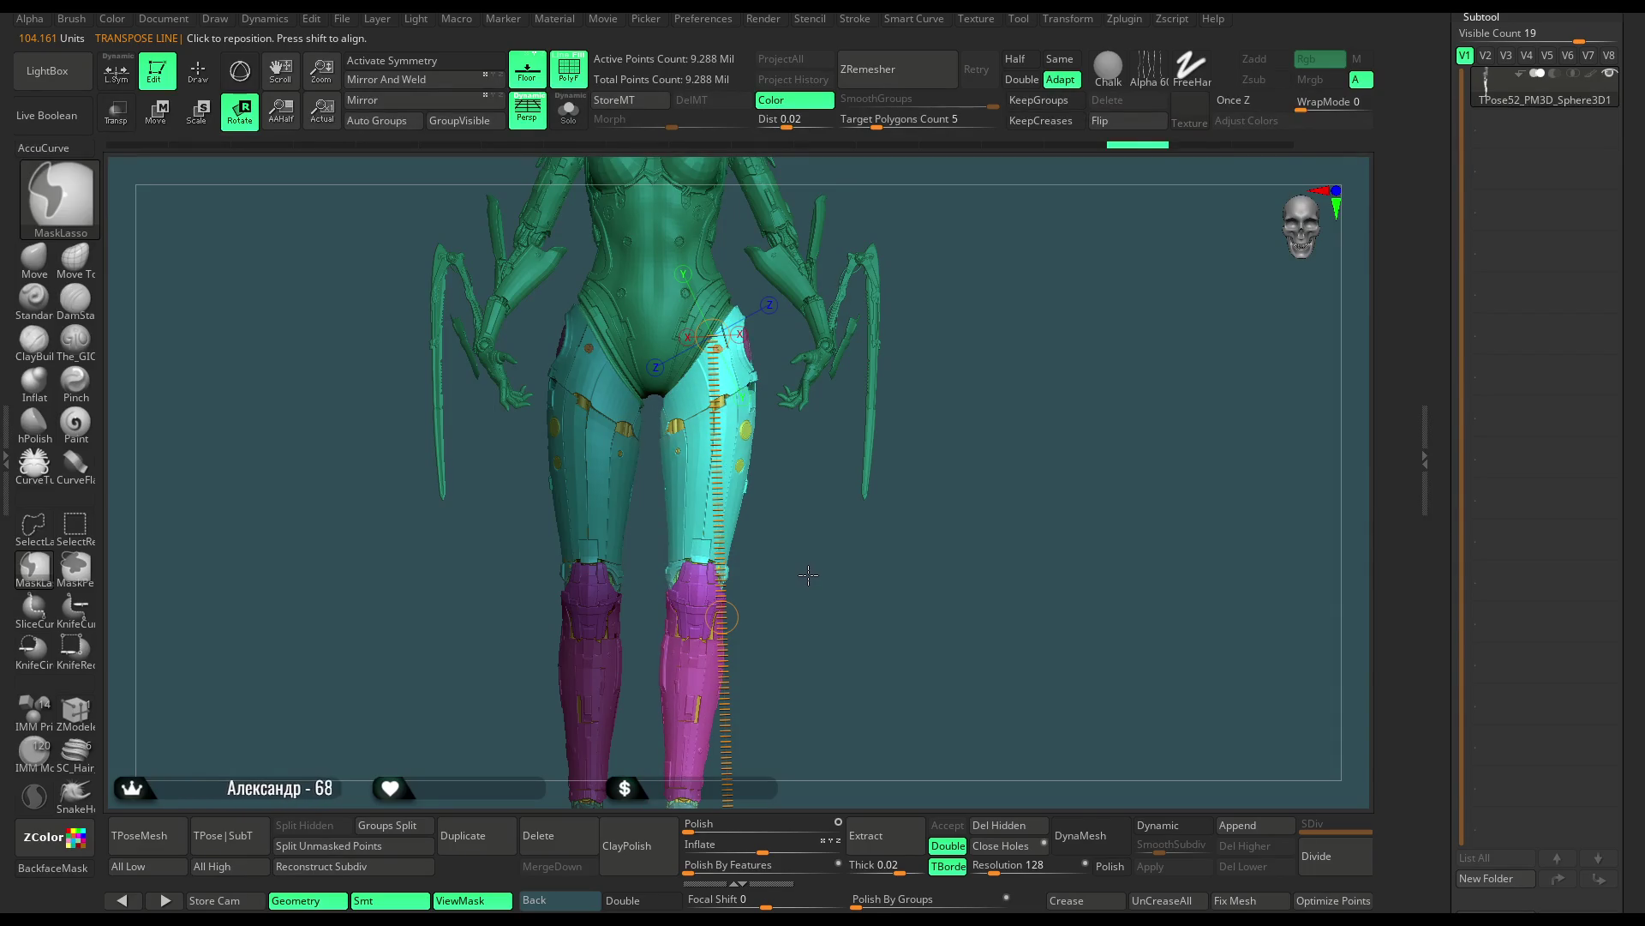
left_click_drag(776, 797, 758, 672, "alt")
mouse_move(698, 423)
left_mouse_down()
mouse_move(708, 705)
mouse_move(737, 704)
left_mouse_up()
mouse_move(867, 455)
left_mouse_down()
mouse_move(915, 473)
mouse_move(868, 417)
left_mouse_up()
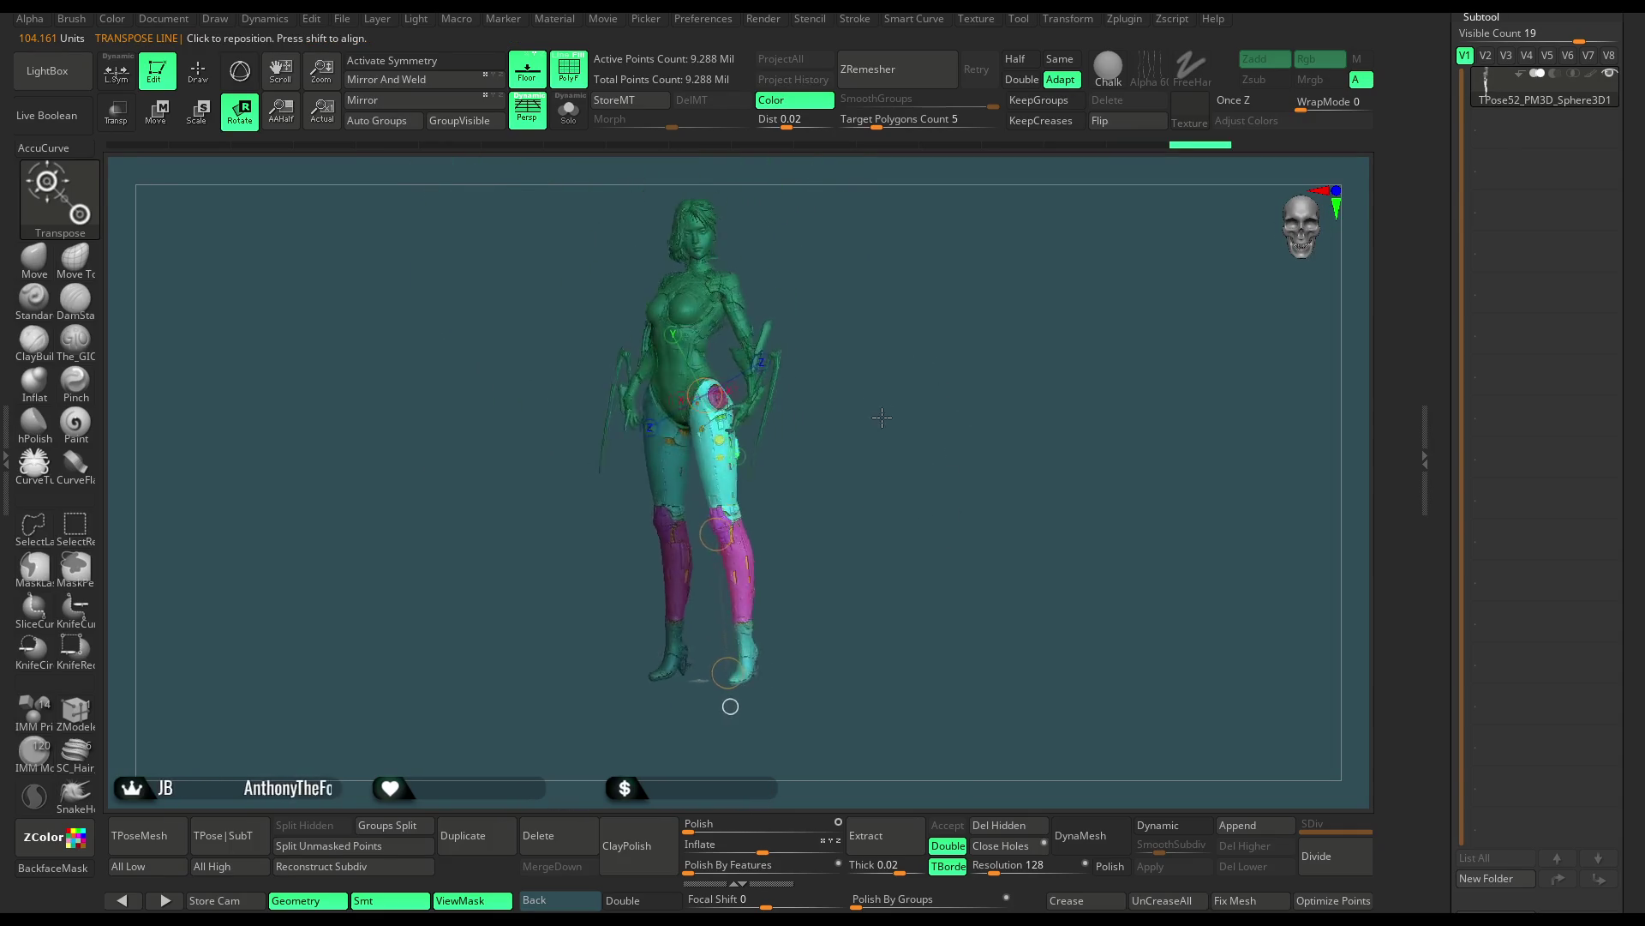
scroll(861, 416, "up", 3)
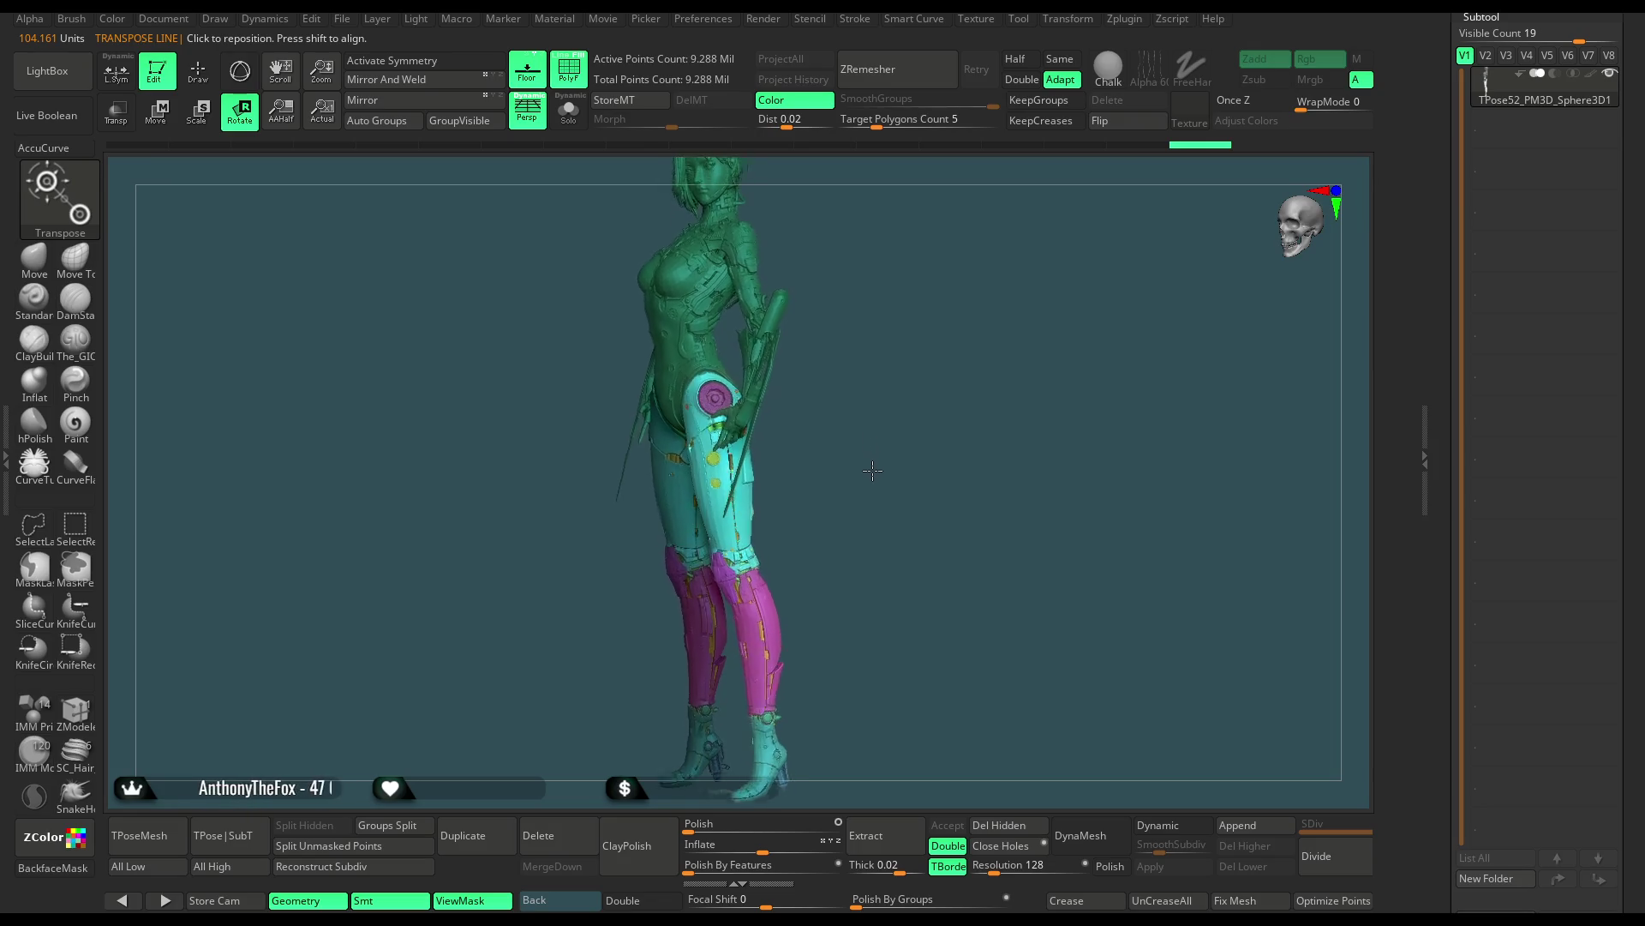
scroll(855, 421, "up", 1)
scroll(853, 416, "up", 1)
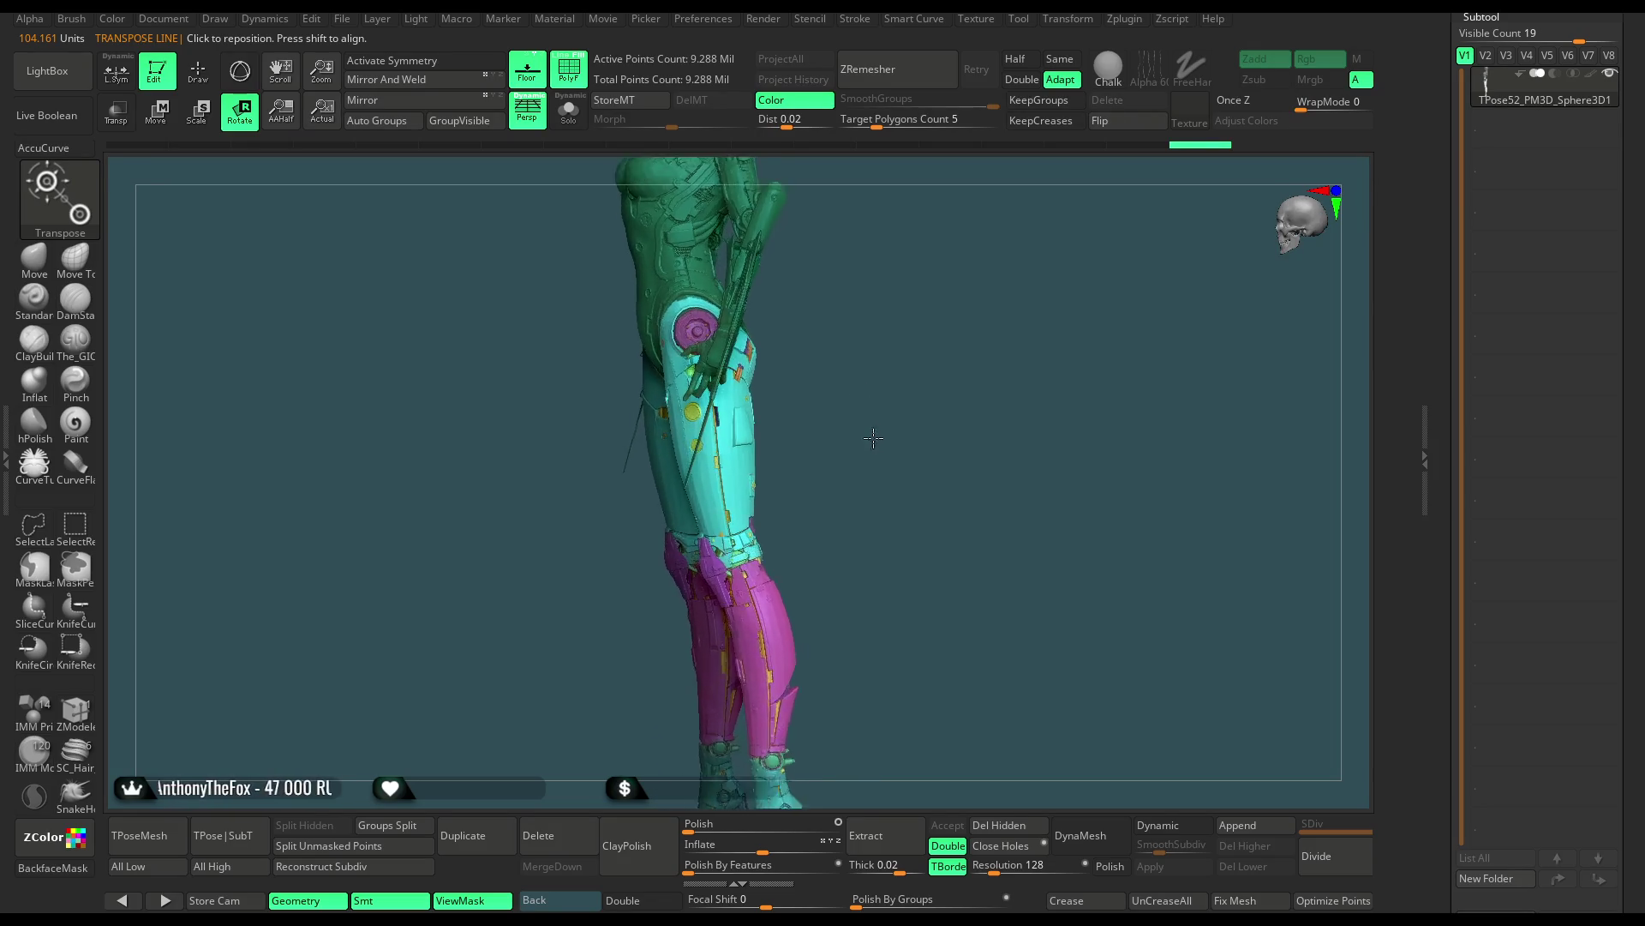
scroll(848, 403, "up", 2)
scroll(846, 395, "up", 1)
Check the legs from the side and front, then return to Draw mode
left_click_drag(846, 394, 681, 709)
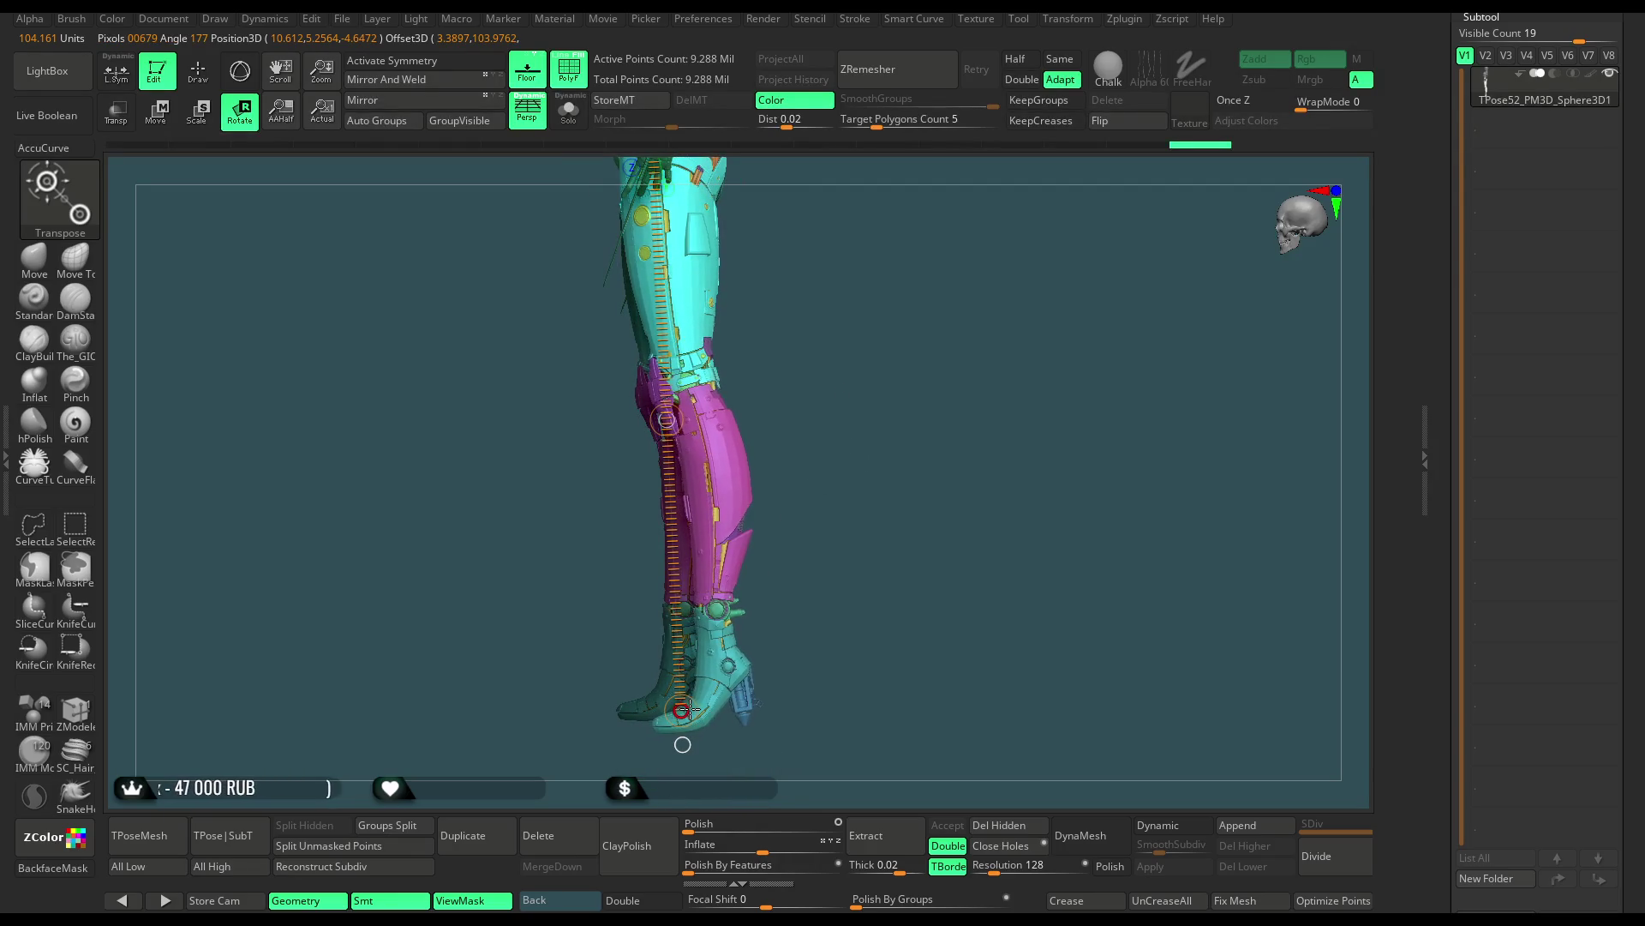
left_click_drag(865, 386, 982, 379)
scroll(982, 379, "down", 2)
scroll(986, 377, "down", 1)
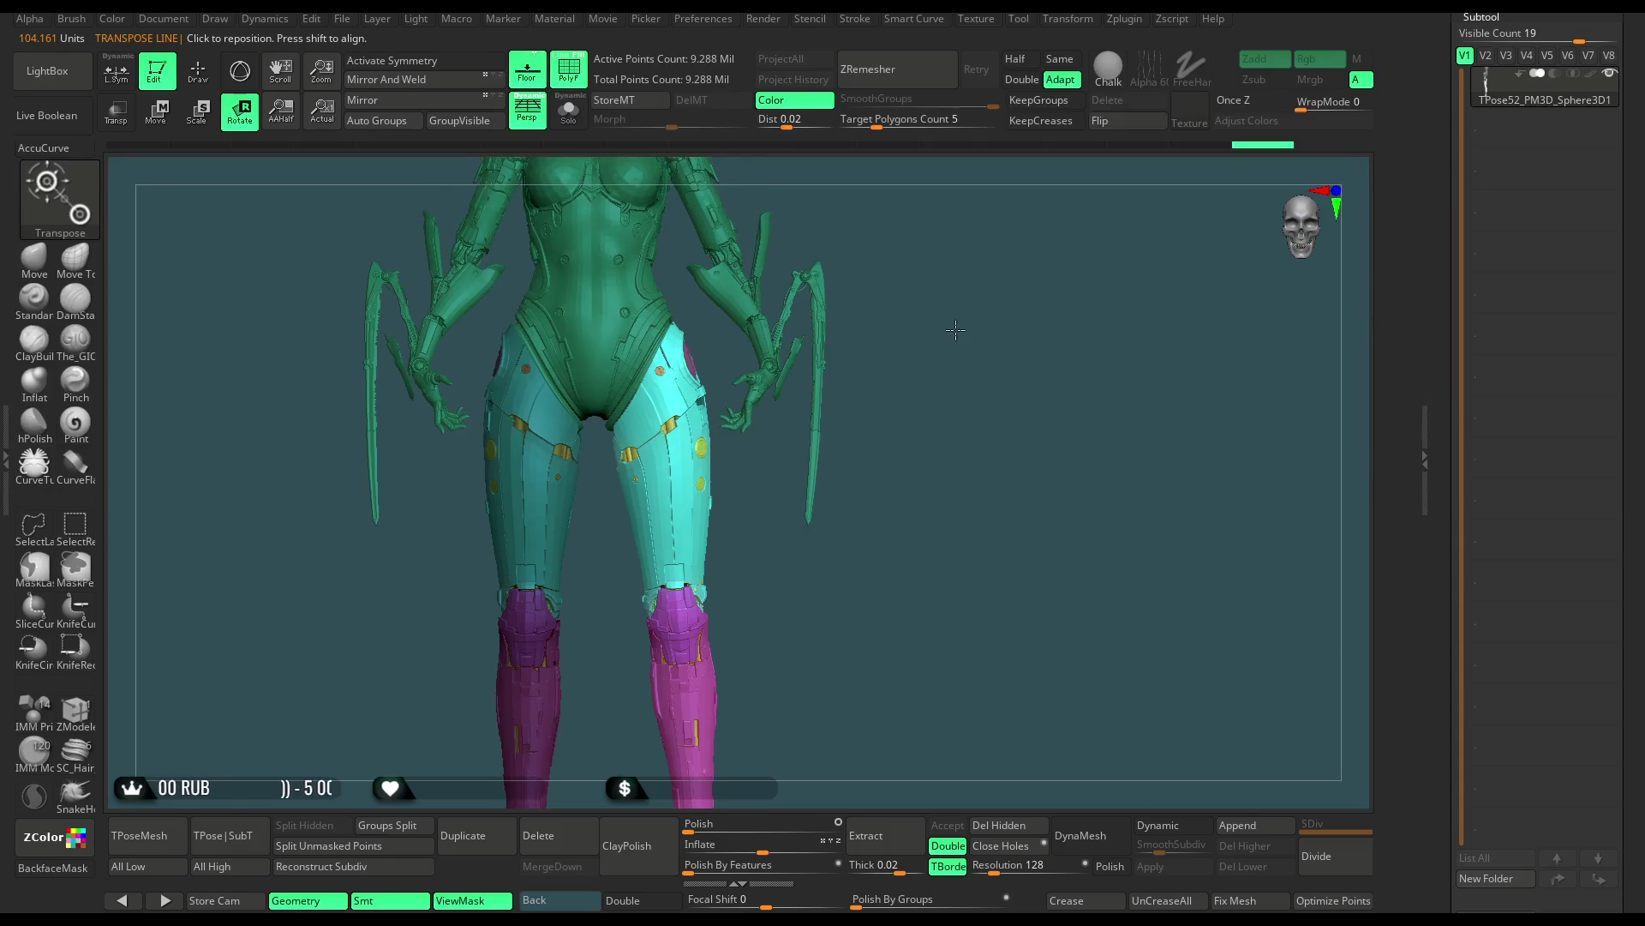
scroll(992, 373, "down", 2)
scroll(1001, 370, "down", 1)
left_click_drag(1000, 370, 857, 368, "shift")
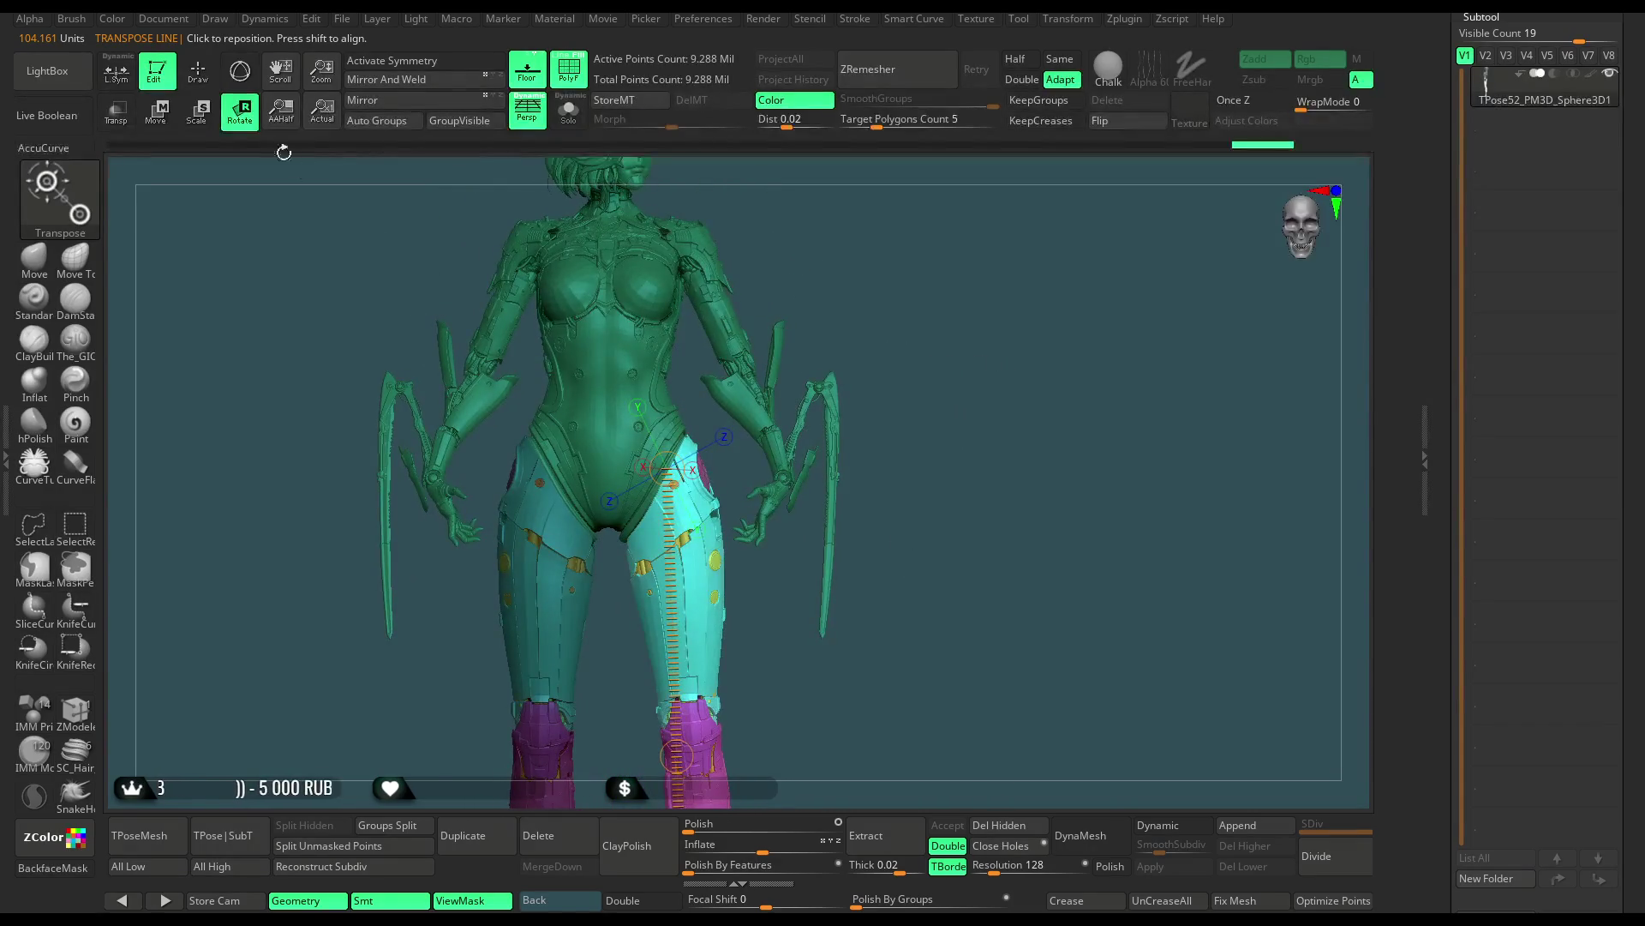
left_click(198, 70)
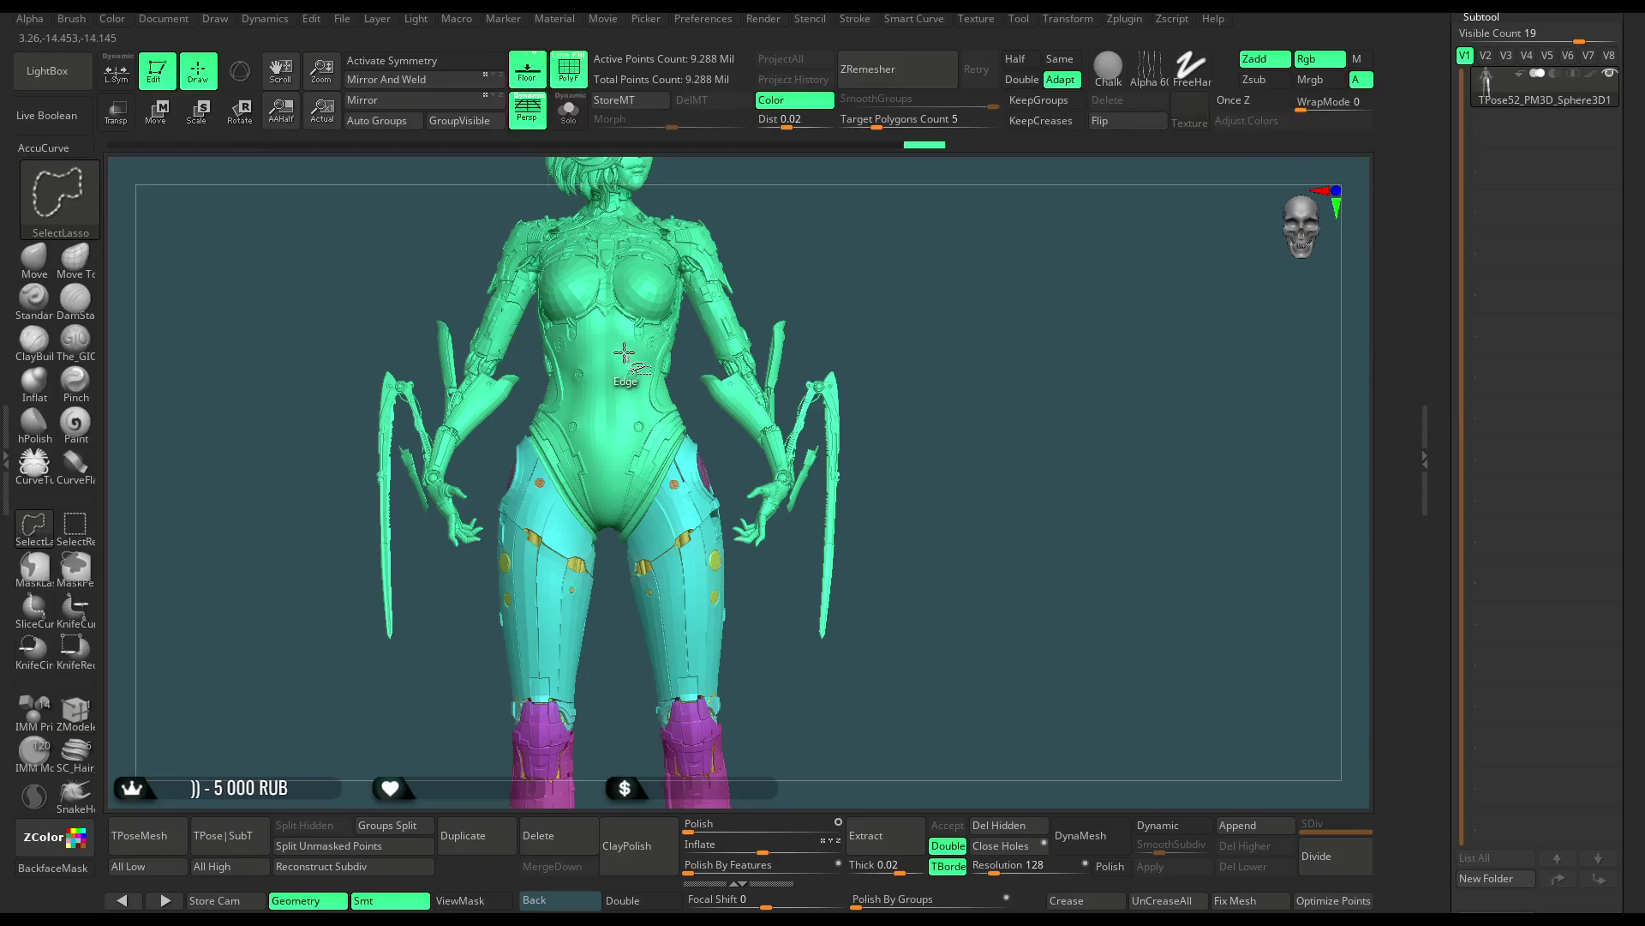
Isolate the leg armor with SelectRect, mask the left leg armor, and unhide the model
left_click(85, 528)
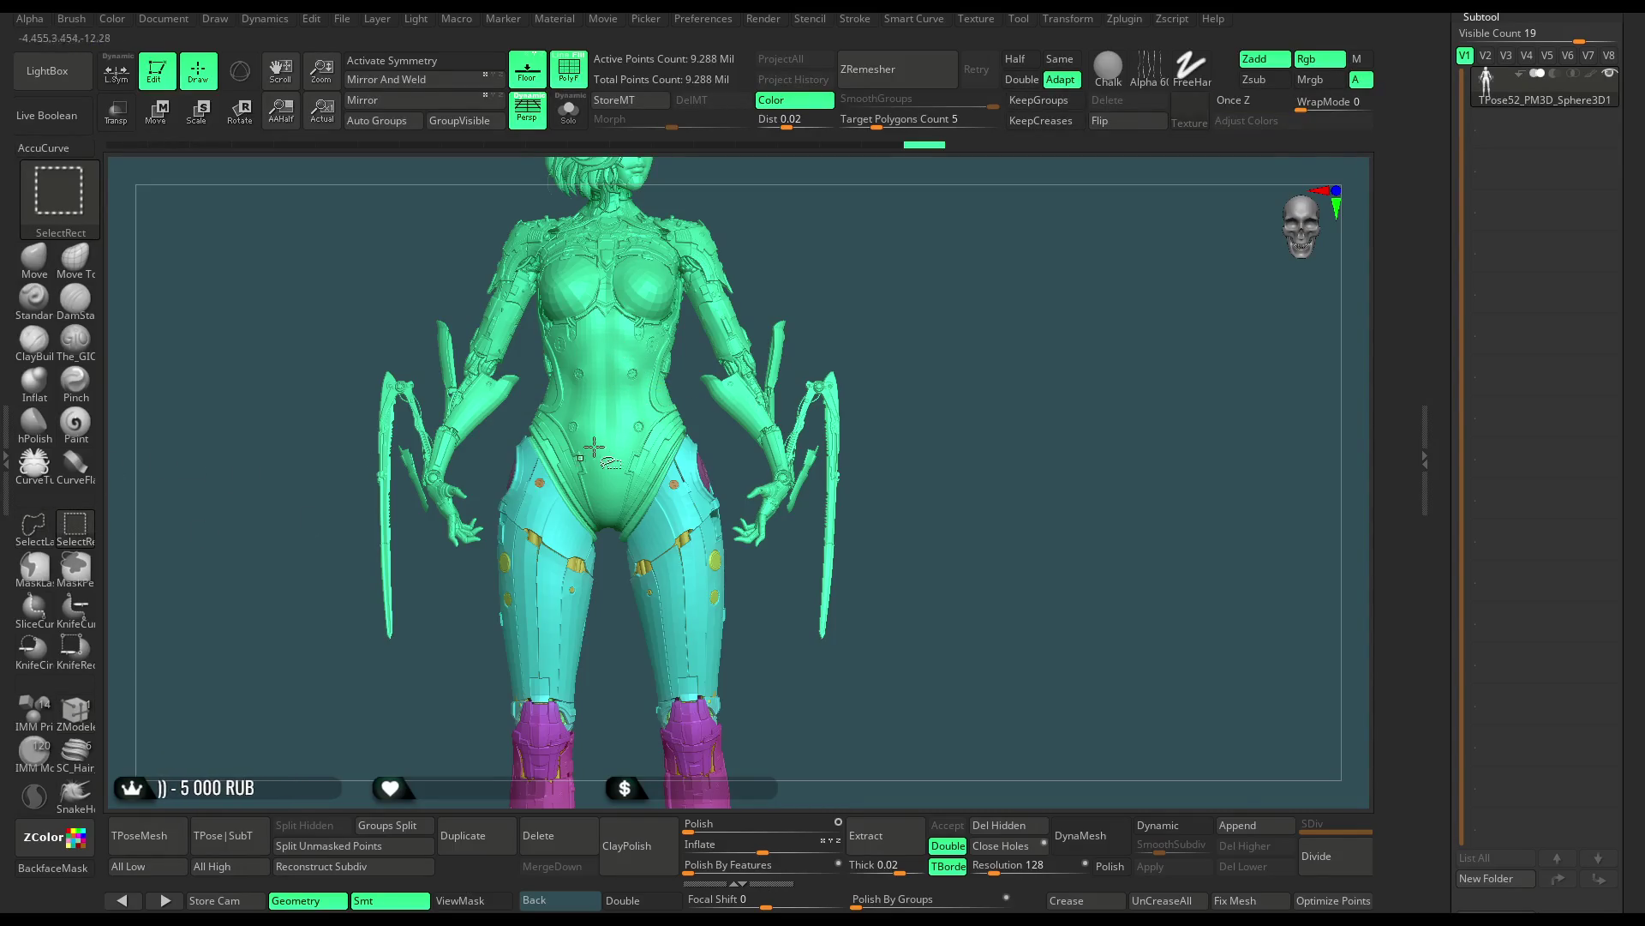
left_click(608, 380, "ctrl+shift")
left_click(881, 277, "ctrl+shift")
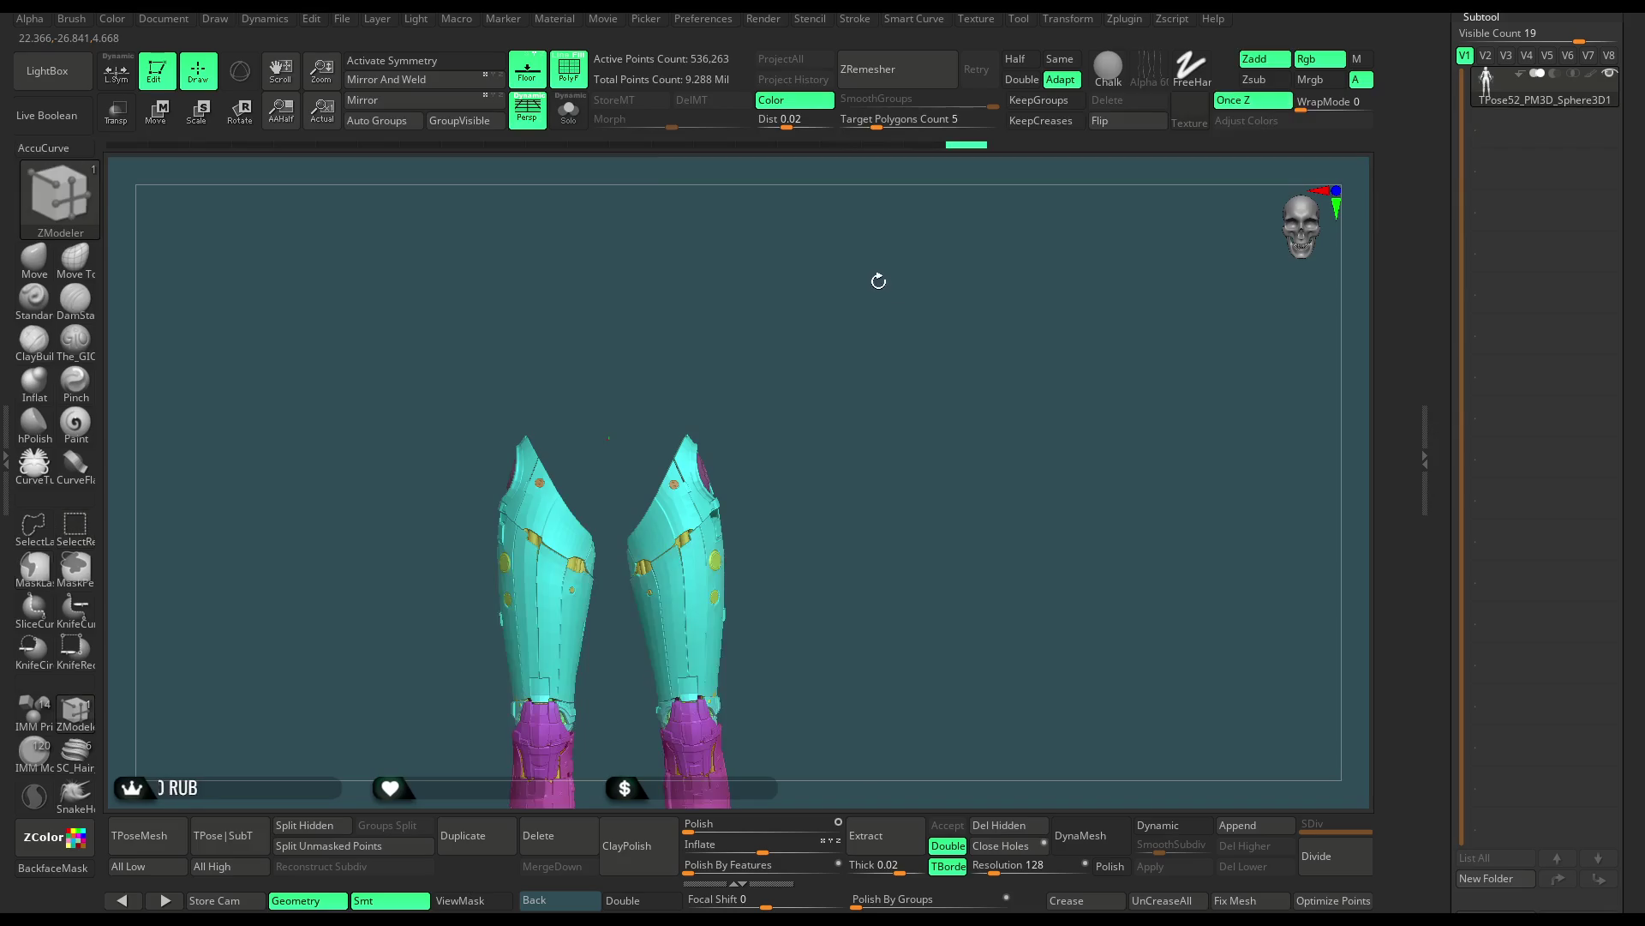
key("f")
mouse_move(650, 618)
left_mouse_down("ctrl")
mouse_move(492, 751)
mouse_move(645, 806)
left_mouse_up("ctrl")
left_click(830, 370, "ctrl+shift")
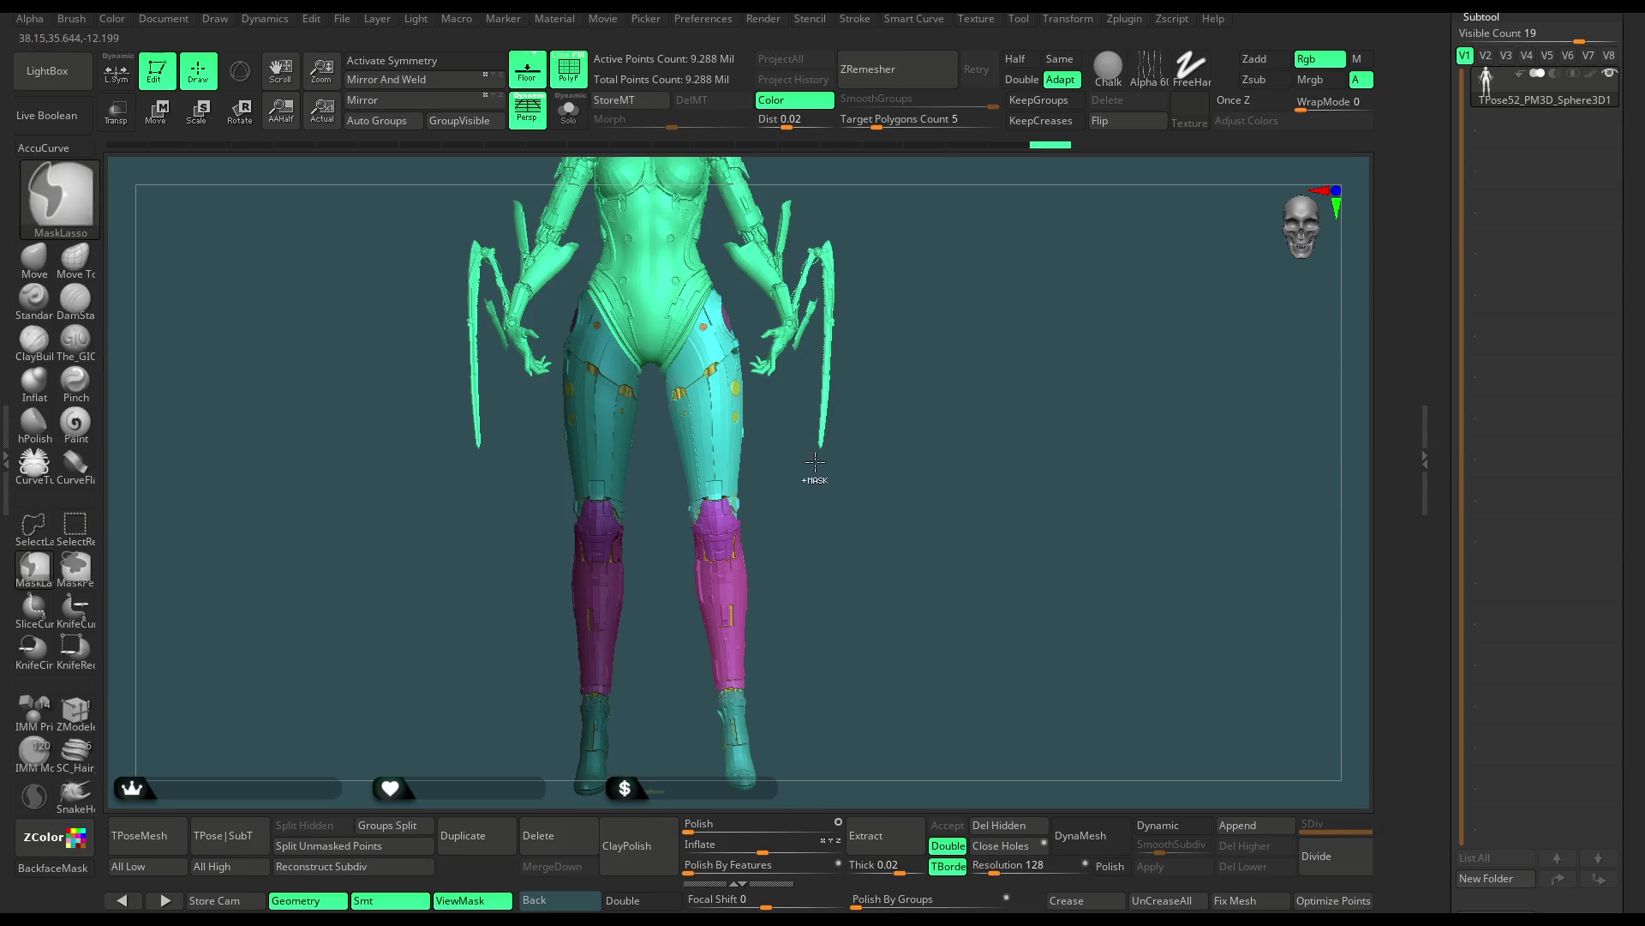
Draw a Rotate action line from hip to foot and twist the cyan leg slightly
left_click_drag(814, 485, 866, 505, "shift")
left_click(240, 111)
mouse_move(609, 290)
left_mouse_down()
mouse_move(591, 784)
mouse_move(555, 713)
mouse_move(701, 540)
mouse_move(702, 410)
mouse_move(545, 713)
left_mouse_up()
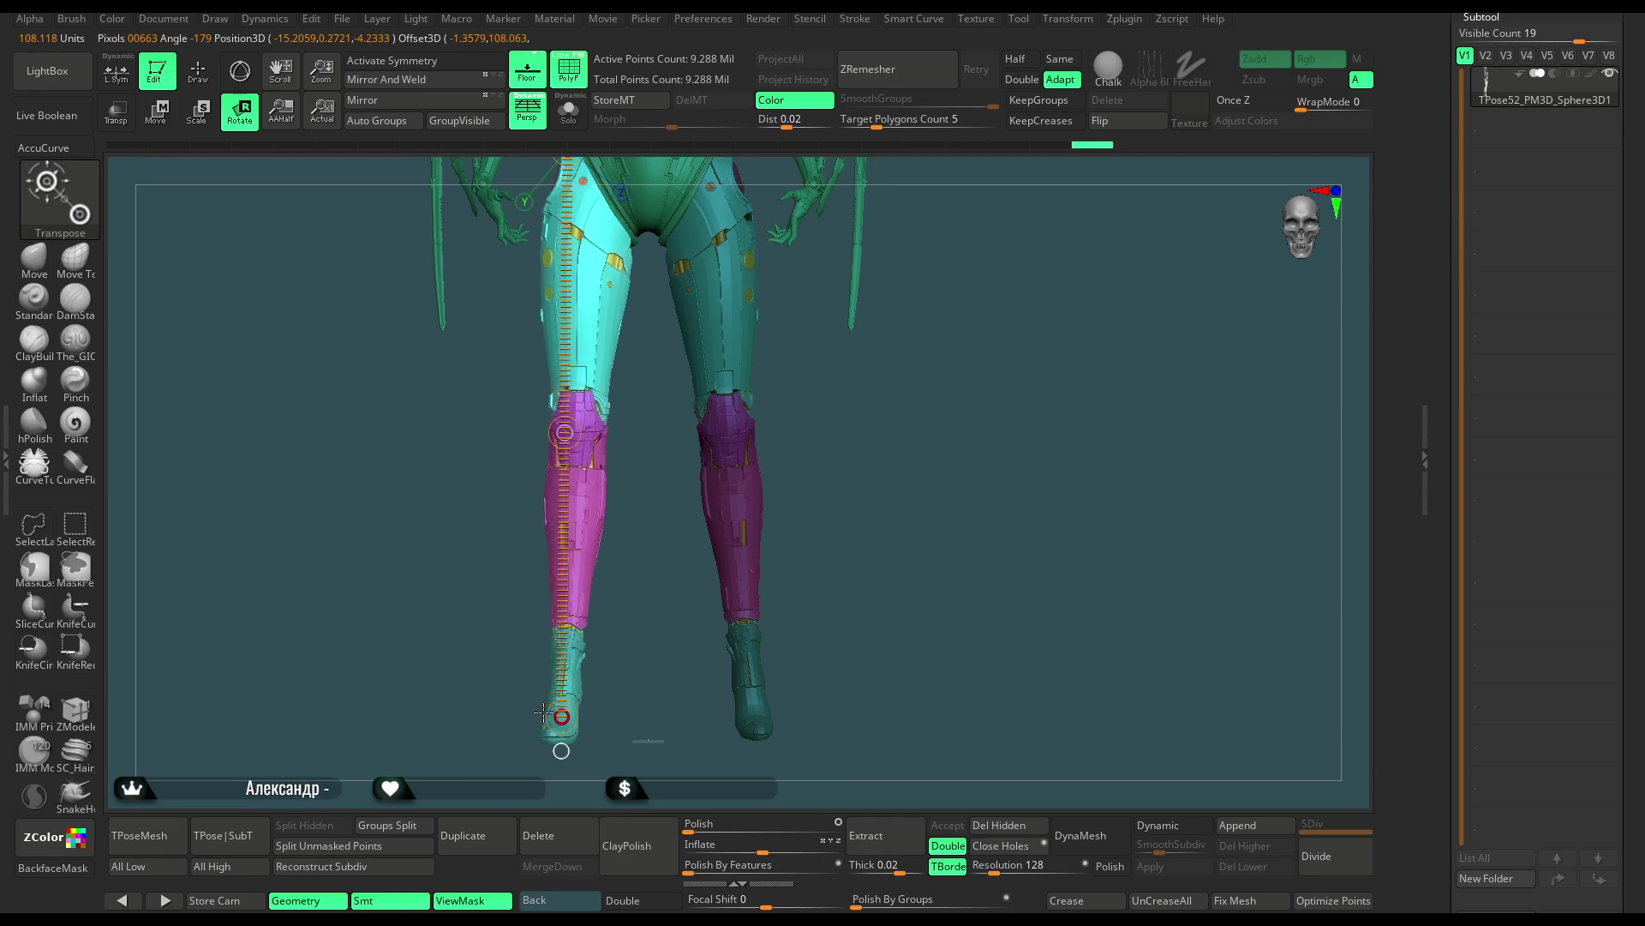
mouse_move(797, 484)
left_mouse_down()
mouse_move(822, 433)
mouse_move(917, 419)
mouse_move(926, 351)
mouse_move(884, 332)
mouse_move(866, 360)
left_mouse_up()
key("f")
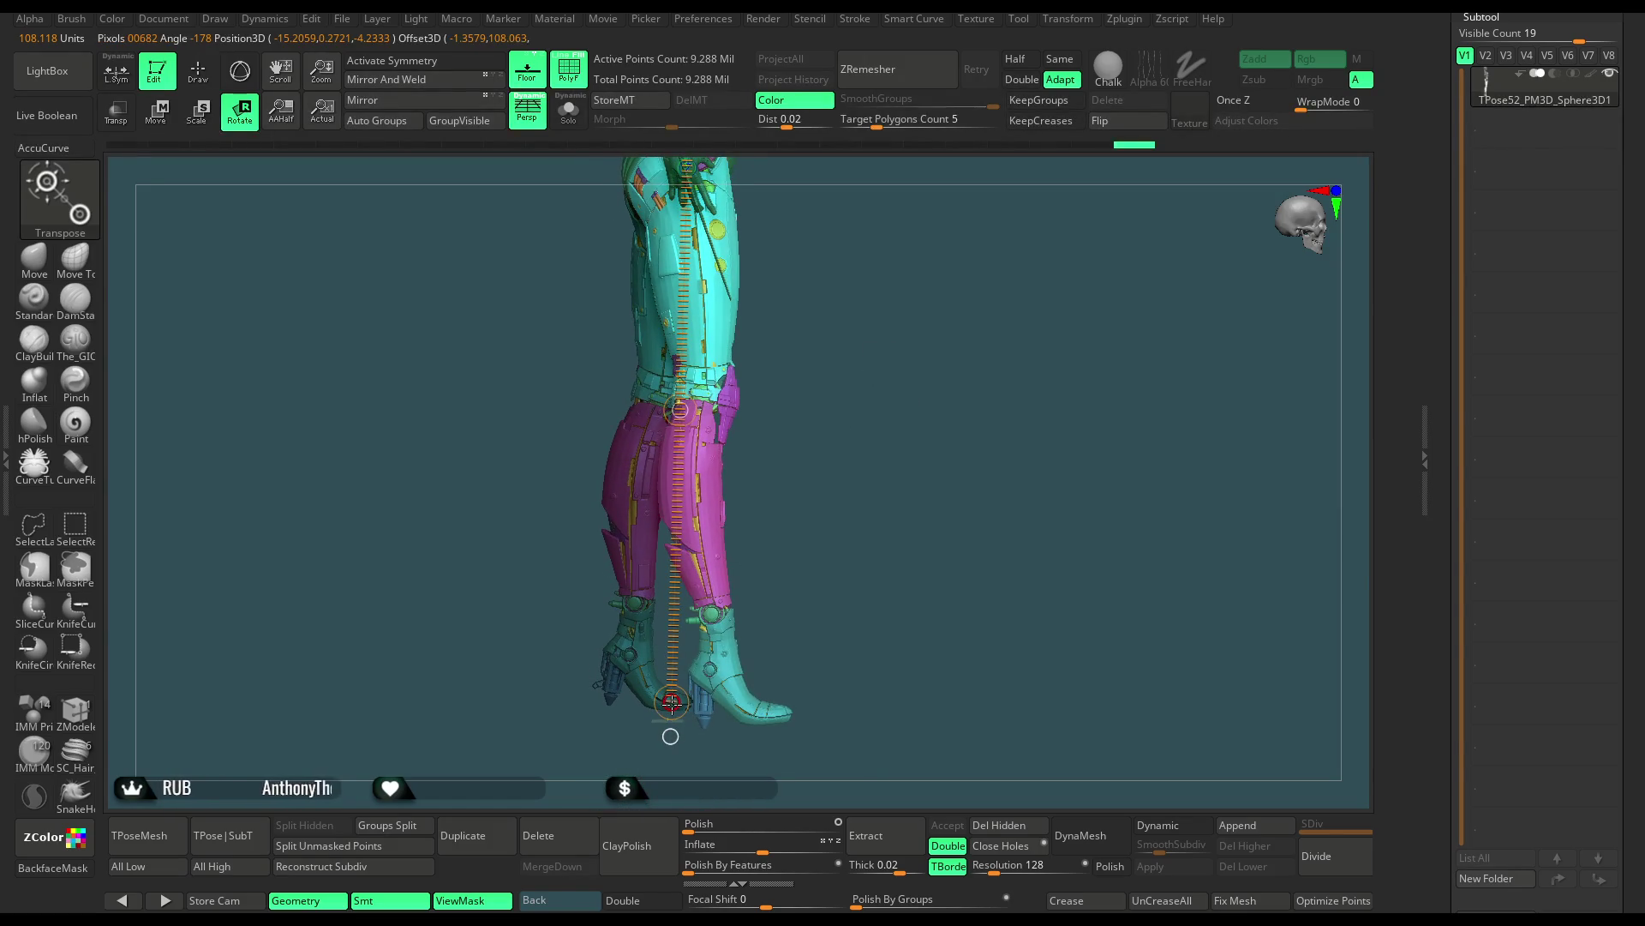
left_click_drag(673, 703, 742, 547)
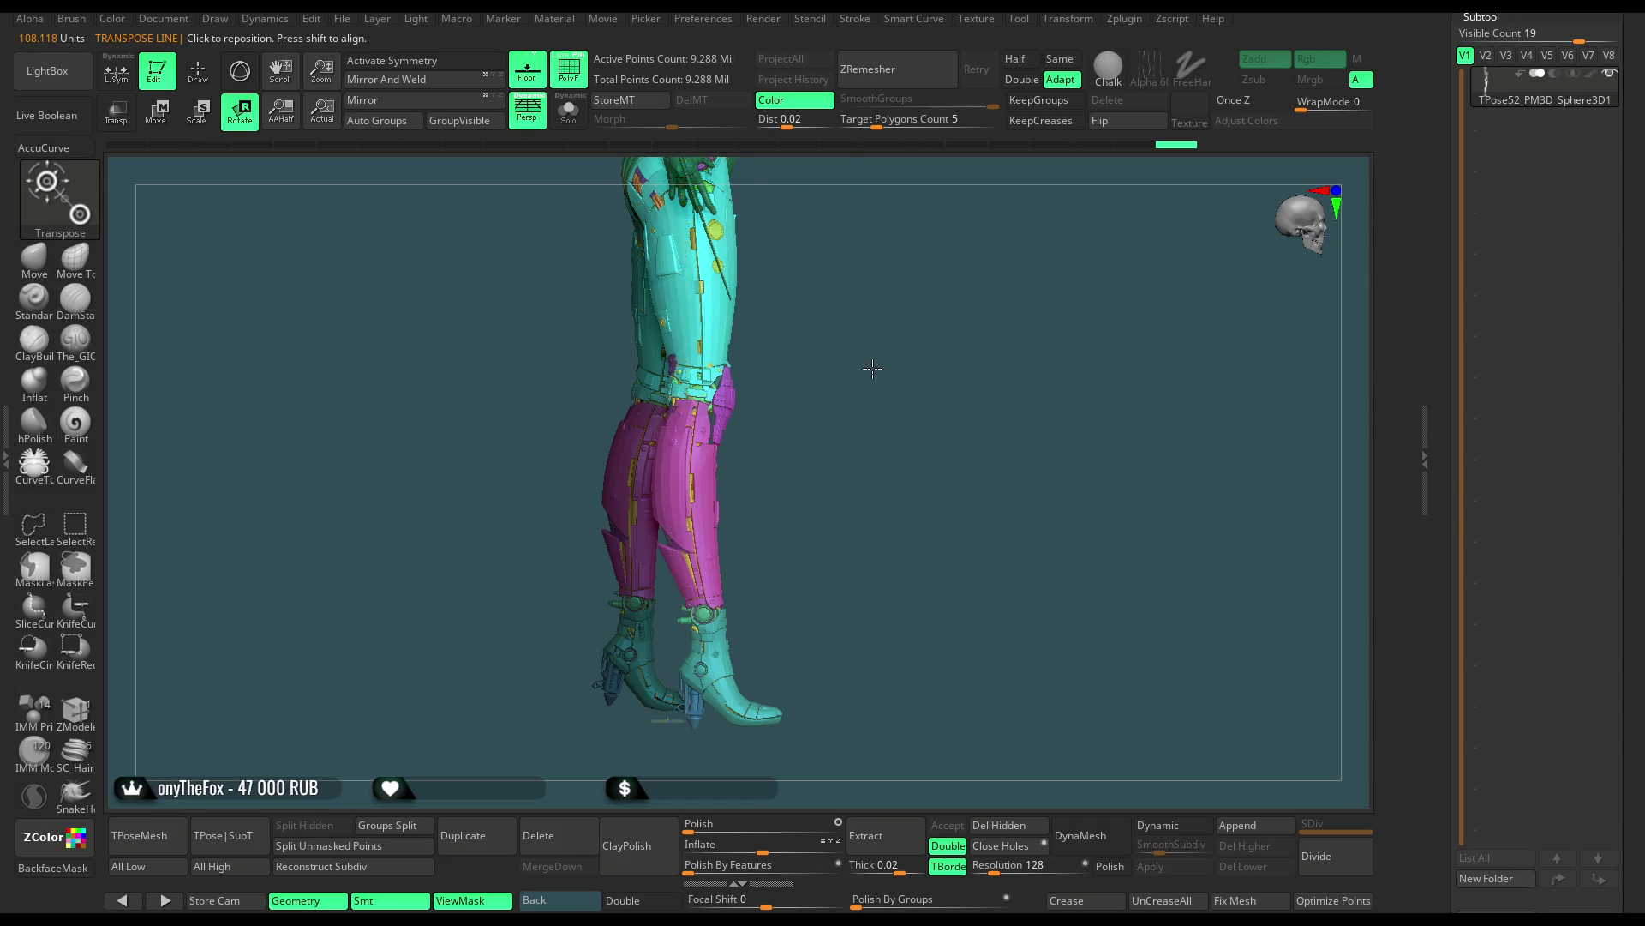
Draw an action line down the left thigh and twist the left leg around it
left_click_drag(875, 368, 985, 380)
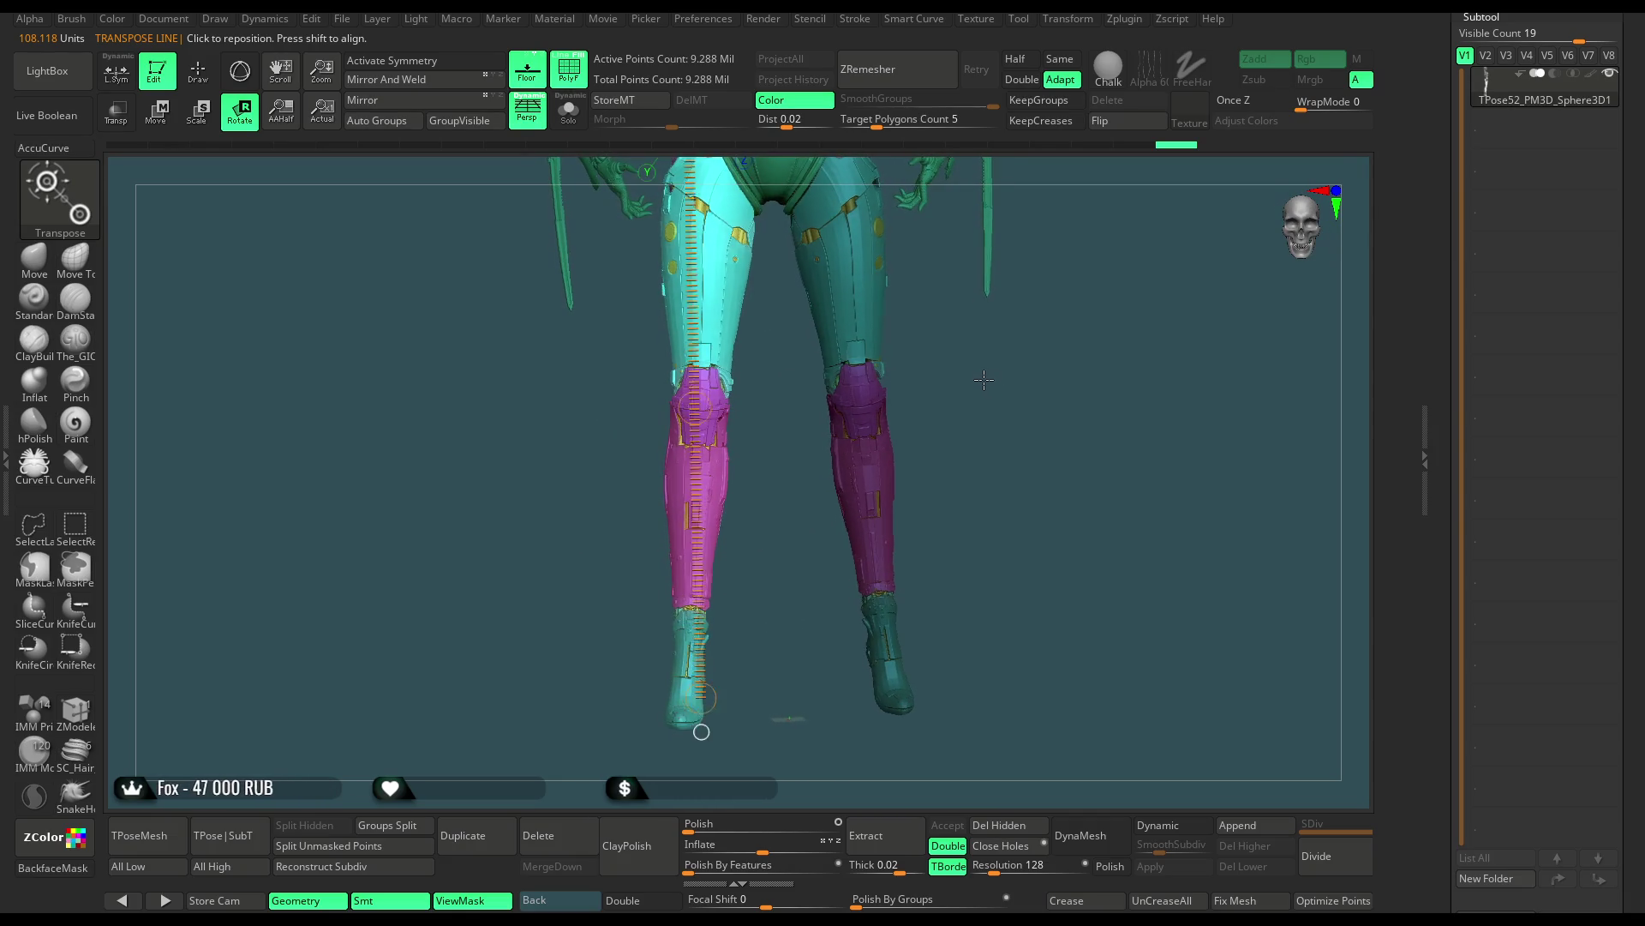
mouse_move(985, 379)
left_mouse_down("alt")
mouse_move(1023, 359)
mouse_move(1025, 291)
left_mouse_up("alt")
left_click_drag(605, 728, 606, 326)
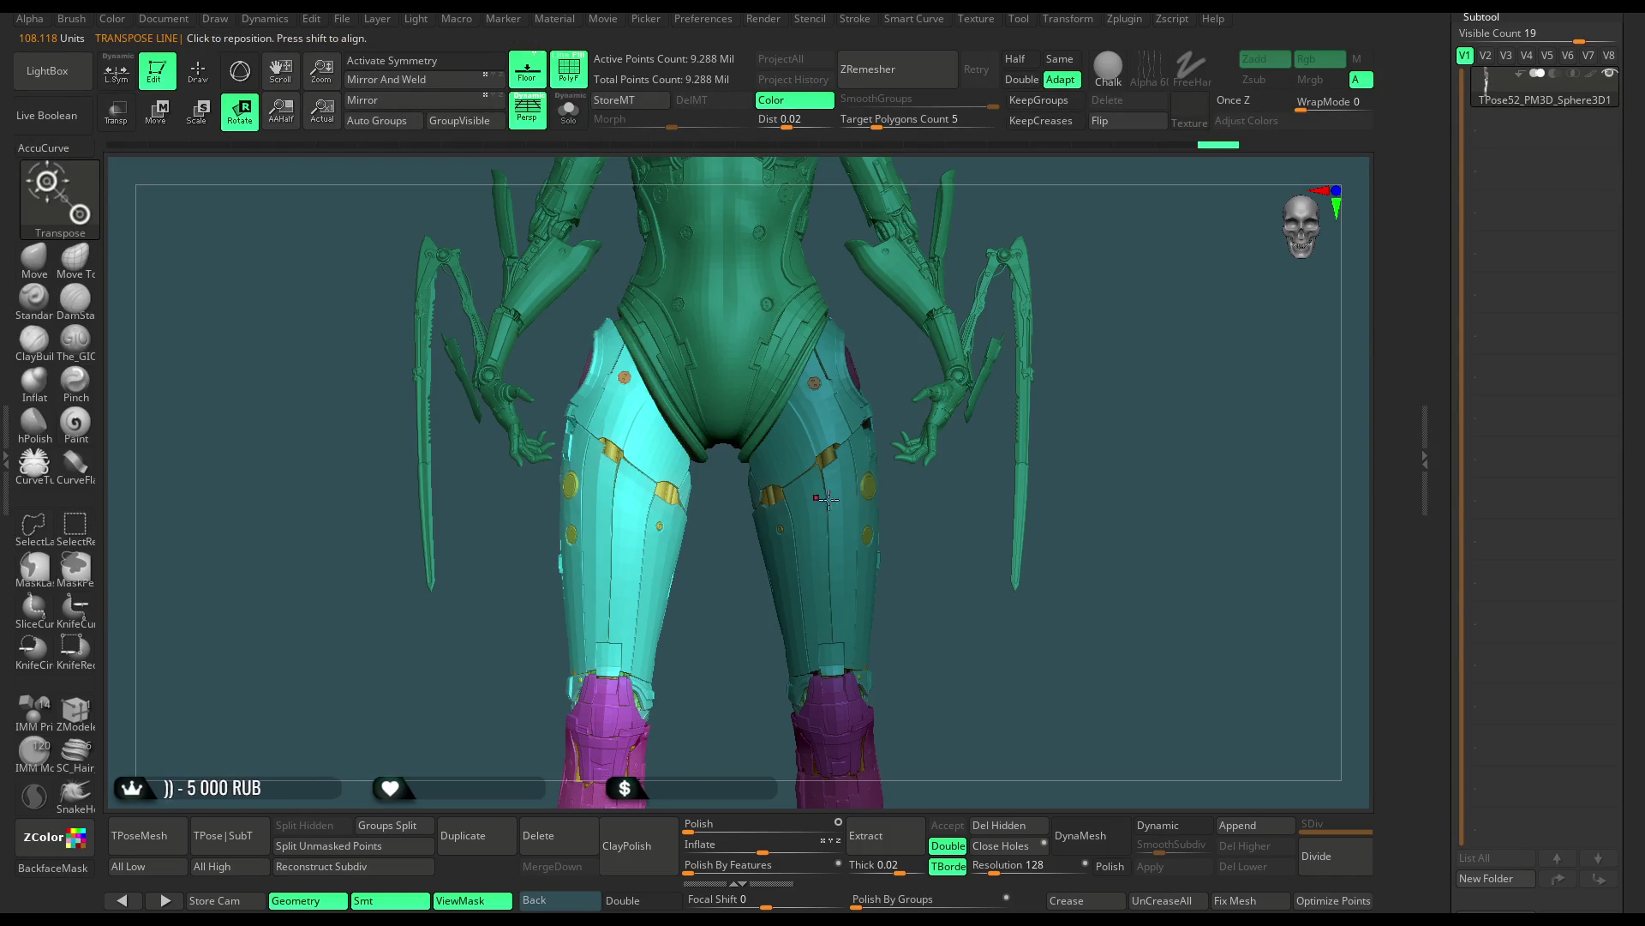
mouse_move(953, 257)
left_mouse_down("alt")
mouse_move(944, 317)
mouse_move(962, 291)
left_mouse_up("alt")
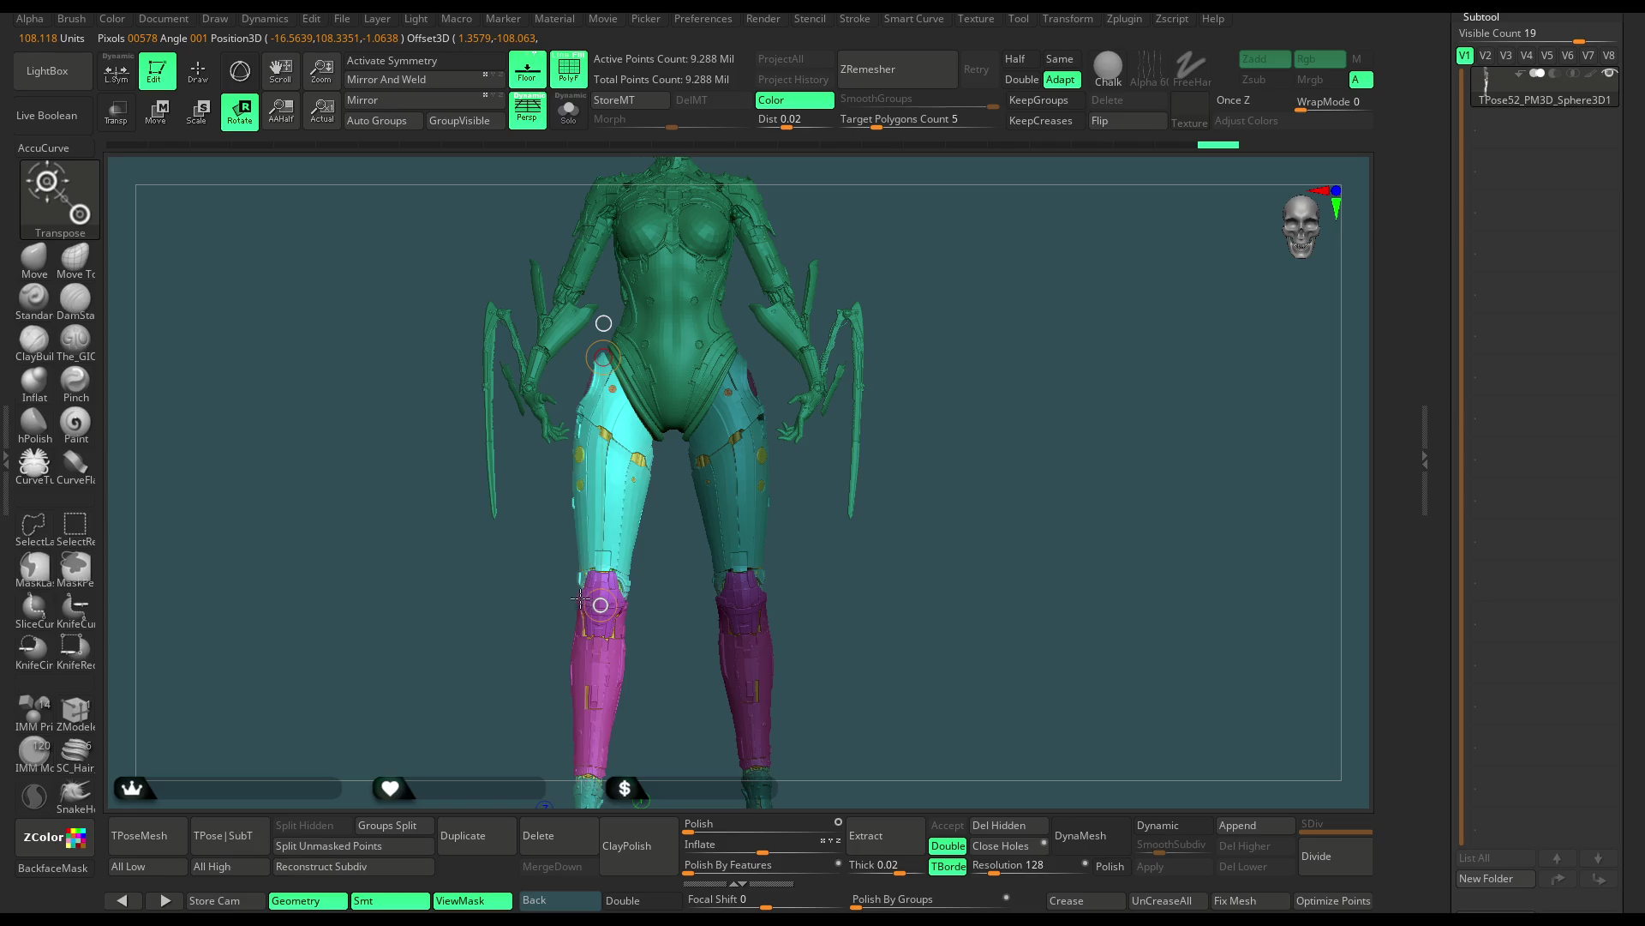
left_click_drag(589, 613, 589, 688)
mouse_move(623, 623)
right_mouse_down()
mouse_move(869, 217)
mouse_move(755, 421)
right_mouse_up()
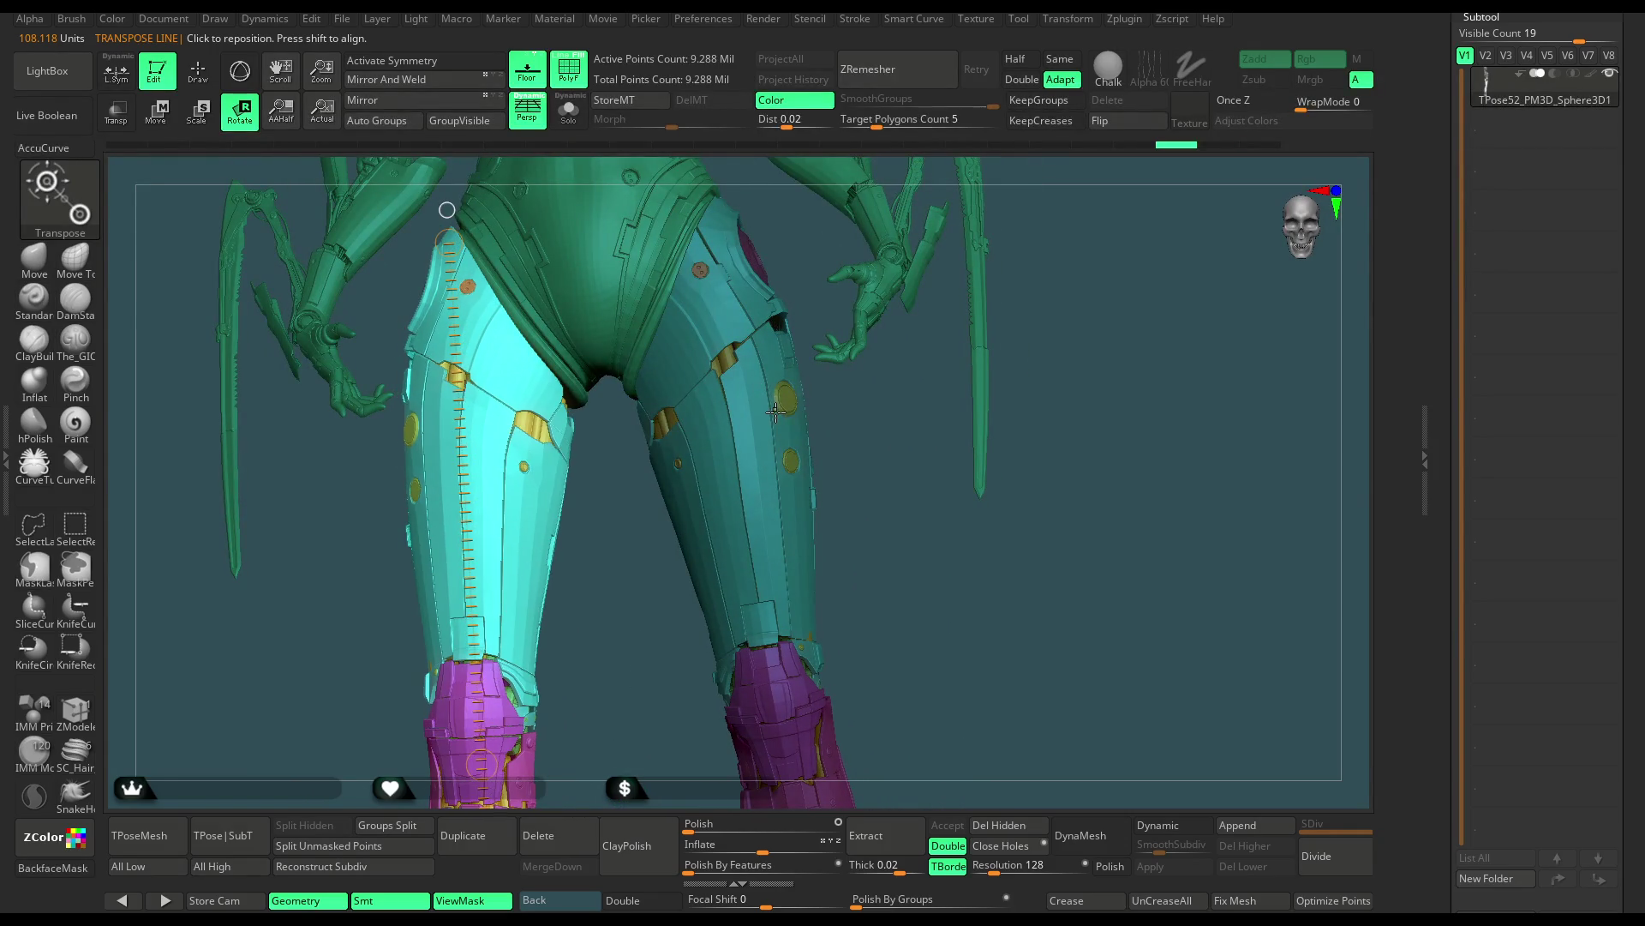
Isolate the two shin armour pieces, hide the mask shading, and turn them front
left_click(777, 416, "ctrl+shift")
key("ctrl+h")
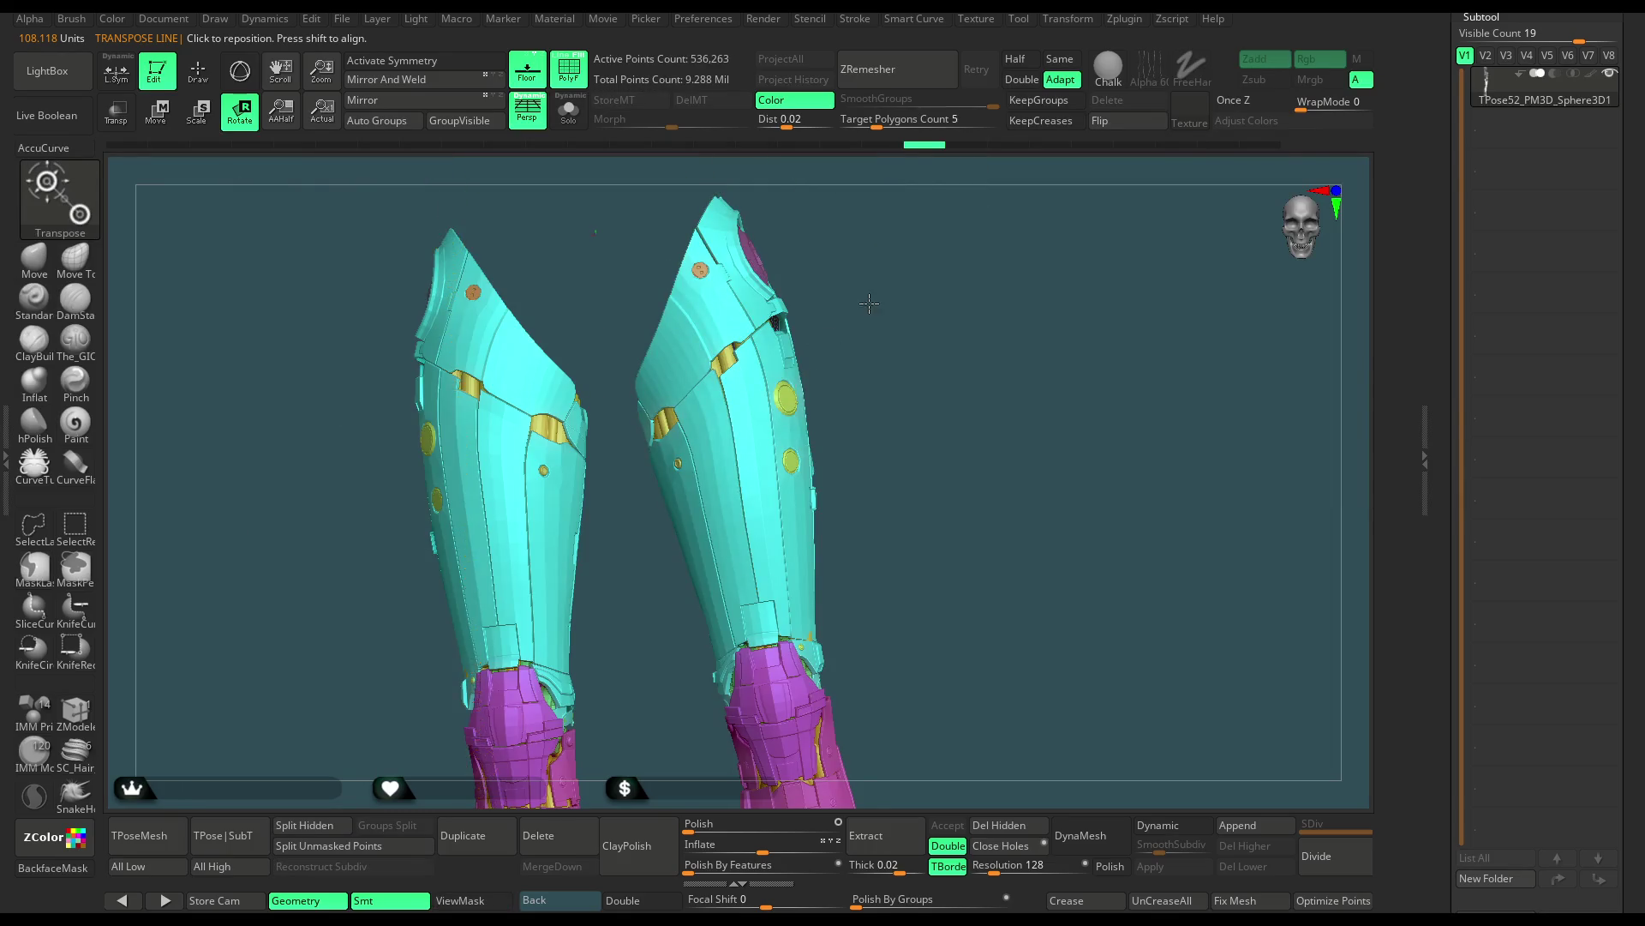
right_click_drag(868, 304, 348, 300)
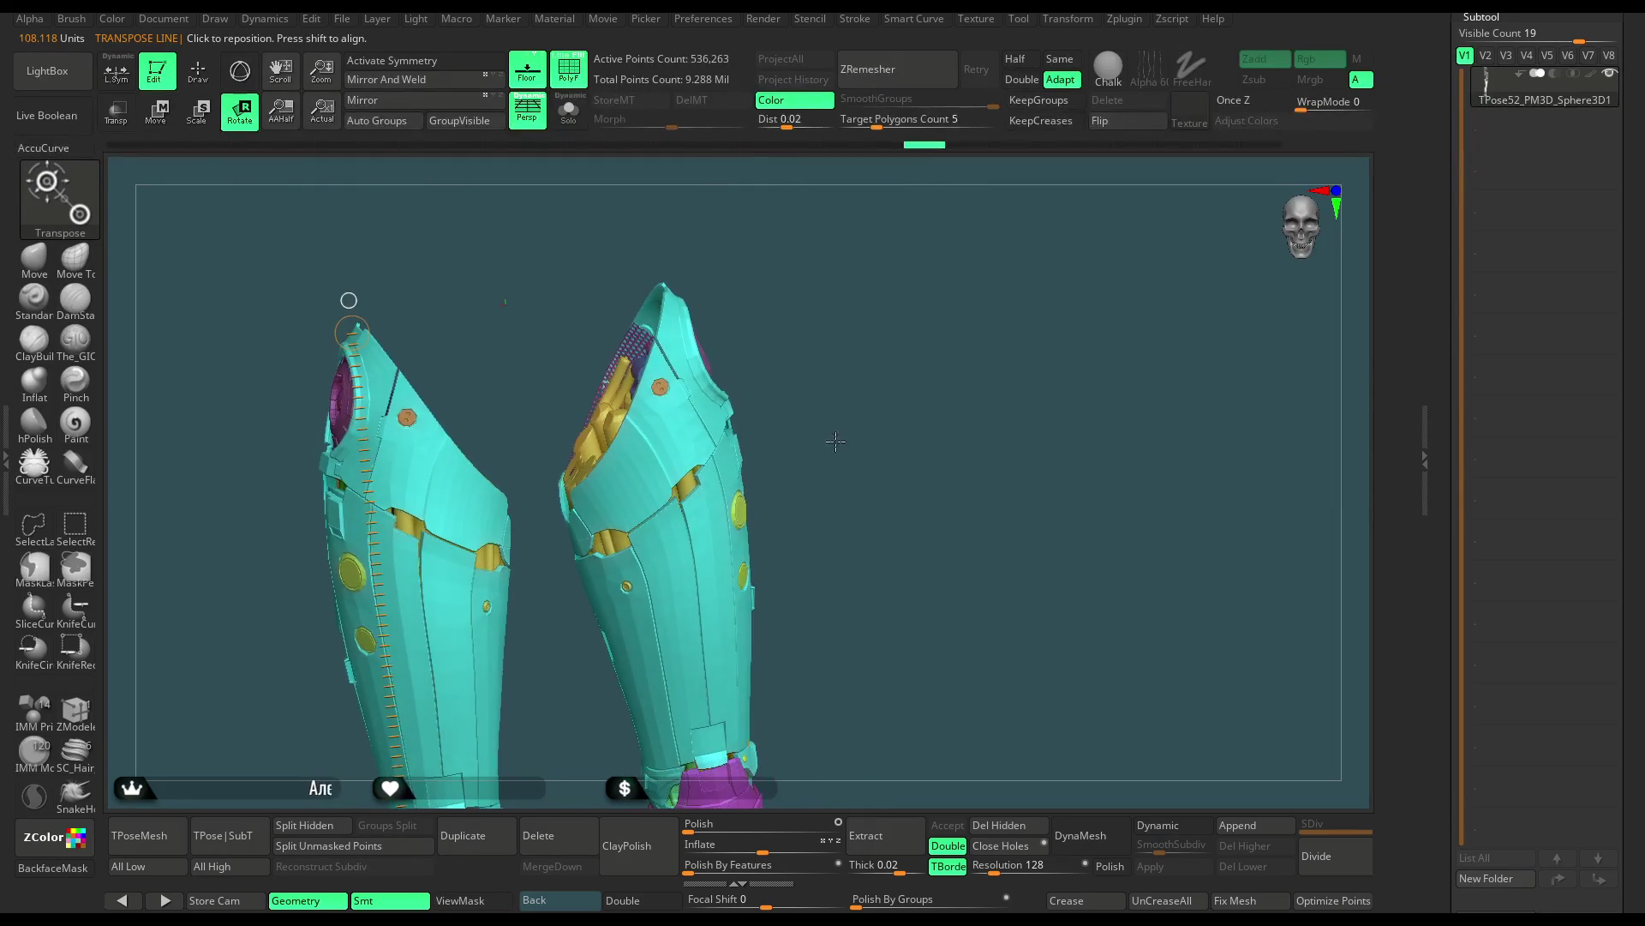
mouse_move(819, 390)
right_mouse_down()
mouse_move(831, 366)
mouse_move(829, 381)
right_mouse_up()
scroll(1545, 322, "up", 5)
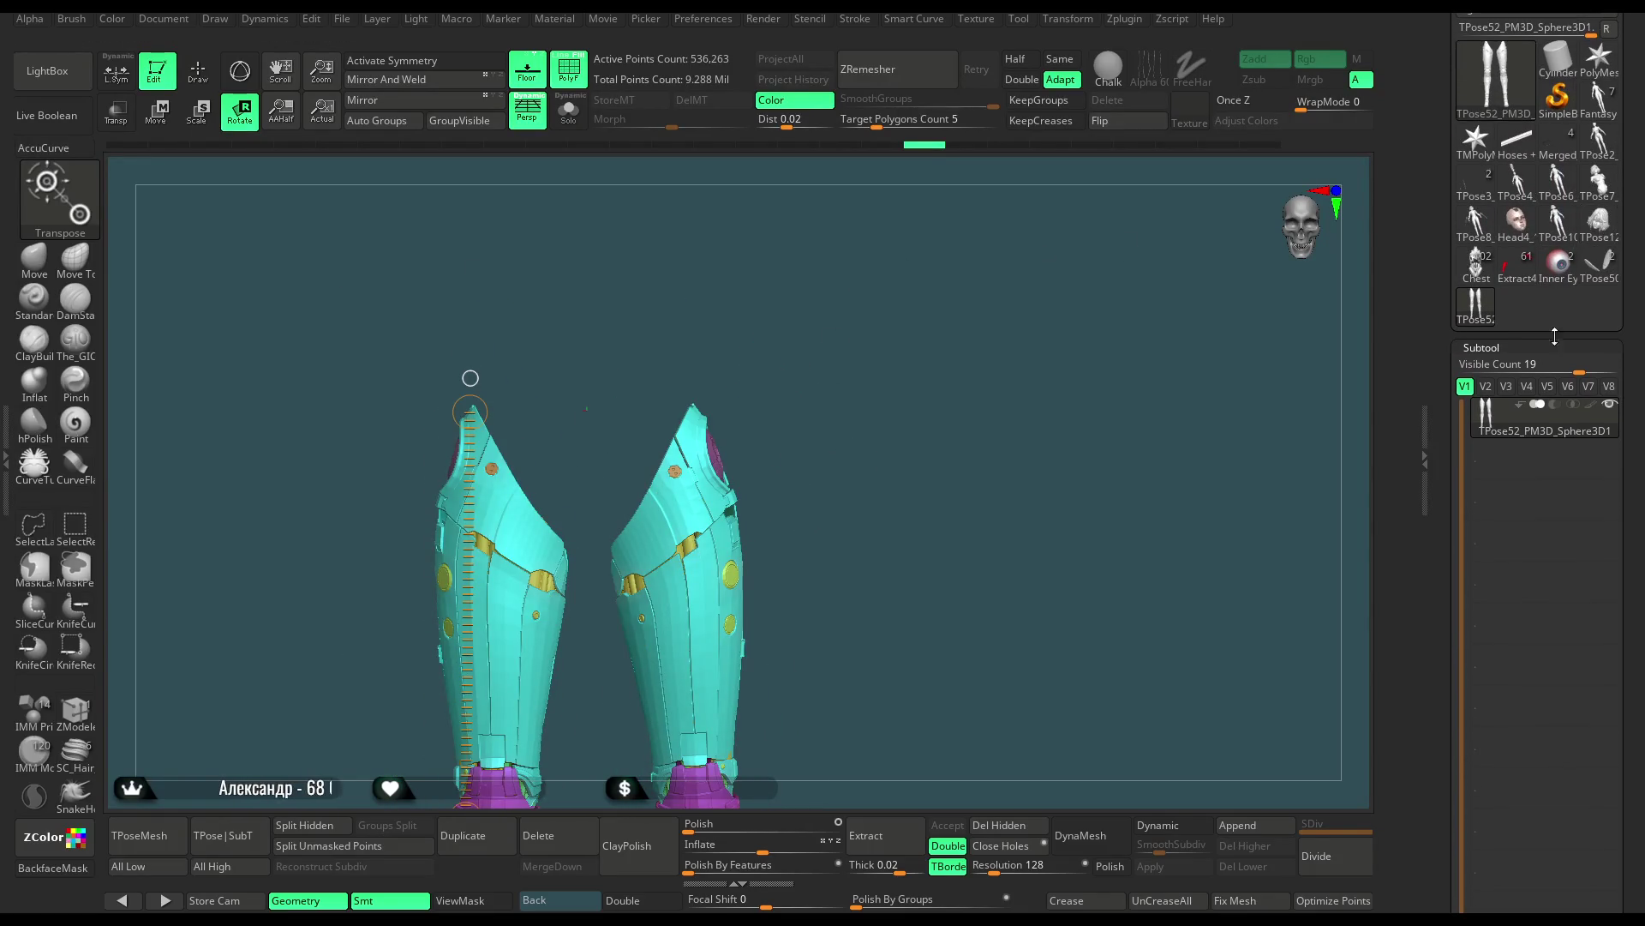
Delete the shin armour subtool and confirm with OK
scroll(1545, 322, "down", 5)
left_click(1495, 477)
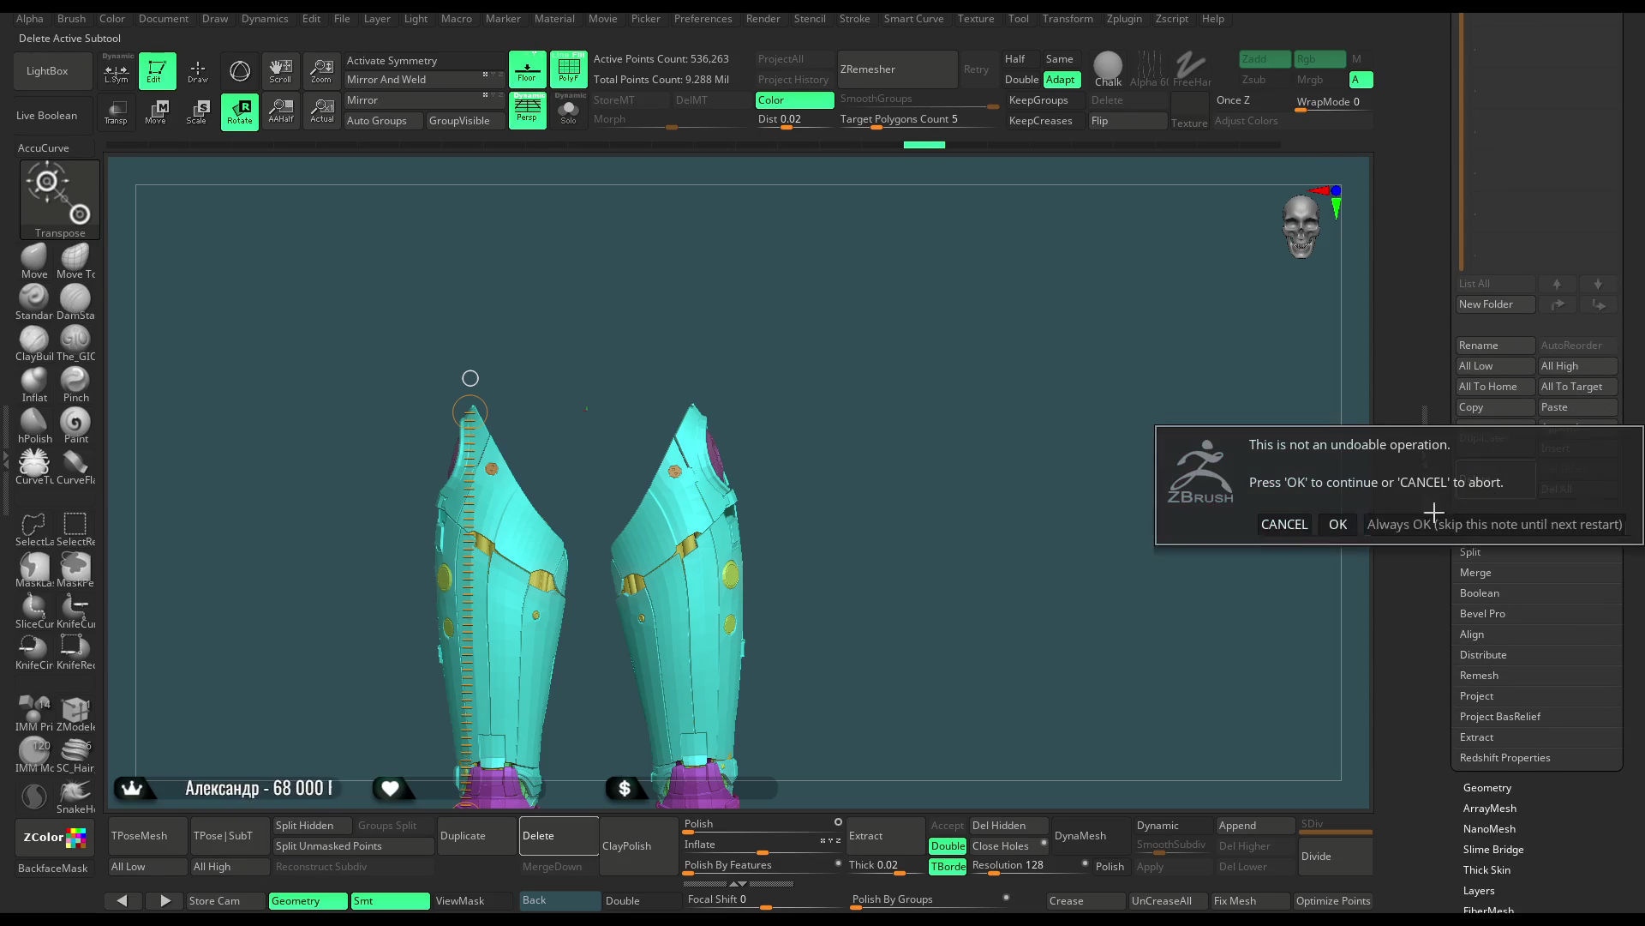
left_click(1338, 524)
Load the full Chest character and orbit to a front view
scroll(1599, 483, "up", 5)
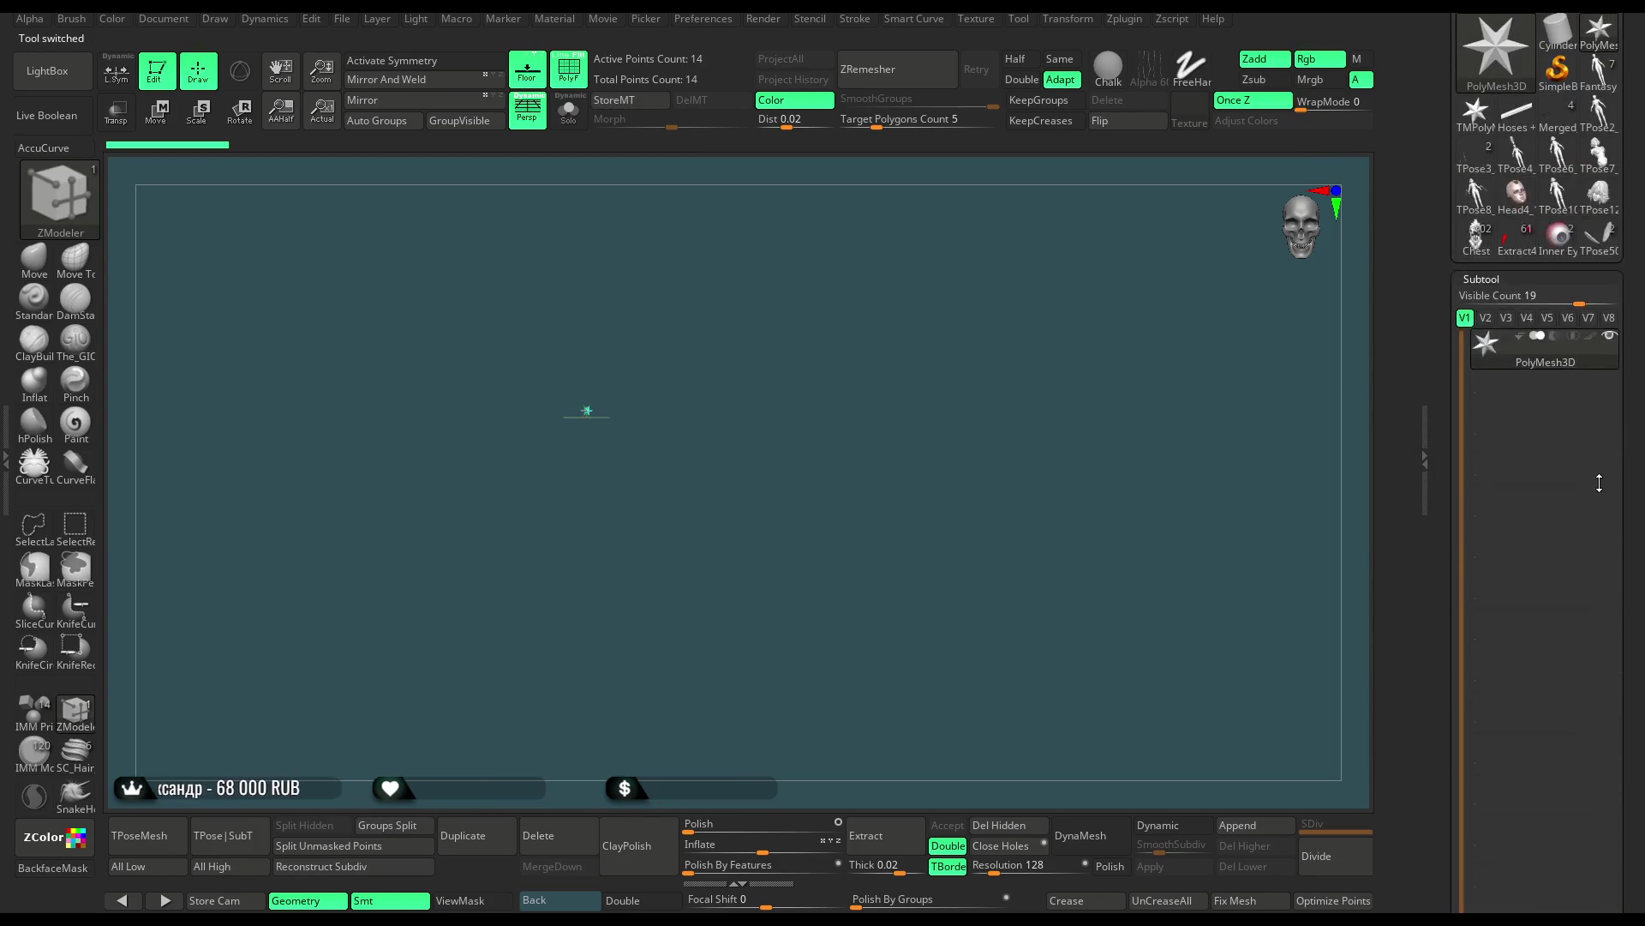
left_click(1477, 244)
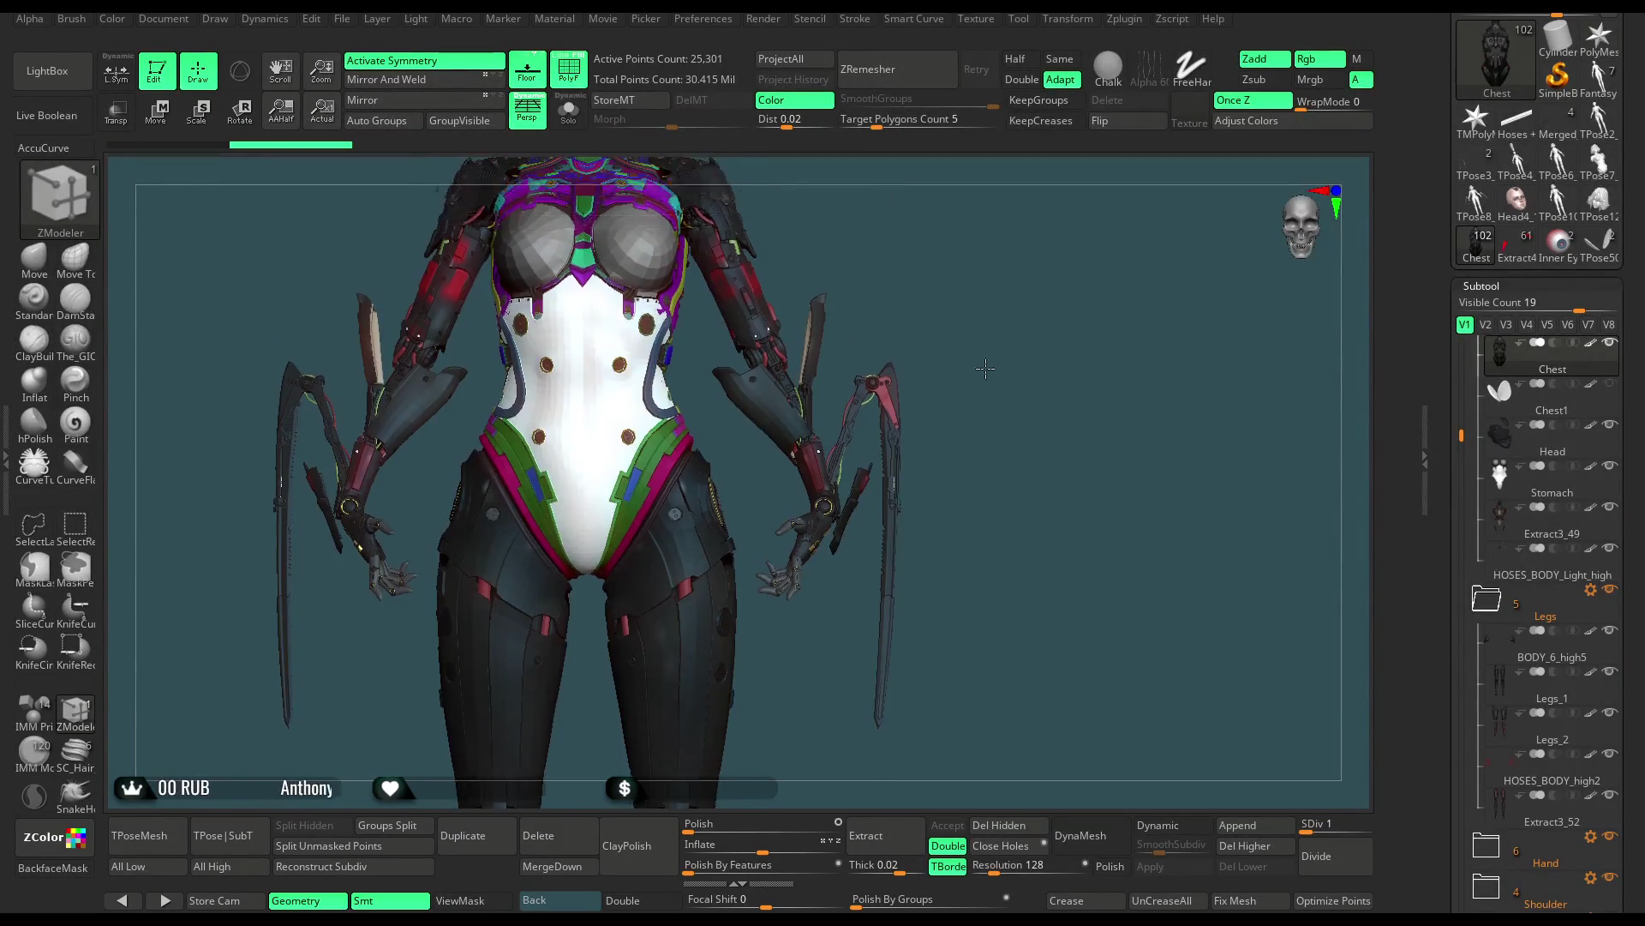
mouse_move(986, 367)
left_mouse_down()
mouse_move(925, 393)
mouse_move(955, 410)
mouse_move(932, 413)
left_mouse_up()
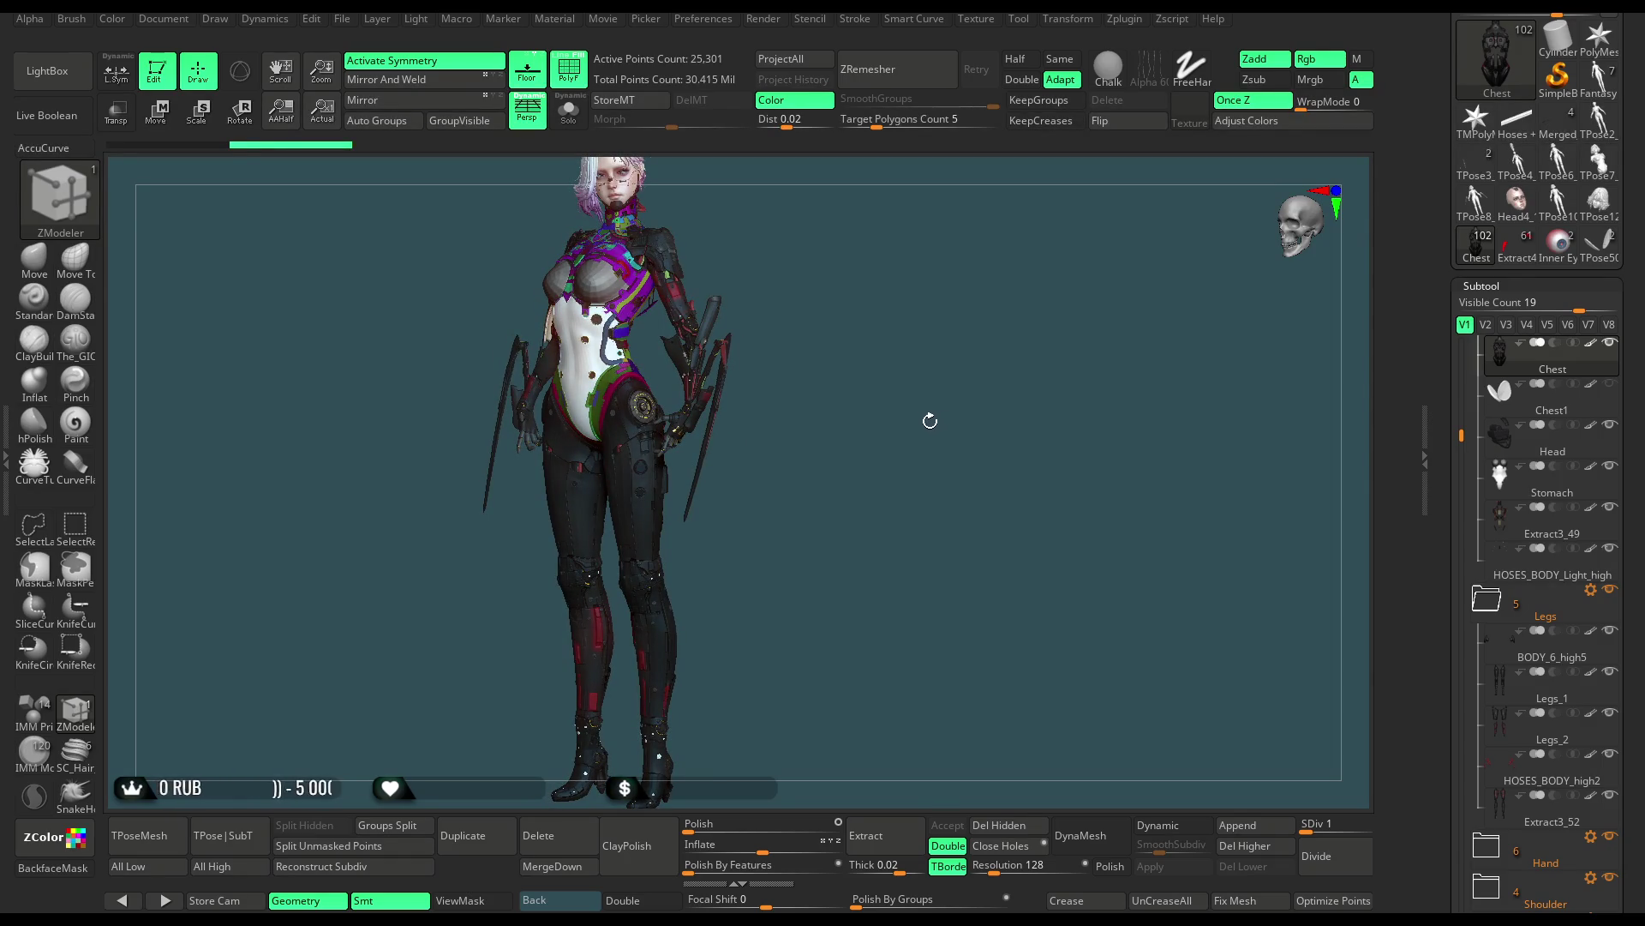
left_click_drag(935, 417, 945, 413)
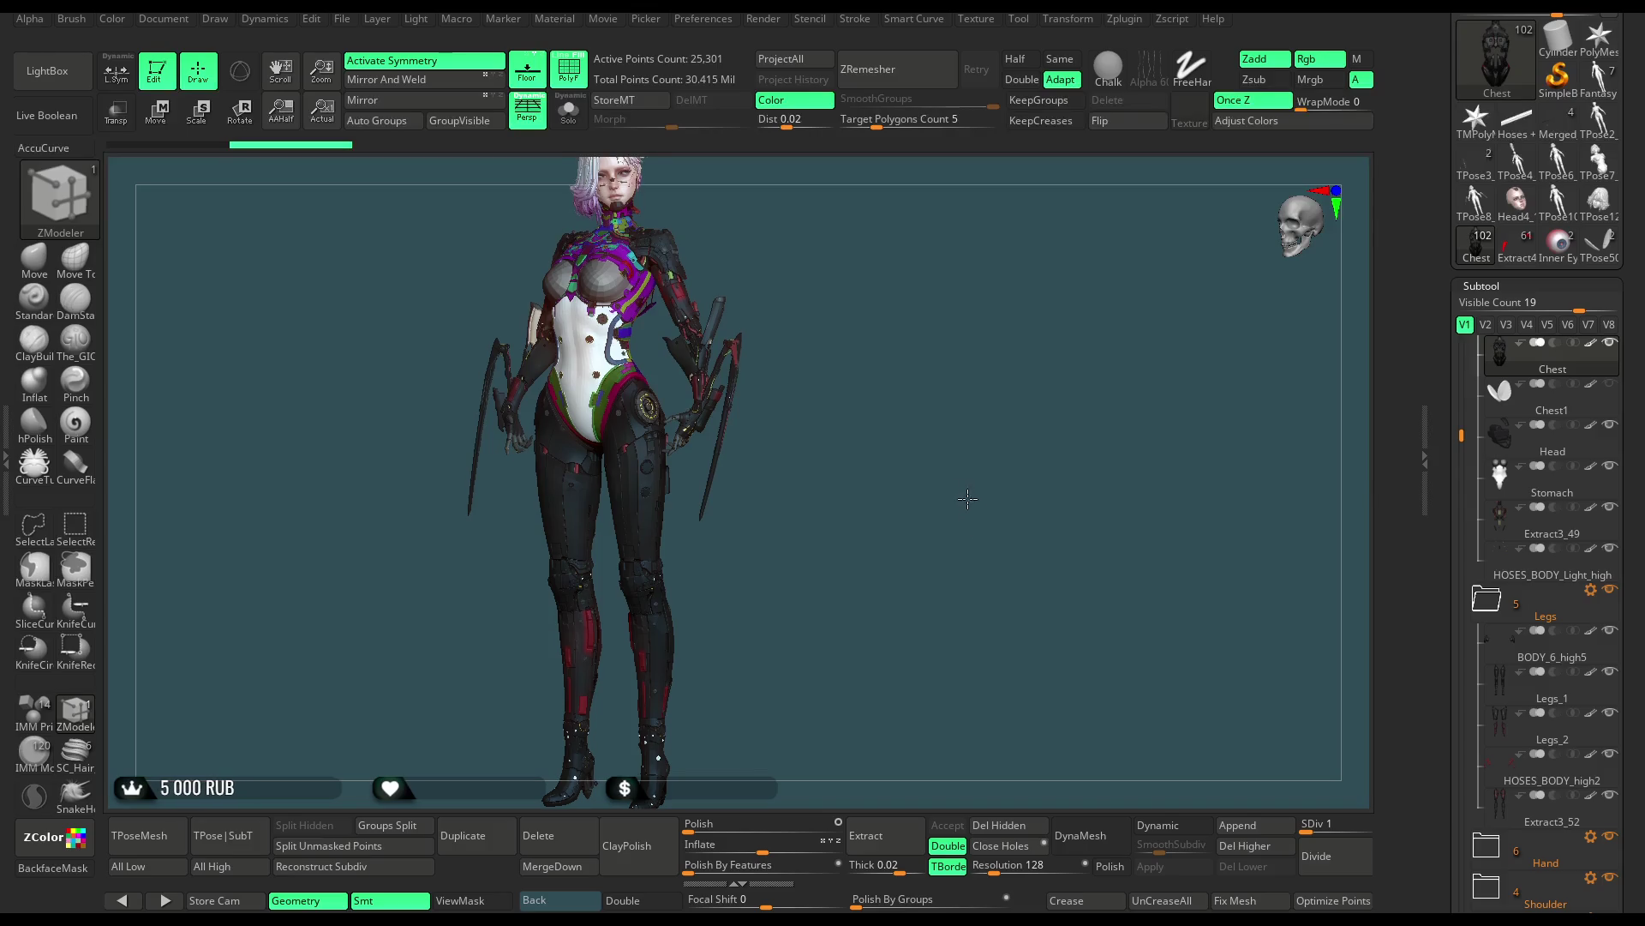
left_click_drag(975, 526, 984, 514)
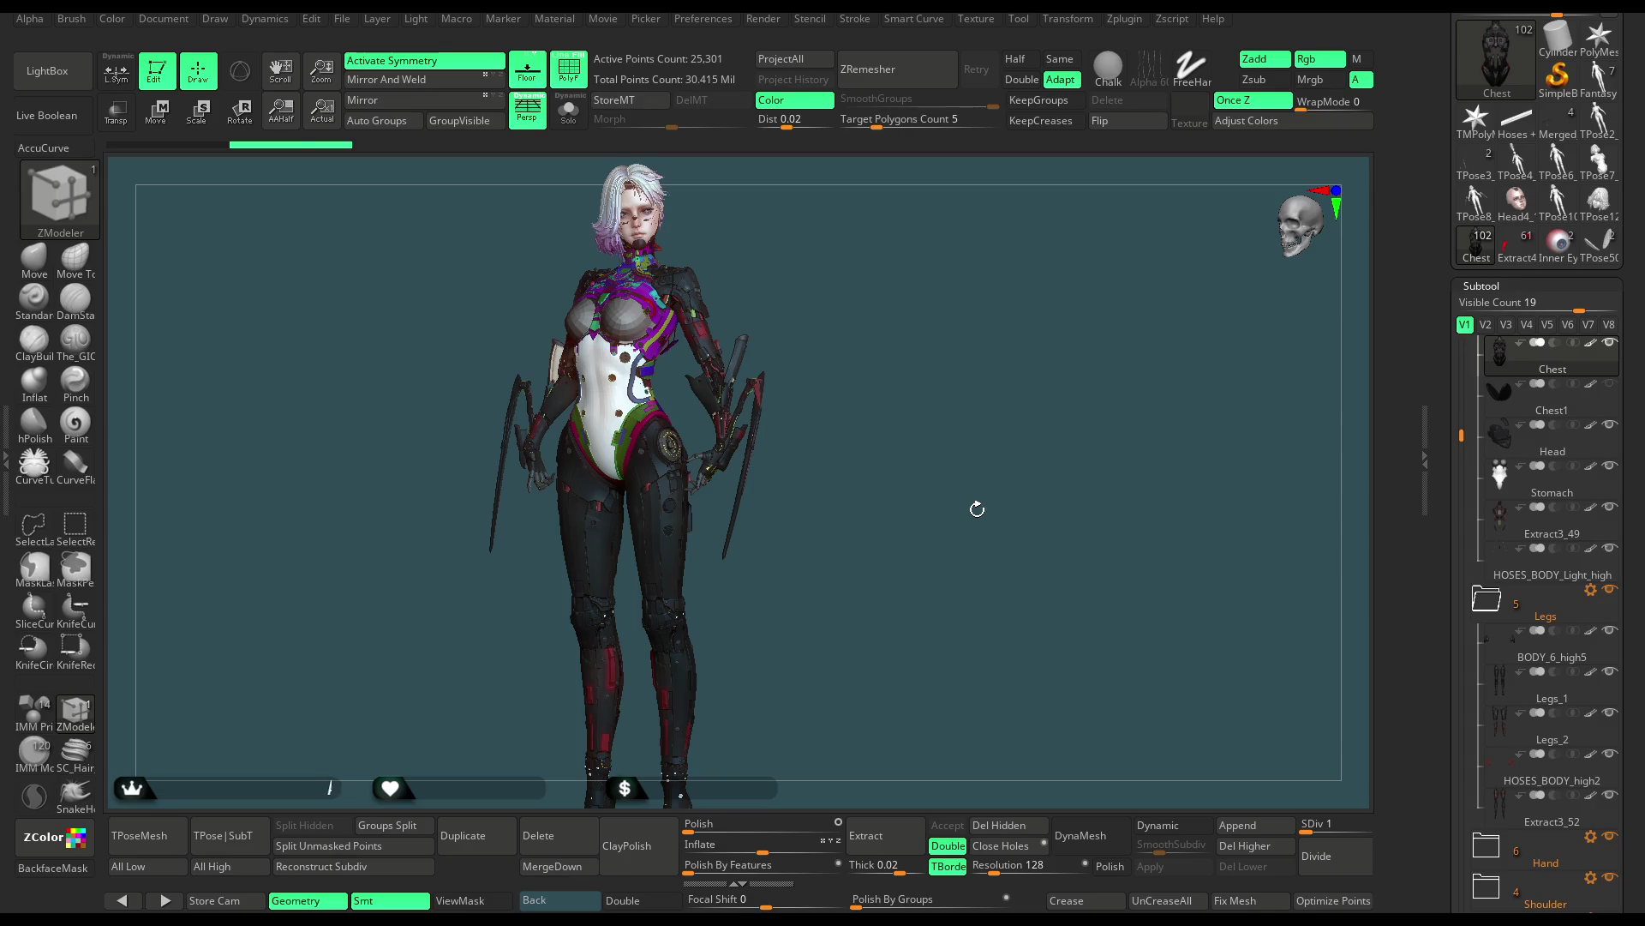
Inspect the back and waist polygroups, then turn off PolyF to show the textured character
left_click_drag(977, 509, 843, 504)
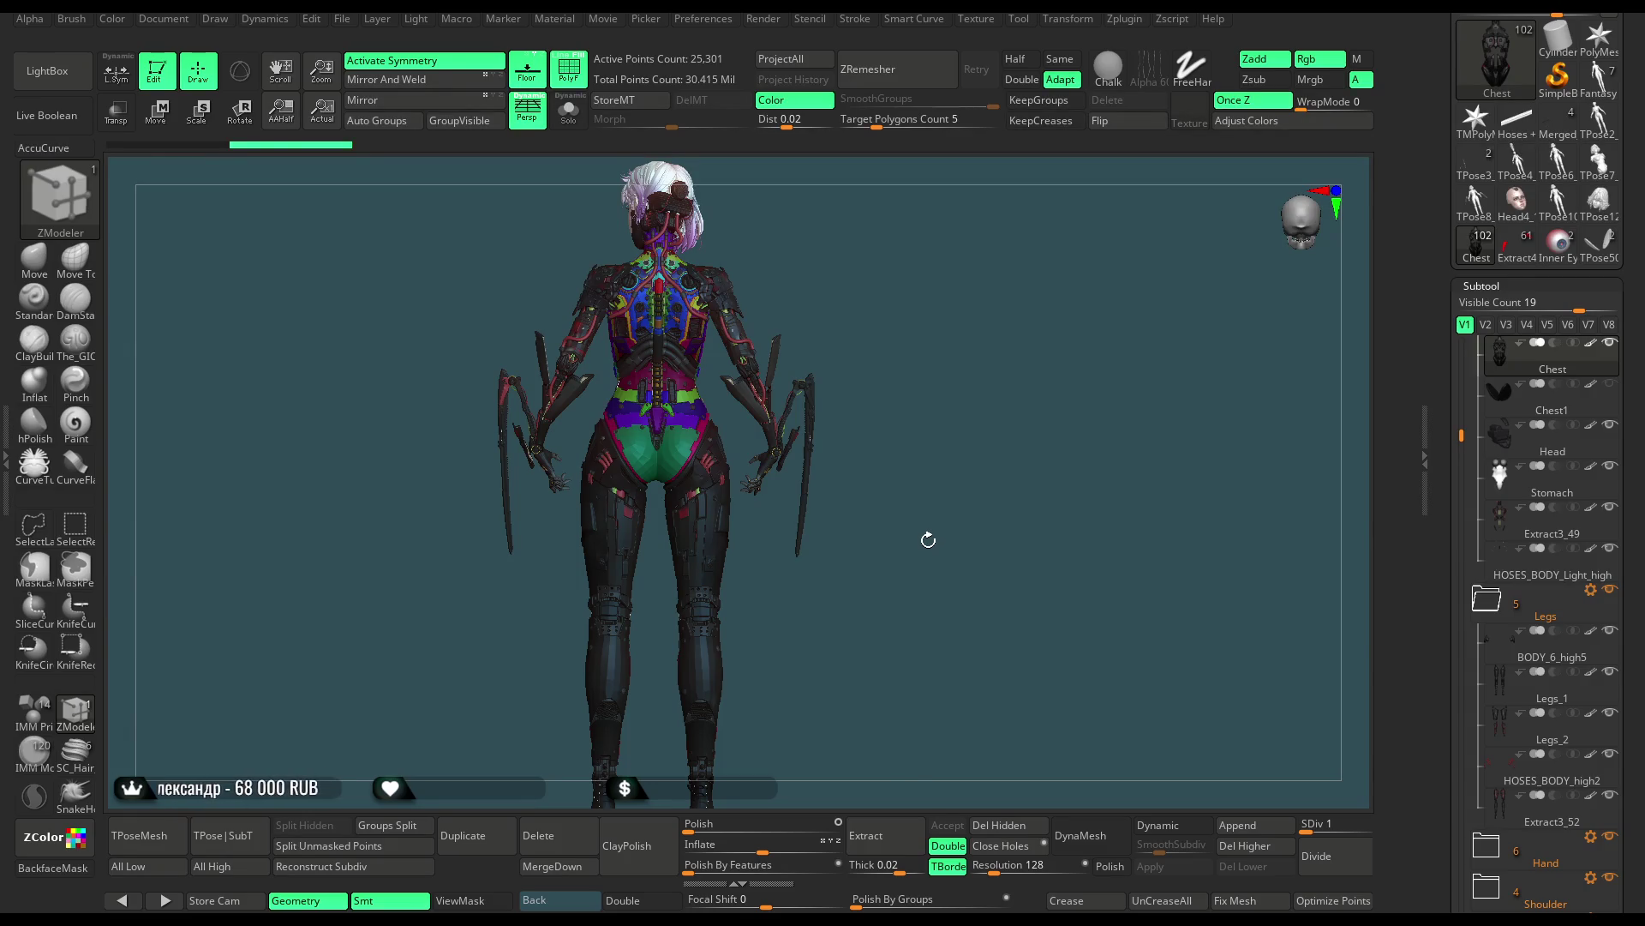
left_click_drag(928, 540, 813, 491, "alt")
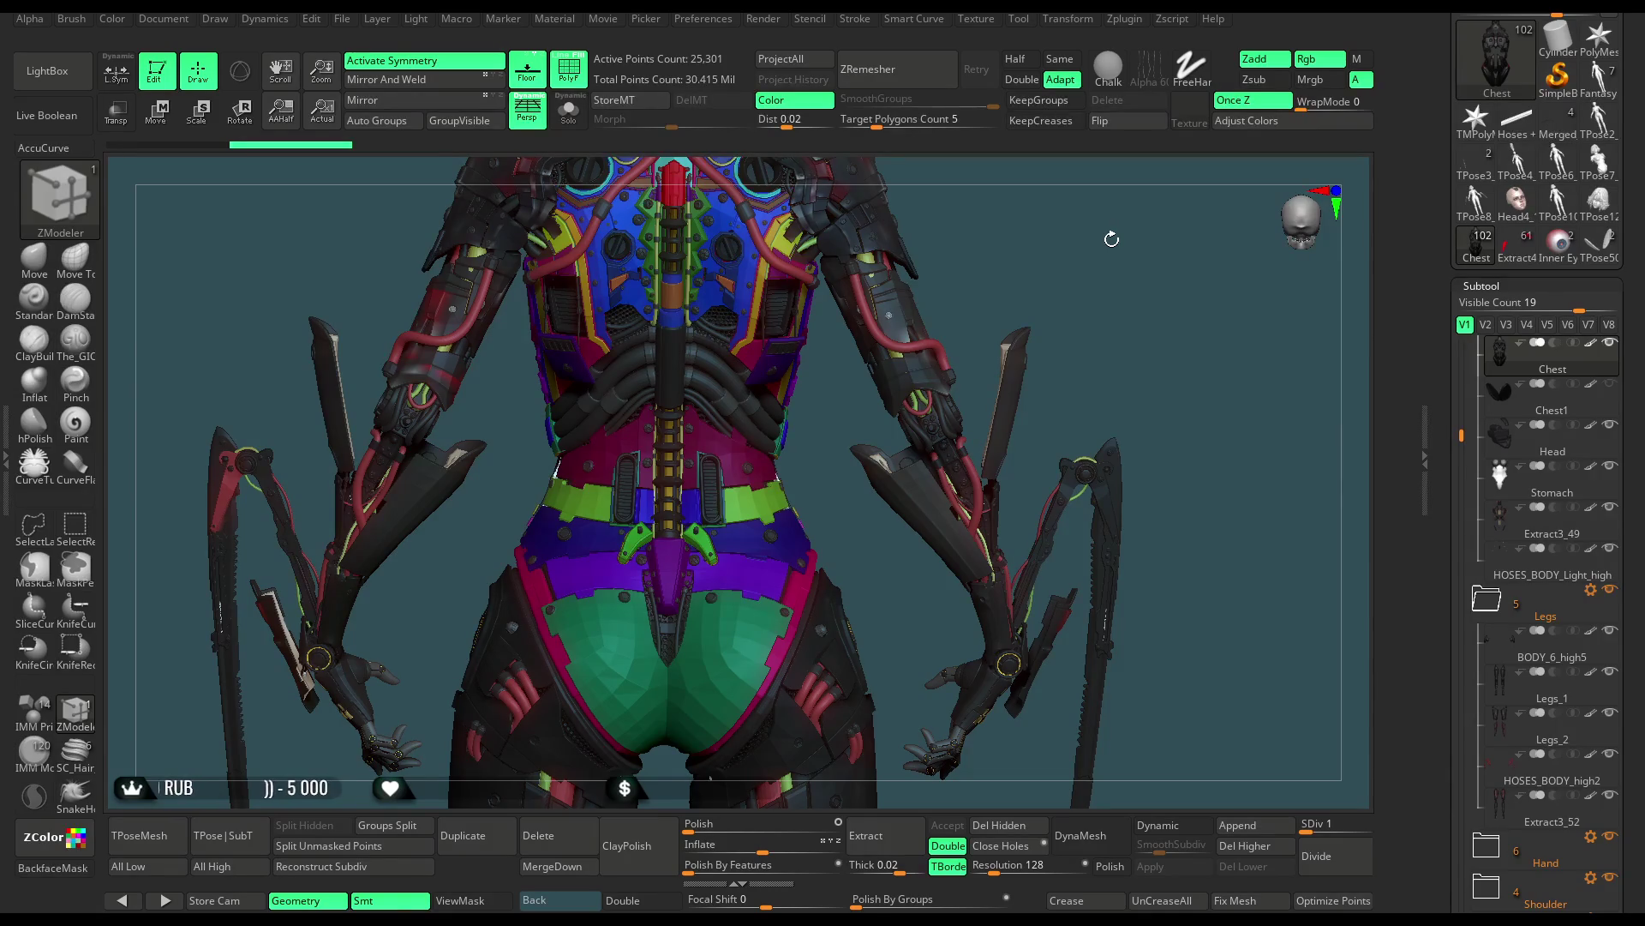
mouse_move(1123, 198)
left_mouse_down("alt")
mouse_move(1070, 380)
mouse_move(977, 390)
mouse_move(1019, 349)
mouse_move(1001, 341)
left_mouse_up("alt")
key("shift+f")
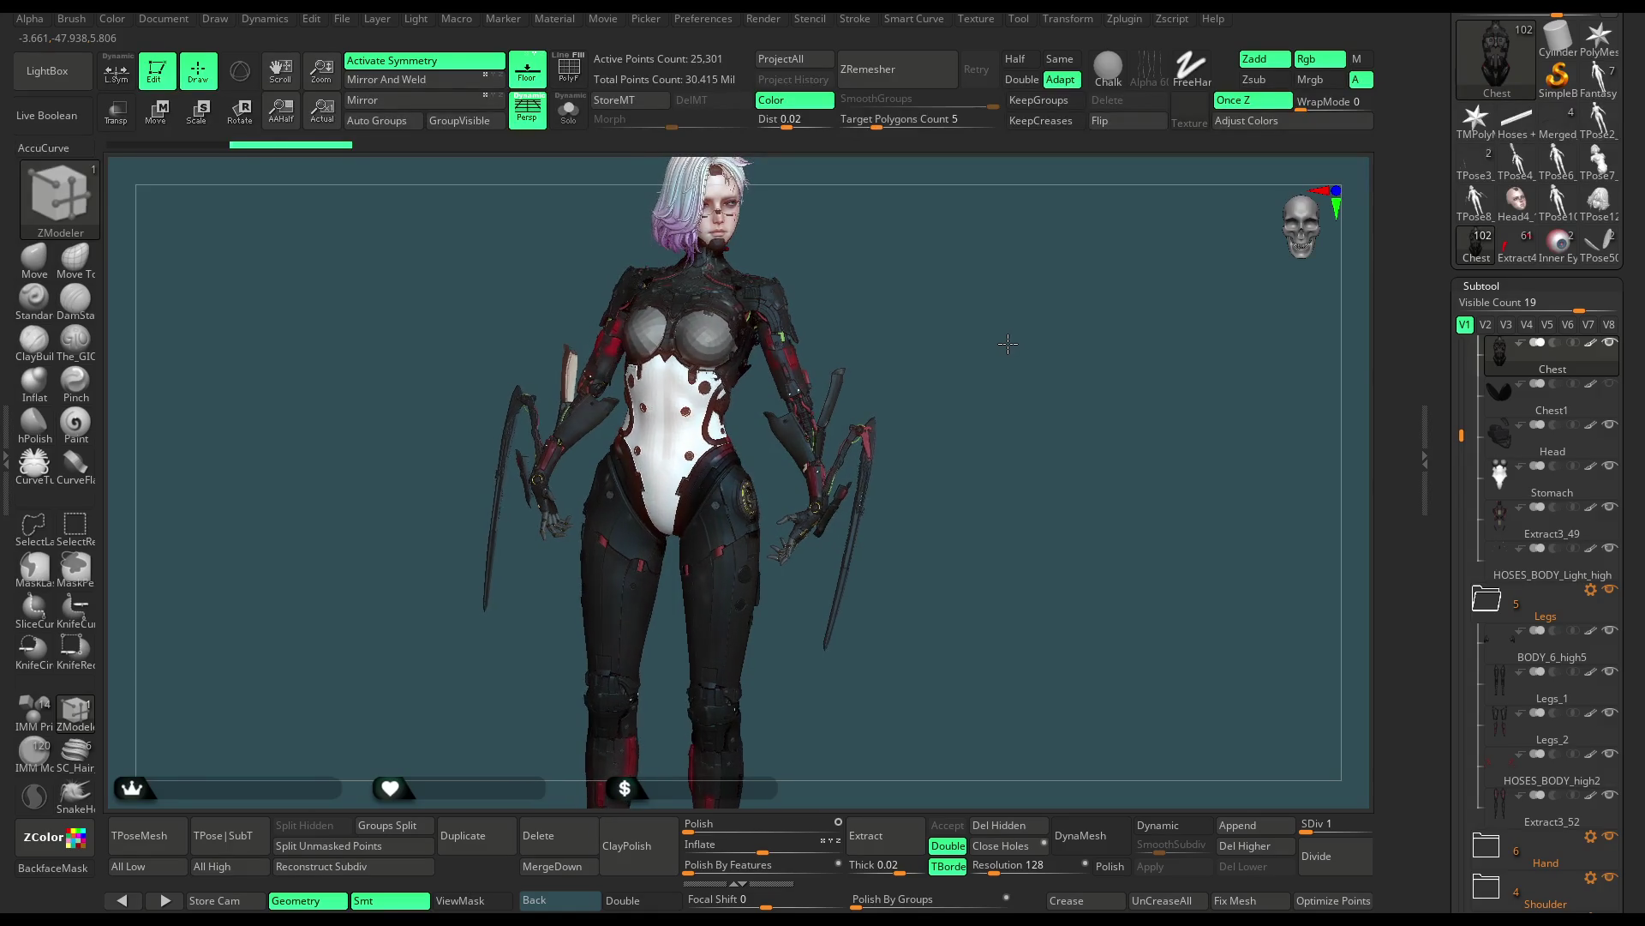
left_click_drag(1002, 341, 1020, 336)
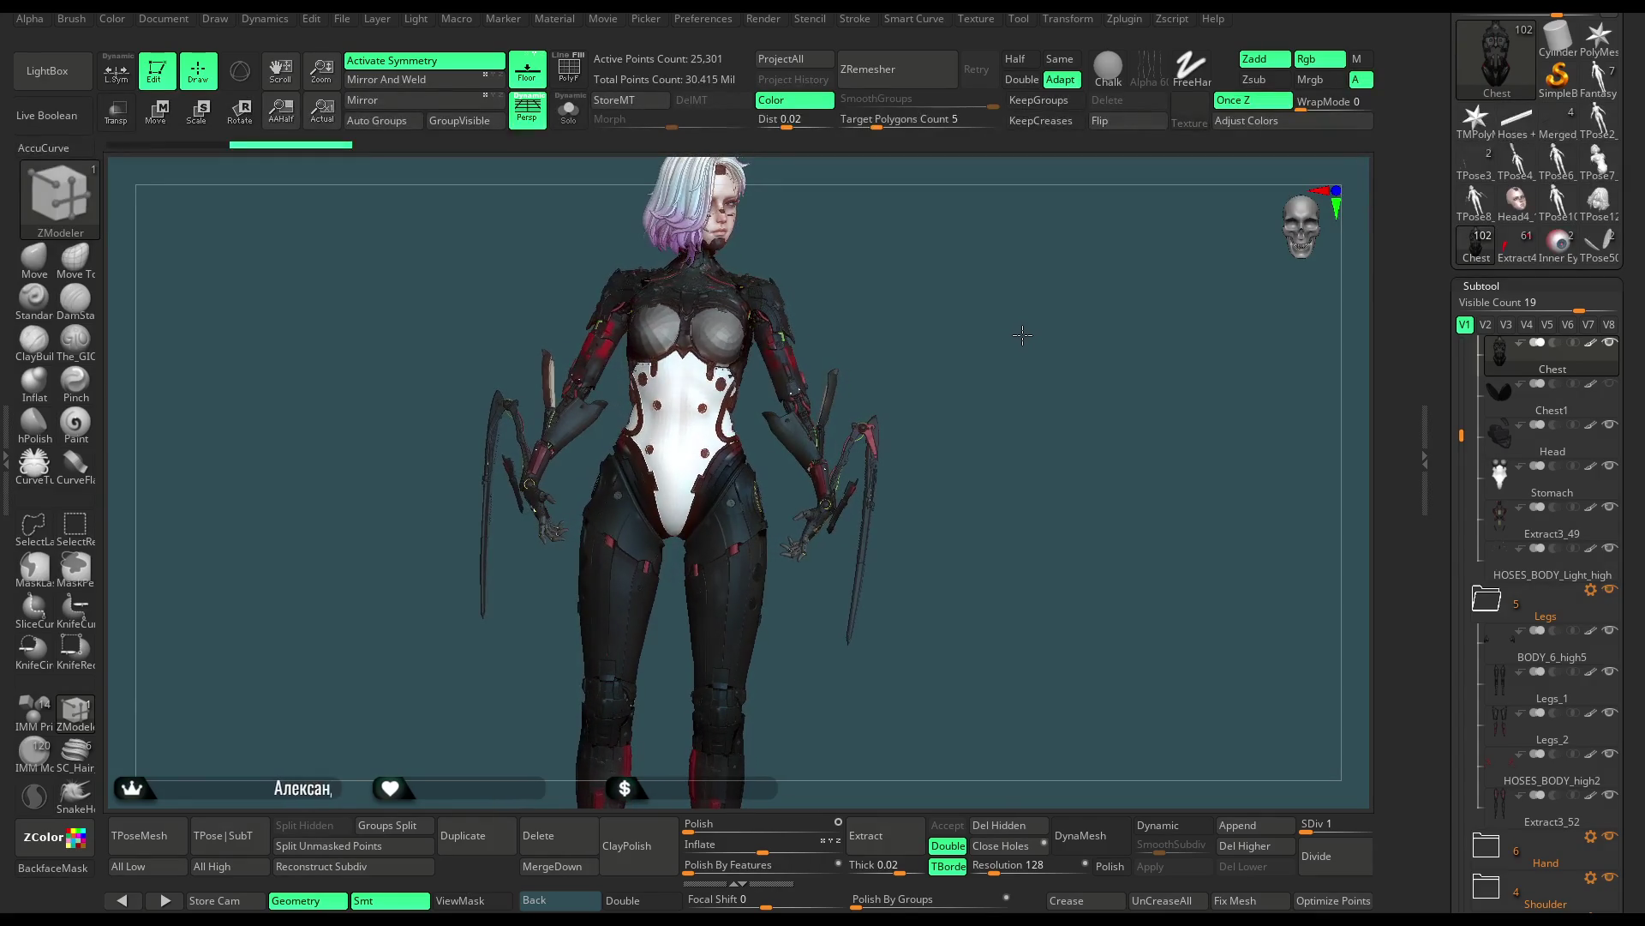
mouse_move(1020, 336)
left_mouse_down()
mouse_move(1048, 342)
mouse_move(991, 340)
left_mouse_up()
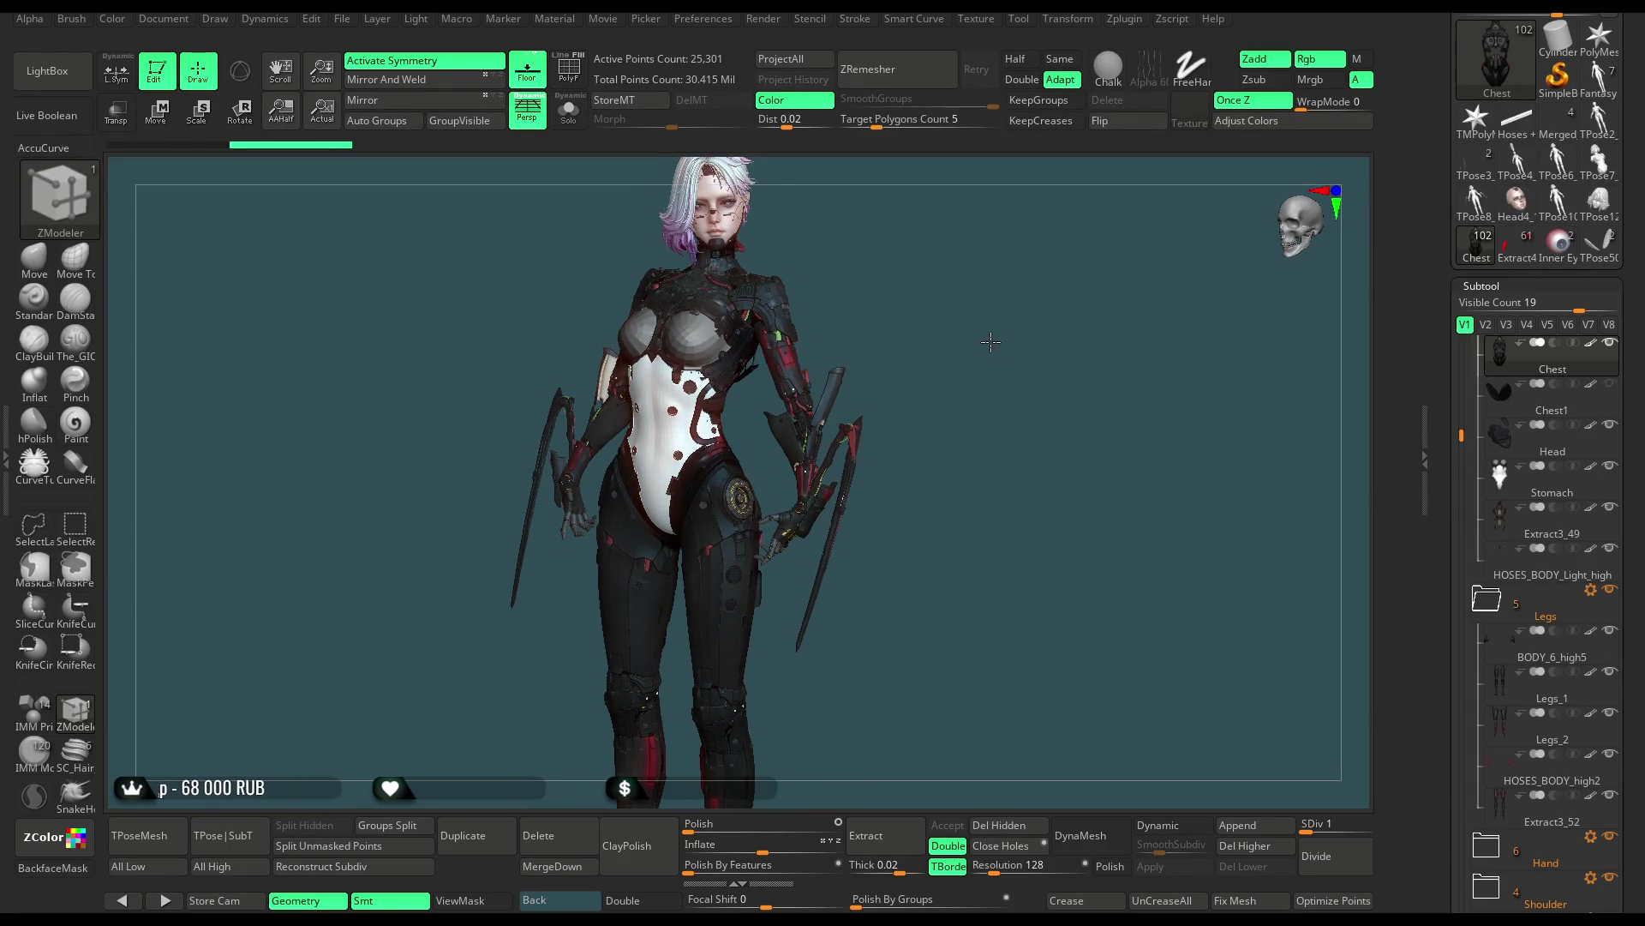
left_click_drag(990, 342, 847, 339)
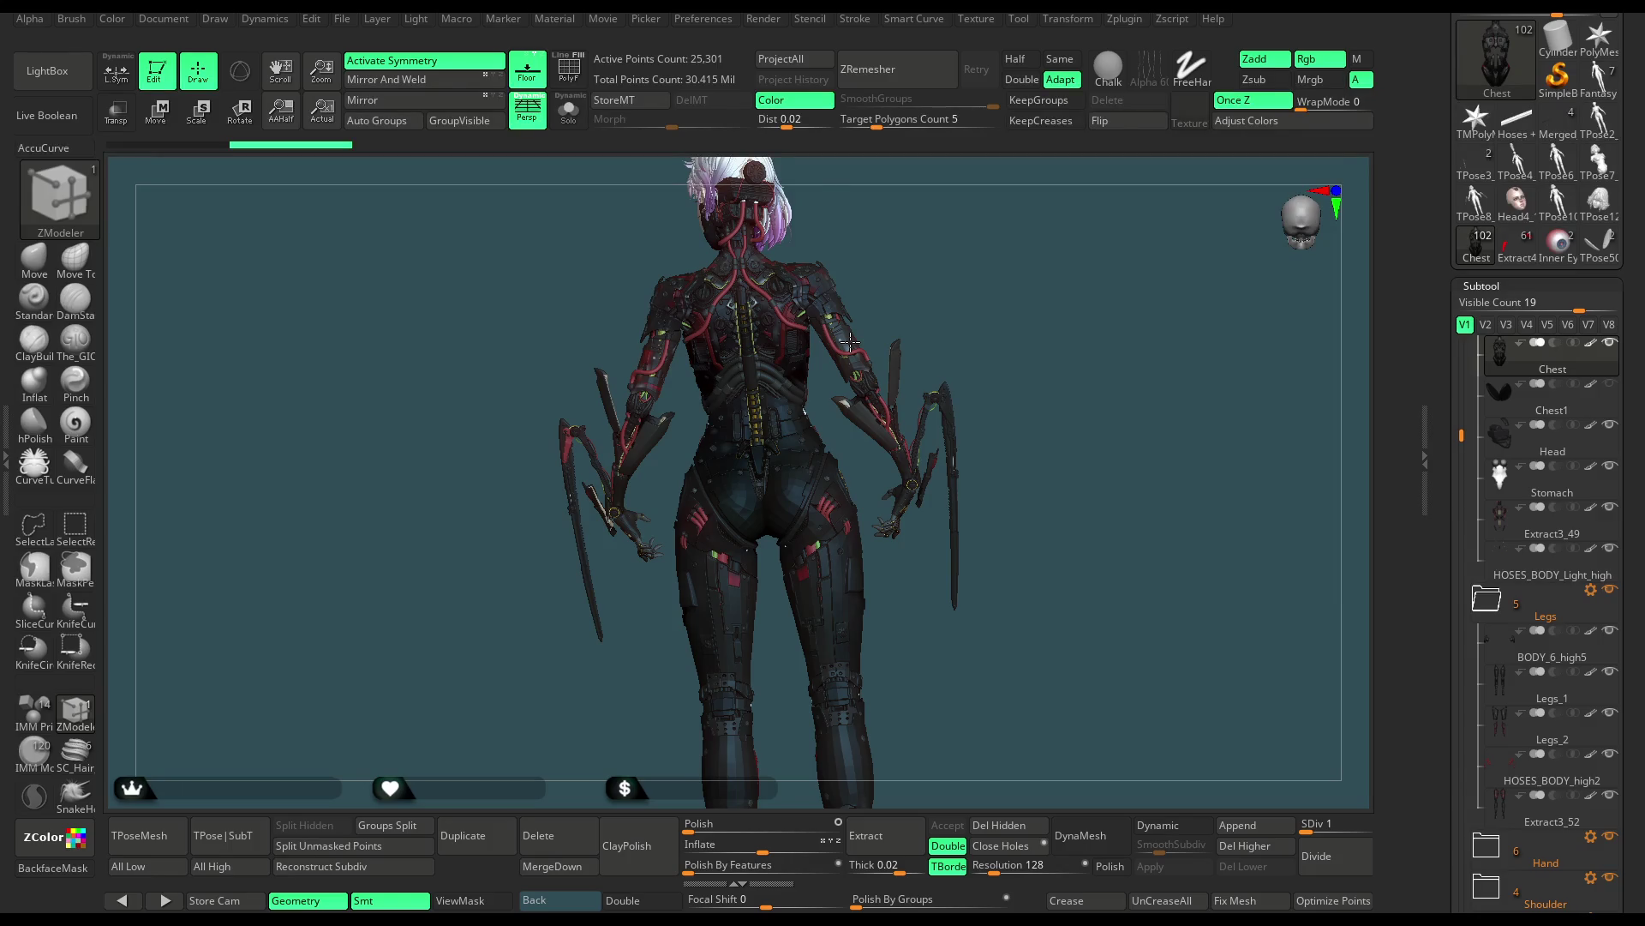
right_click_drag(850, 342, 951, 354)
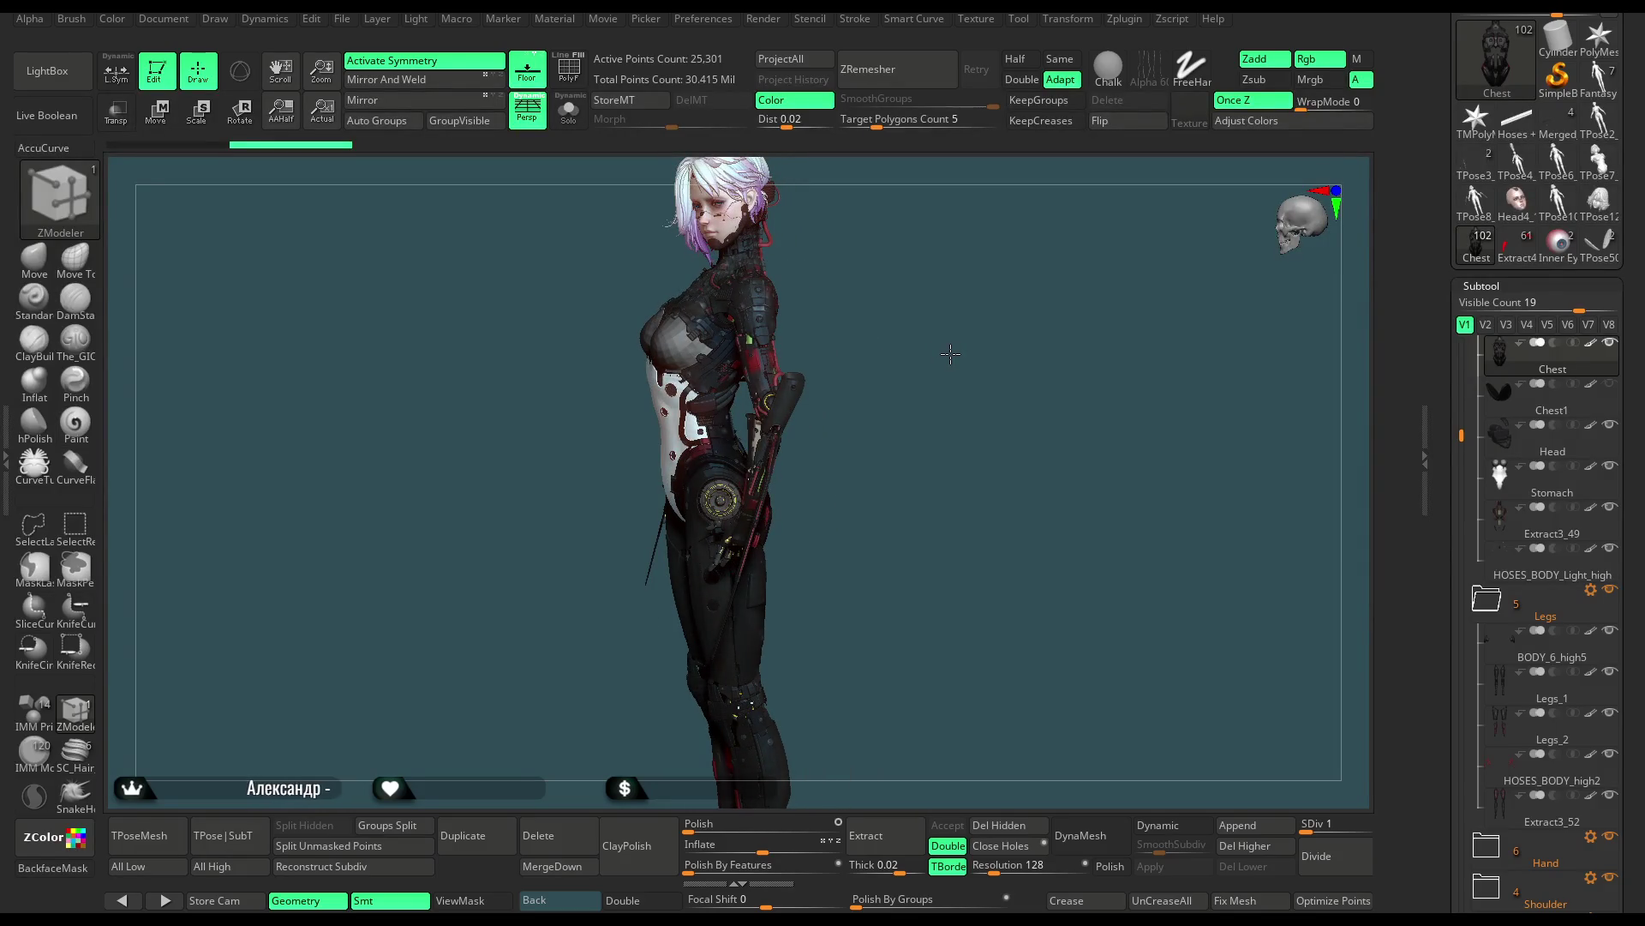
right_click_drag(951, 354, 860, 352)
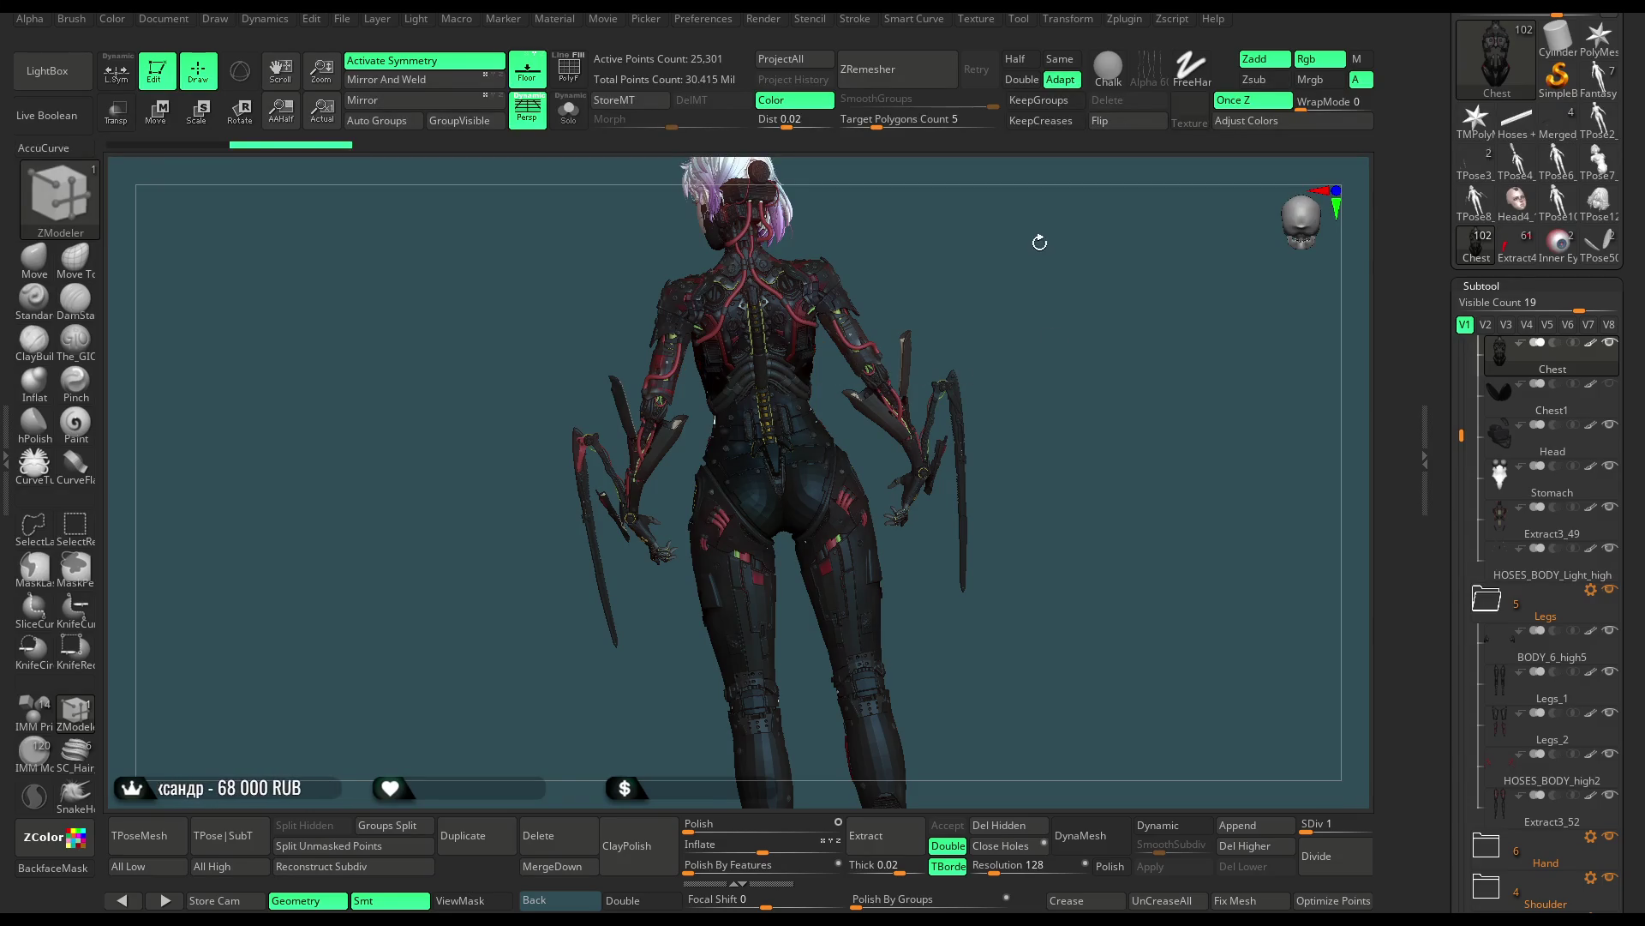
left_click_drag(1040, 241, 1134, 240)
mouse_move(1058, 290)
left_mouse_down()
mouse_move(856, 412)
mouse_move(743, 410)
mouse_move(784, 391)
mouse_move(738, 384)
mouse_move(779, 413)
left_mouse_up()
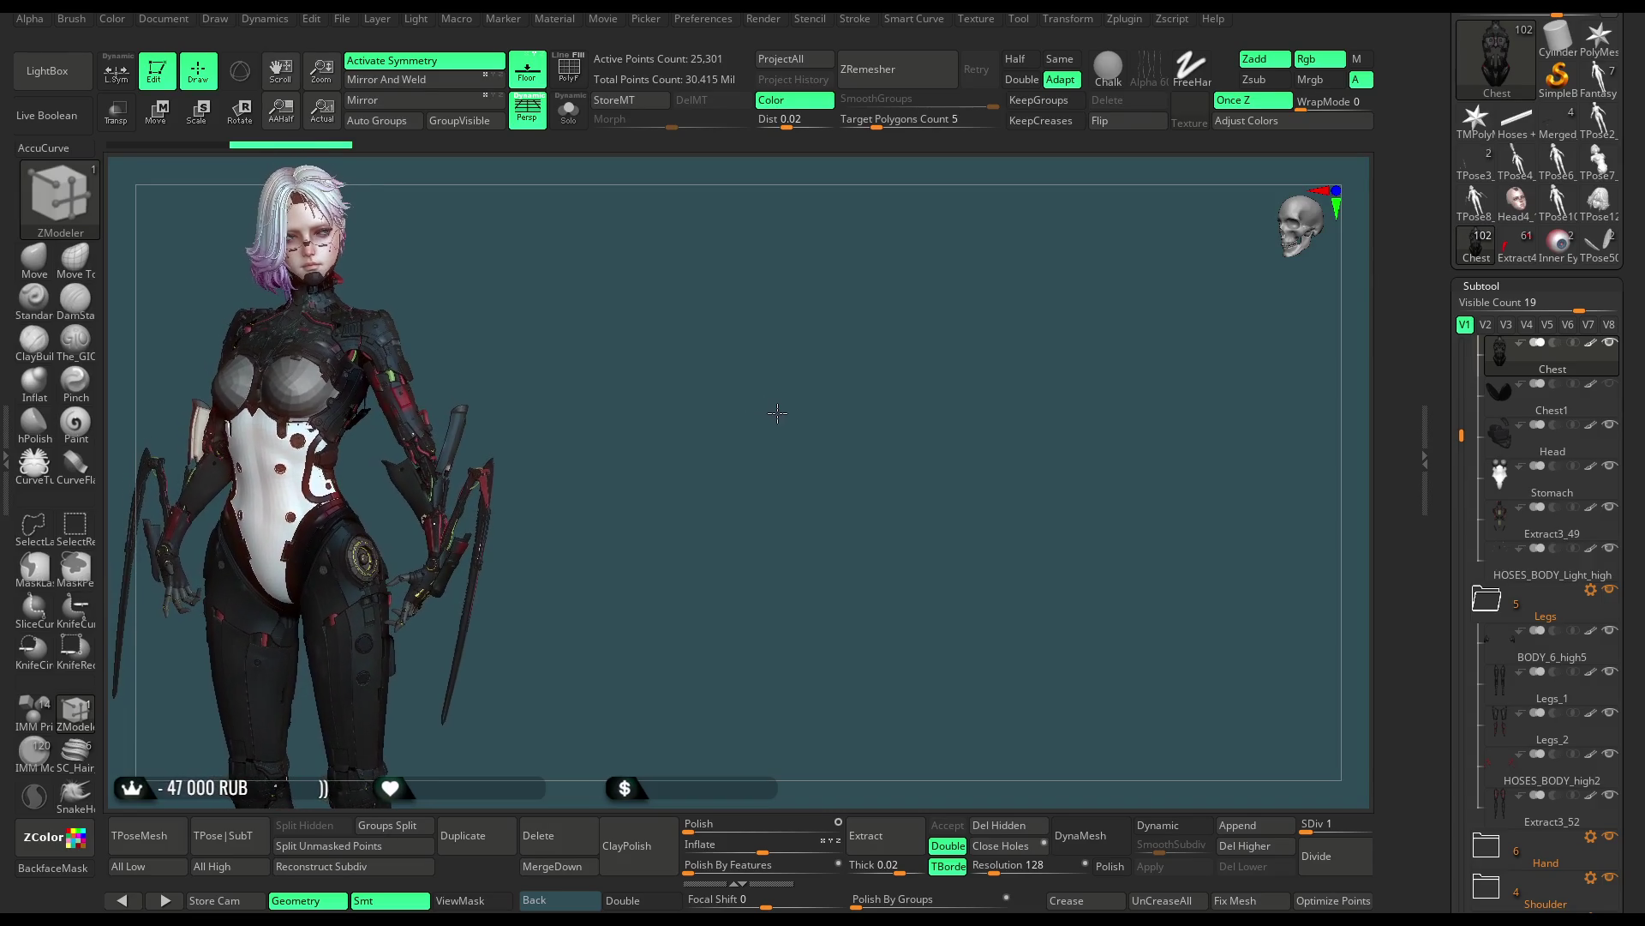
Snapshot the character with Shift+S, move the live model aside, and generate a TPoseMesh
key("shift+s")
mouse_move(798, 438)
left_mouse_down("alt")
mouse_move(996, 396)
mouse_move(1050, 331)
mouse_move(1017, 331)
left_mouse_up("alt")
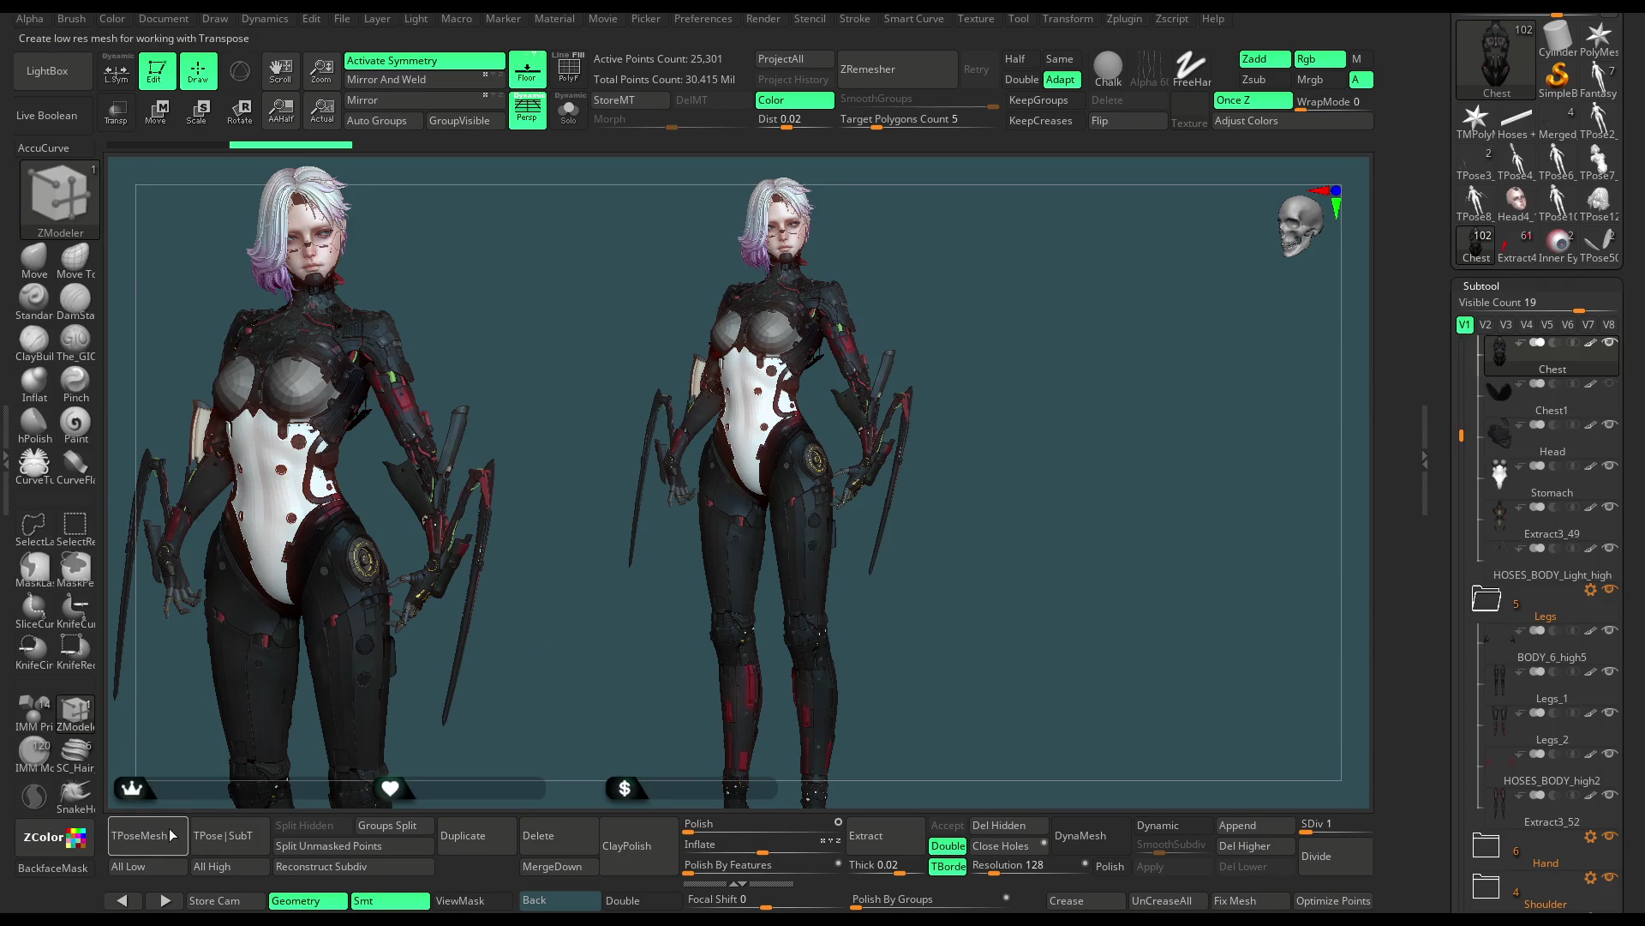
left_click(446, 847)
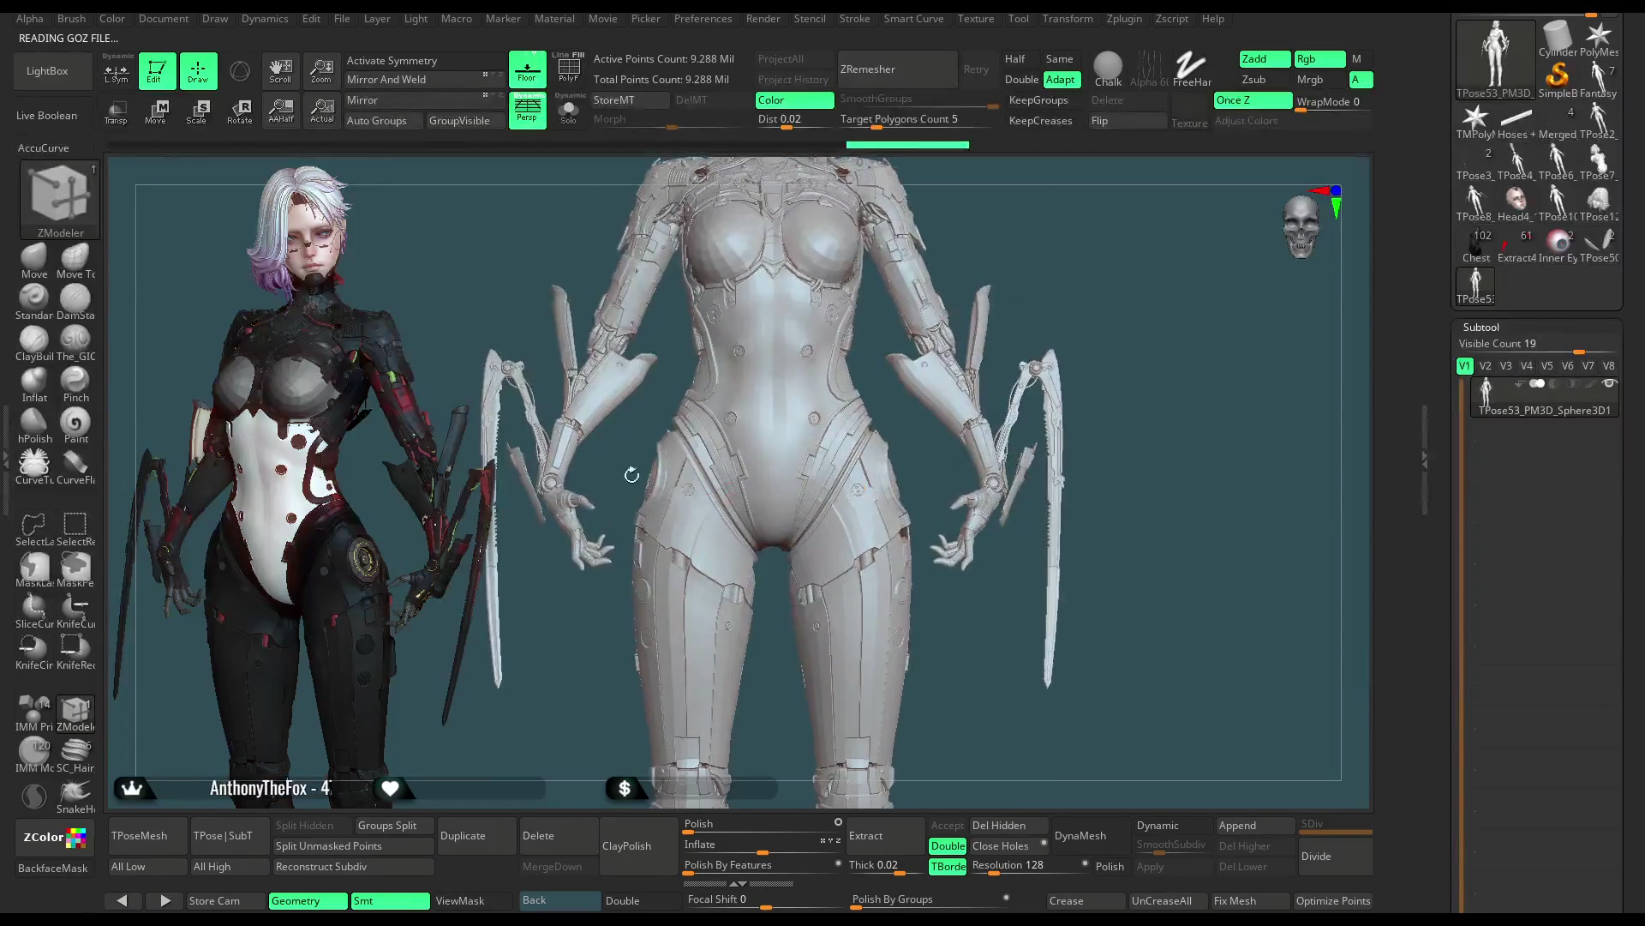
Show polygroup colours, enable X symmetry, and hide the green polygroup strips
left_click(560, 71)
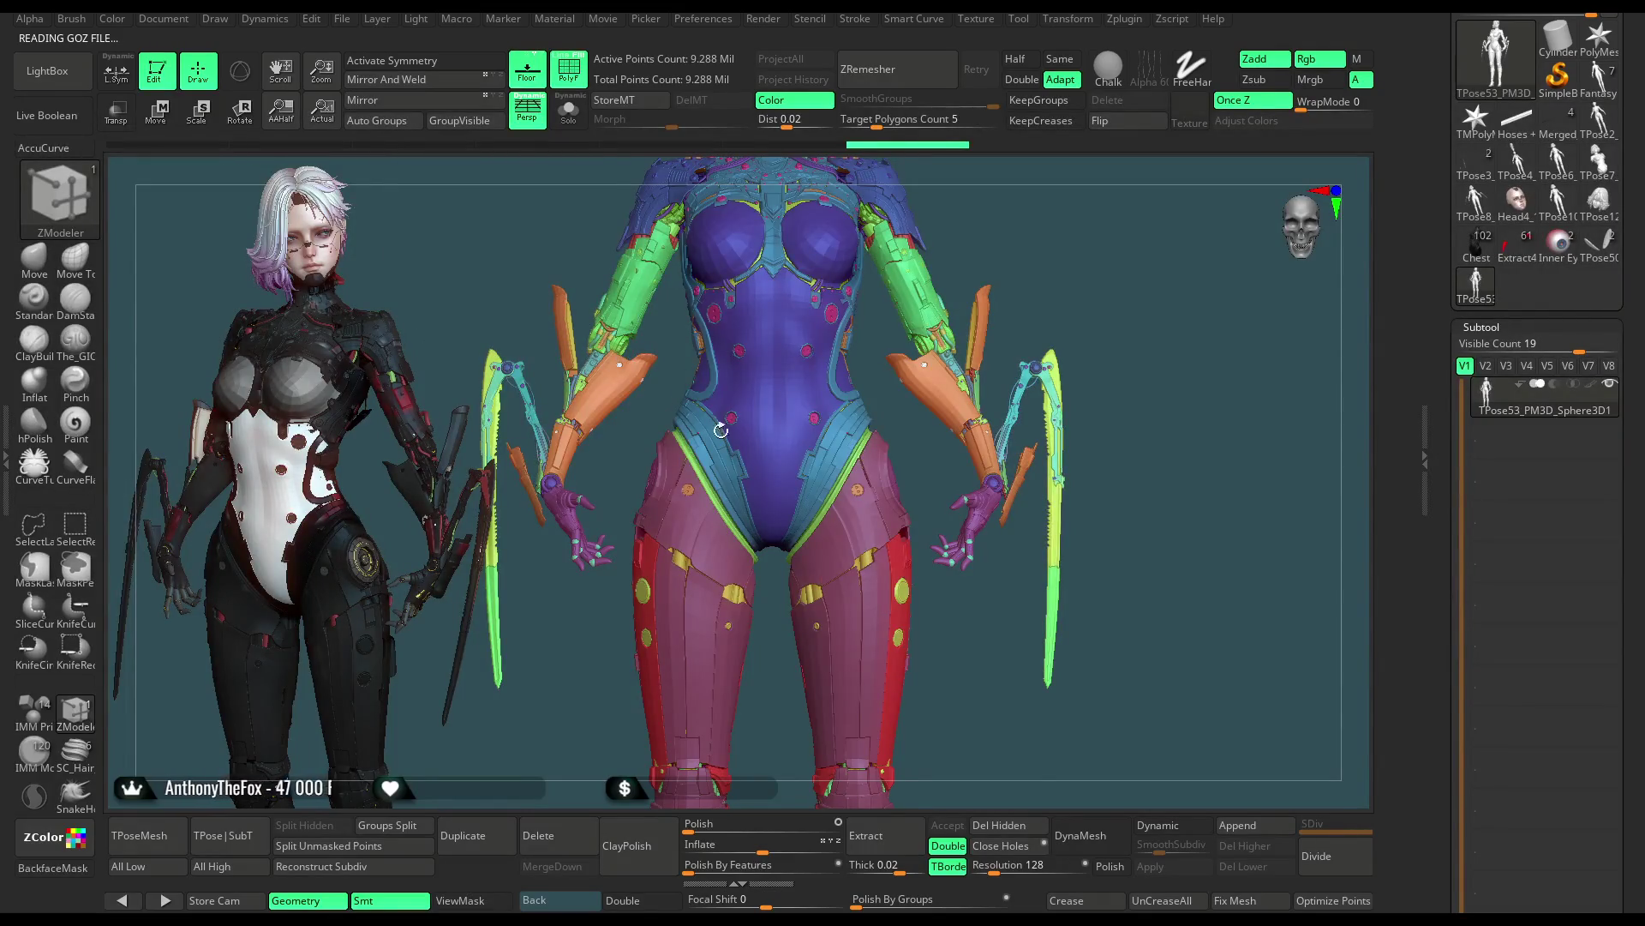
key("x")
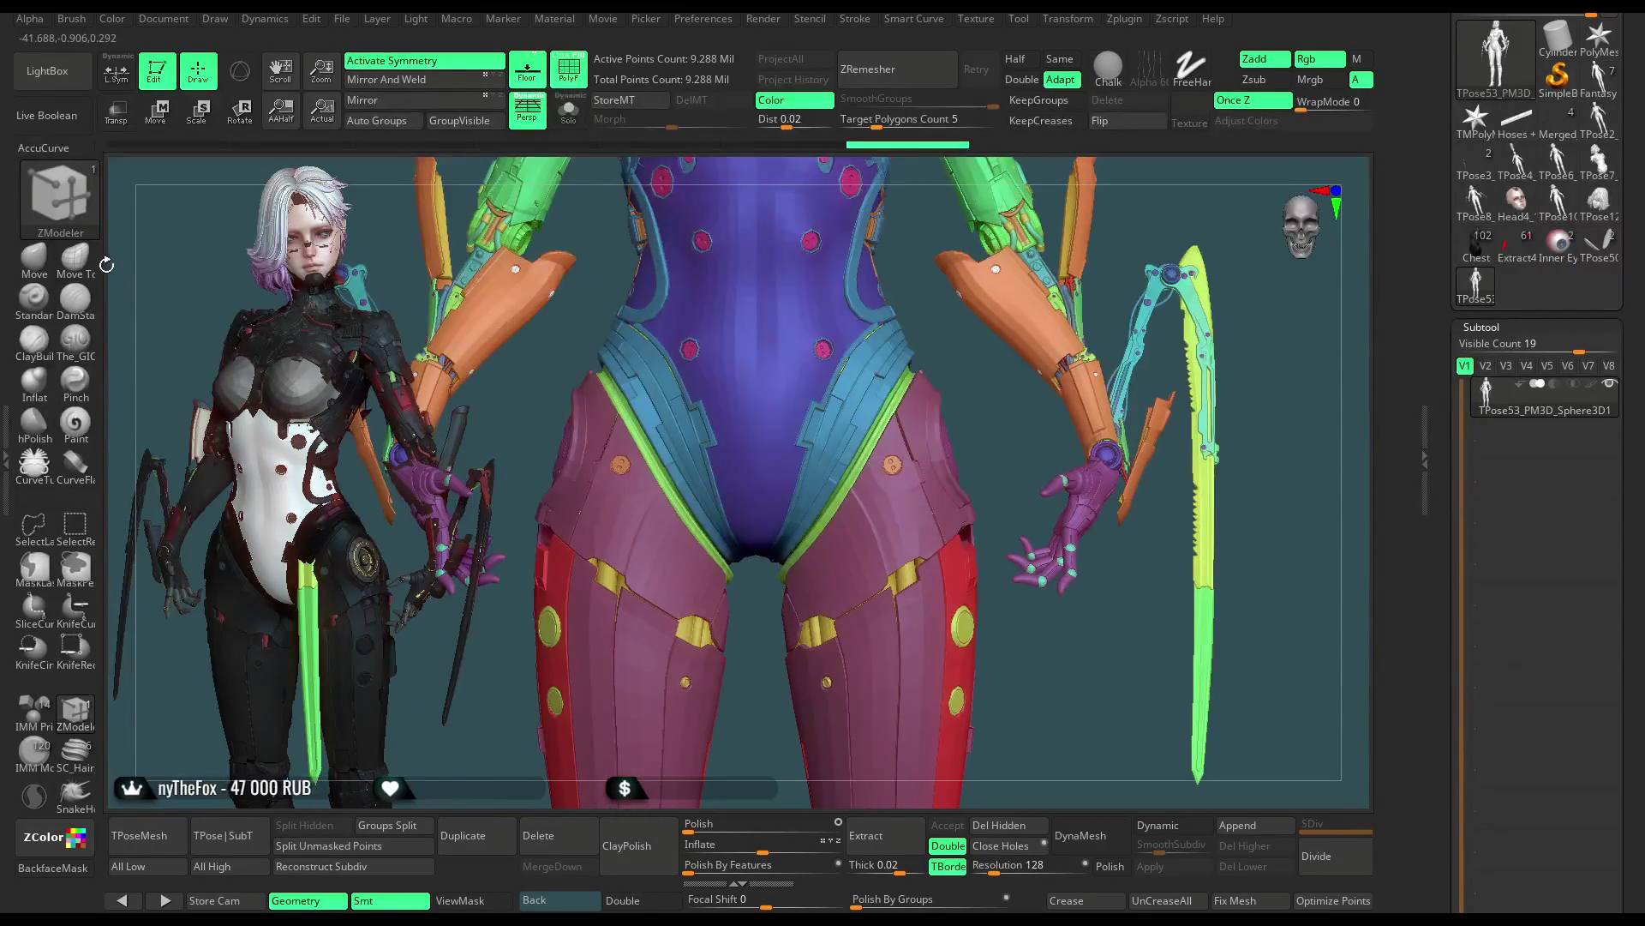
key("ctrl+shift")
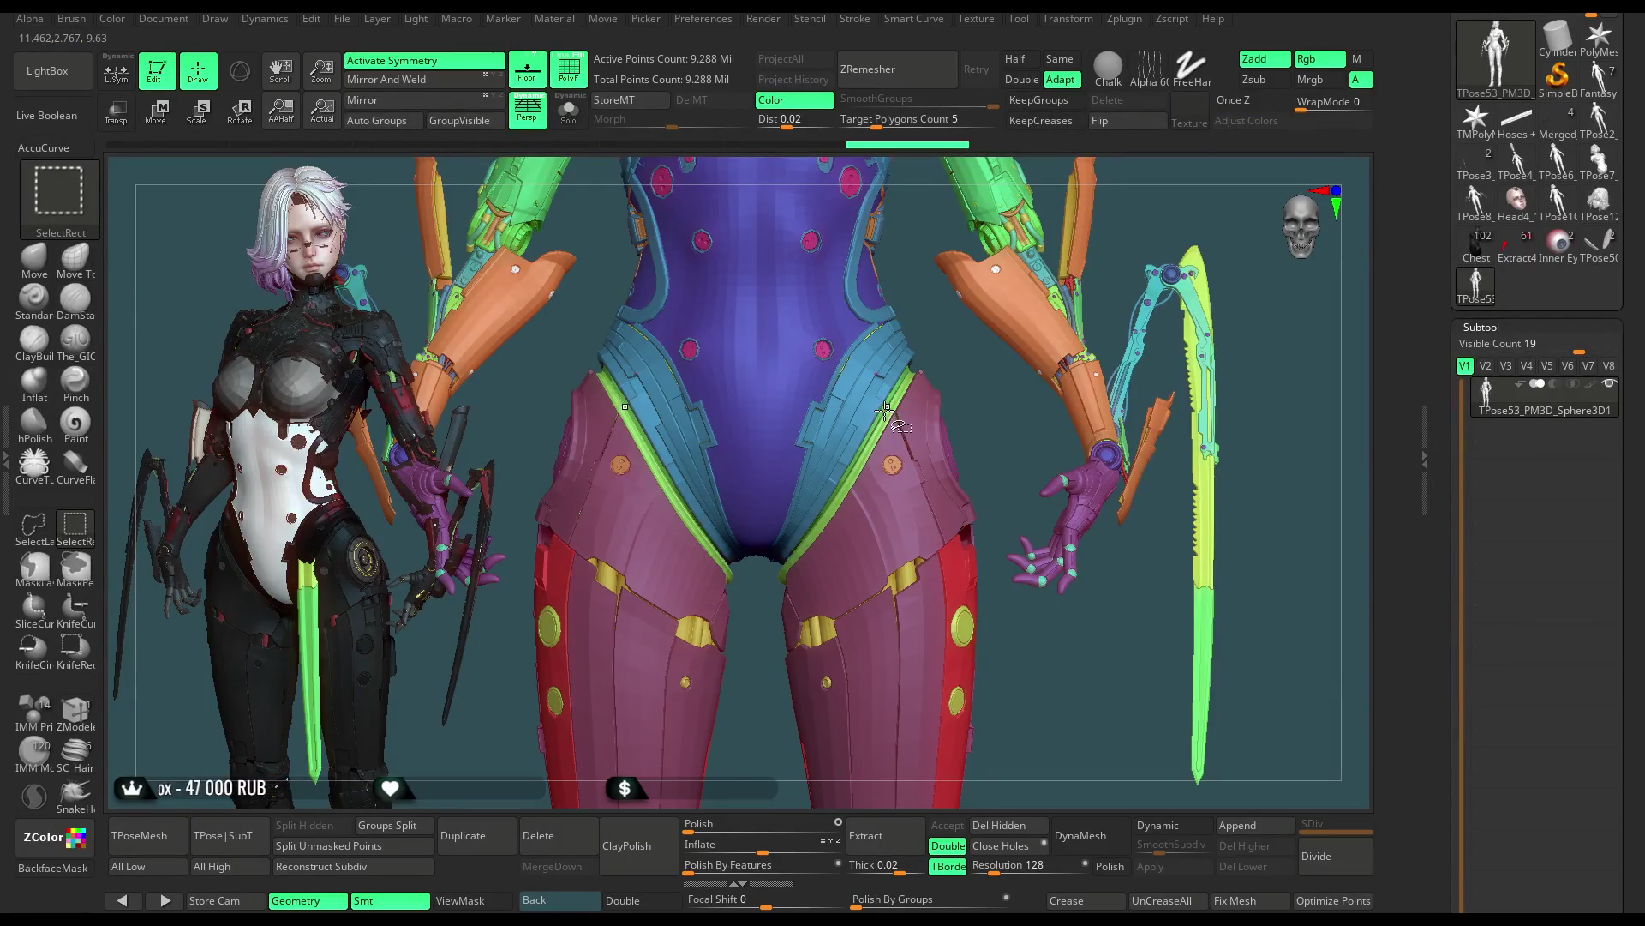
left_click(885, 411, "ctrl+shift")
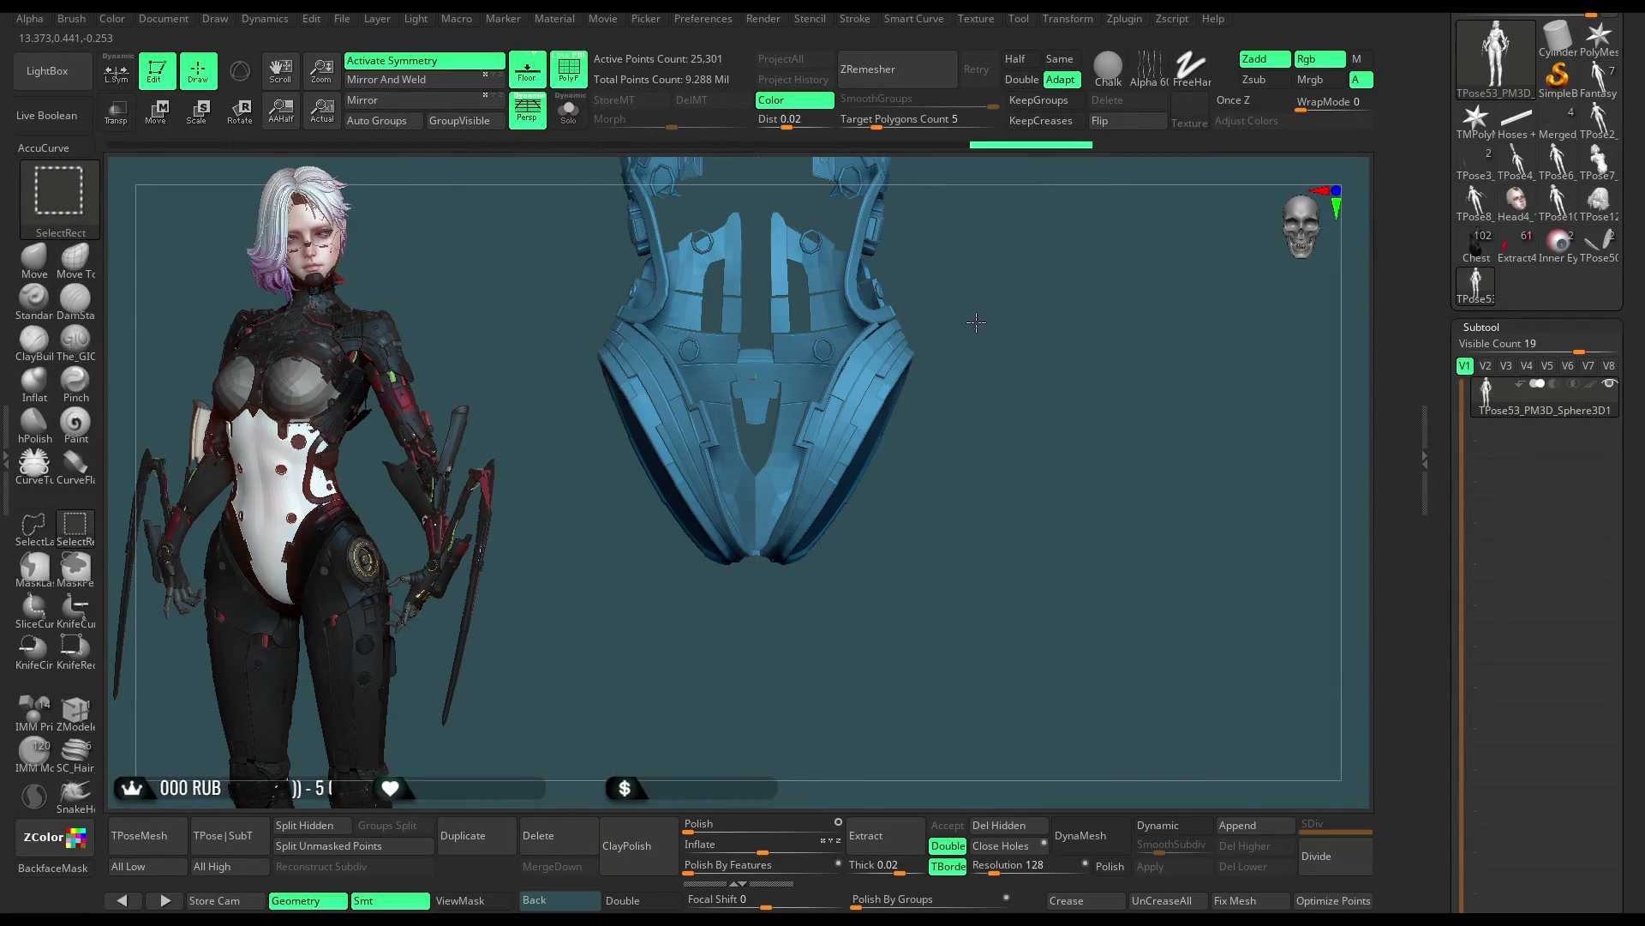
left_click(977, 321, "ctrl+shift")
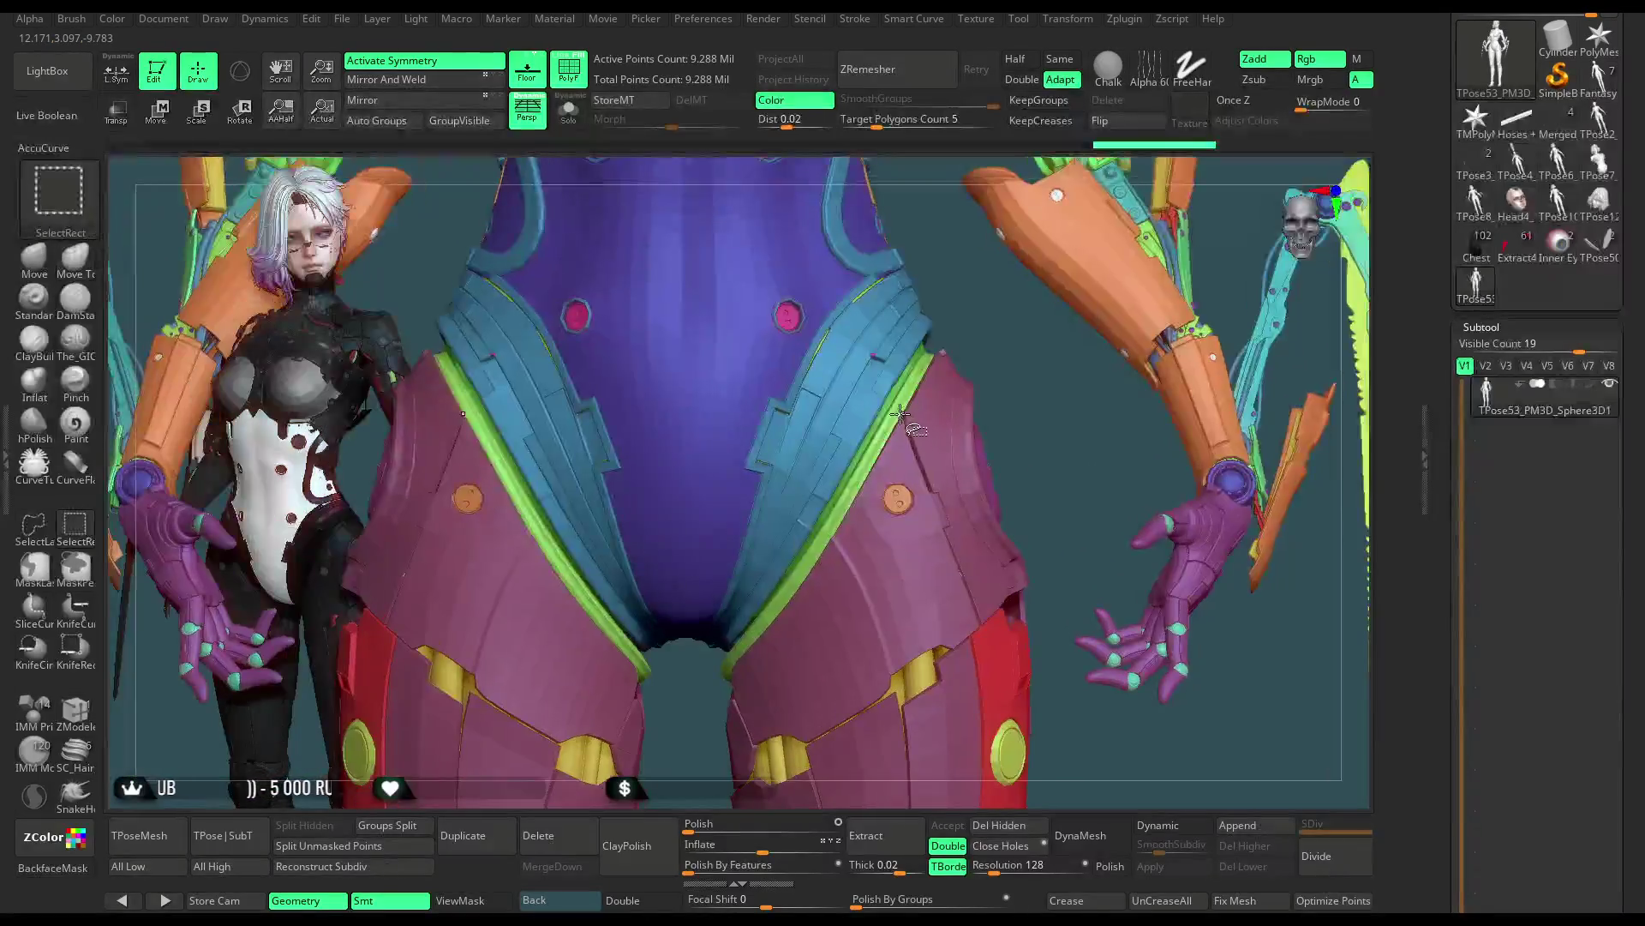
left_click(904, 420, "ctrl+shift")
left_click(921, 409, "ctrl+shift")
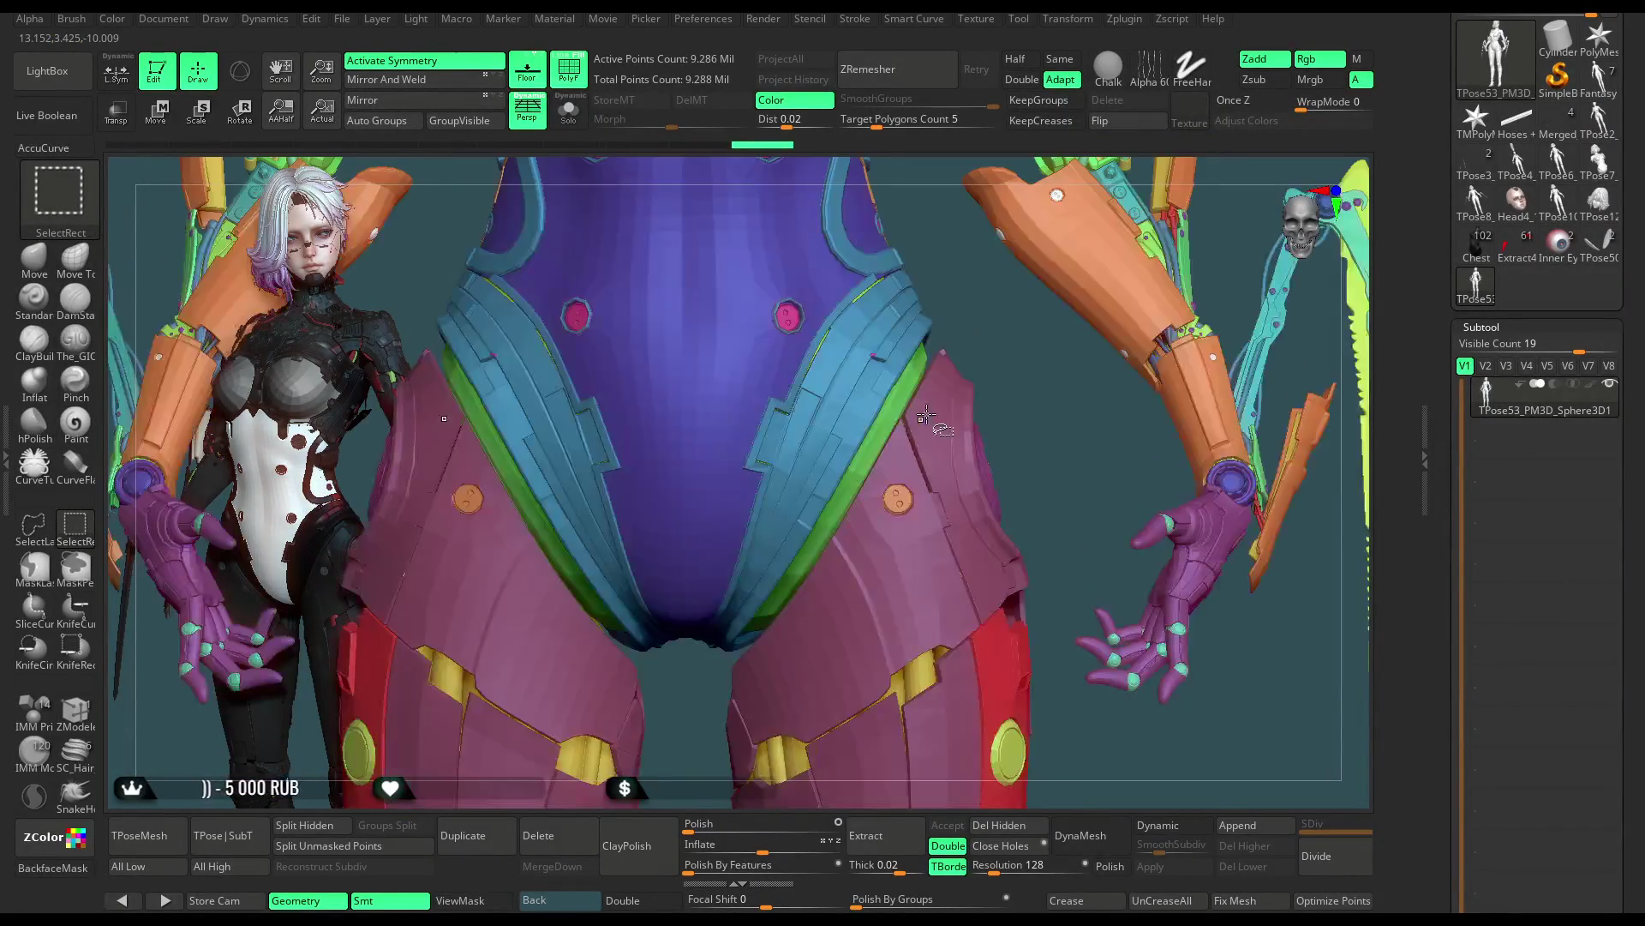
Hide the magenta pants, orange caps, magenta round parts, blue cylinders and purple mesh nets
left_click(902, 498, "ctrl+alt+shift")
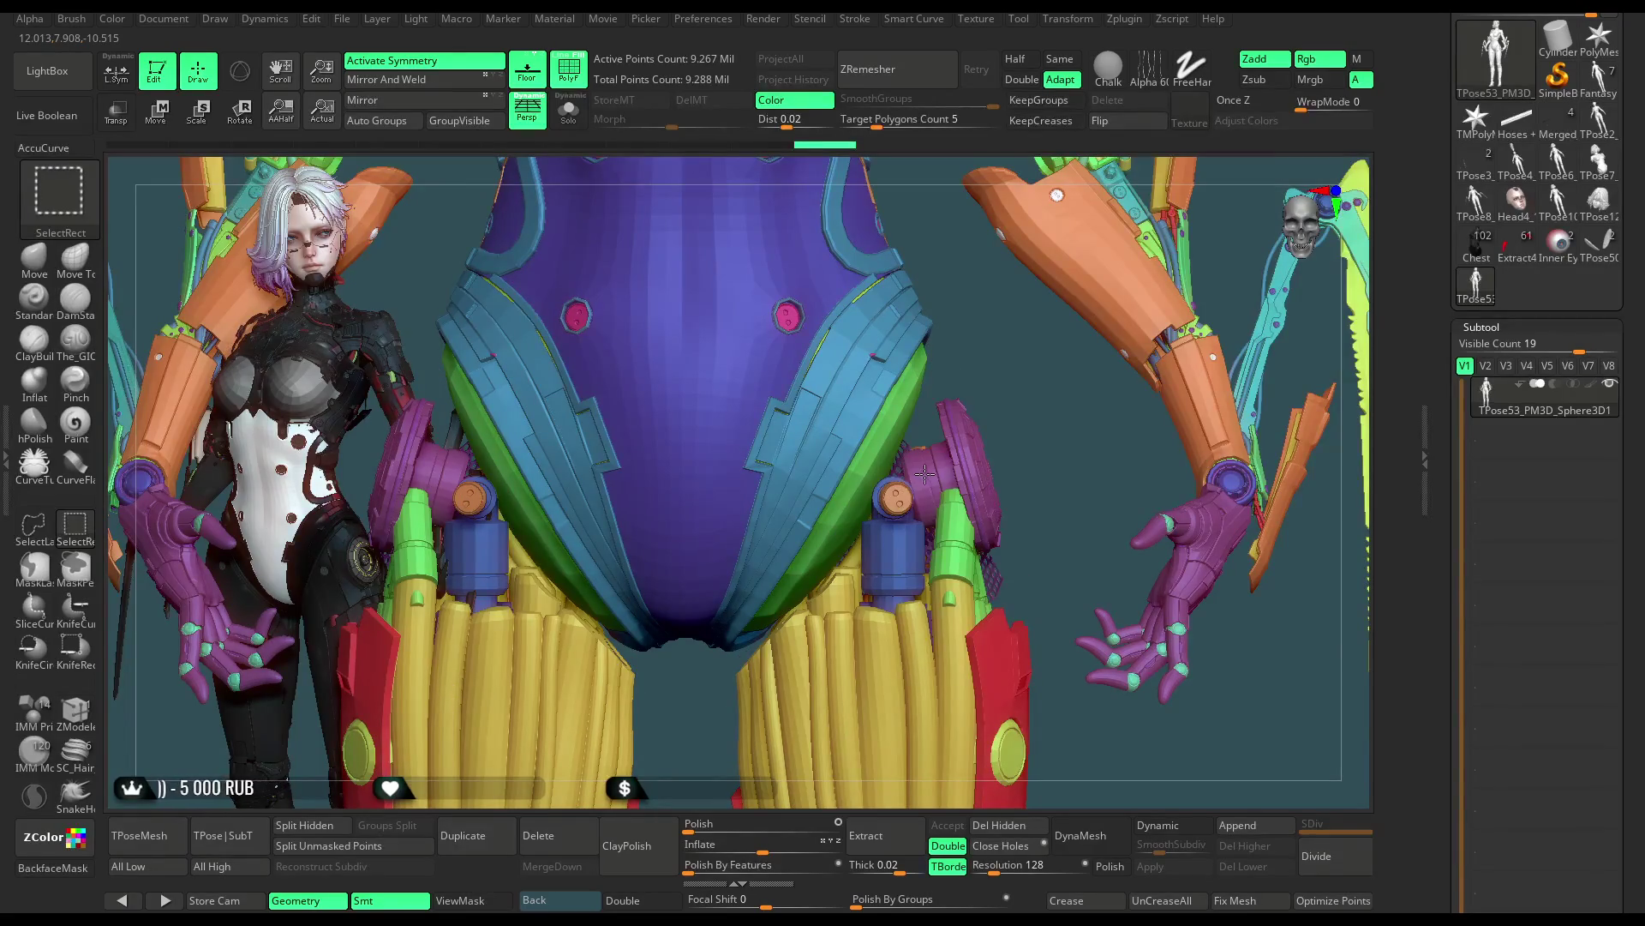
left_click(925, 474, "ctrl+alt+shift")
left_click(905, 493, "ctrl+alt+shift")
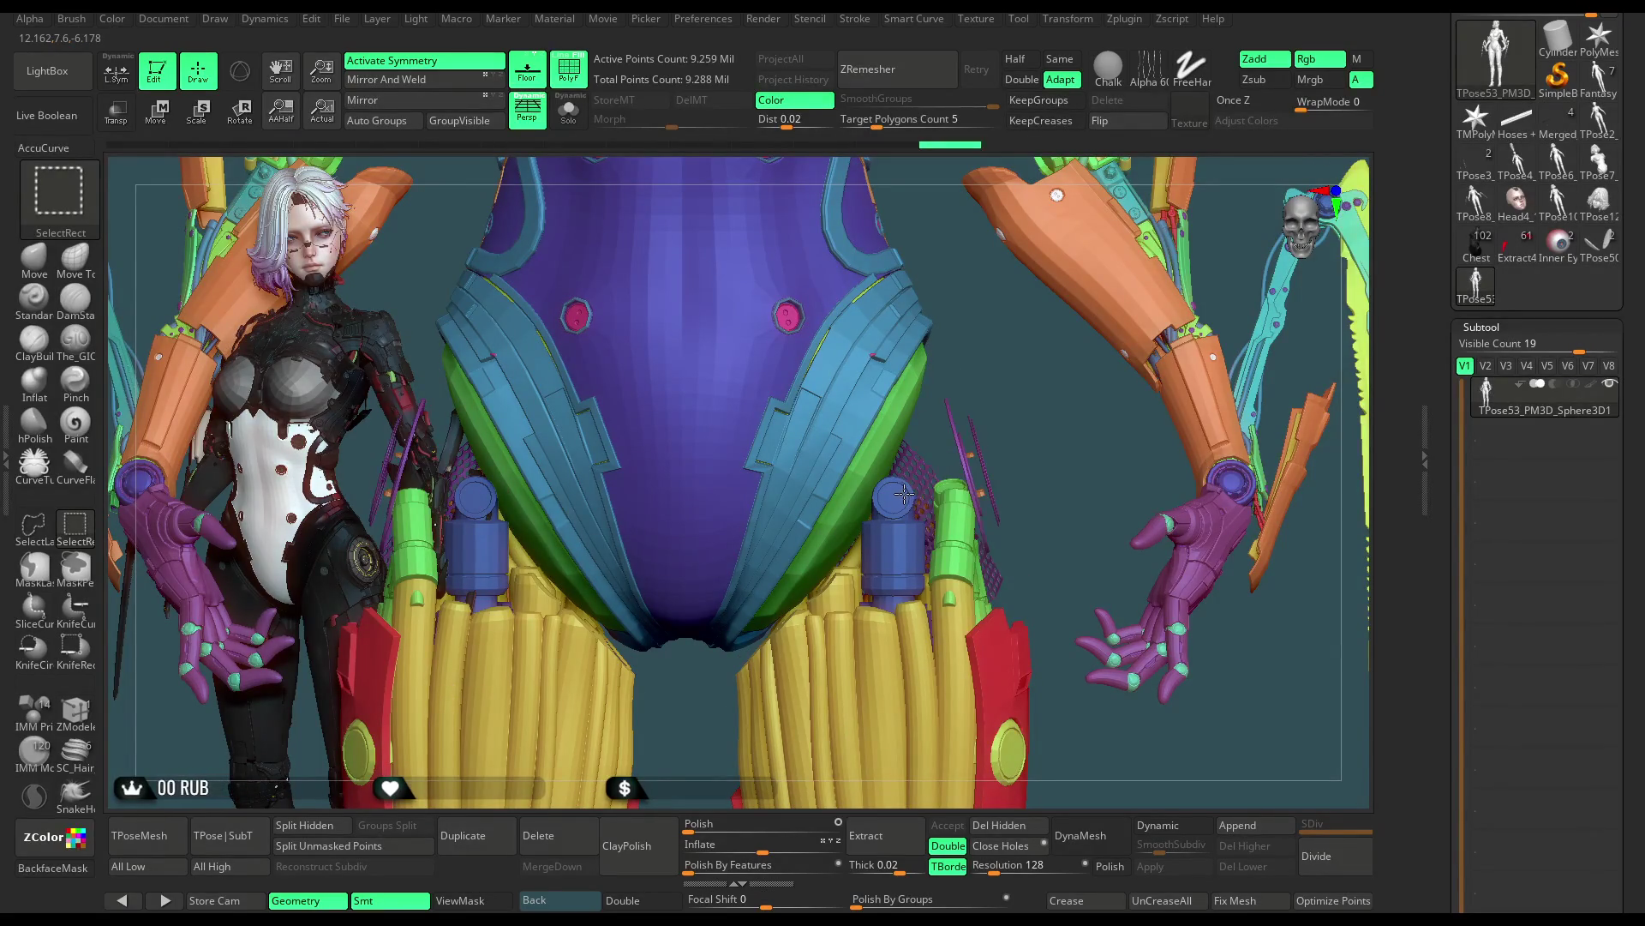
left_click(914, 482, "ctrl+alt+shift")
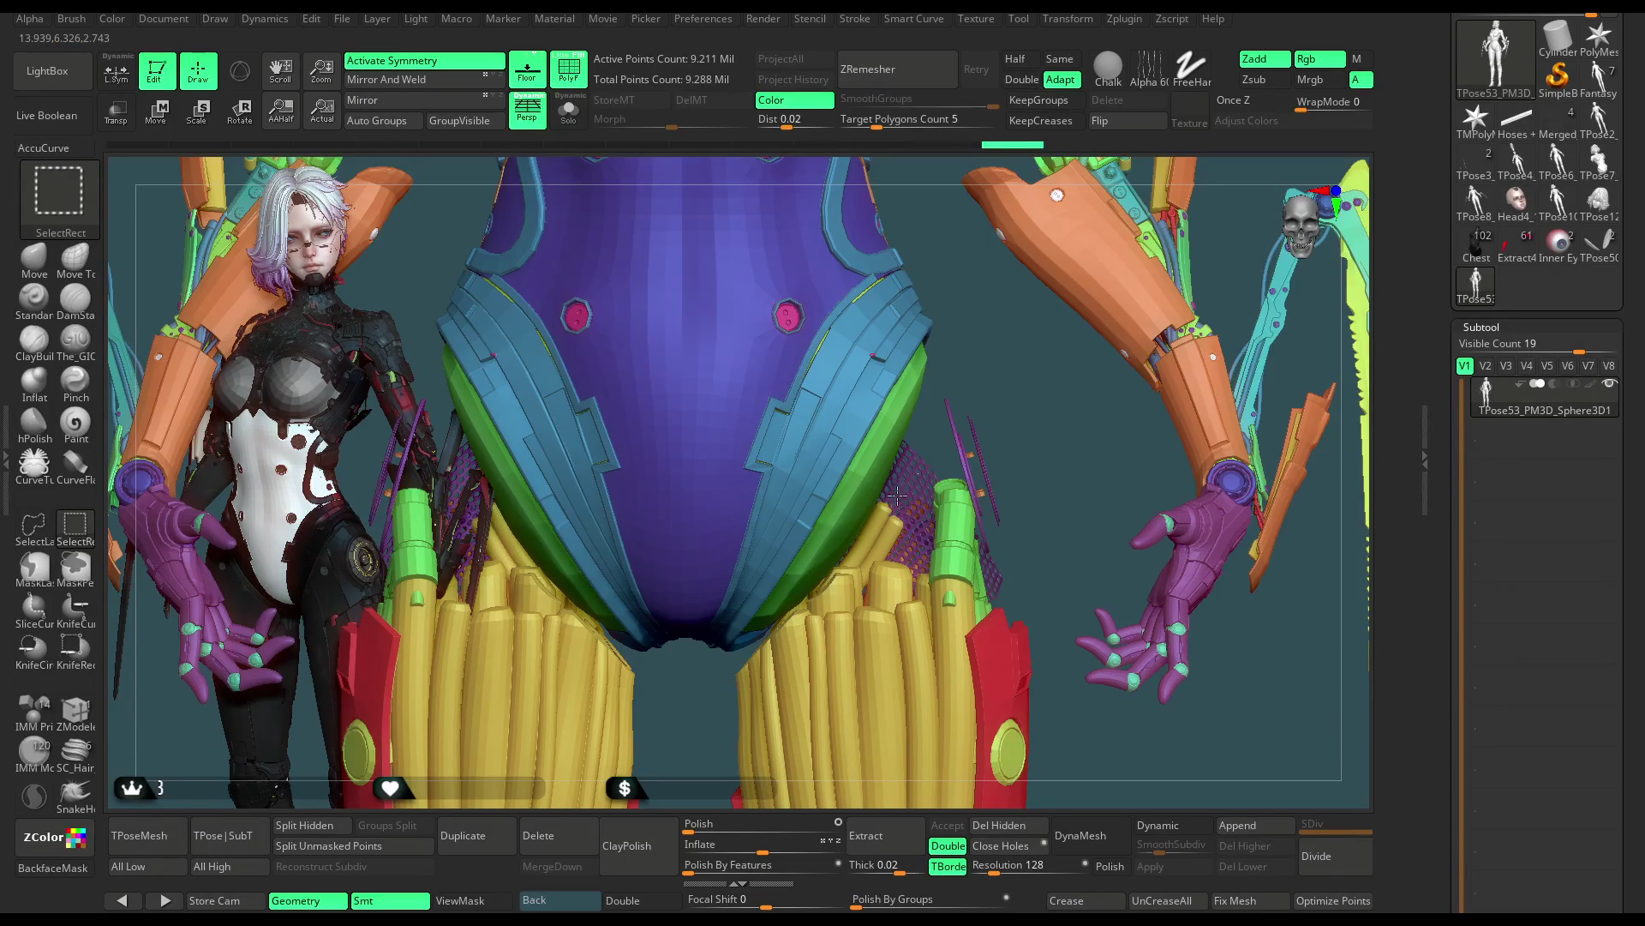
left_click(897, 491, "ctrl+alt+shift")
Hide the yellow, orange and green hip tubes, purple discs and teal parts, then frame the figure
left_click(892, 526, "ctrl+alt+shift")
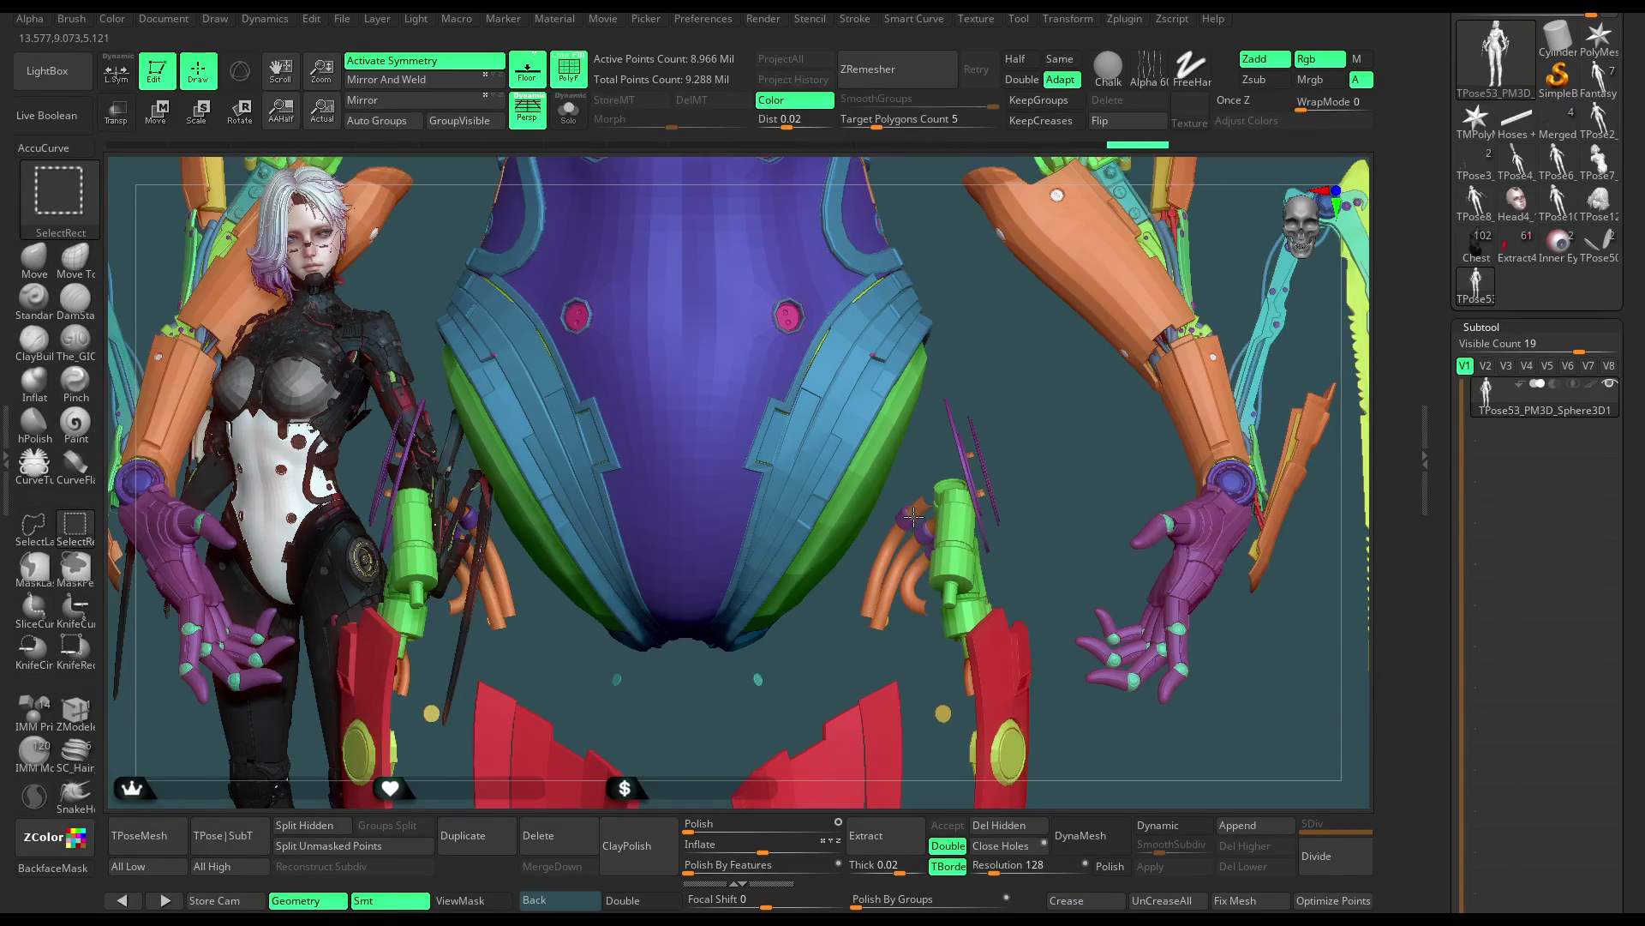
left_click(933, 524, "ctrl+alt+shift")
left_click(916, 529, "ctrl+alt+shift")
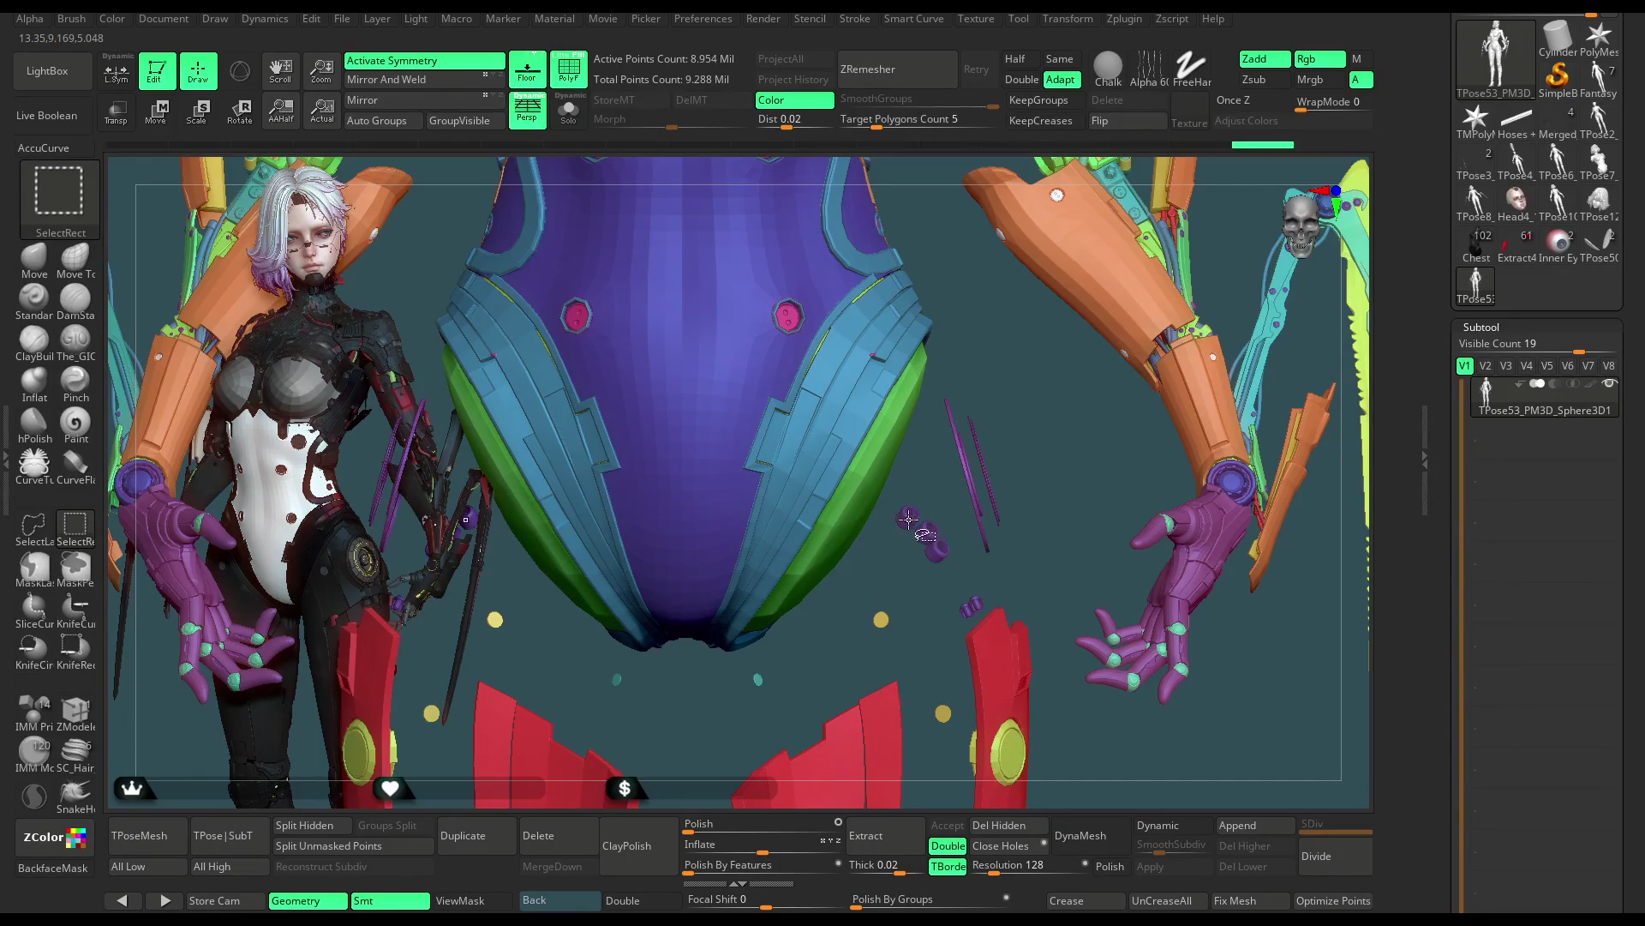
left_click(922, 529, "ctrl+alt+shift")
left_click(762, 678, "ctrl+alt+shift")
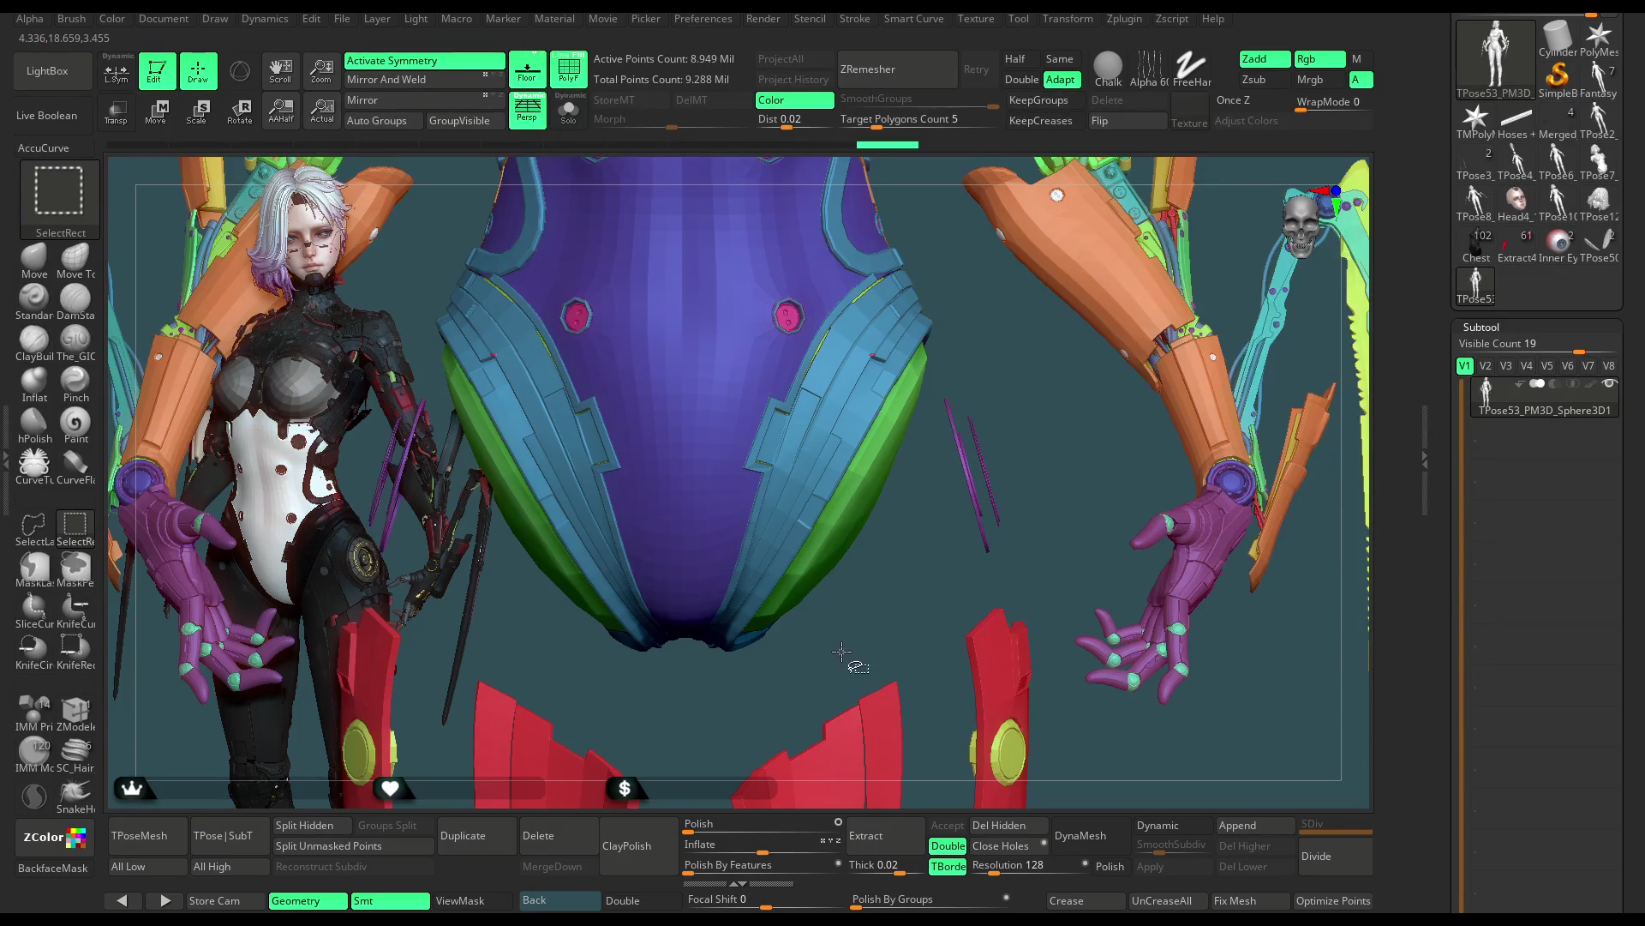
key("f")
key("f")
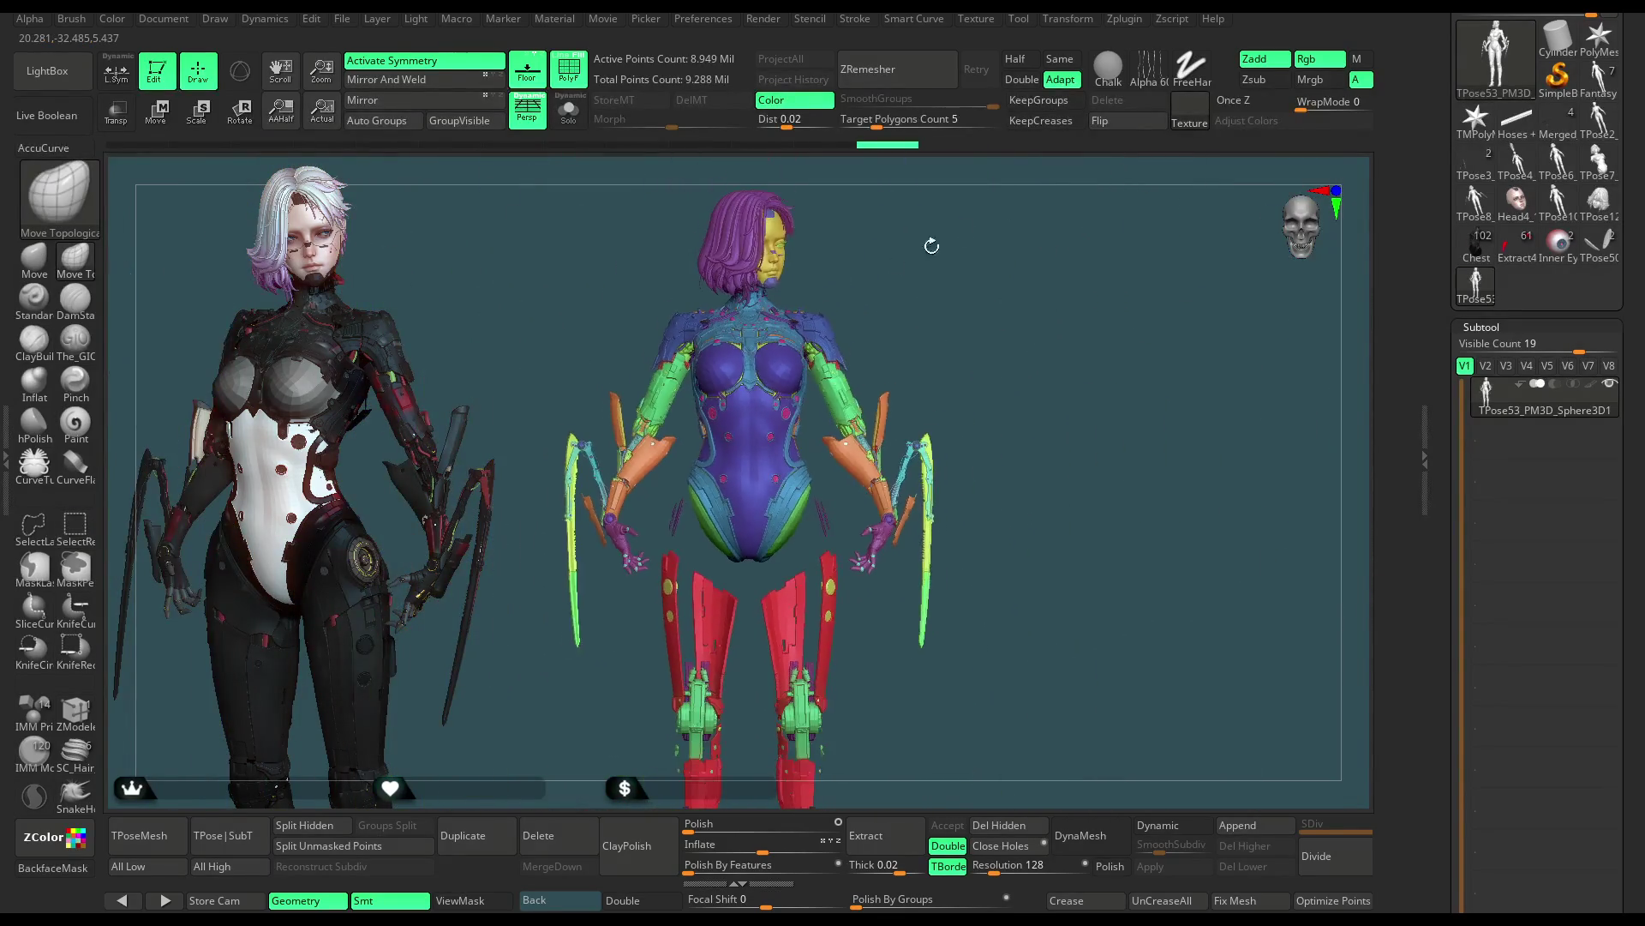
Lasso-hide the right leg and then the lower legs, leaving the upper body visible
scroll(1012, 279, "up", 3)
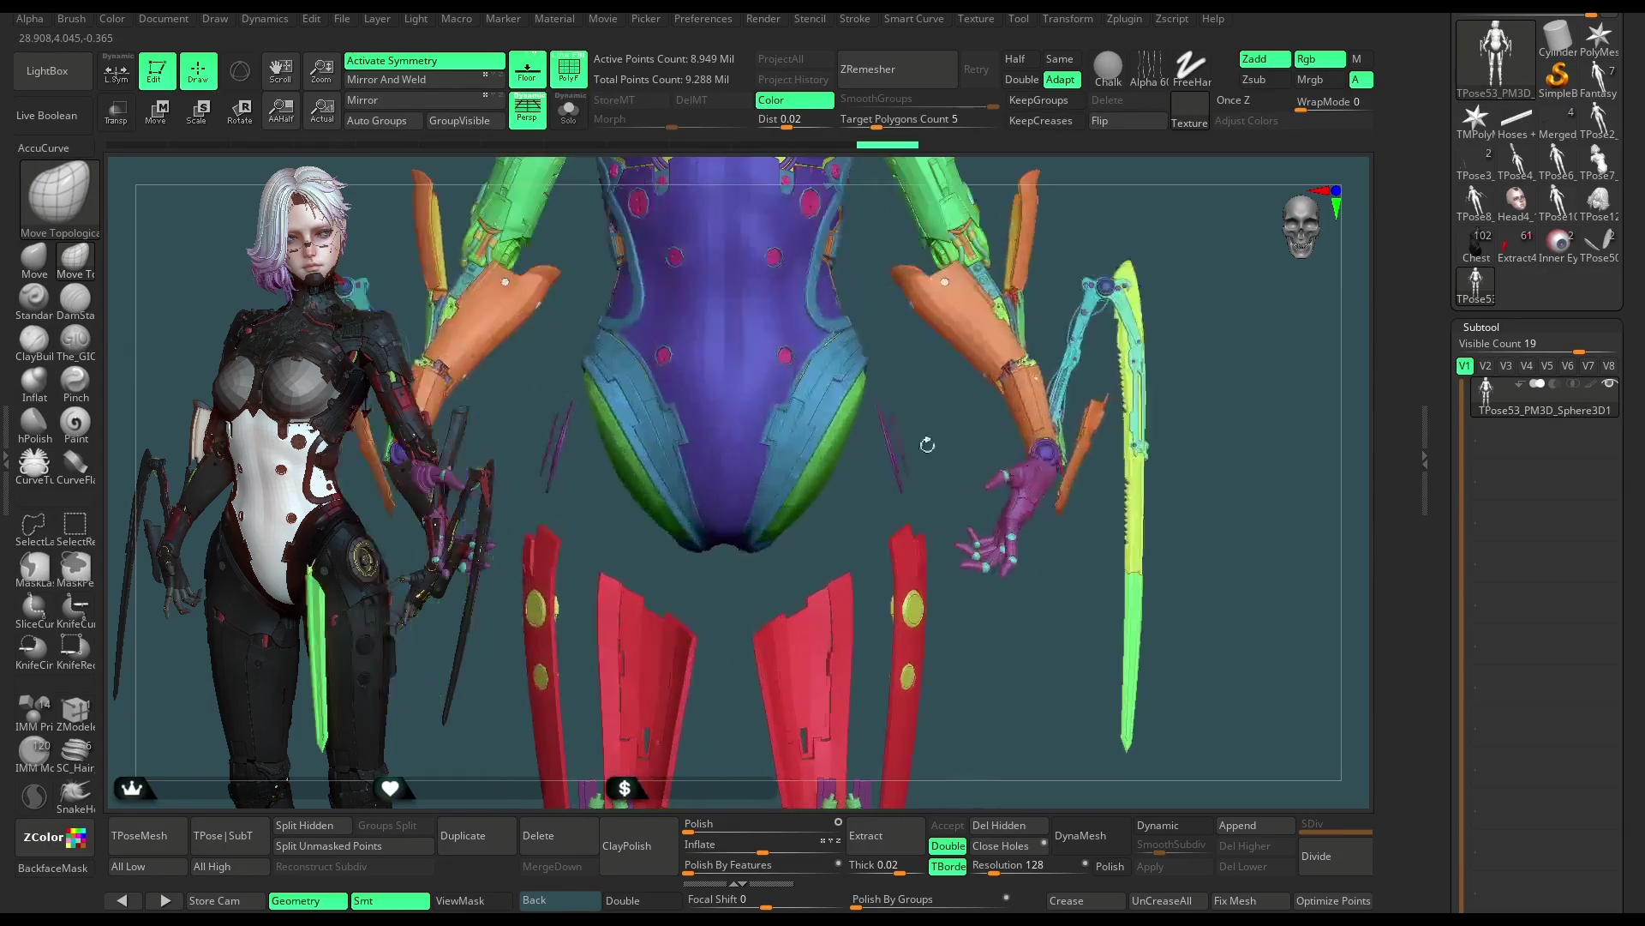
left_click_drag(863, 436, 929, 553, "ctrl+shift")
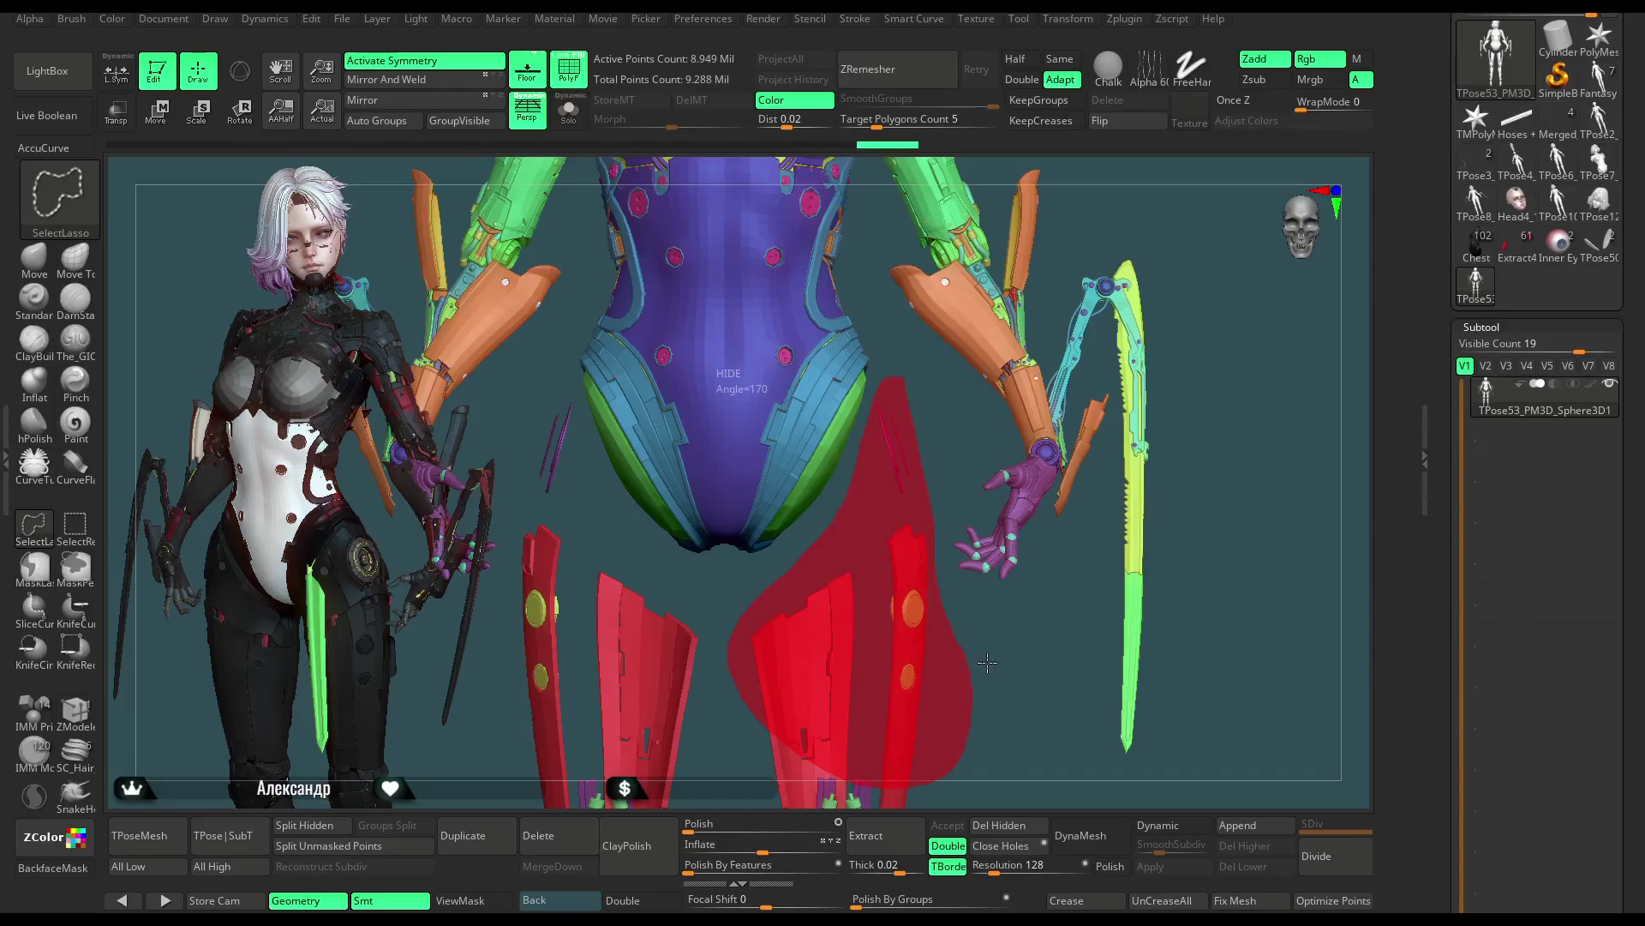
left_click_drag(986, 662, 989, 664, "ctrl+shift")
key("f")
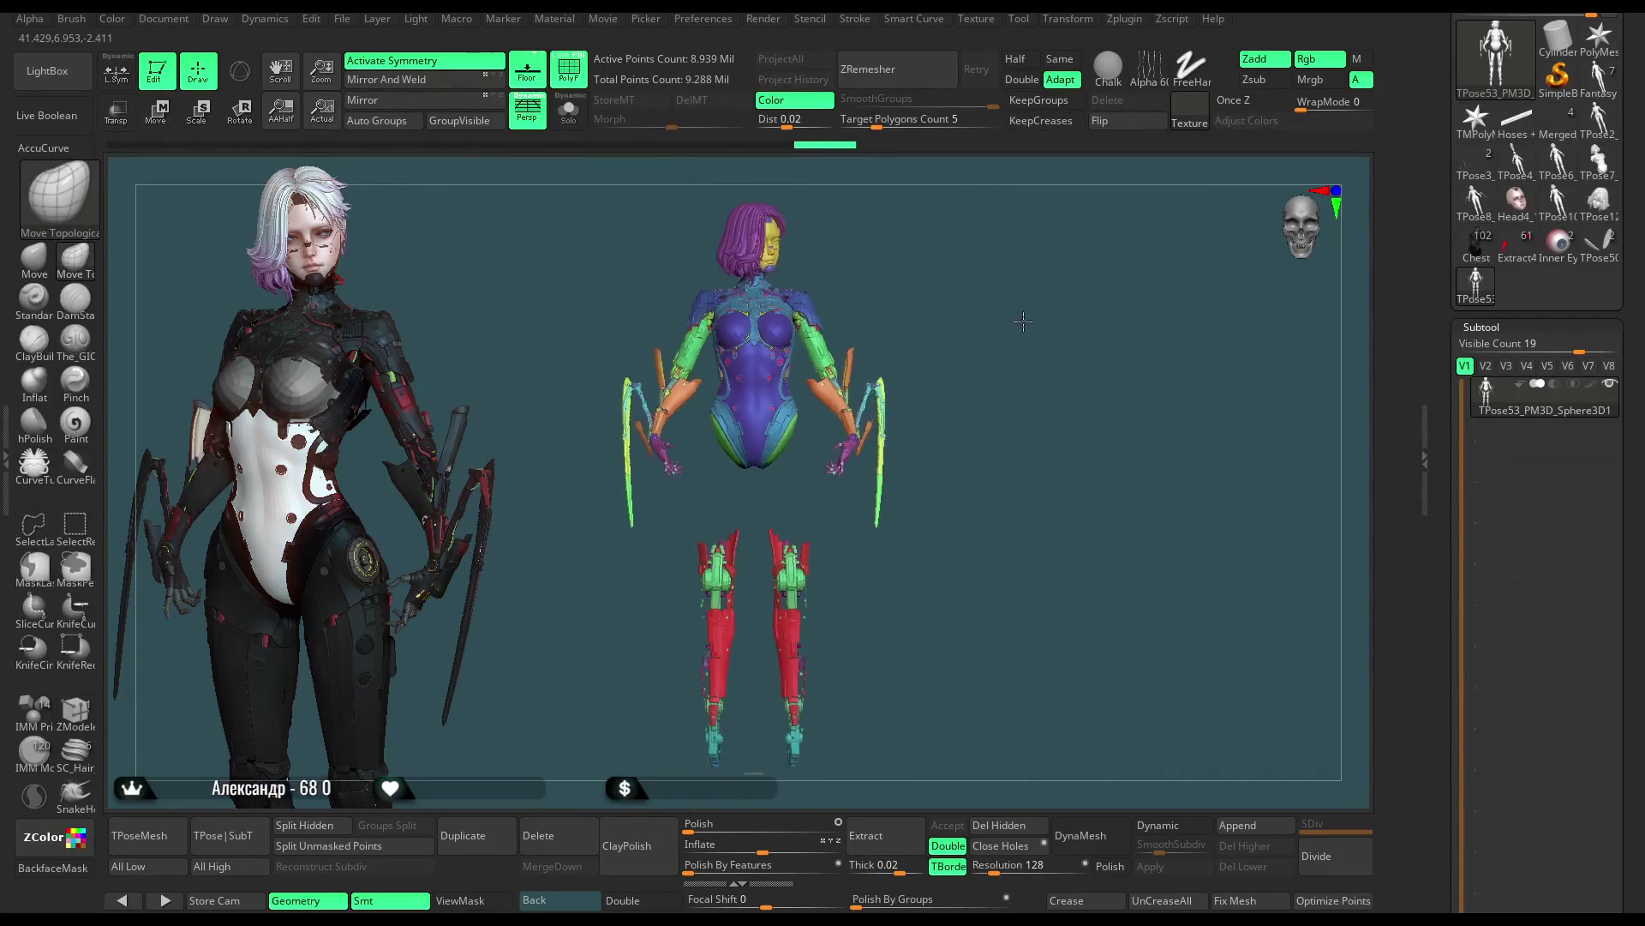
mouse_move(857, 450)
left_mouse_down("ctrl+shift")
mouse_move(845, 771)
mouse_move(908, 627)
left_mouse_up("ctrl+shift")
left_click_drag(926, 425, 934, 411, "ctrl+shift")
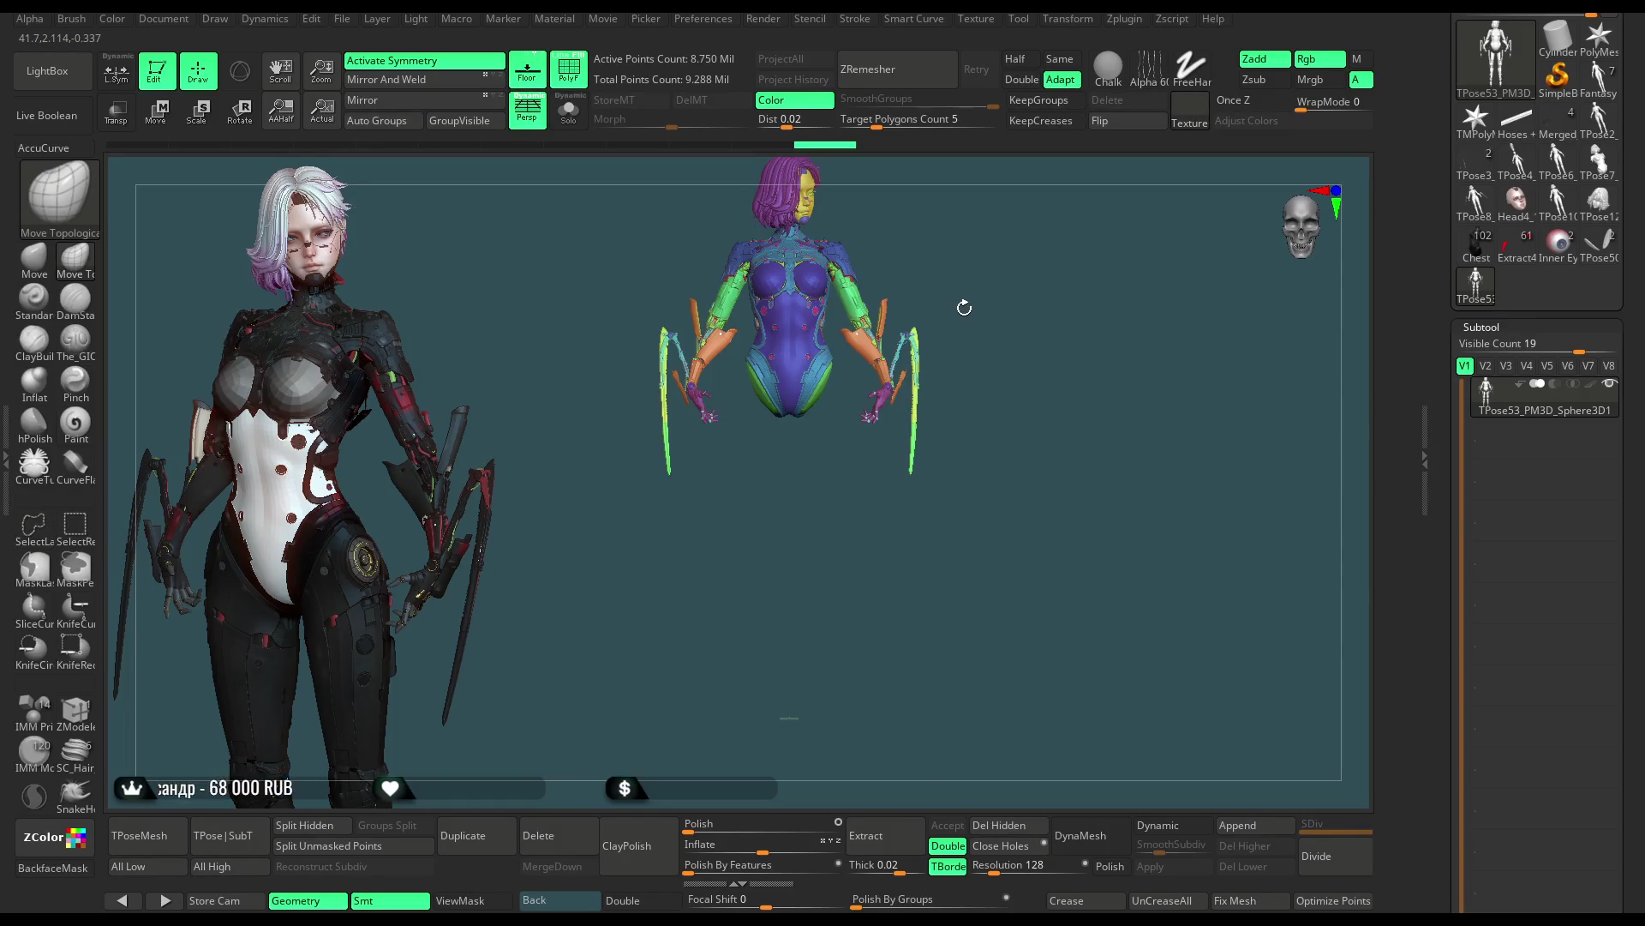
Turn off polygroup colours for plain material and rotate the torso to a side view
scroll(969, 296, "up", 1)
scroll(972, 304, "up", 1)
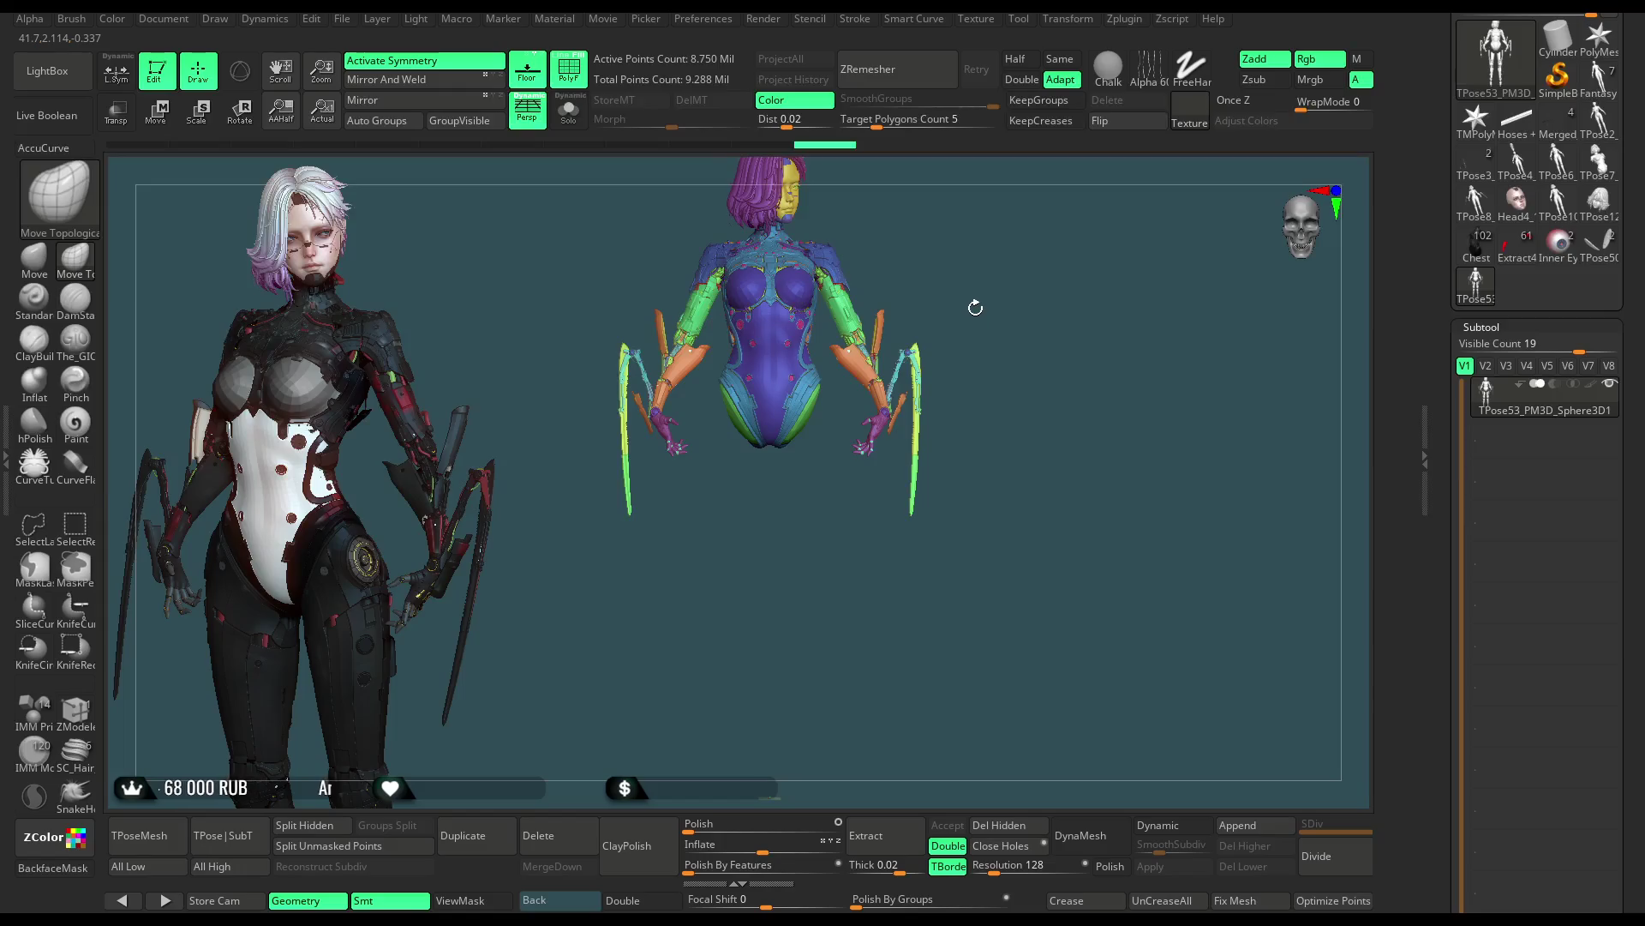
left_click_drag(970, 293, 976, 331, "alt")
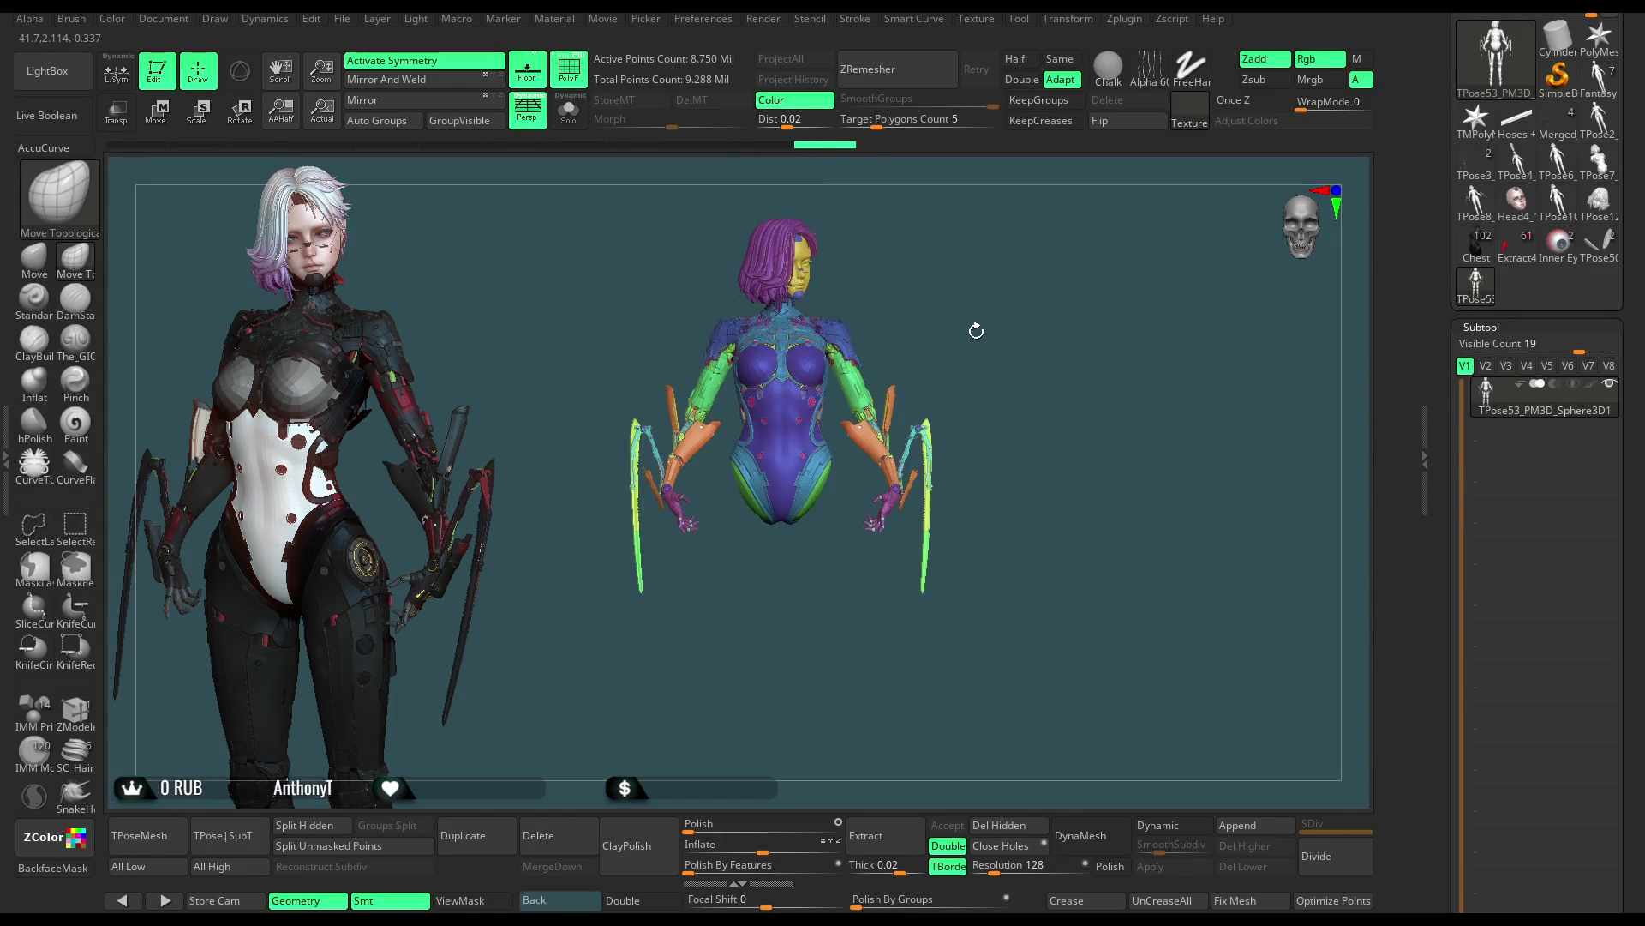
key("shift+f")
key("ctrl+shift")
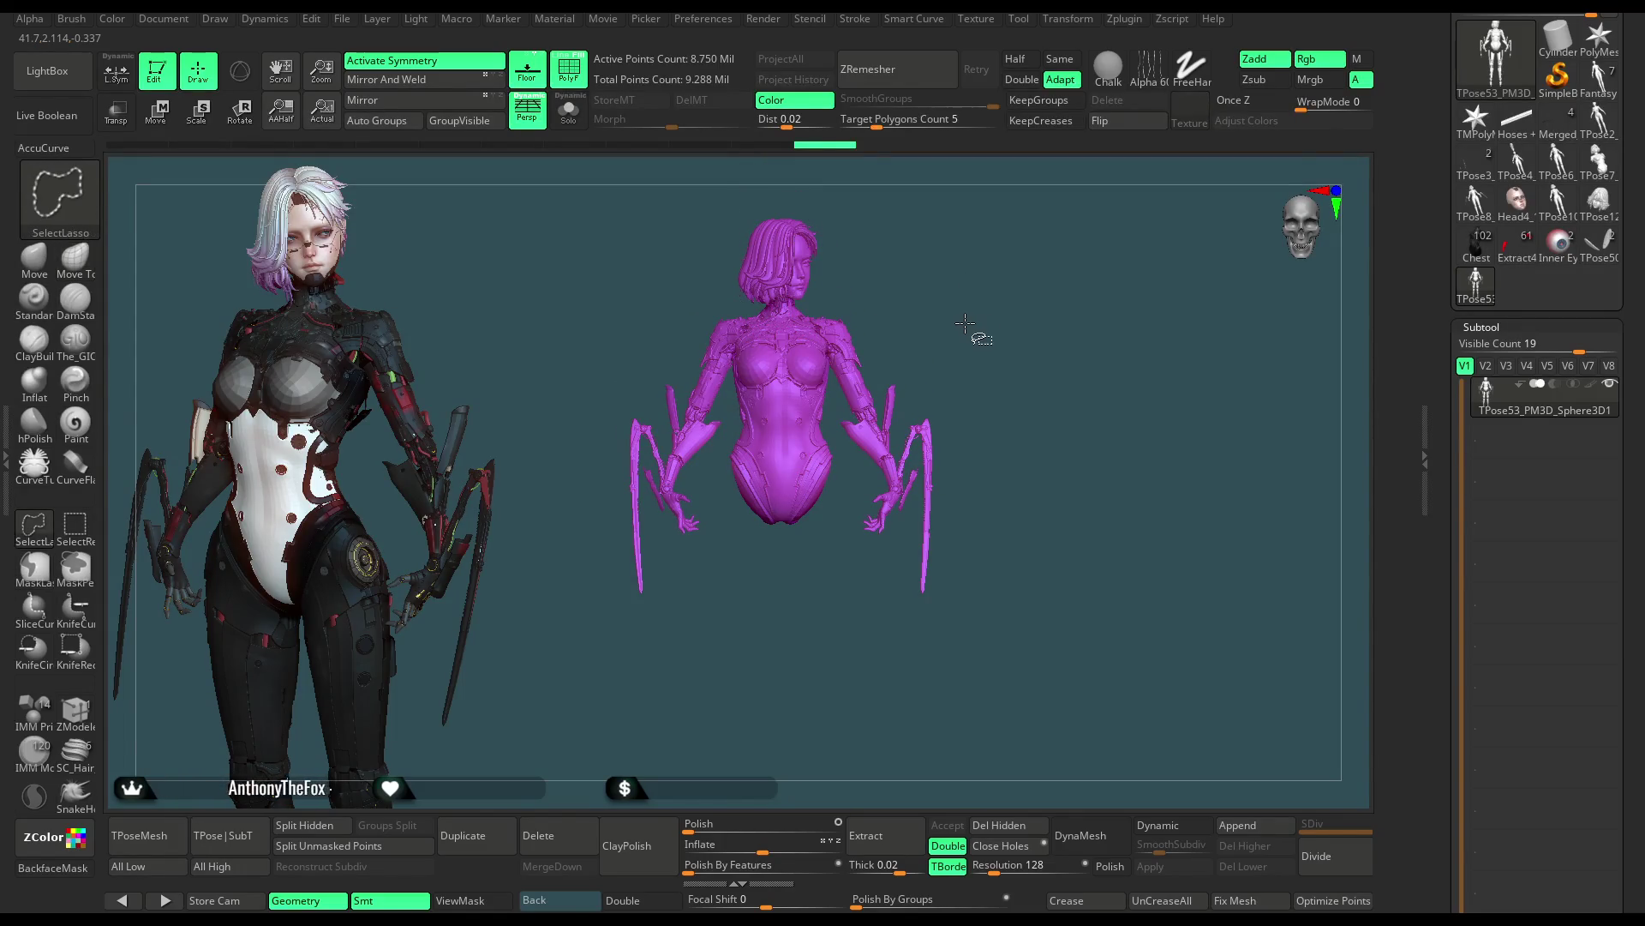
left_click(964, 325, "ctrl+shift")
mouse_move(964, 325)
left_mouse_down()
mouse_move(915, 327)
mouse_move(927, 331)
left_mouse_up()
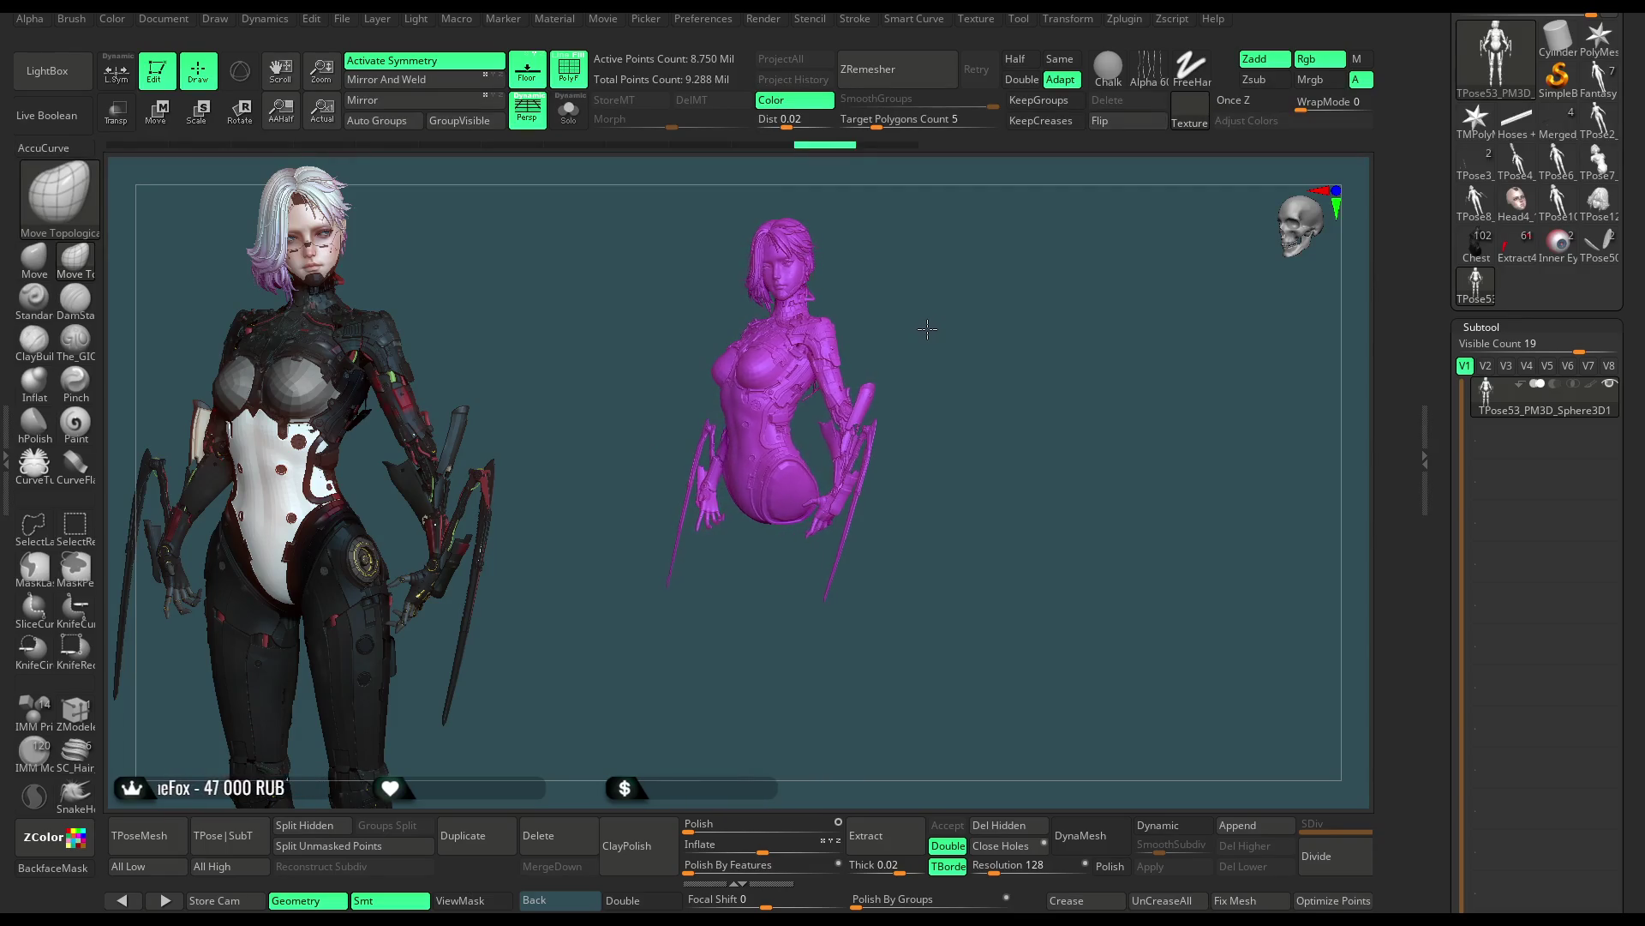
key("ctrl")
Group the visible torso into one green polygroup, then invert visibility so only the legs show
key("ctrl+w")
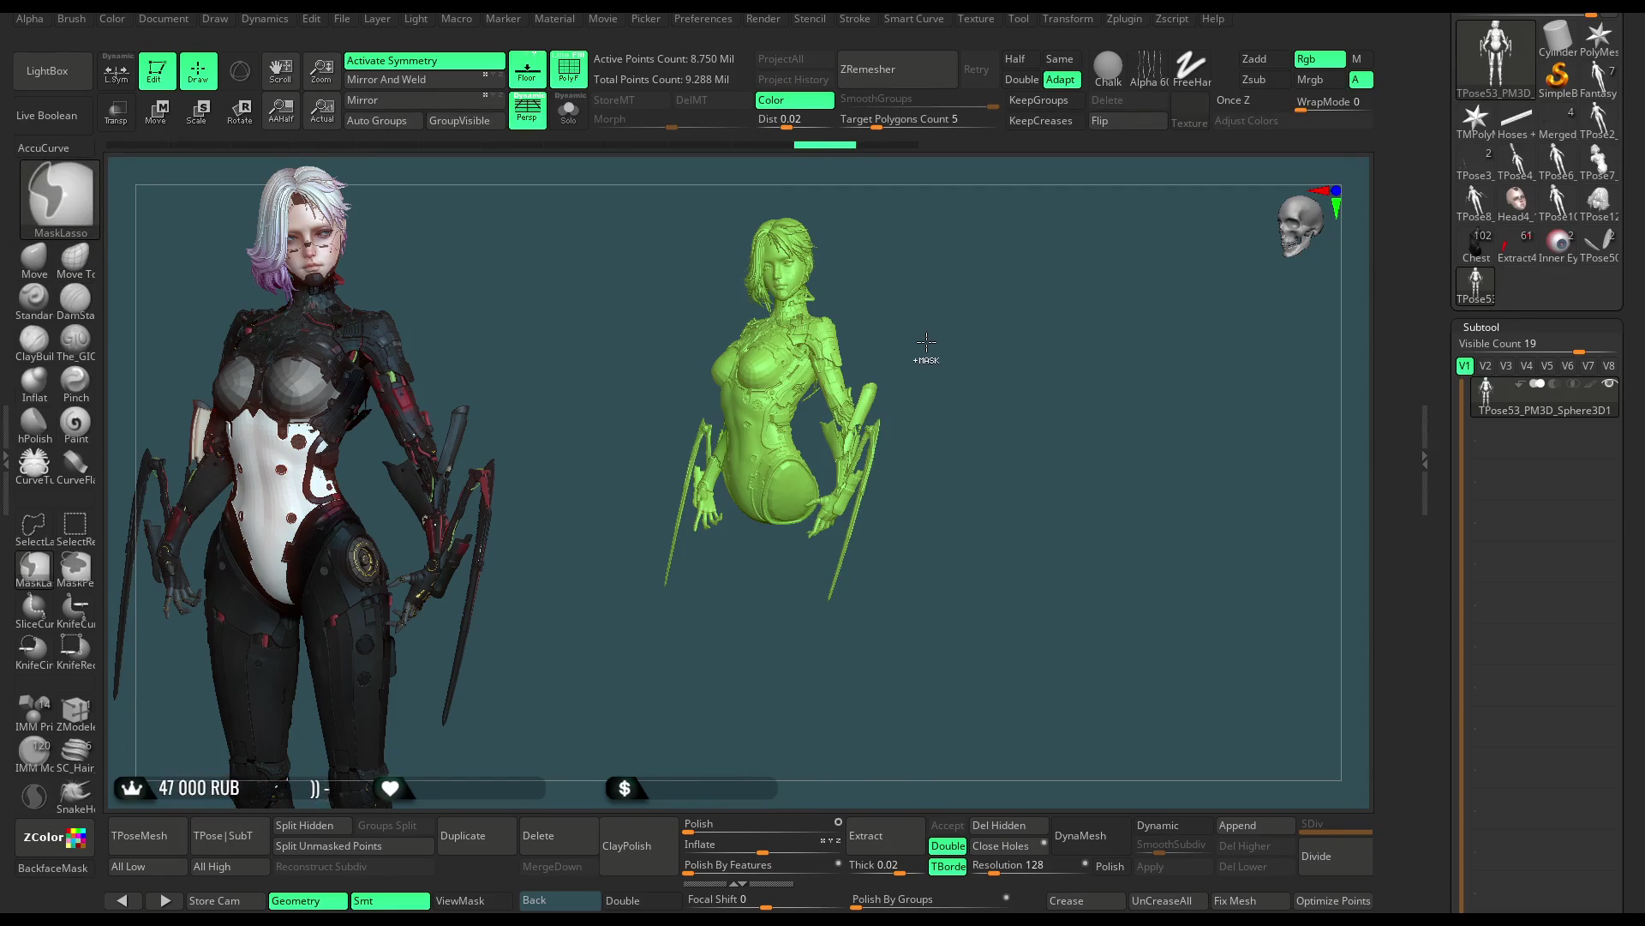
mouse_move(930, 338)
left_mouse_down()
mouse_move(954, 333)
mouse_move(1012, 463)
left_mouse_up()
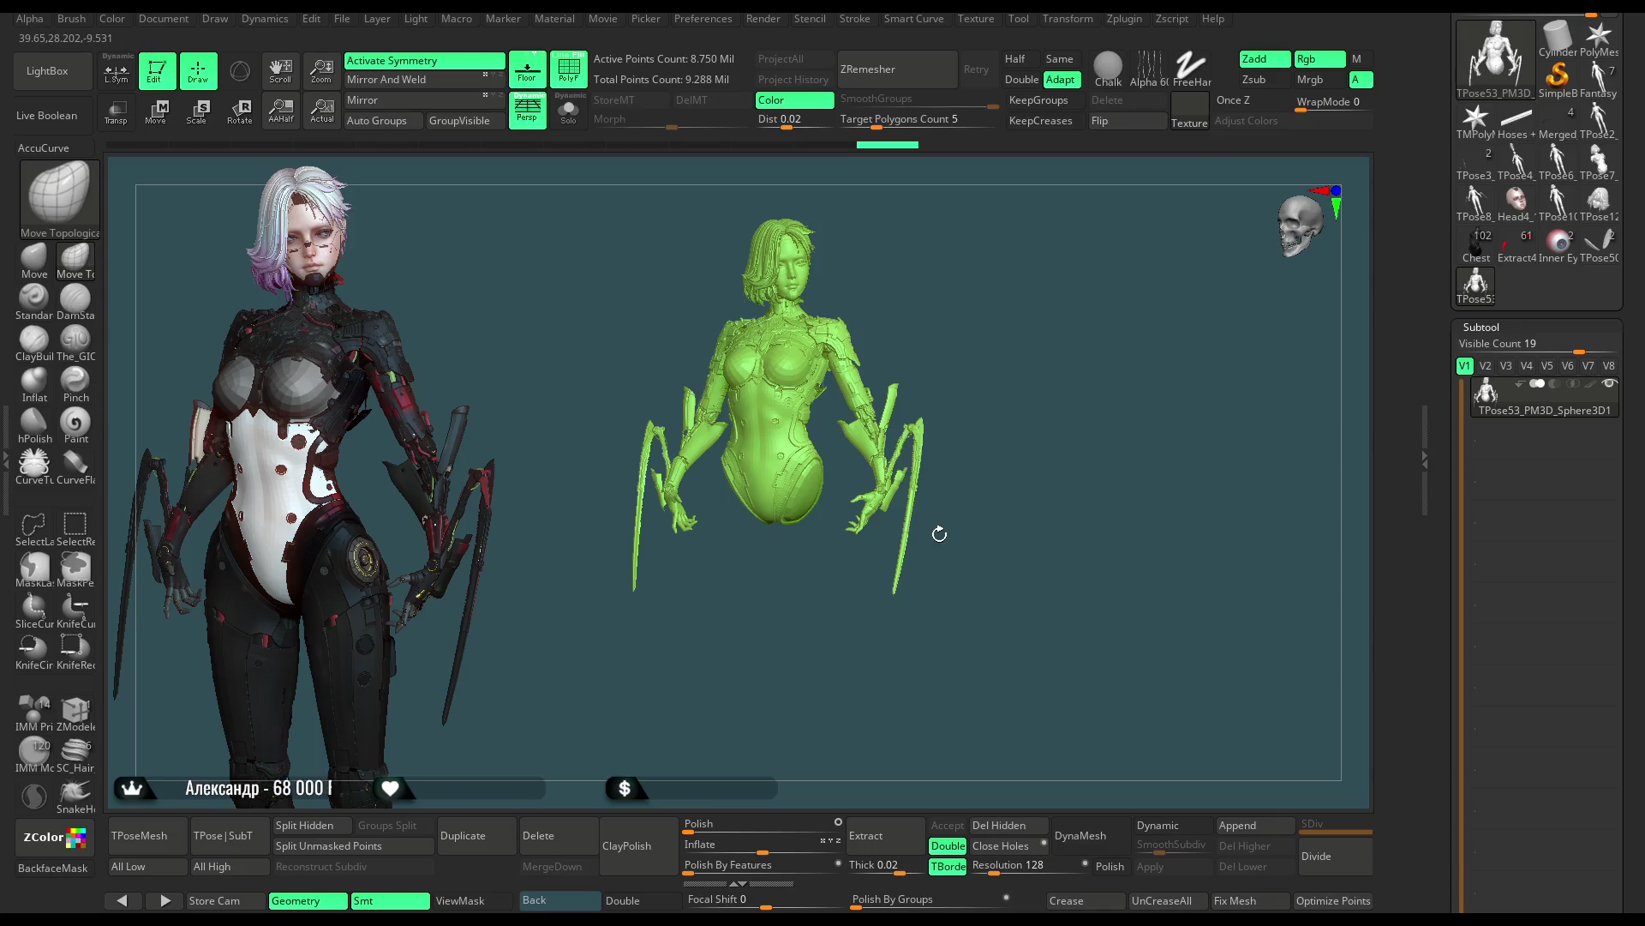
left_click_drag(1025, 300, 994, 350)
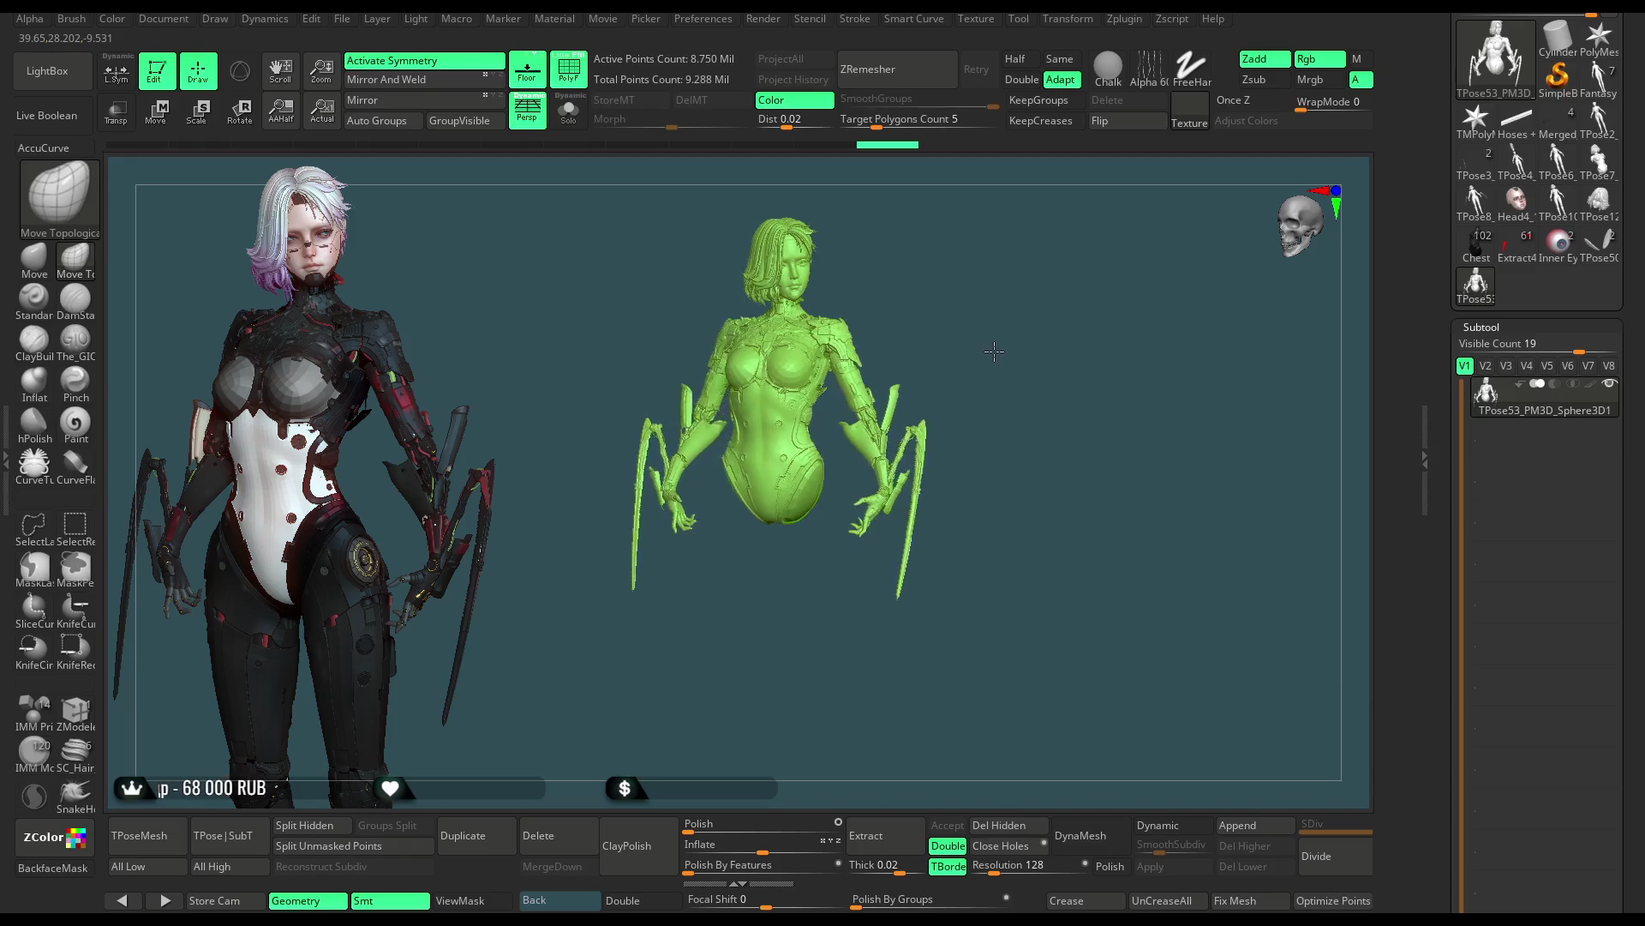
mouse_move(994, 350)
left_mouse_down("ctrl+shift")
mouse_move(1000, 447)
mouse_move(985, 385)
left_mouse_up("ctrl+shift")
Mask the body and invert the mask so only the legs below the hips are free
mouse_move(859, 300)
left_mouse_down("ctrl")
mouse_move(991, 463)
mouse_move(952, 368)
mouse_move(792, 451)
mouse_move(944, 445)
left_mouse_up("ctrl")
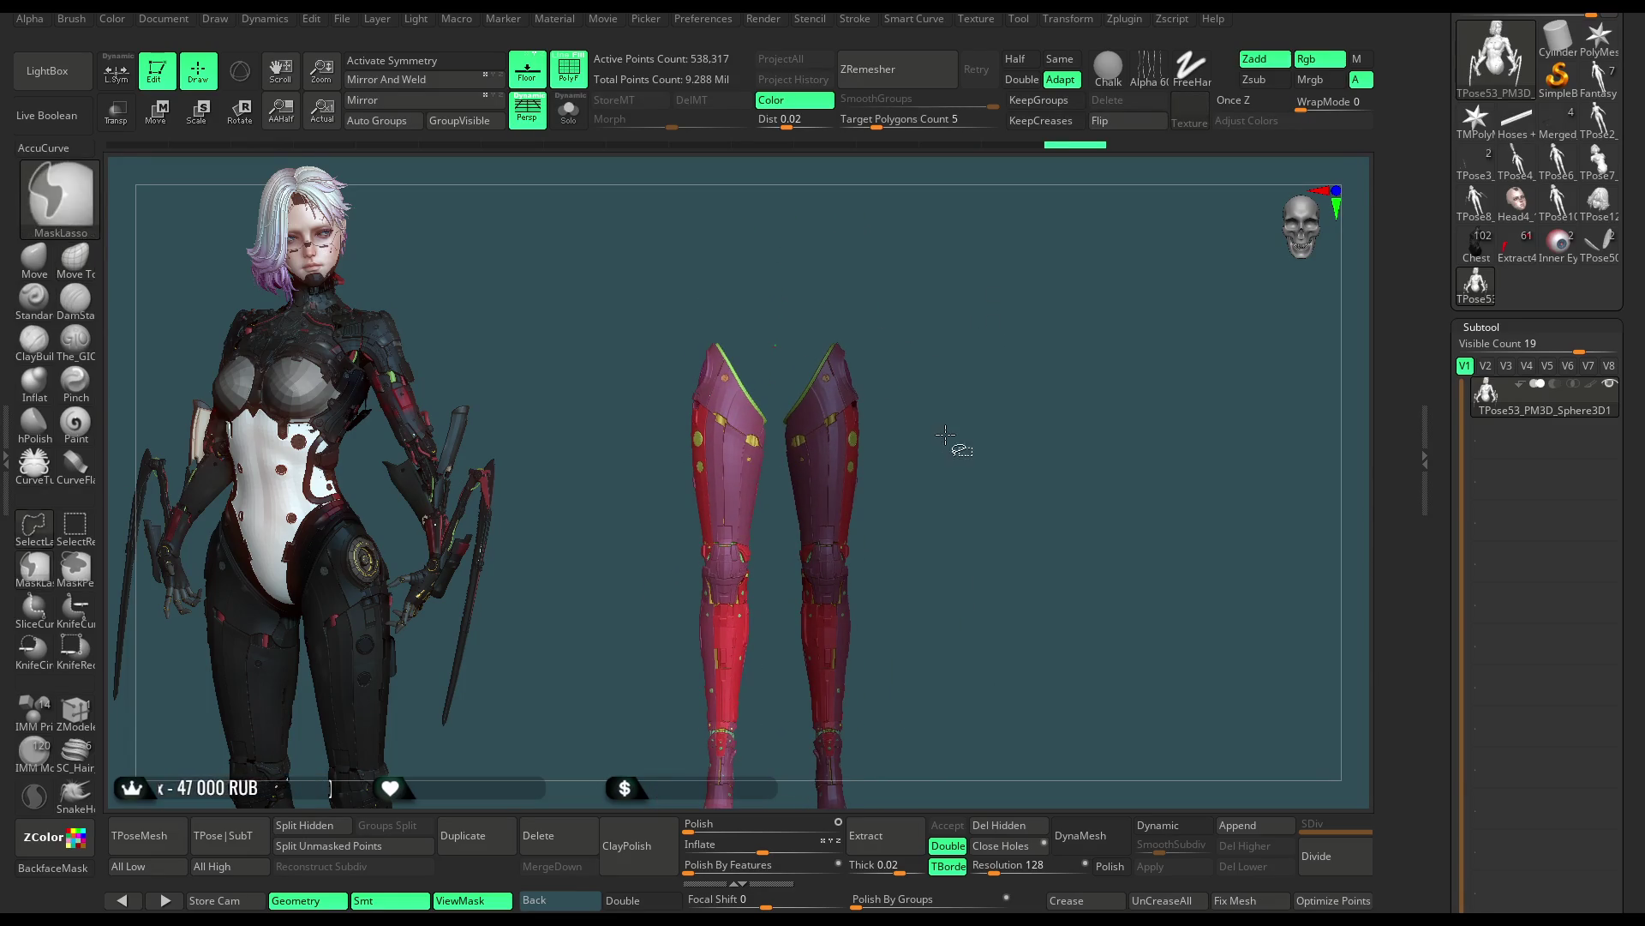
left_click(951, 432, "ctrl+shift")
mouse_move(1001, 377)
left_mouse_down("alt")
mouse_move(1002, 340)
mouse_move(909, 300)
mouse_move(1032, 551)
mouse_move(954, 557)
left_mouse_up("alt")
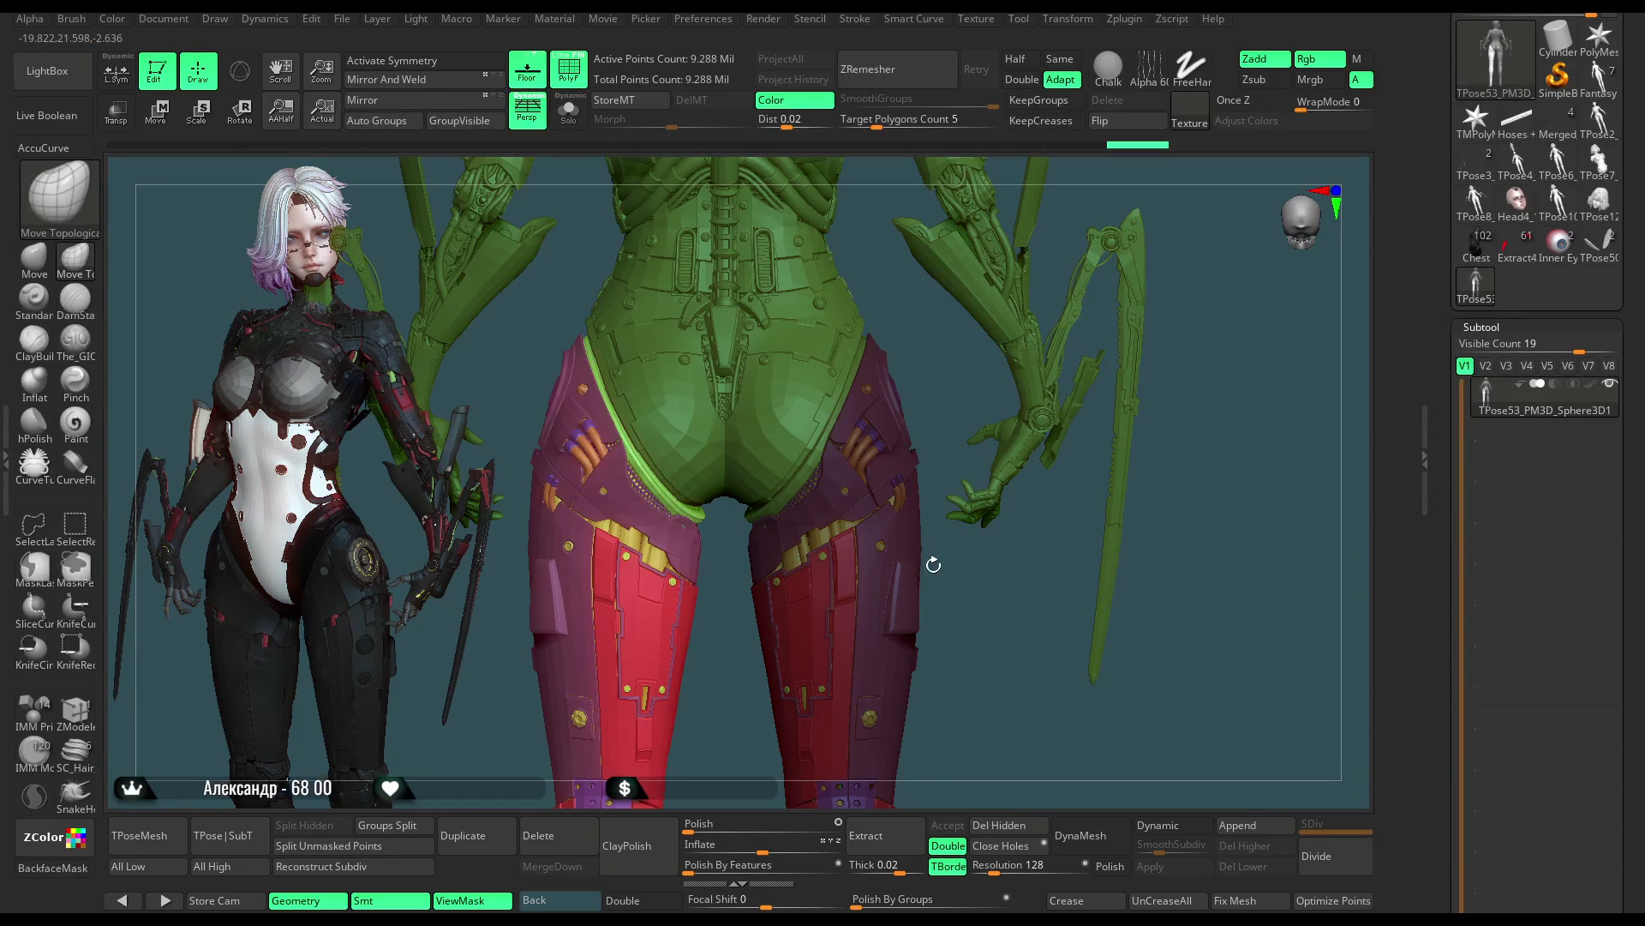
mouse_move(968, 566)
left_mouse_down("ctrl")
mouse_move(981, 647)
mouse_move(989, 389)
mouse_move(1011, 362)
left_mouse_up("ctrl")
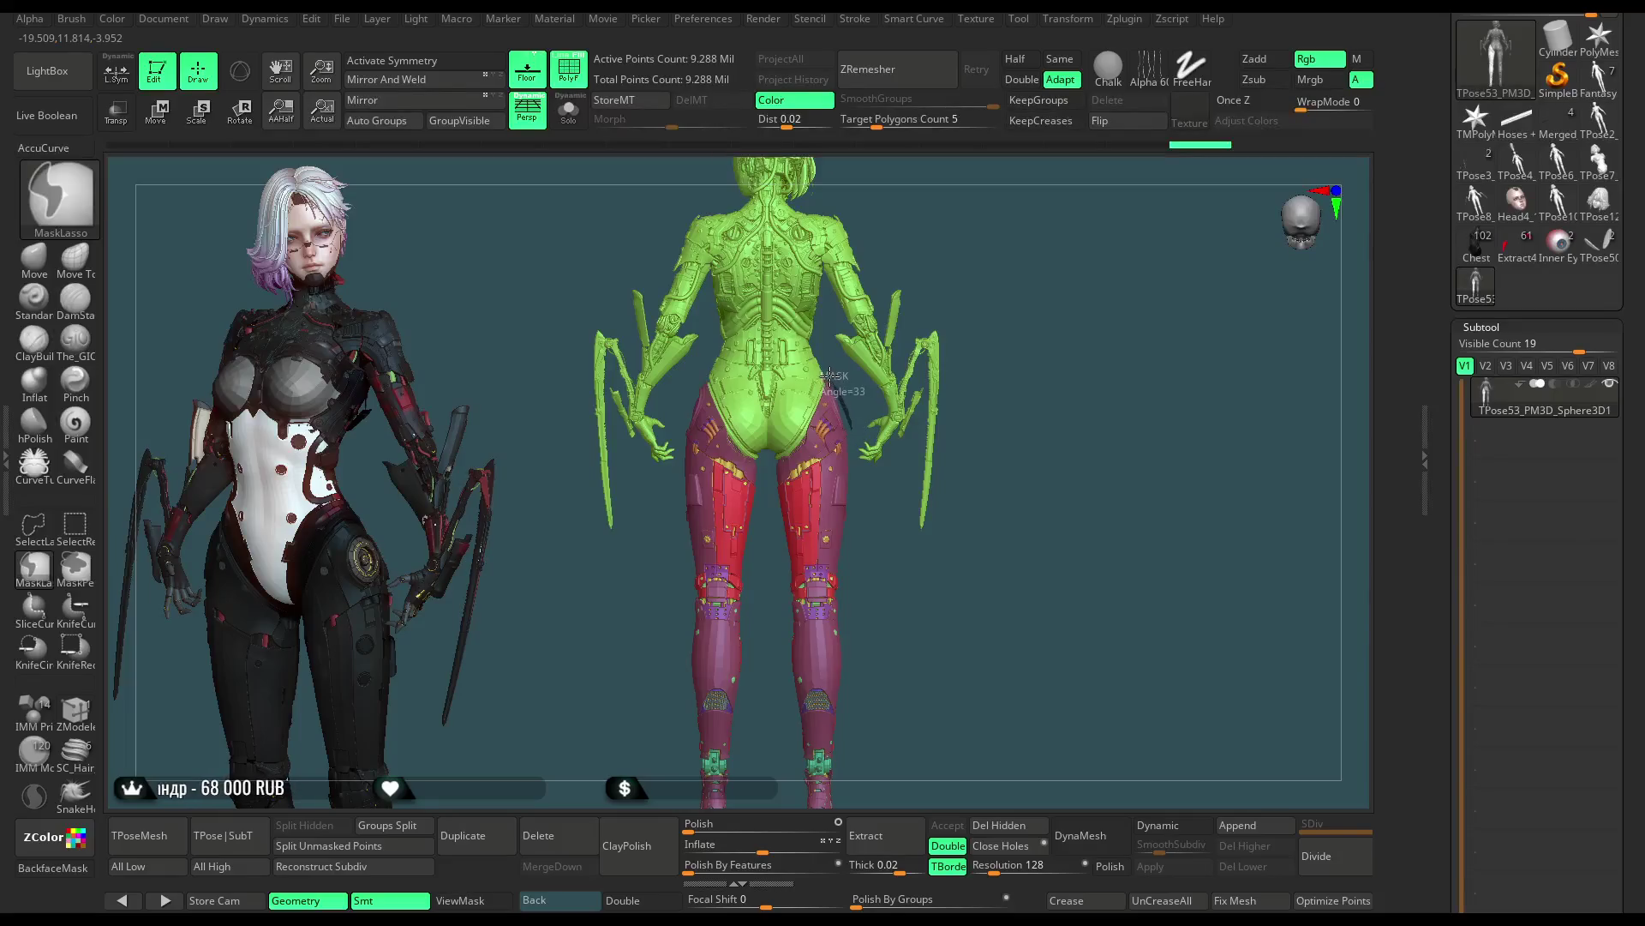
mouse_move(787, 363)
left_mouse_down("ctrl")
mouse_move(688, 551)
mouse_move(848, 599)
left_mouse_up("ctrl")
mouse_move(897, 543)
left_mouse_down("alt")
mouse_move(926, 635)
mouse_move(822, 569)
left_mouse_up("alt")
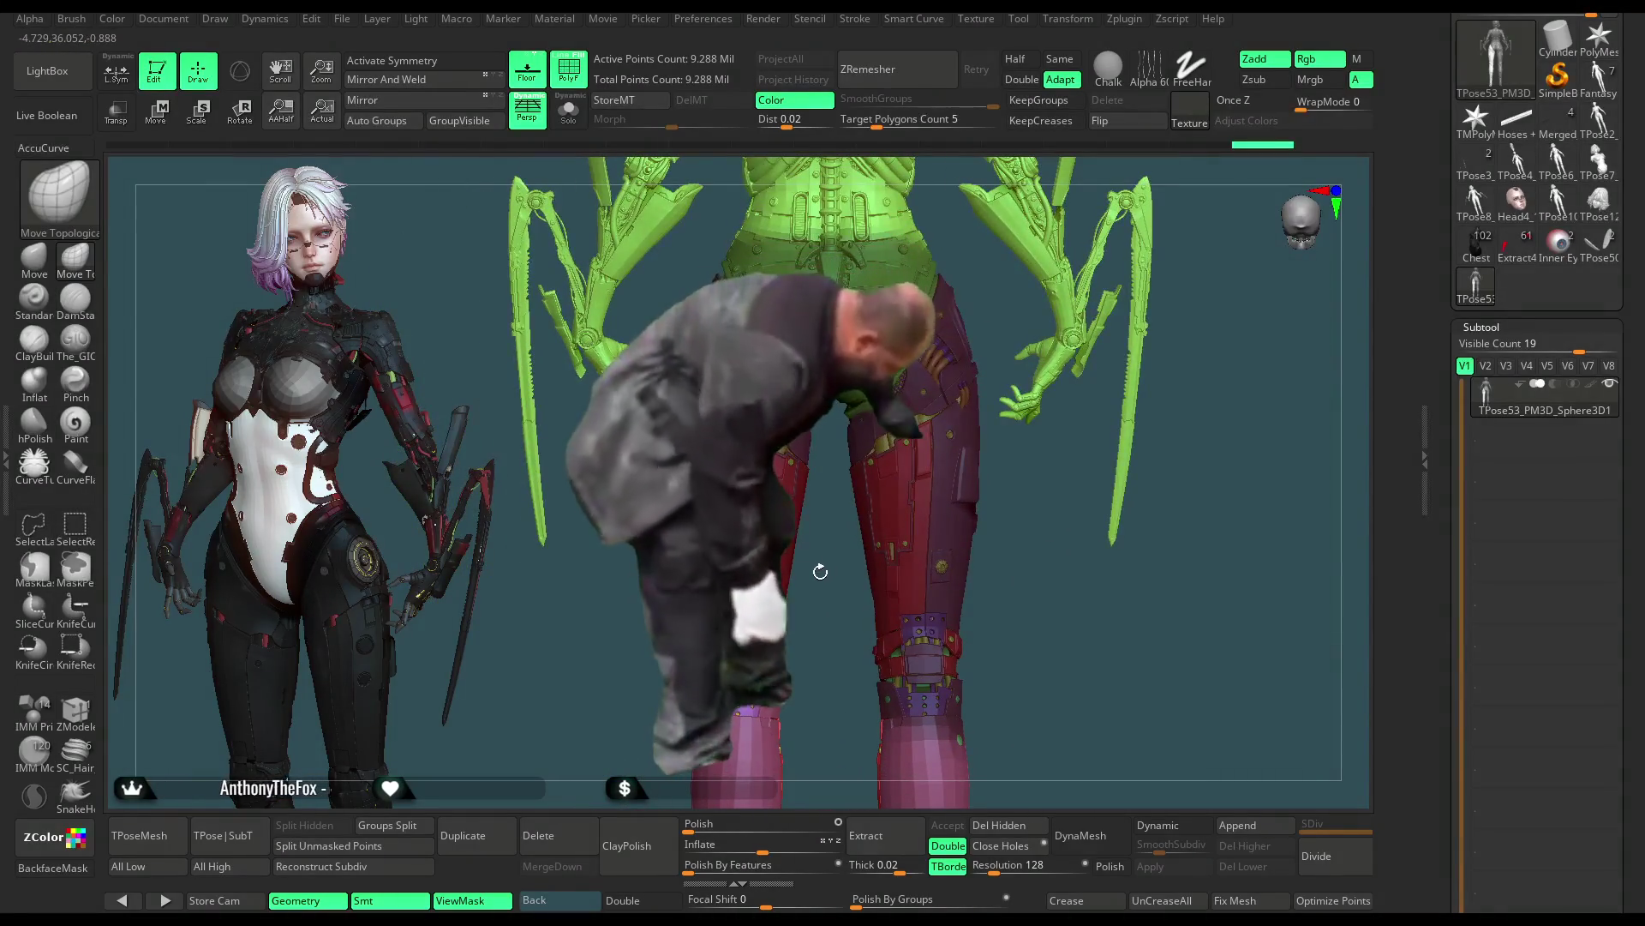
mouse_move(685, 300)
left_mouse_down("ctrl")
mouse_move(949, 754)
mouse_move(992, 643)
mouse_move(1026, 605)
mouse_move(914, 455)
mouse_move(906, 734)
mouse_move(1001, 650)
left_mouse_up("ctrl")
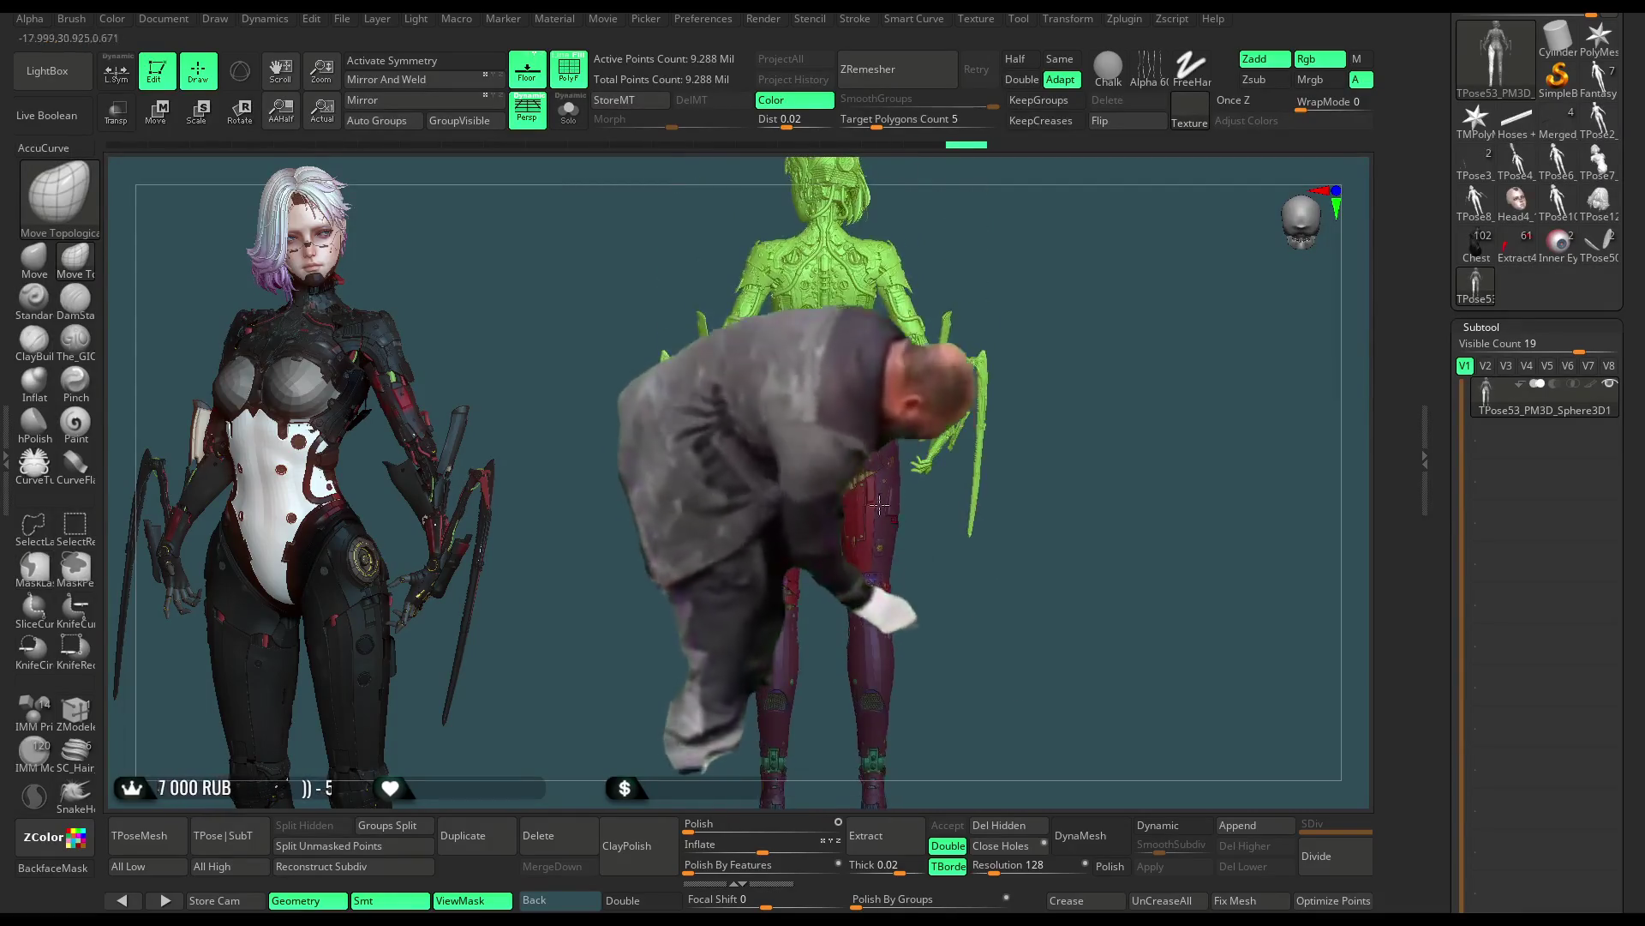
right_click_drag(952, 461, 924, 344, "ctrl")
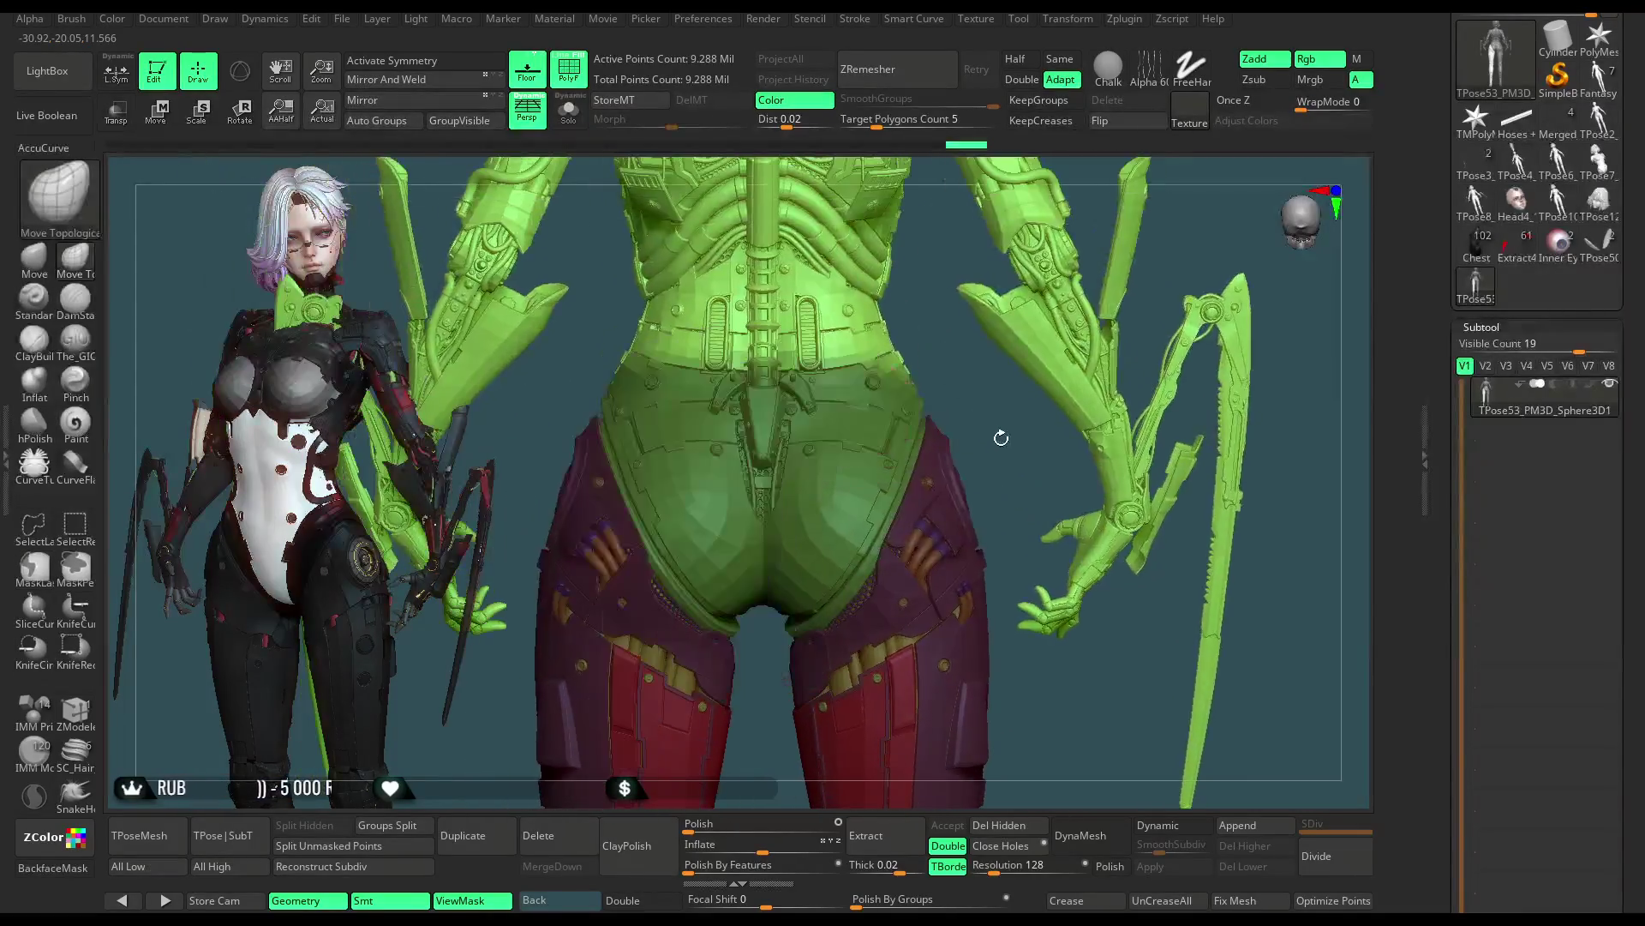
key("ctrl")
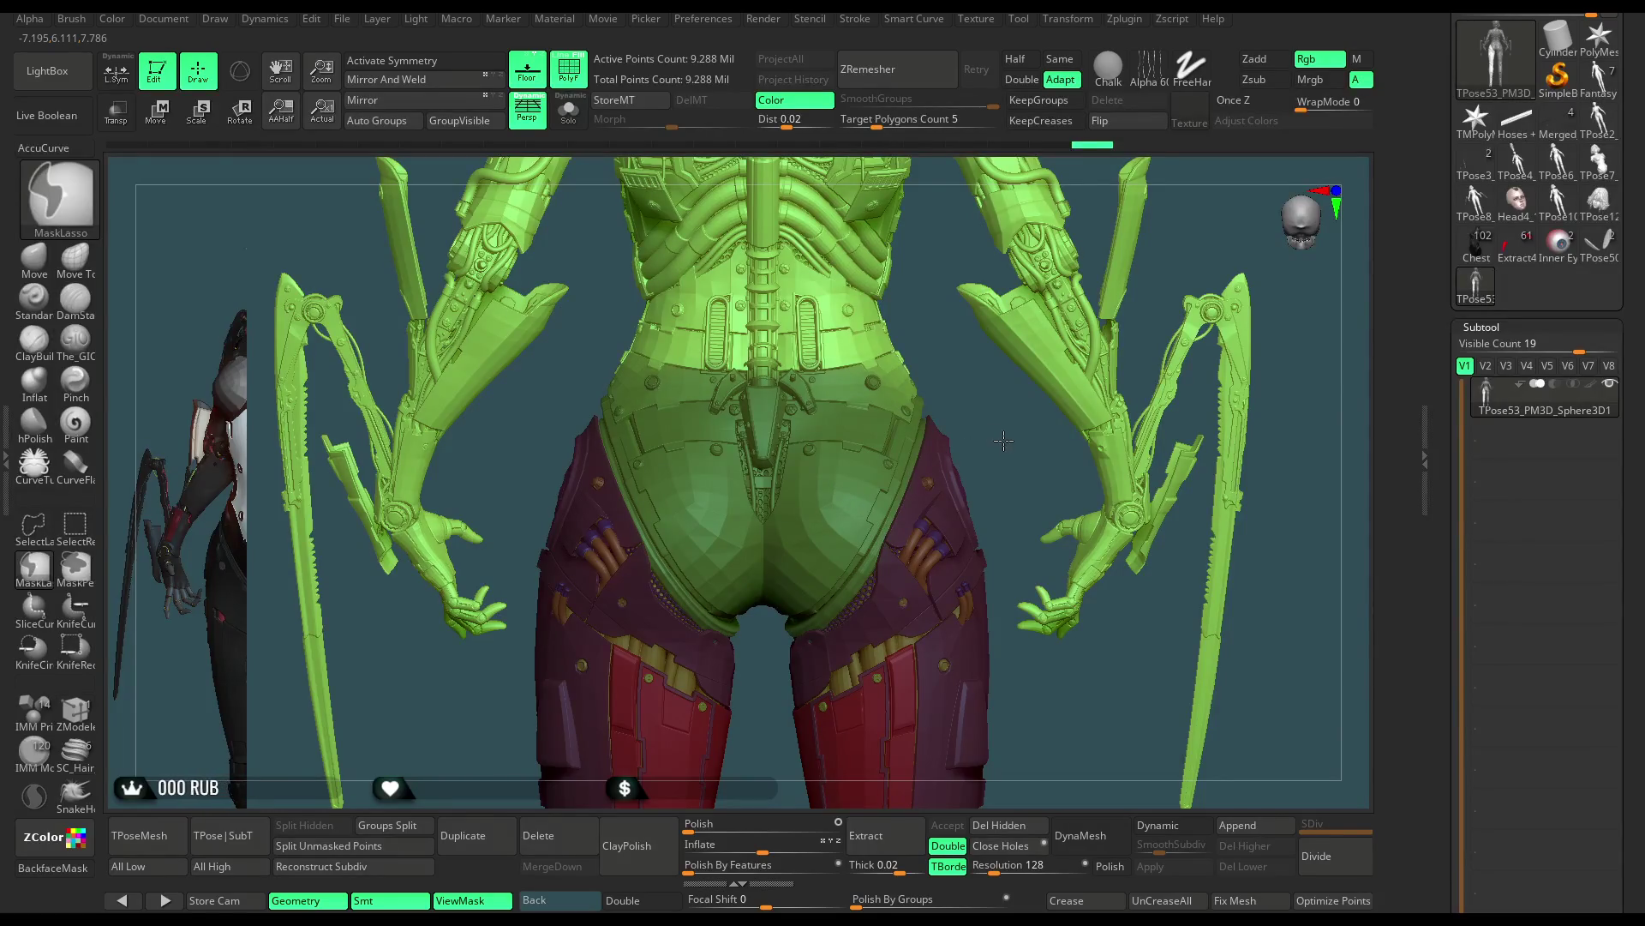
left_click(999, 467, "ctrl")
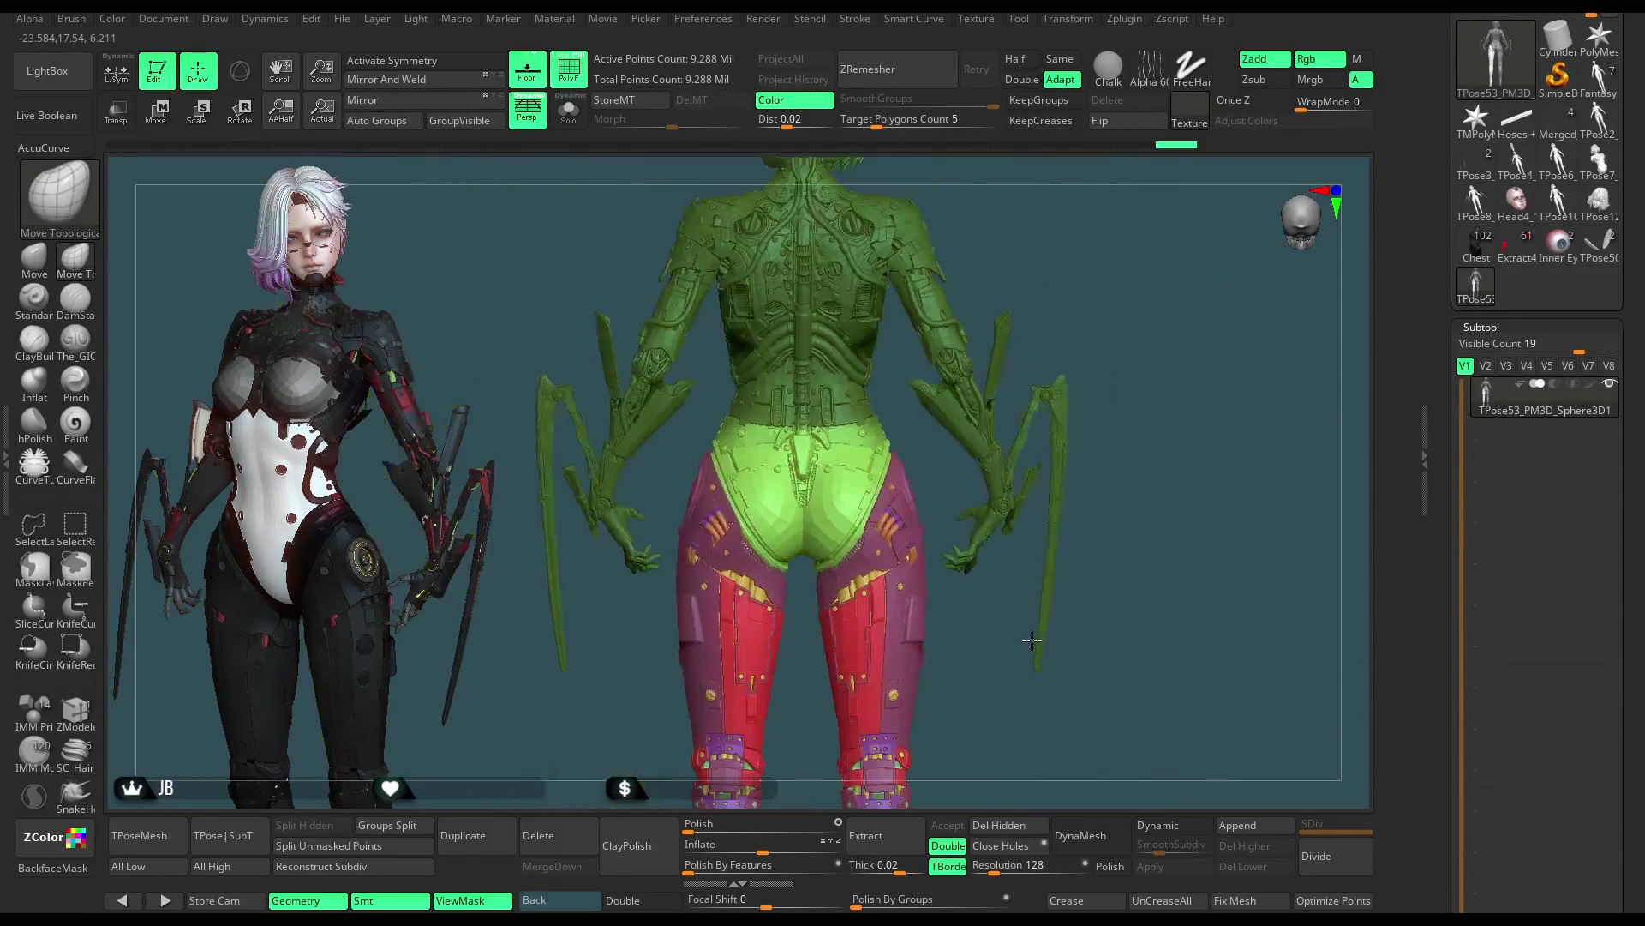
right_click_drag(1033, 643, 760, 487, "ctrl")
Swing the legs outward around a hip-to-feet Transpose Rotate line, then undo the rotation
left_click(245, 112)
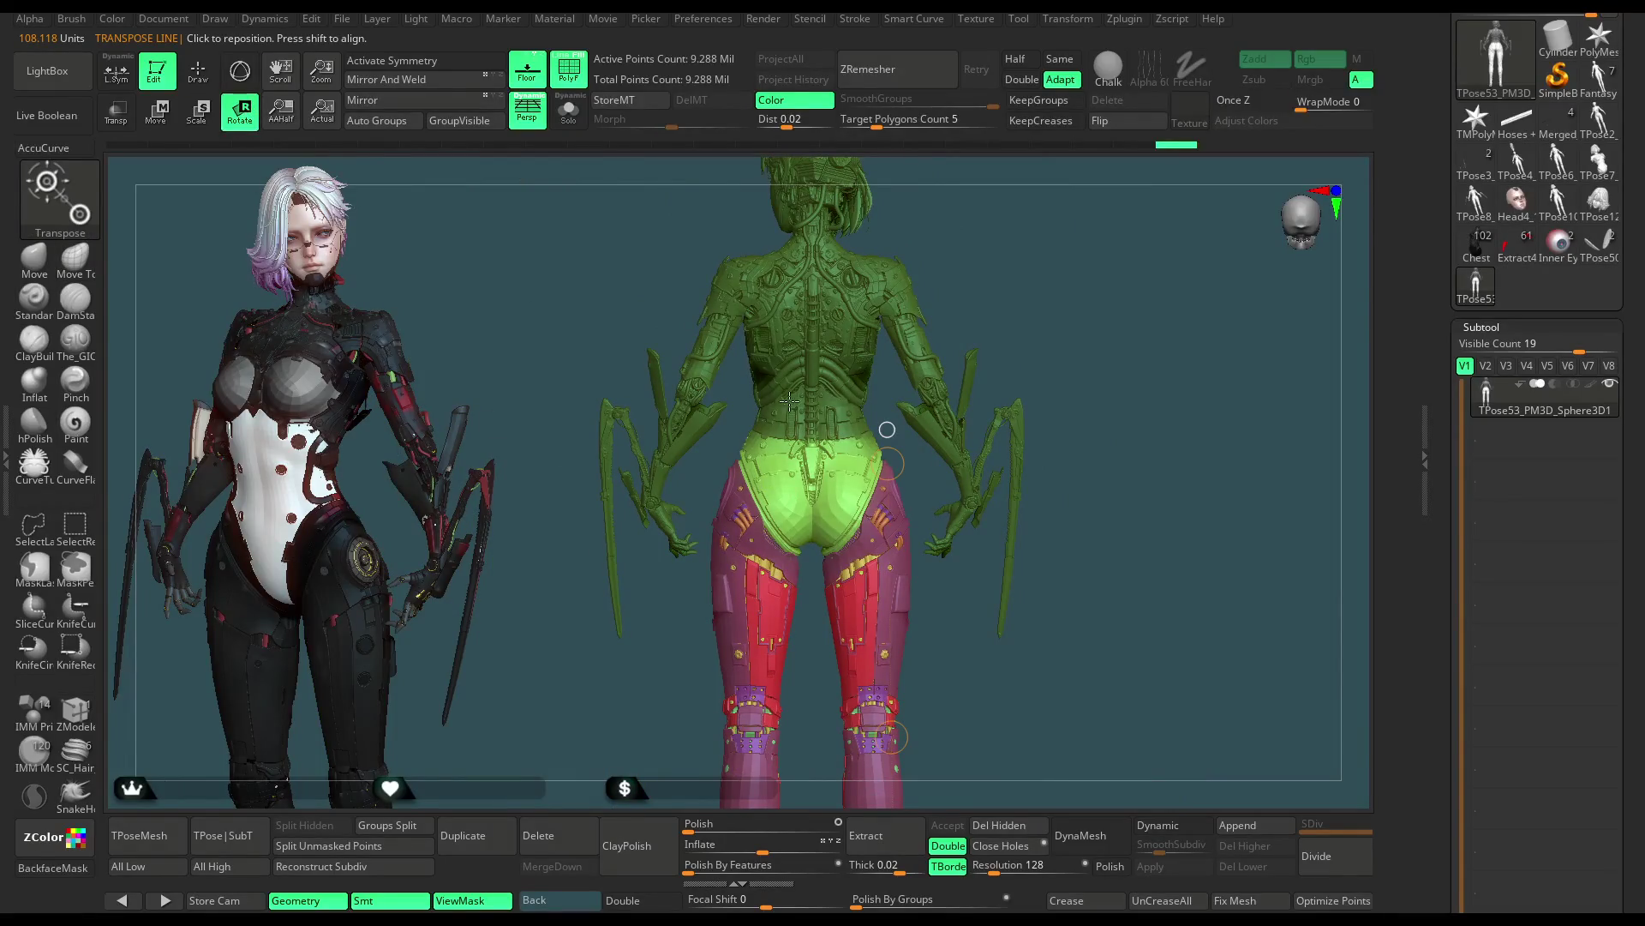
right_click_drag(835, 501, 810, 394, "alt")
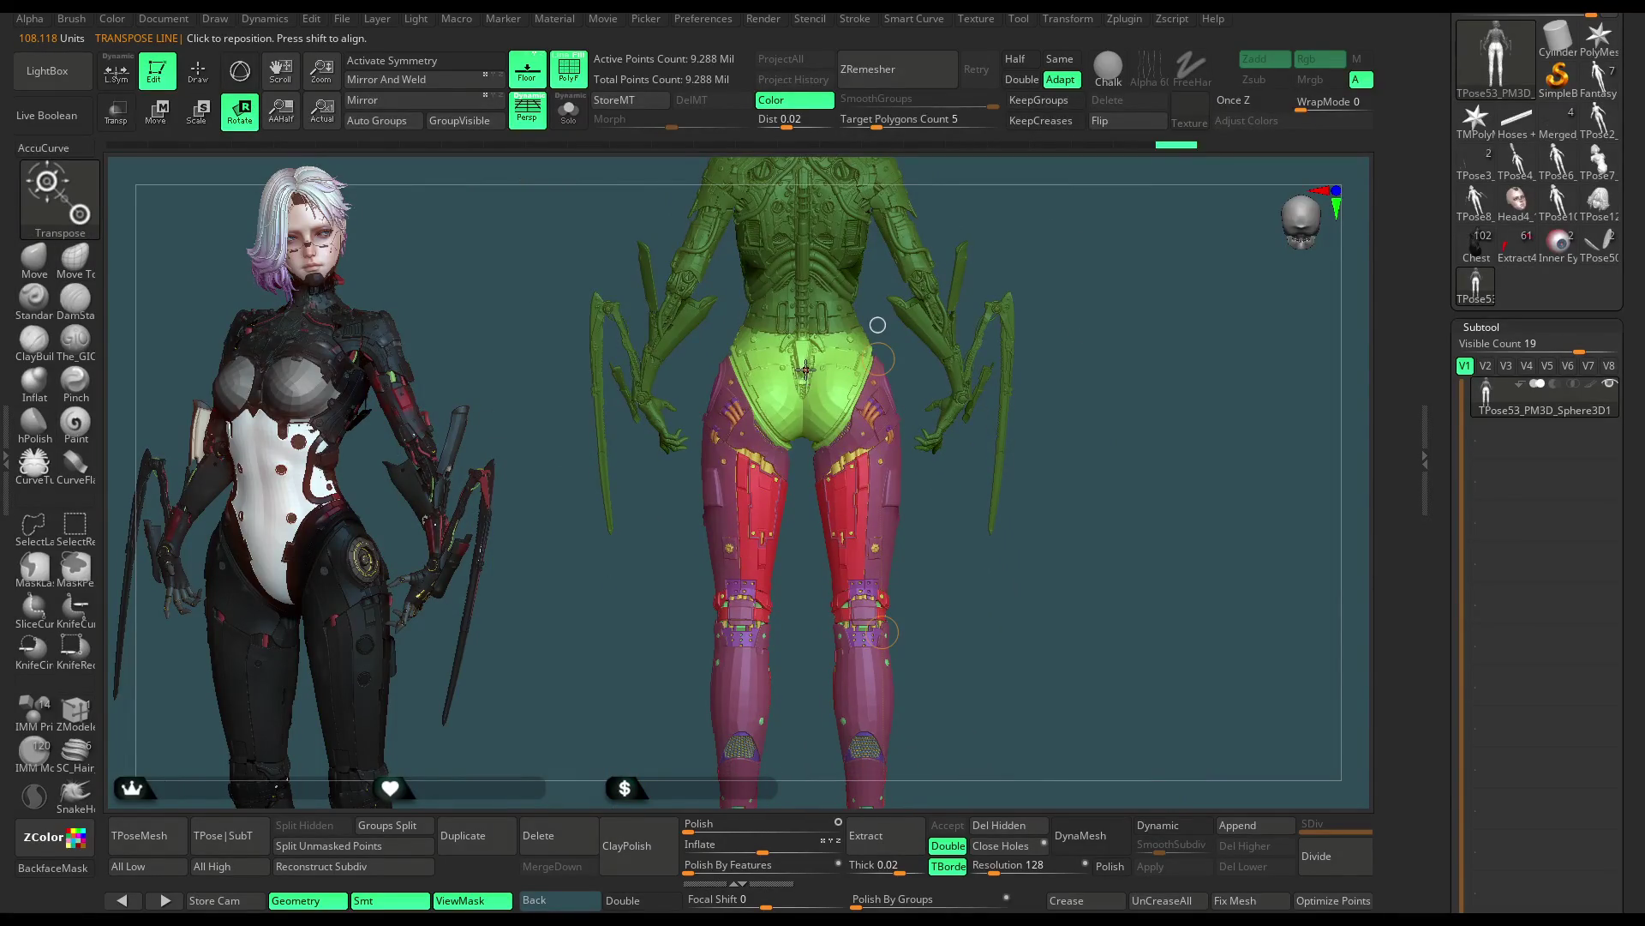
mouse_move(983, 561)
right_mouse_down("ctrl")
mouse_move(857, 514)
mouse_move(821, 466)
right_mouse_up("ctrl")
mouse_move(821, 465)
left_mouse_down()
mouse_move(818, 765)
mouse_move(850, 761)
mouse_move(819, 768)
left_mouse_up()
mouse_move(943, 600)
right_mouse_down("ctrl")
mouse_move(1012, 509)
mouse_move(985, 348)
mouse_move(990, 361)
mouse_move(1082, 244)
mouse_move(1099, 259)
right_mouse_up("ctrl")
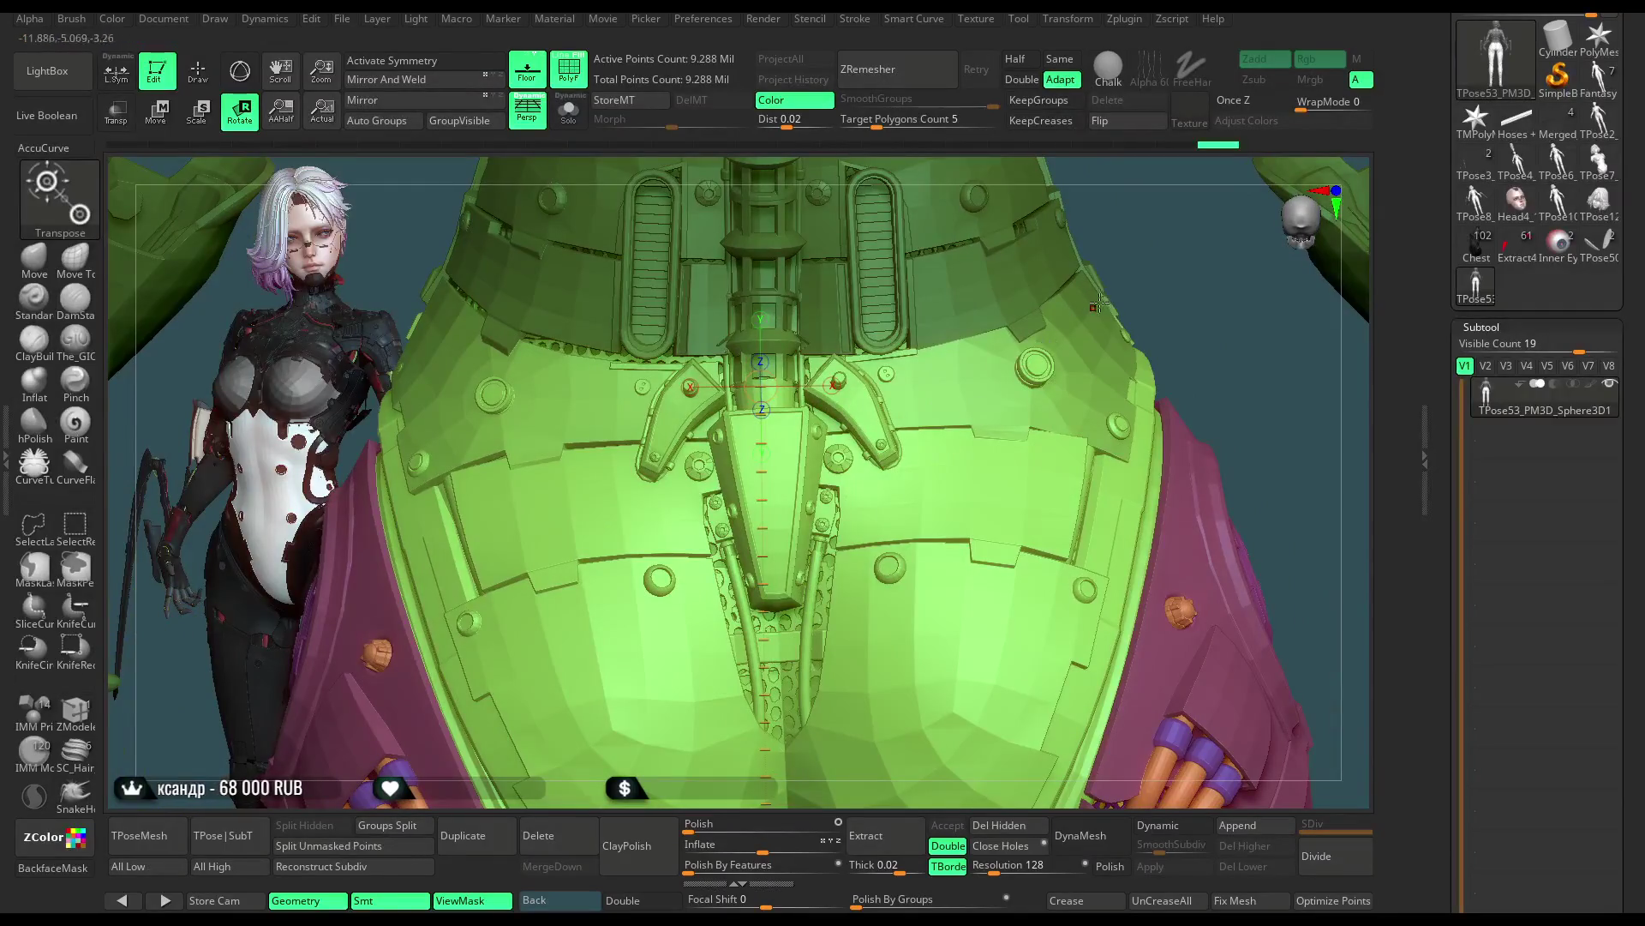
right_click_drag(839, 579, 949, 446)
mouse_move(1034, 476)
right_mouse_down("ctrl")
mouse_move(975, 555)
mouse_move(831, 644)
mouse_move(747, 739)
right_mouse_up("ctrl")
mouse_move(747, 739)
left_mouse_down()
mouse_move(777, 727)
mouse_move(692, 730)
mouse_move(714, 730)
left_mouse_up()
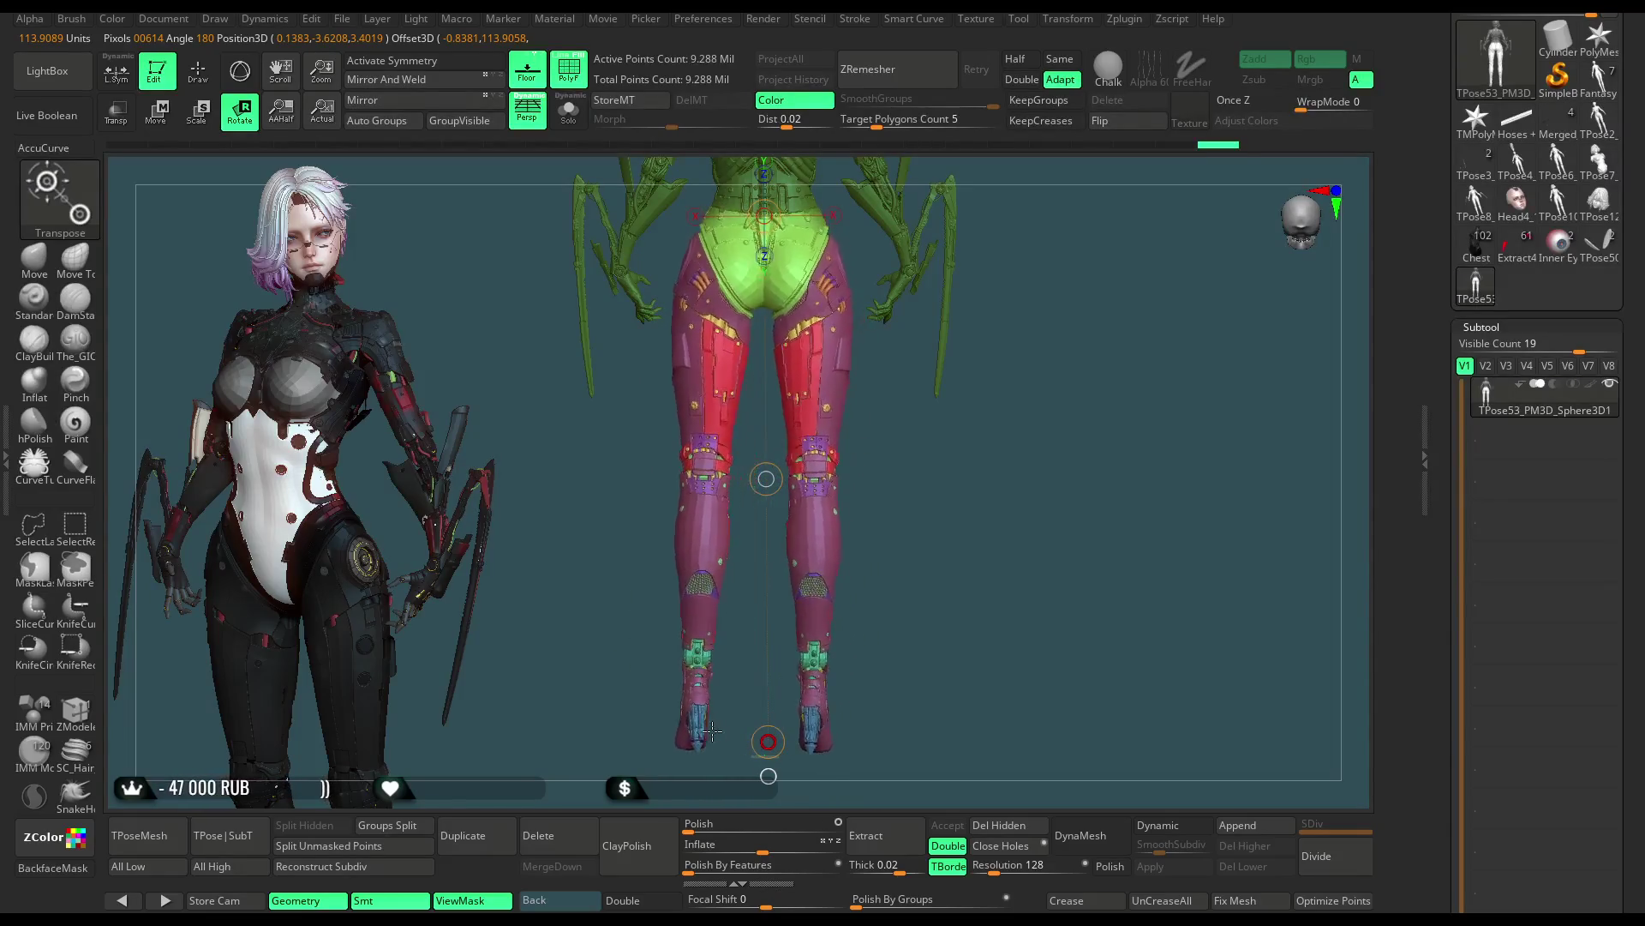
left_click_drag(714, 731, 695, 733)
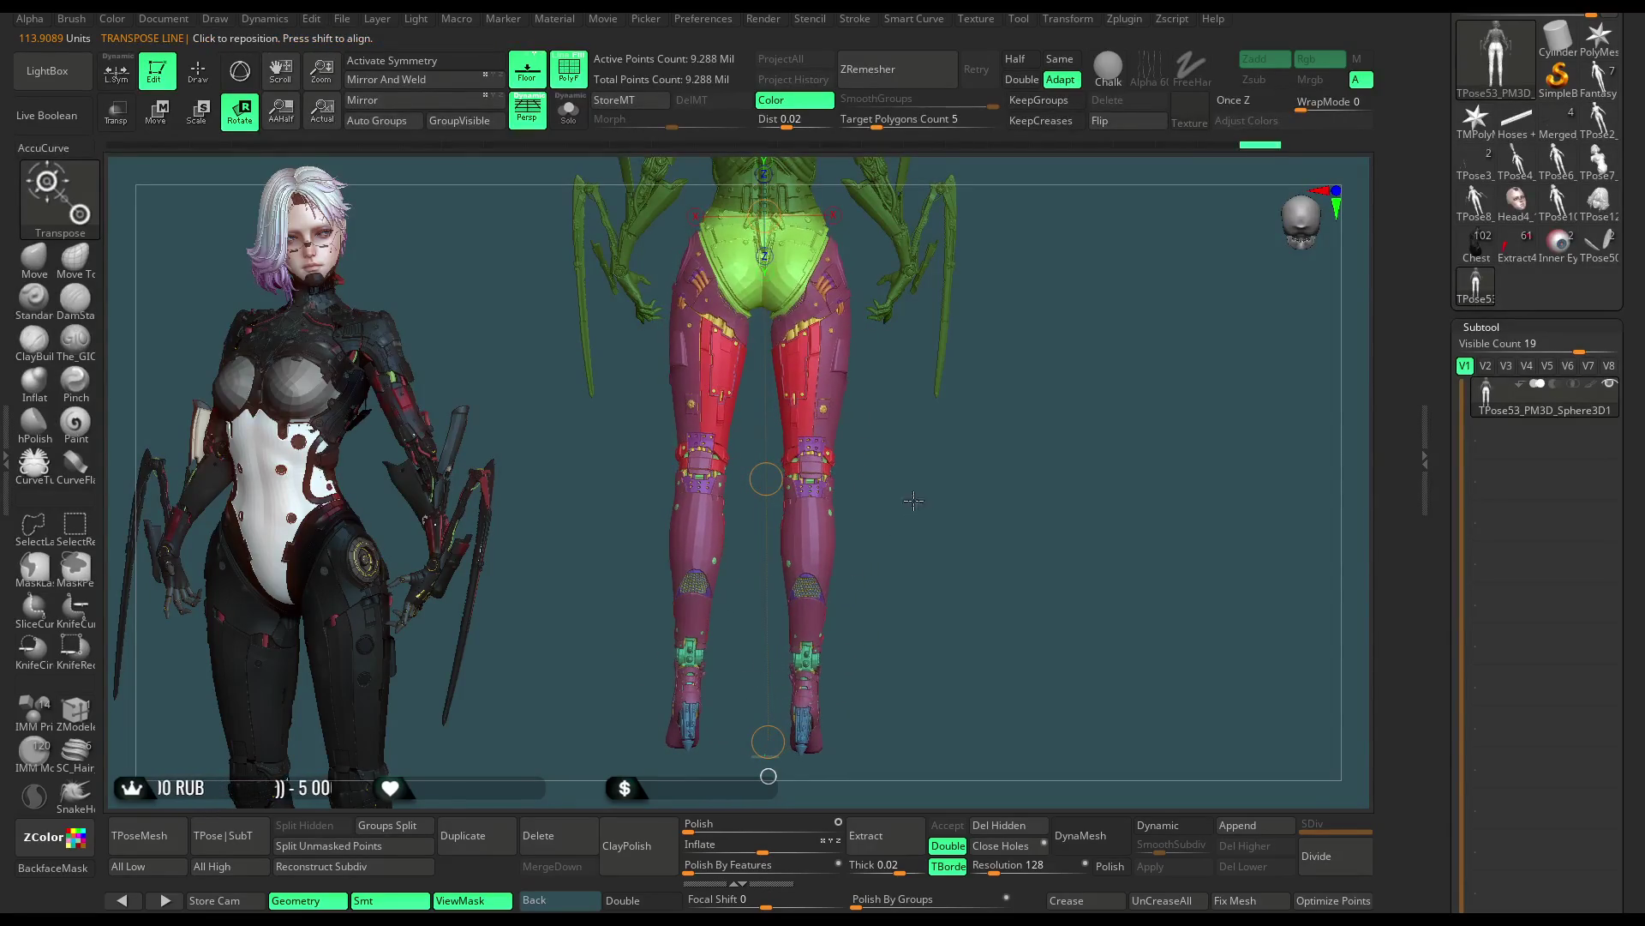
left_click_drag(896, 420, 882, 539, "alt")
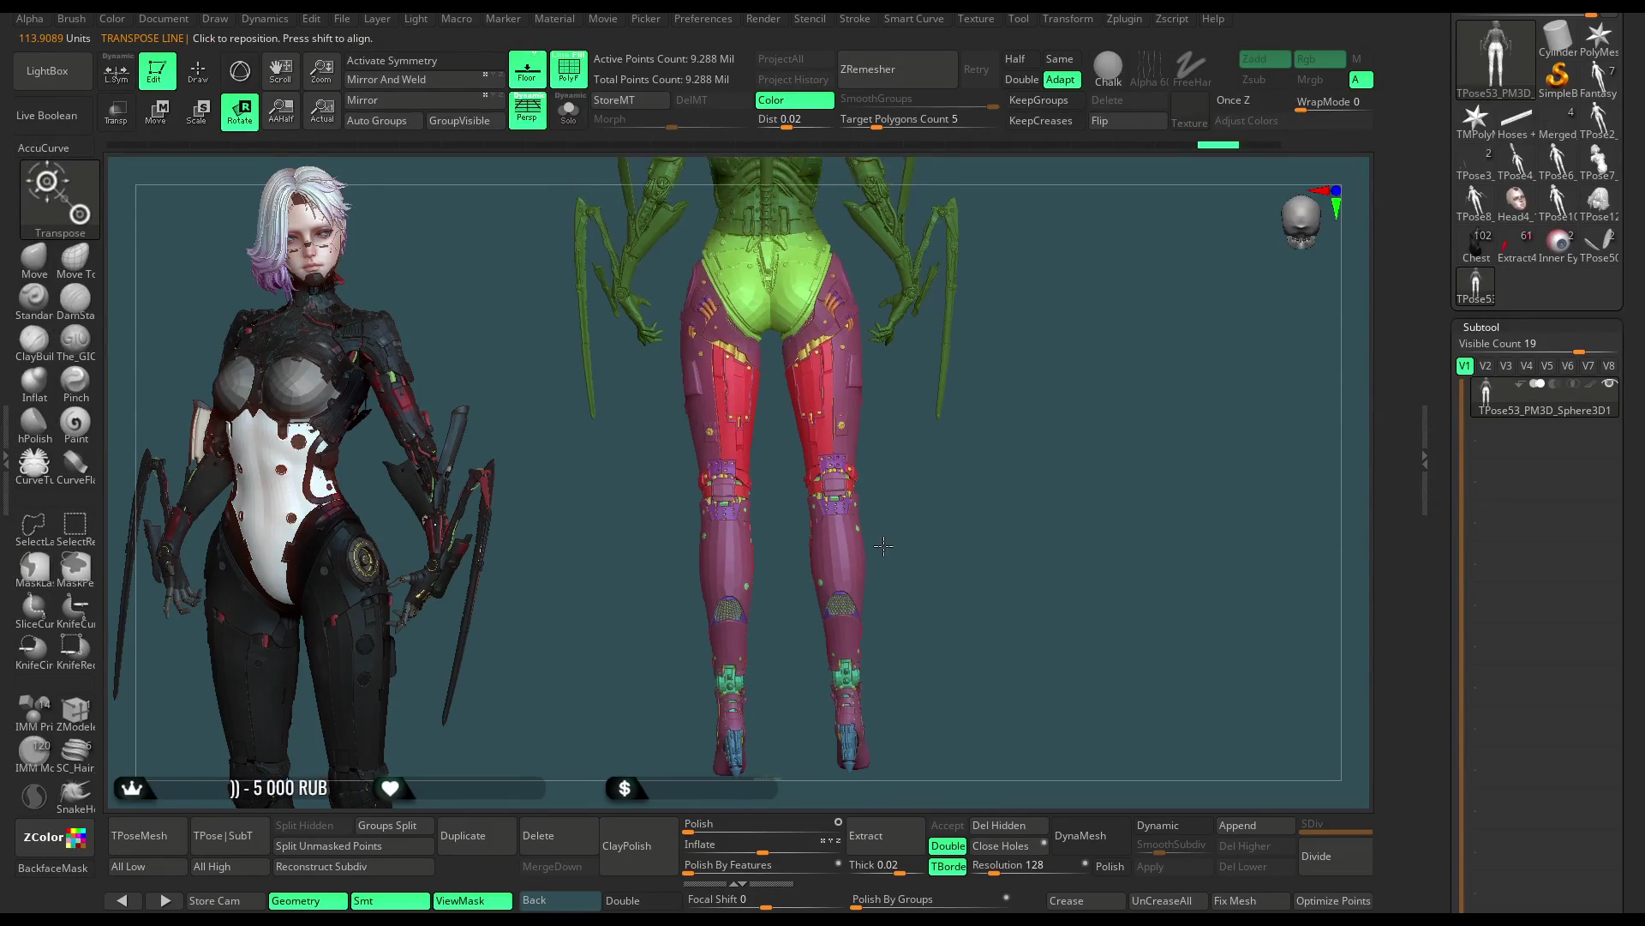
key("ctrl+z")
key("ctrl+z")
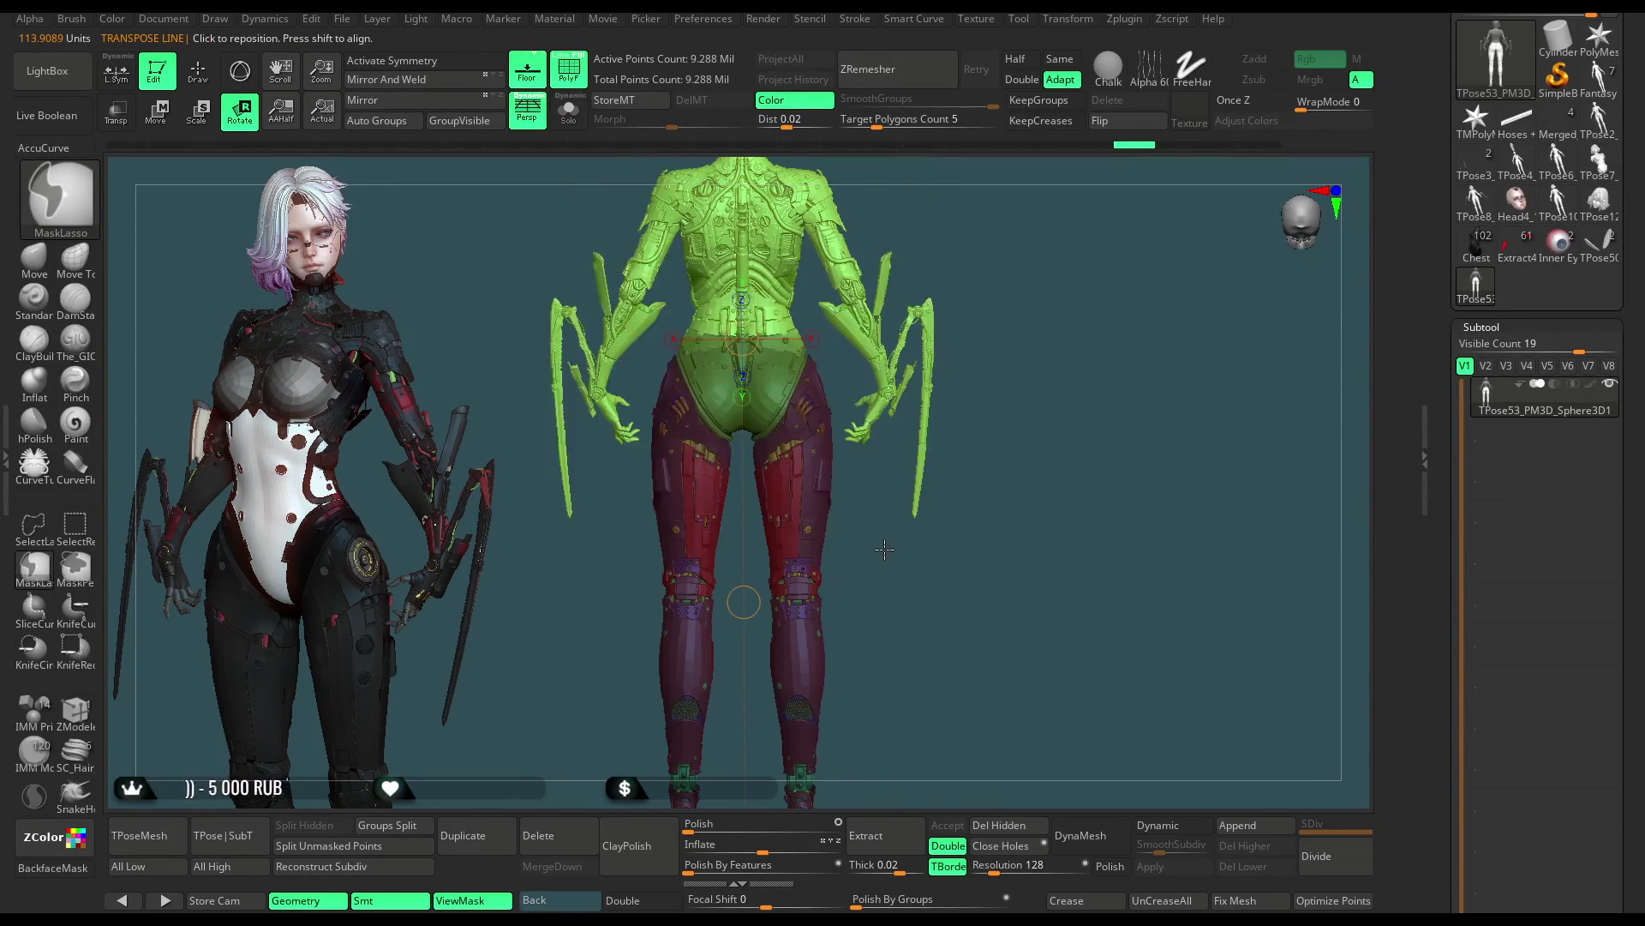
Leave Transpose mode, restore the leg mask from history and zoom in on the hips
key("q")
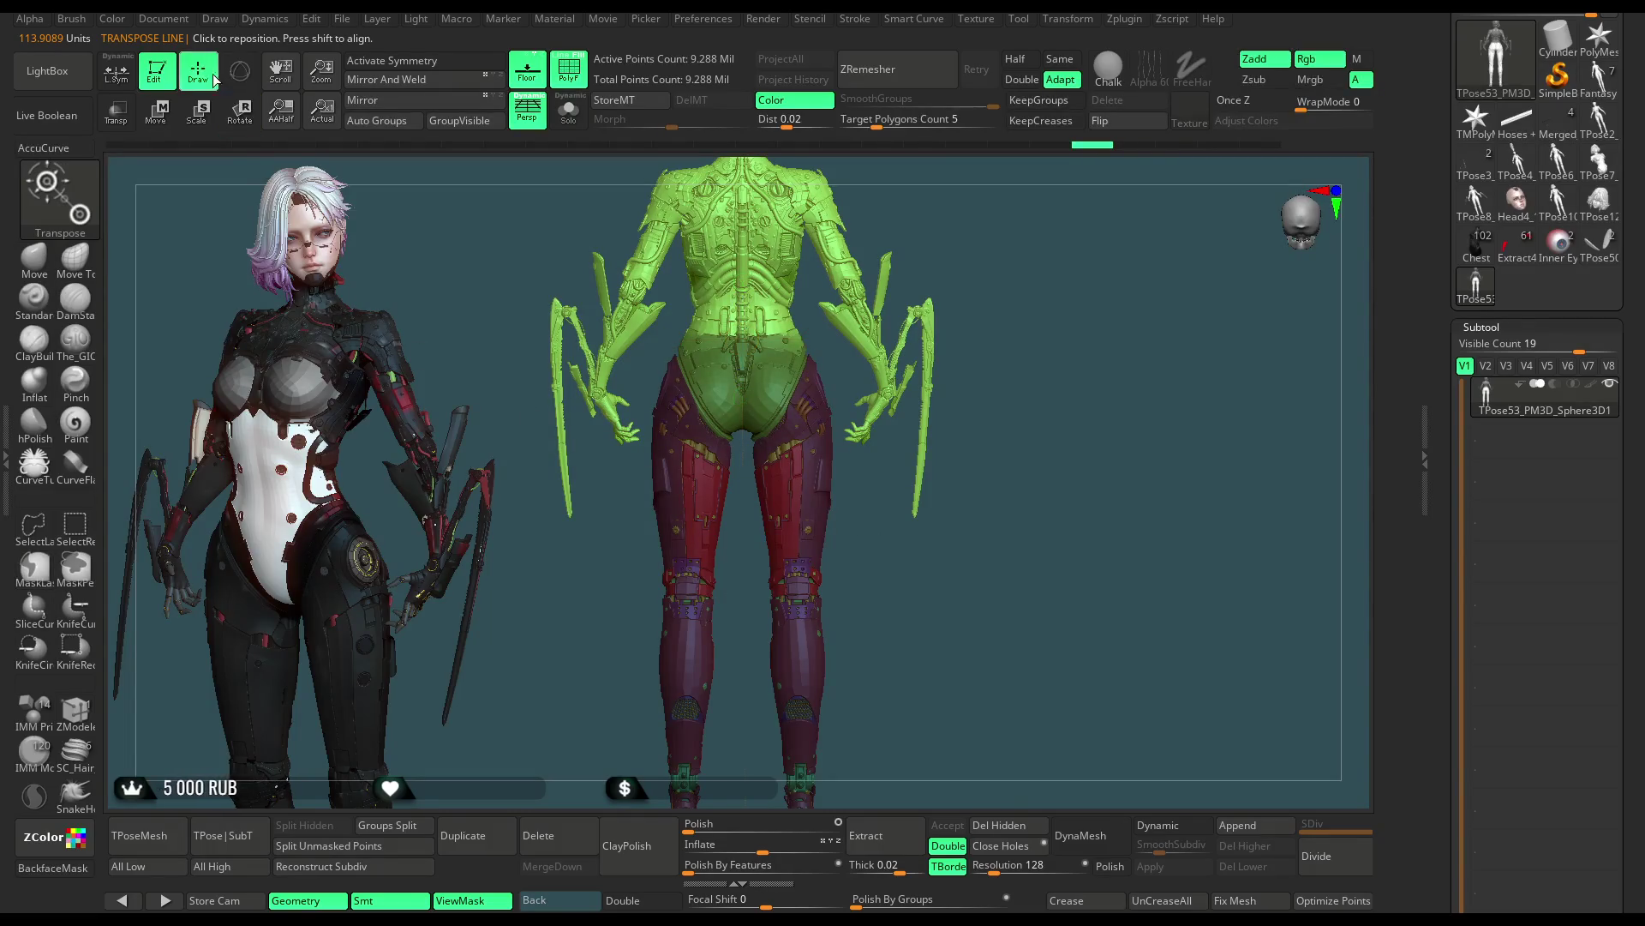
key("ctrl+shift+z")
key("b")
key("m")
key("t")
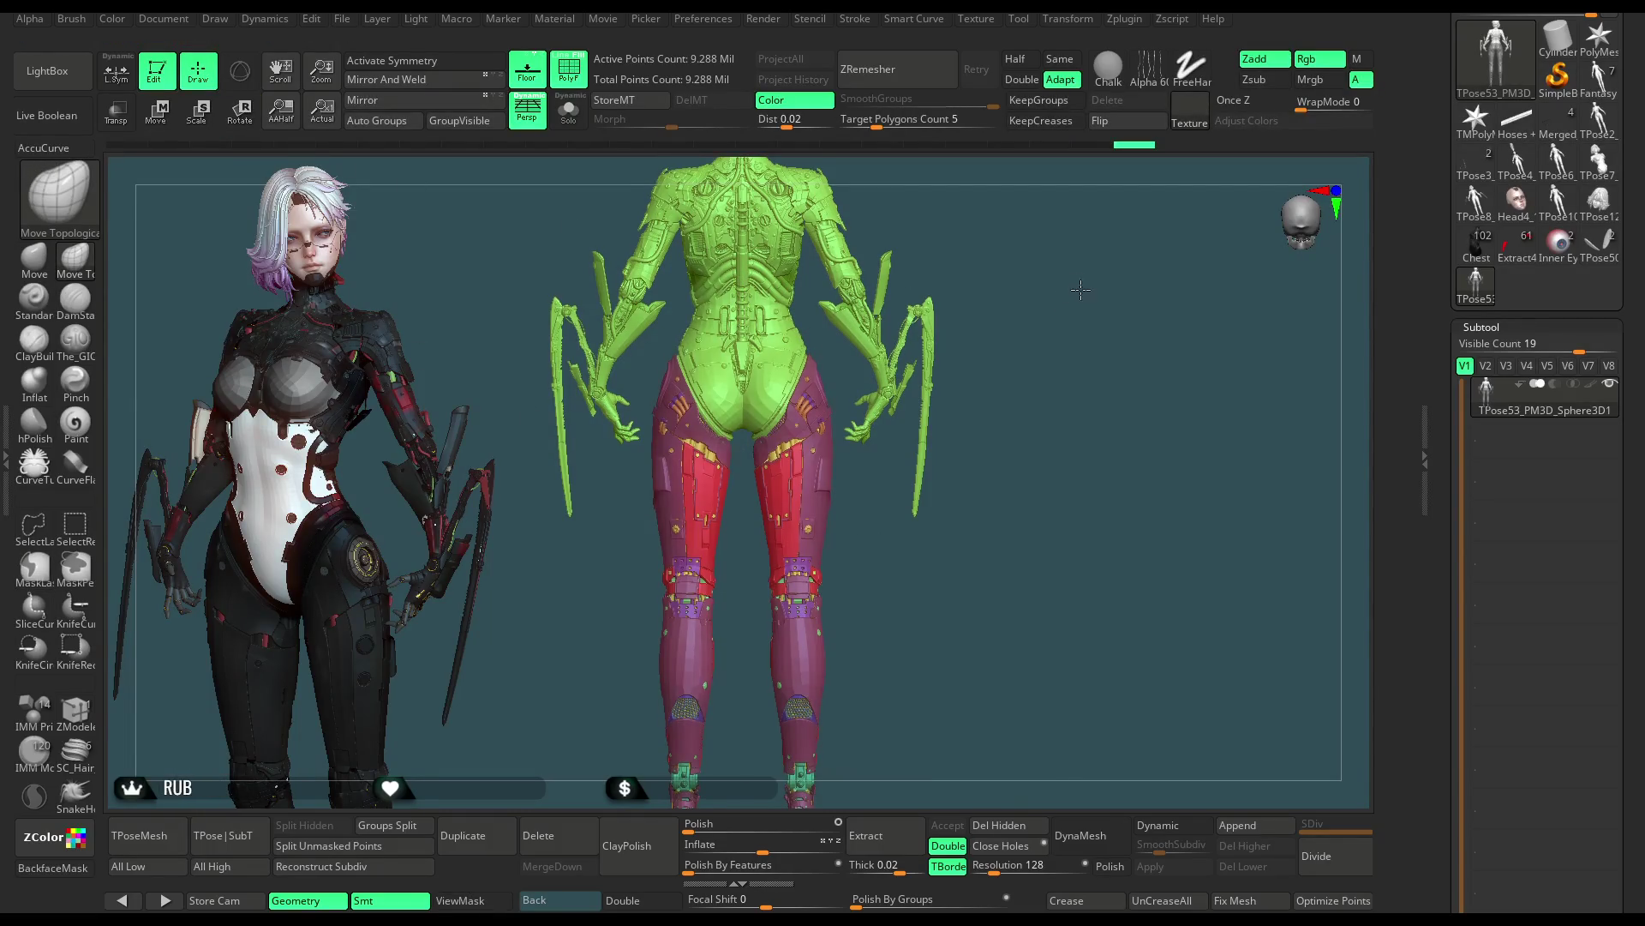
left_click_drag(1076, 280, 1093, 671, "alt")
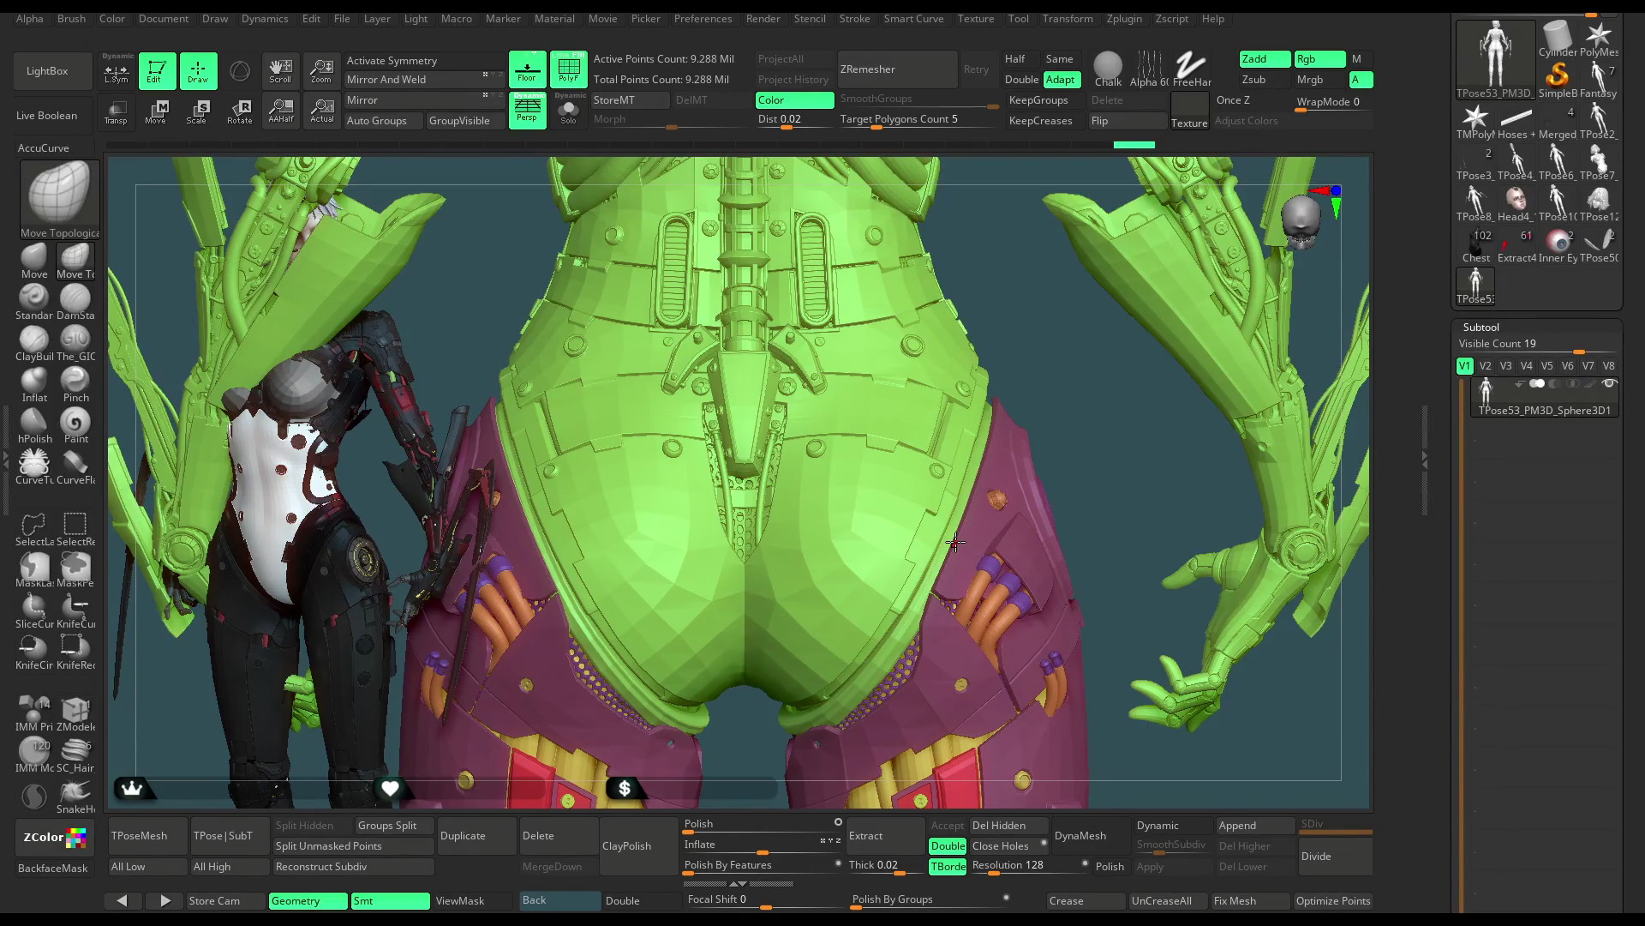
Mask and hide the central armour to isolate its outer rim, then show everything again
key("ctrl")
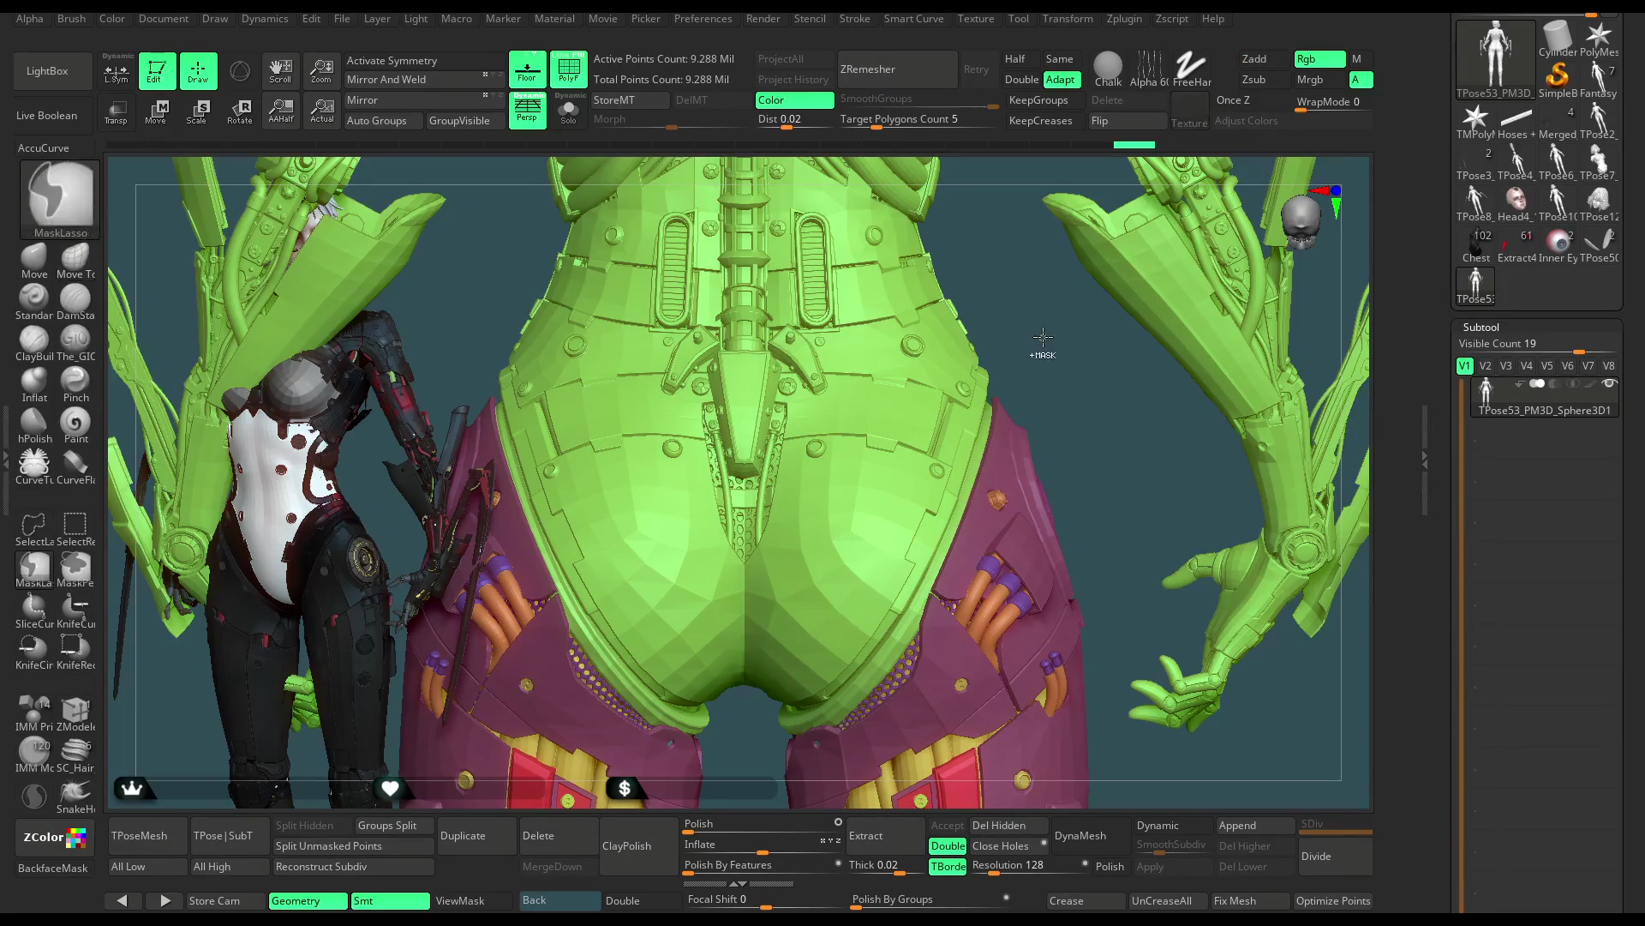
left_click(1046, 337, "ctrl")
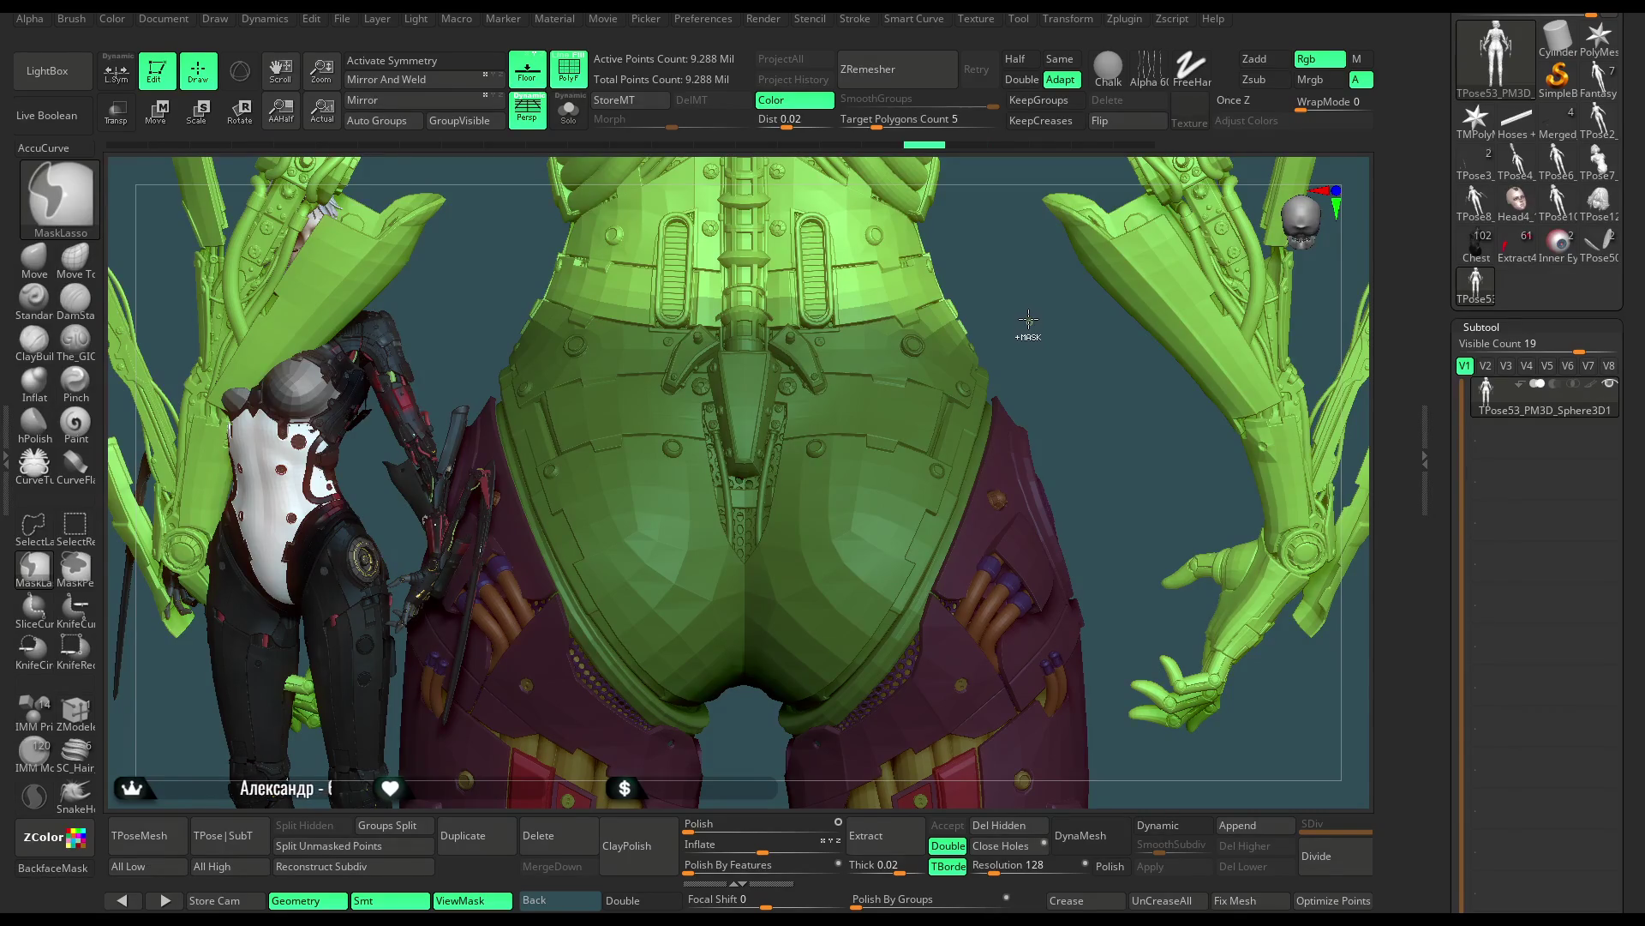
left_click(1028, 324, "ctrl")
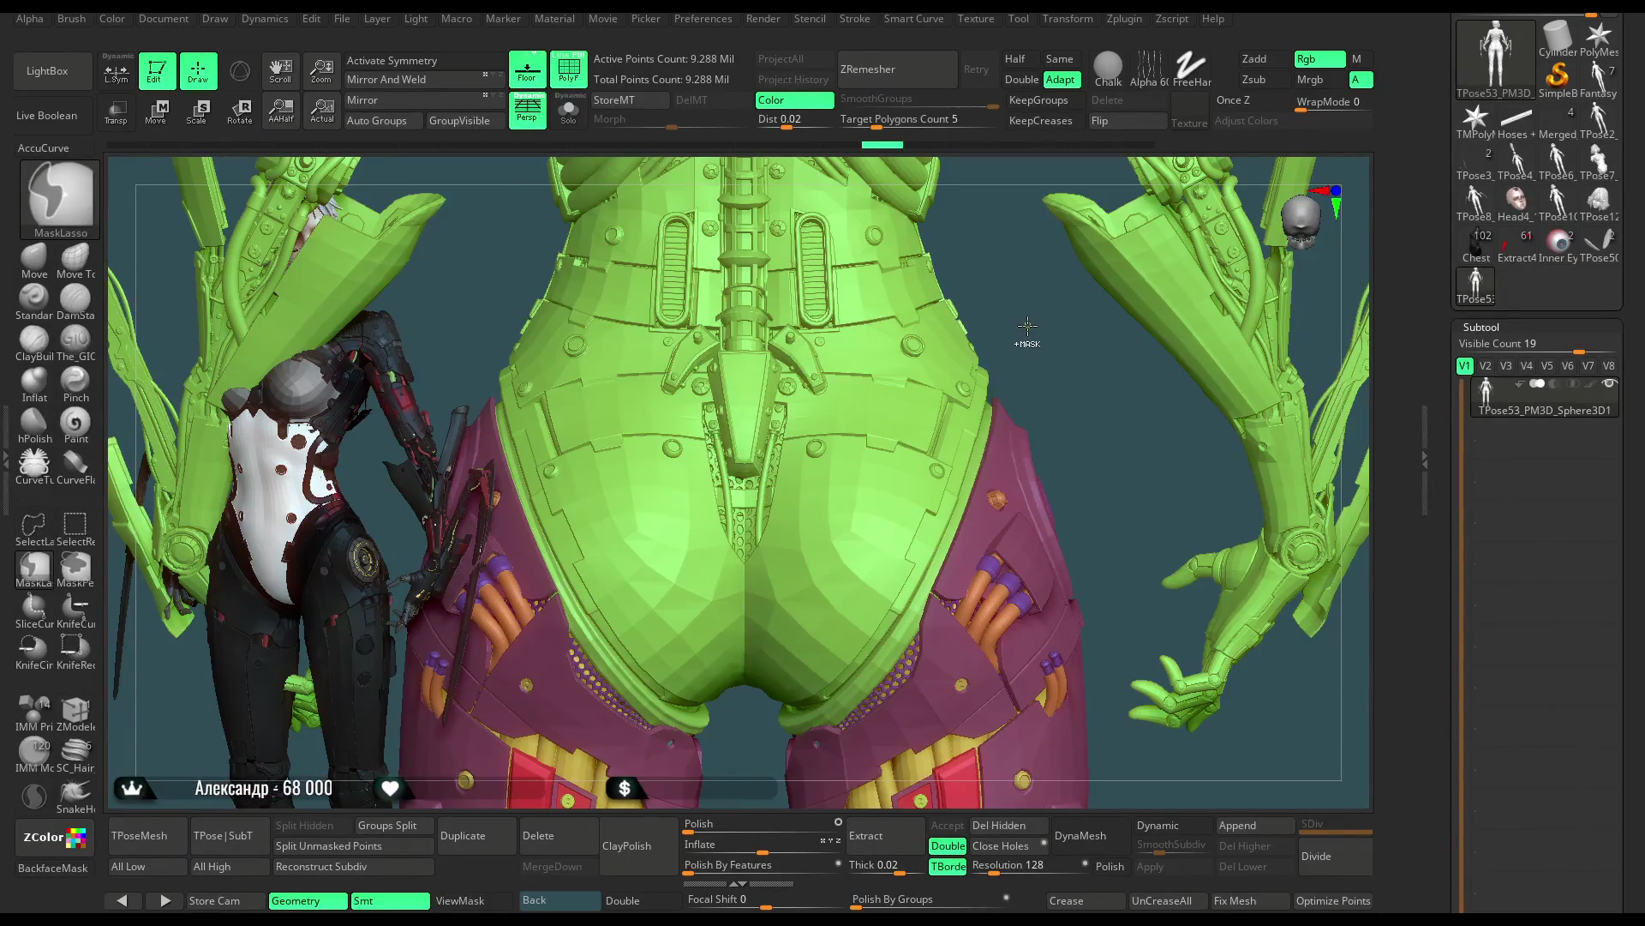
left_click(1028, 324, "ctrl")
left_click(1028, 327, "ctrl+shift")
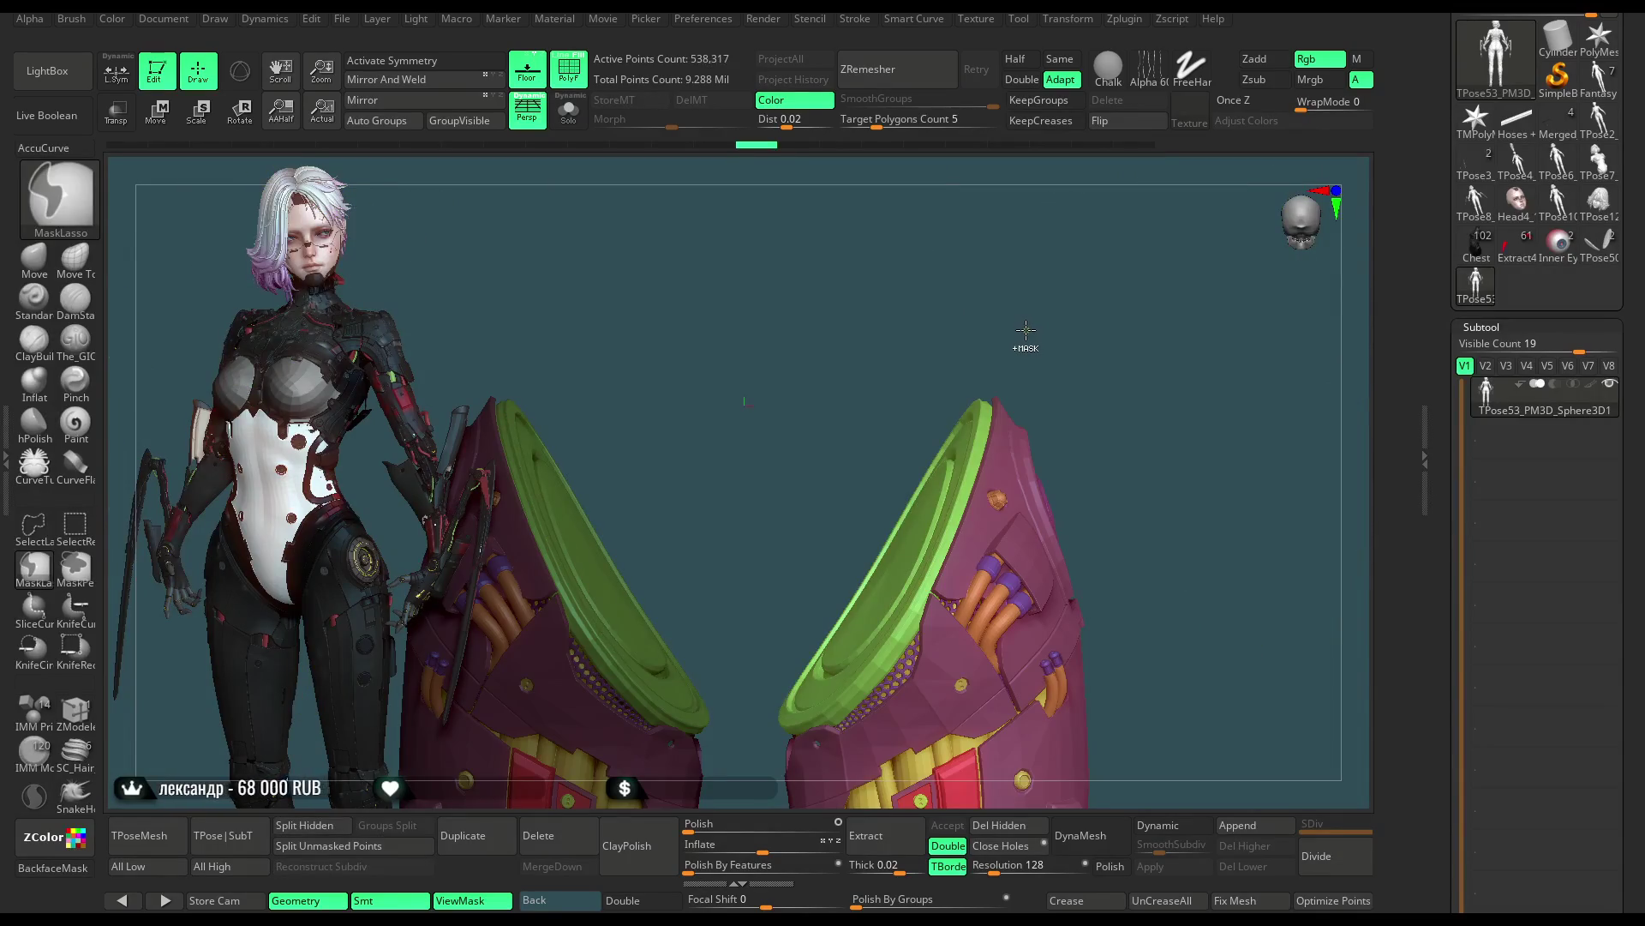
left_click(1013, 334, "ctrl")
left_click(1022, 343, "ctrl+shift")
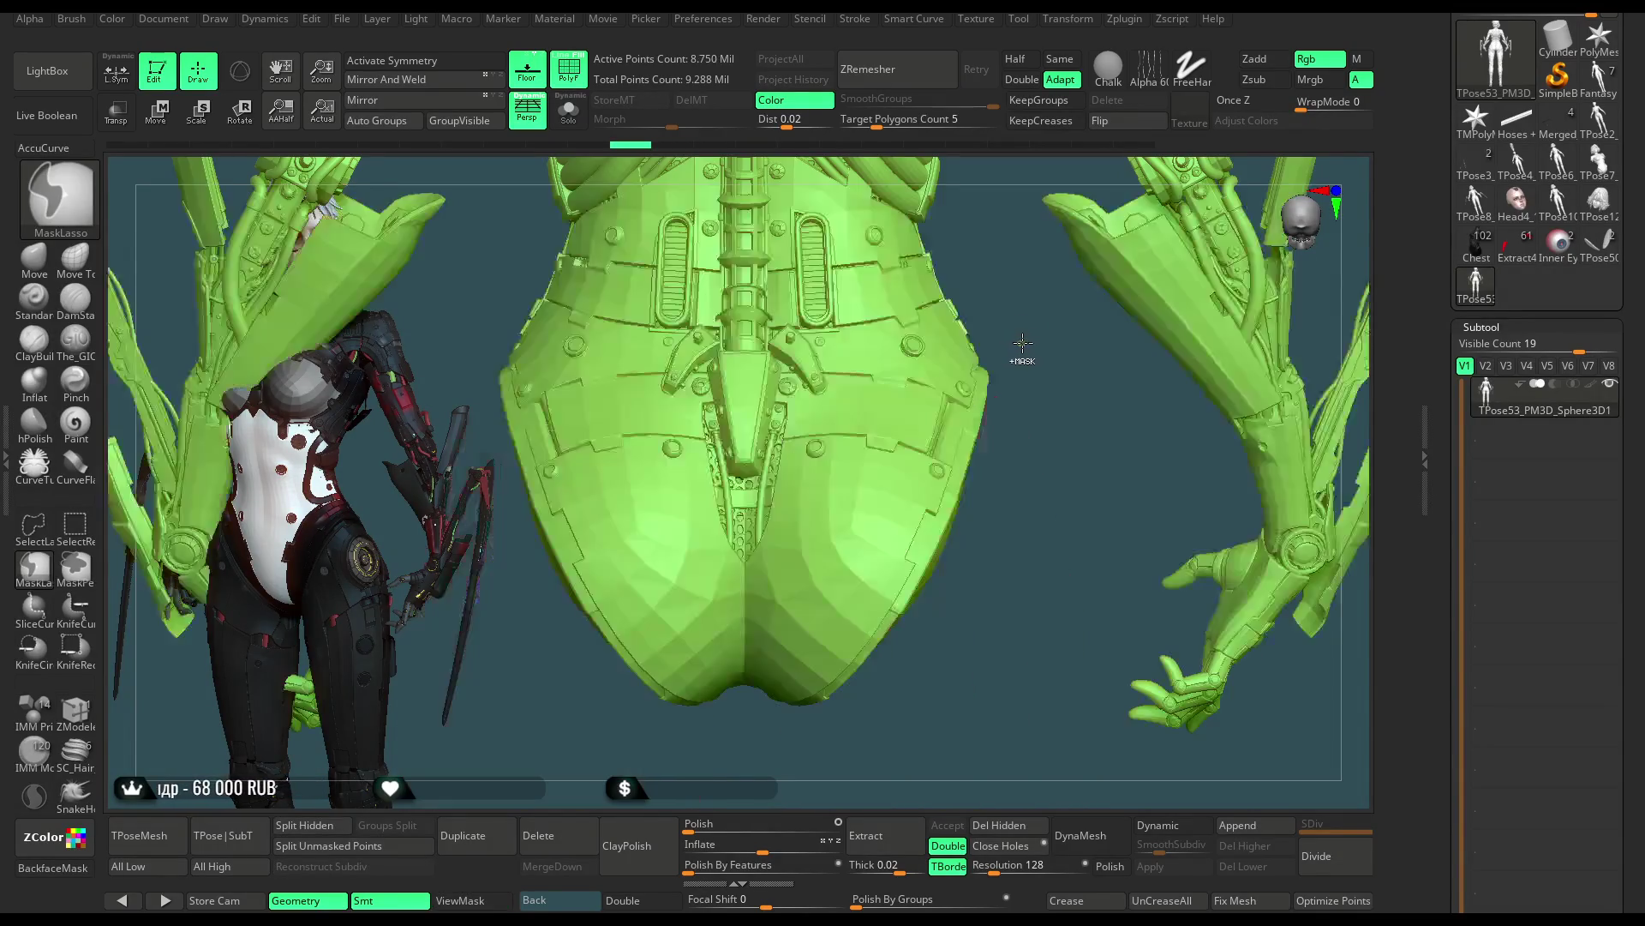
Try grouping the armour, undo to keep separate polygroups, and zoom on the blue hip panels
key("ctrl+w")
key("ctrl+z")
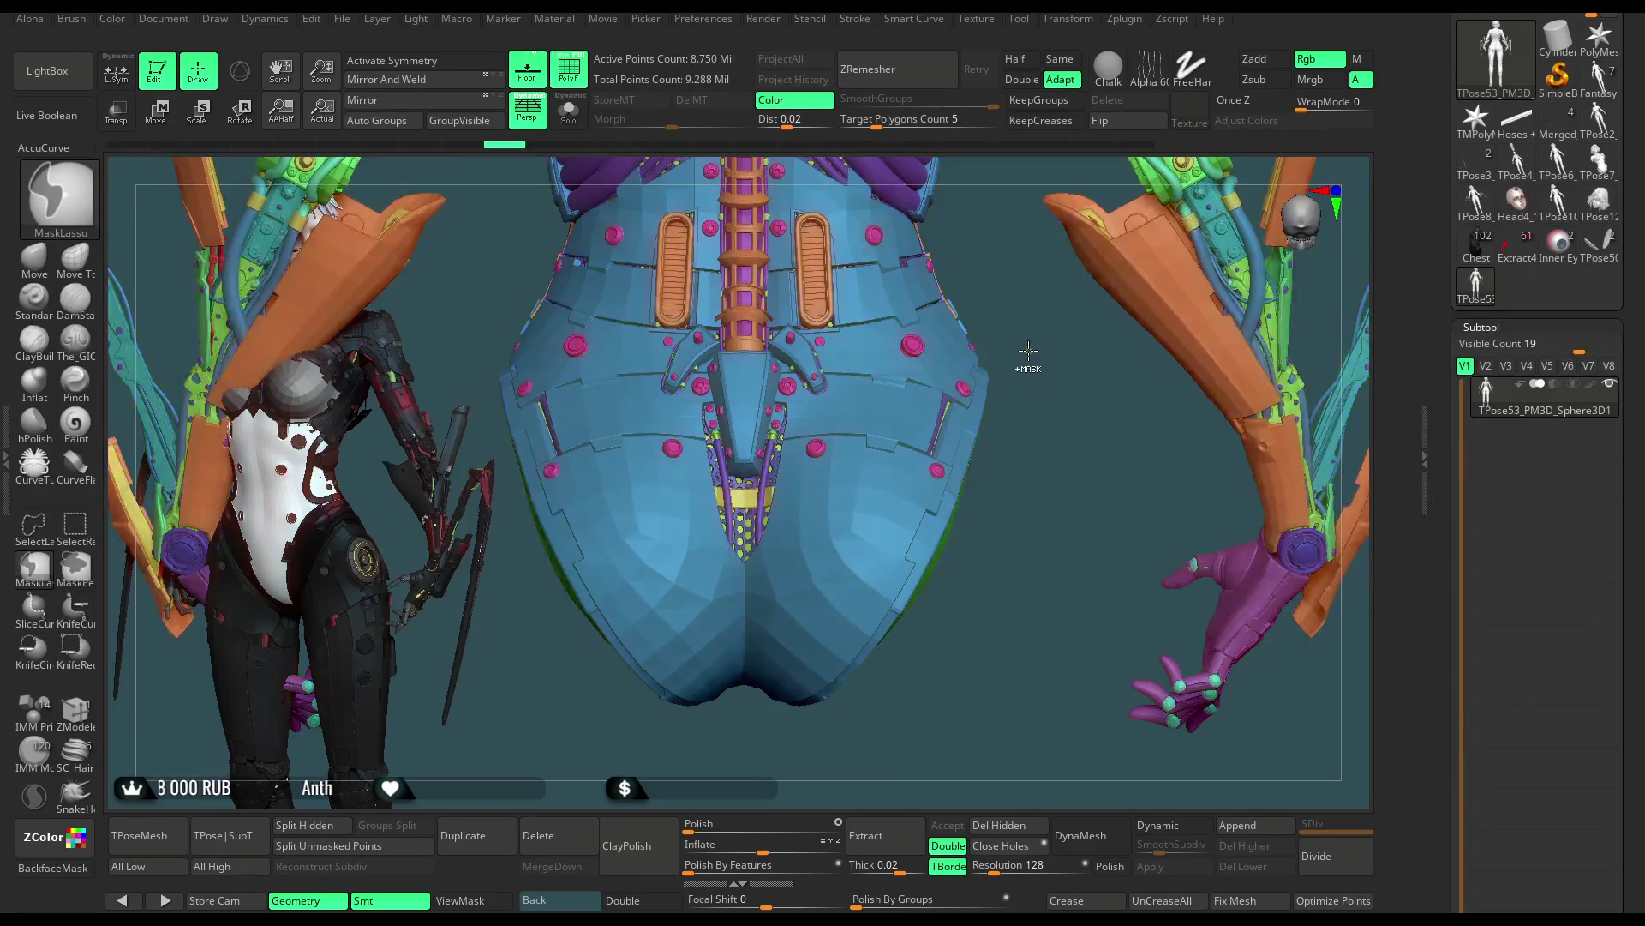
key("f")
mouse_move(1109, 294)
left_mouse_down()
mouse_move(1112, 414)
mouse_move(1047, 420)
mouse_move(1101, 316)
left_mouse_up()
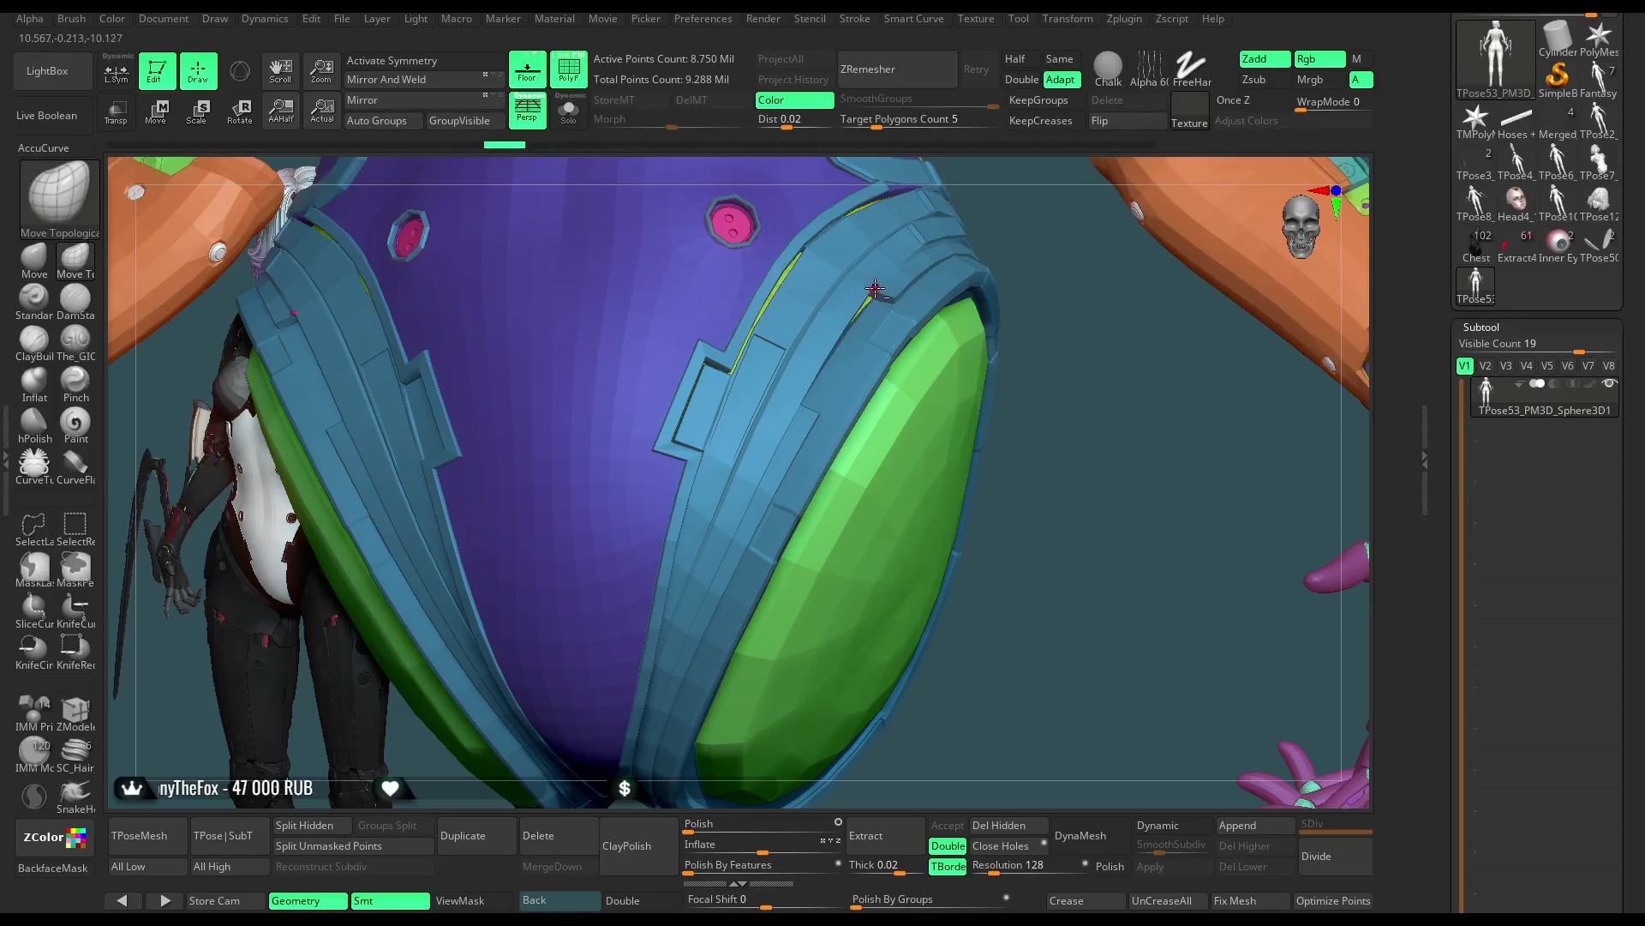
left_click_drag(1035, 255, 981, 517, "alt")
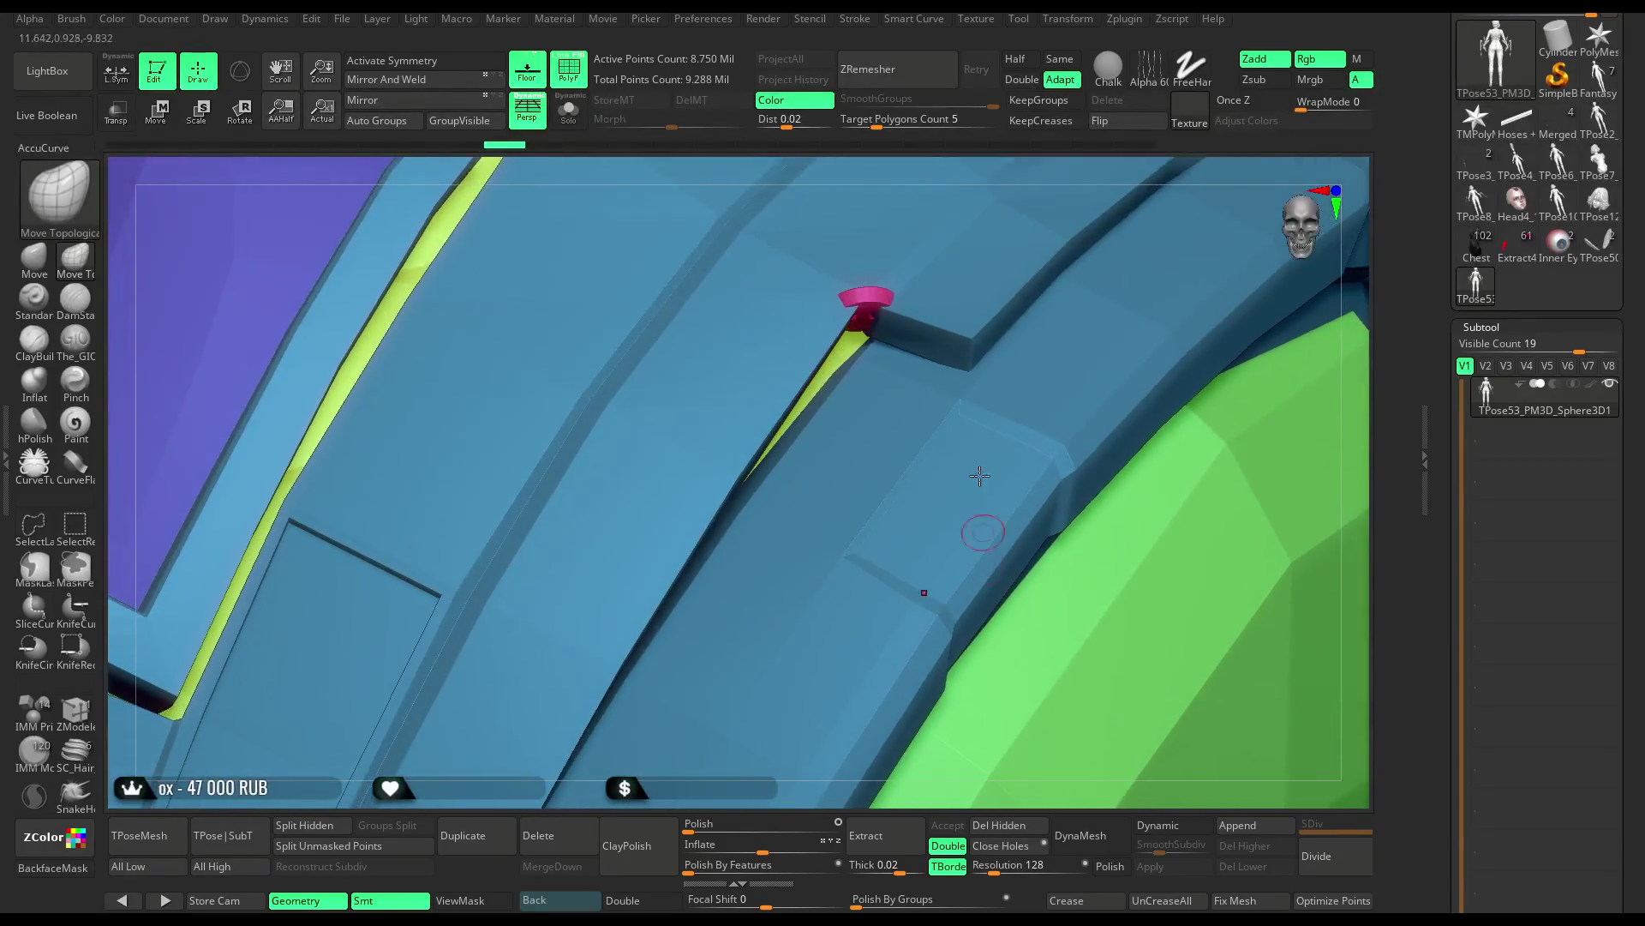
mouse_move(1036, 177)
left_mouse_down()
mouse_move(1044, 238)
mouse_move(1065, 209)
left_mouse_up()
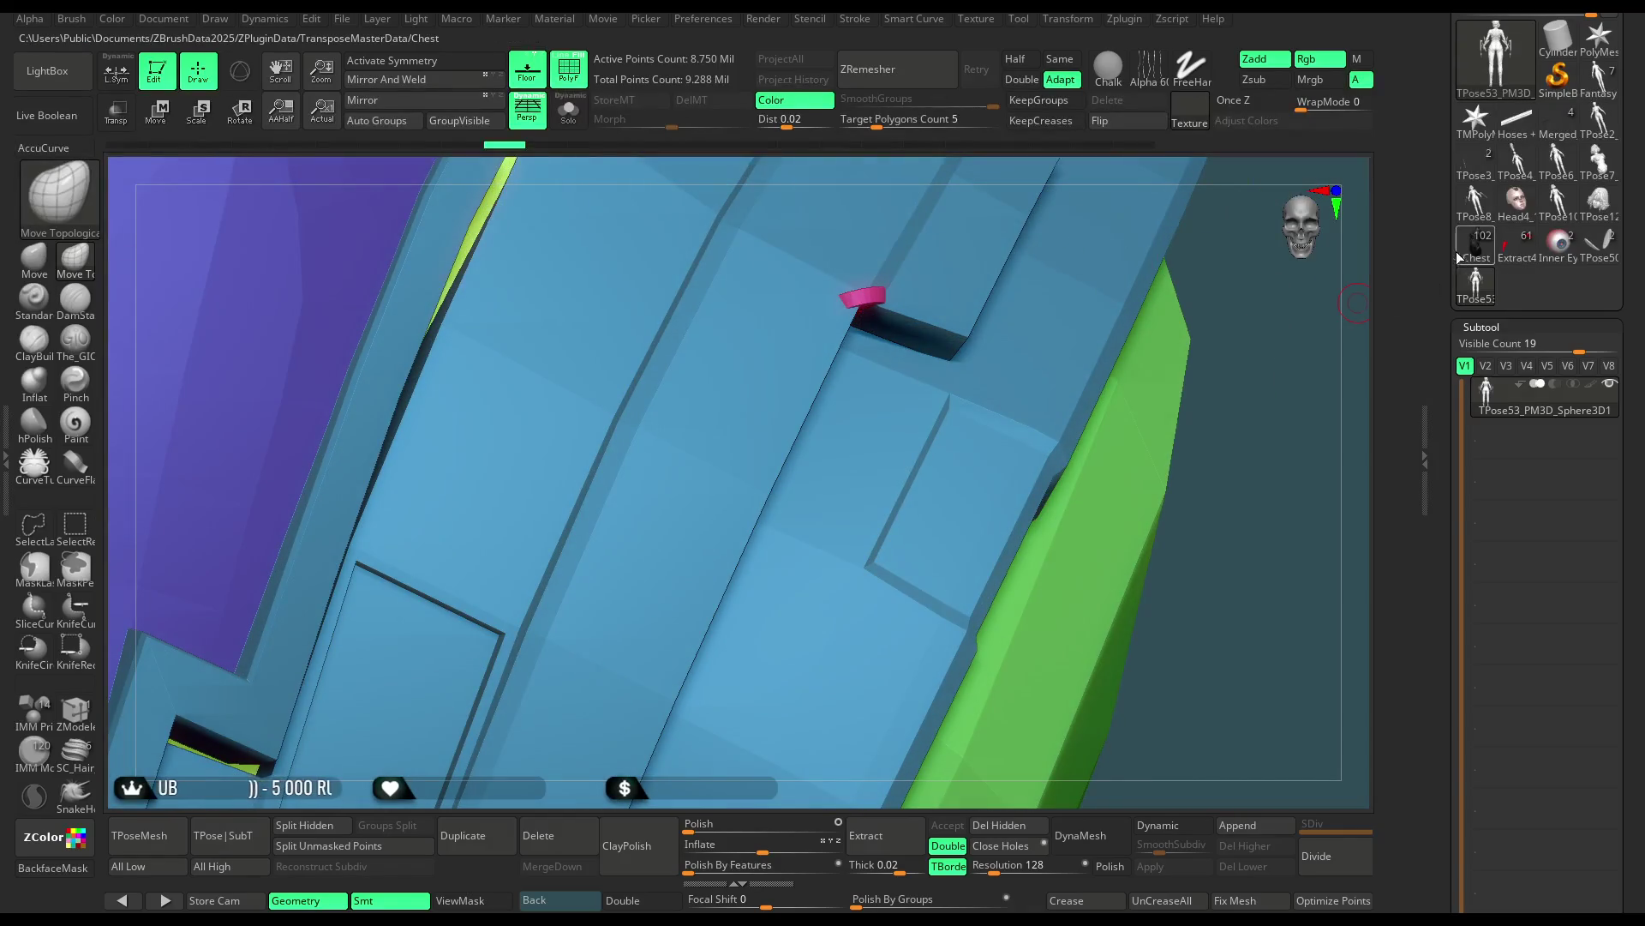
Switch from the Chest tool back to the full character and delete the current subtool
left_click(1457, 254)
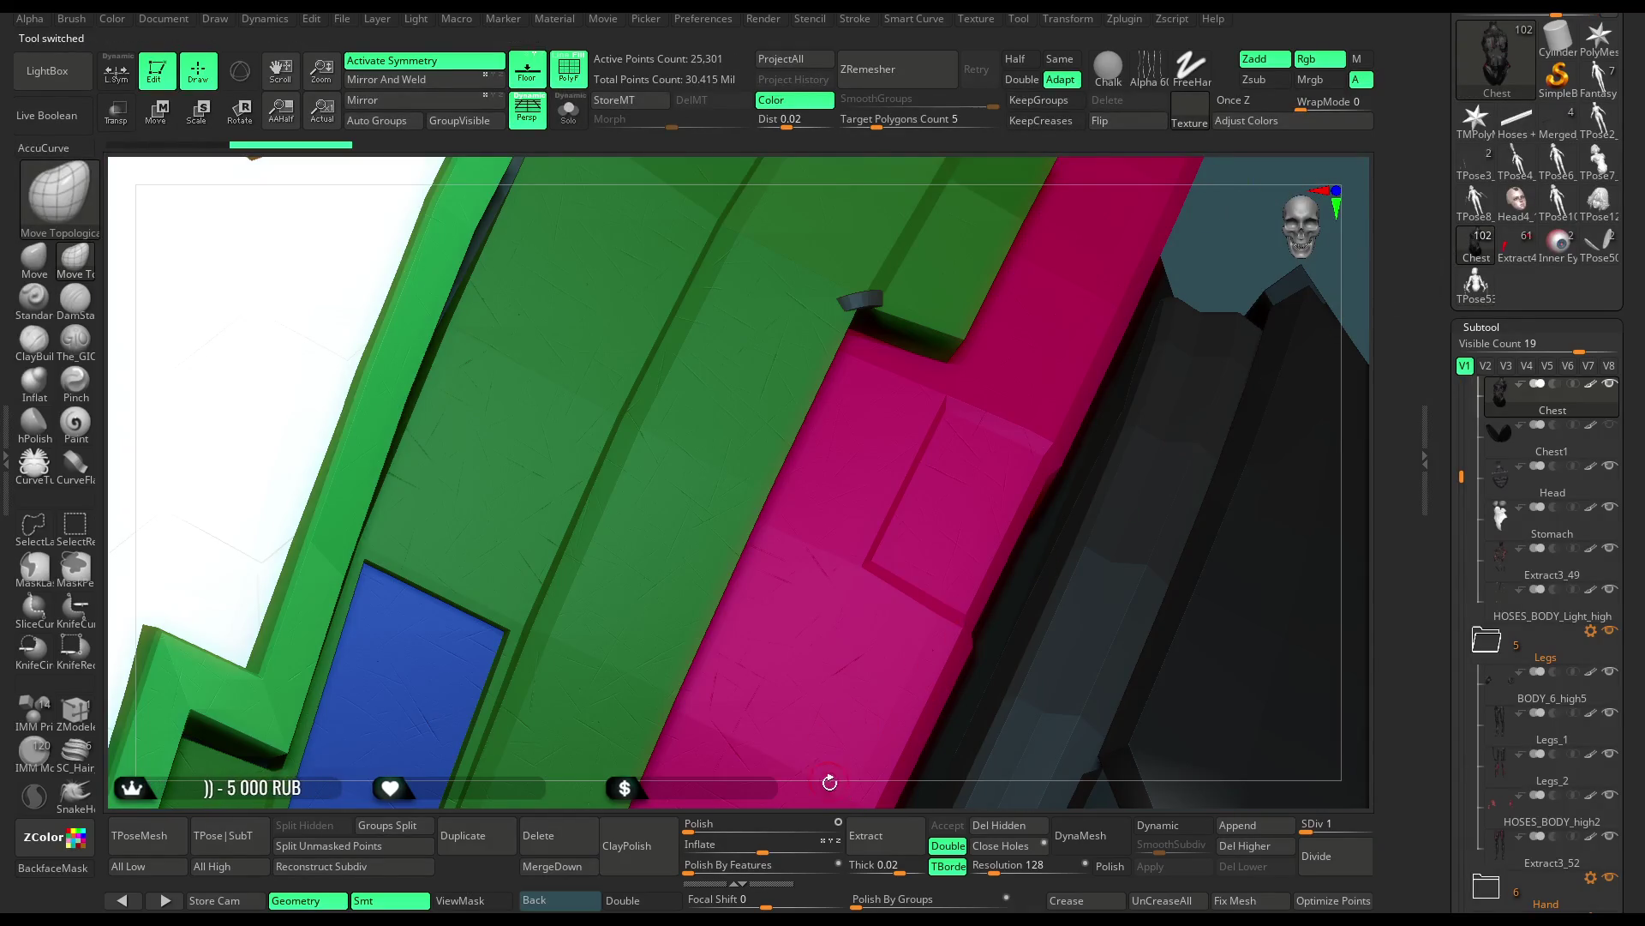
mouse_move(829, 781)
left_mouse_down()
mouse_move(843, 434)
mouse_move(942, 467)
mouse_move(921, 525)
left_mouse_up()
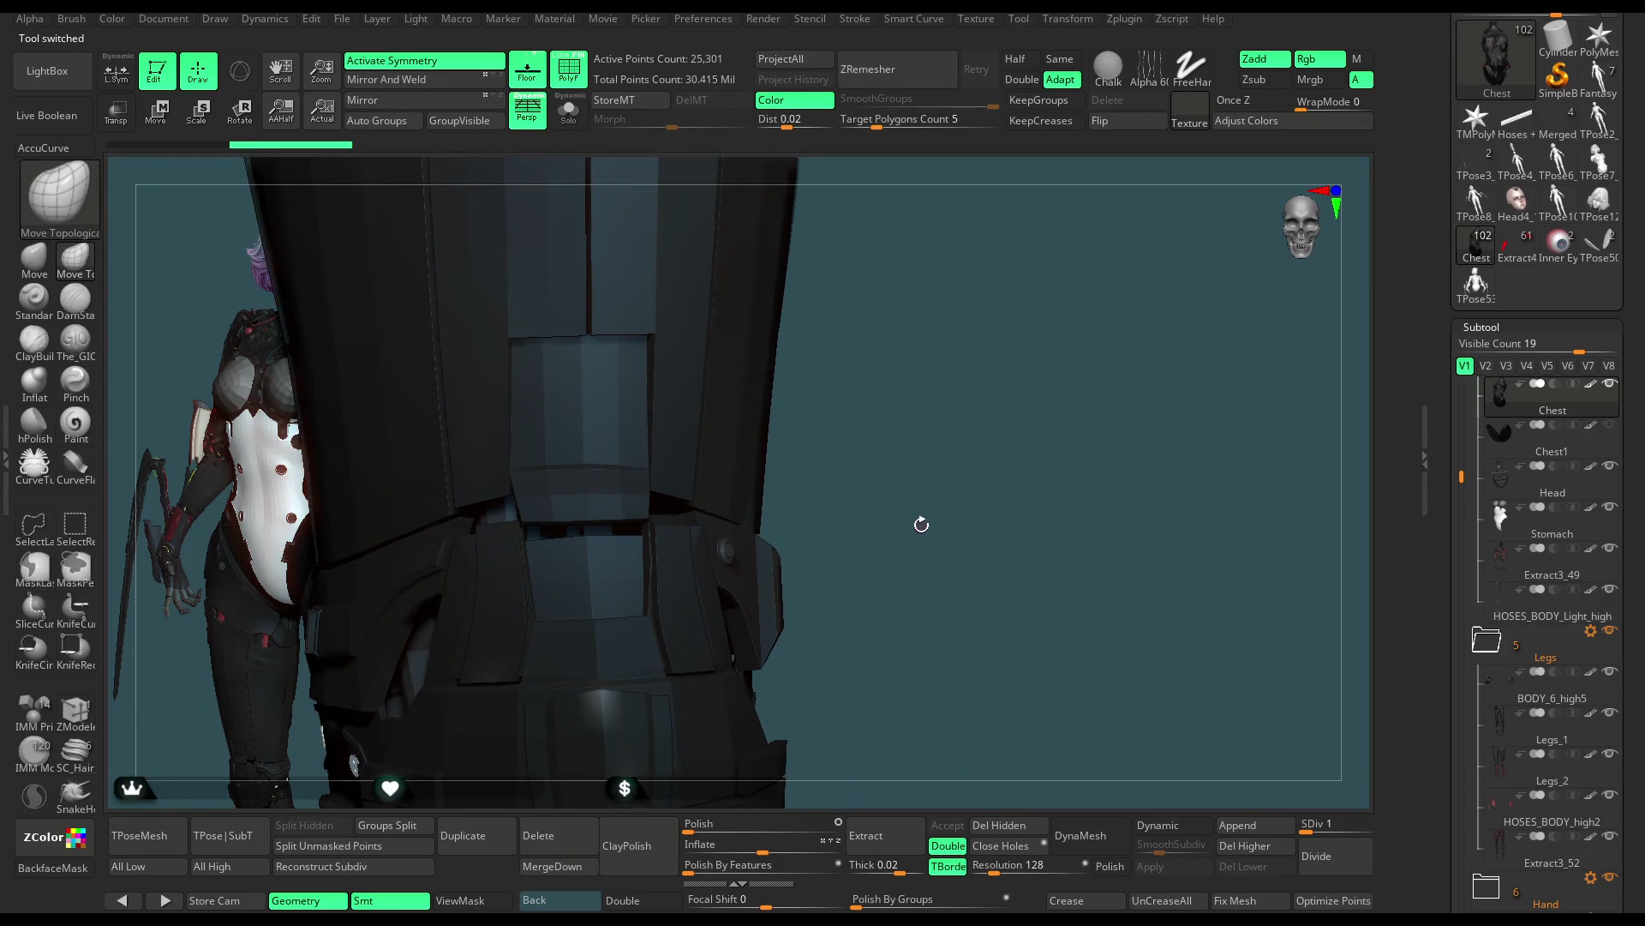
left_click(1476, 283)
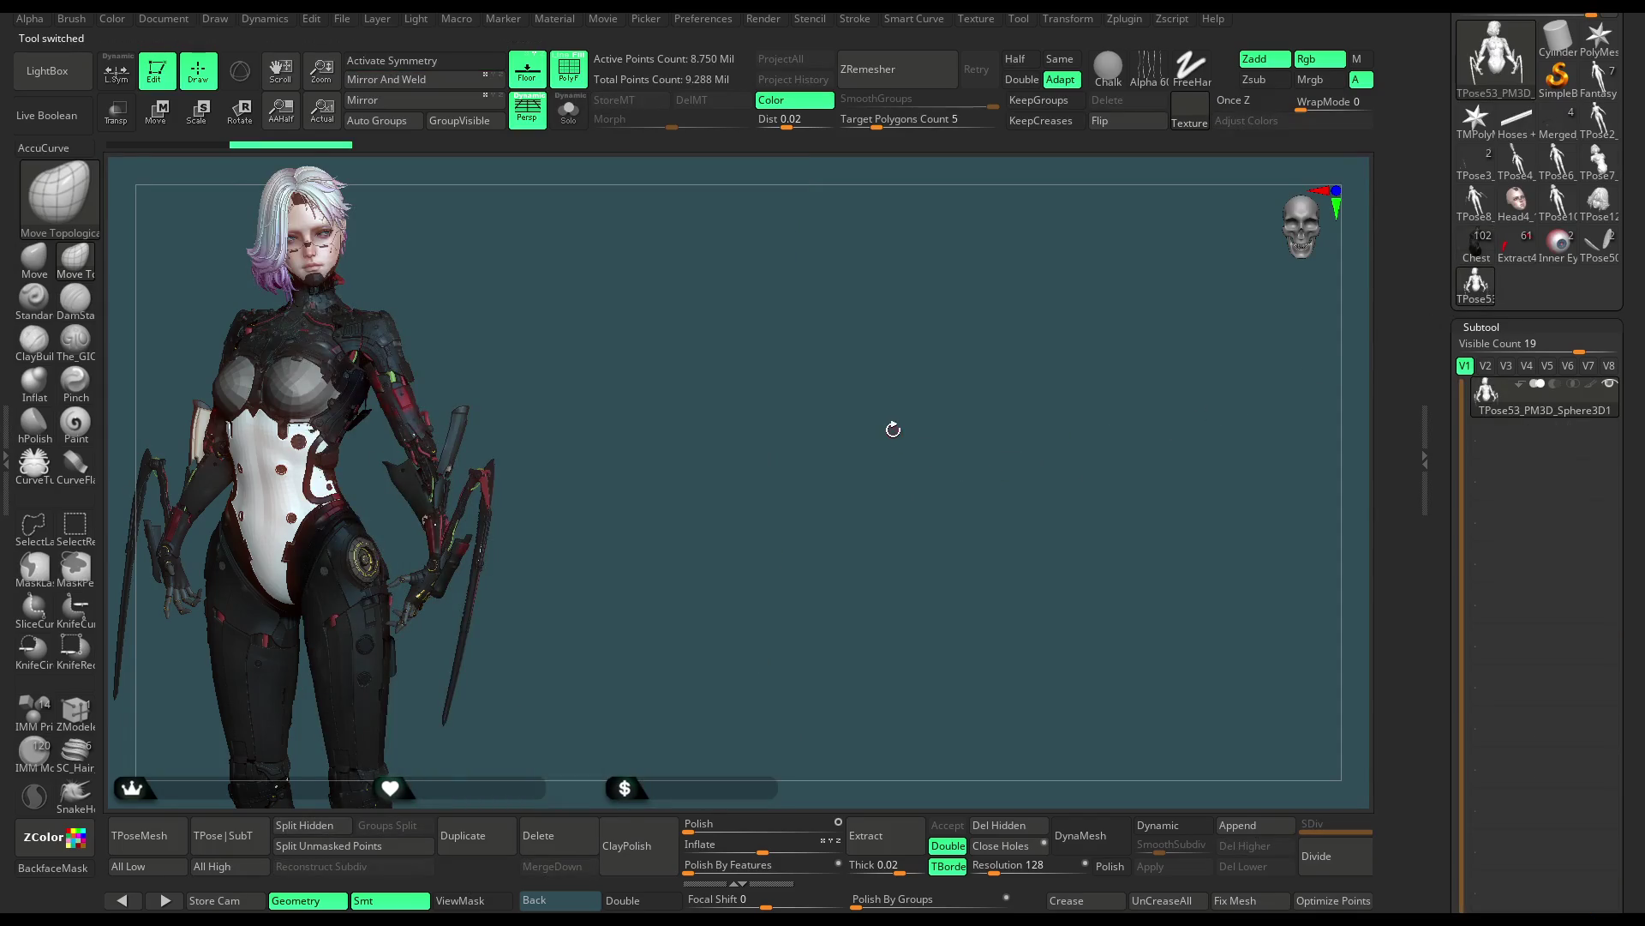
scroll(1628, 494, "down", 5)
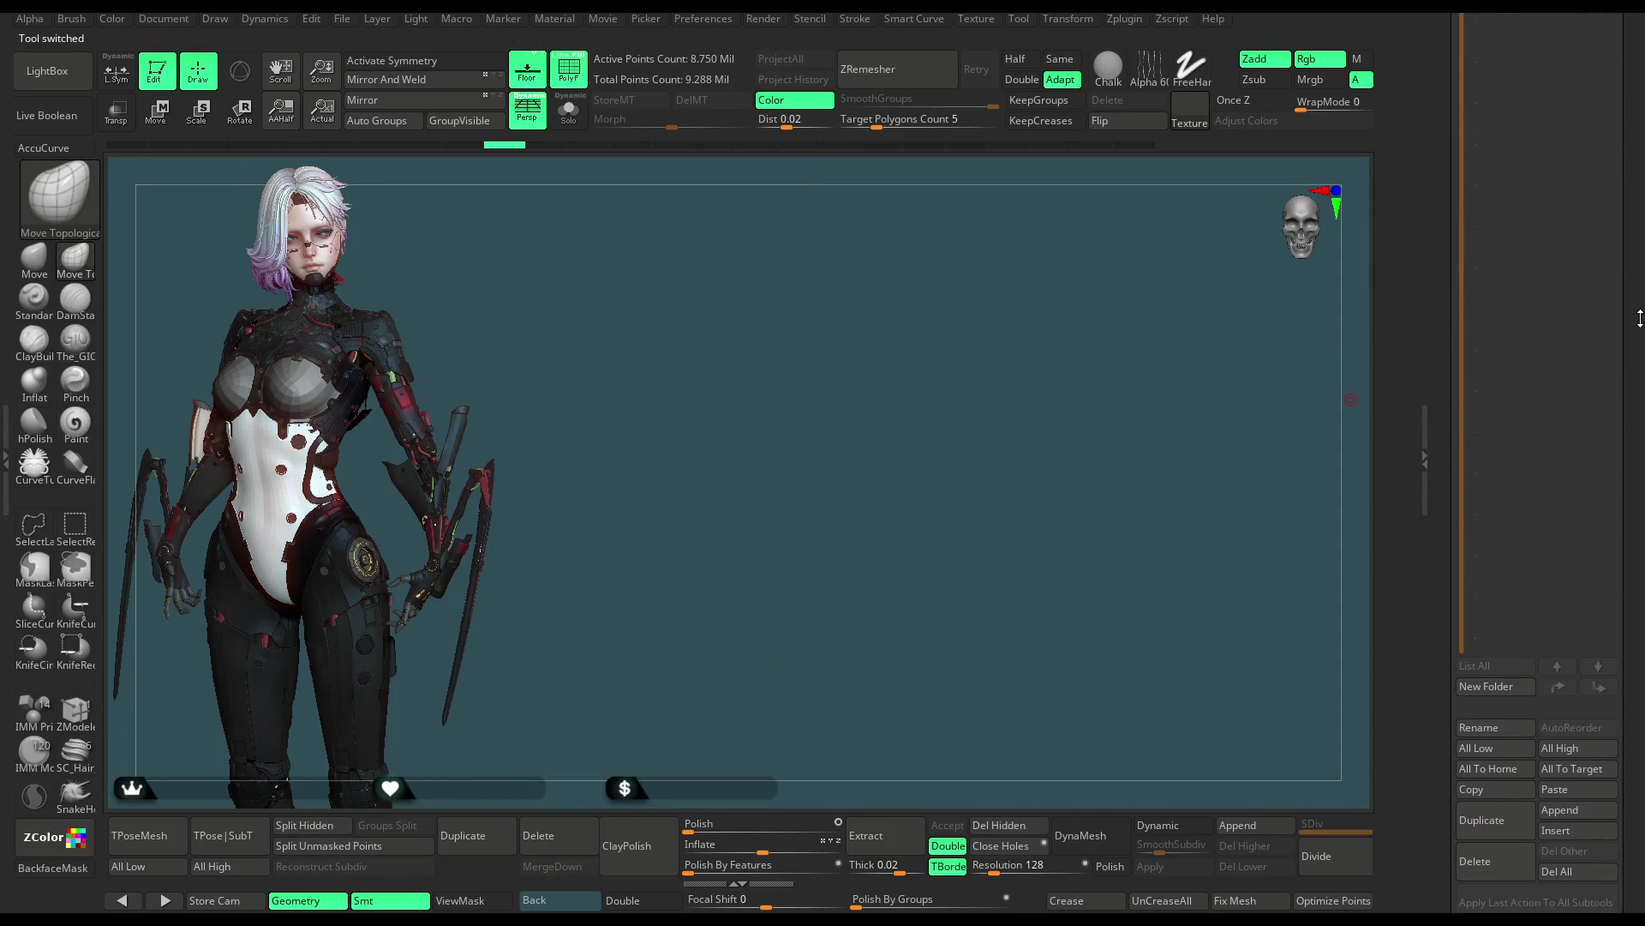
left_click(1464, 794)
left_click(1338, 824)
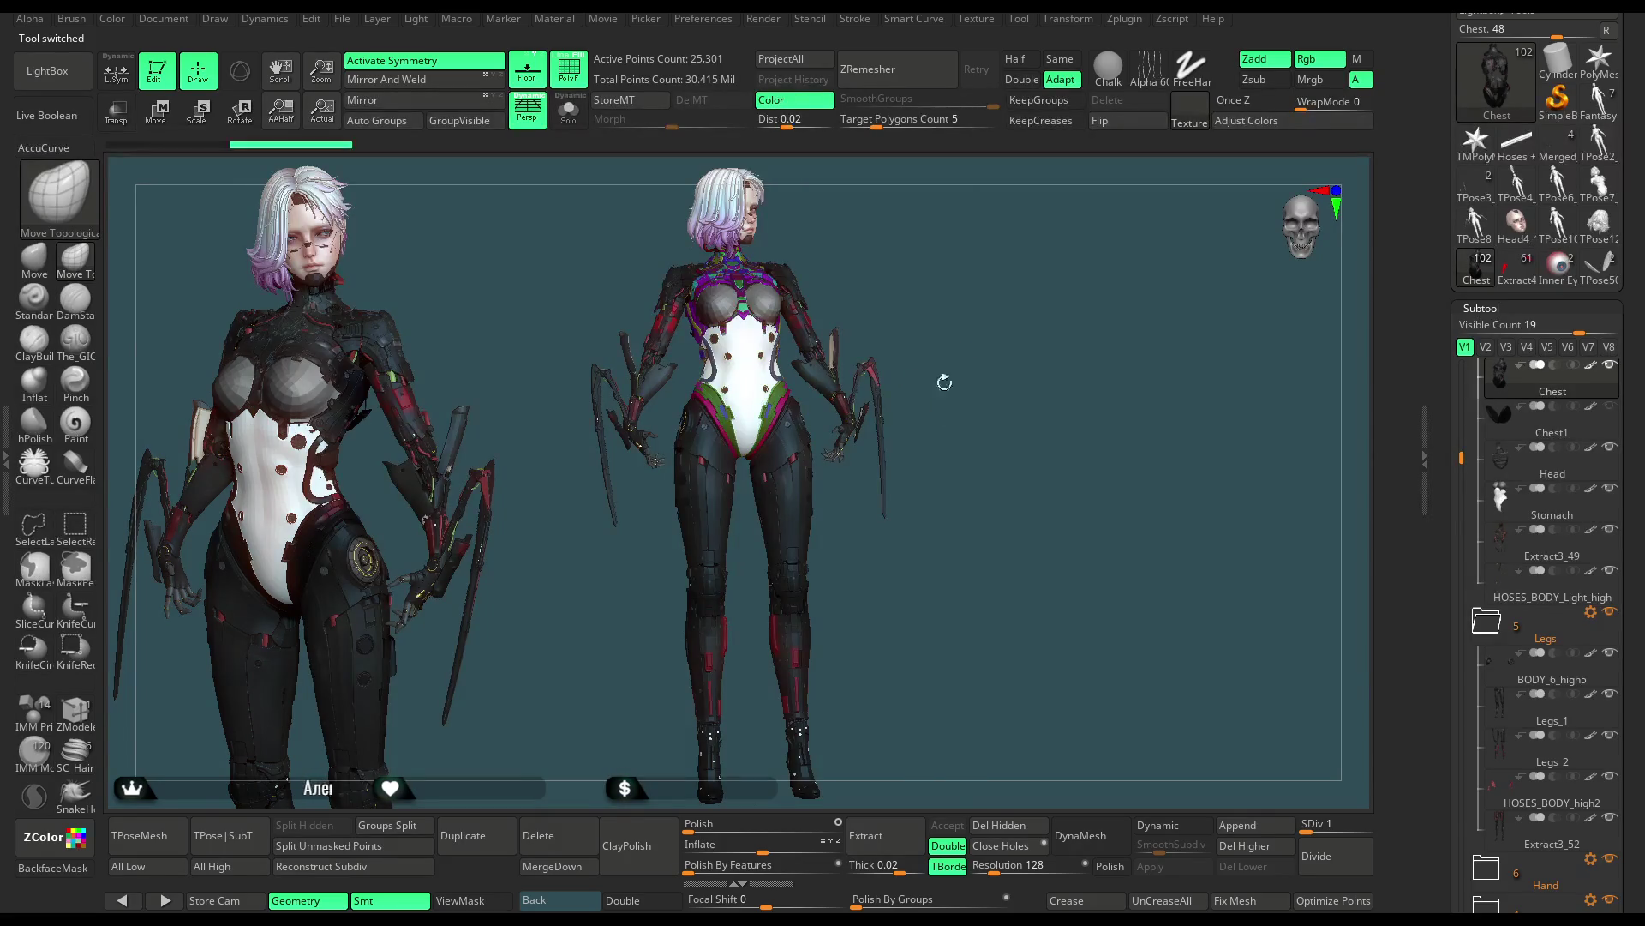
Solo Extract3_93, hide the stray pieces around the green disc and delete them
mouse_move(886, 563)
right_mouse_down("ctrl")
mouse_move(1055, 271)
mouse_move(802, 486)
mouse_move(883, 339)
mouse_move(796, 478)
right_mouse_up("ctrl")
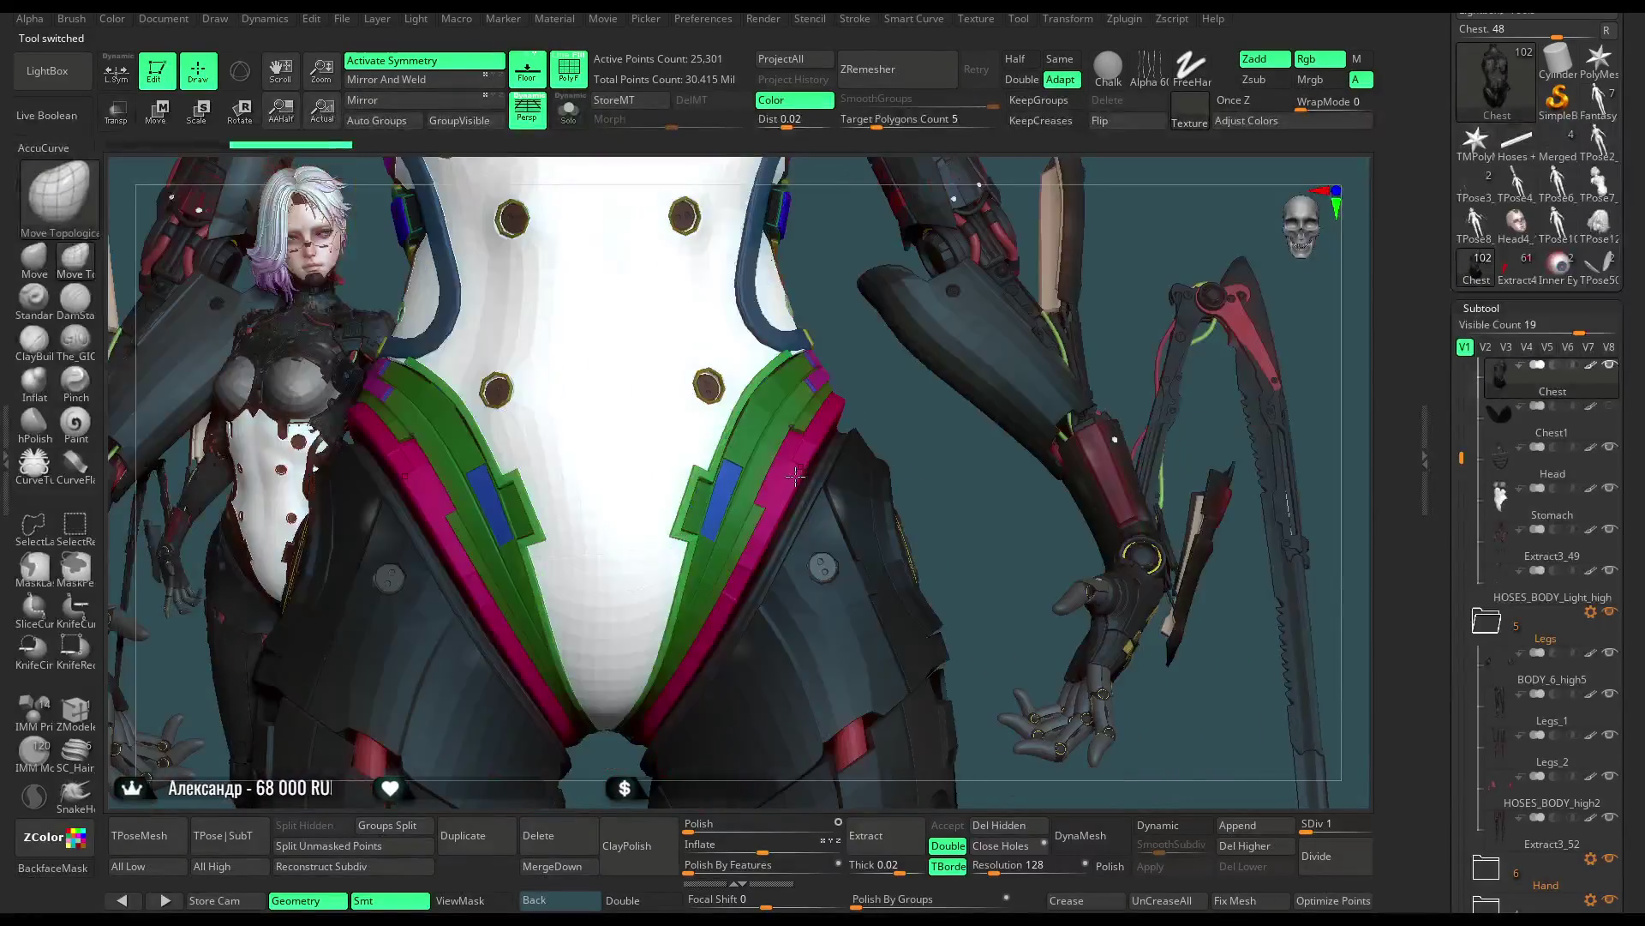
mouse_move(904, 417)
right_mouse_down()
mouse_move(925, 431)
mouse_move(824, 411)
right_mouse_up()
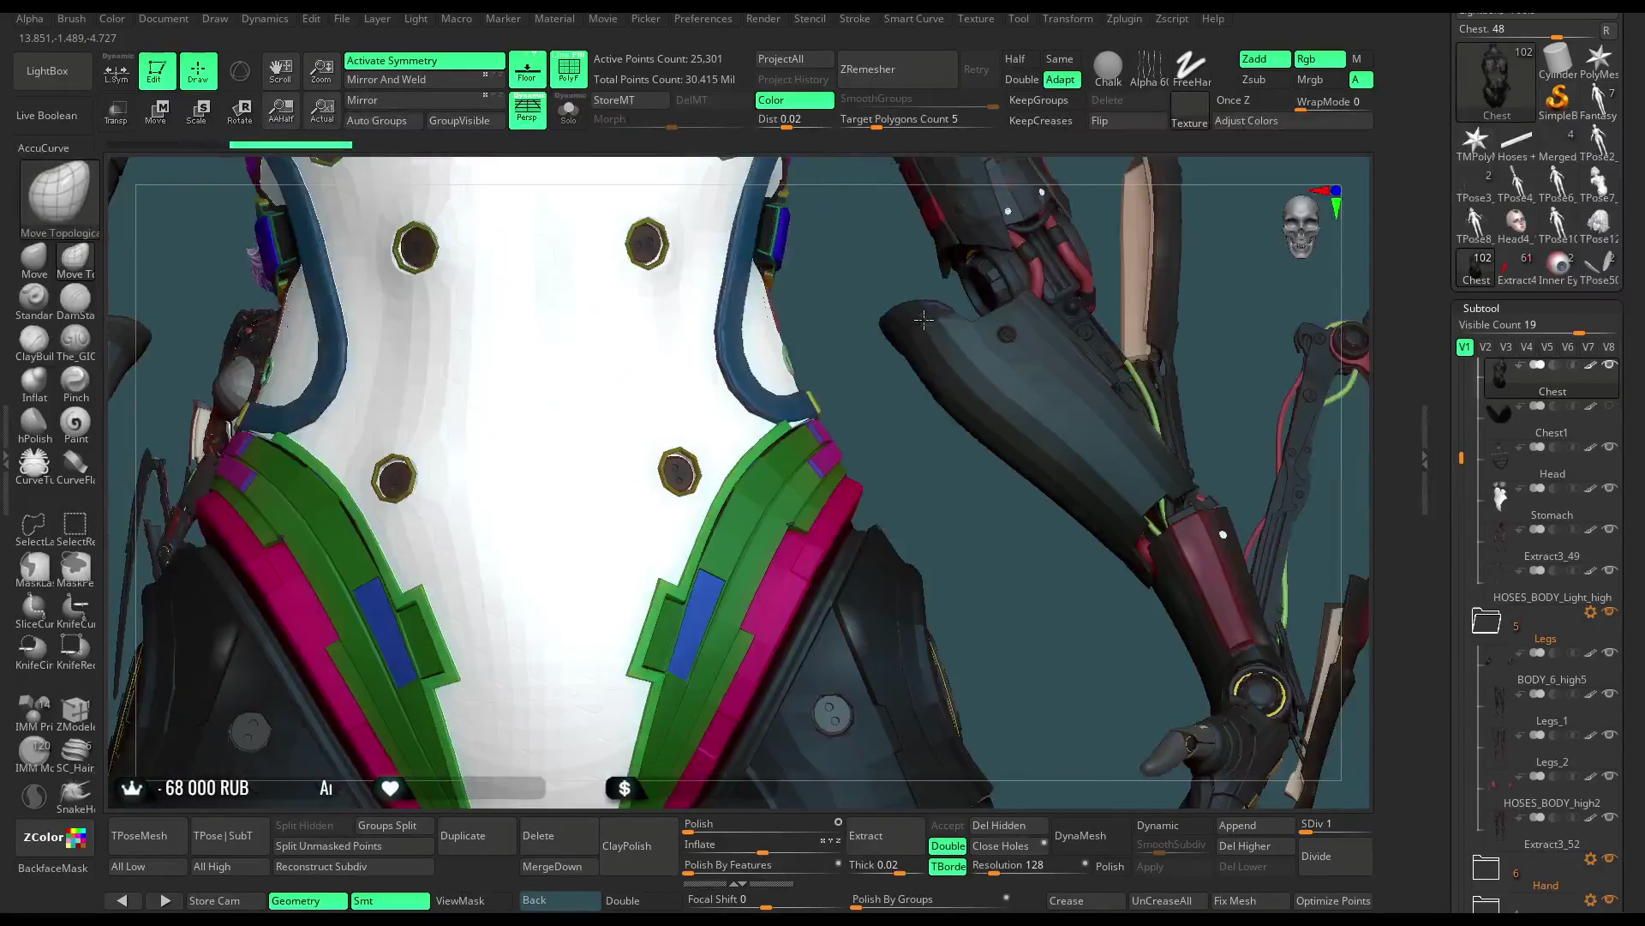
left_click(789, 383, "alt")
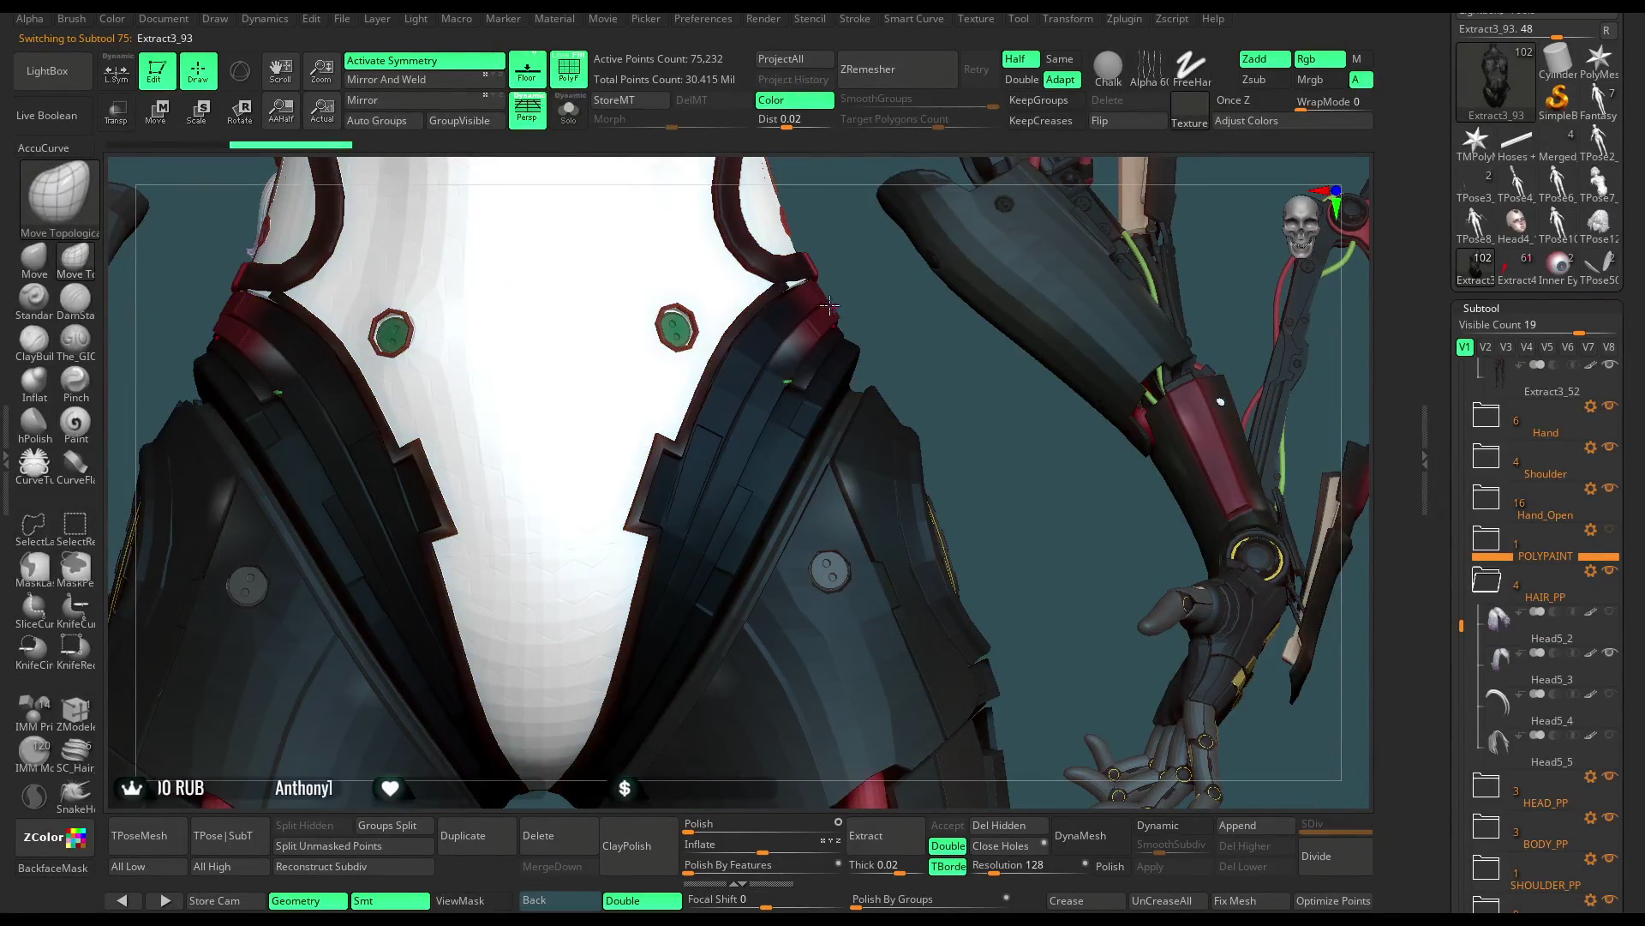
left_click(573, 120)
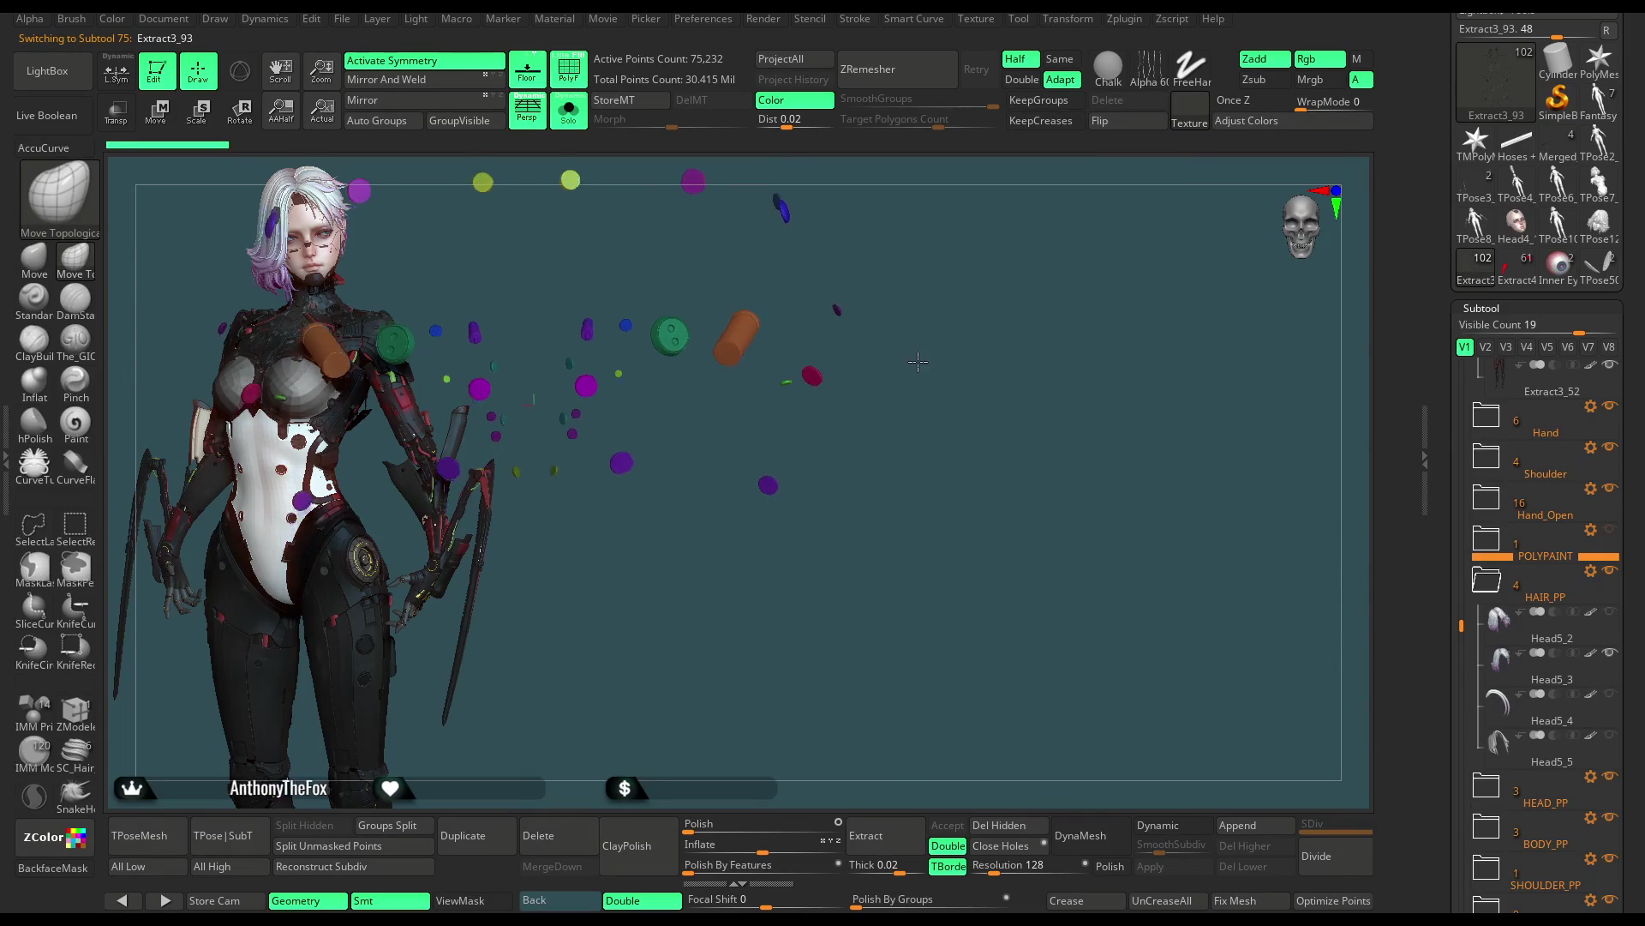
key("ctrl+shift")
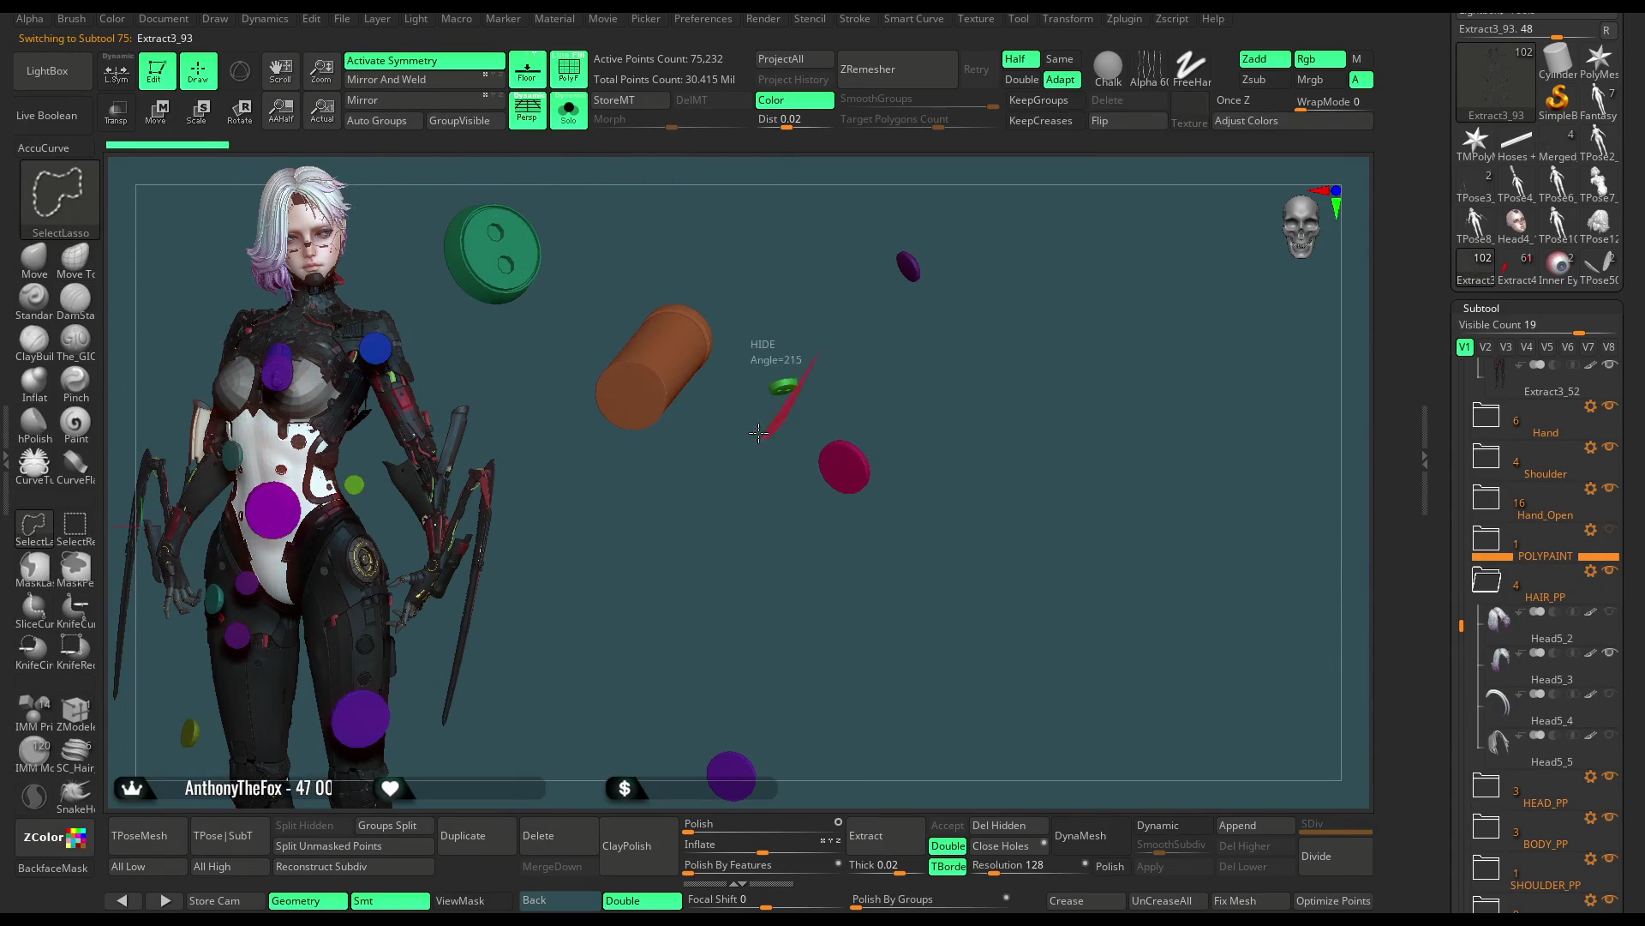
left_click_drag(759, 435, 840, 371, "ctrl+shift")
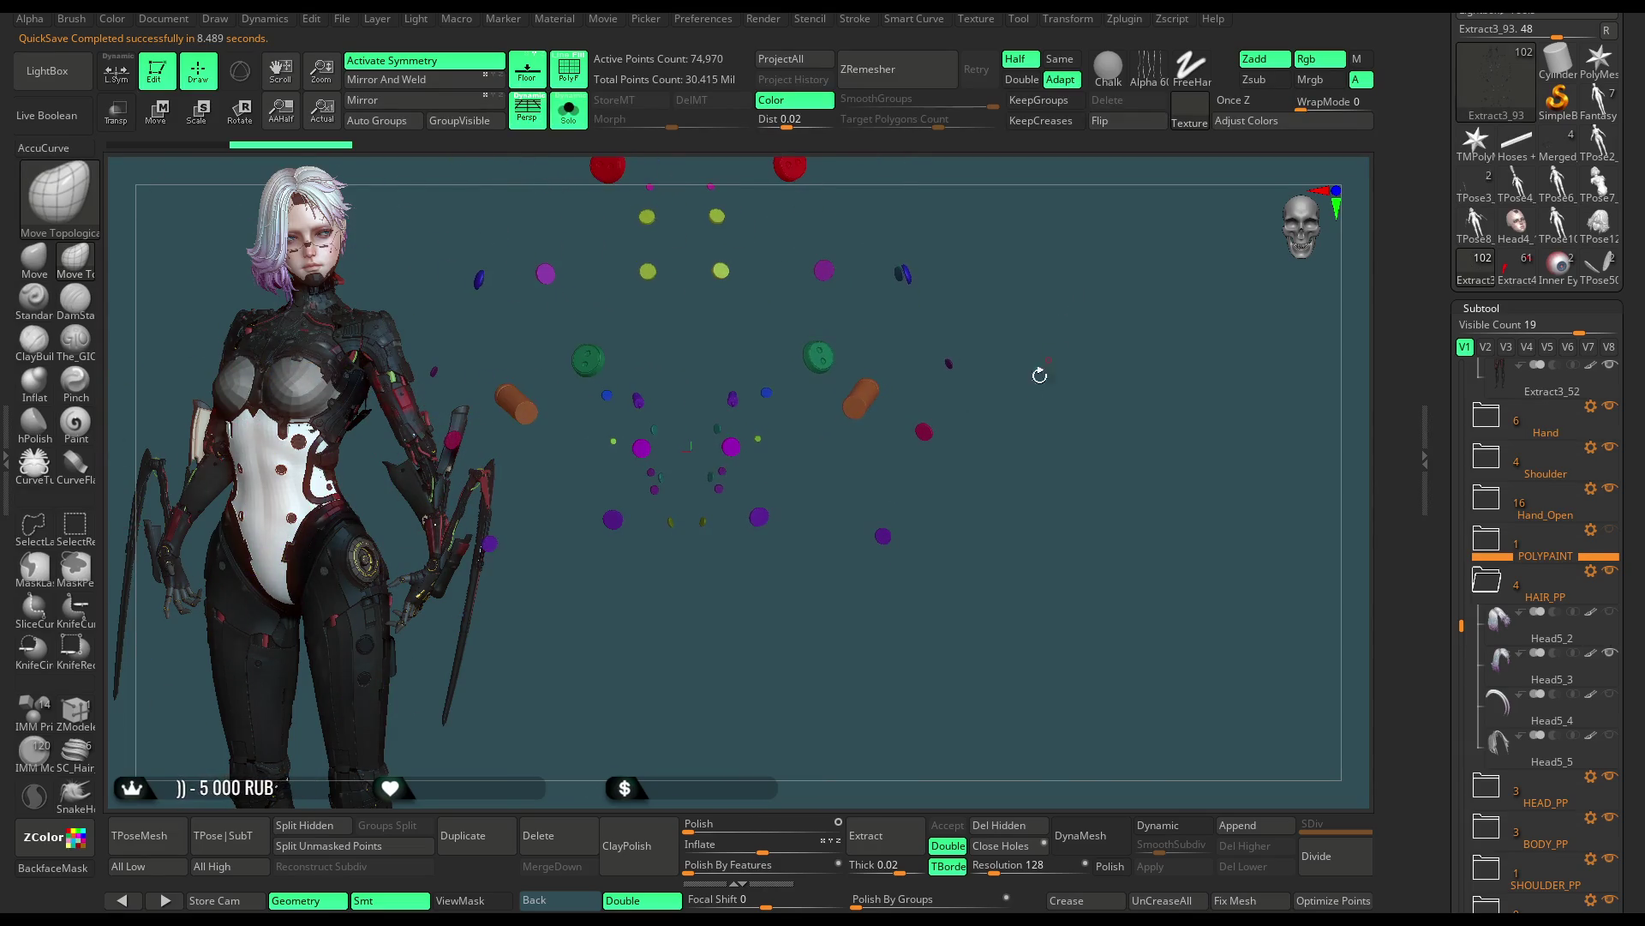
left_click(1031, 831)
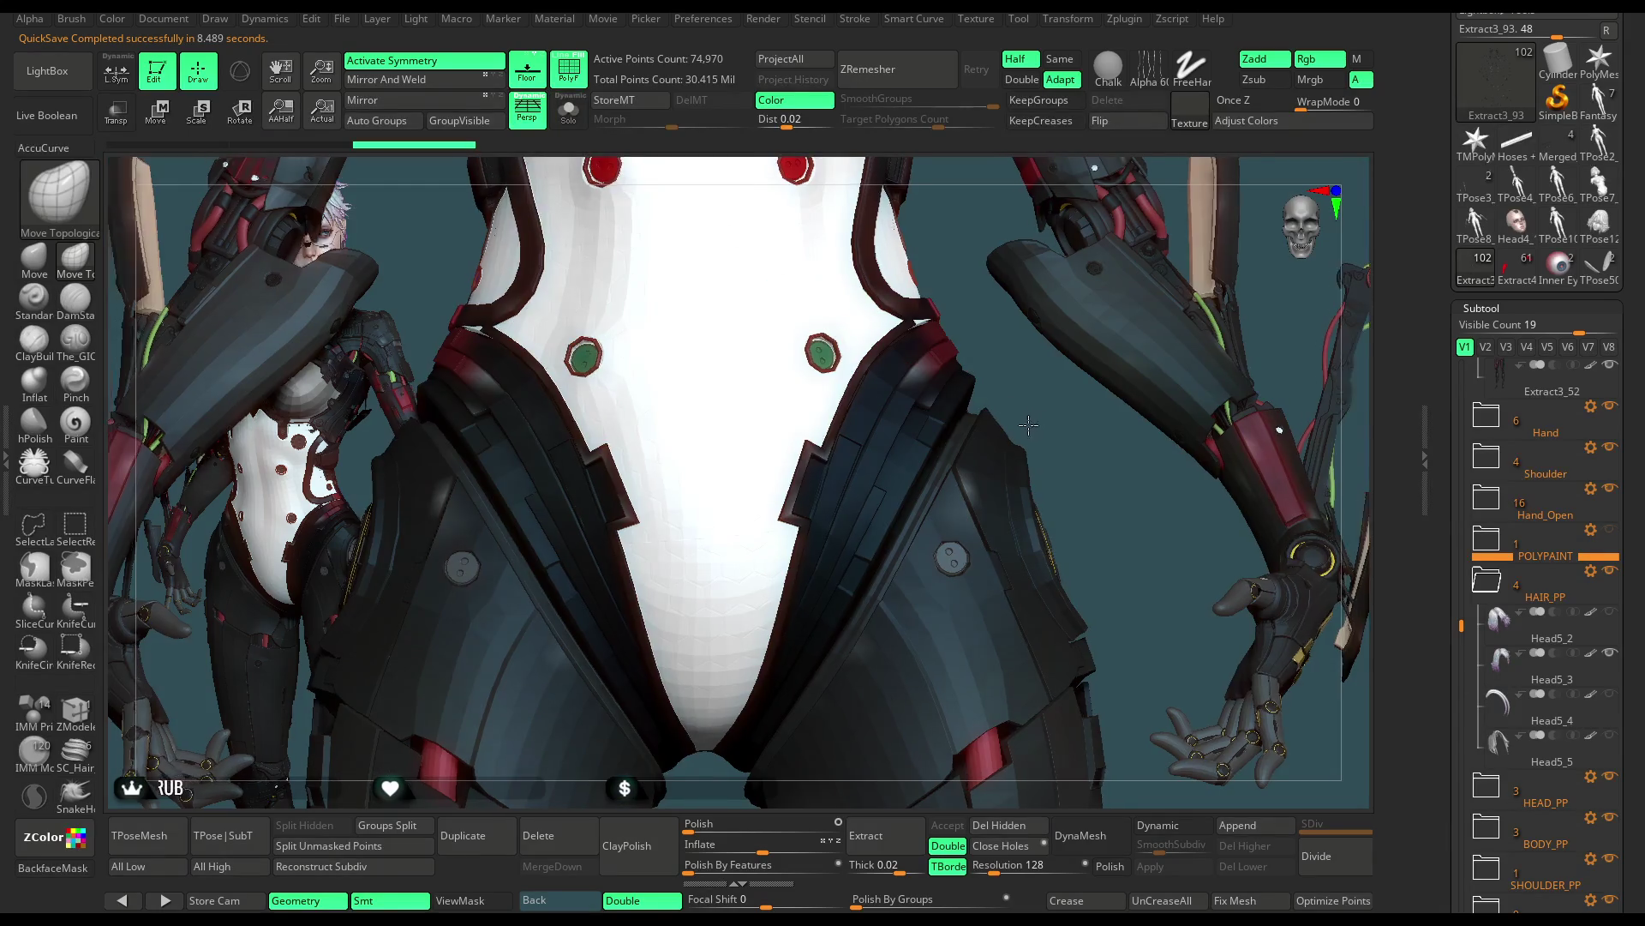
mouse_move(1044, 425)
left_mouse_down("alt")
mouse_move(1136, 236)
mouse_move(1072, 284)
mouse_move(1074, 306)
left_mouse_up("alt")
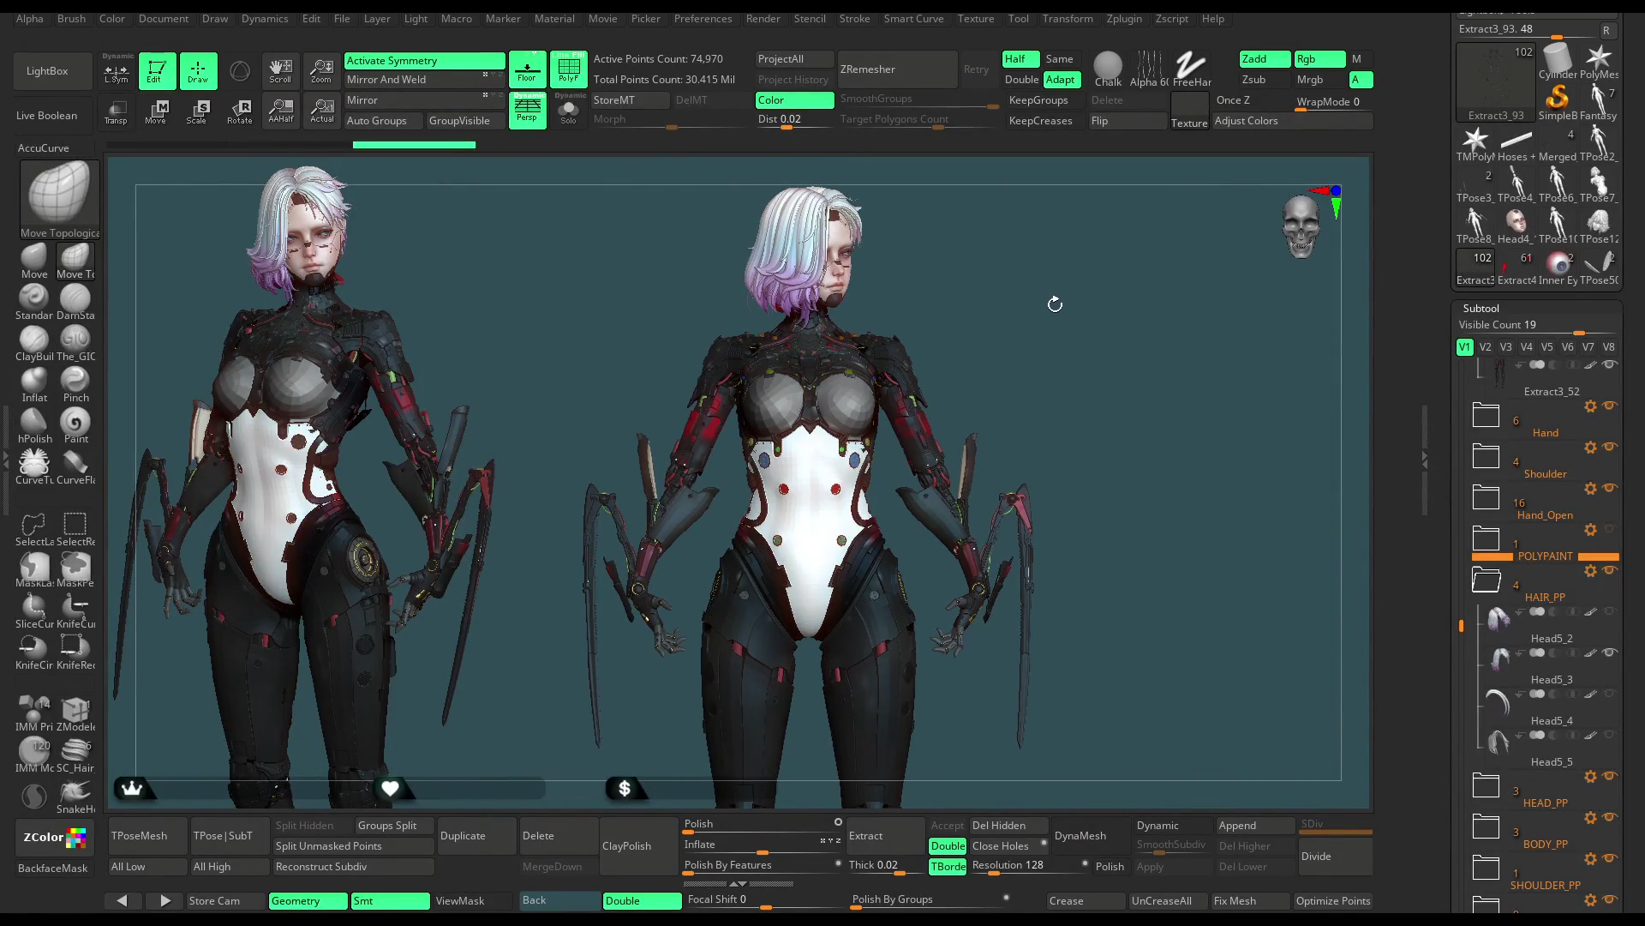
Select the head, Stomach, hoses, mantis blades and head rest subtools in turn, ending on Extract3_93
left_click(836, 257, "alt")
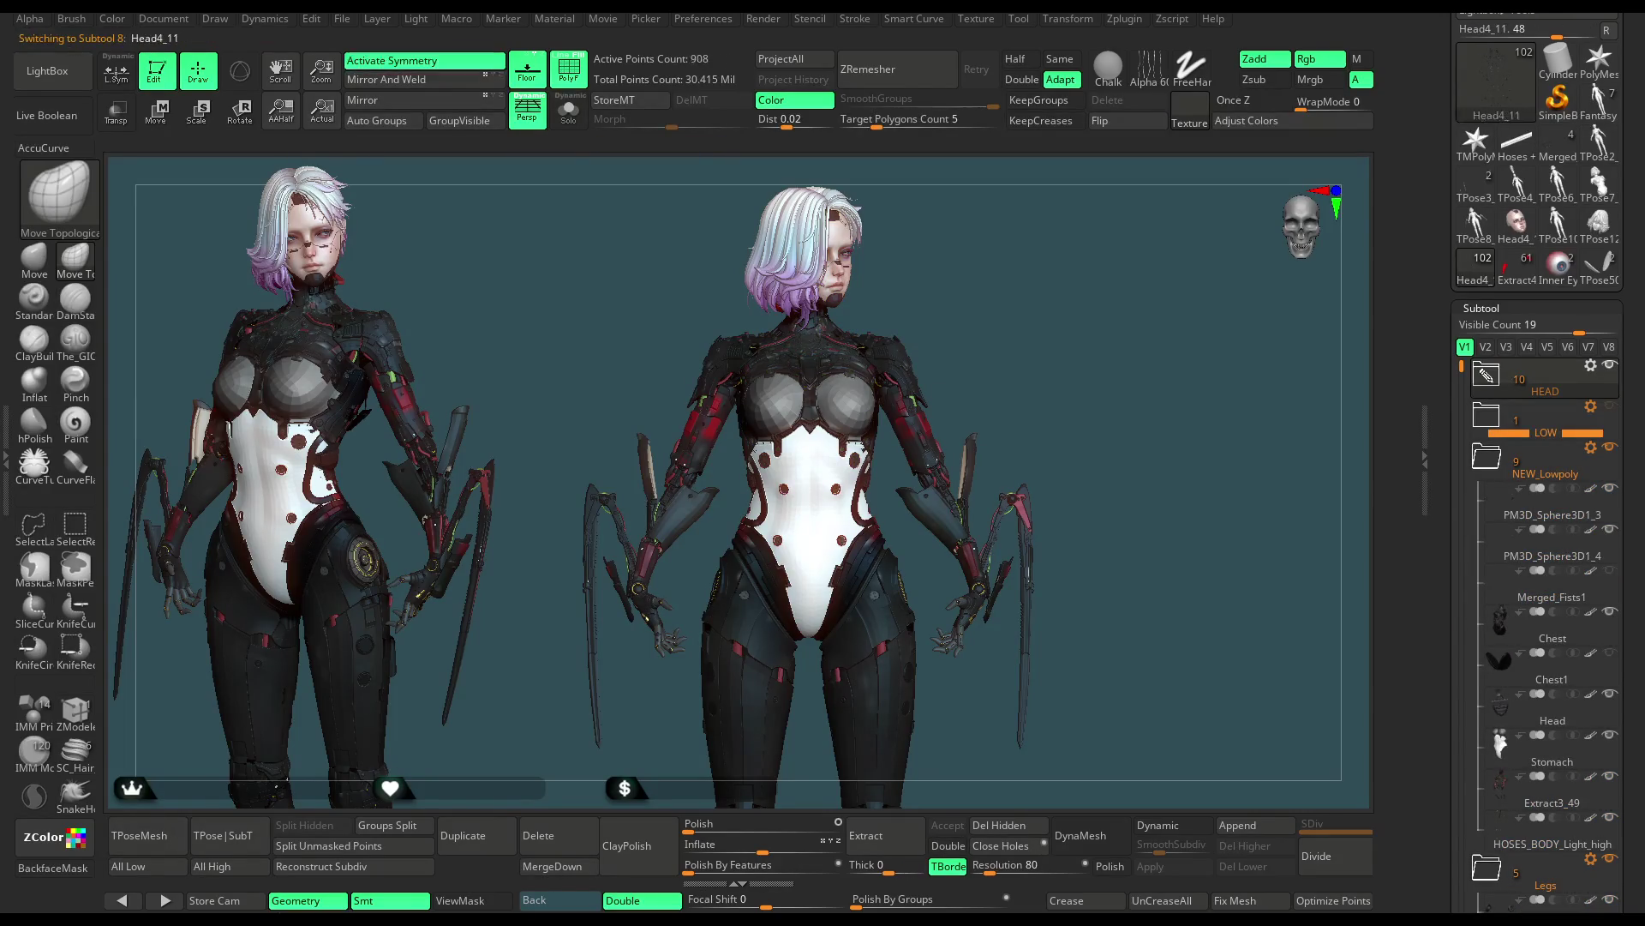
left_click(805, 480, "alt")
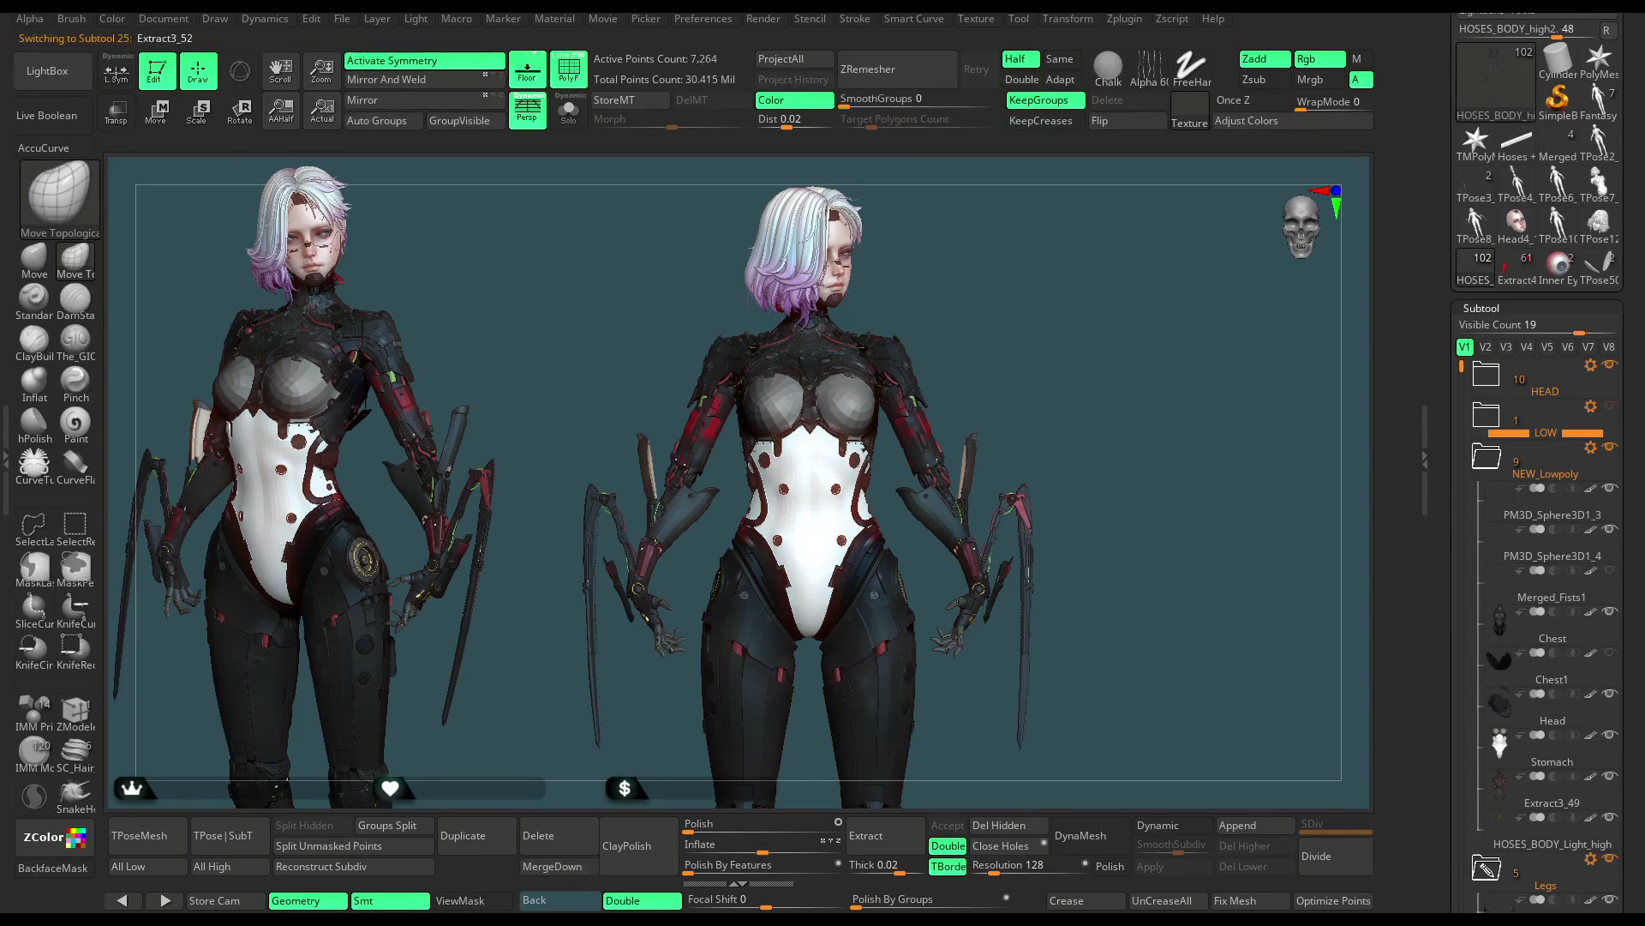
left_click(913, 428, "alt")
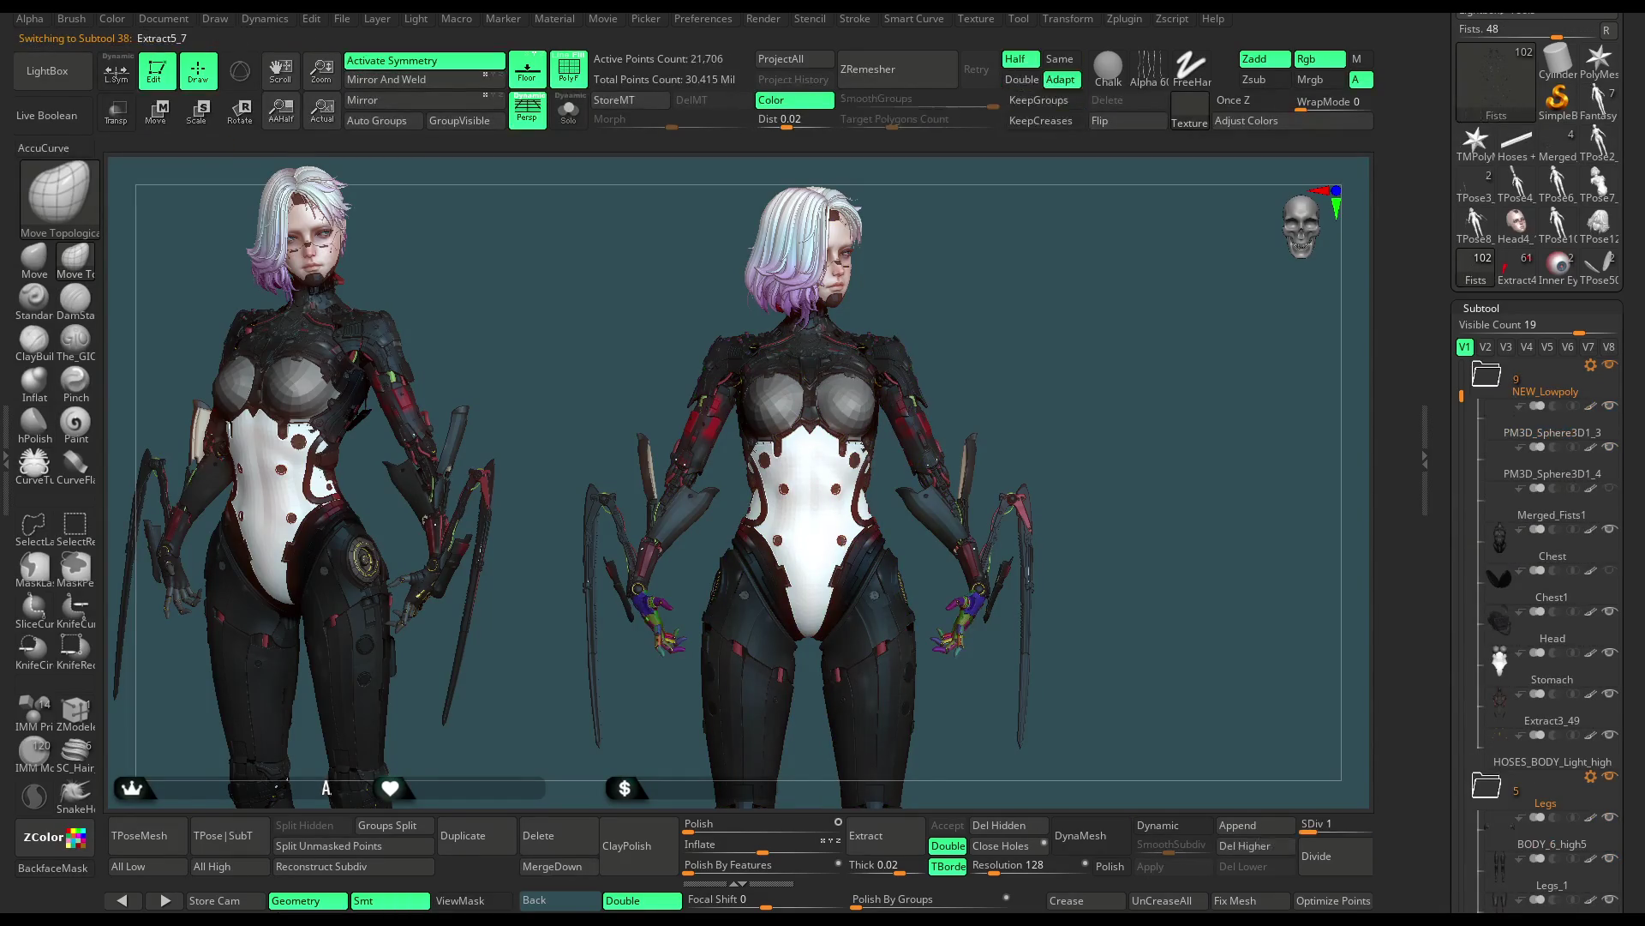
left_click(1020, 583, "alt")
left_click(1024, 583, "alt")
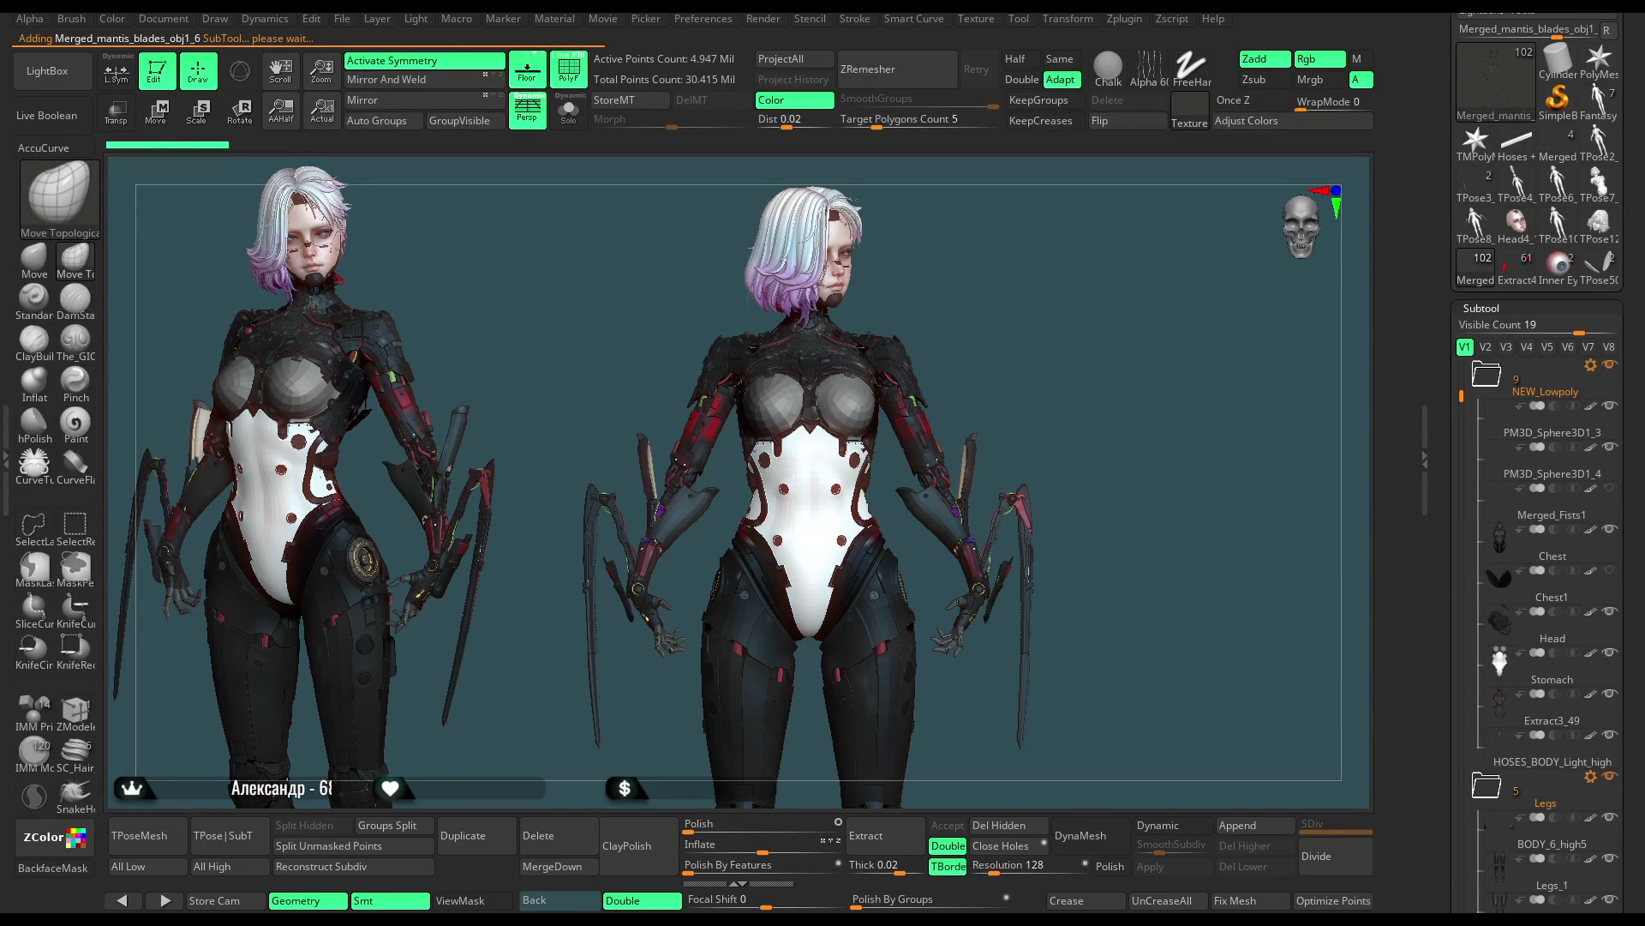
left_click(823, 248, "alt")
key("Down")
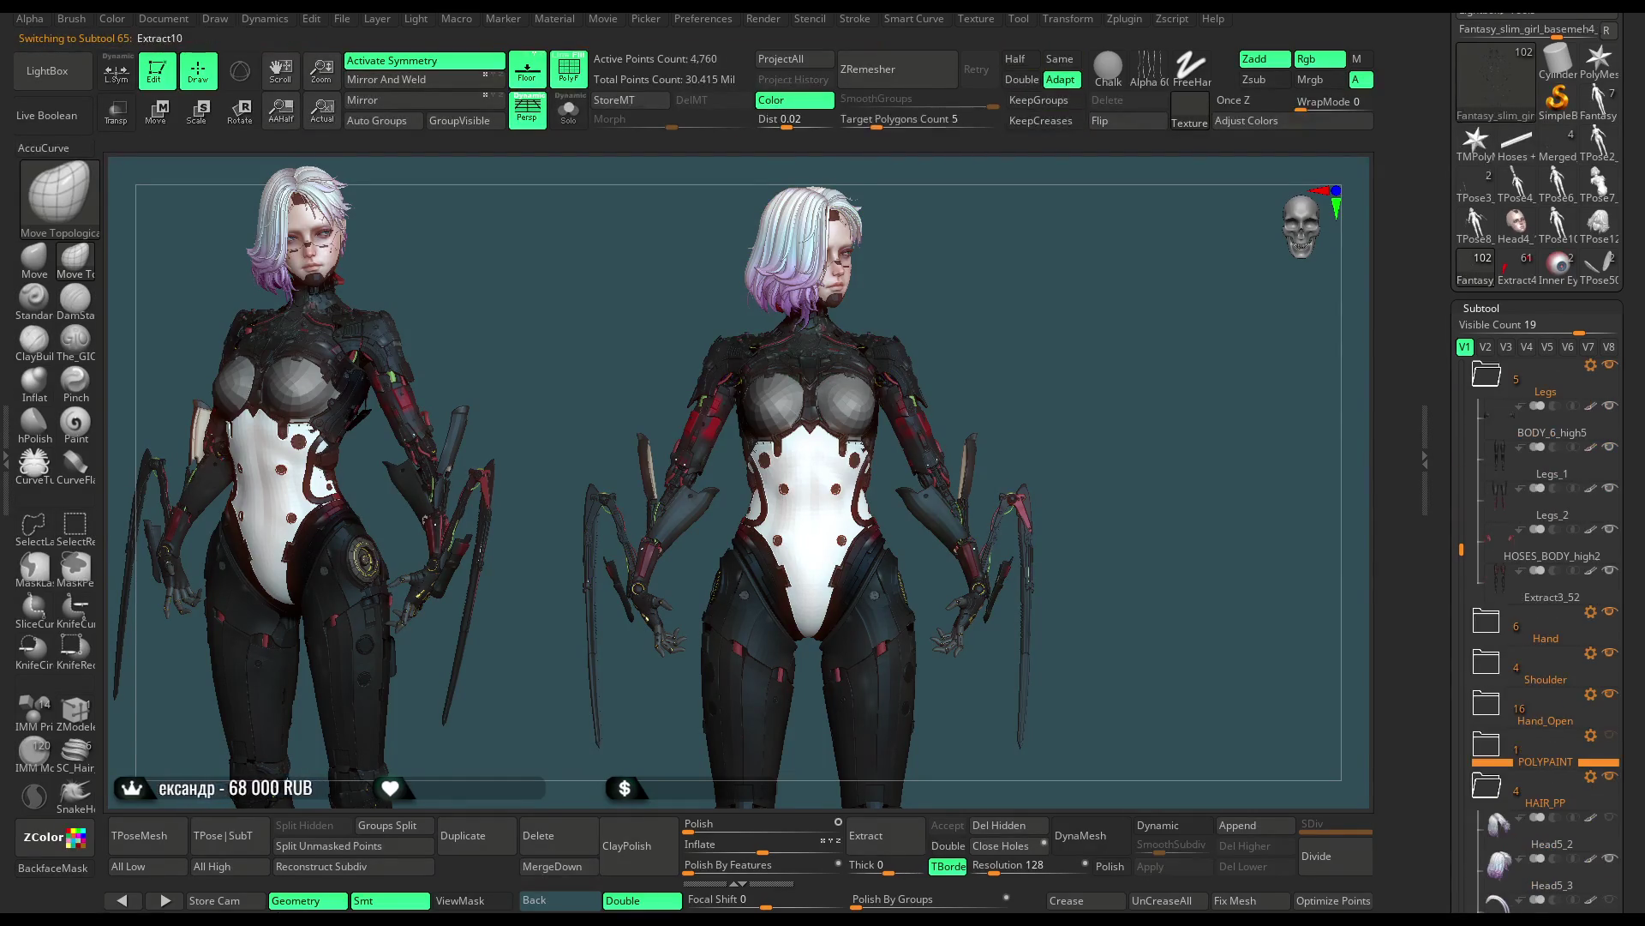
key("Down")
key("Down")
key("Down")
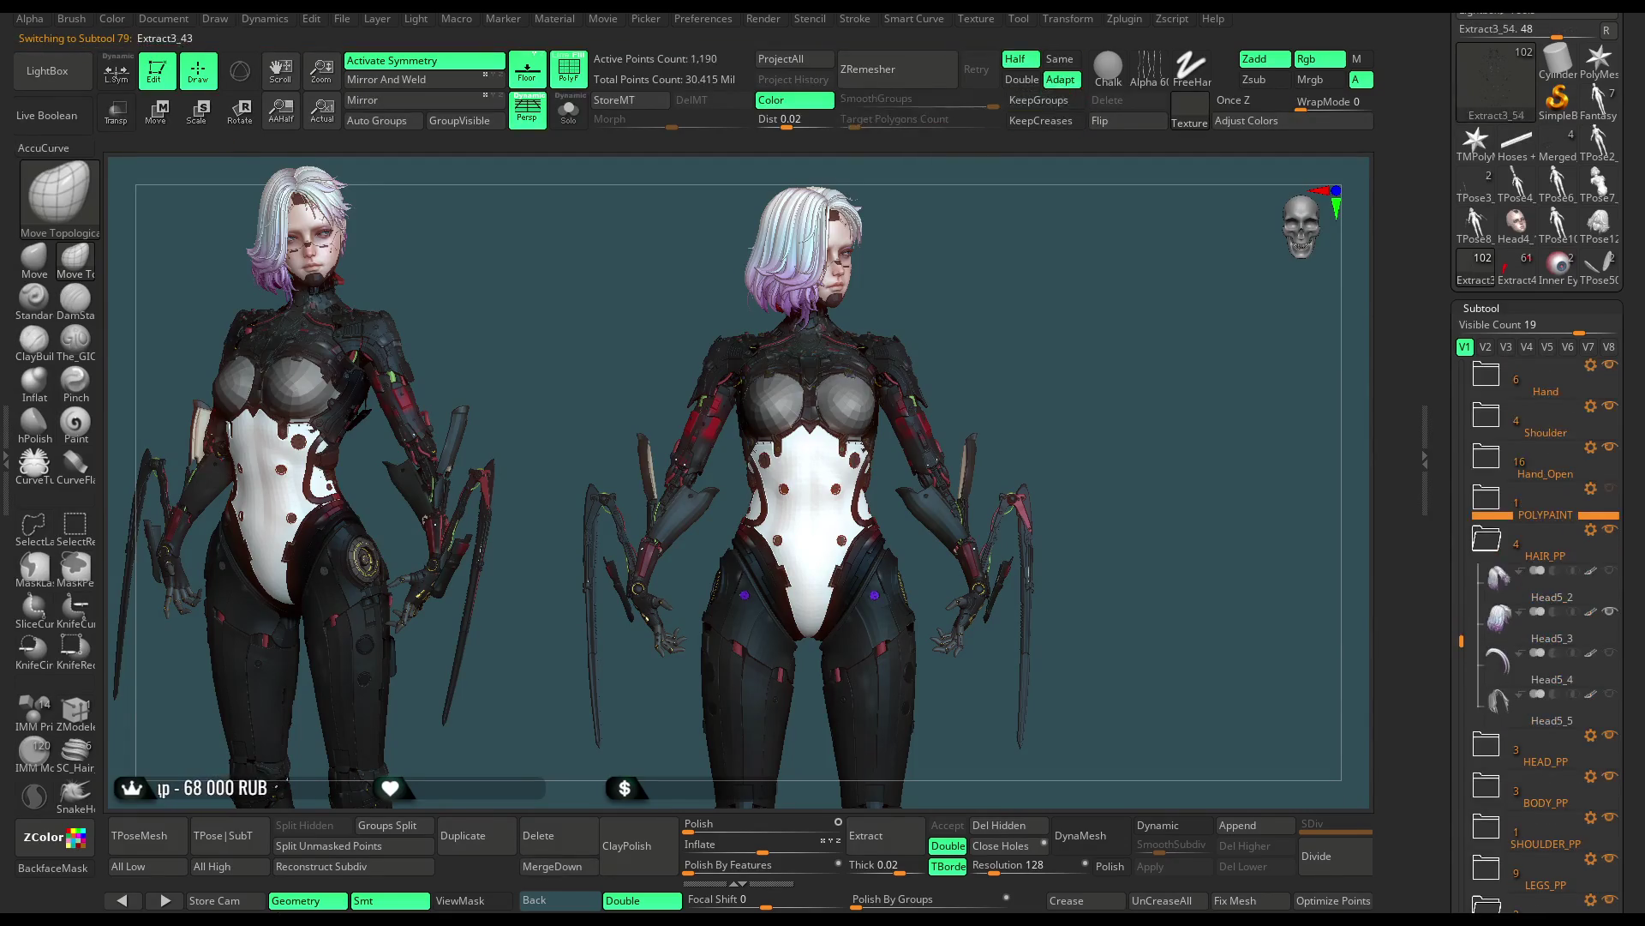
key("Up")
key("Up")
key("Up")
key("Up")
key("Up")
key("Up")
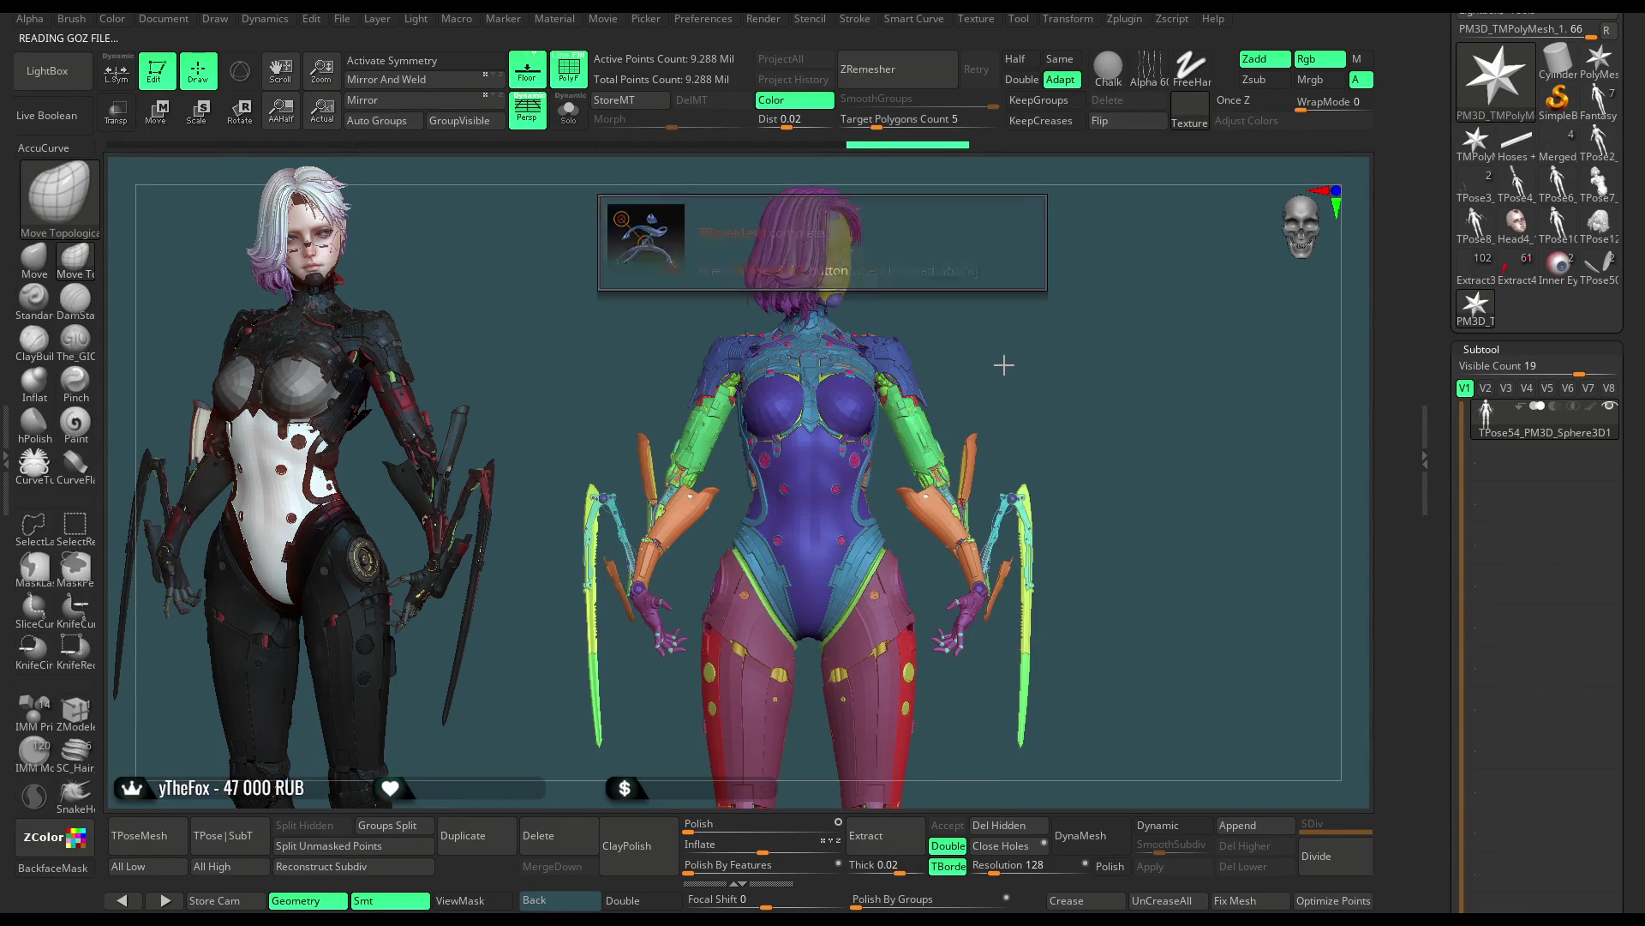
Frame the T-pose mesh's hips and isolate the clicked blue armour piece using rectangular selection
mouse_move(1065, 386)
left_mouse_down("alt")
mouse_move(941, 308)
mouse_move(1026, 464)
mouse_move(982, 426)
mouse_move(1091, 268)
mouse_move(1063, 298)
left_mouse_up("alt")
mouse_move(893, 476)
left_mouse_down("alt")
mouse_move(1033, 389)
mouse_move(982, 400)
left_mouse_up("alt")
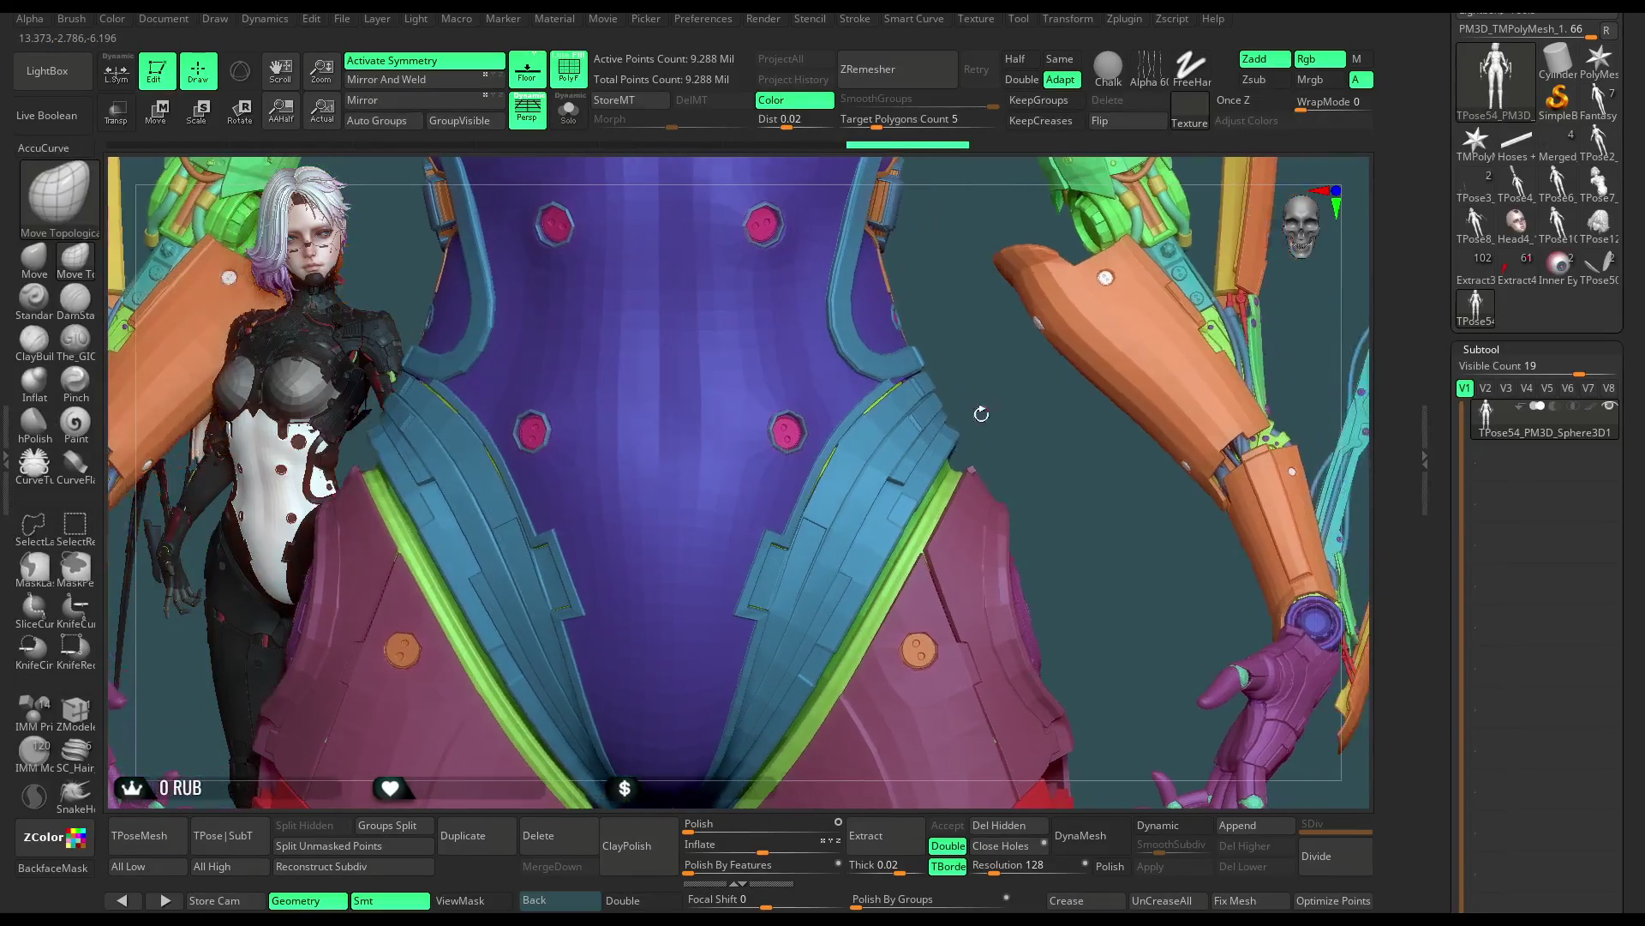
key("ctrl+shift")
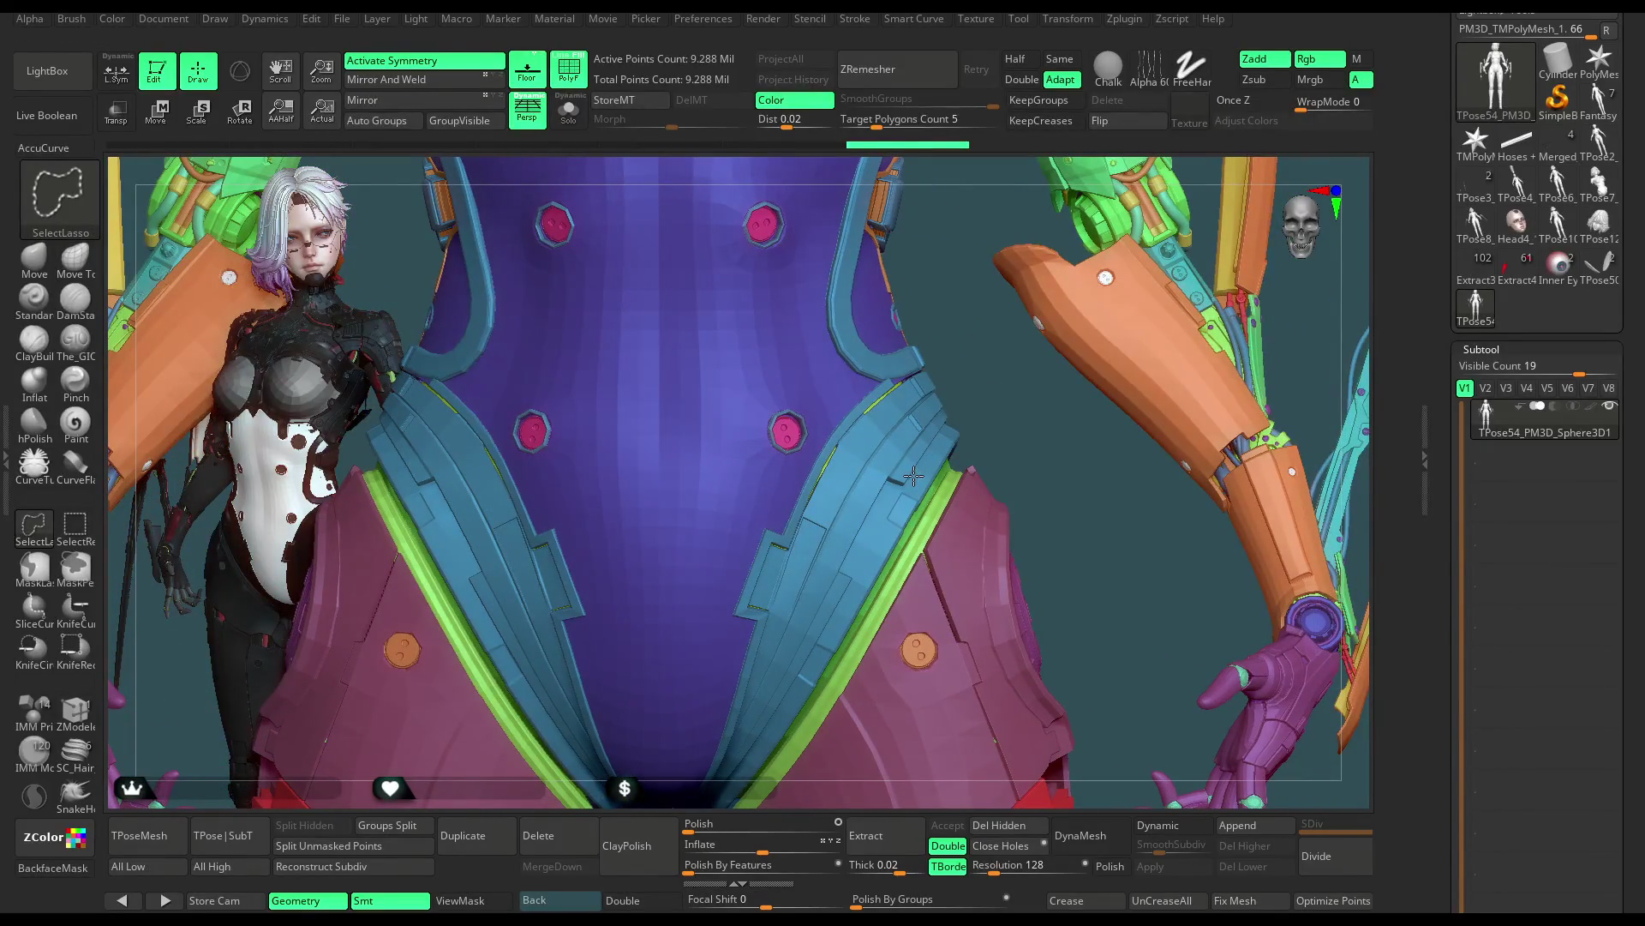
left_click(913, 477, "ctrl+shift")
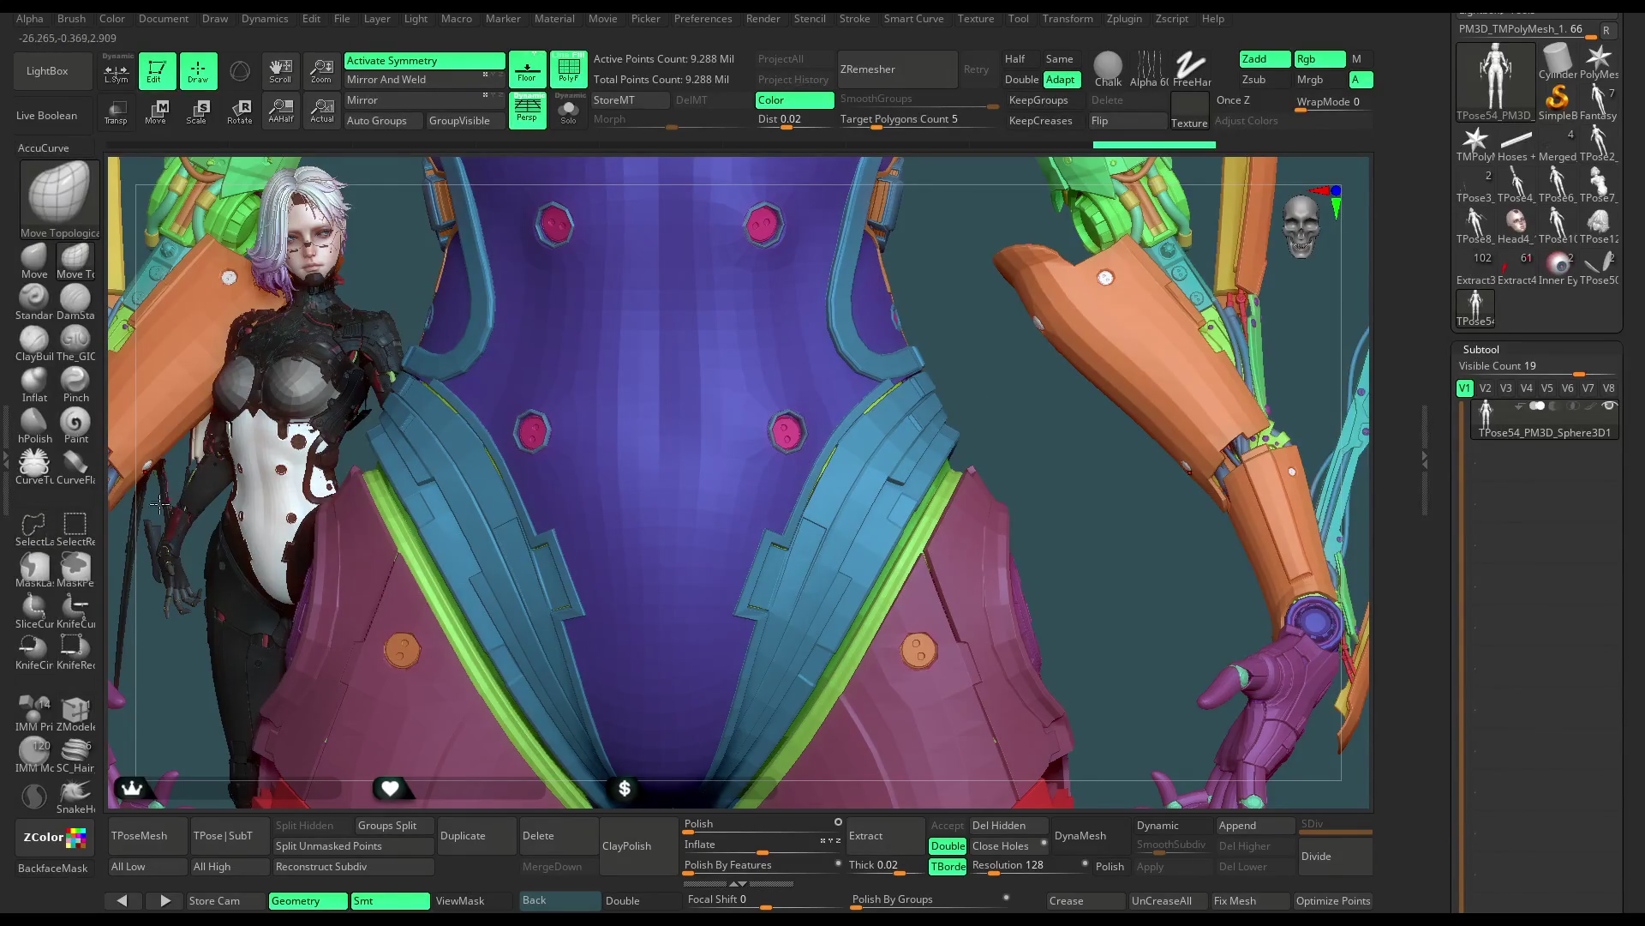
left_click(74, 529)
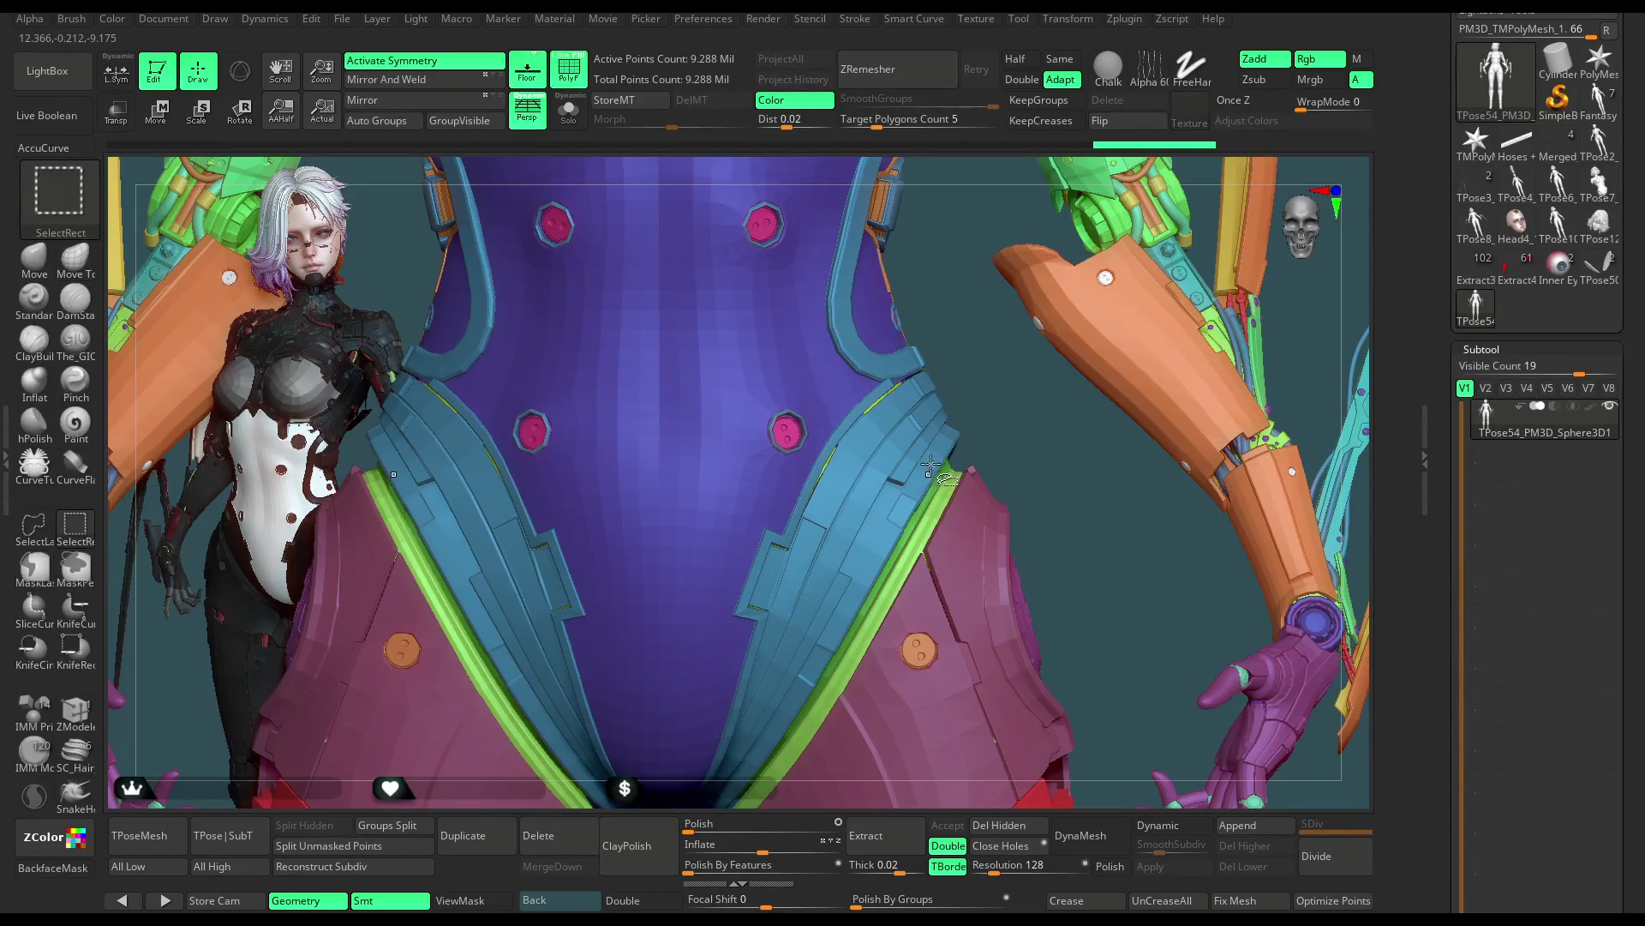
left_click(915, 463, "ctrl+shift")
mouse_move(914, 463)
left_mouse_down()
mouse_move(893, 344)
mouse_move(1012, 346)
mouse_move(1090, 316)
left_mouse_up()
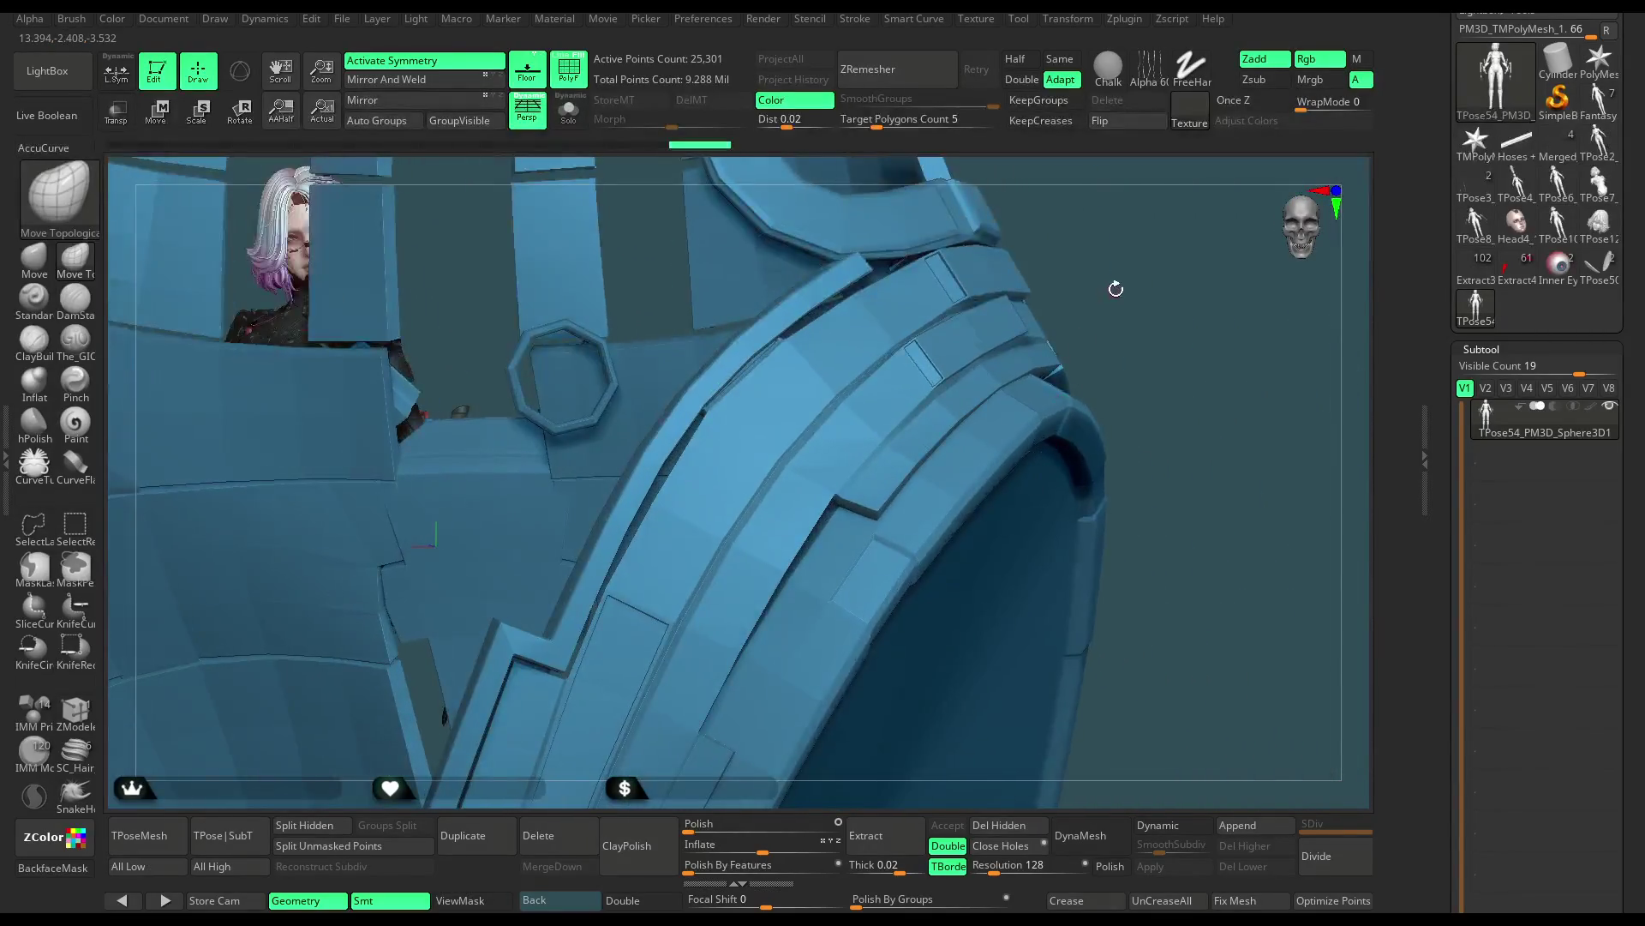
Switch to the ZModeler brush and frame the isolated blue armour piece across its gaps
left_click_drag(1090, 316, 1073, 344)
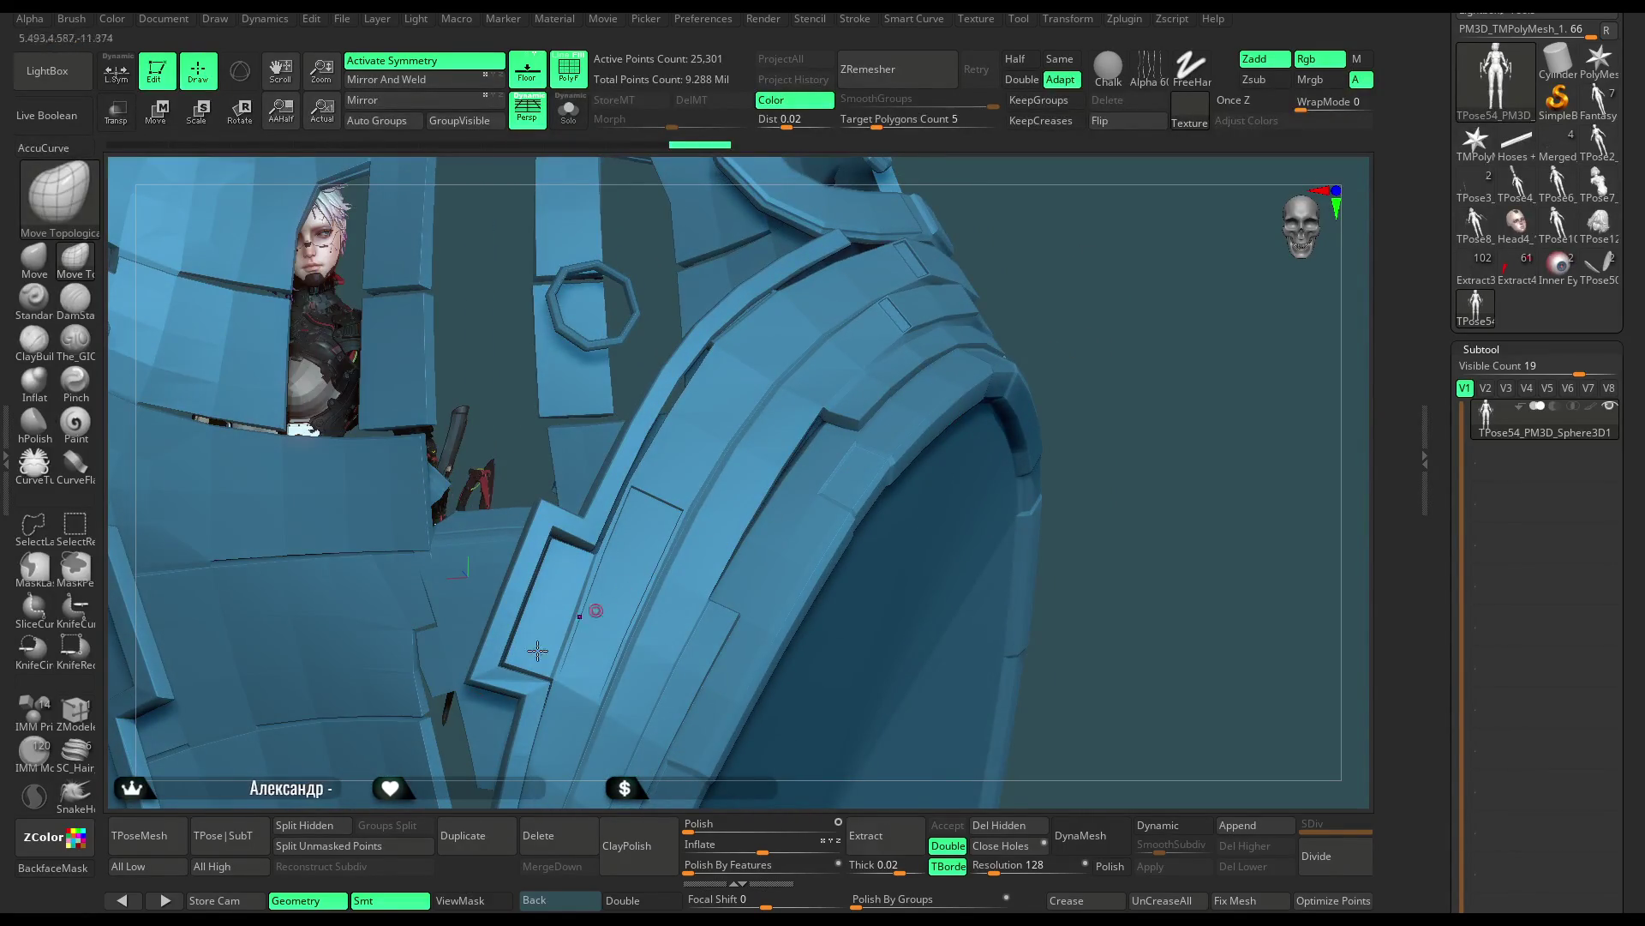
left_click(75, 708)
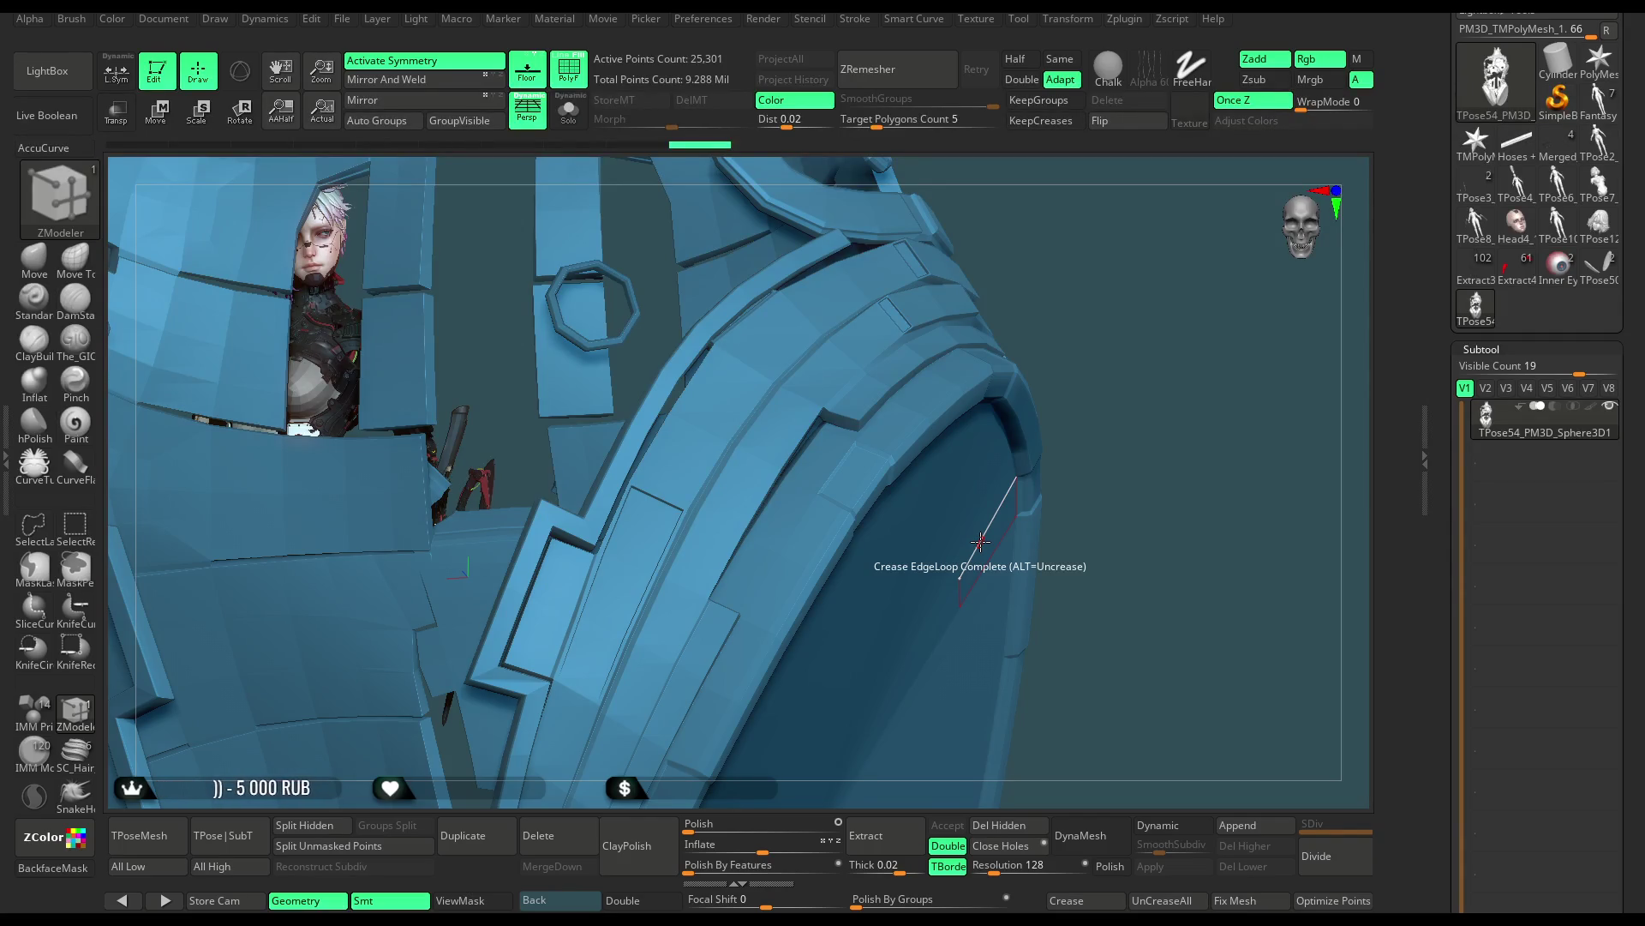
mouse_move(1080, 433)
left_mouse_down()
mouse_move(1055, 579)
mouse_move(789, 294)
left_mouse_up()
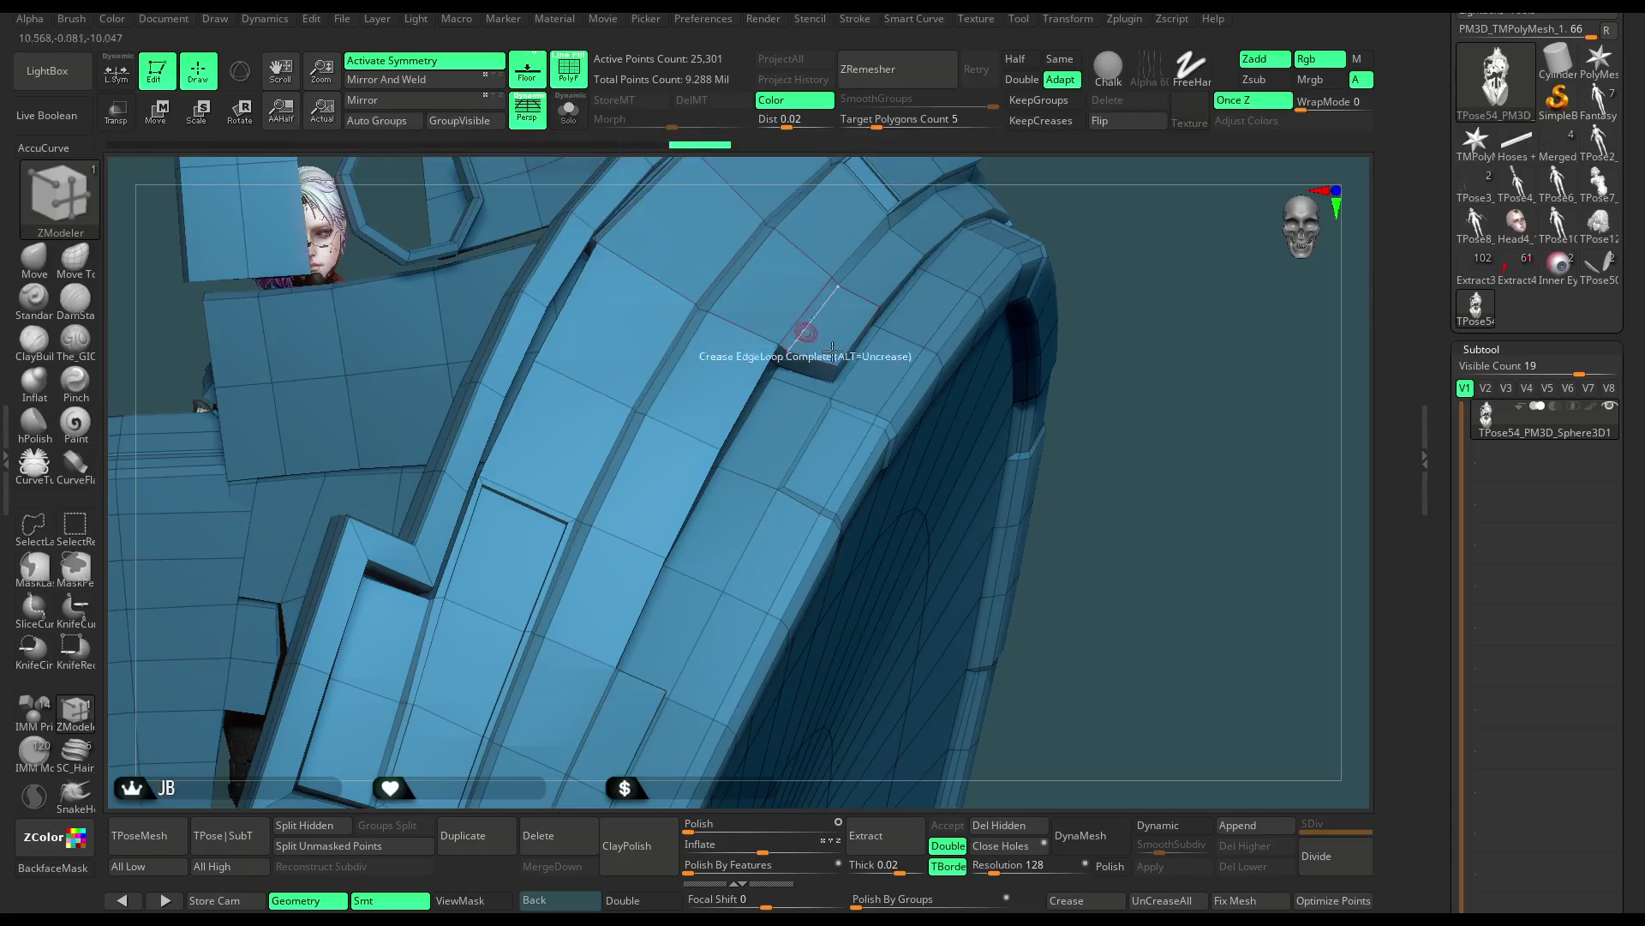
key("space")
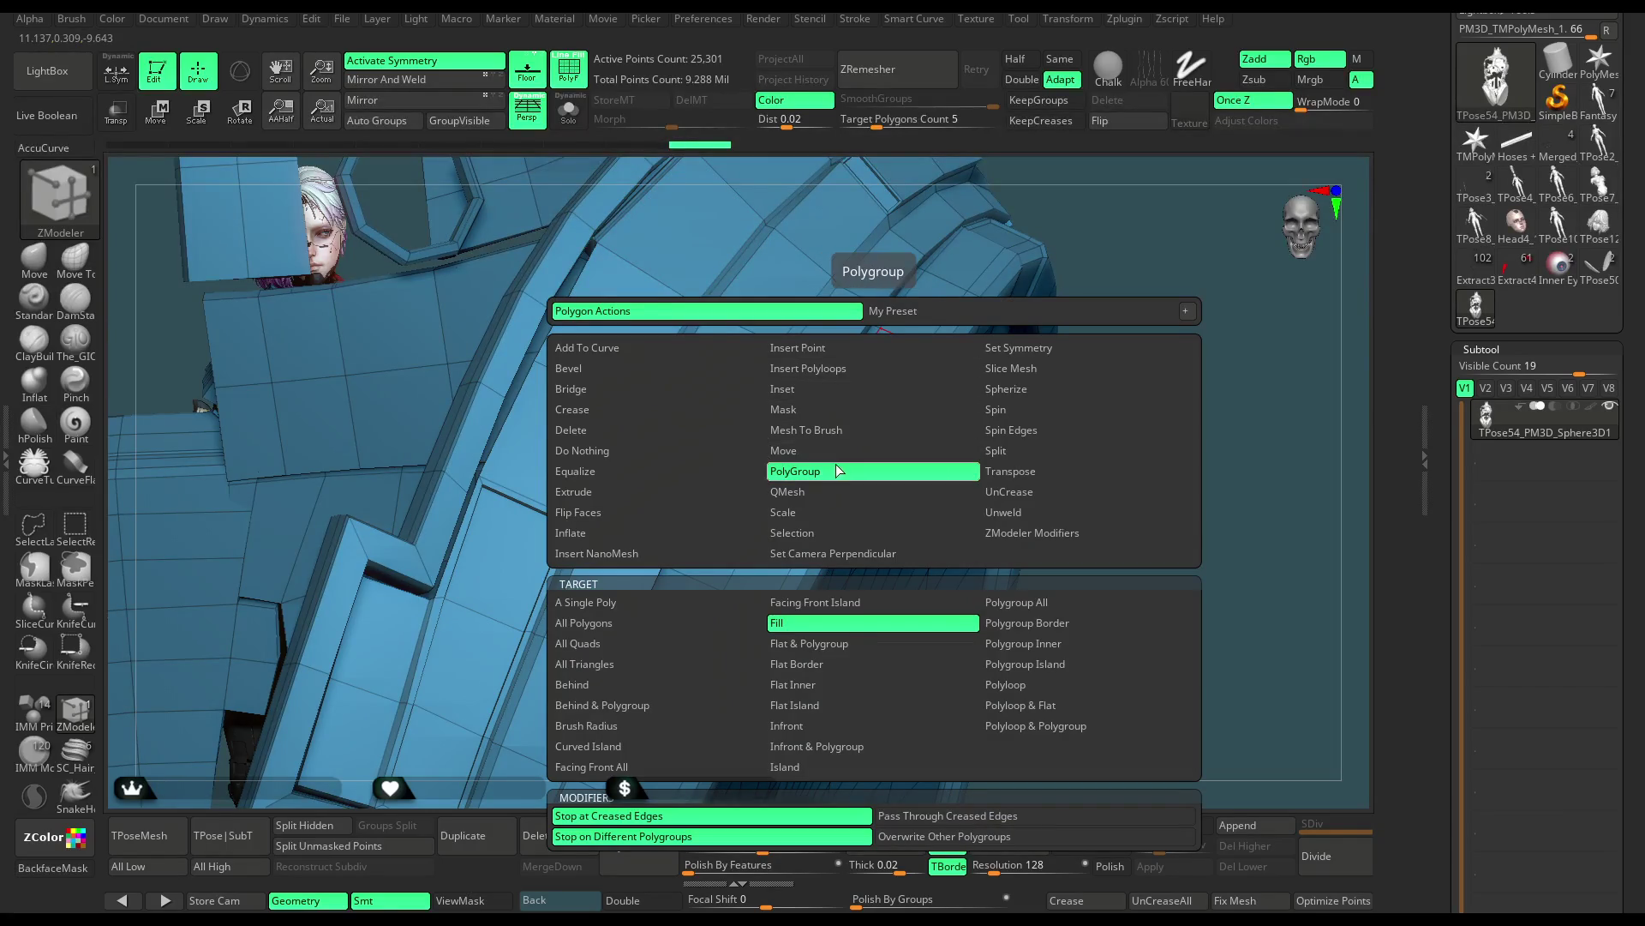
Polygroup Fill the inner rim, left pad rim, band edge strip and left band's inner edge magenta
left_click(823, 623)
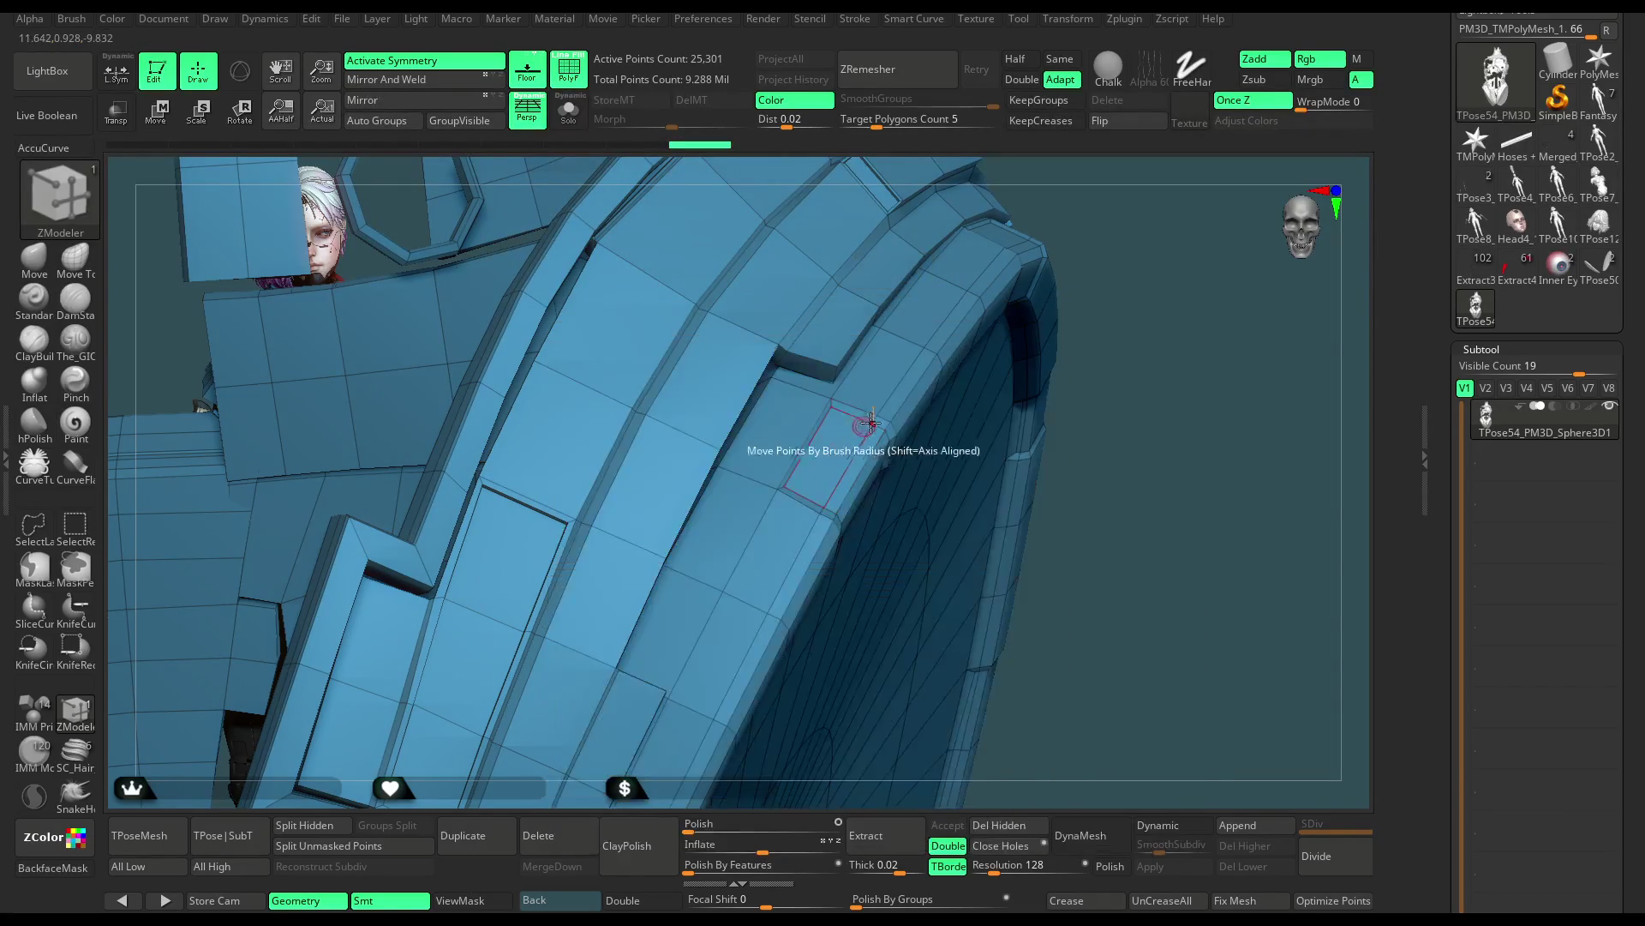
left_click(881, 366)
left_click_drag(1105, 360, 1076, 268)
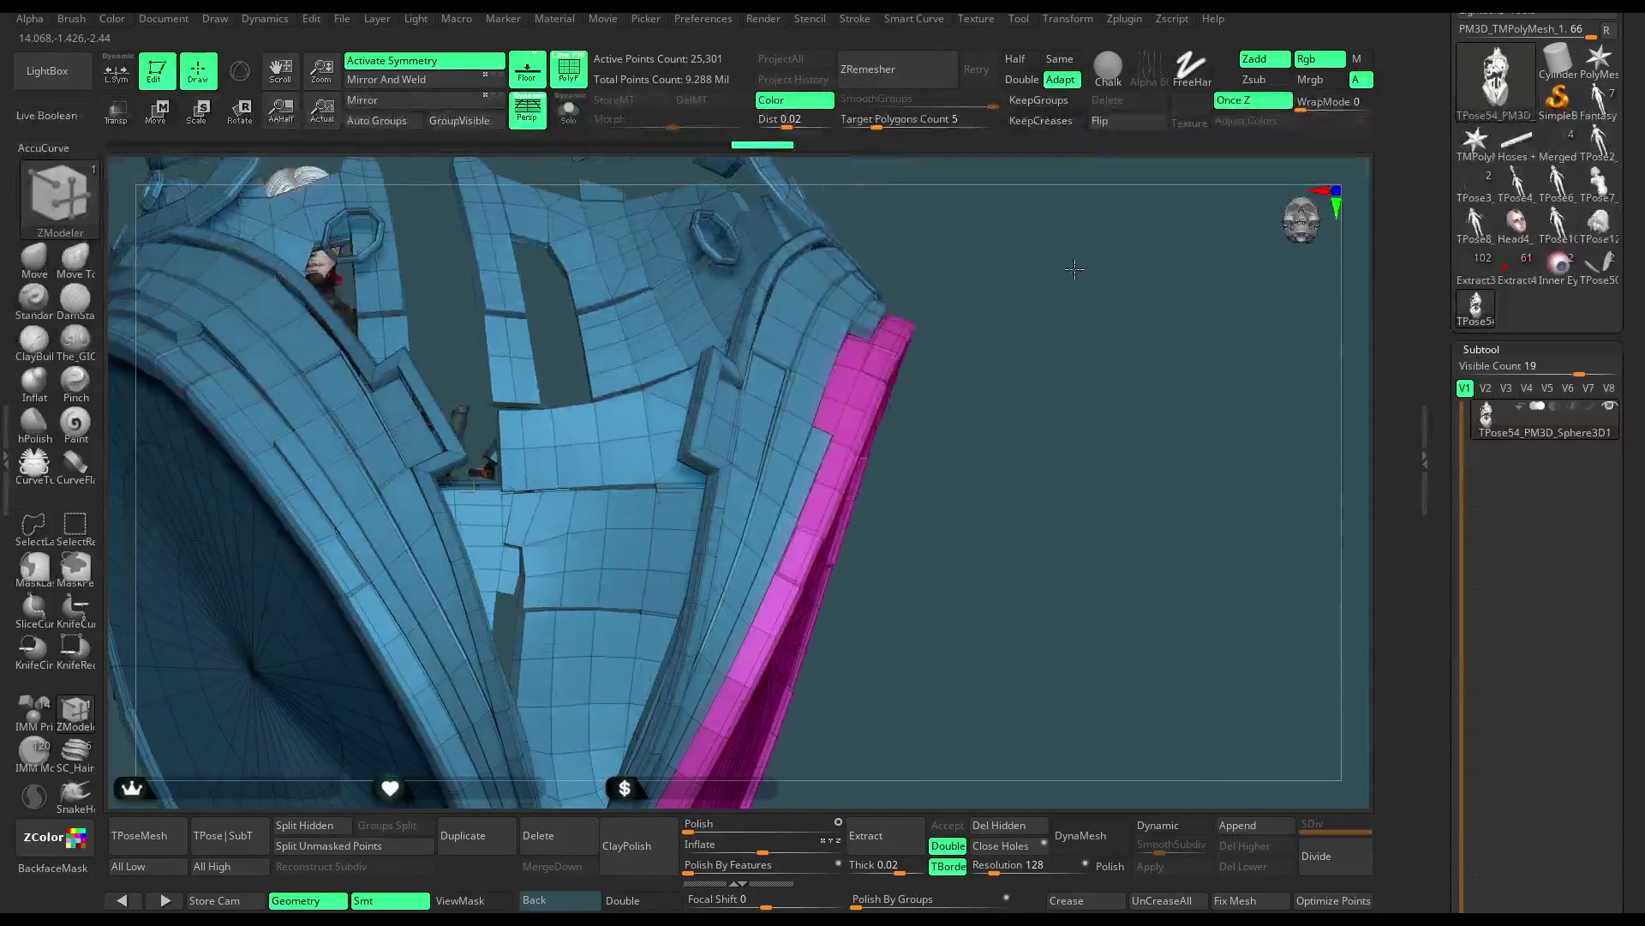
left_click(308, 515)
mouse_move(823, 479)
left_mouse_down("shift")
mouse_move(980, 323)
mouse_move(1003, 358)
mouse_move(1003, 404)
mouse_move(1058, 378)
mouse_move(1060, 316)
mouse_move(1103, 271)
left_mouse_up("shift")
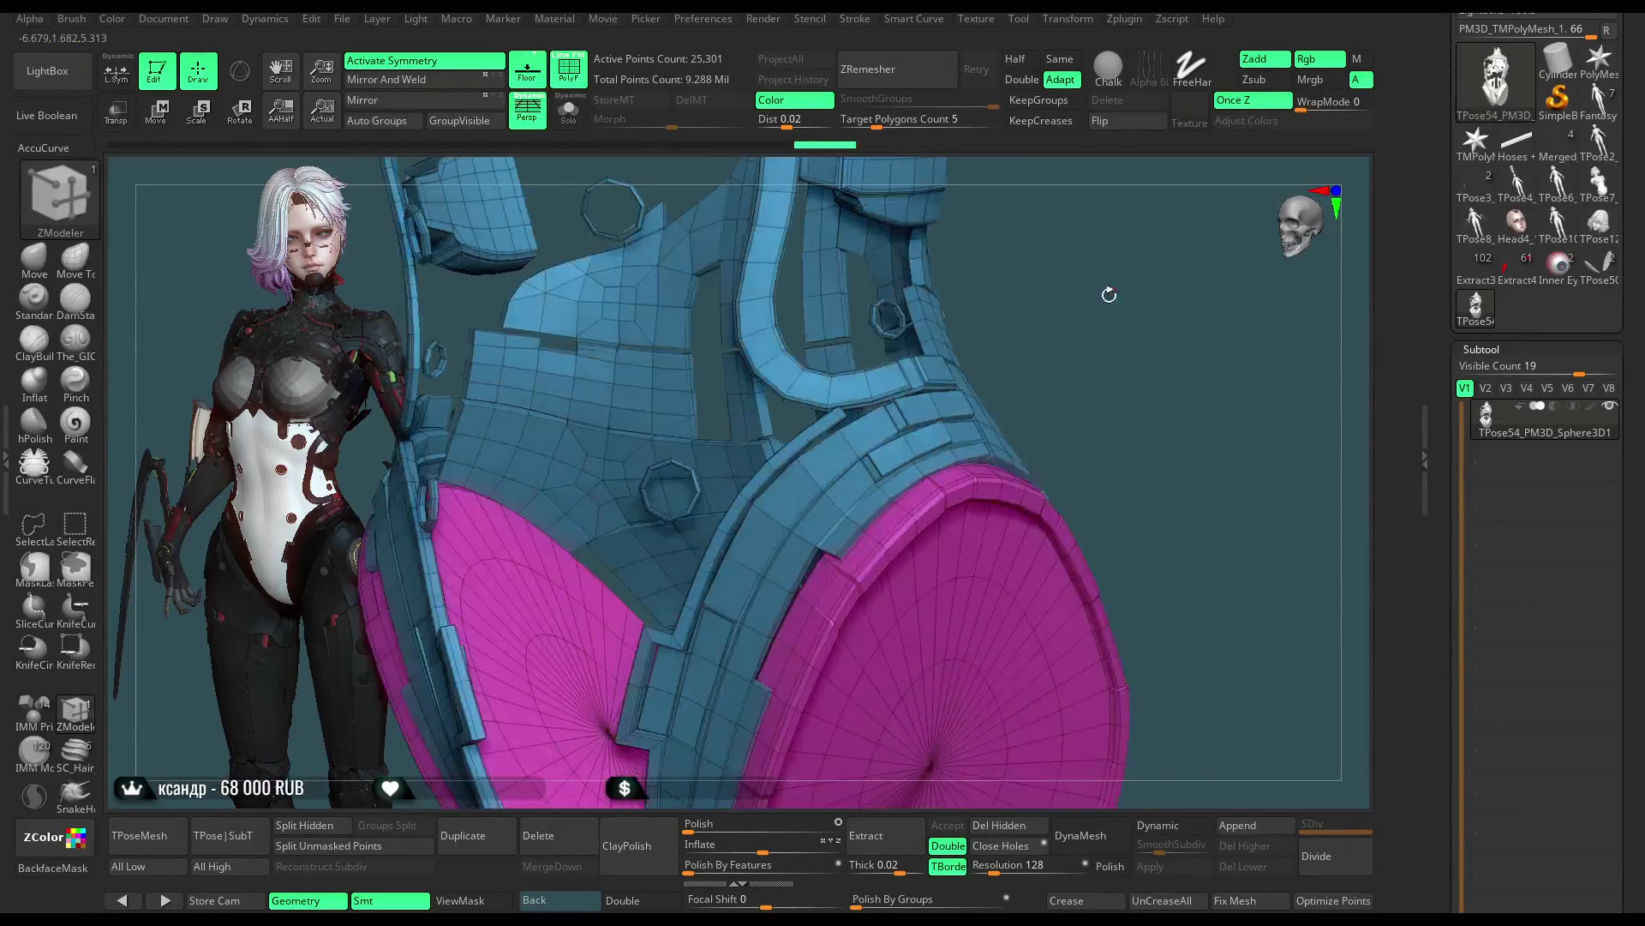
left_click_drag(1103, 271, 895, 322)
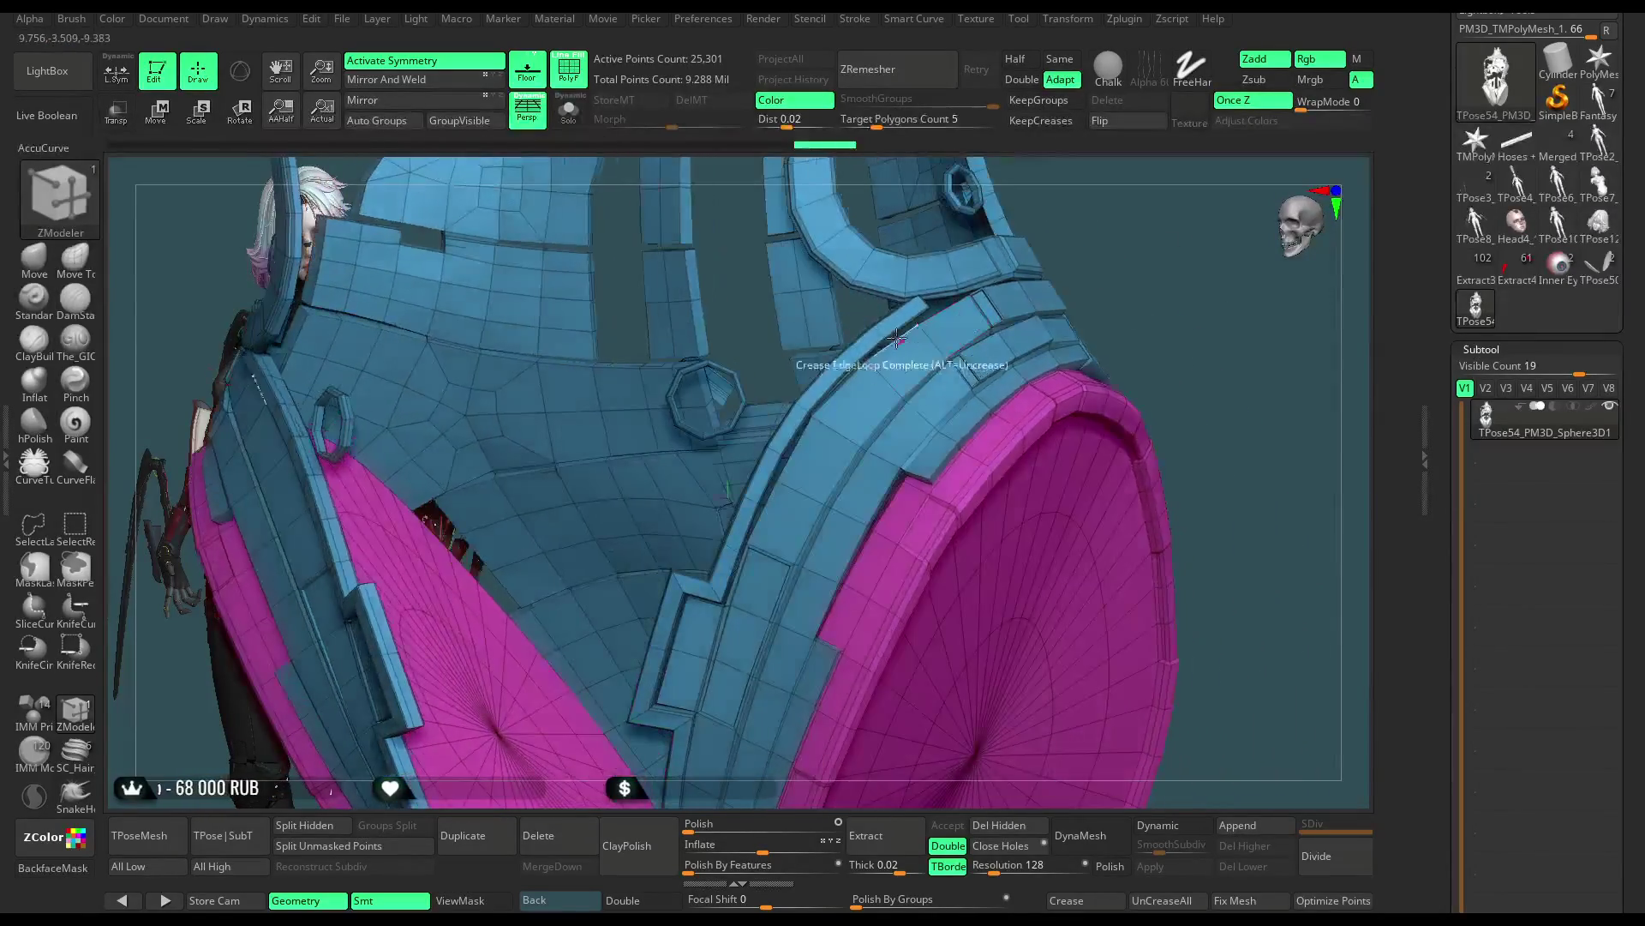
left_click(895, 321)
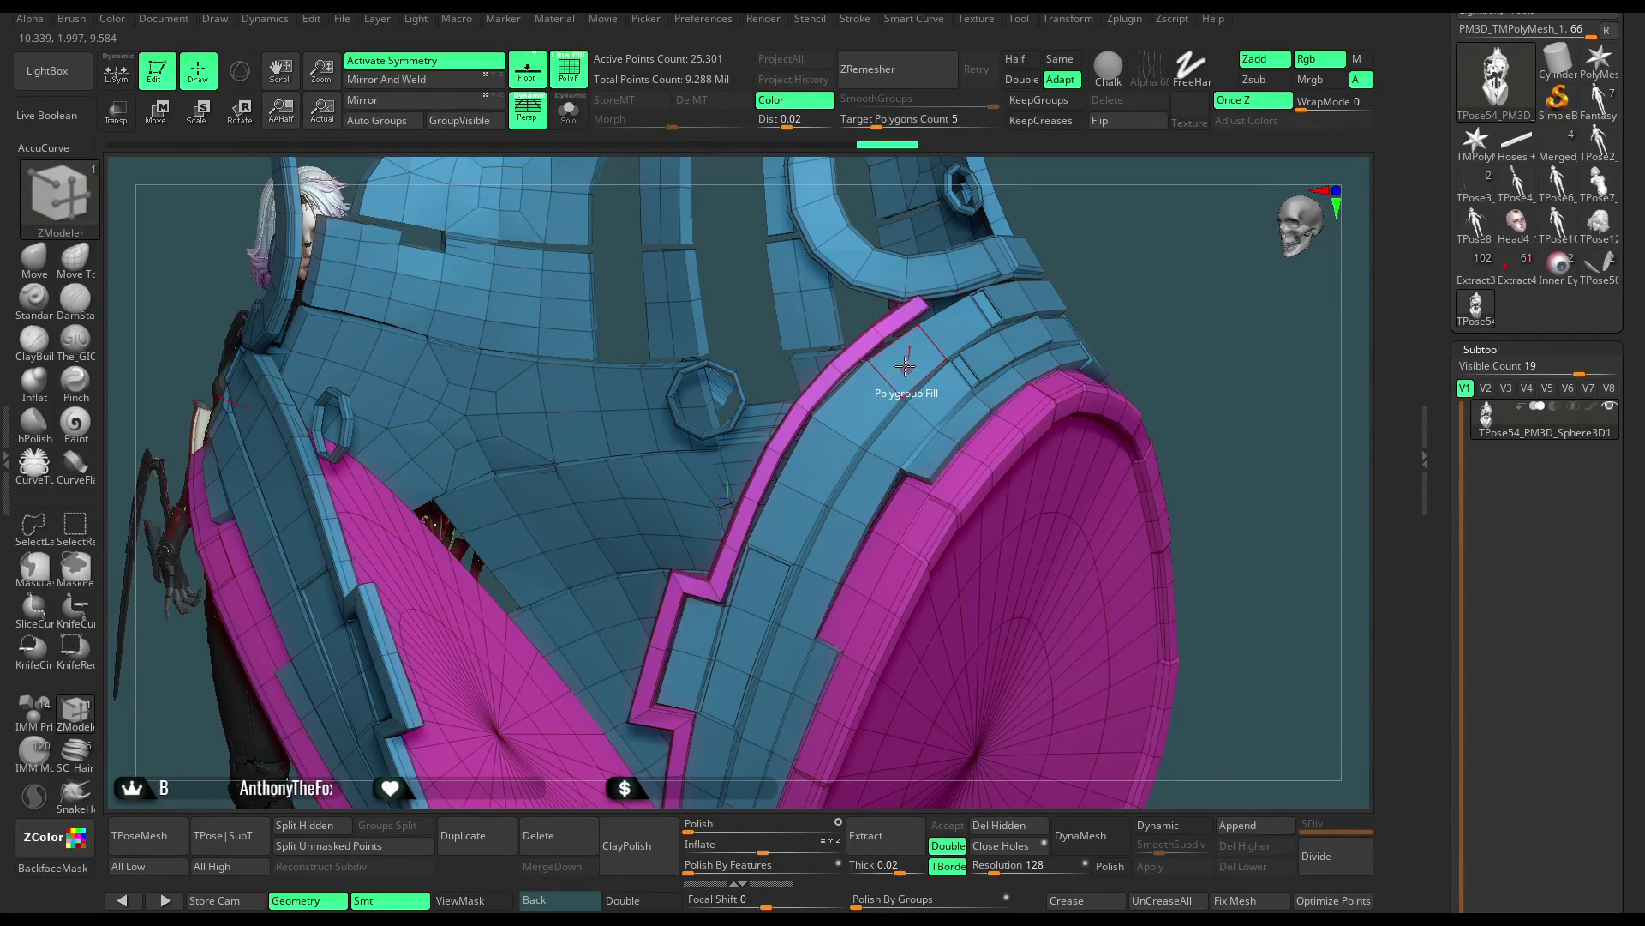
left_click_drag(1102, 275, 915, 383)
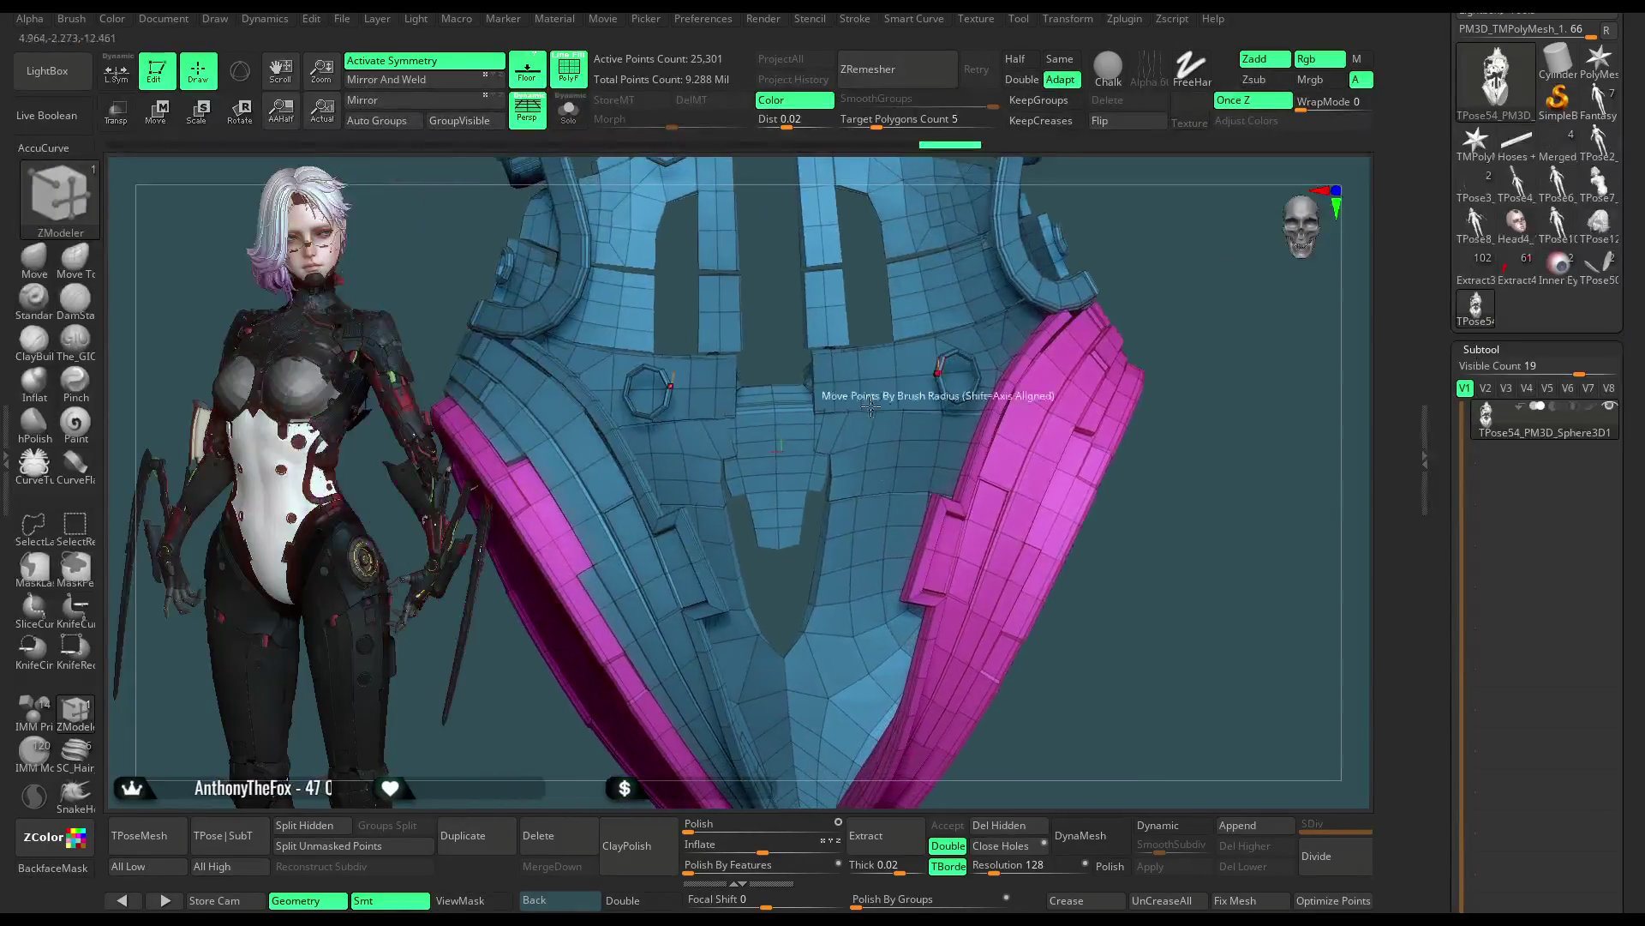
left_click(605, 481)
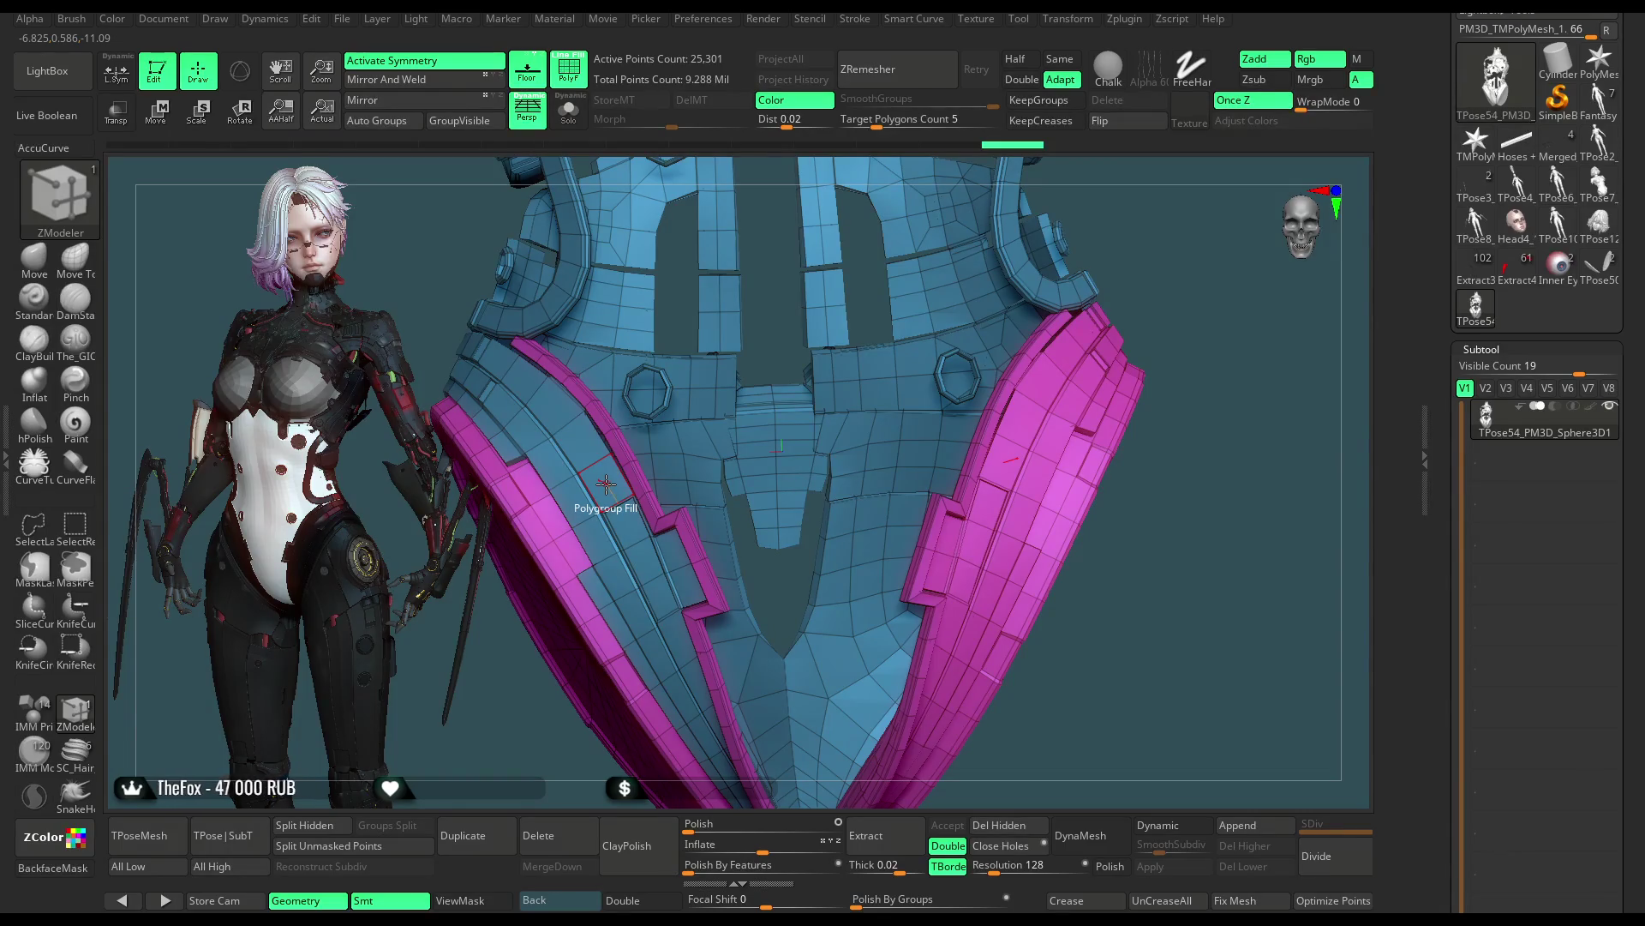
mouse_move(1139, 347)
left_mouse_down()
mouse_move(1144, 224)
mouse_move(1131, 249)
left_mouse_up()
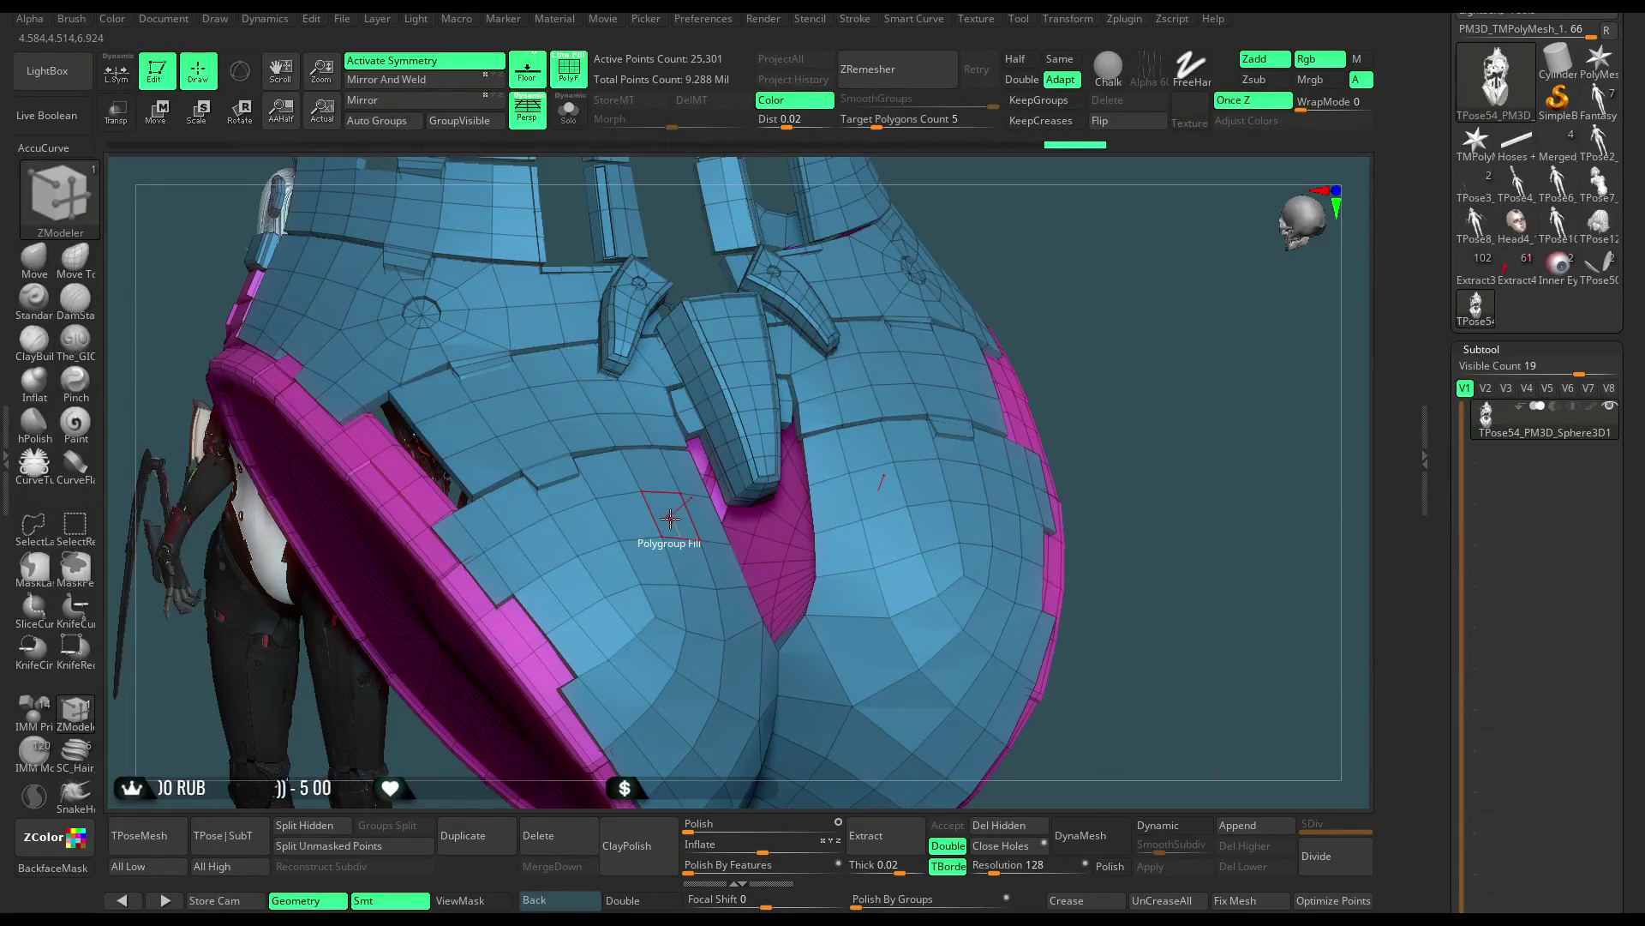
Fill the lower hip region, blue panel, wedge, curved, tall and thin belt pieces magenta
left_click(670, 519)
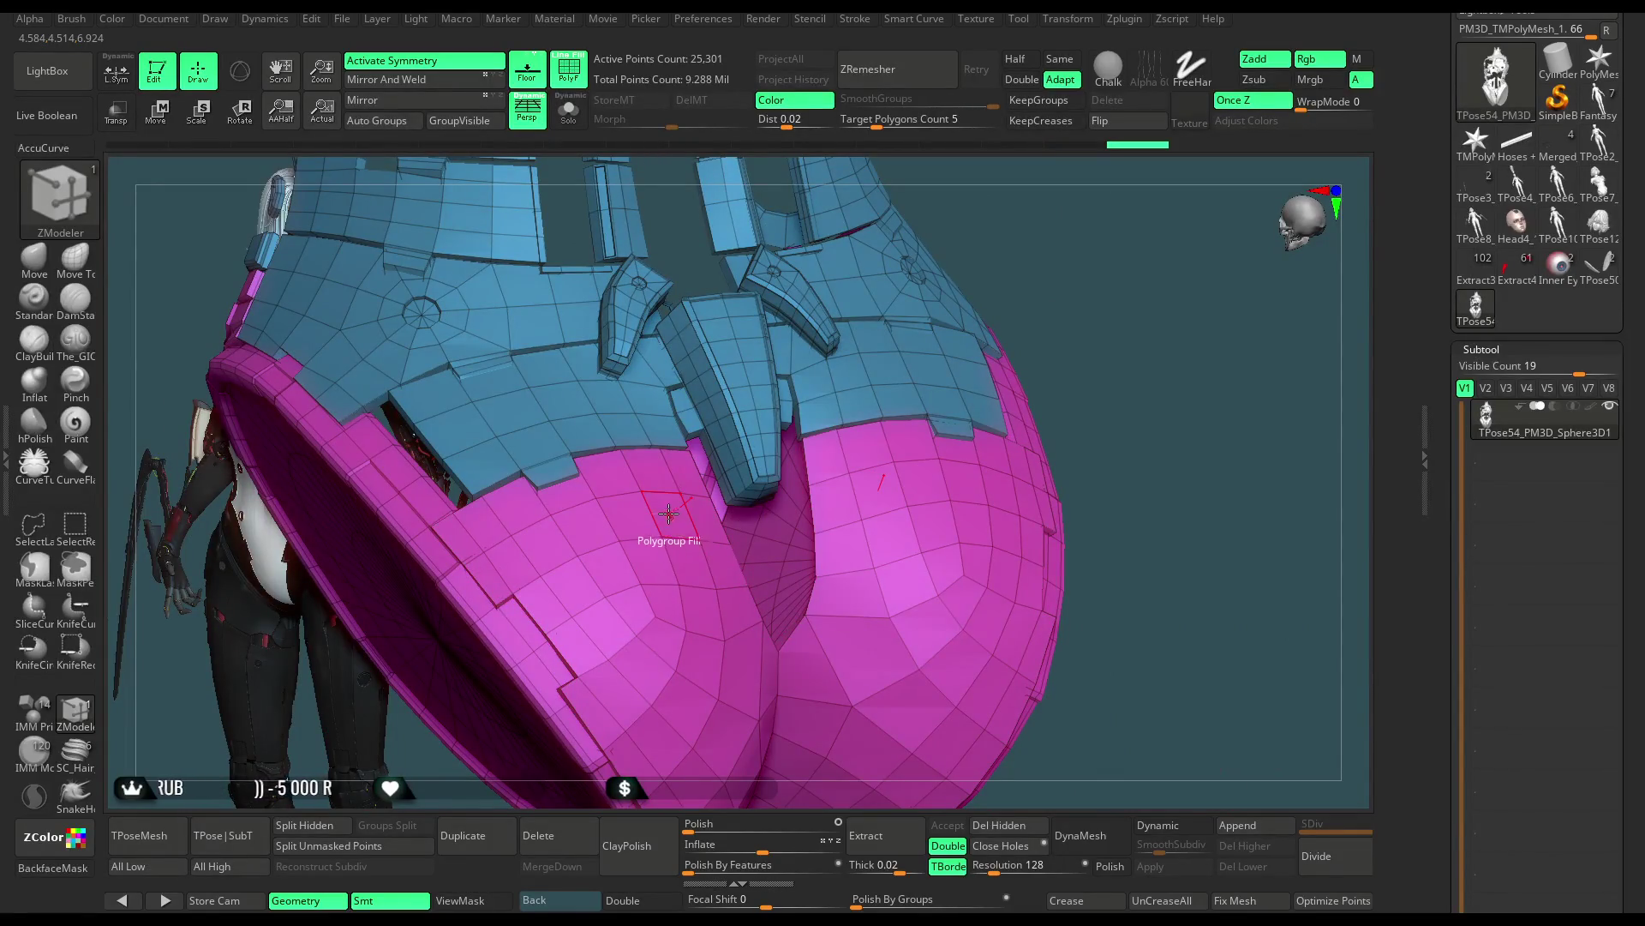
left_click(621, 427)
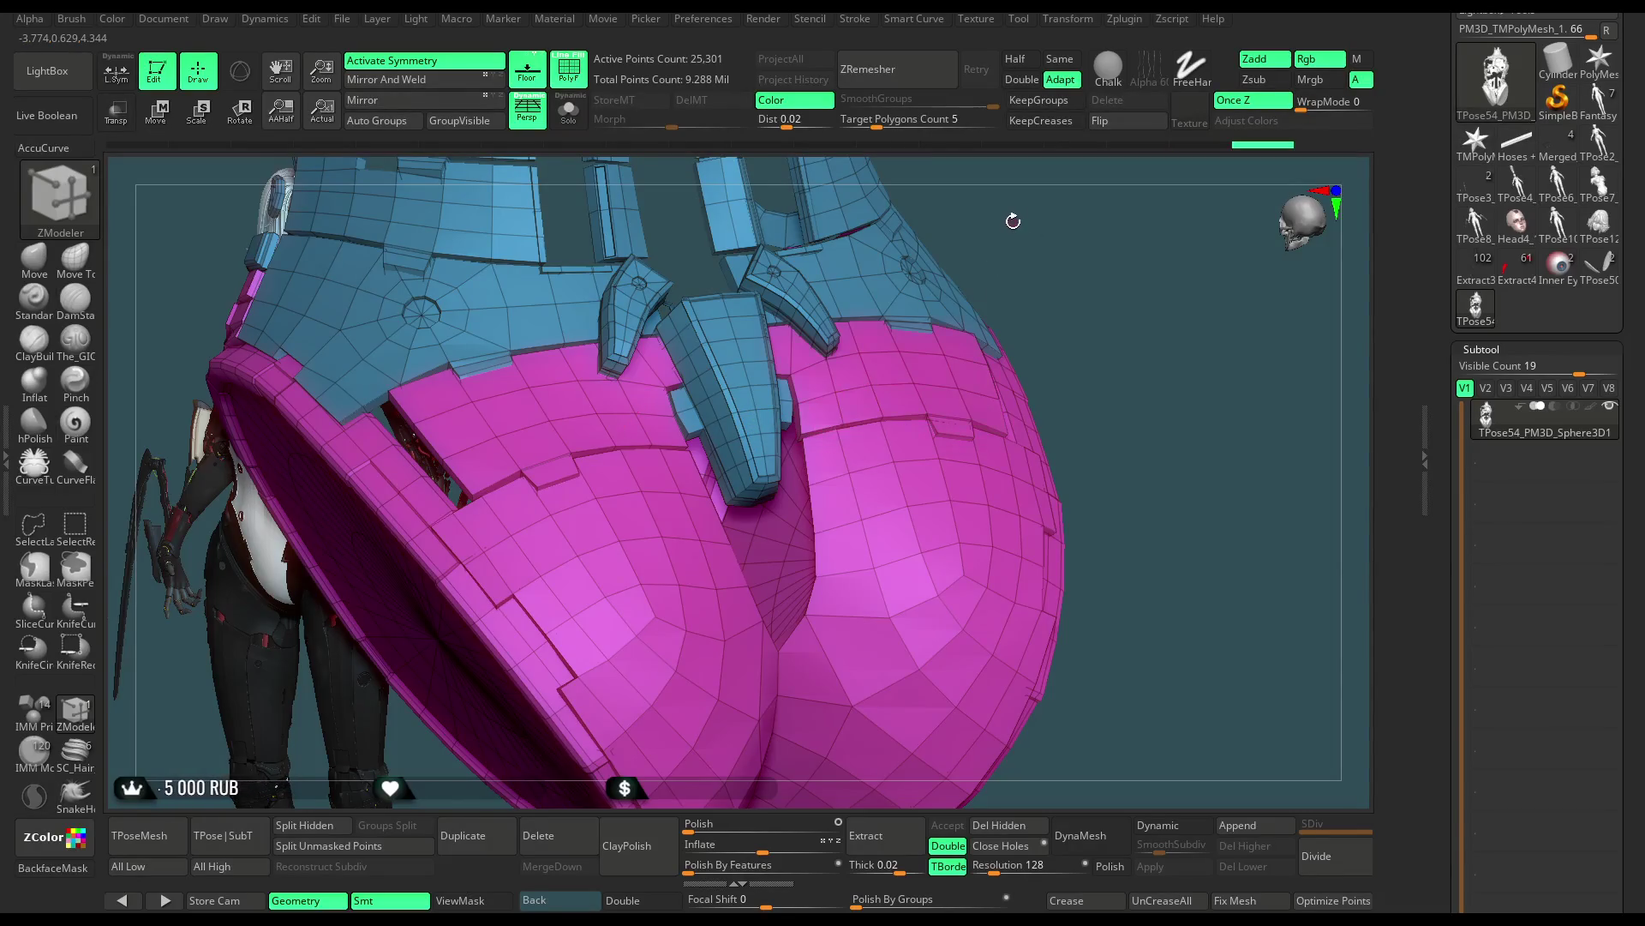
left_click_drag(1053, 230, 565, 444)
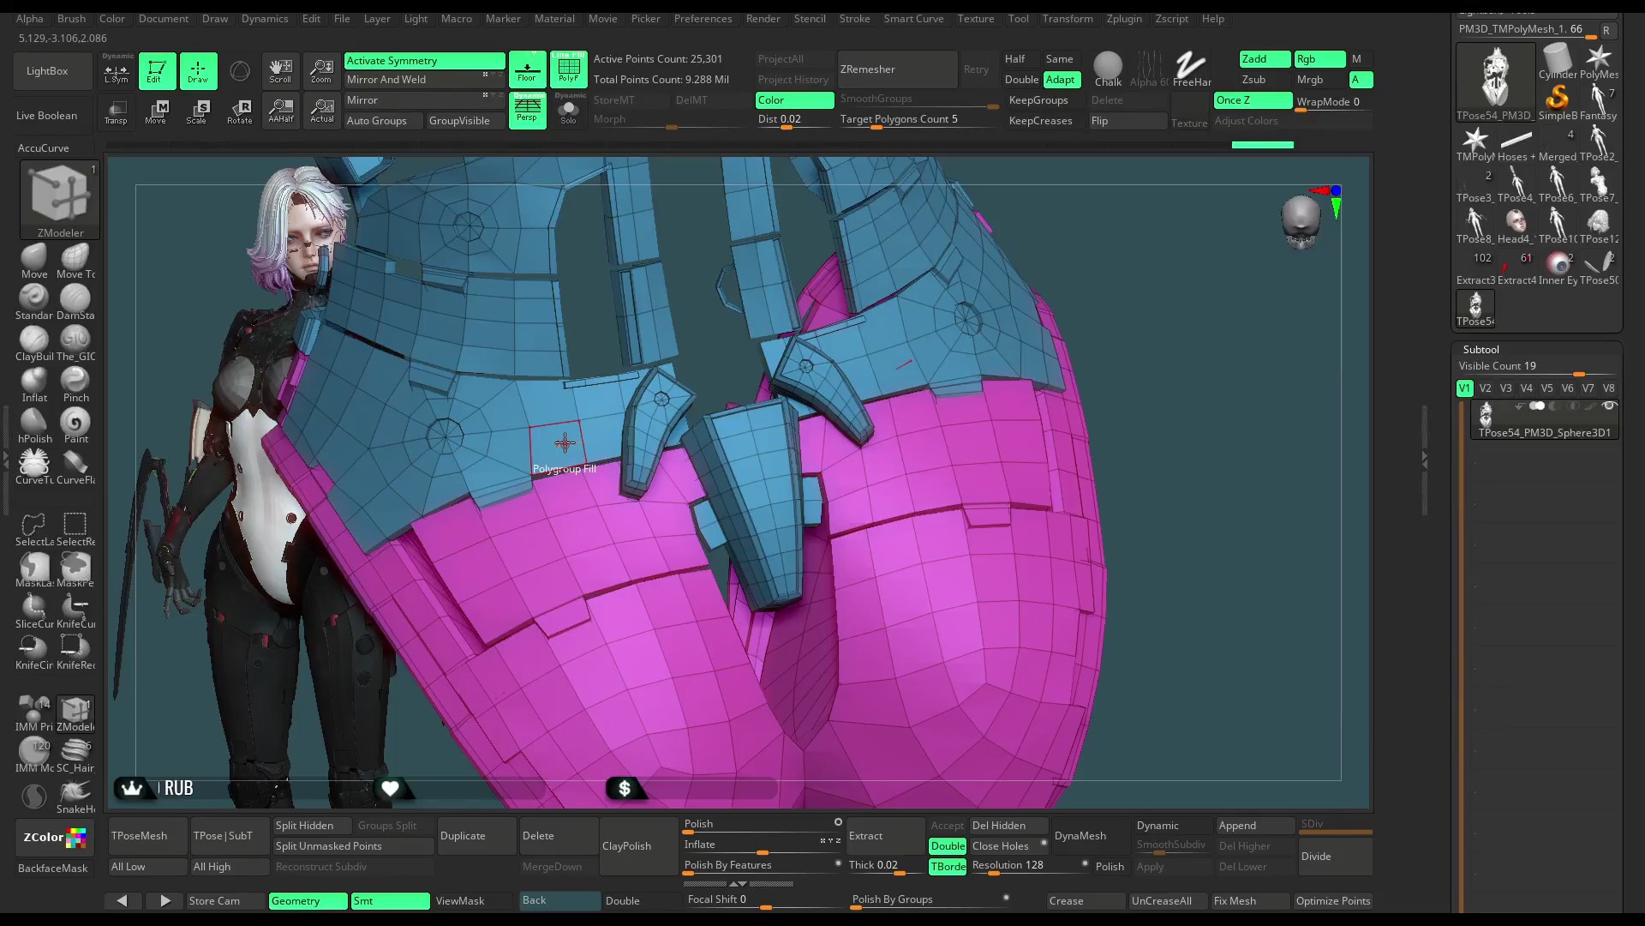
left_click(564, 442)
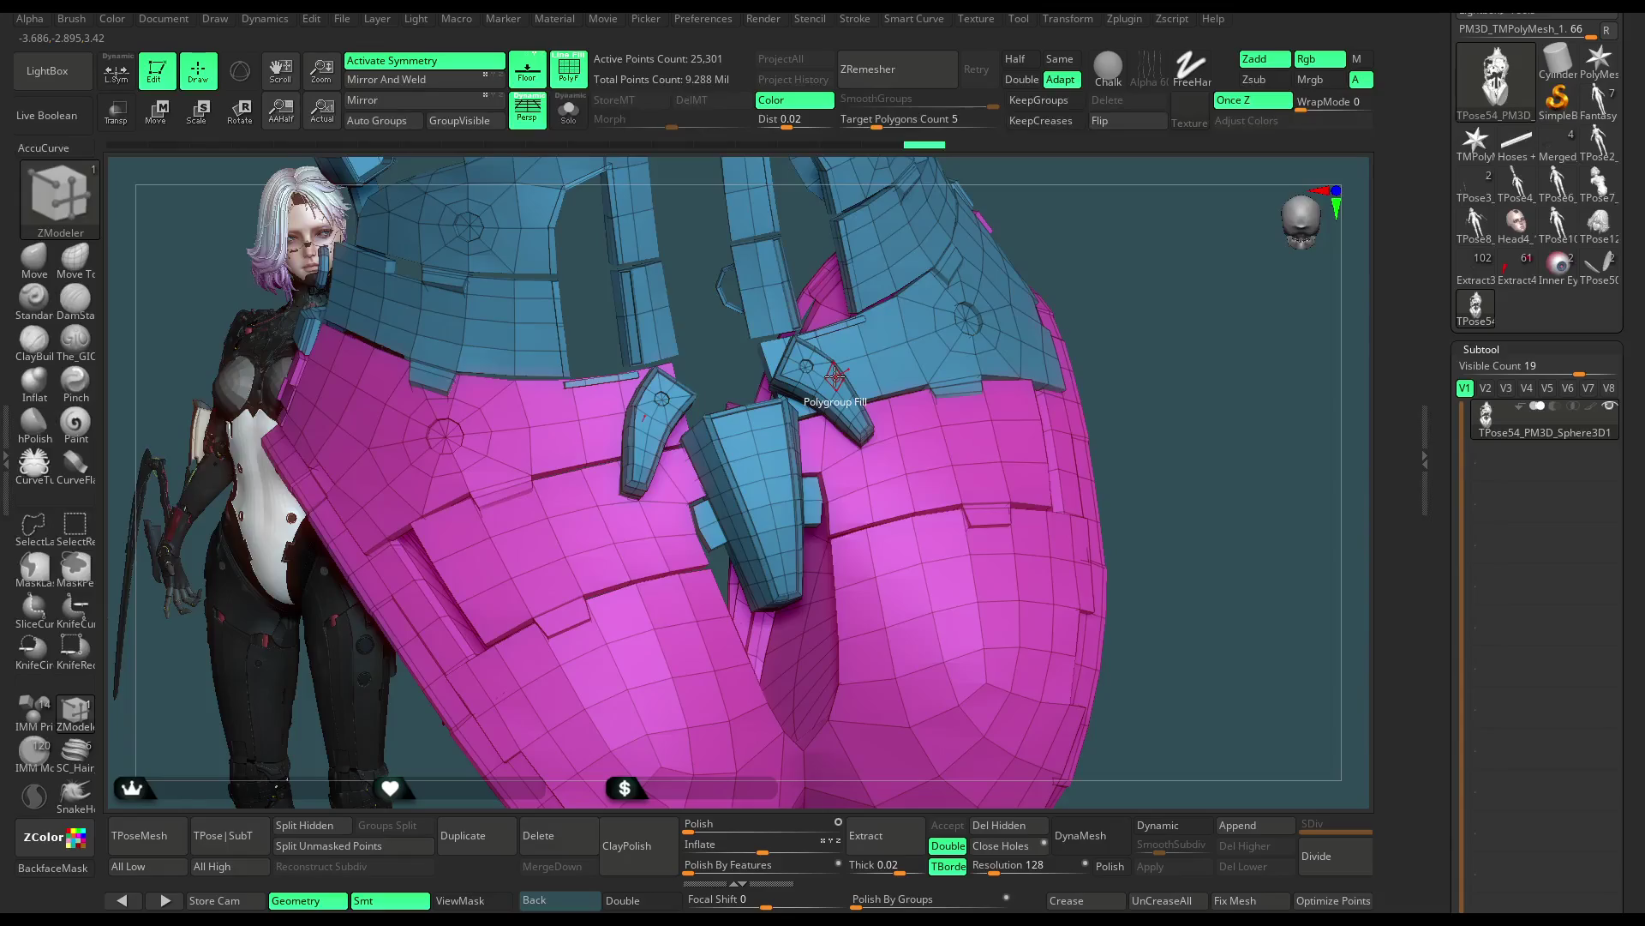
left_click(835, 378)
right_click_drag(836, 377, 591, 473, "ctrl")
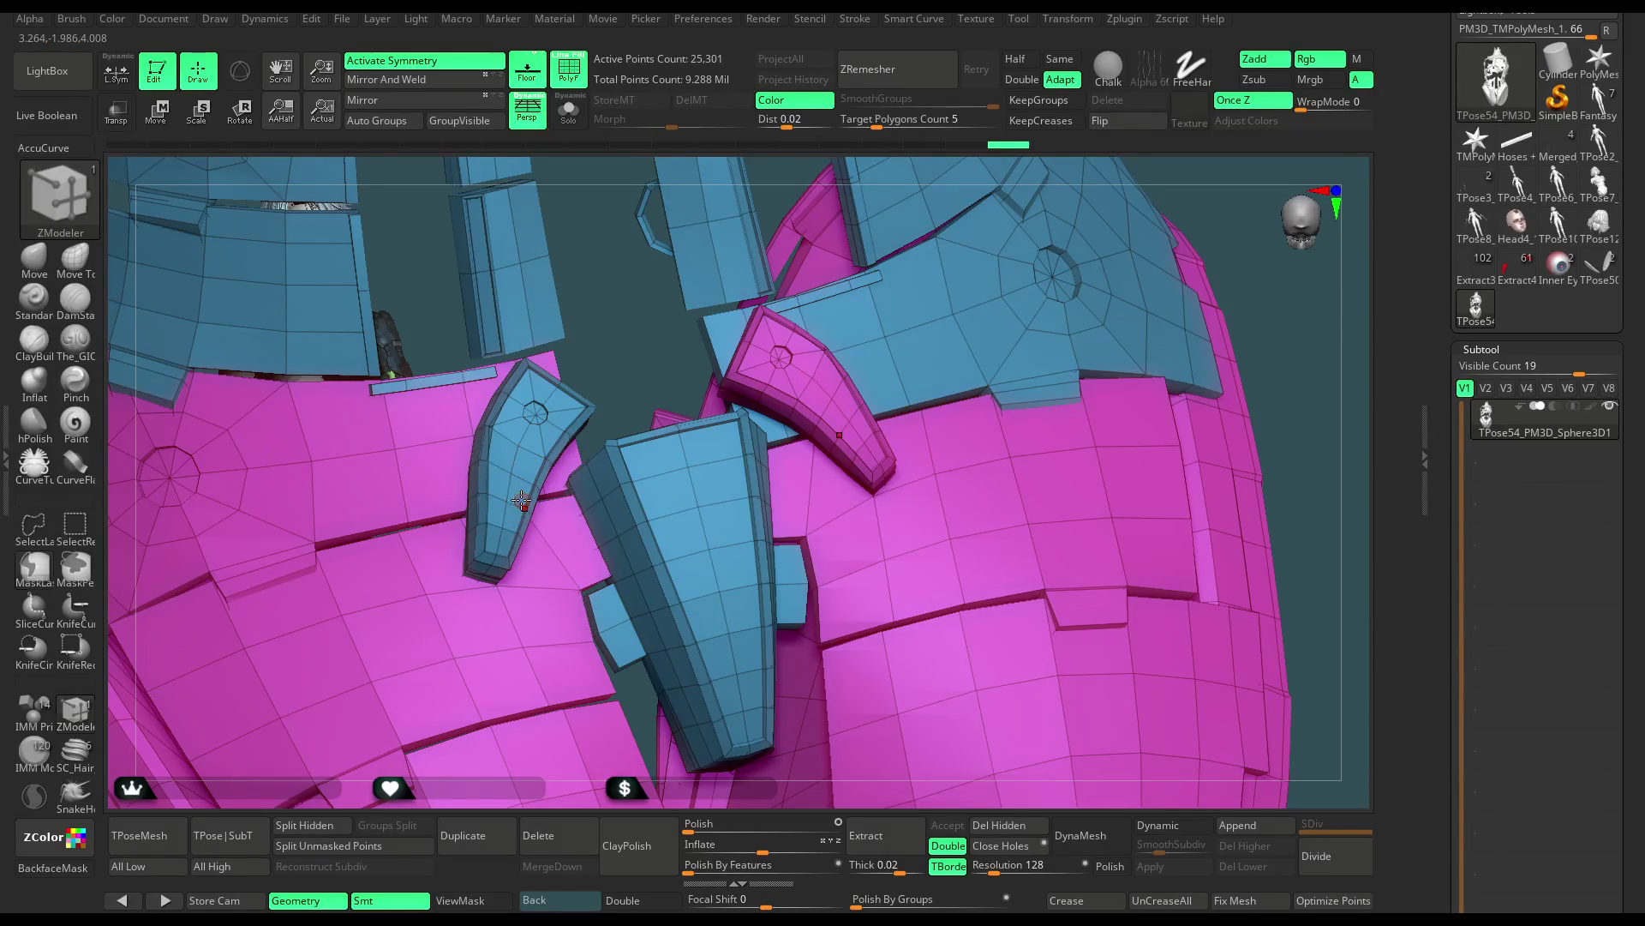
left_click(532, 439)
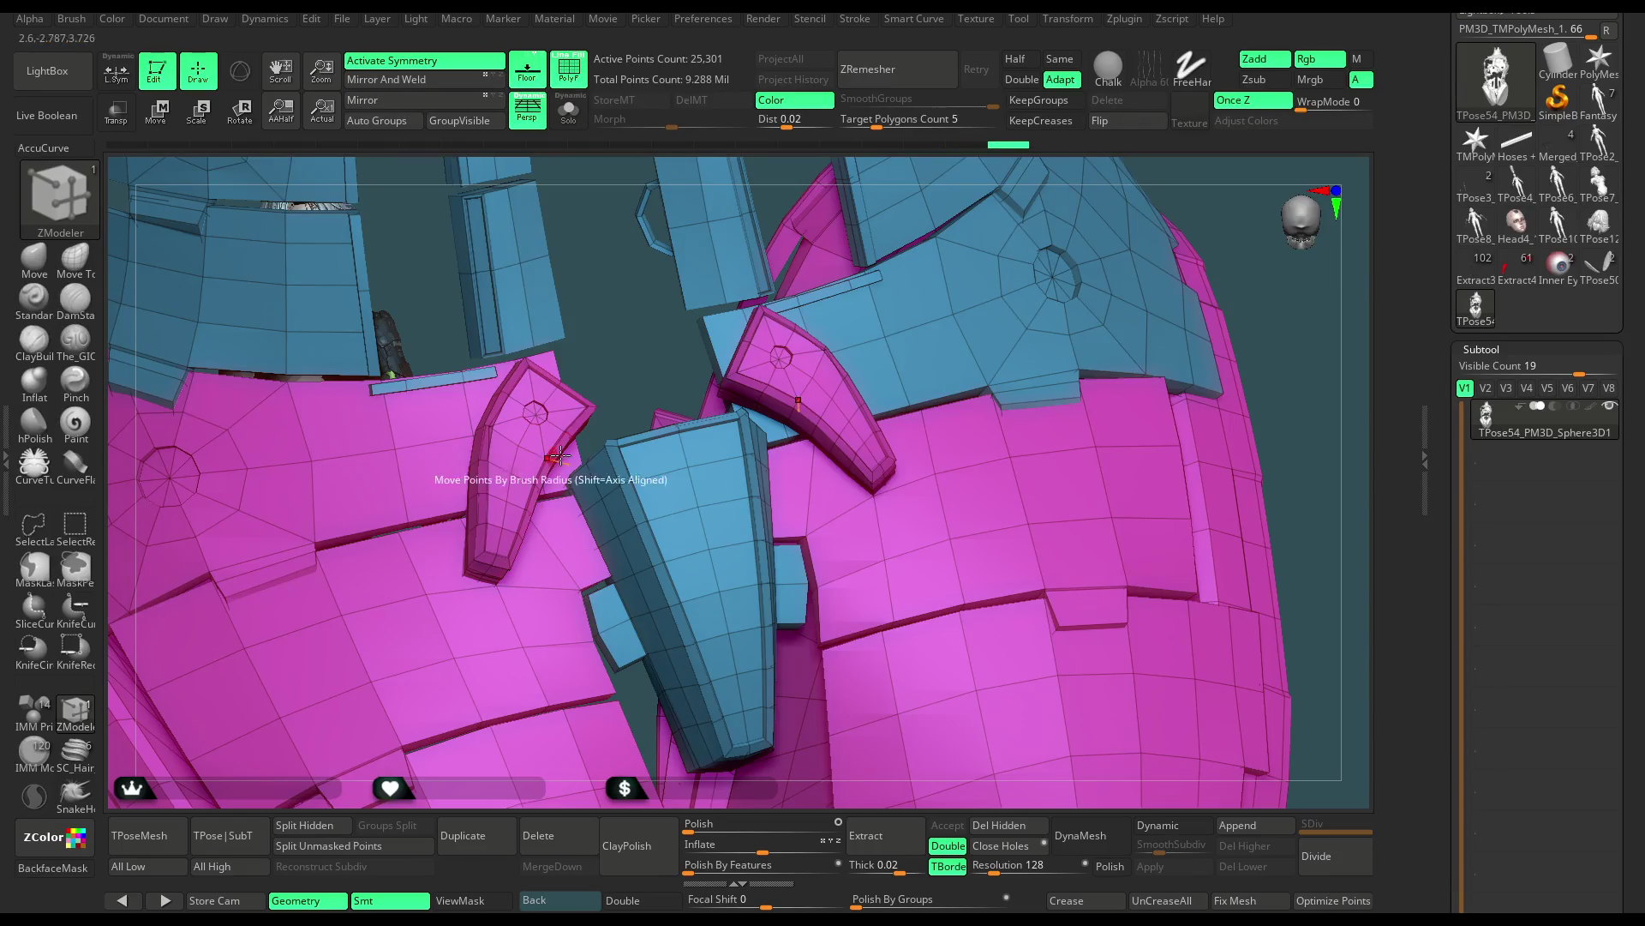
left_click(650, 467)
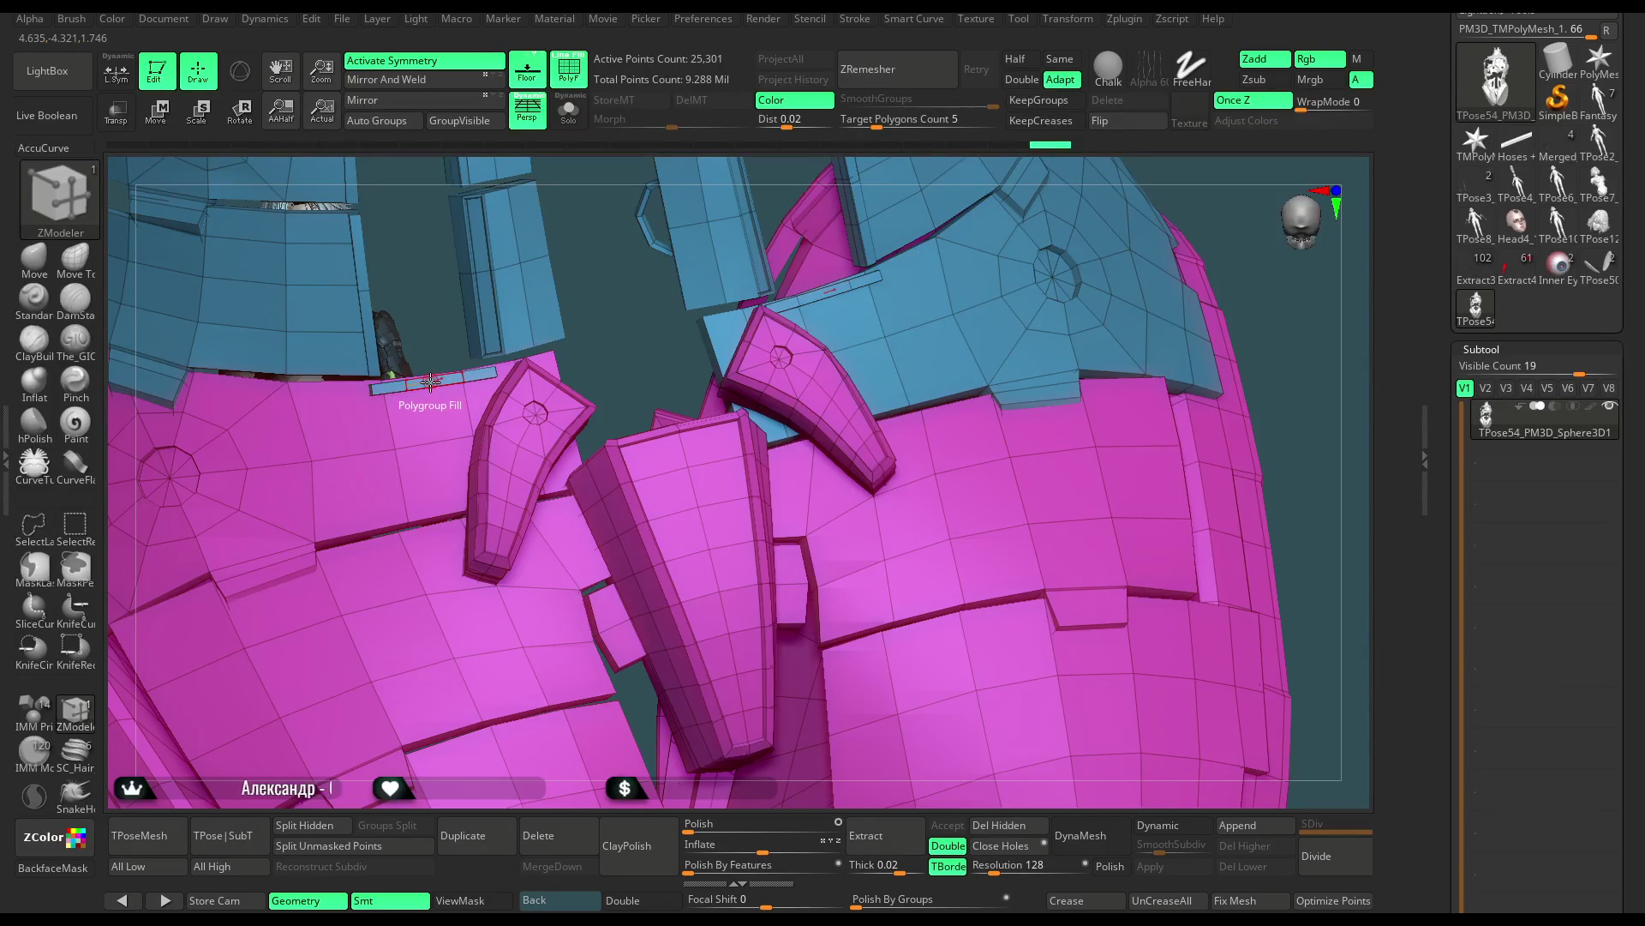
left_click(866, 278)
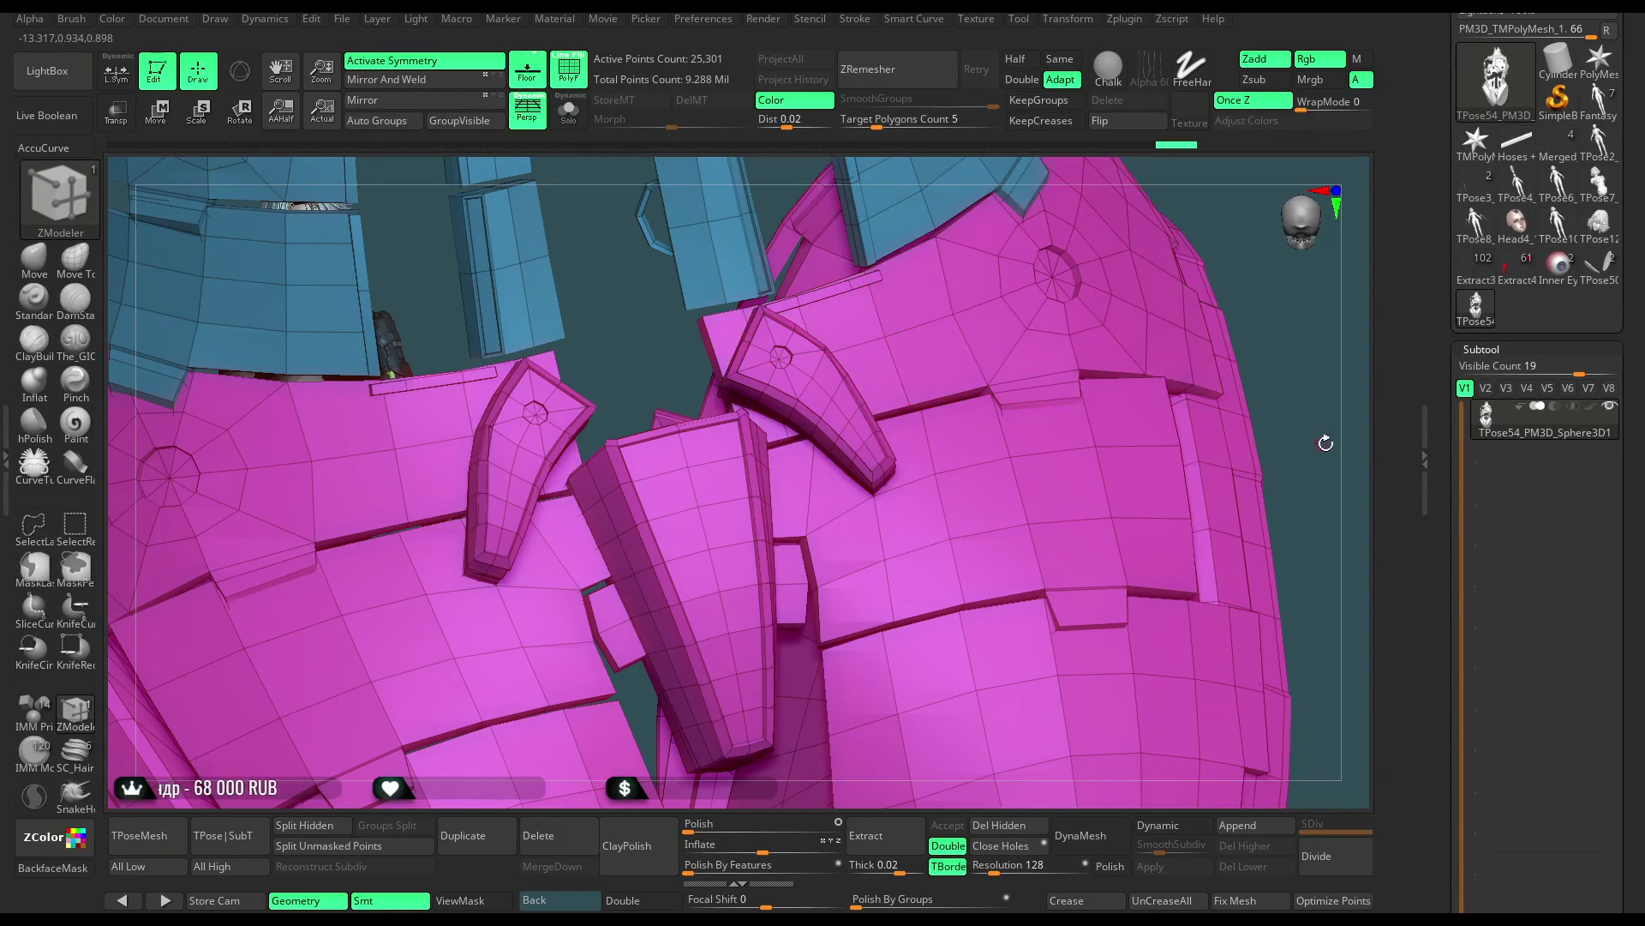
key("f")
mouse_move(986, 377)
left_mouse_down()
mouse_move(1079, 259)
mouse_move(1064, 375)
mouse_move(1097, 300)
left_mouse_up()
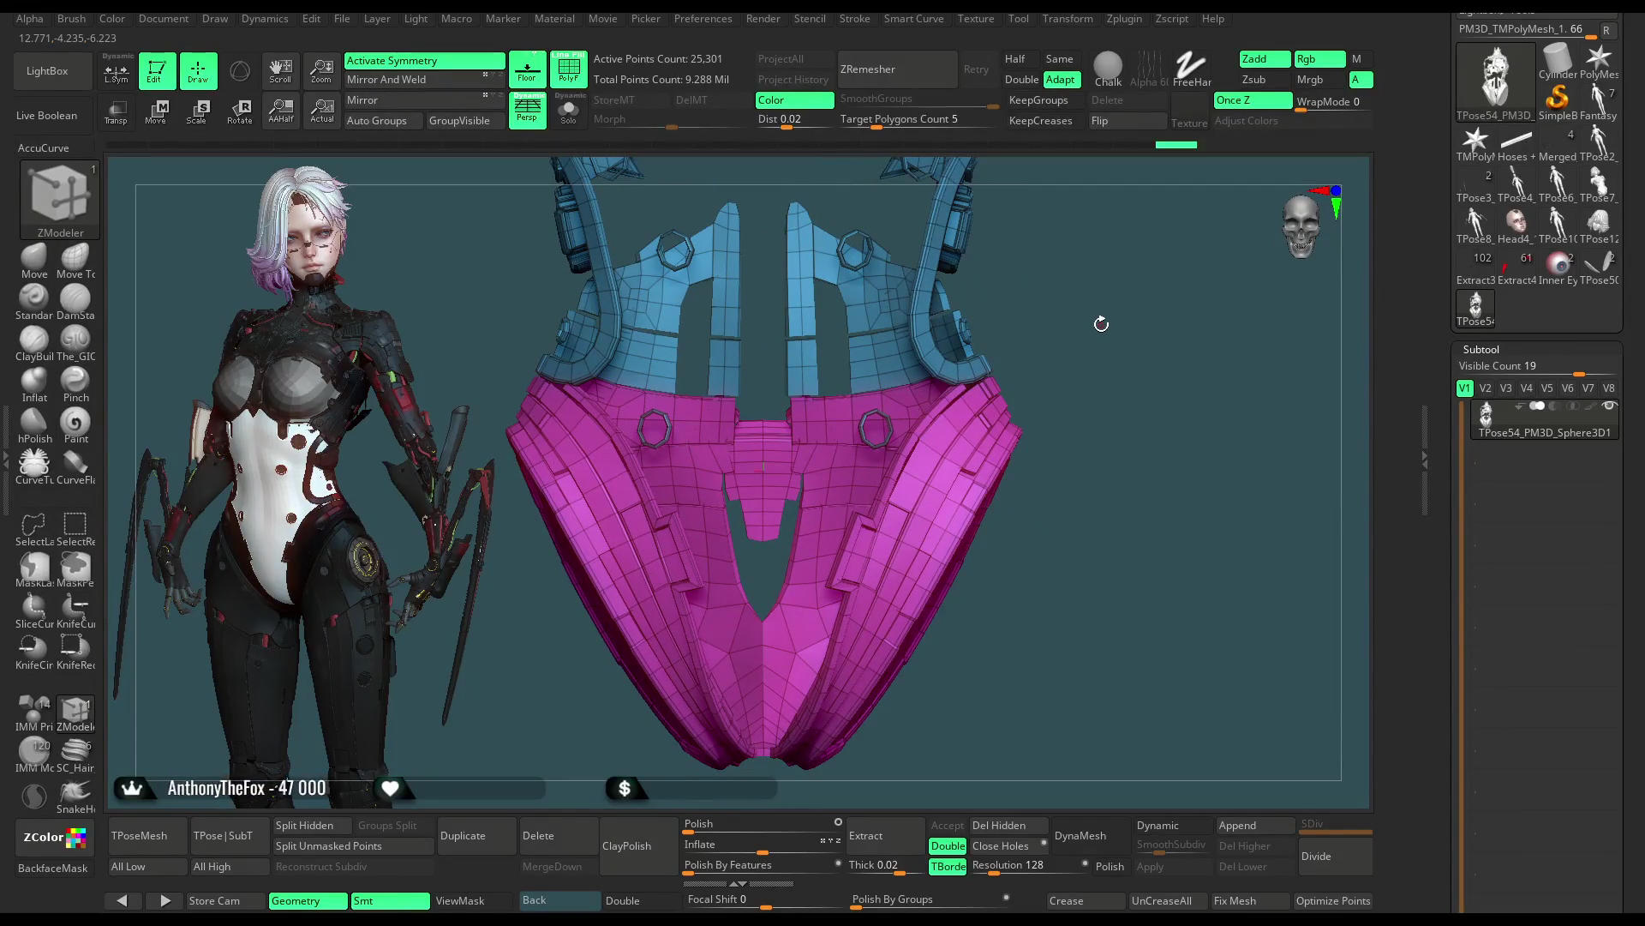
Unhide all the hidden geometry and orbit to view the whole figure from the front
mouse_move(1126, 318)
left_mouse_down()
mouse_move(1080, 322)
mouse_move(1098, 314)
left_mouse_up()
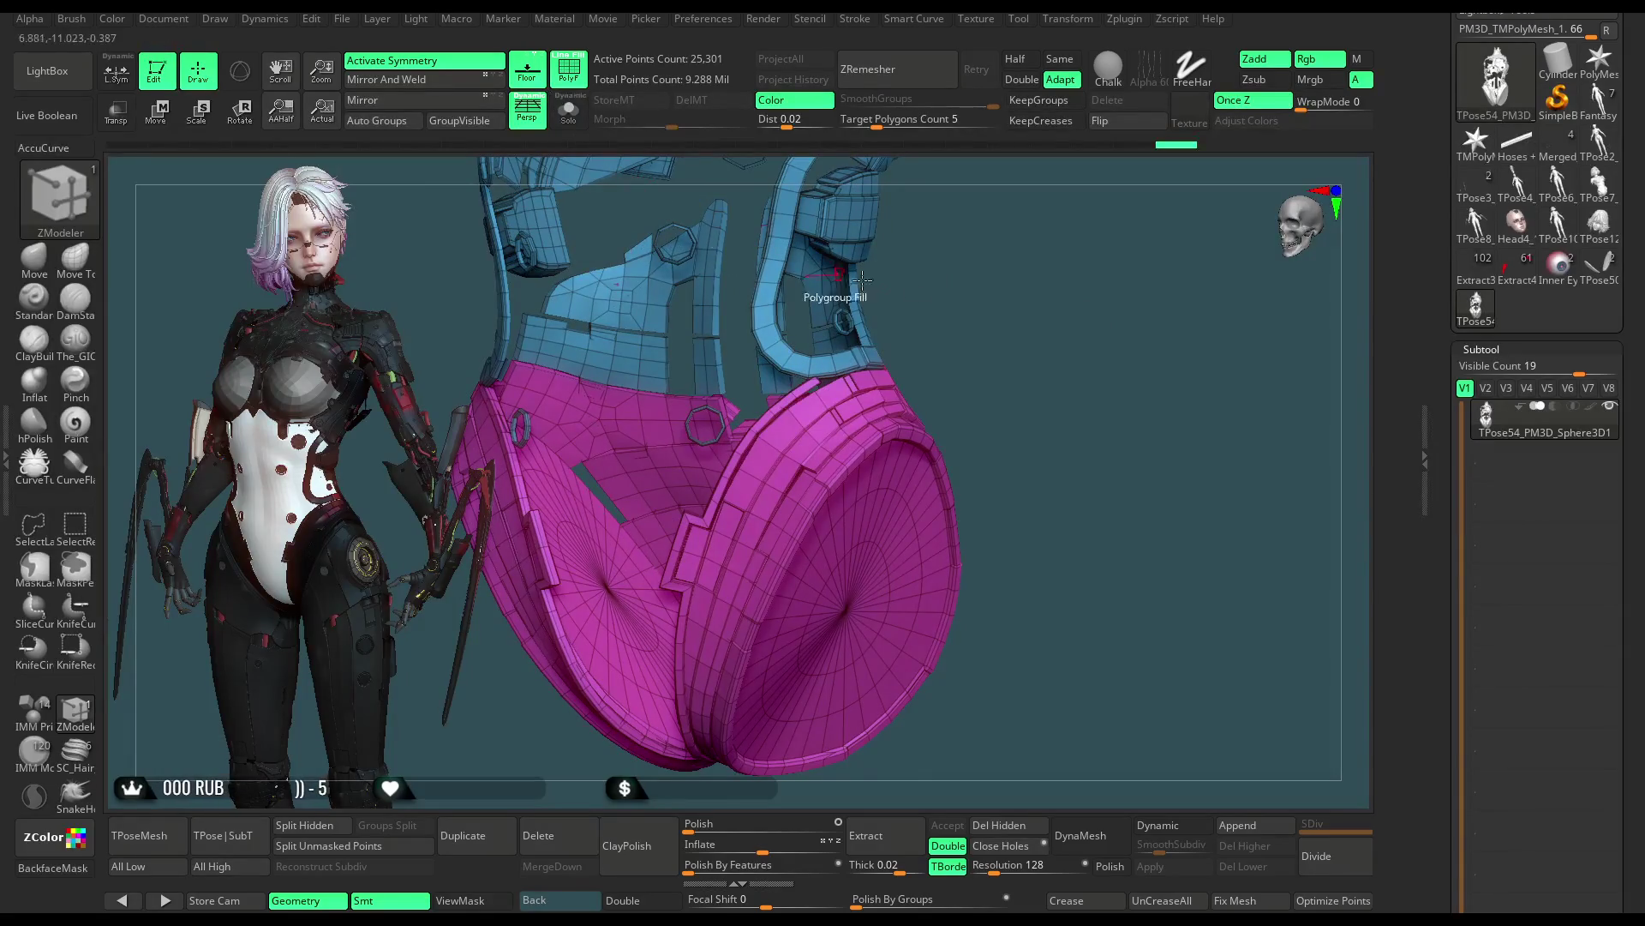
left_click(1029, 347, "ctrl+shift")
mouse_move(991, 396)
left_mouse_down()
mouse_move(1069, 261)
mouse_move(817, 457)
left_mouse_up()
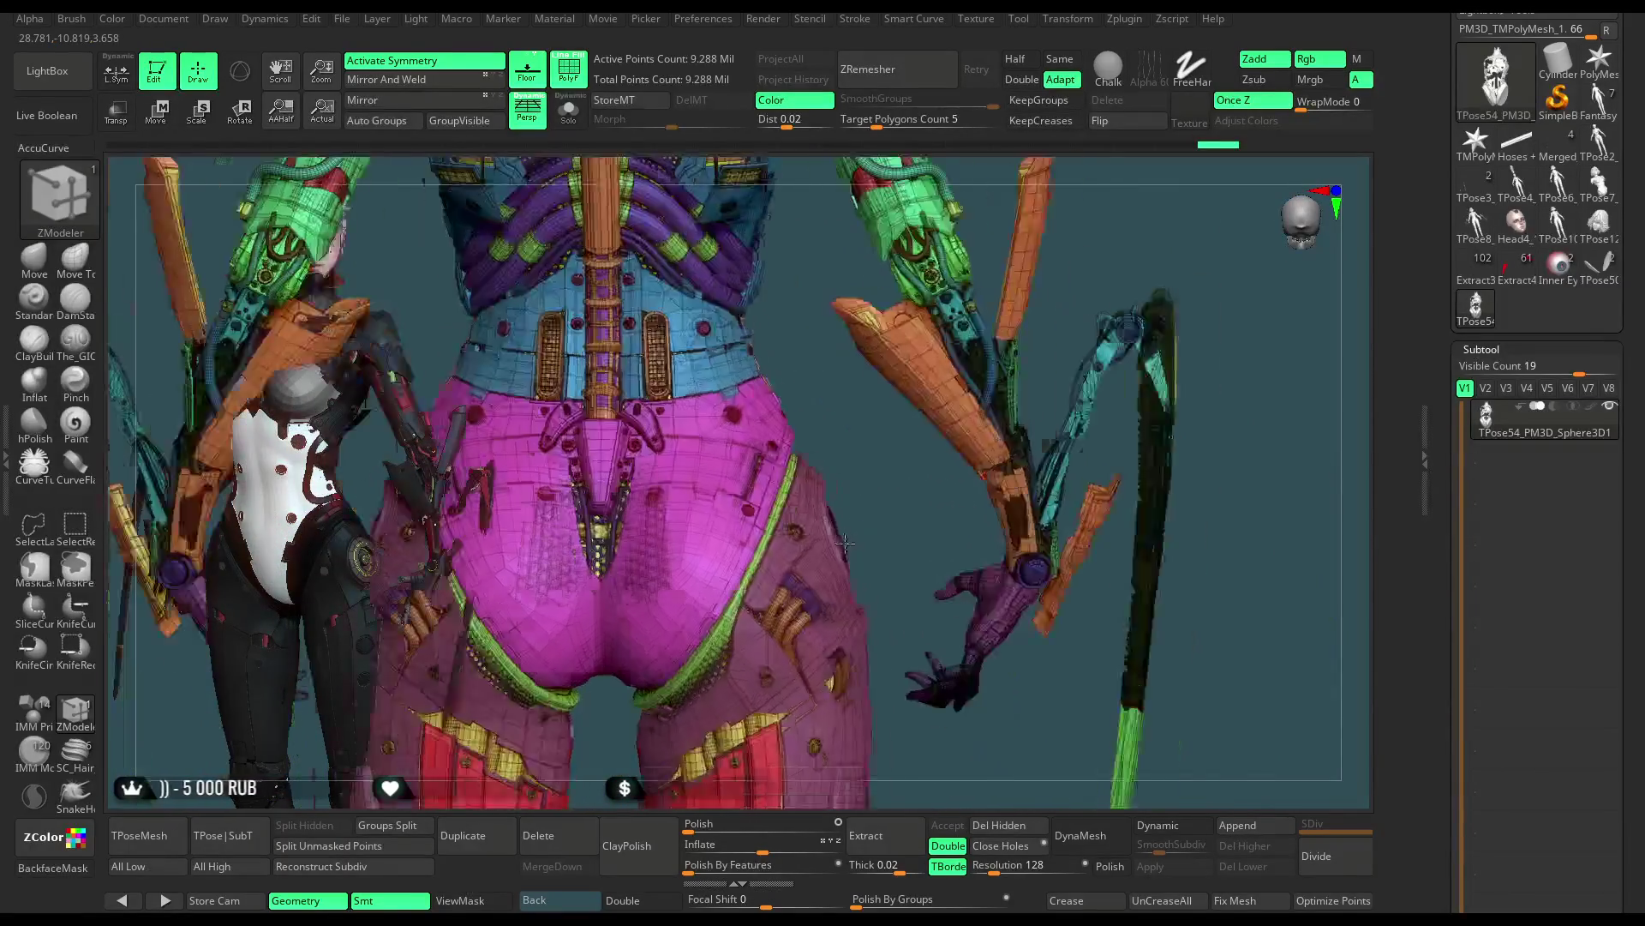
scroll(817, 458, "up", 5)
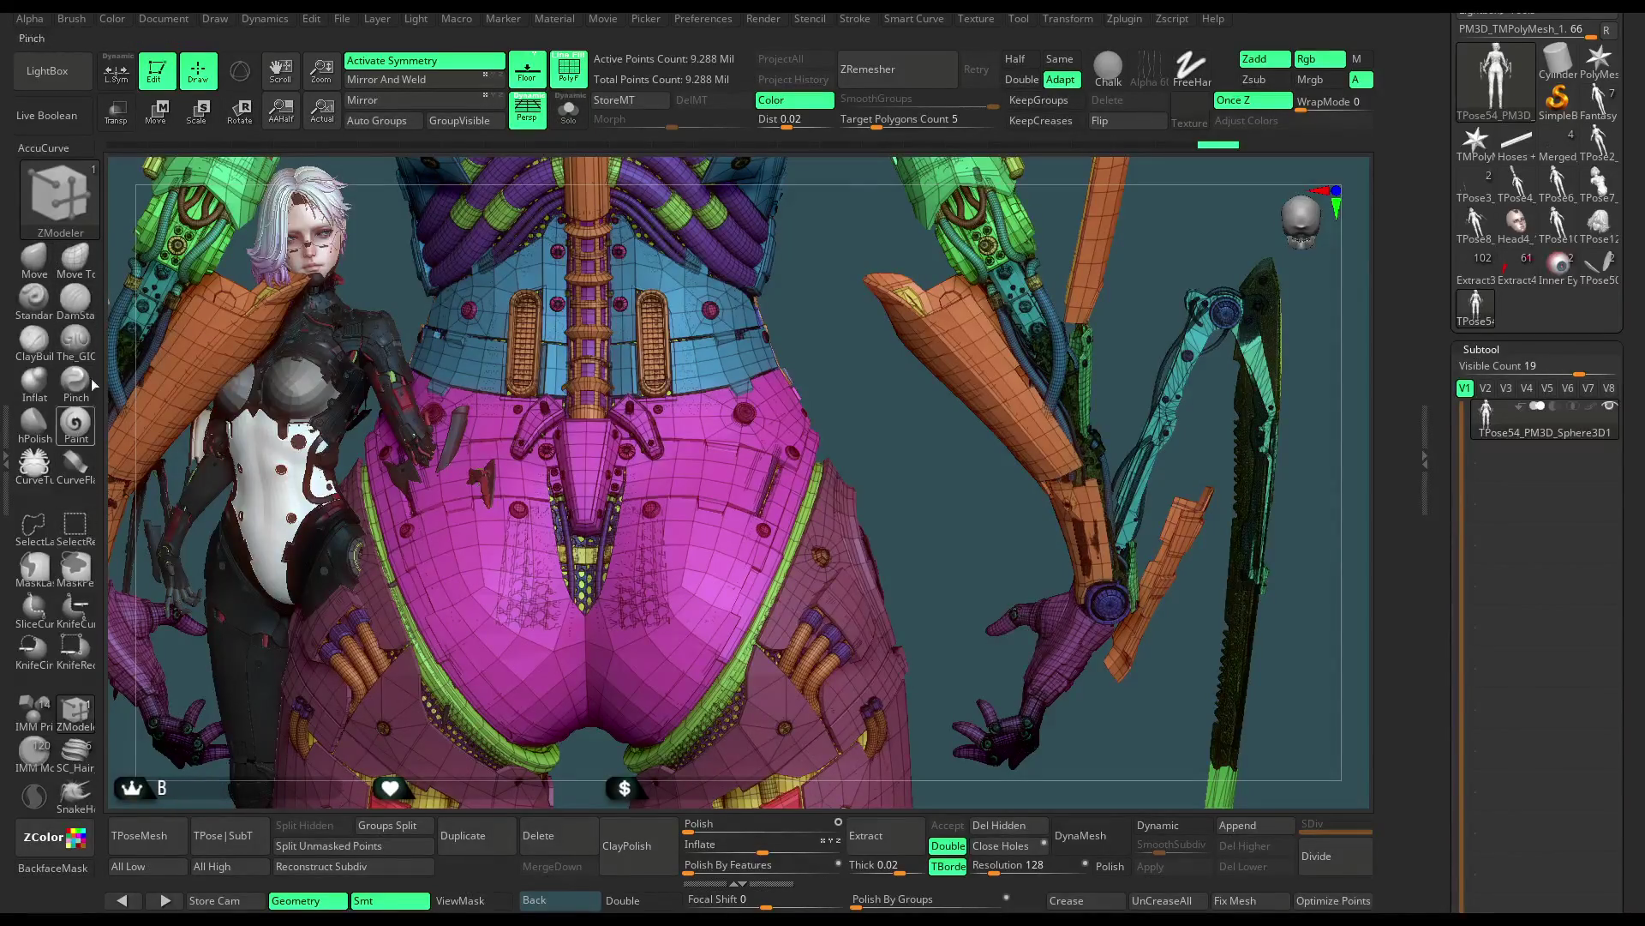
Isolate the purple chainmail, then the magenta hip armour, and restore the full mesh
key("ctrl+shift")
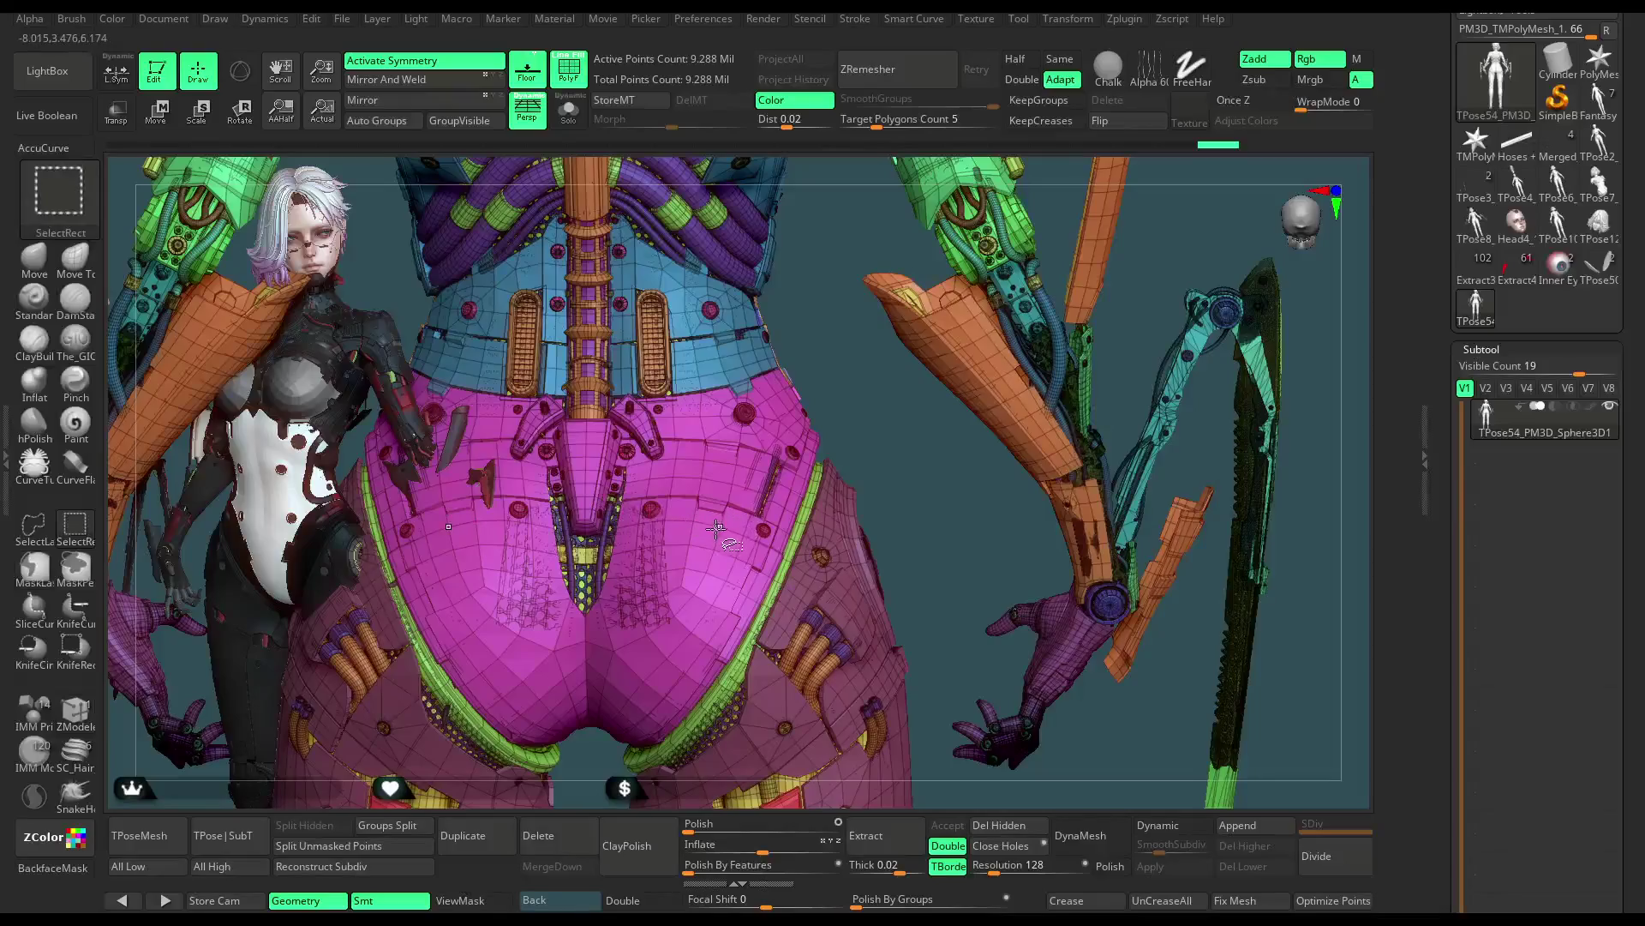
left_click(711, 536, "ctrl+shift")
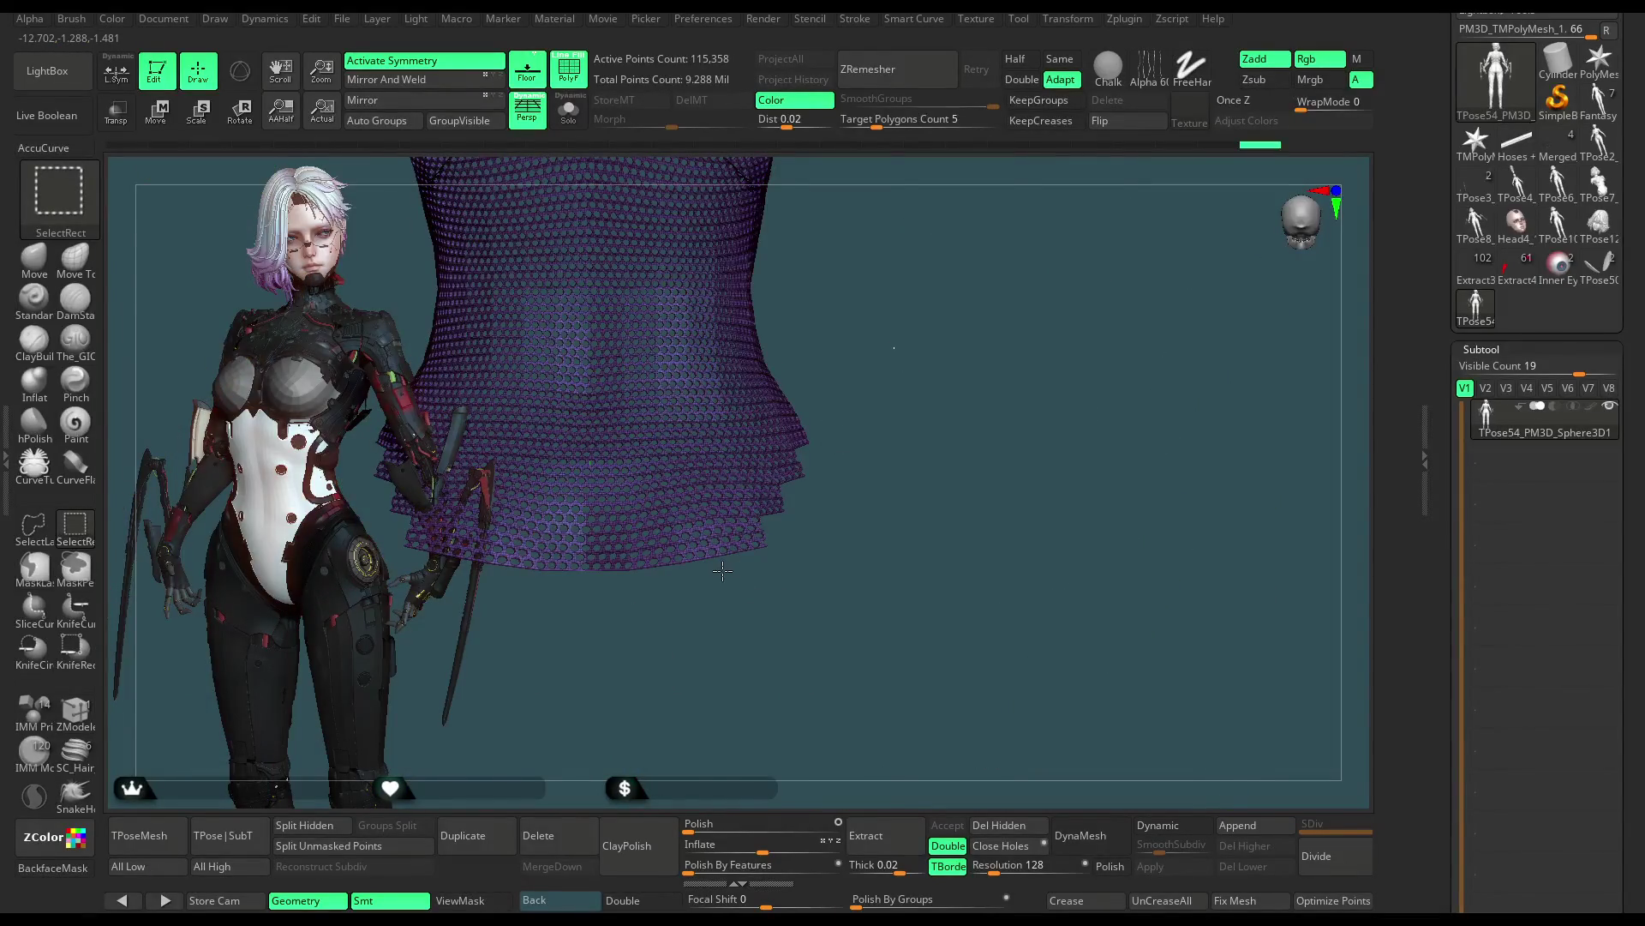
left_click(723, 571, "ctrl+shift")
left_click(707, 571, "ctrl+shift")
key("shift+f")
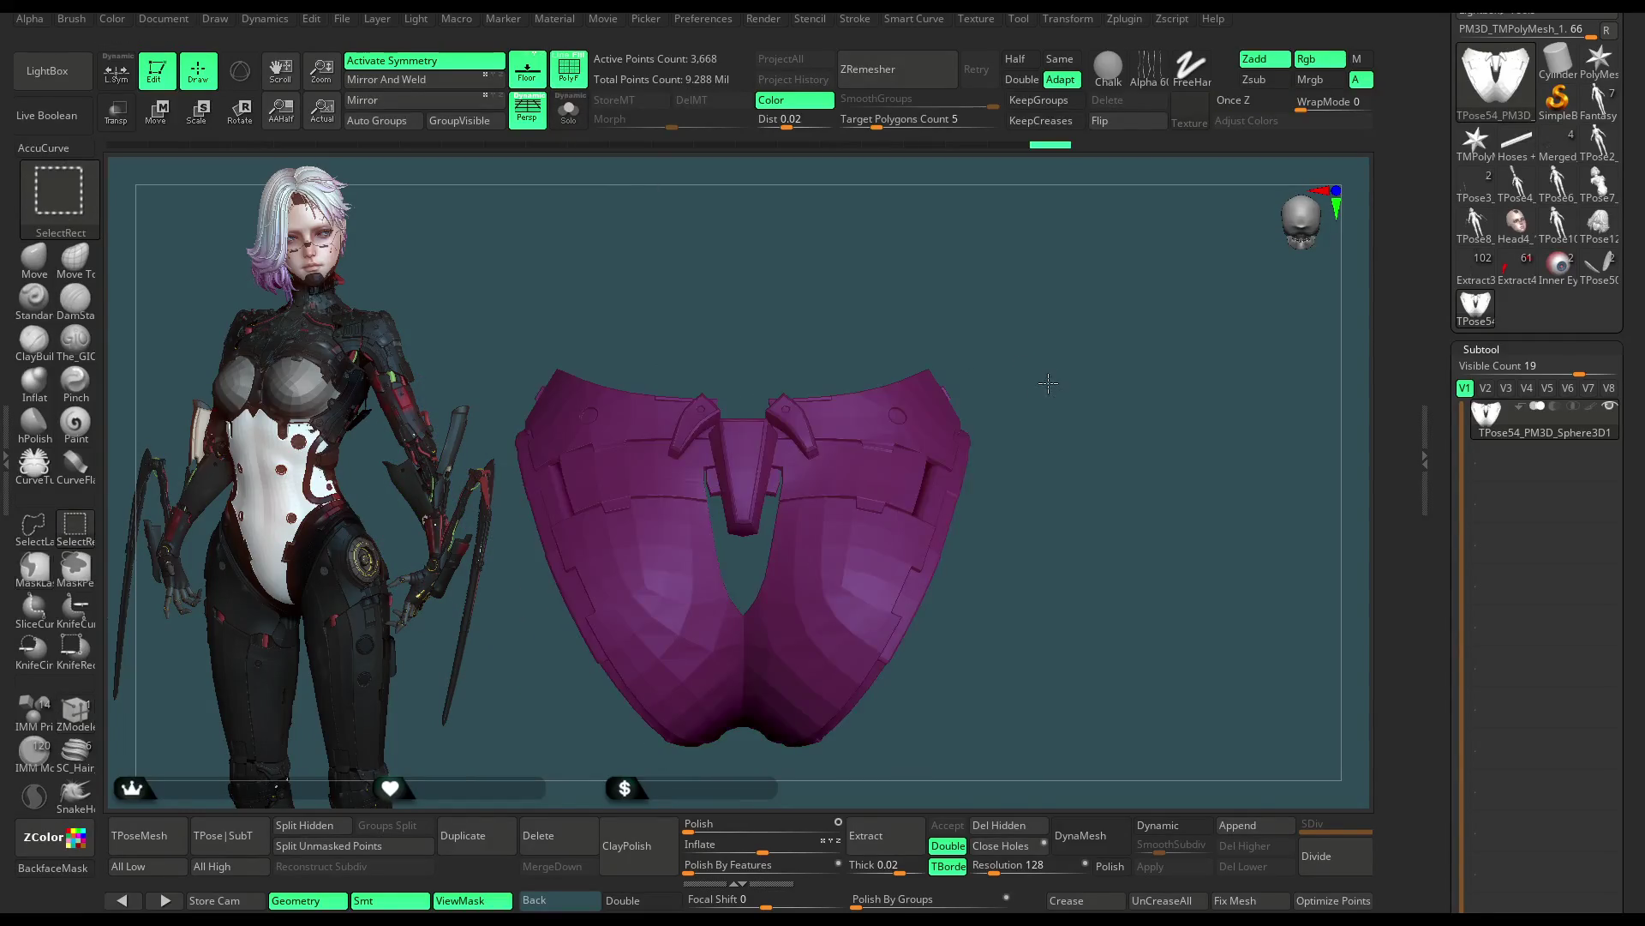
left_click(1044, 411, "ctrl+shift")
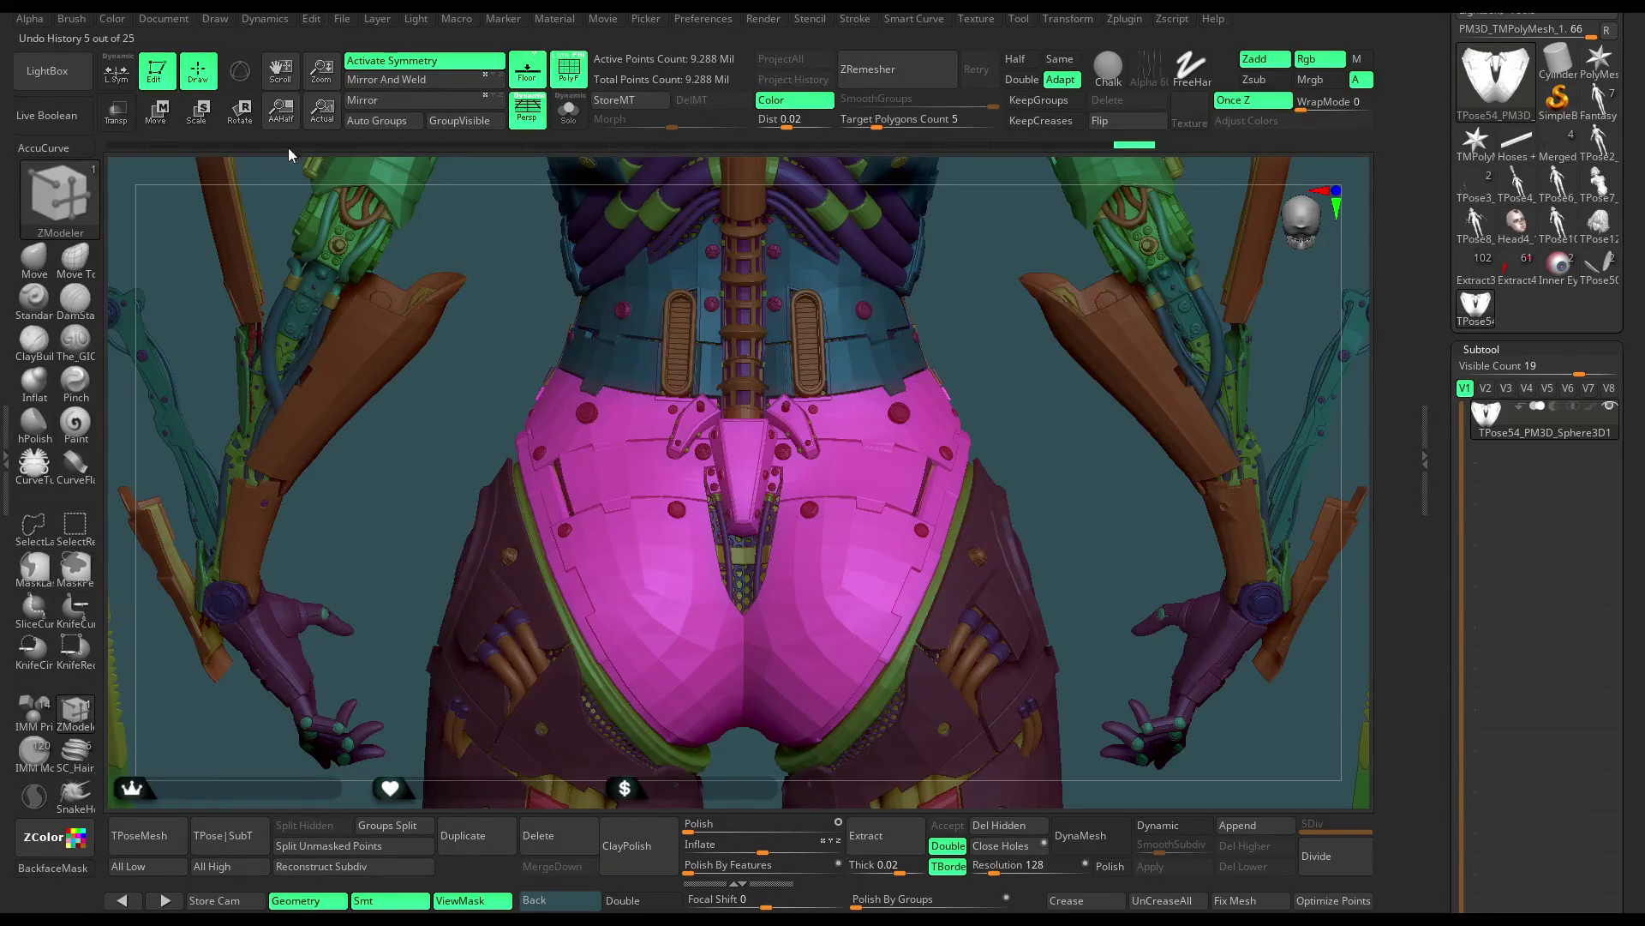
Activate Transpose Rotate, draw a trial line from the waist, and toggle the grey material preview
key("r")
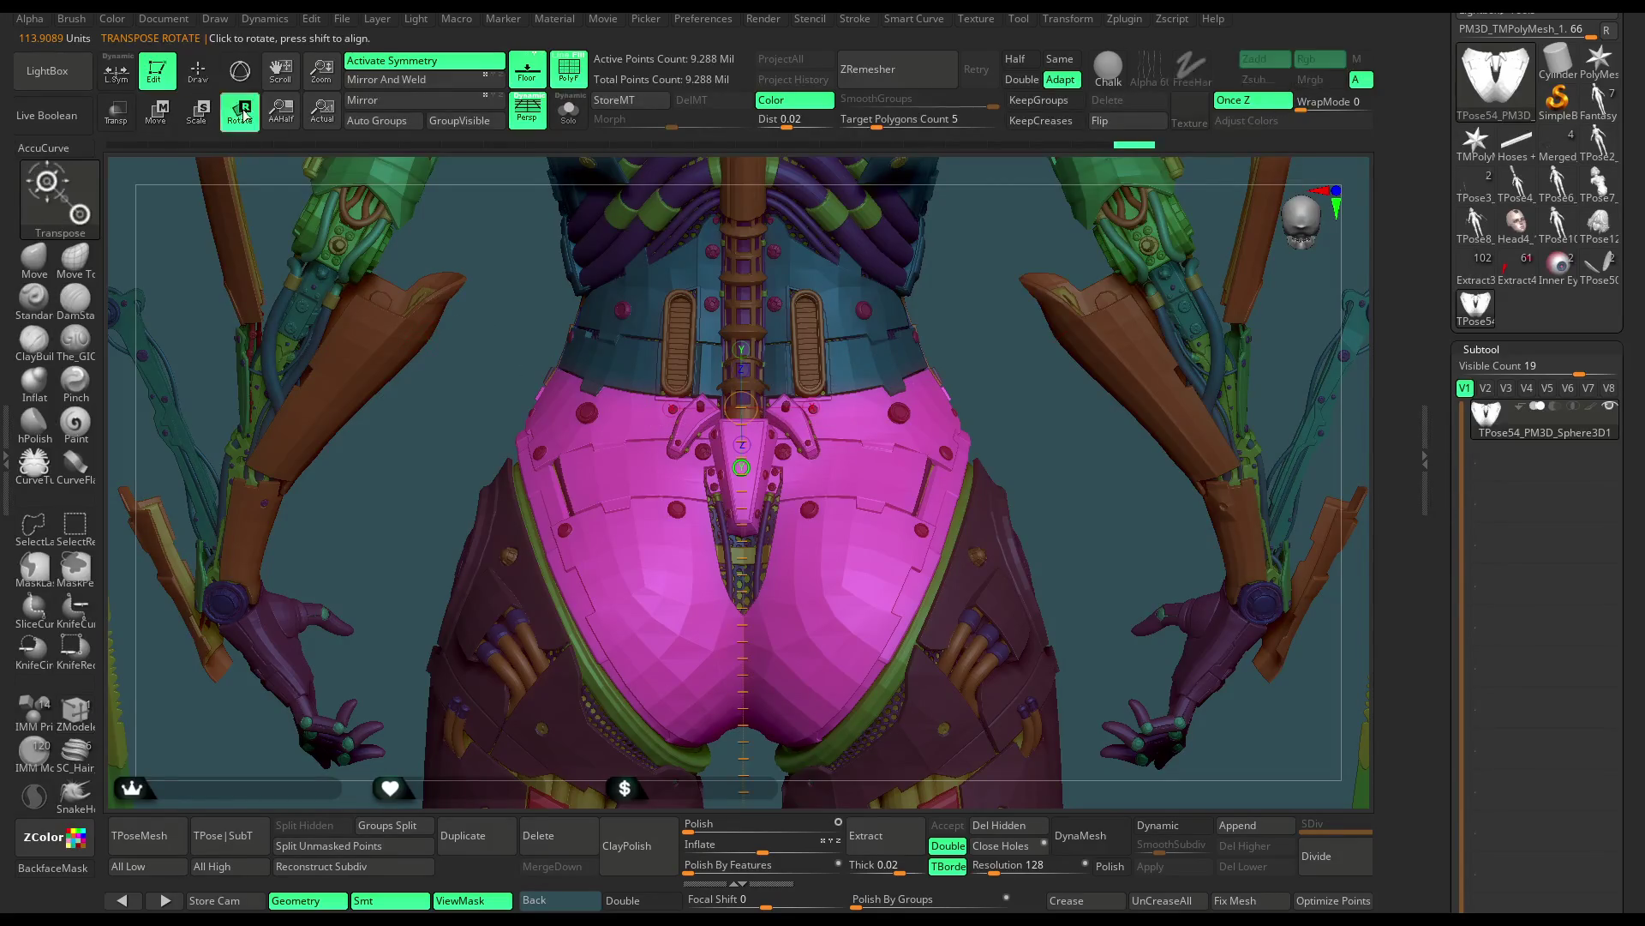
left_click_drag(745, 349, 749, 677)
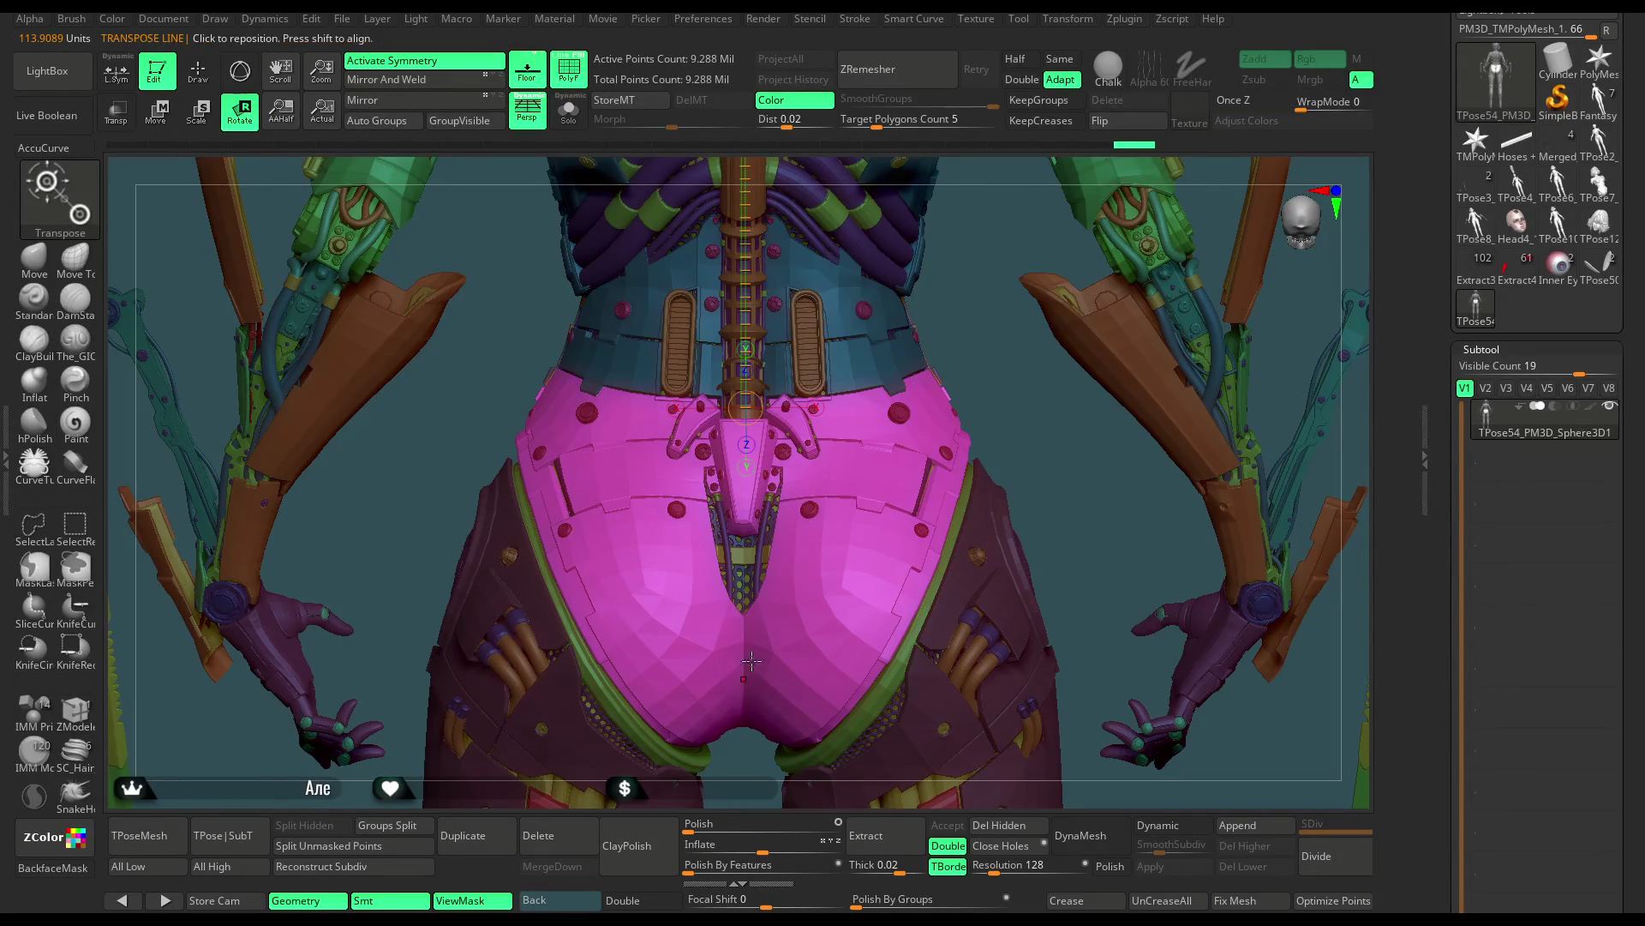
left_click(569, 69)
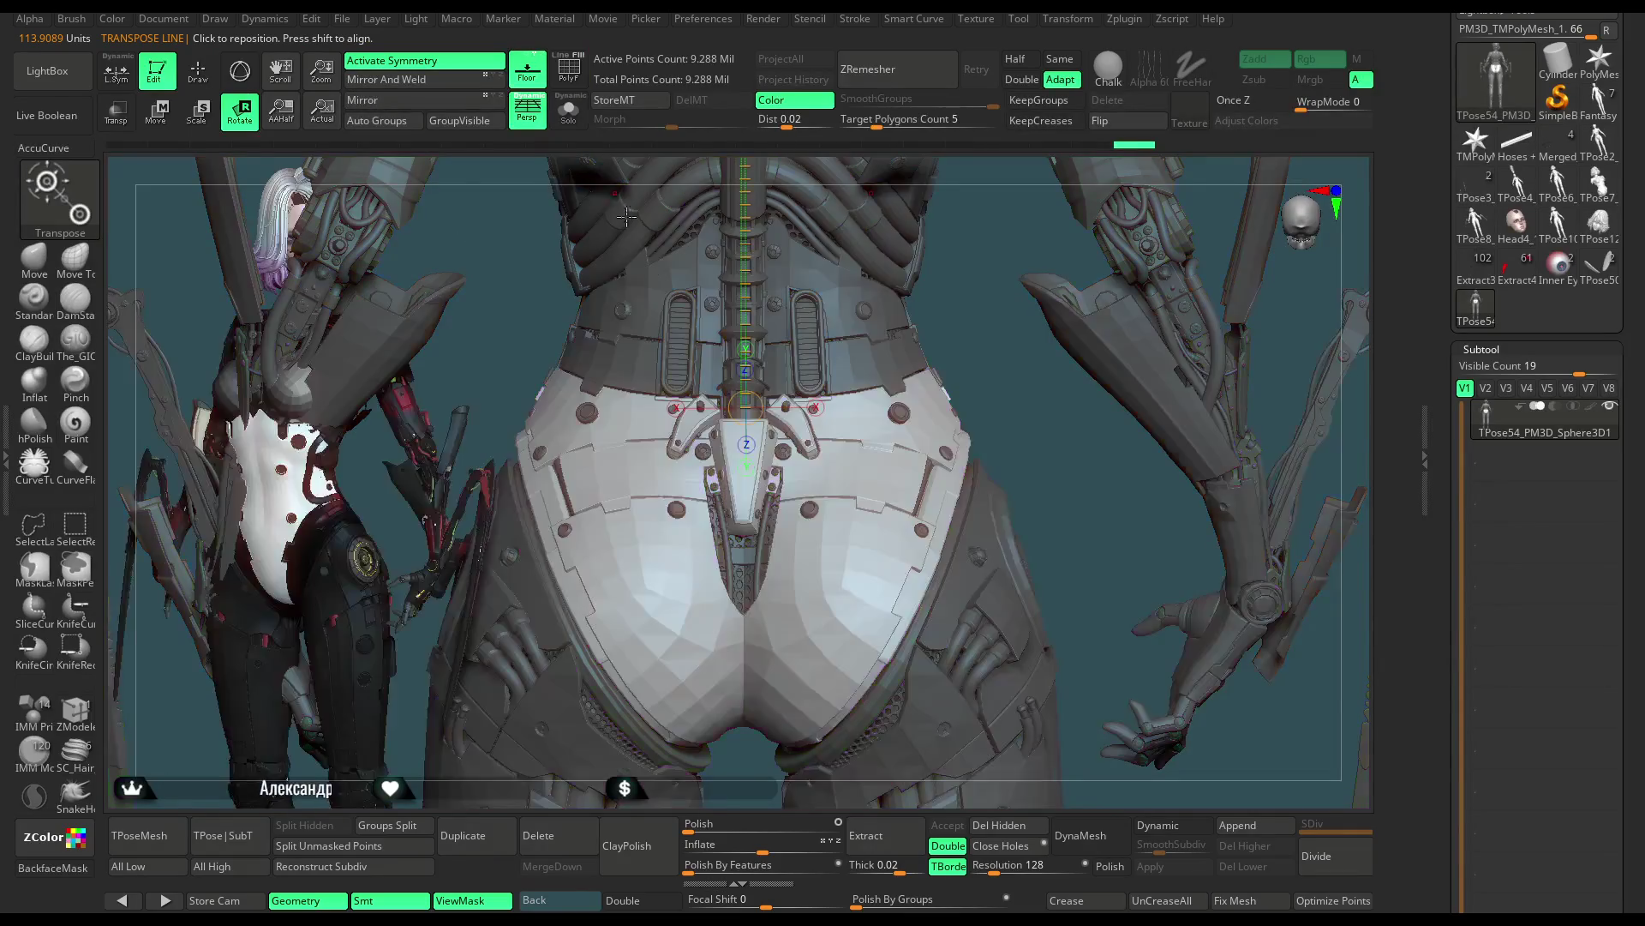
left_click(567, 83)
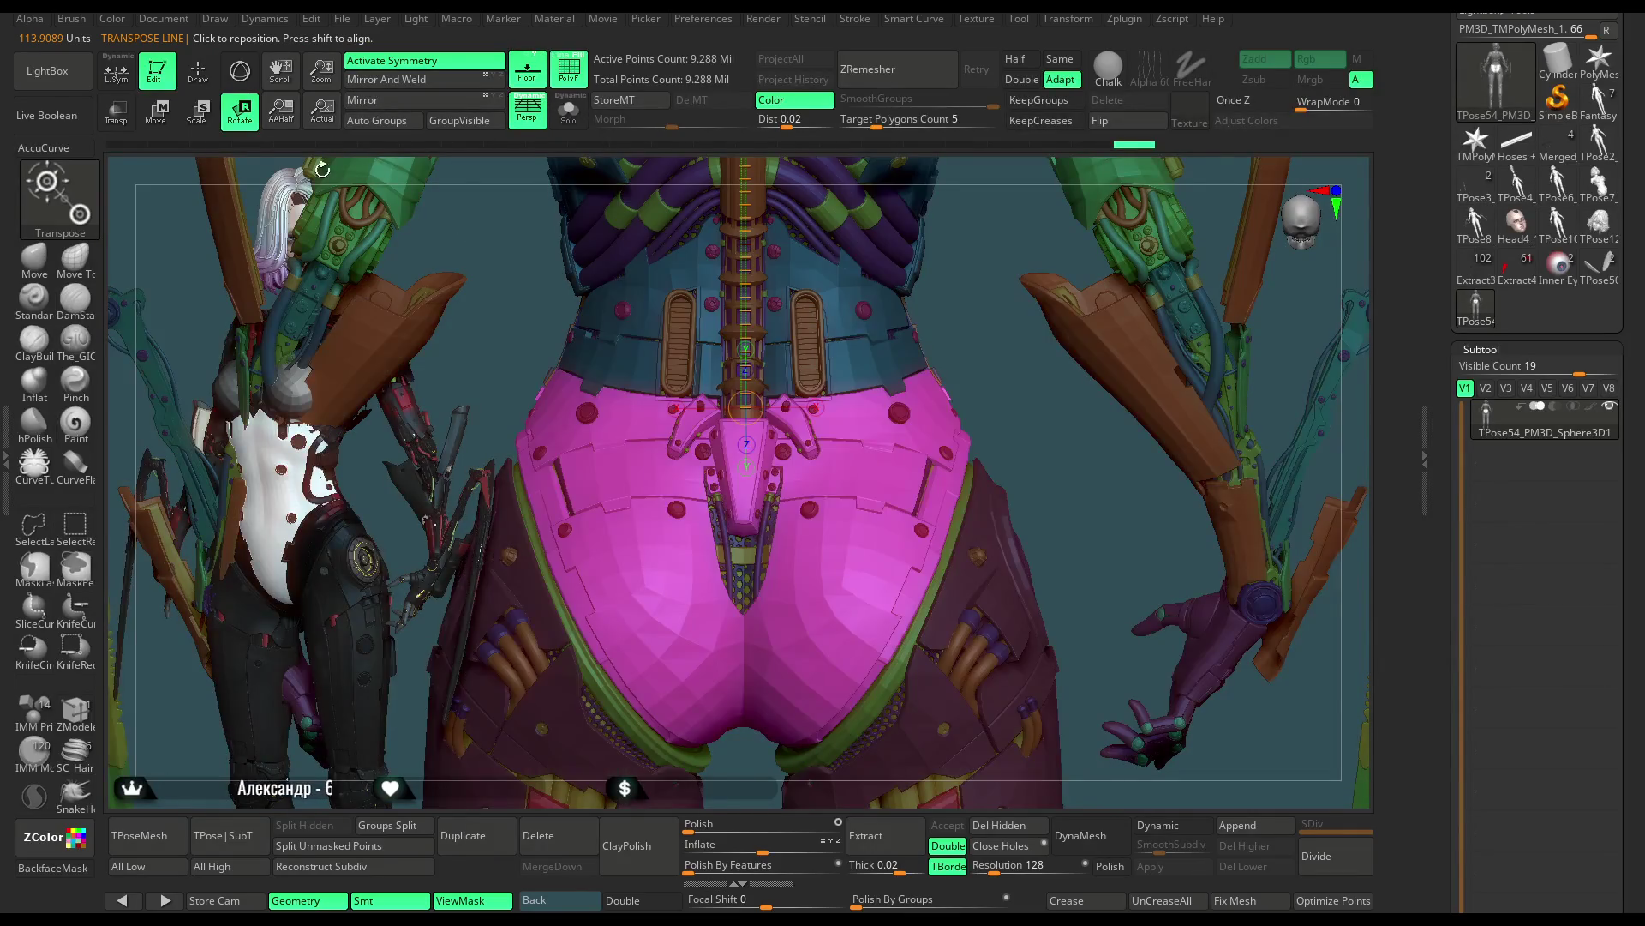
Turn off symmetry and lay a straightened vertical transpose line down the centre of the back
left_click(415, 62)
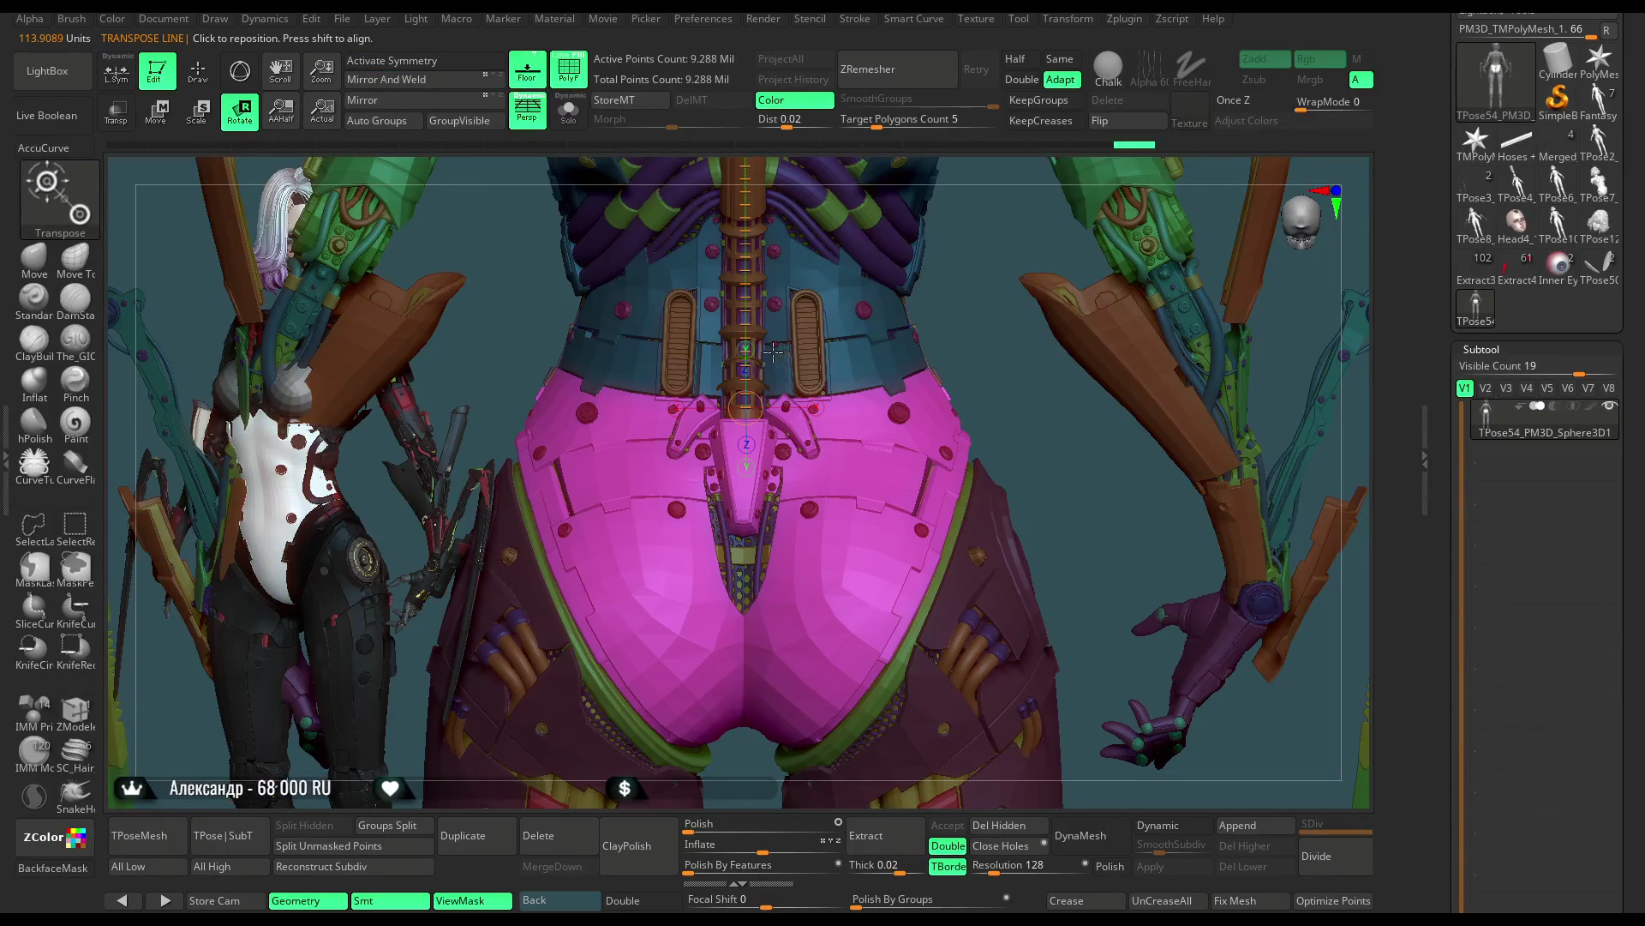
left_click_drag(773, 352, 777, 763)
left_click_drag(786, 332, 756, 335)
mouse_move(779, 739)
left_mouse_down()
mouse_move(682, 729)
mouse_move(745, 735)
mouse_move(726, 743)
left_mouse_up()
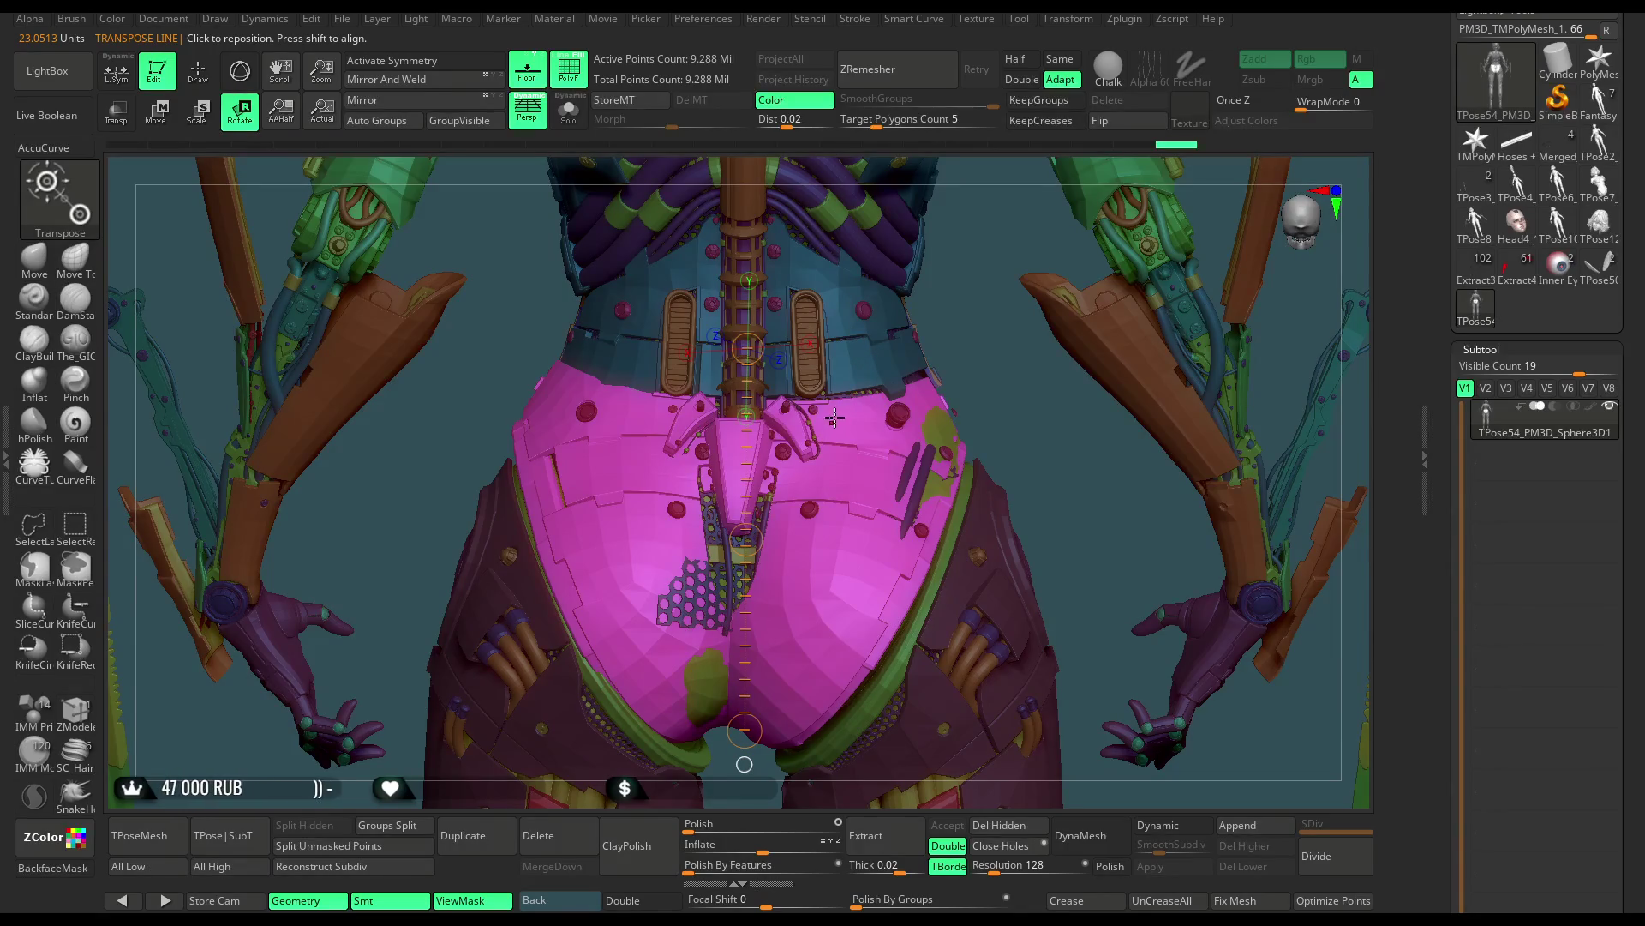
mouse_move(960, 347)
left_mouse_down()
mouse_move(931, 402)
mouse_move(995, 362)
mouse_move(988, 306)
mouse_move(838, 327)
mouse_move(887, 354)
left_mouse_up()
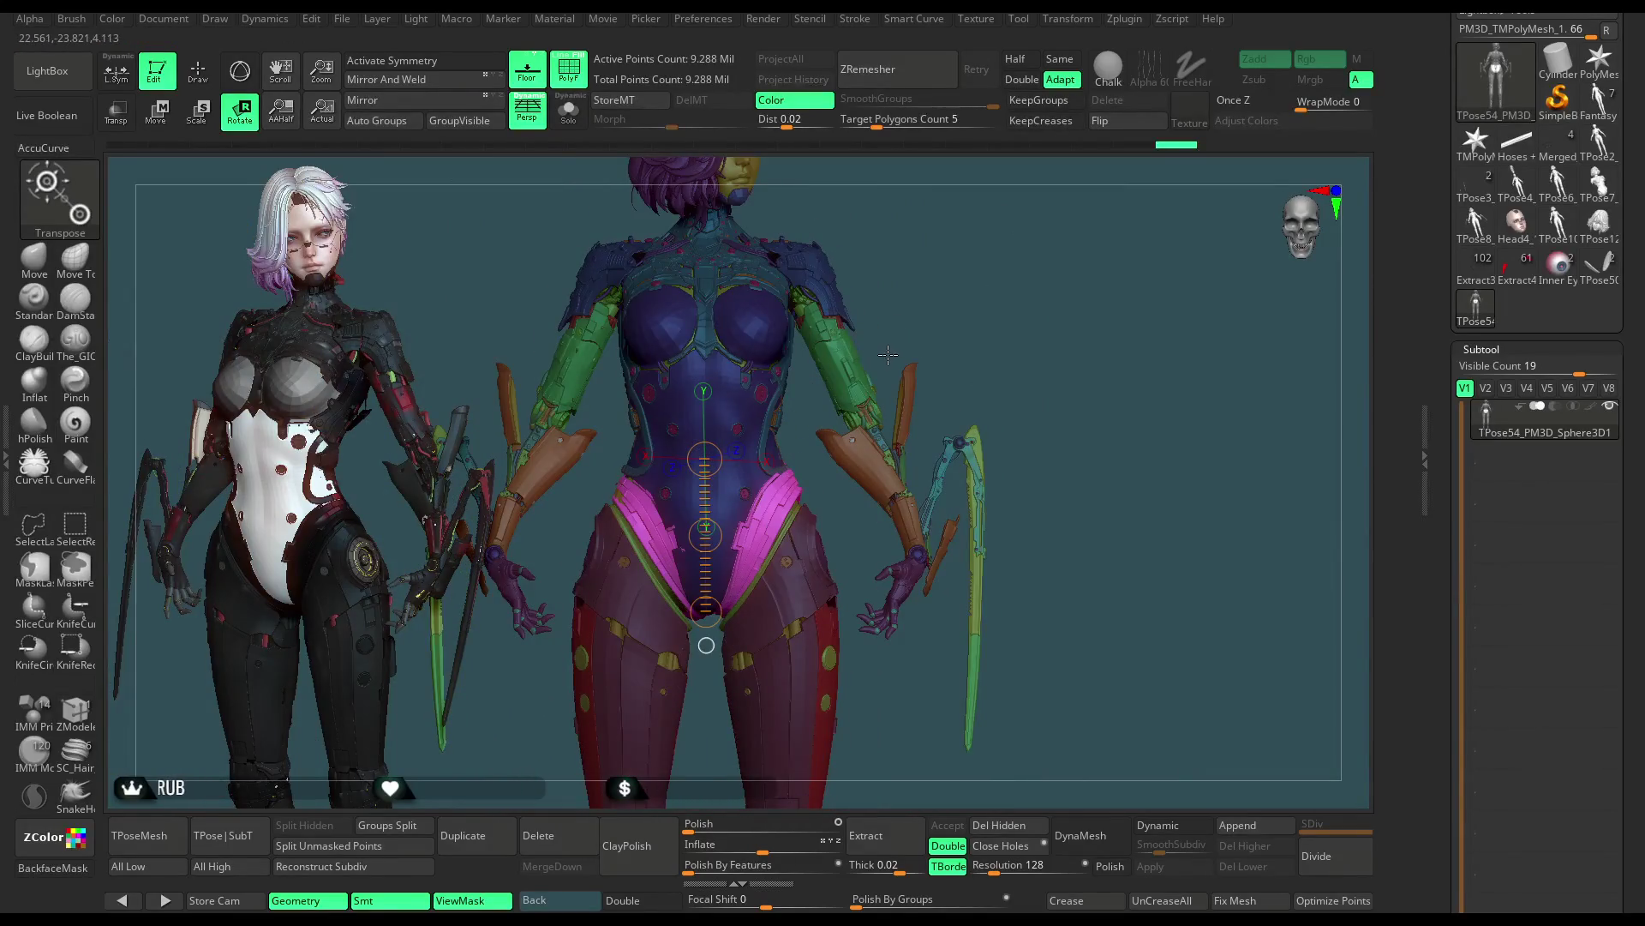
mouse_move(984, 303)
left_mouse_down()
mouse_move(1008, 301)
mouse_move(914, 329)
left_mouse_up()
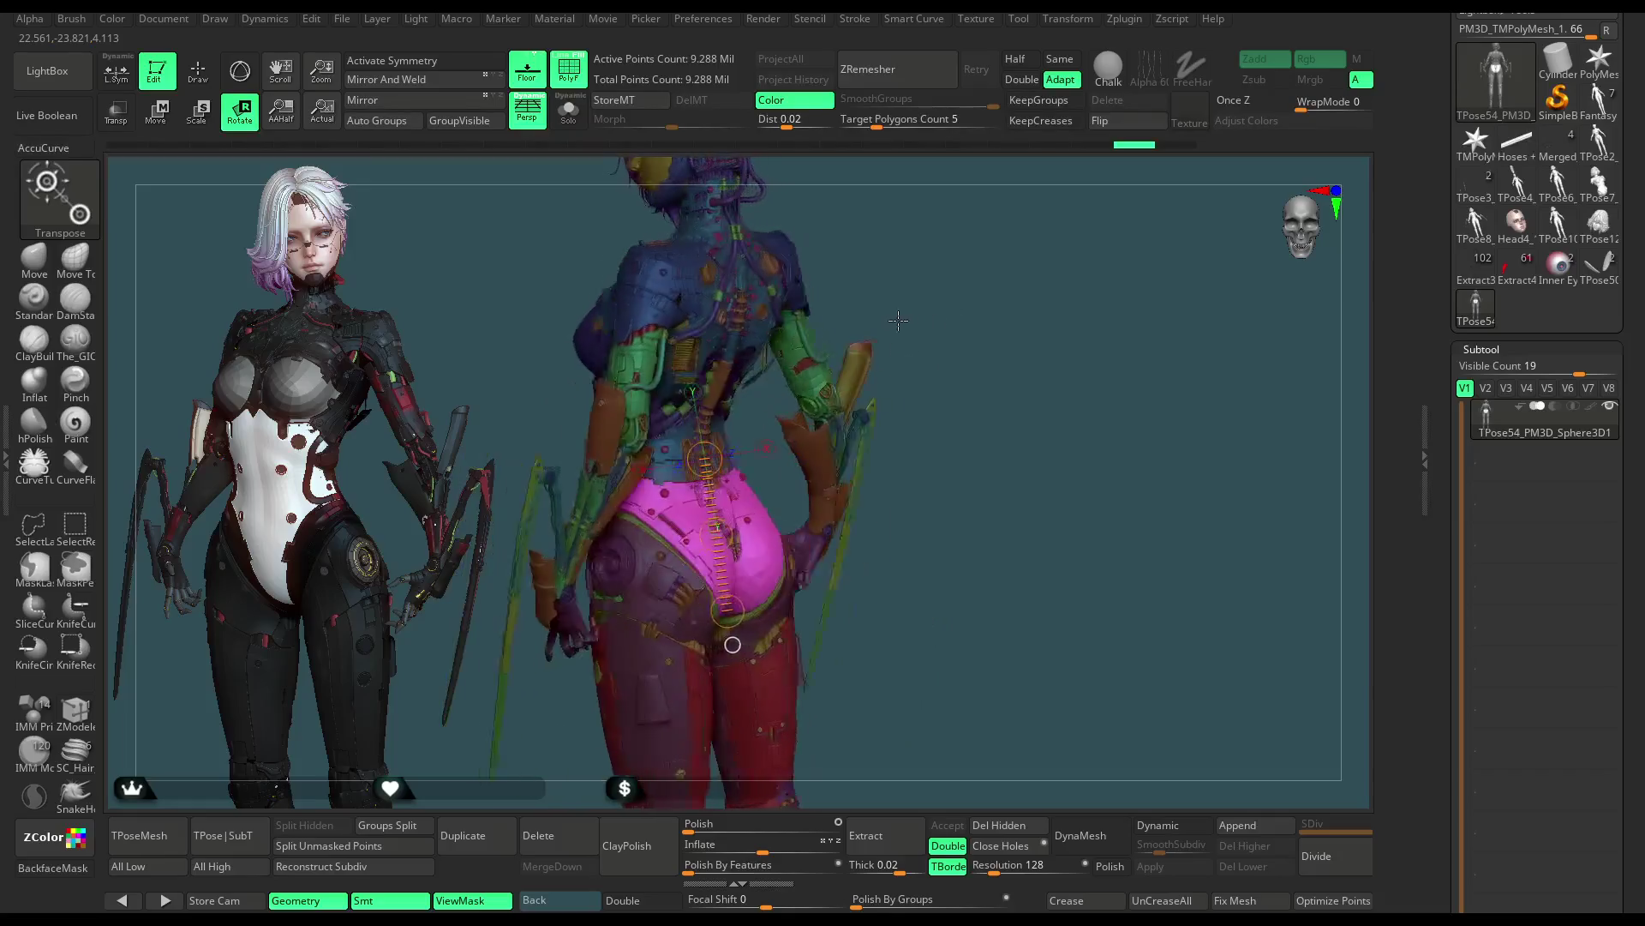
Clear the mask from the hip armour and orbit to a left-side view
key("ctrl+h")
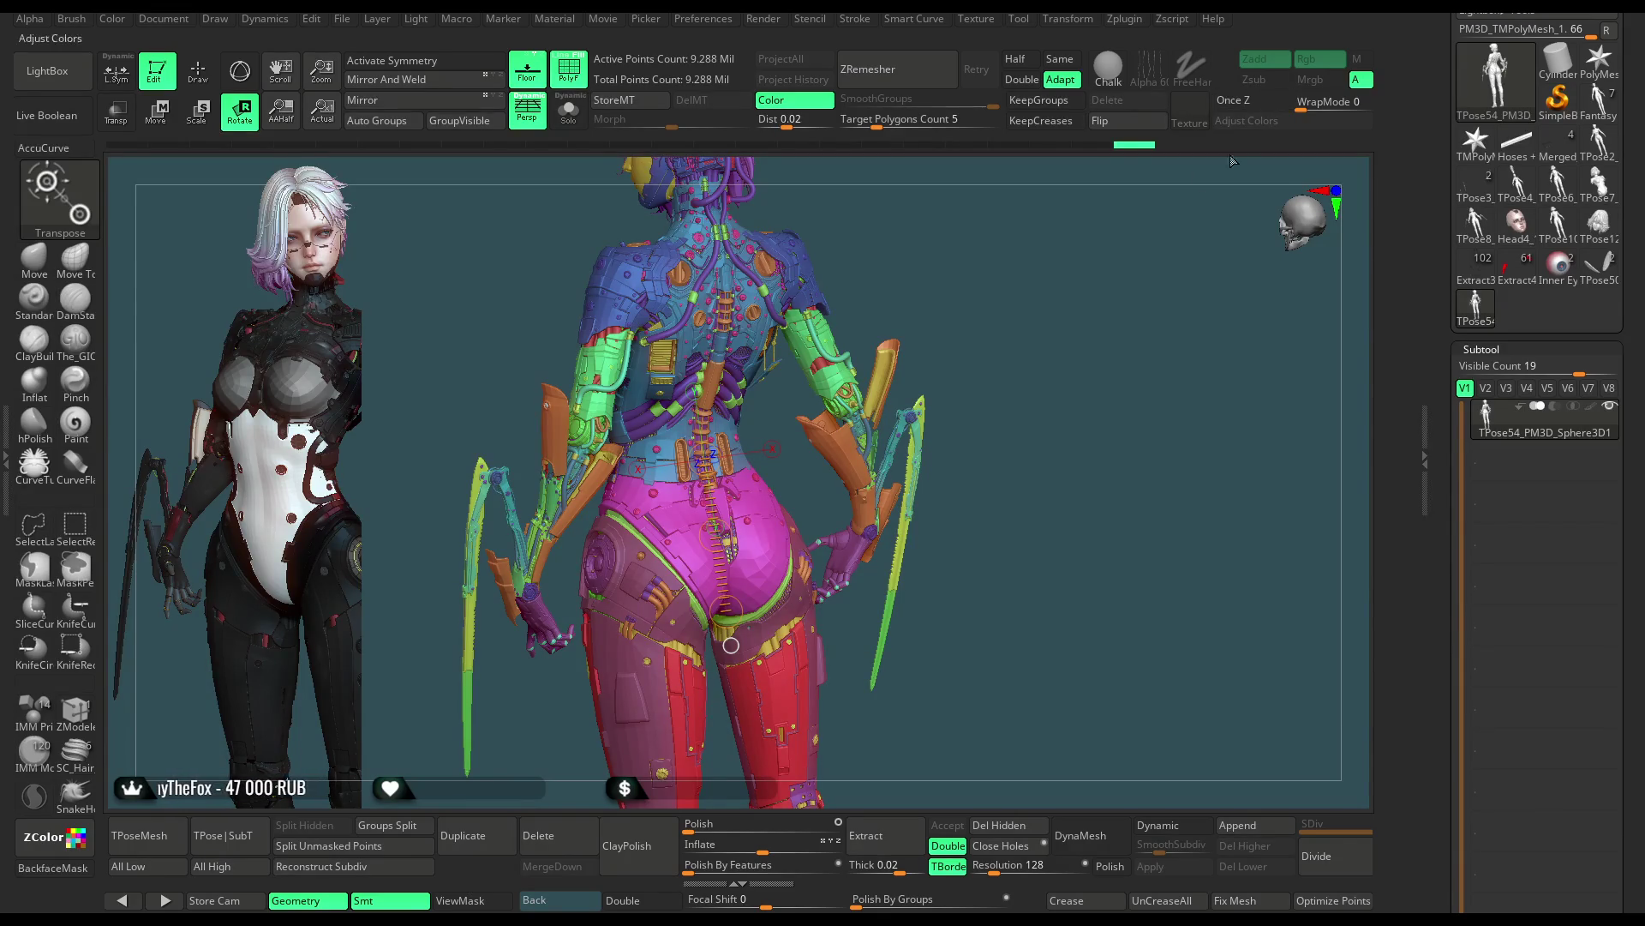
mouse_move(968, 329)
left_mouse_down()
mouse_move(1012, 327)
mouse_move(940, 315)
left_mouse_up()
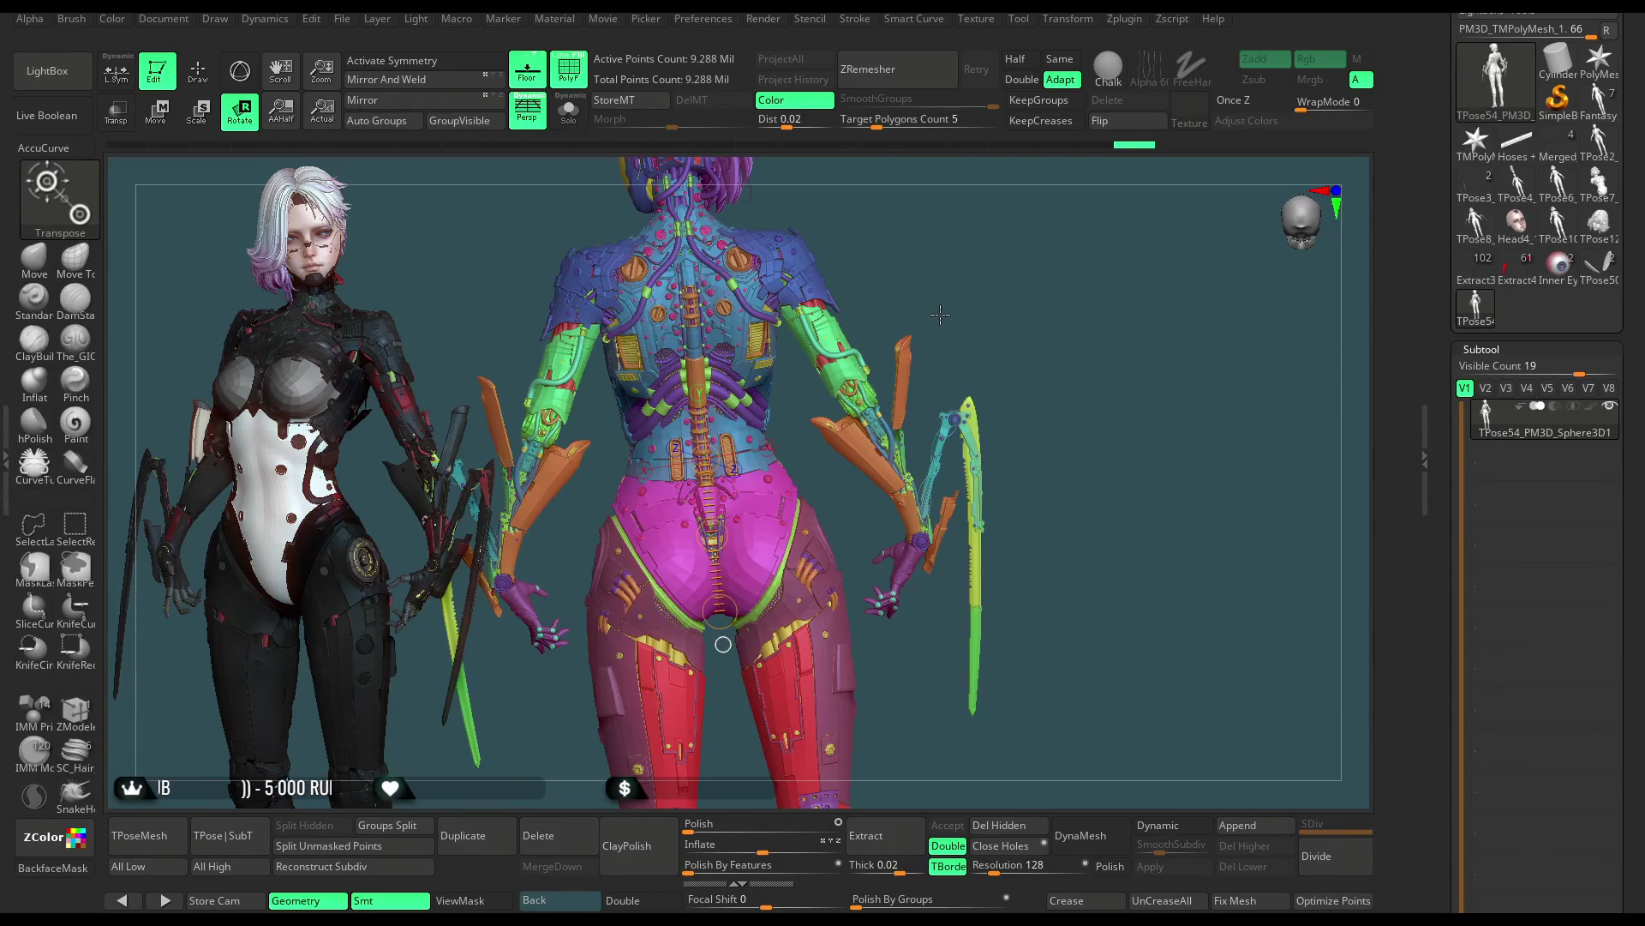
left_click_drag(940, 315, 942, 313)
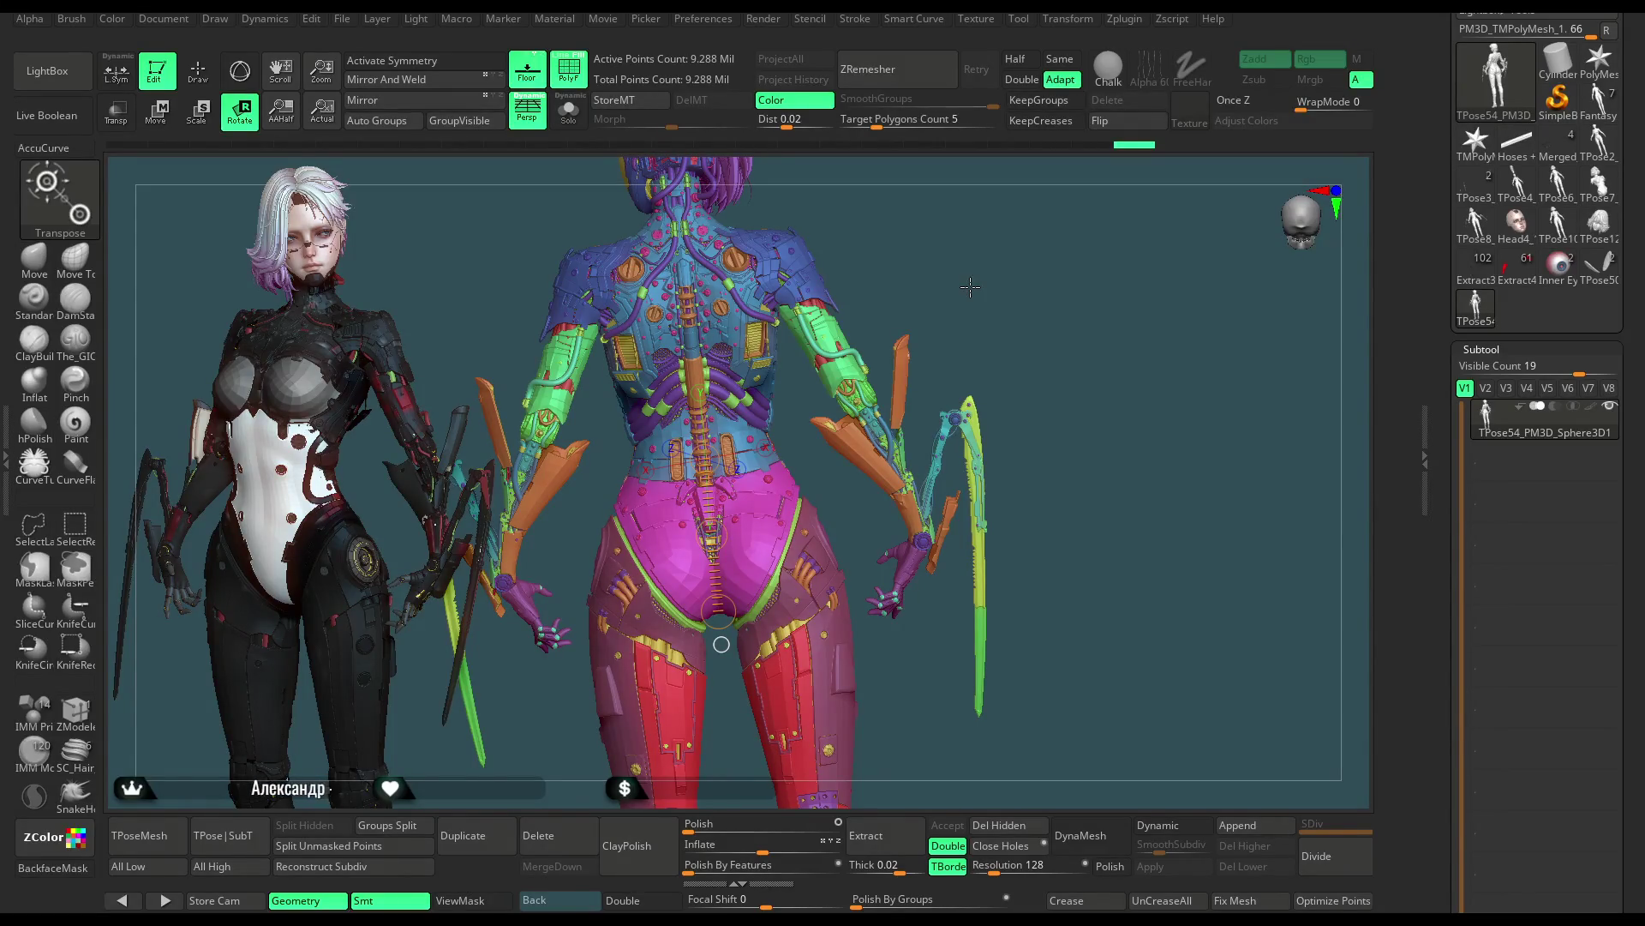
Switch back to Draw mode with the ZModeler brush for polygon-level editing
key("q")
key("b")
key("z")
key("m")
mouse_move(966, 286)
left_mouse_down()
mouse_move(992, 294)
mouse_move(720, 294)
mouse_move(983, 269)
left_mouse_up()
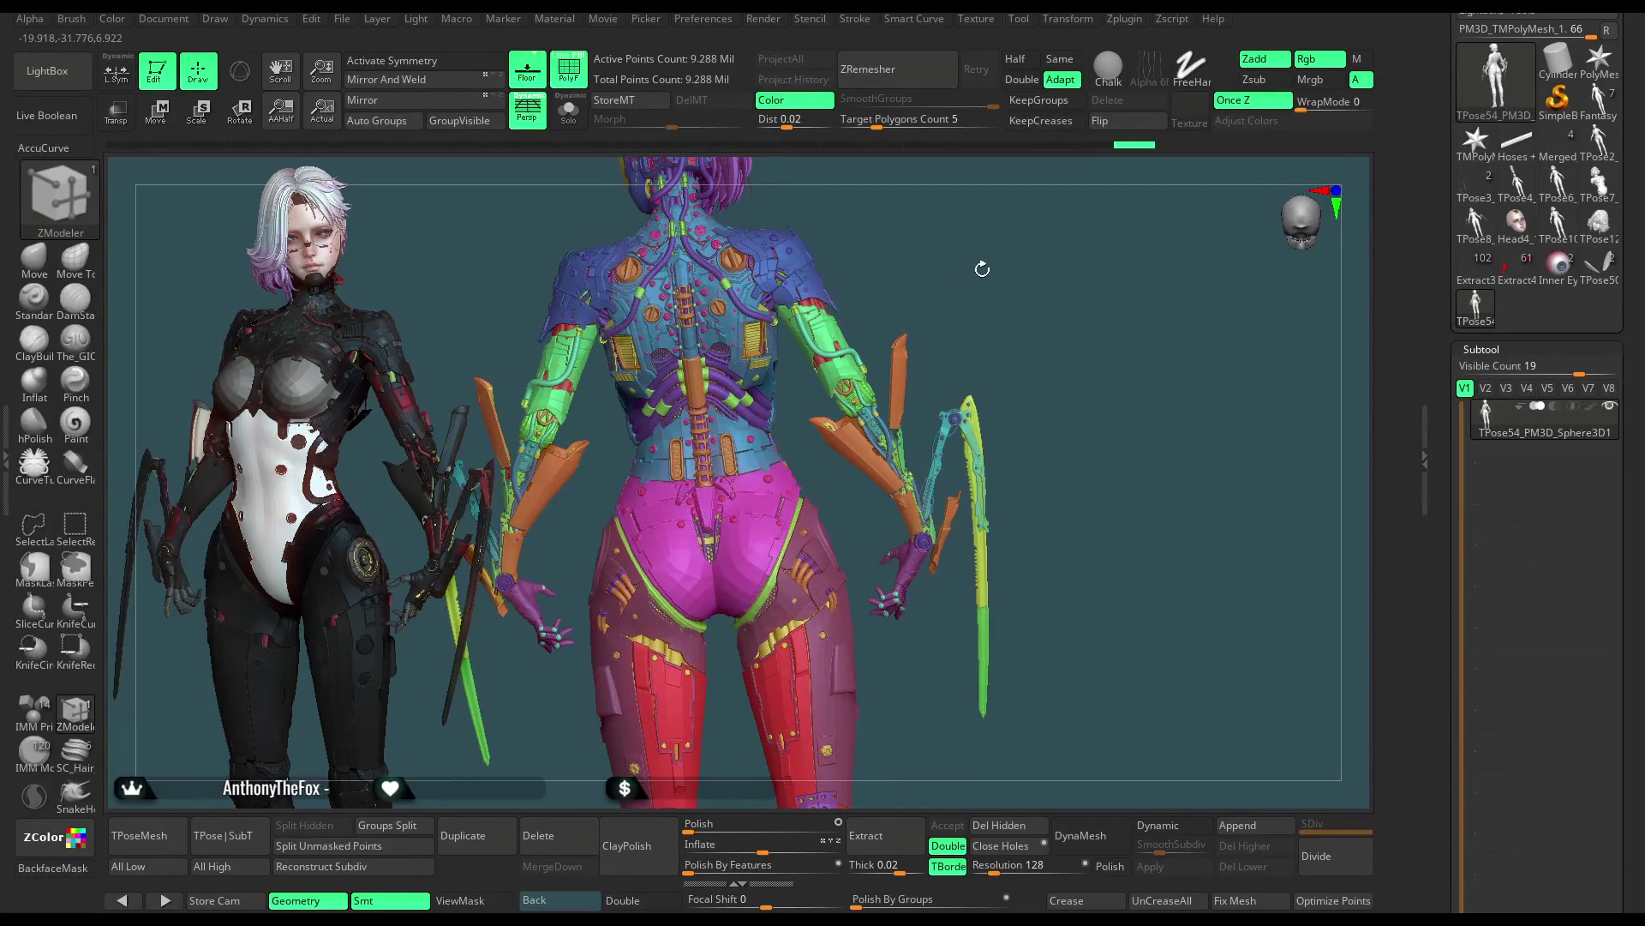